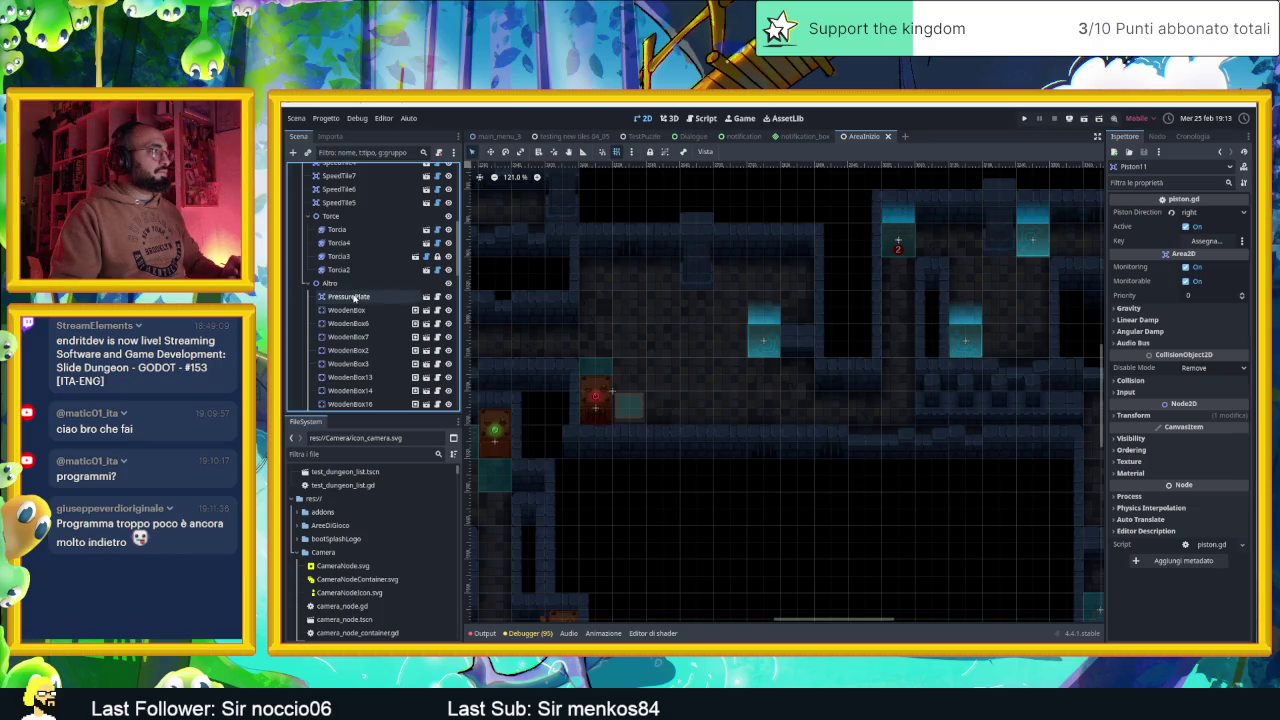
Select the Piston node, try moving it up among the pistons, and begin renaming it
{"action": "scroll", "coordinate": [365, 315], "scroll_direction": "down", "scroll_amount": 5}
{"action": "scroll", "coordinate": [372, 322], "scroll_direction": "down", "scroll_amount": 10}
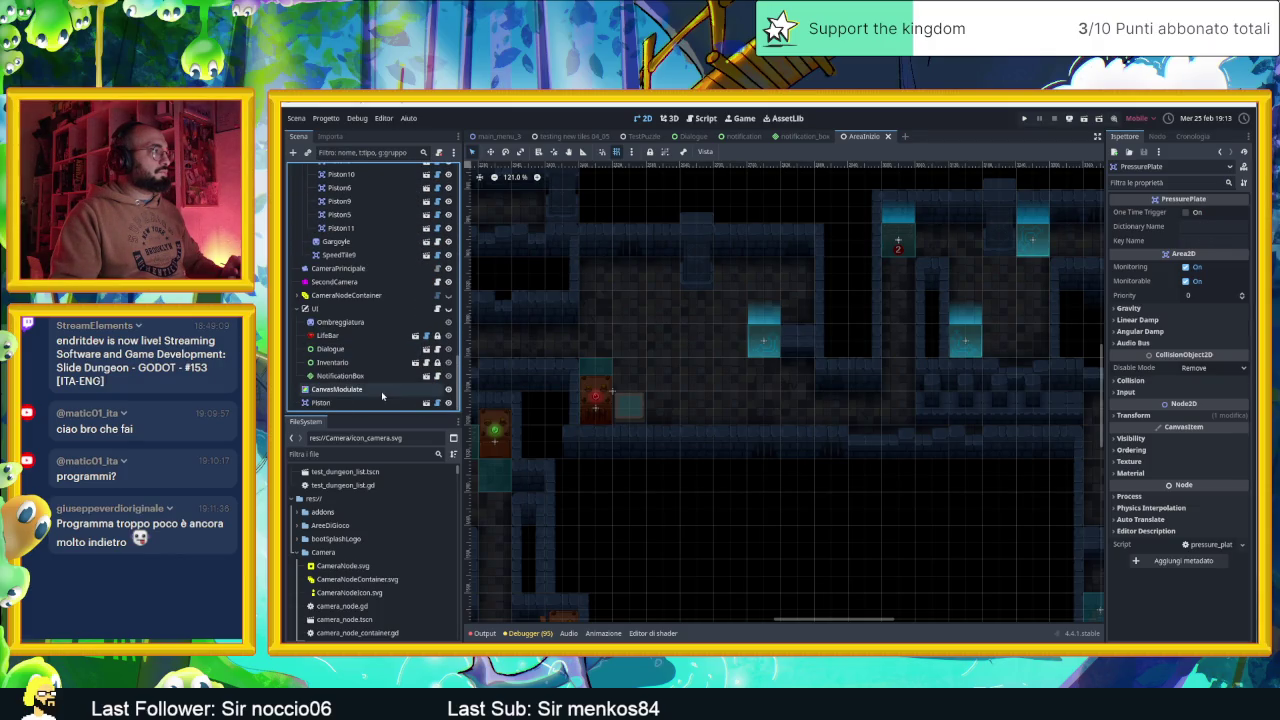
{"action": "left_click", "coordinate": [385, 403]}
{"action": "mouse_move", "coordinate": [356, 404]}
{"action": "left_mouse_down"}
{"action": "mouse_move", "coordinate": [372, 240]}
{"action": "mouse_move", "coordinate": [322, 235]}
{"action": "mouse_move", "coordinate": [366, 416]}
{"action": "mouse_move", "coordinate": [359, 407]}
{"action": "left_mouse_up"}
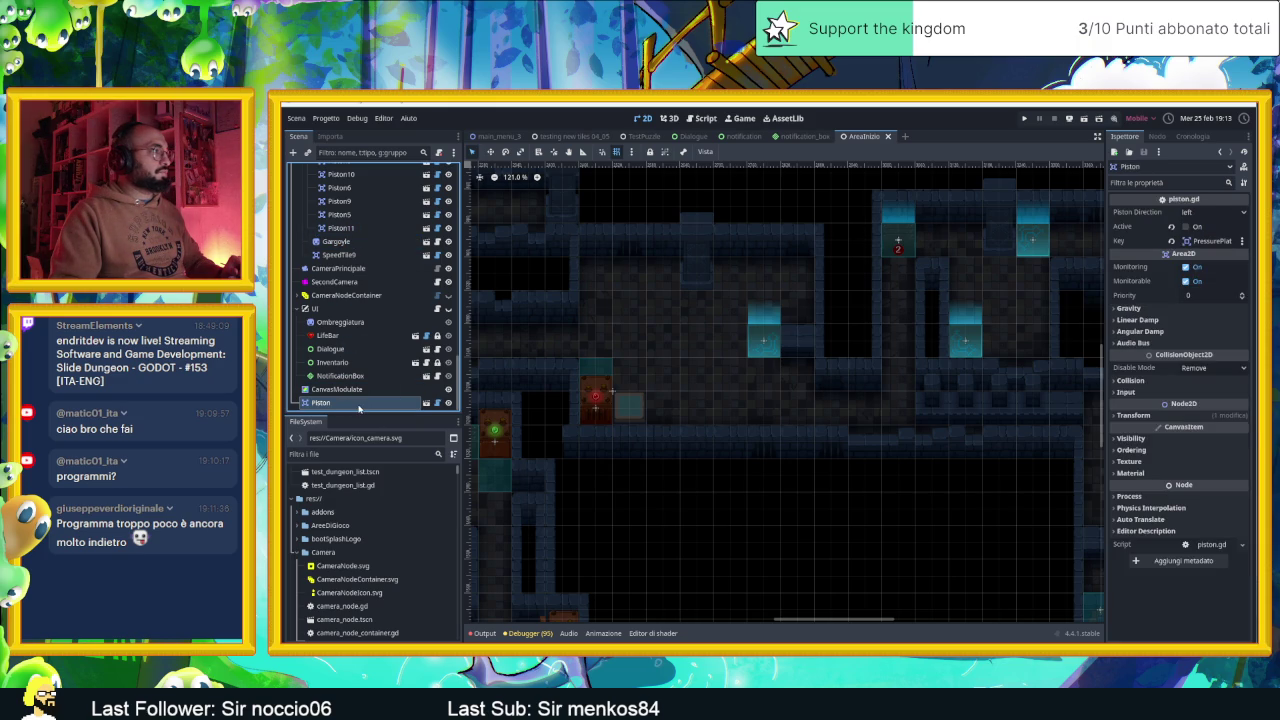
{"action": "left_click", "coordinate": [359, 404]}
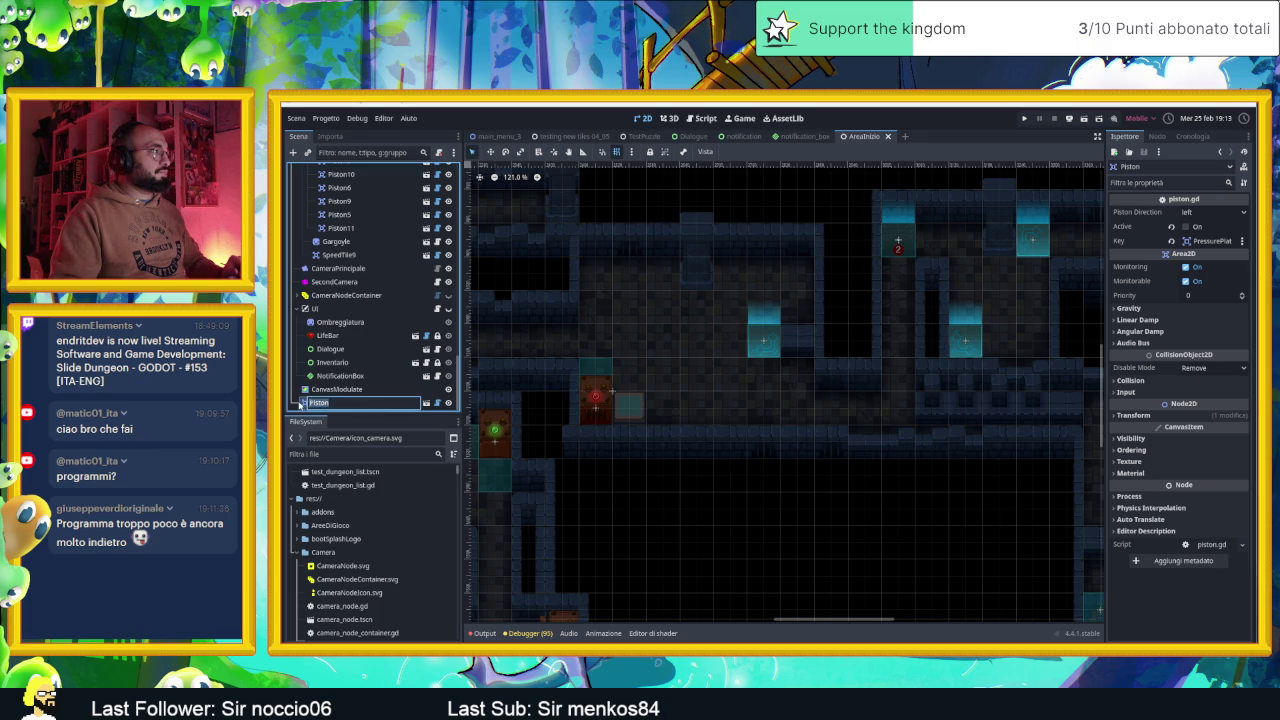
{"action": "scroll", "coordinate": [648, 317], "scroll_direction": "down", "scroll_amount": 5}
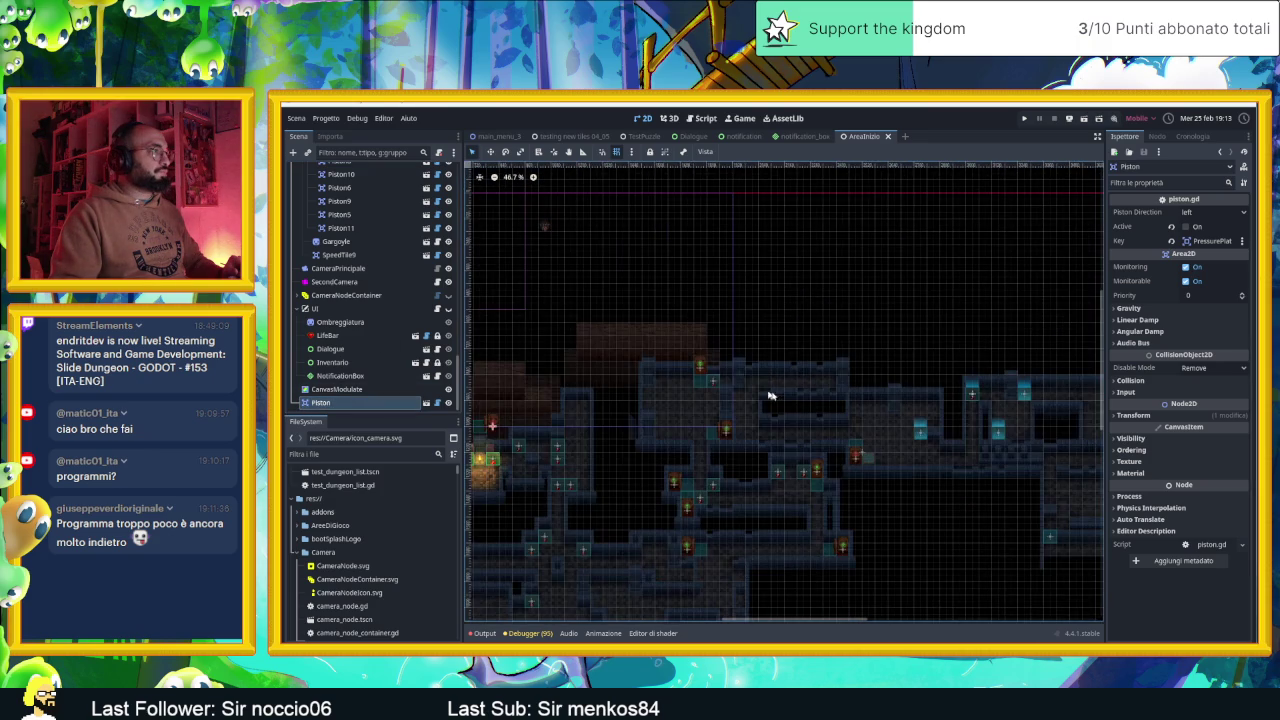
Zoom out and pan right over the level, then zoom in and select the piston by the pressure plate
{"action": "scroll", "coordinate": [712, 390], "scroll_direction": "down", "scroll_amount": 3}
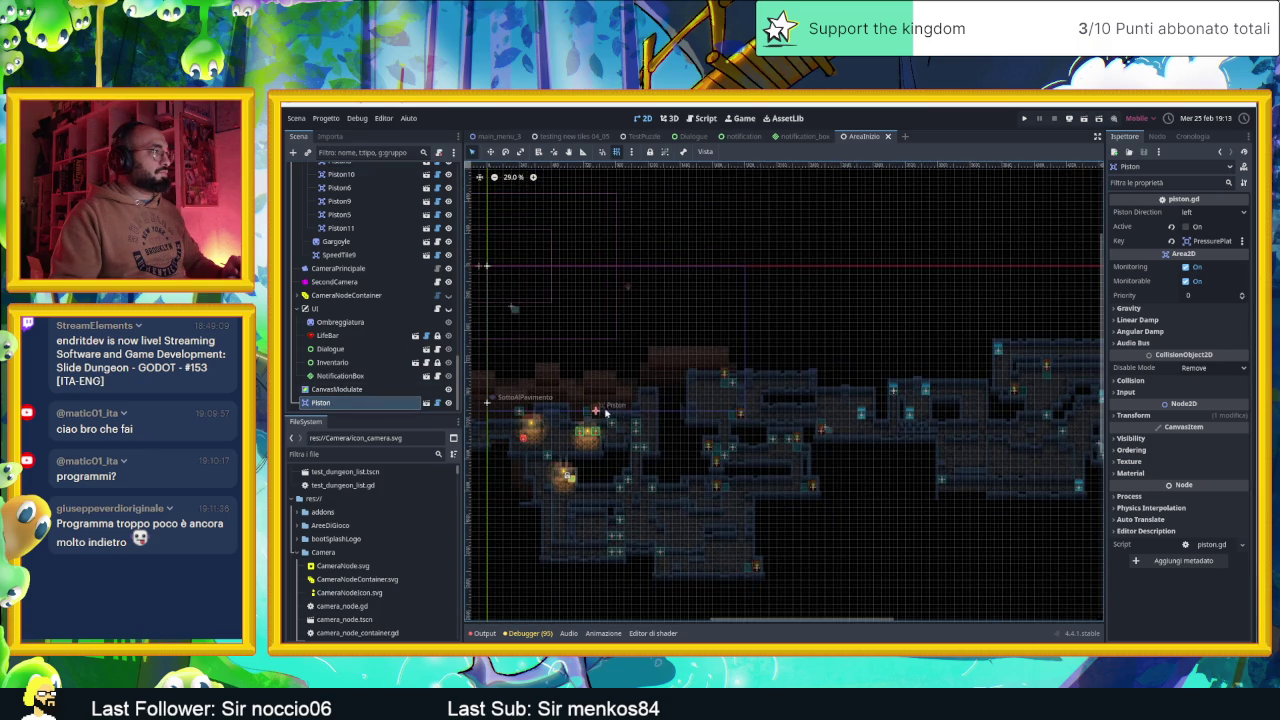
{"action": "left_click_drag", "start_coordinate": [604, 411], "coordinate": [737, 414]}
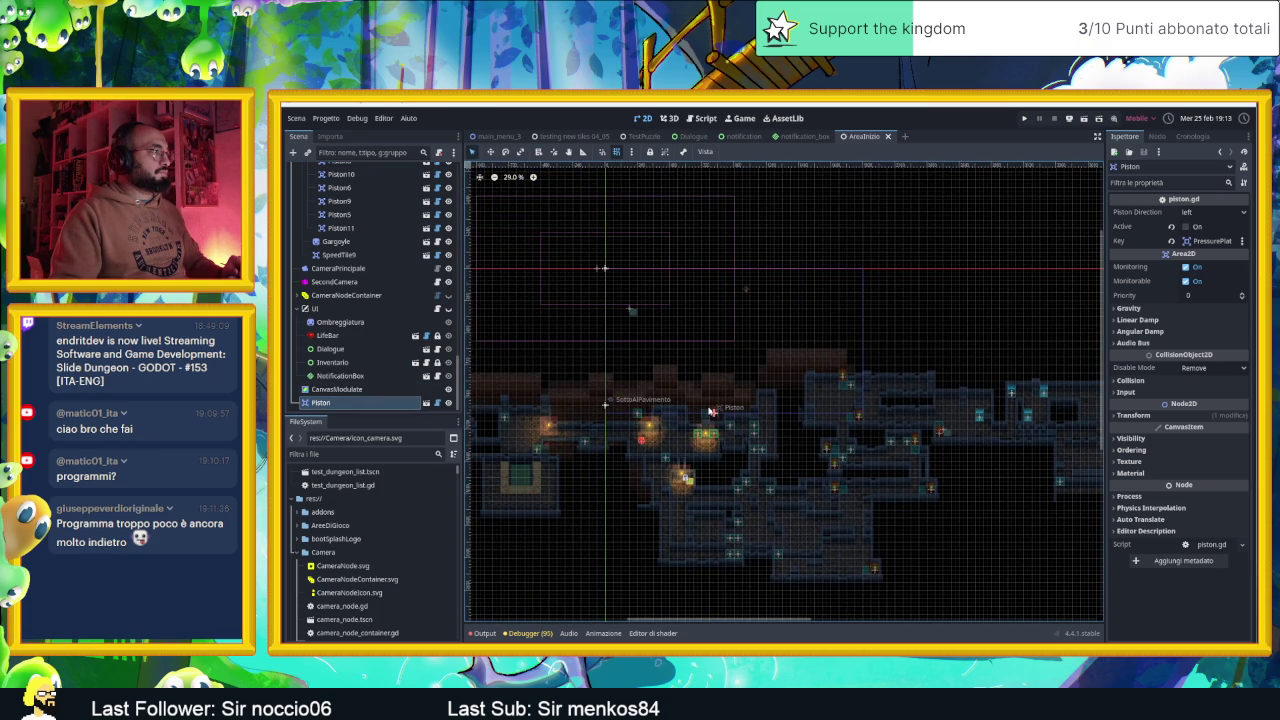
{"action": "scroll", "coordinate": [854, 427], "scroll_direction": "down", "scroll_amount": 1}
{"action": "scroll", "coordinate": [712, 365], "scroll_direction": "up", "scroll_amount": 5}
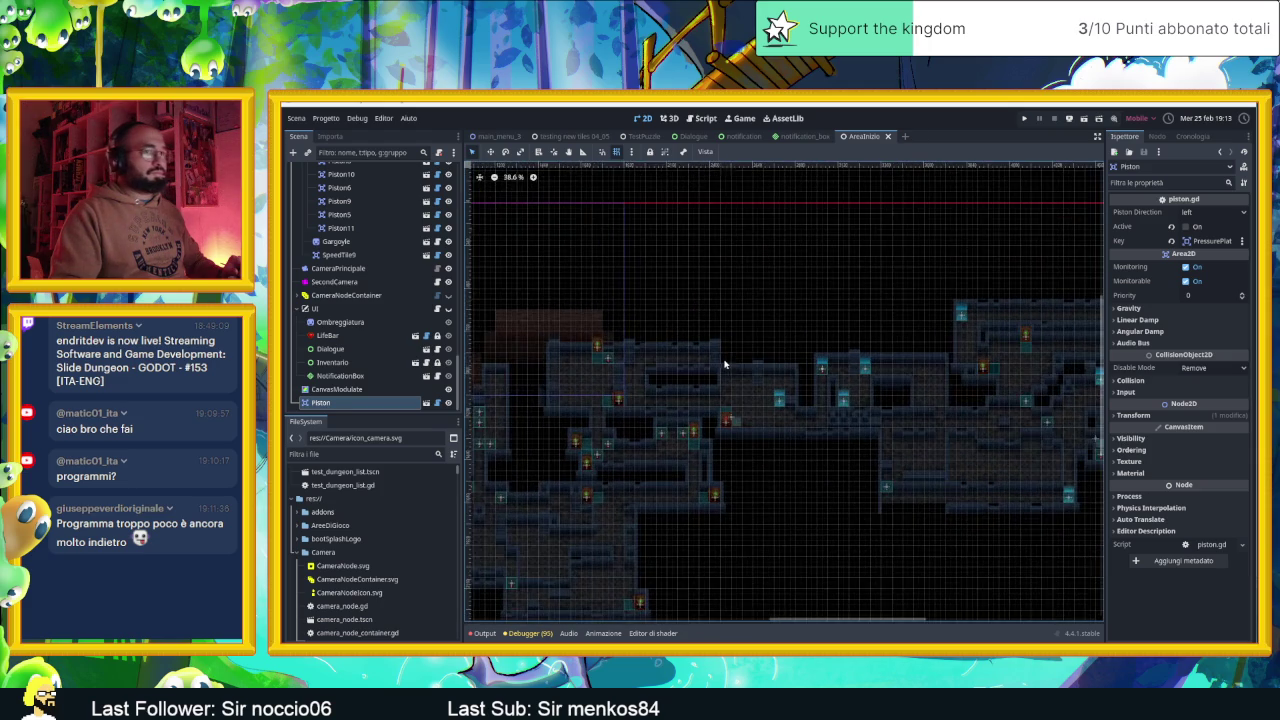
{"action": "scroll", "coordinate": [712, 365], "scroll_direction": "up", "scroll_amount": 3}
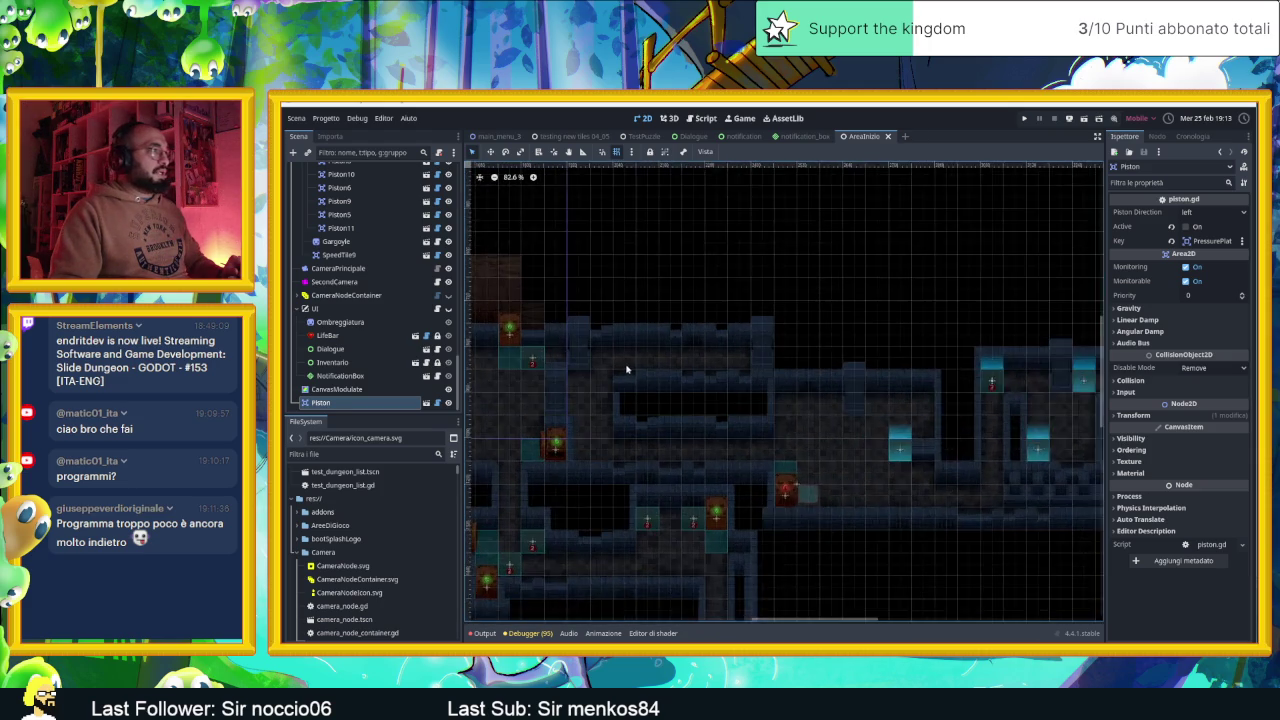
{"action": "scroll", "coordinate": [786, 463], "scroll_direction": "up", "scroll_amount": 5}
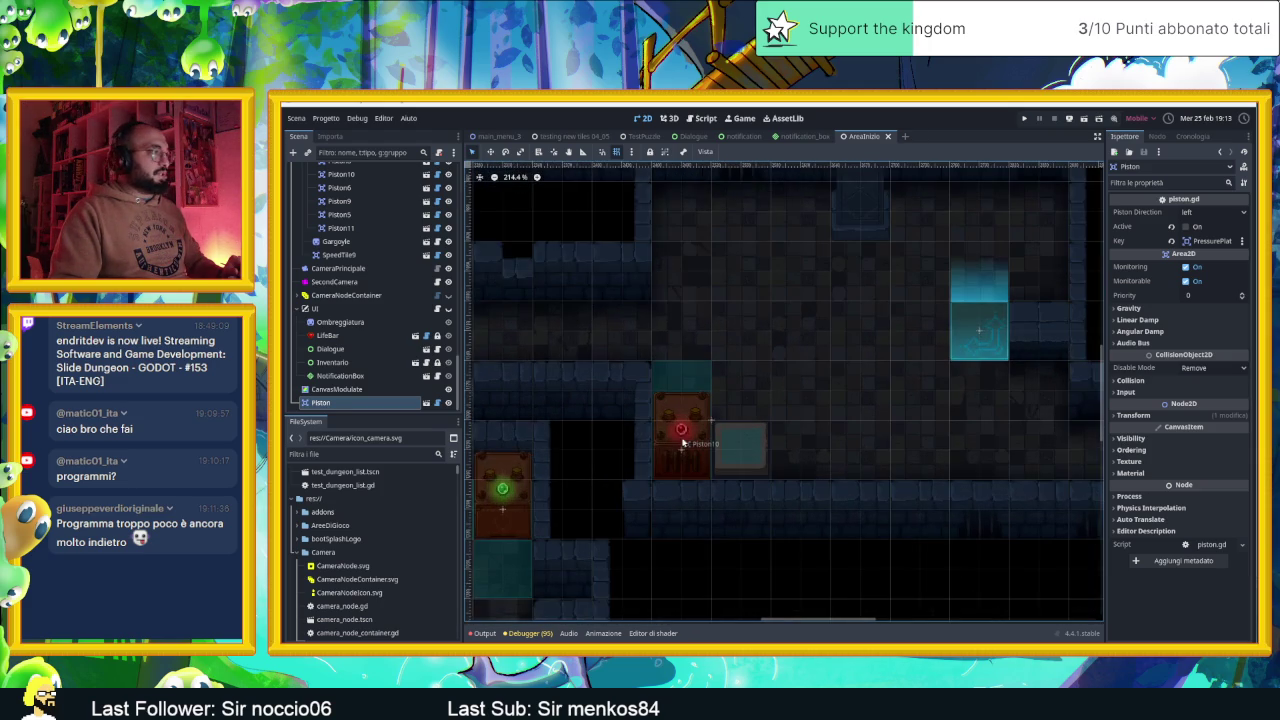
{"action": "left_click", "coordinate": [682, 430]}
Collapse the Torce group and re-expand the Altro group in the Scene dock
{"action": "scroll", "coordinate": [425, 207], "scroll_direction": "up", "scroll_amount": 2}
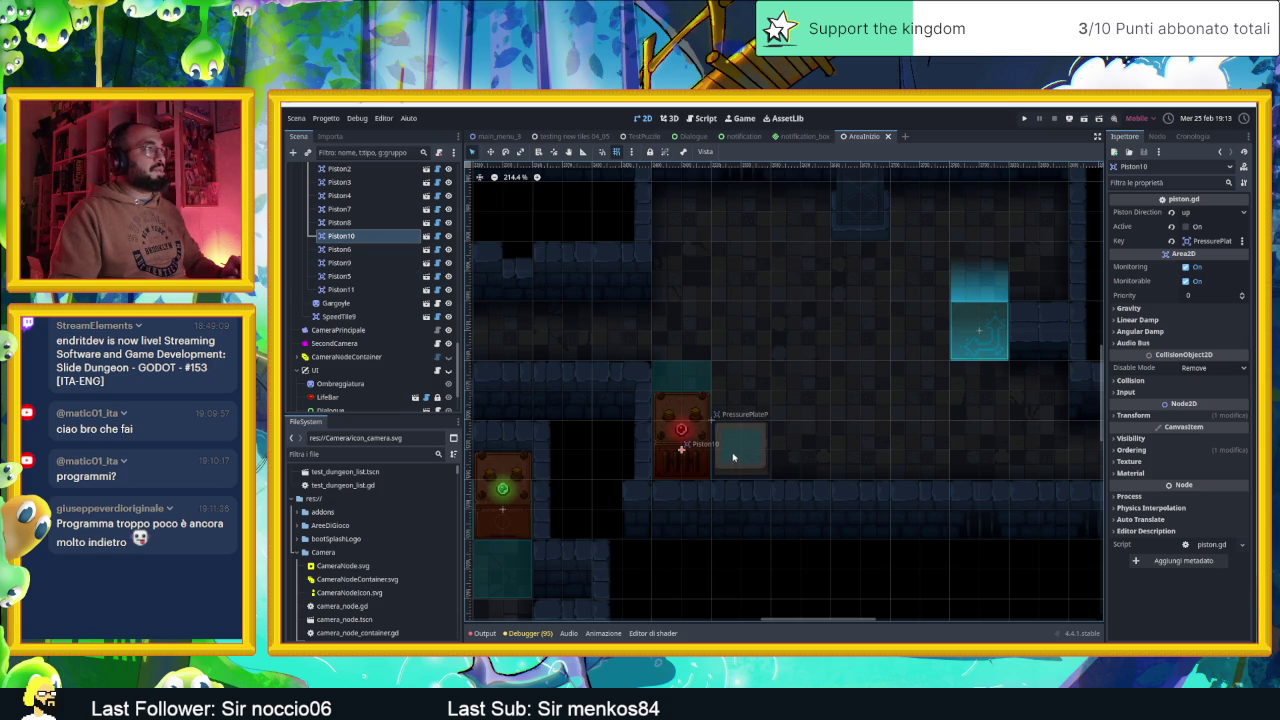
{"action": "scroll", "coordinate": [378, 272], "scroll_direction": "down", "scroll_amount": 6}
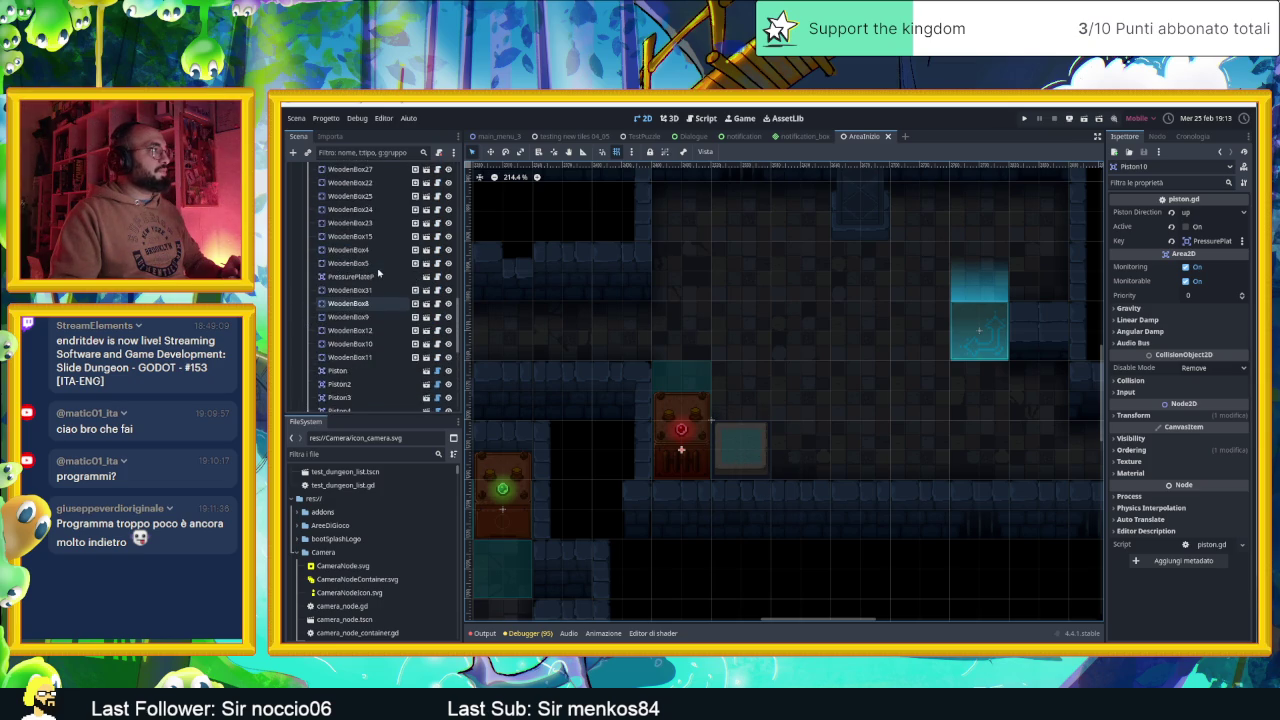
{"action": "scroll", "coordinate": [378, 272], "scroll_direction": "up", "scroll_amount": 10}
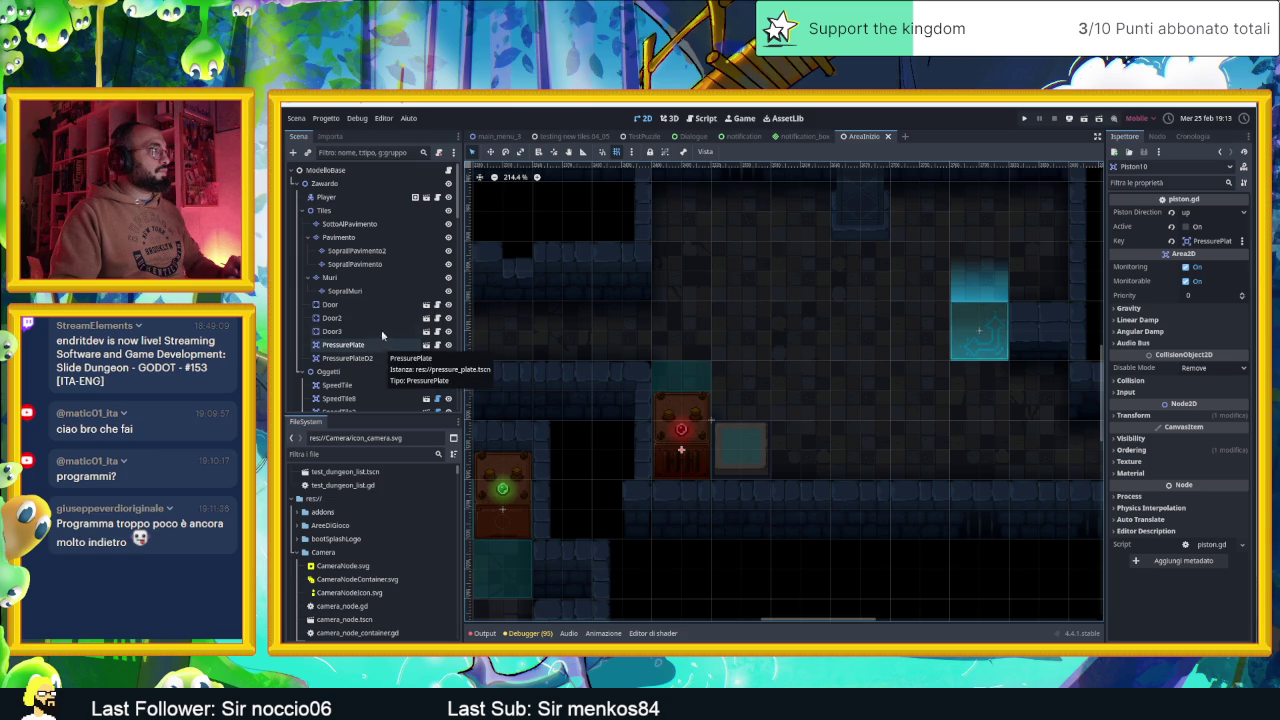
{"action": "scroll", "coordinate": [380, 330], "scroll_direction": "down", "scroll_amount": 4}
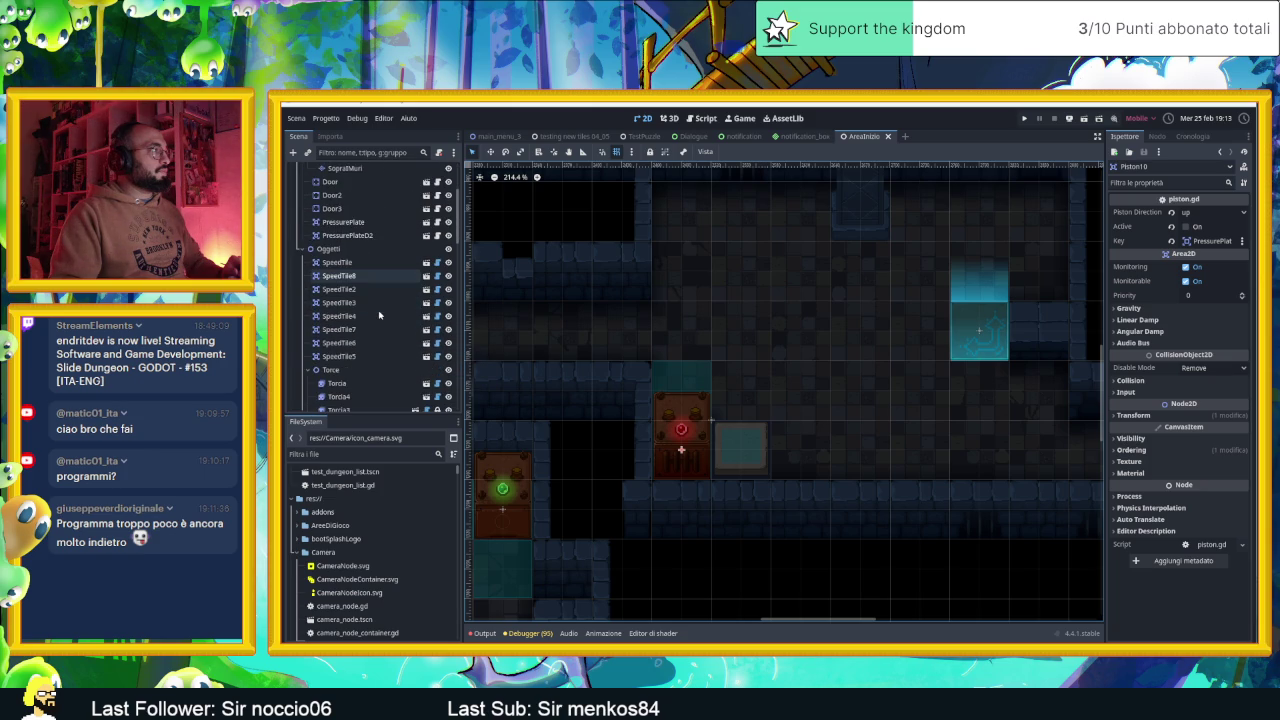
{"action": "scroll", "coordinate": [414, 341], "scroll_direction": "down", "scroll_amount": 3}
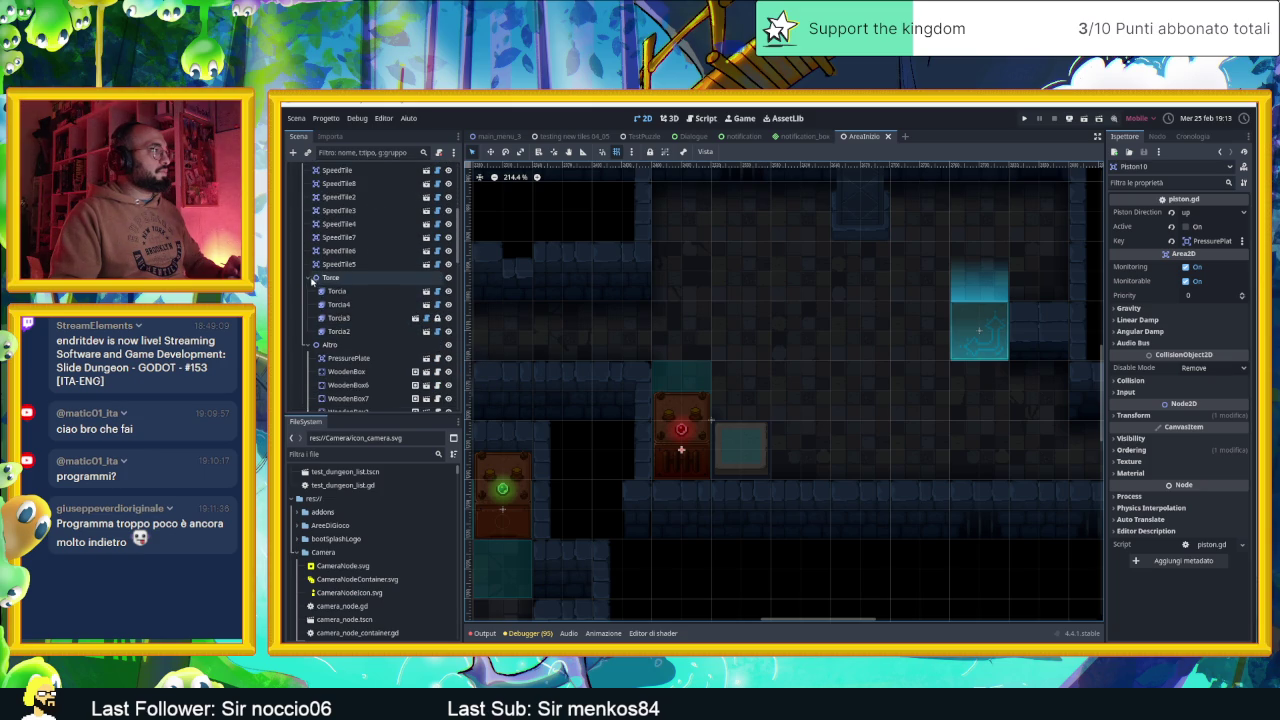
{"action": "left_click", "coordinate": [314, 278]}
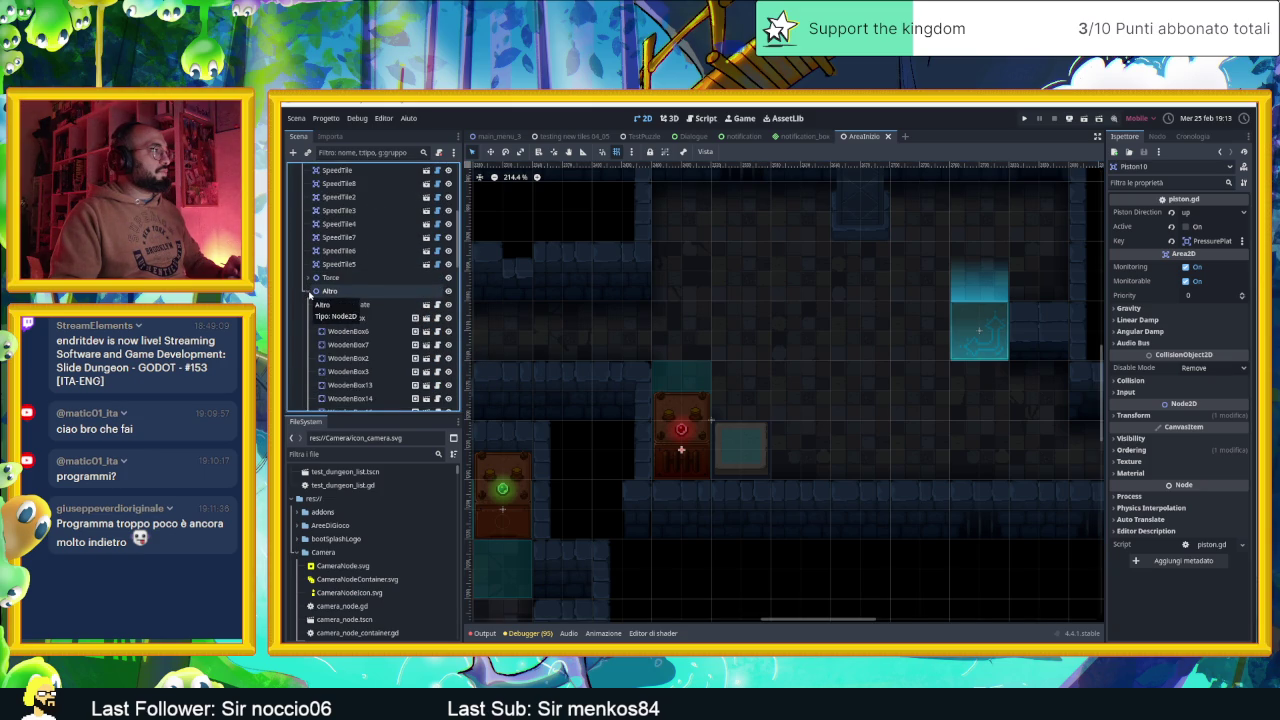
{"action": "left_click", "coordinate": [309, 292]}
{"action": "left_click", "coordinate": [309, 292]}
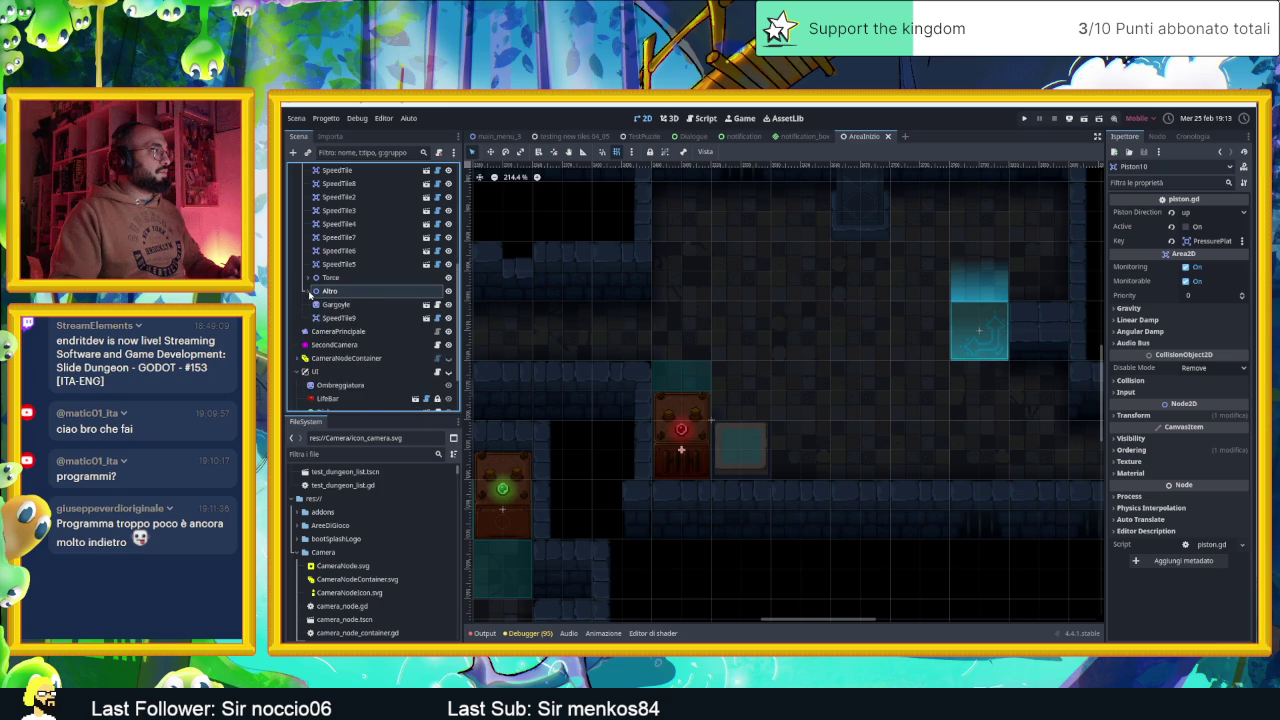
{"action": "left_click", "coordinate": [356, 305]}
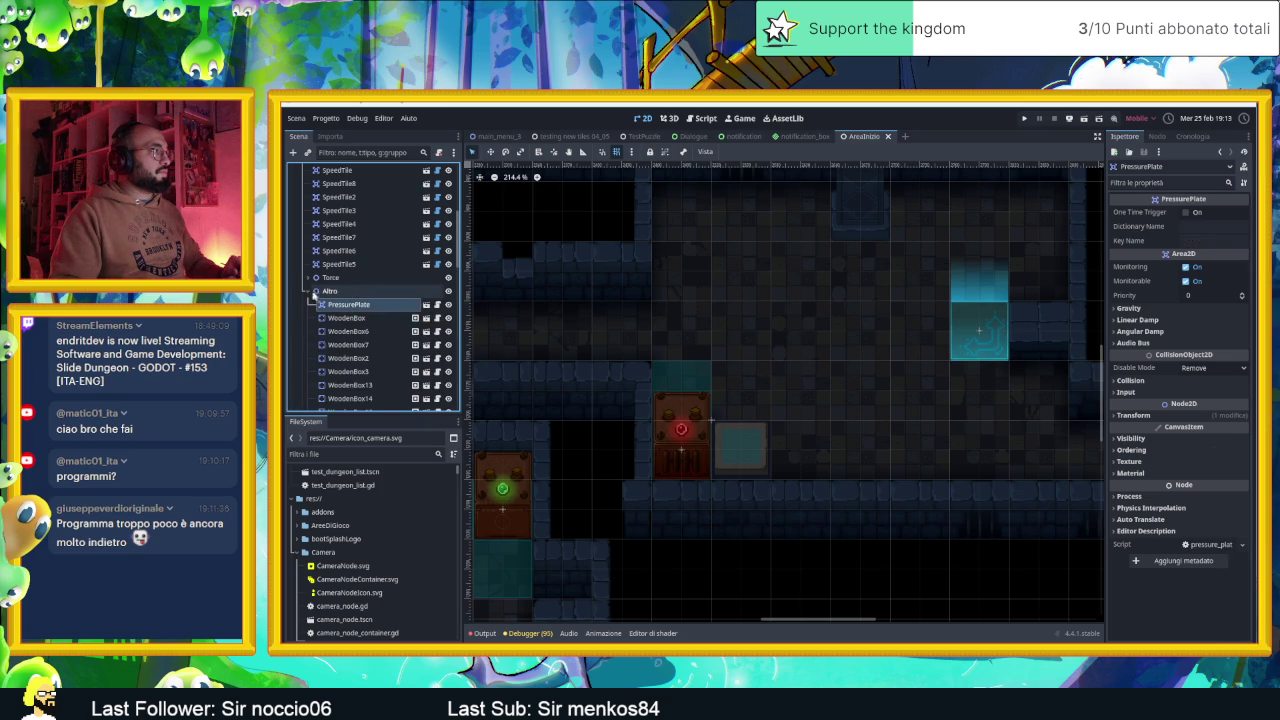
Inspect the PressurePlate and PressurePlateP nodes alongside Piston10's properties
{"action": "left_click", "coordinate": [309, 291]}
{"action": "left_click", "coordinate": [309, 291]}
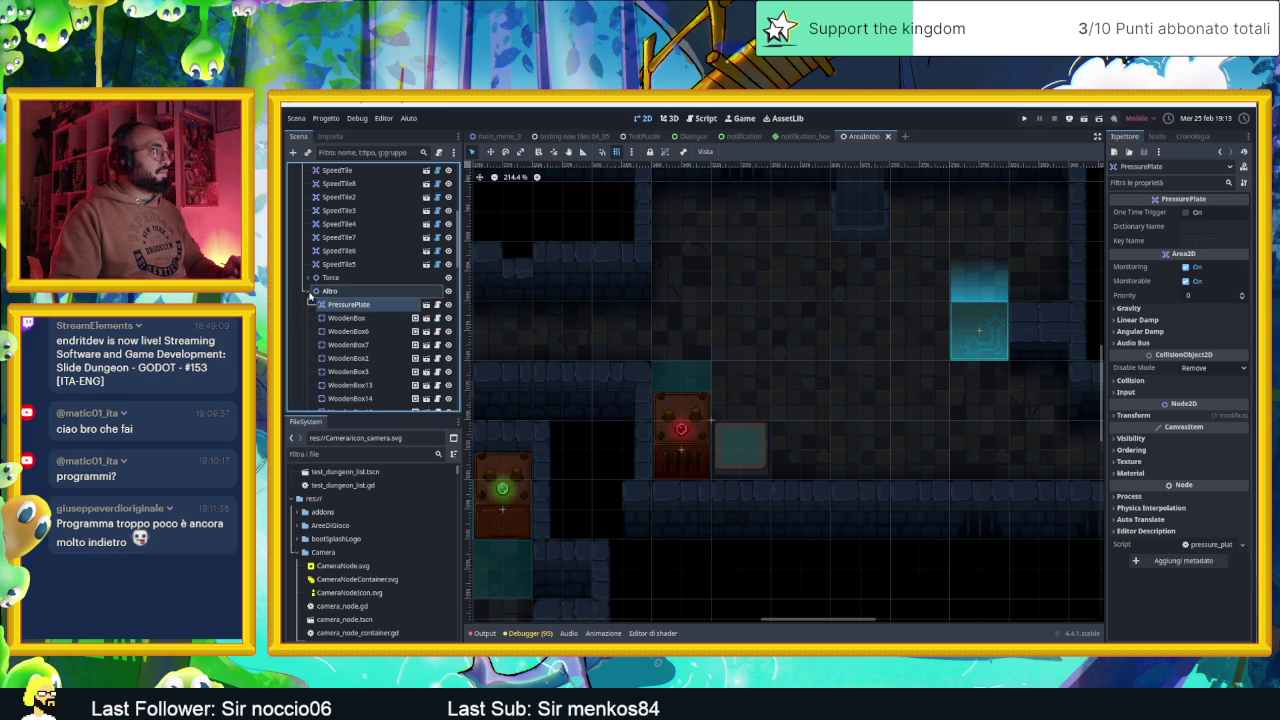
{"action": "scroll", "coordinate": [370, 320], "scroll_direction": "down", "scroll_amount": 5}
{"action": "scroll", "coordinate": [376, 332], "scroll_direction": "down", "scroll_amount": 3}
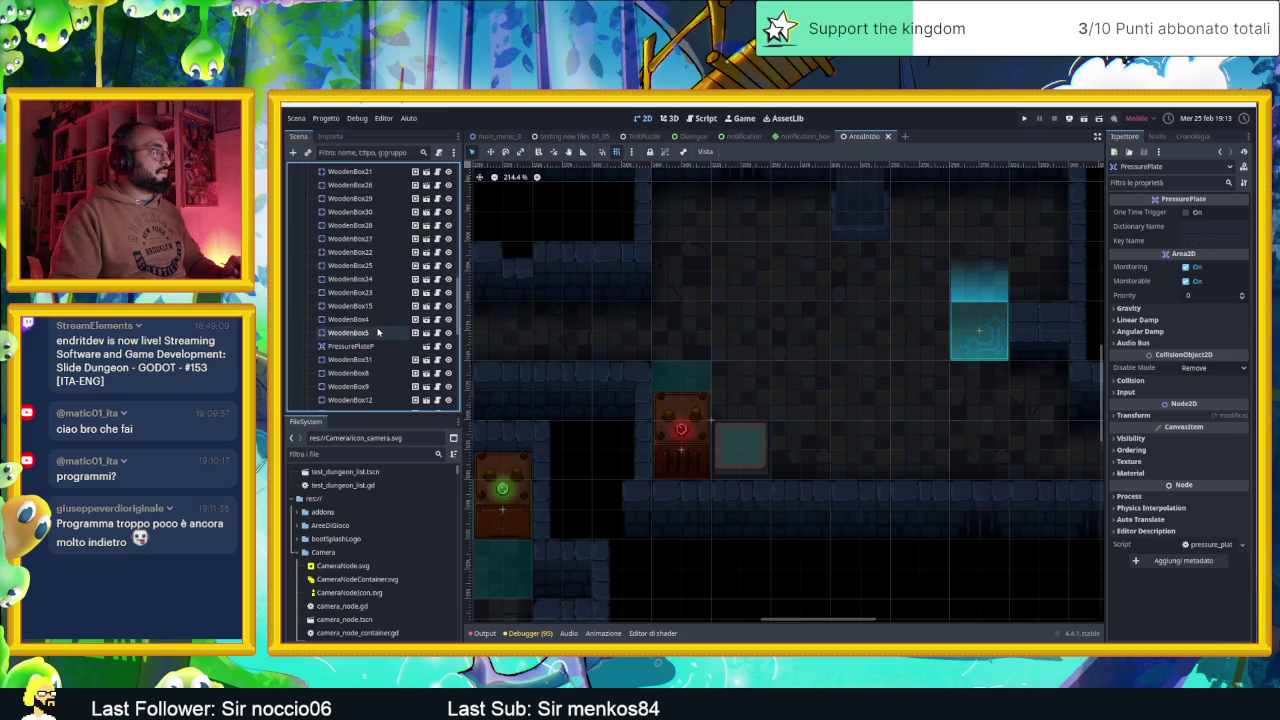
{"action": "left_click", "coordinate": [371, 316]}
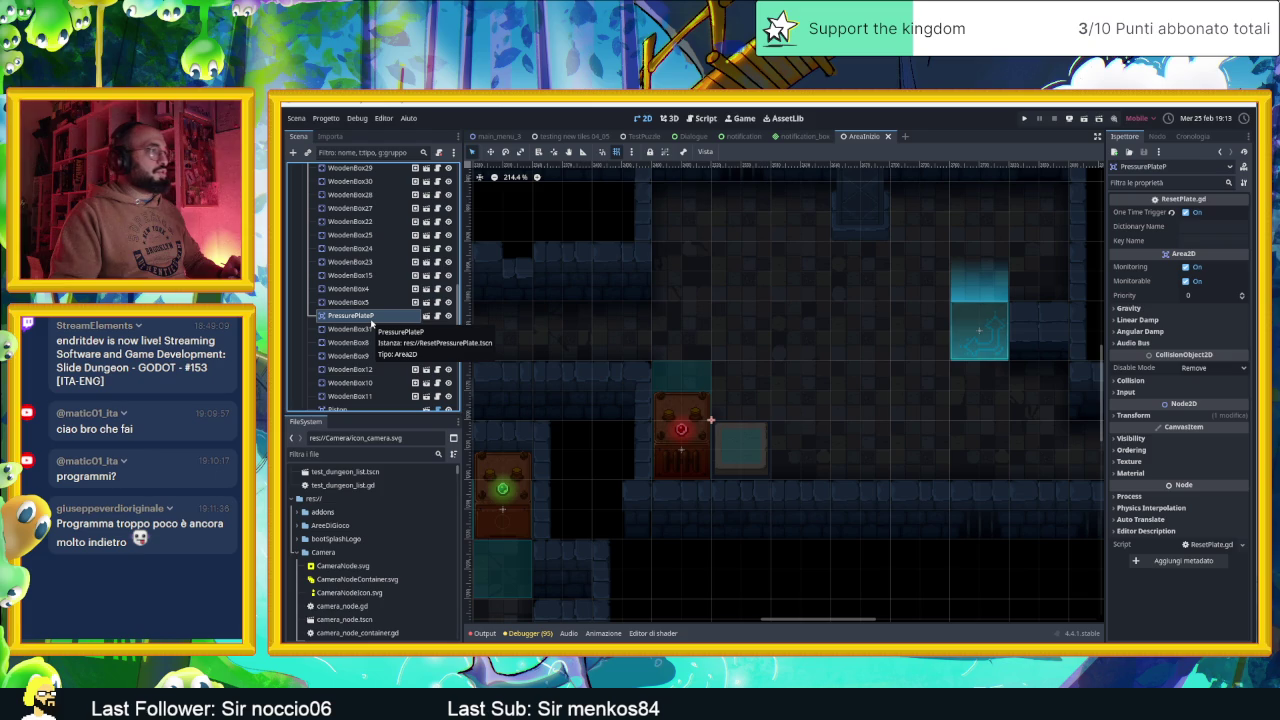
{"action": "left_click", "coordinate": [710, 421]}
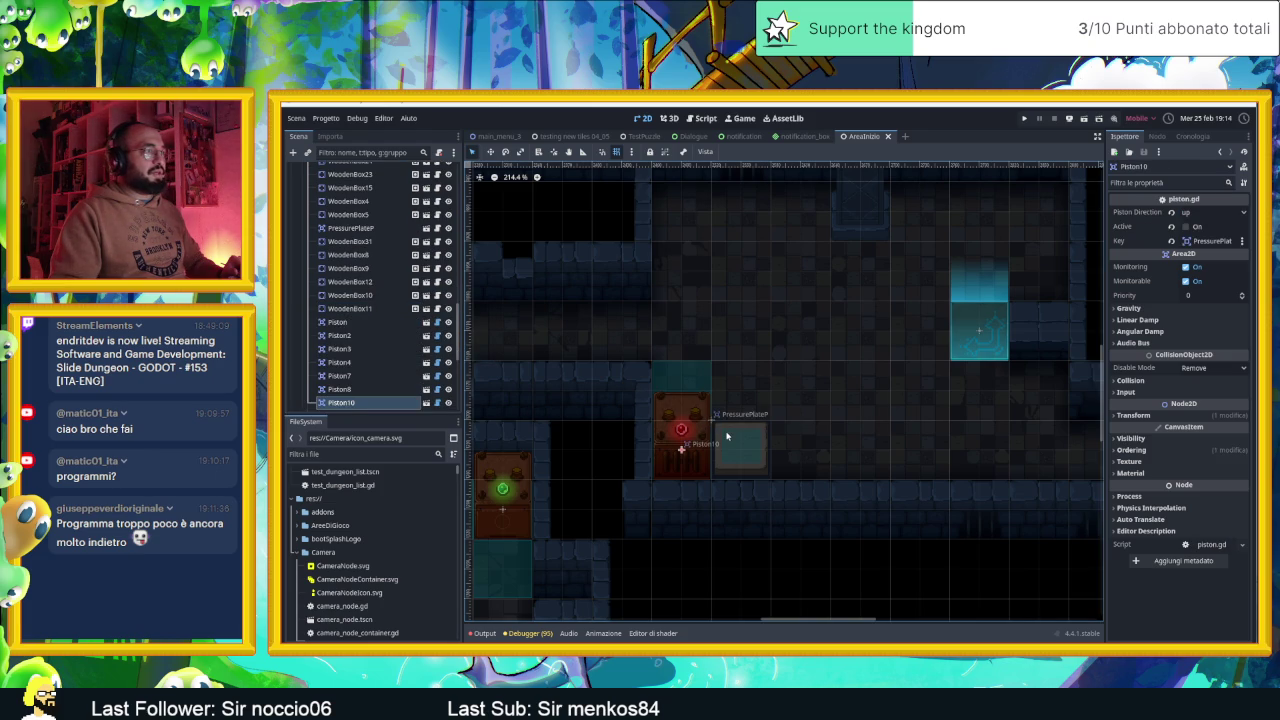
{"action": "scroll", "coordinate": [369, 331], "scroll_direction": "up", "scroll_amount": 5}
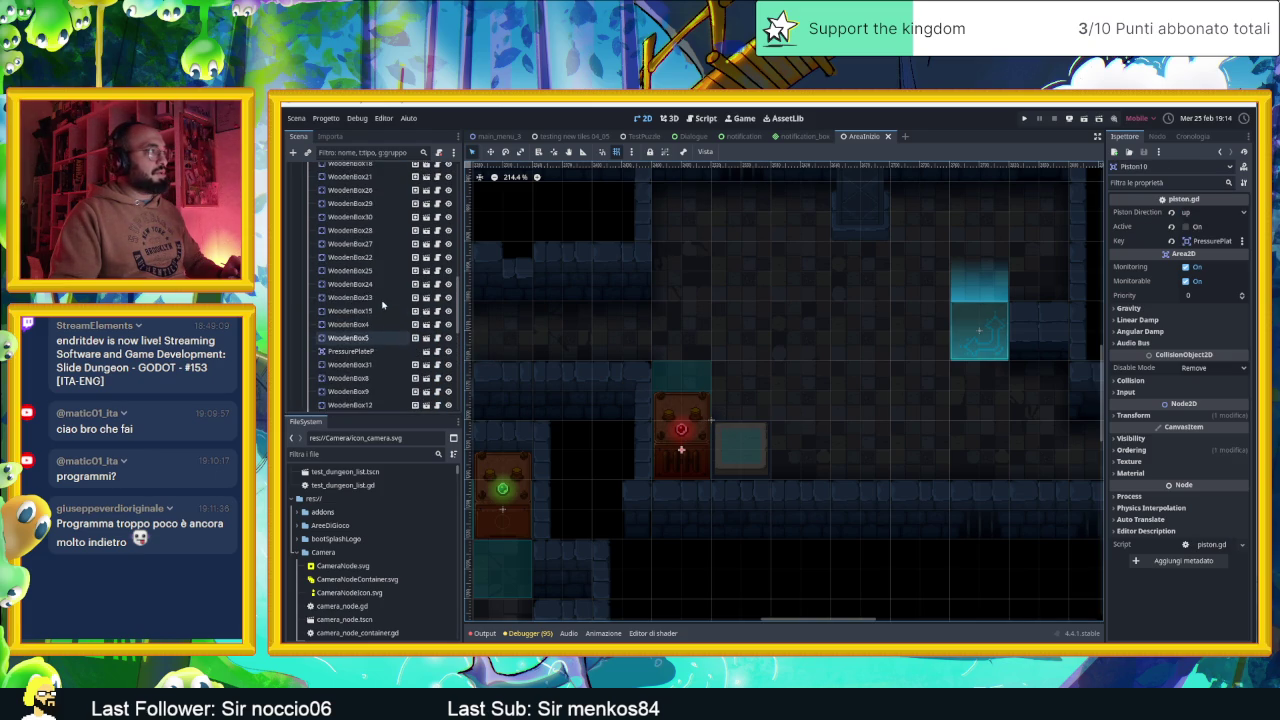
{"action": "left_click", "coordinate": [370, 352]}
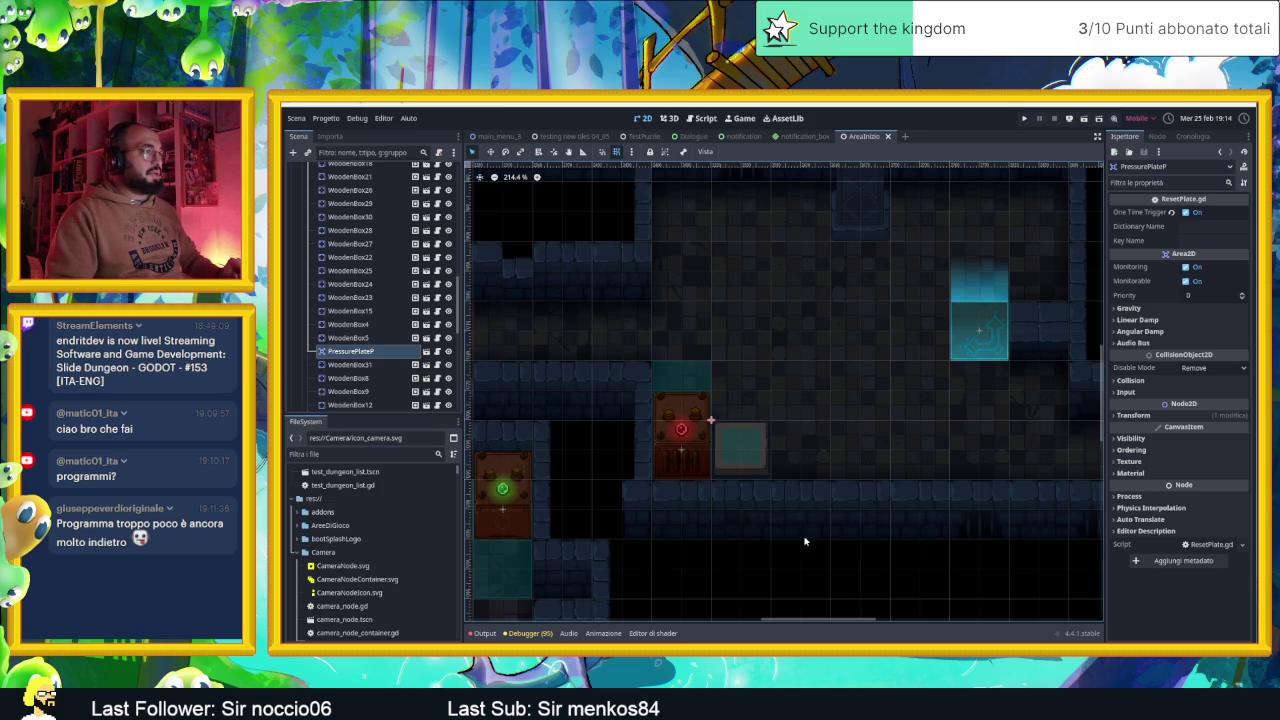
Reselect Piston10 in the level view
{"action": "scroll", "coordinate": [351, 349], "scroll_direction": "up", "scroll_amount": 5}
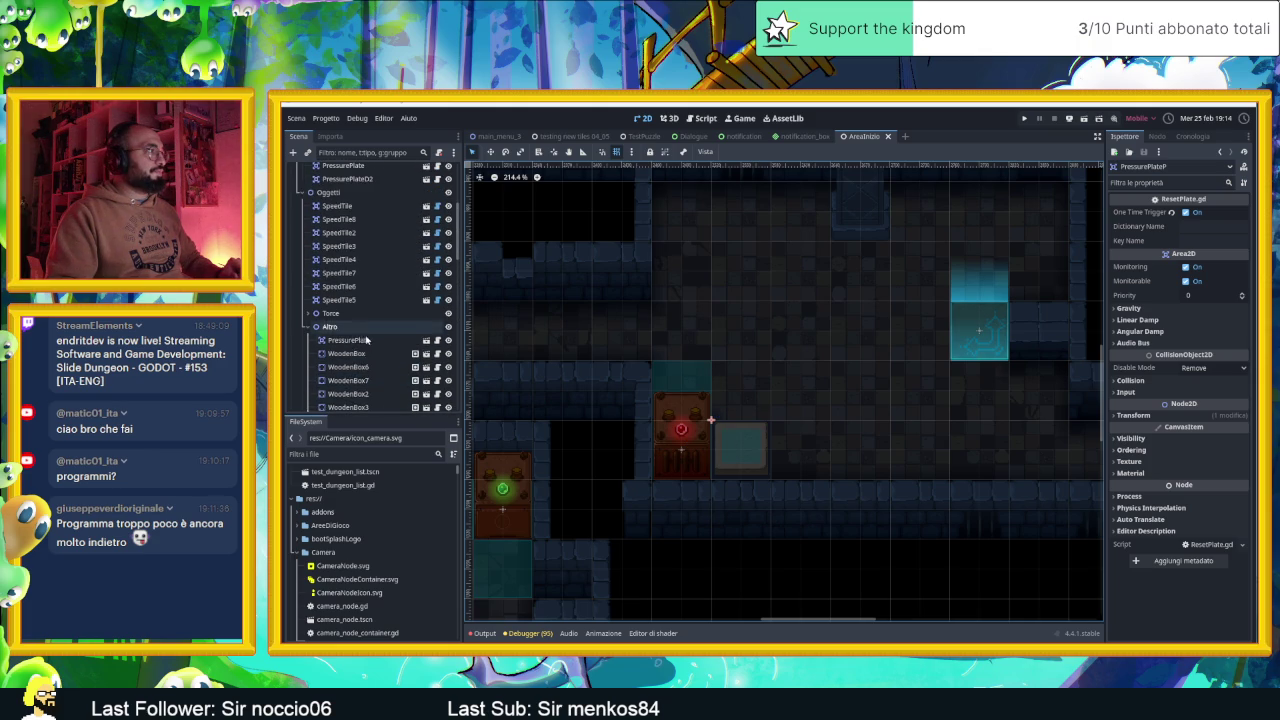
{"action": "scroll", "coordinate": [351, 349], "scroll_direction": "down", "scroll_amount": 5}
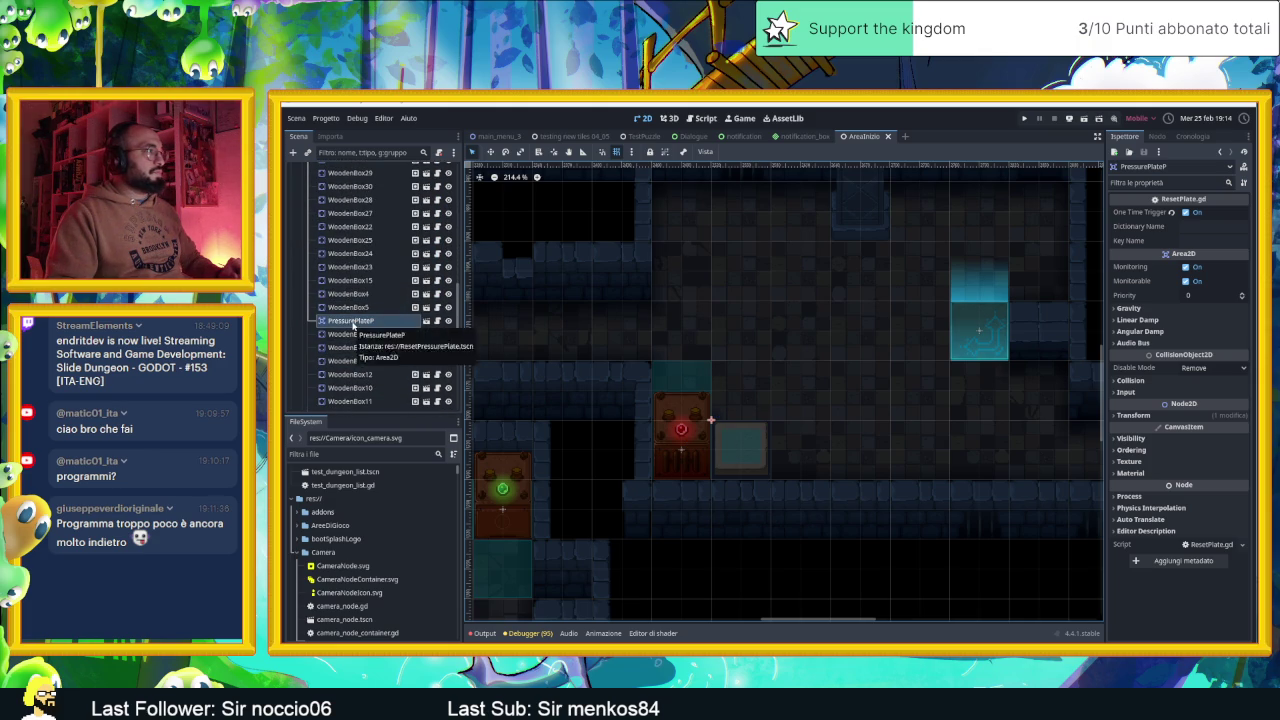
{"action": "left_click", "coordinate": [351, 322]}
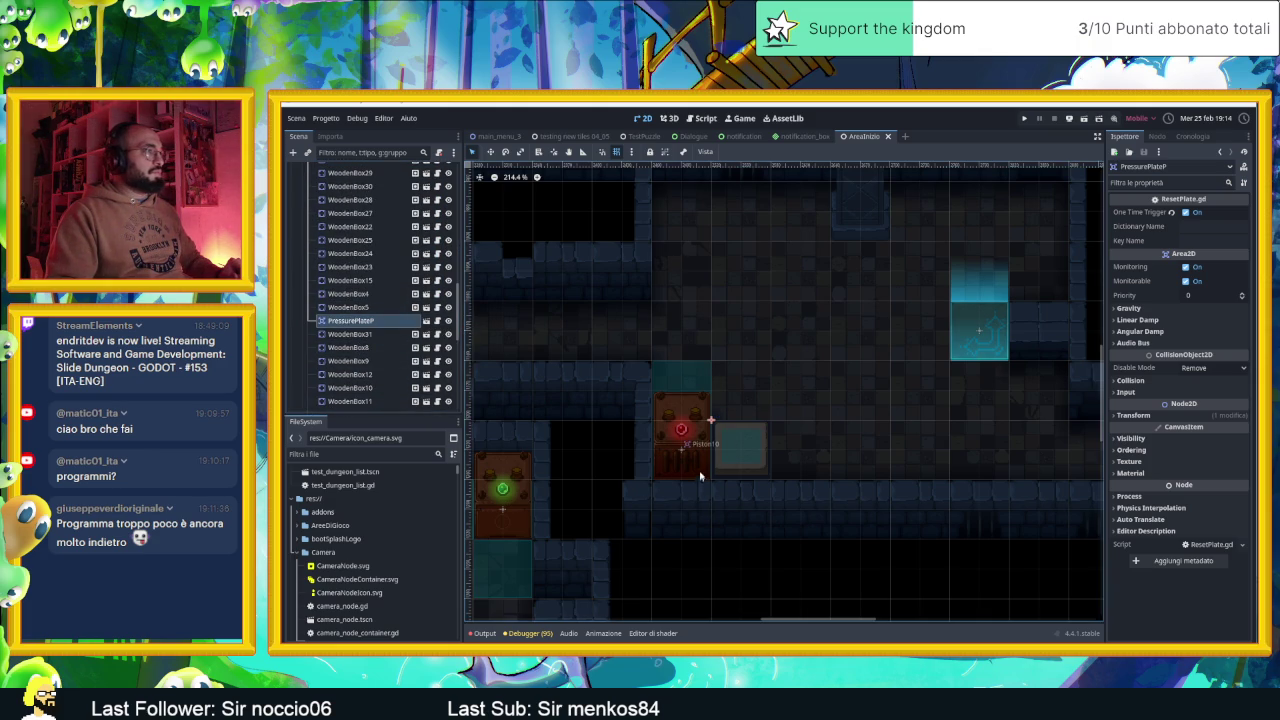
{"action": "left_click", "coordinate": [687, 437]}
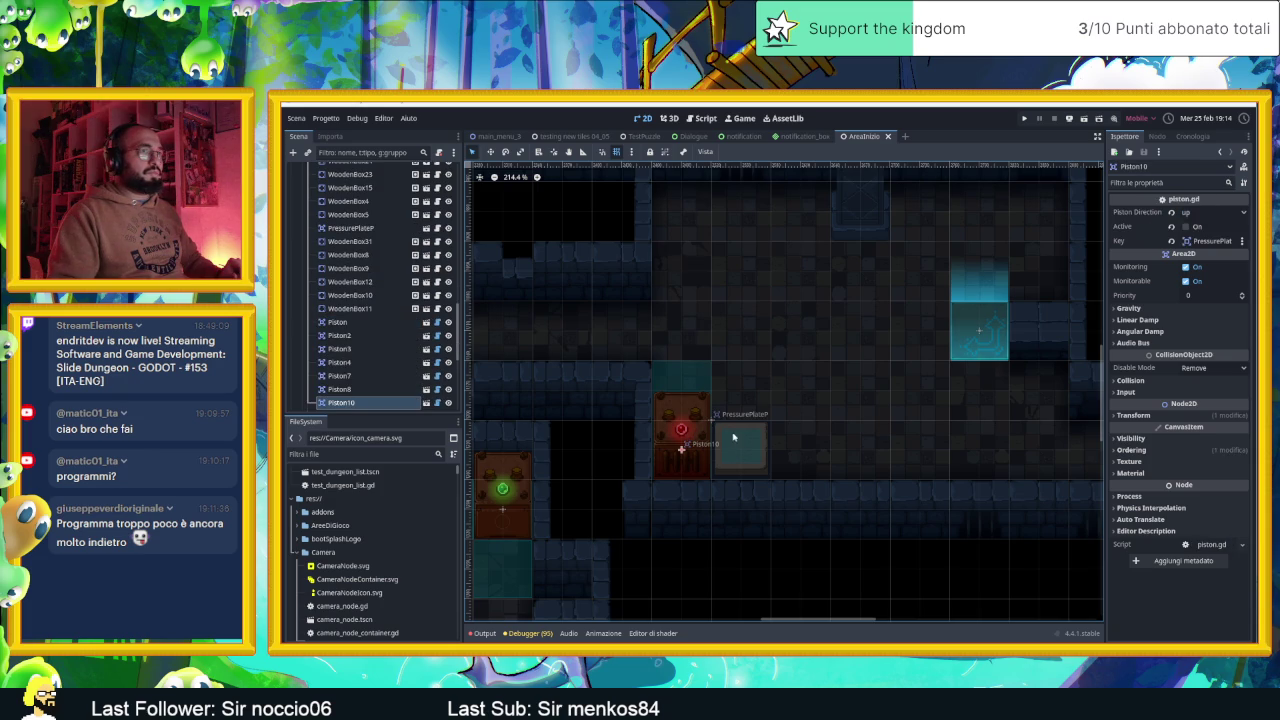
{"action": "scroll", "coordinate": [759, 450], "scroll_direction": "down", "scroll_amount": 2}
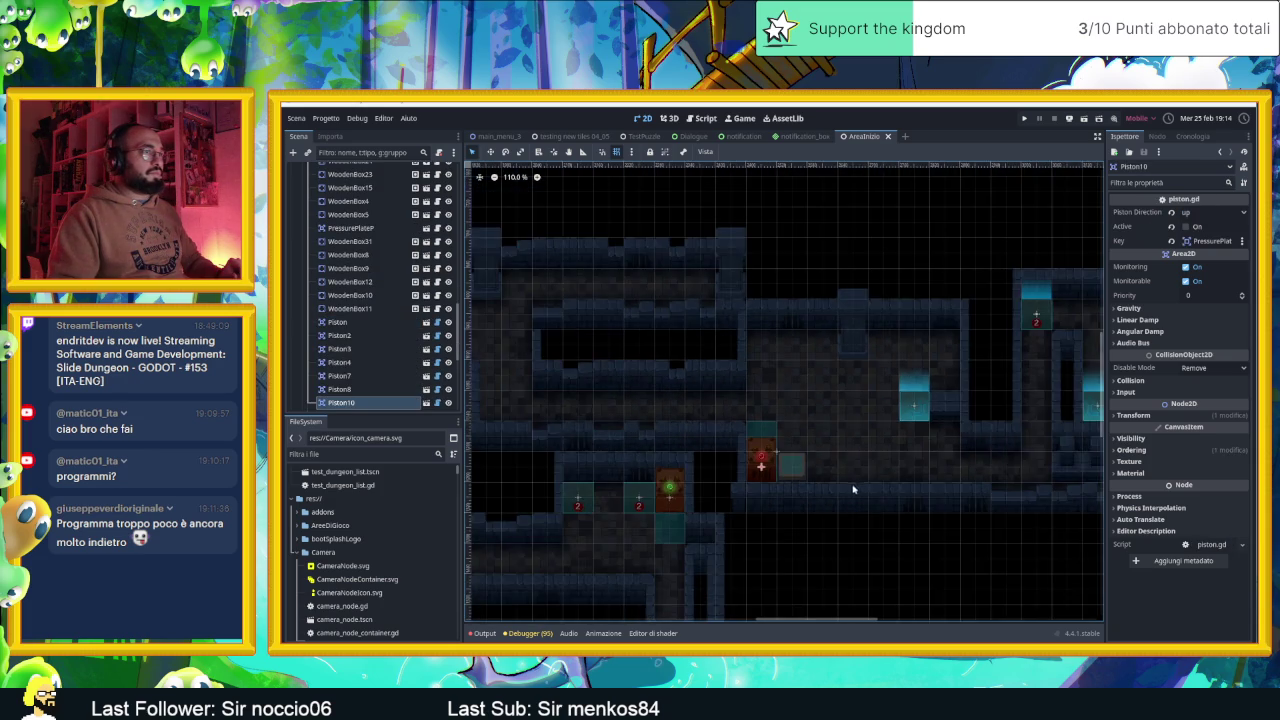
Inspect the properties of Door2 and Door3
{"action": "scroll", "coordinate": [700, 323], "scroll_direction": "down", "scroll_amount": 5}
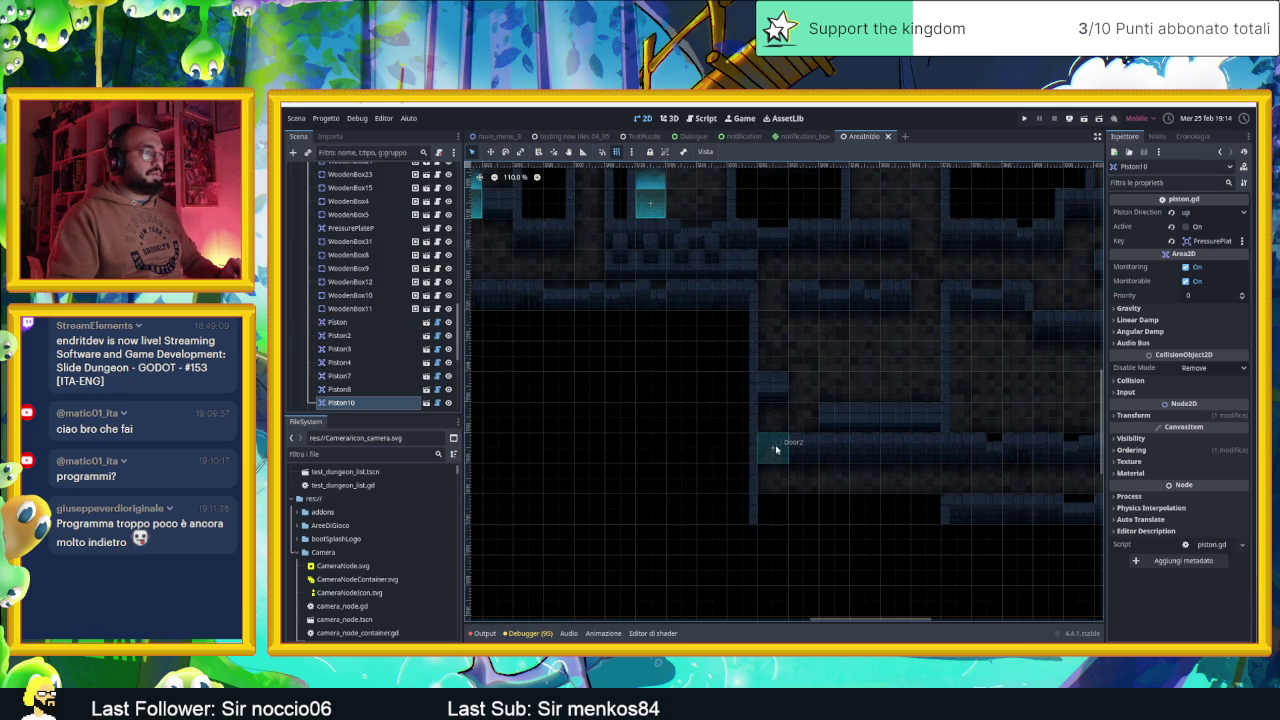
{"action": "left_click", "coordinate": [775, 454]}
{"action": "scroll", "coordinate": [810, 438], "scroll_direction": "right", "scroll_amount": 5}
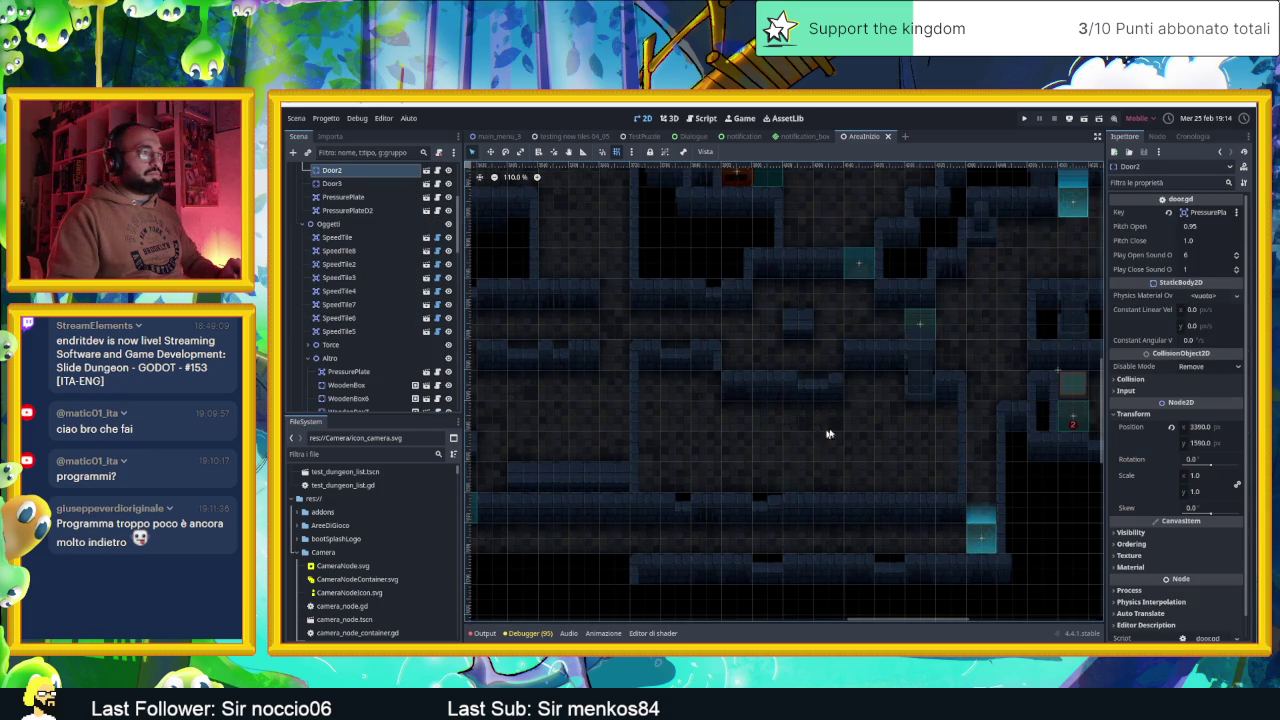
{"action": "scroll", "coordinate": [890, 403], "scroll_direction": "right", "scroll_amount": 5}
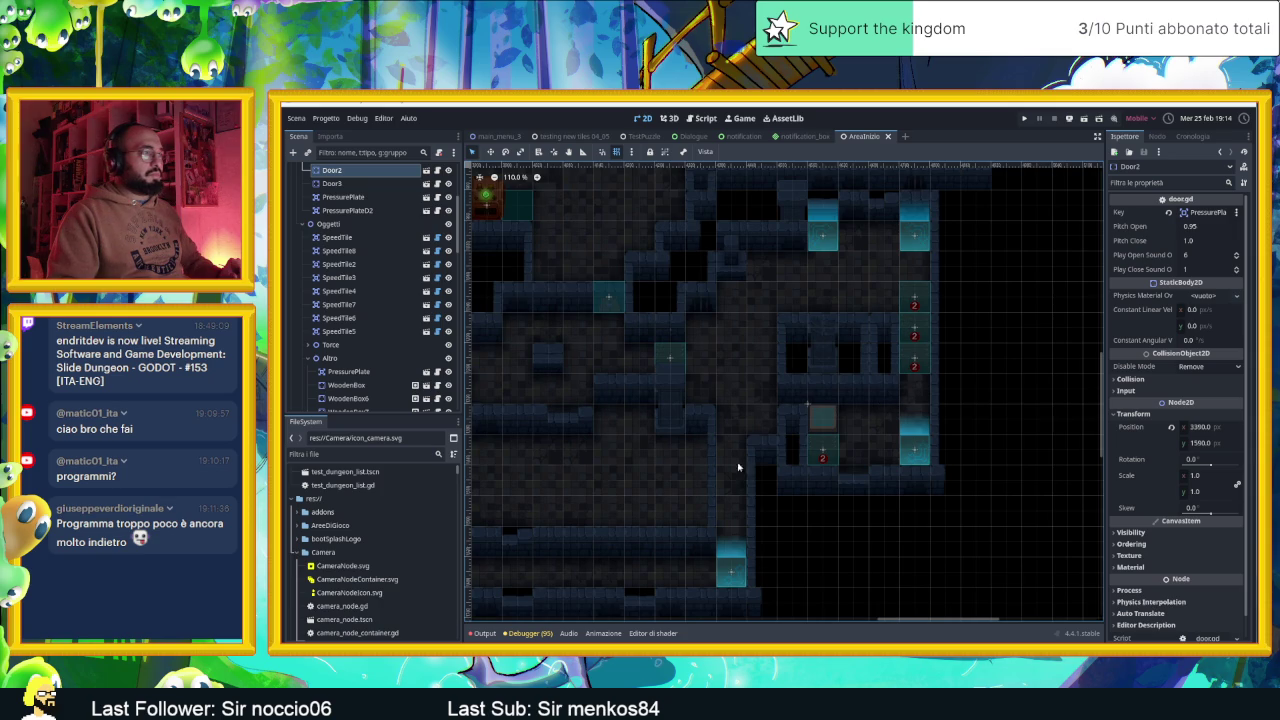
{"action": "left_click", "coordinate": [609, 300]}
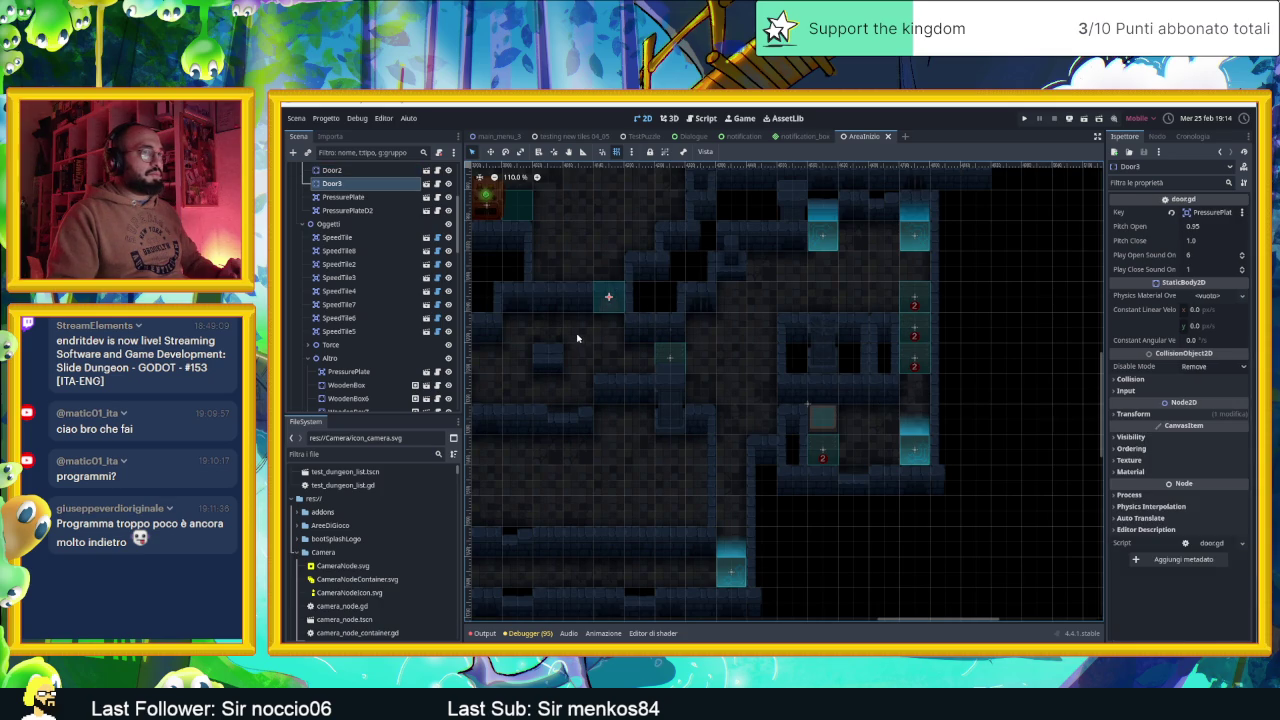
Select Piston10 on the level map and zoom in on it
{"action": "scroll", "coordinate": [577, 338], "scroll_direction": "left", "scroll_amount": 10}
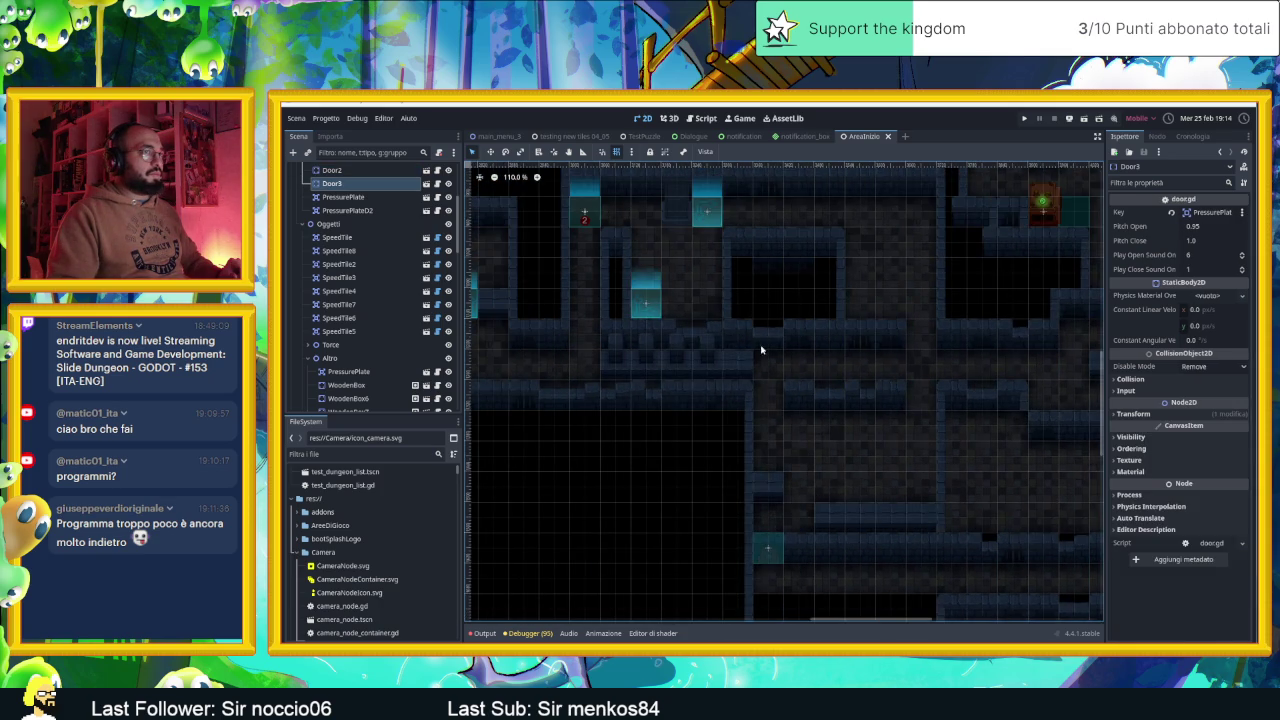
{"action": "scroll", "coordinate": [756, 350], "scroll_direction": "left", "scroll_amount": 3}
{"action": "scroll", "coordinate": [662, 350], "scroll_direction": "left", "scroll_amount": 6}
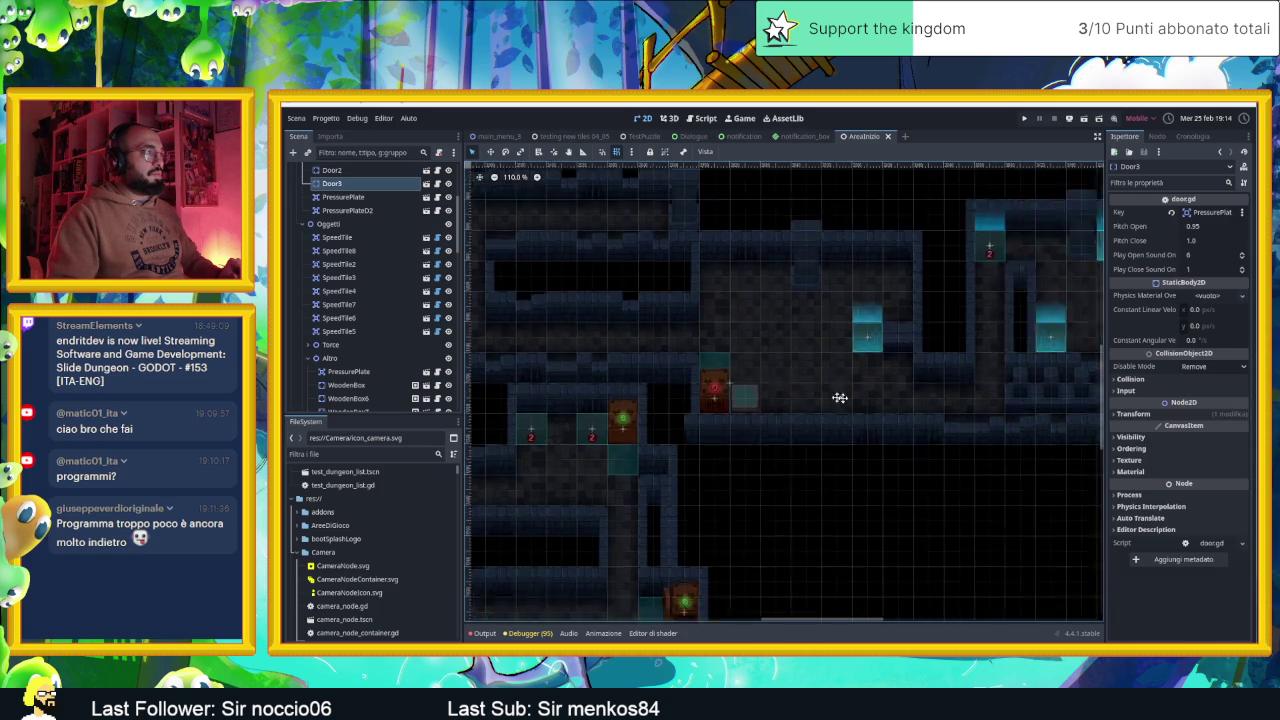
{"action": "left_click", "coordinate": [856, 416]}
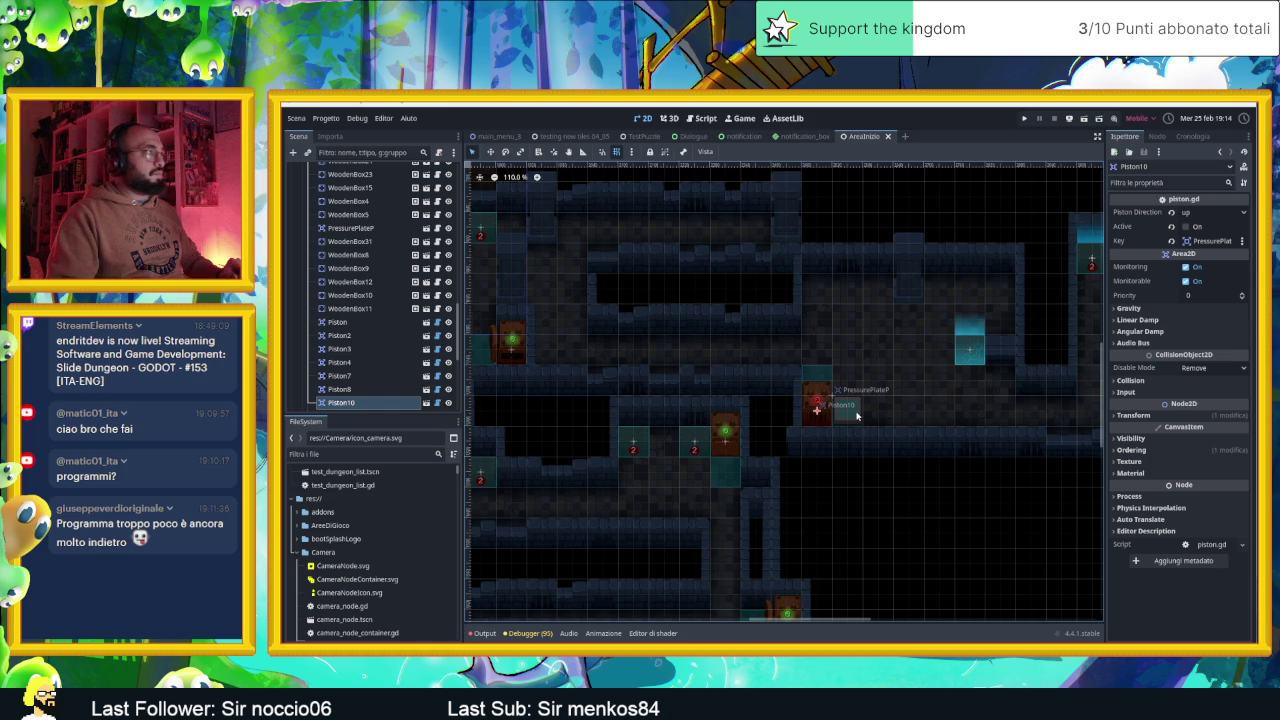
{"action": "scroll", "coordinate": [856, 416], "scroll_direction": "up", "scroll_amount": 5}
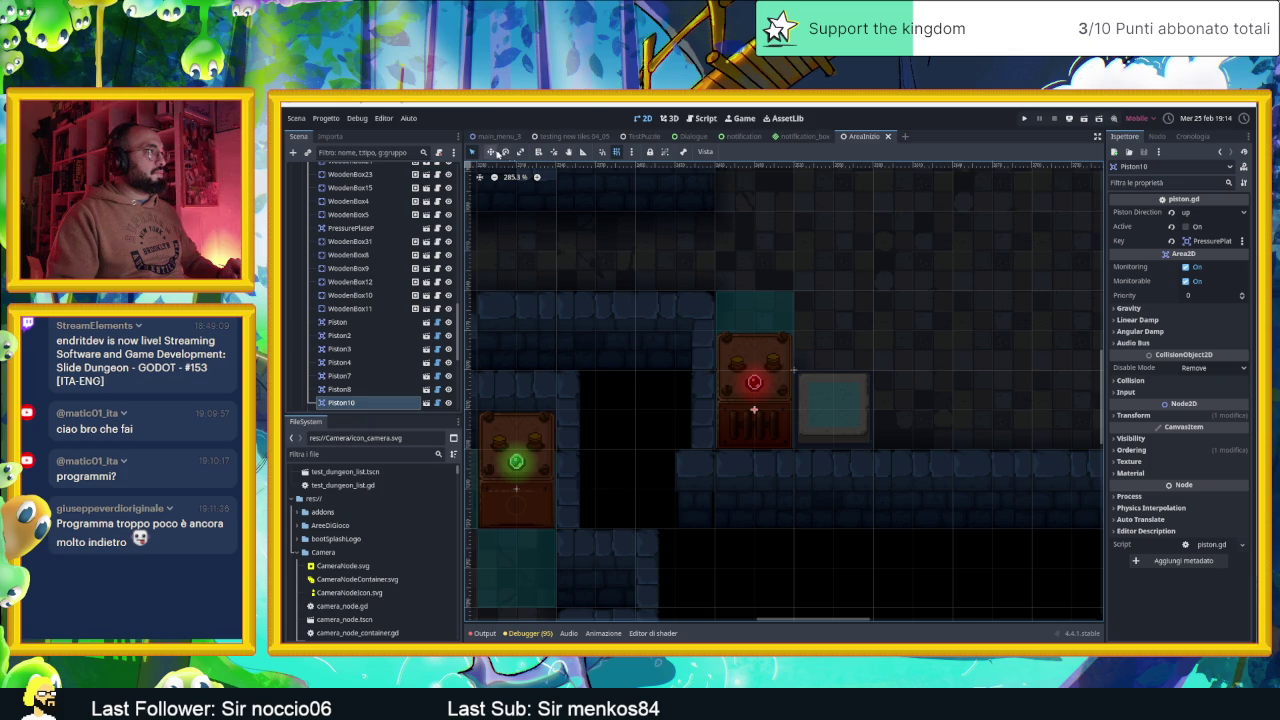
Lock Piston10, then open ResetPlate.gd attached to PressurePlateP
{"action": "left_click", "coordinate": [652, 152]}
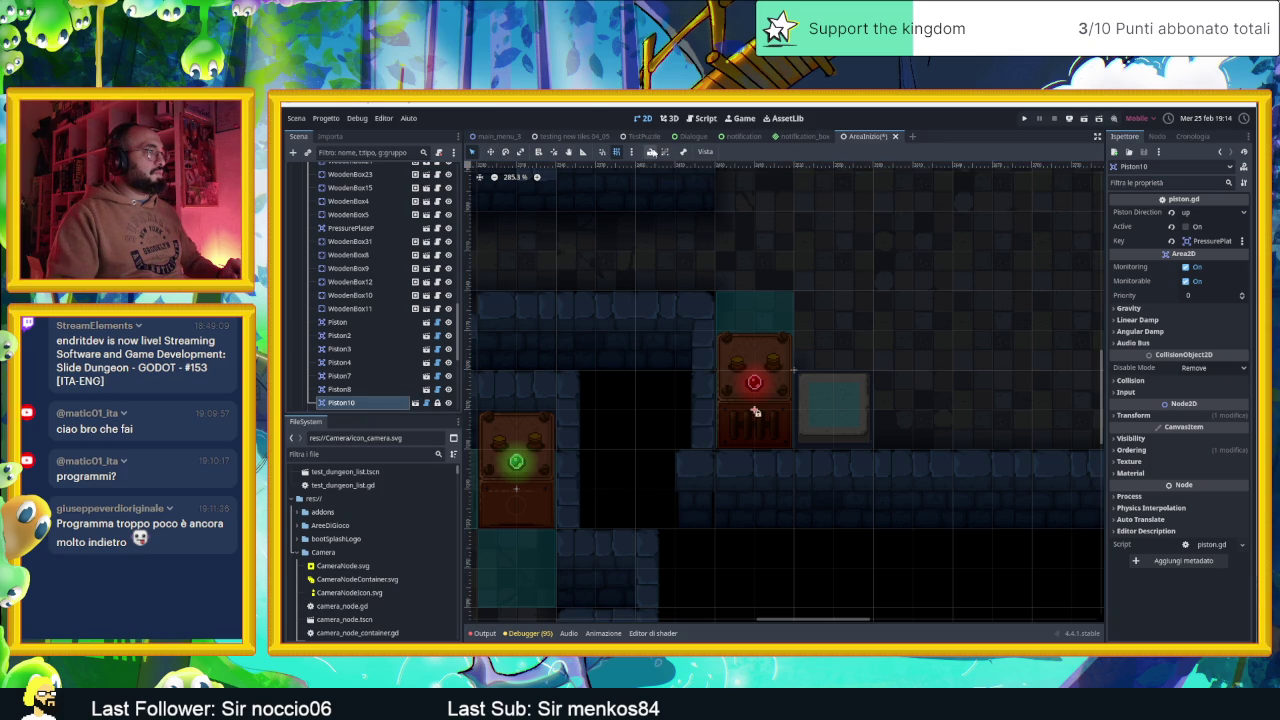
{"action": "left_click", "coordinate": [832, 402]}
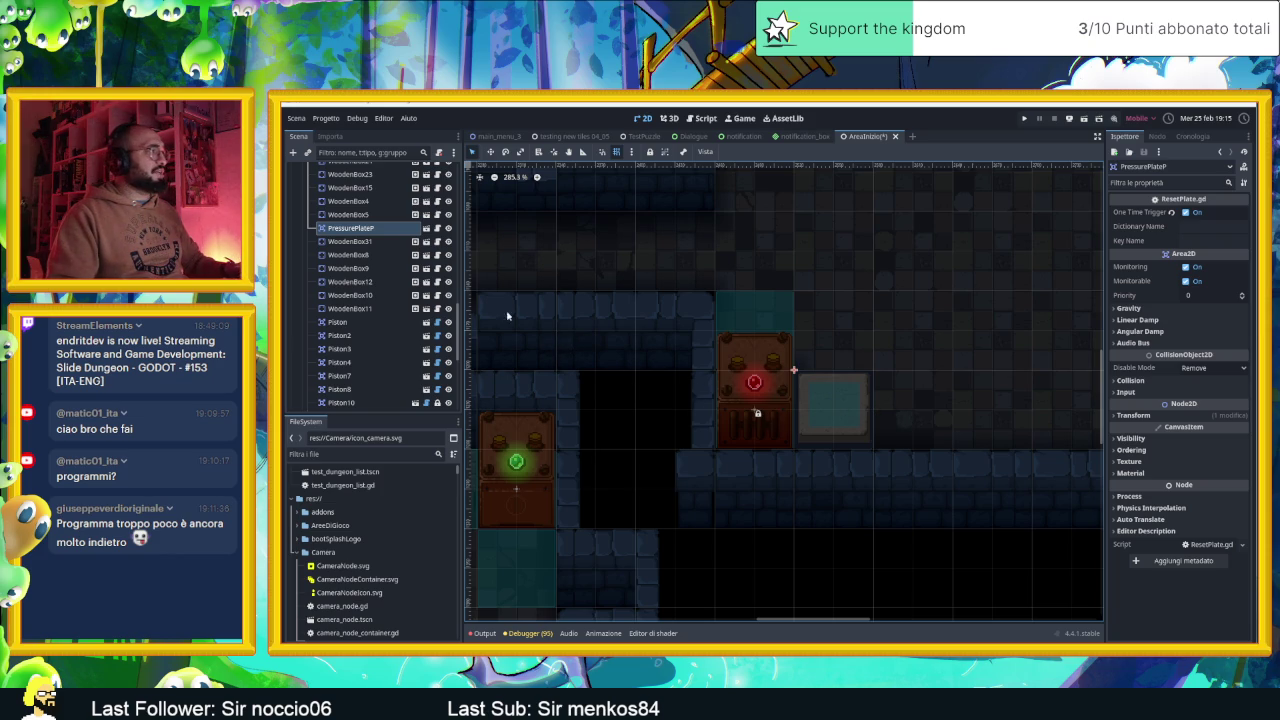
{"action": "left_click", "coordinate": [437, 228]}
{"action": "scroll", "coordinate": [819, 465], "scroll_direction": "down", "scroll_amount": 2}
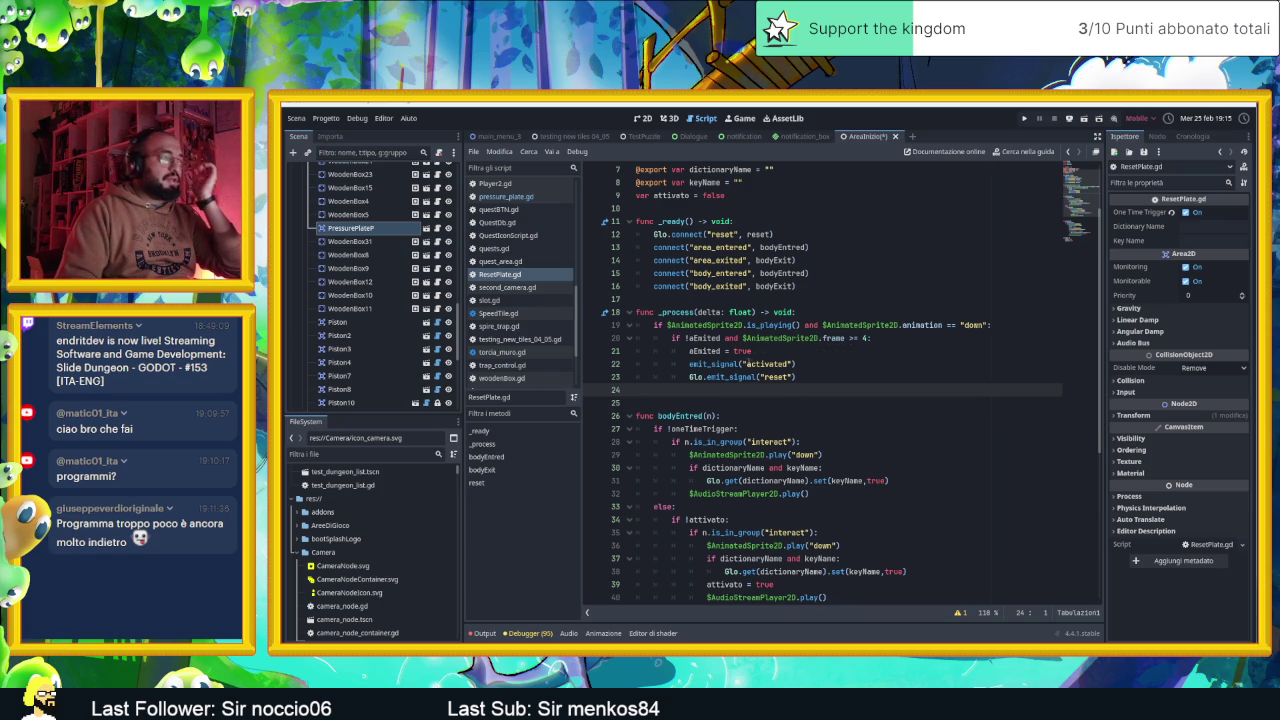
Comment out line 23's Glo.emit_signal("reset") and save ResetPlate.gd
{"action": "left_click", "coordinate": [820, 381]}
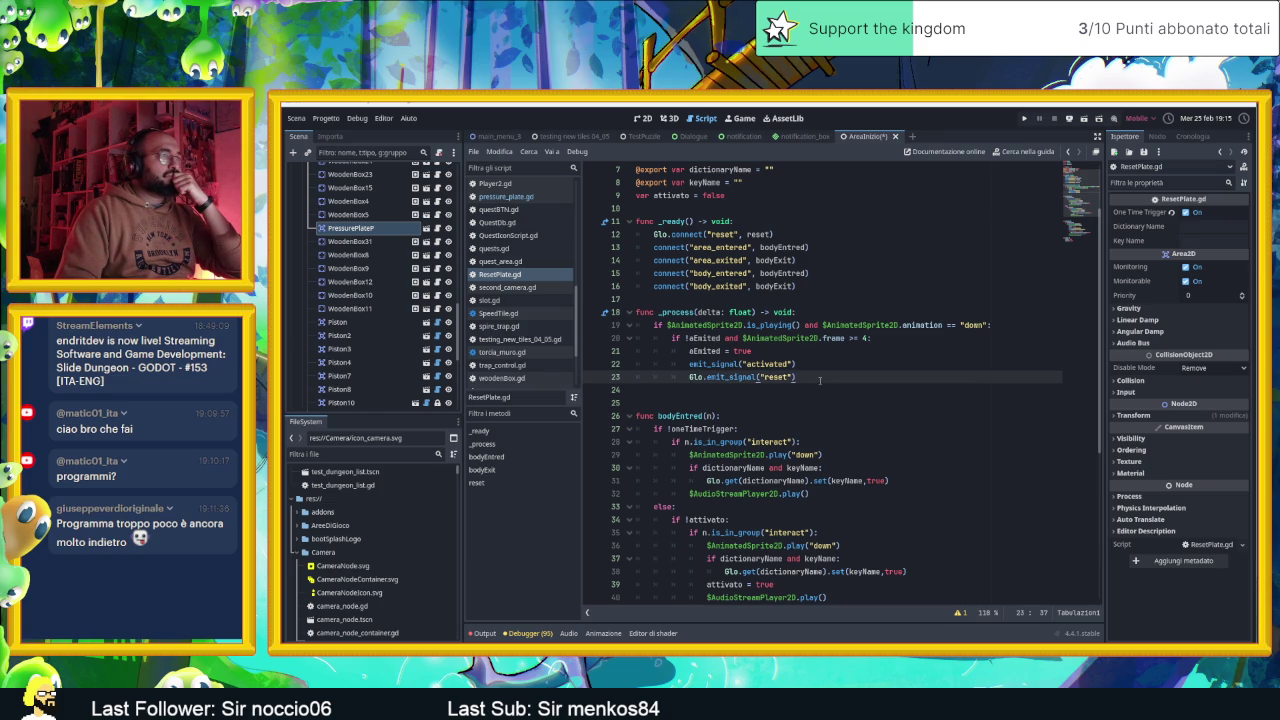
{"action": "scroll", "coordinate": [820, 380], "scroll_direction": "down", "scroll_amount": 2}
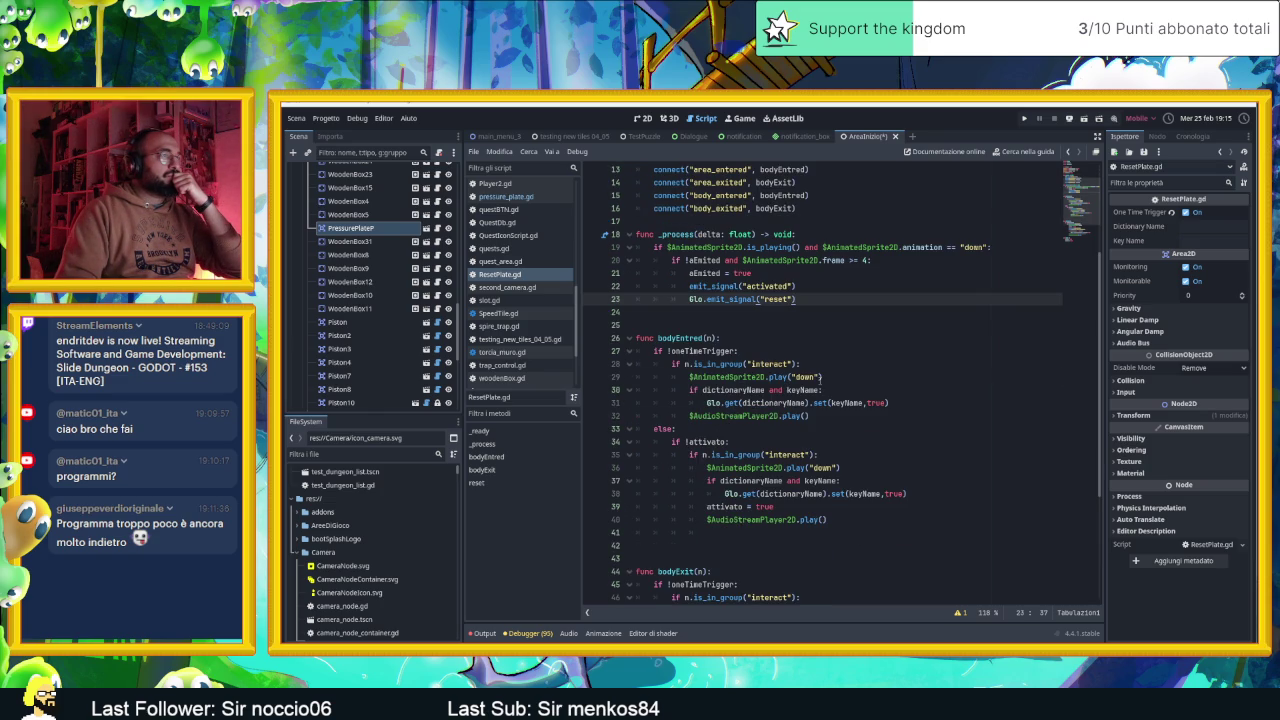
{"action": "scroll", "coordinate": [828, 355], "scroll_direction": "up", "scroll_amount": 1}
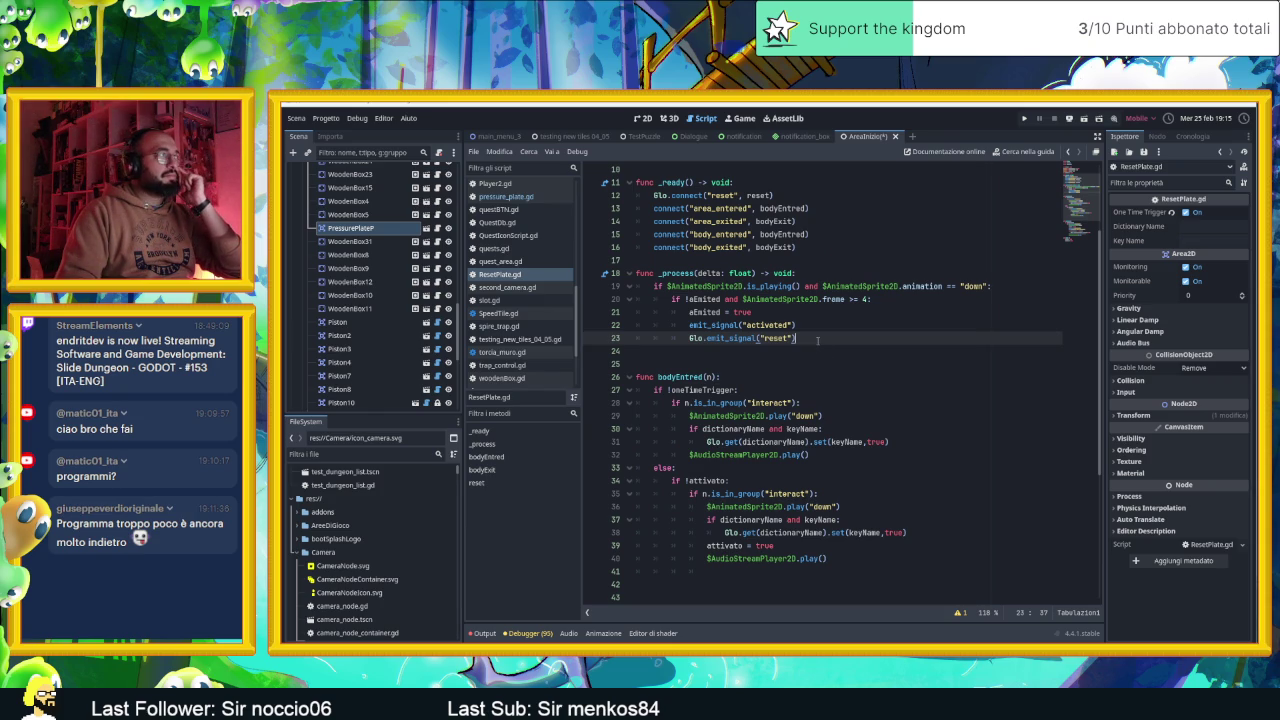
{"action": "key", "text": "ctrl+k"}
{"action": "scroll", "coordinate": [820, 344], "scroll_direction": "down", "scroll_amount": 2}
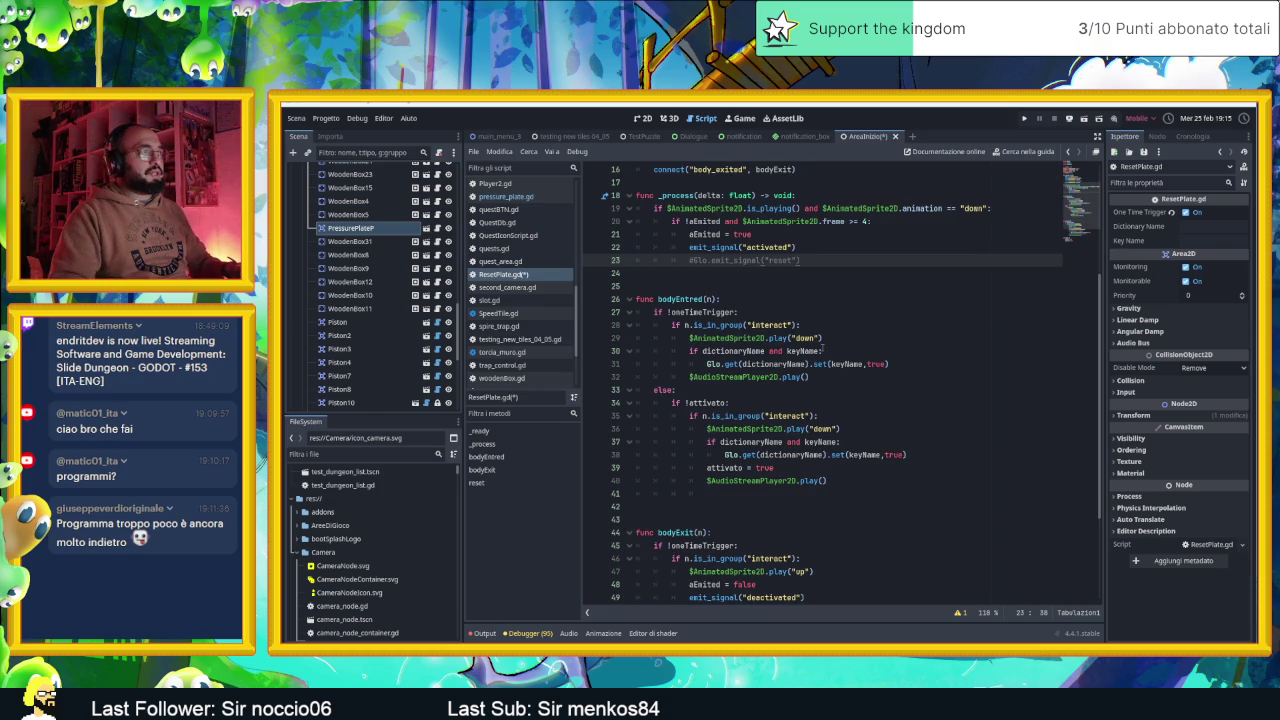
{"action": "scroll", "coordinate": [853, 351], "scroll_direction": "down", "scroll_amount": 2}
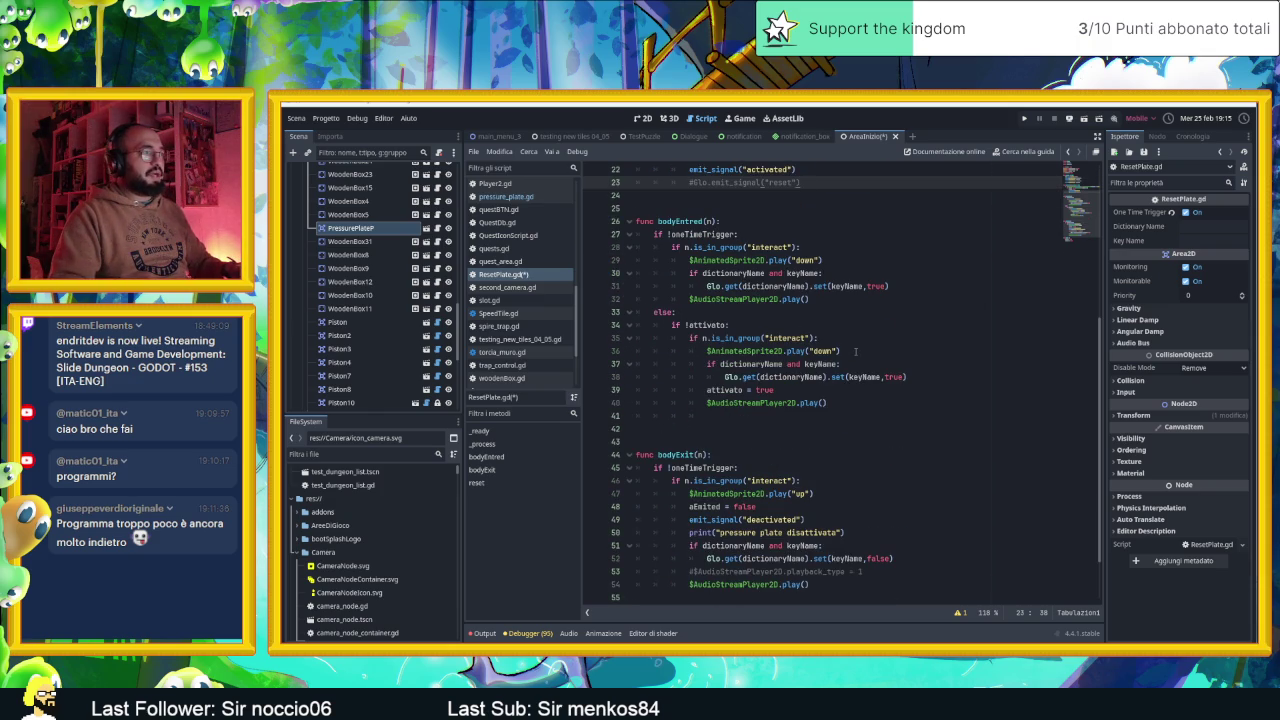
{"action": "key", "text": "ctrl+s"}
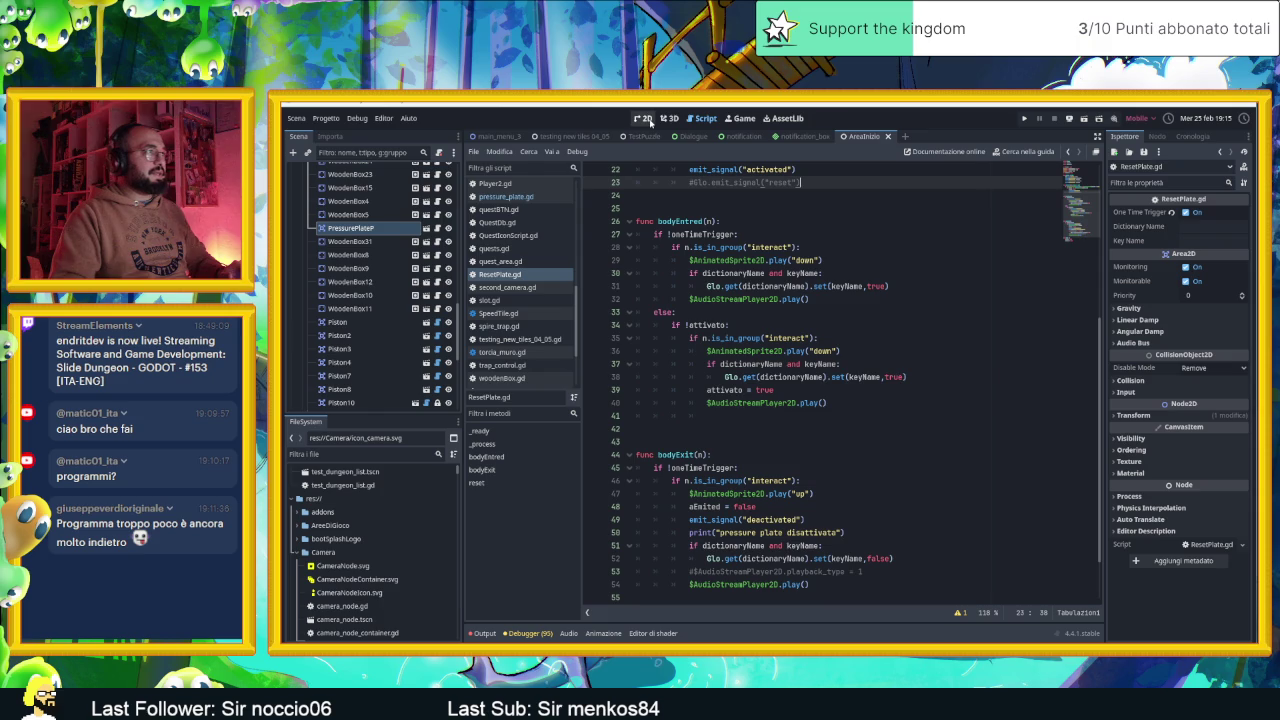
Run the game with F5 to test the level
{"action": "scroll", "coordinate": [849, 249], "scroll_direction": "up", "scroll_amount": 3}
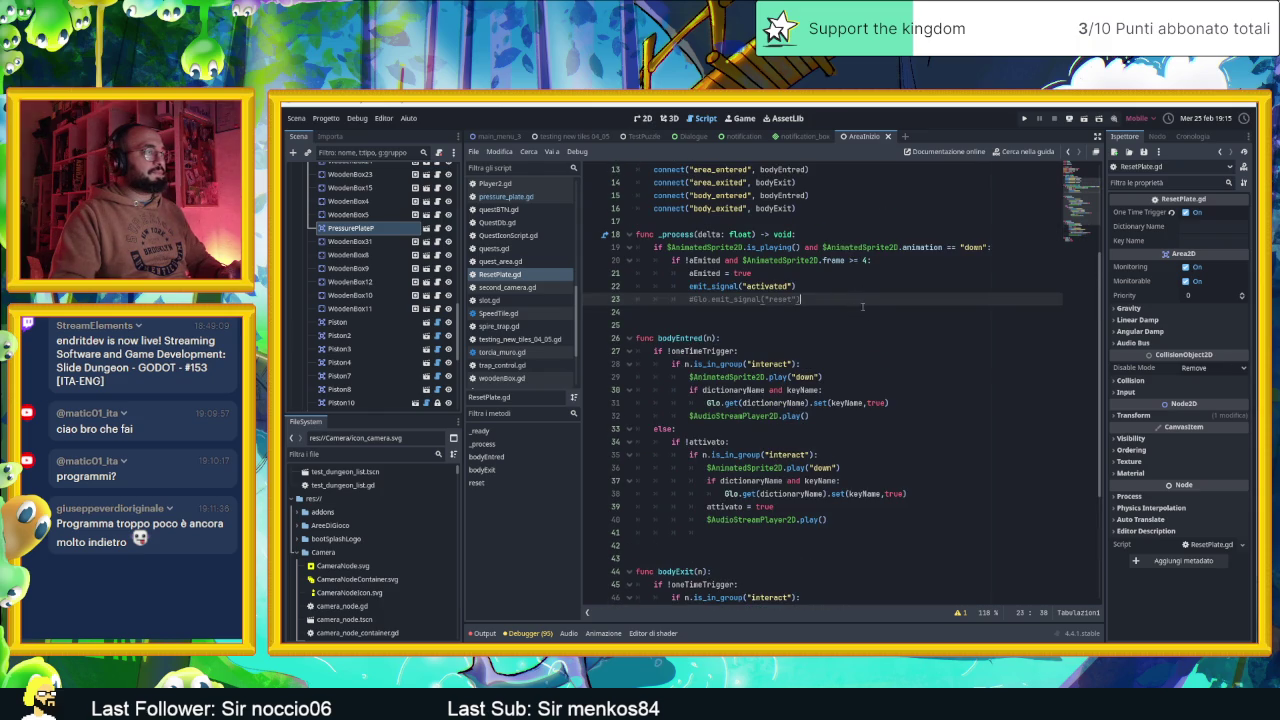
{"action": "scroll", "coordinate": [876, 334], "scroll_direction": "down", "scroll_amount": 2}
{"action": "scroll", "coordinate": [878, 348], "scroll_direction": "up", "scroll_amount": 1}
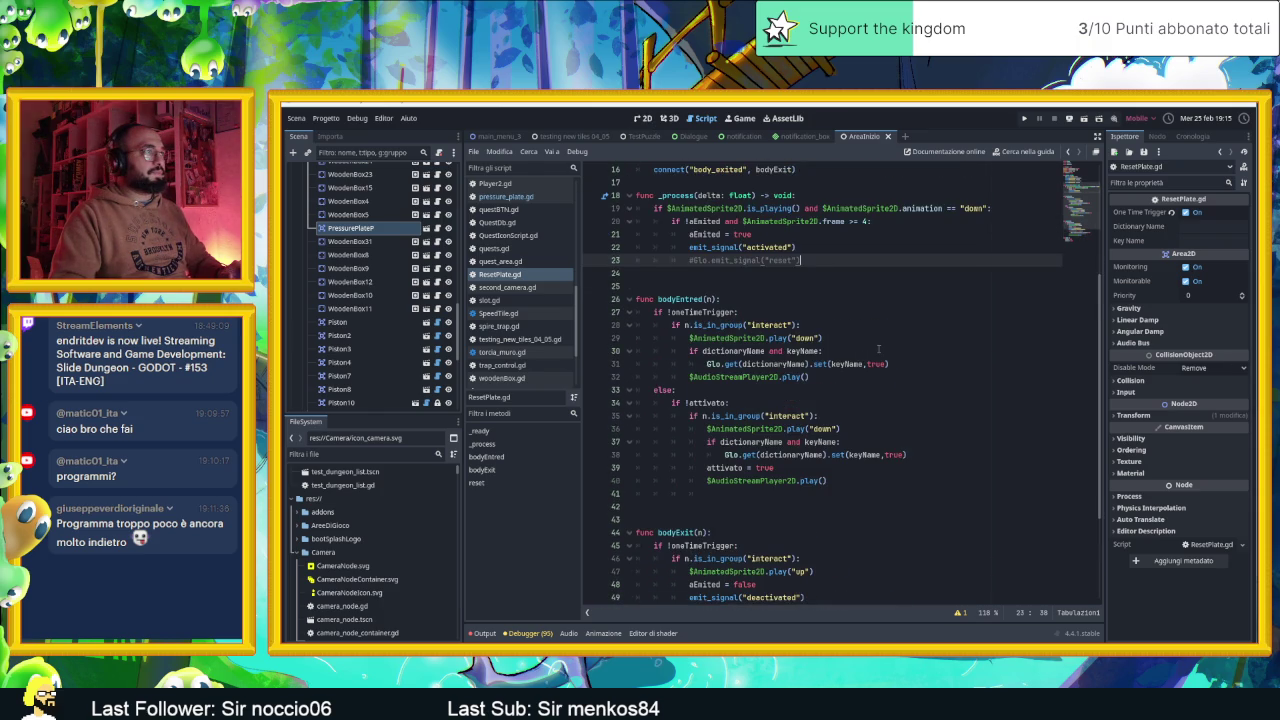
{"action": "scroll", "coordinate": [878, 348], "scroll_direction": "up", "scroll_amount": 1}
{"action": "scroll", "coordinate": [878, 348], "scroll_direction": "down", "scroll_amount": 5}
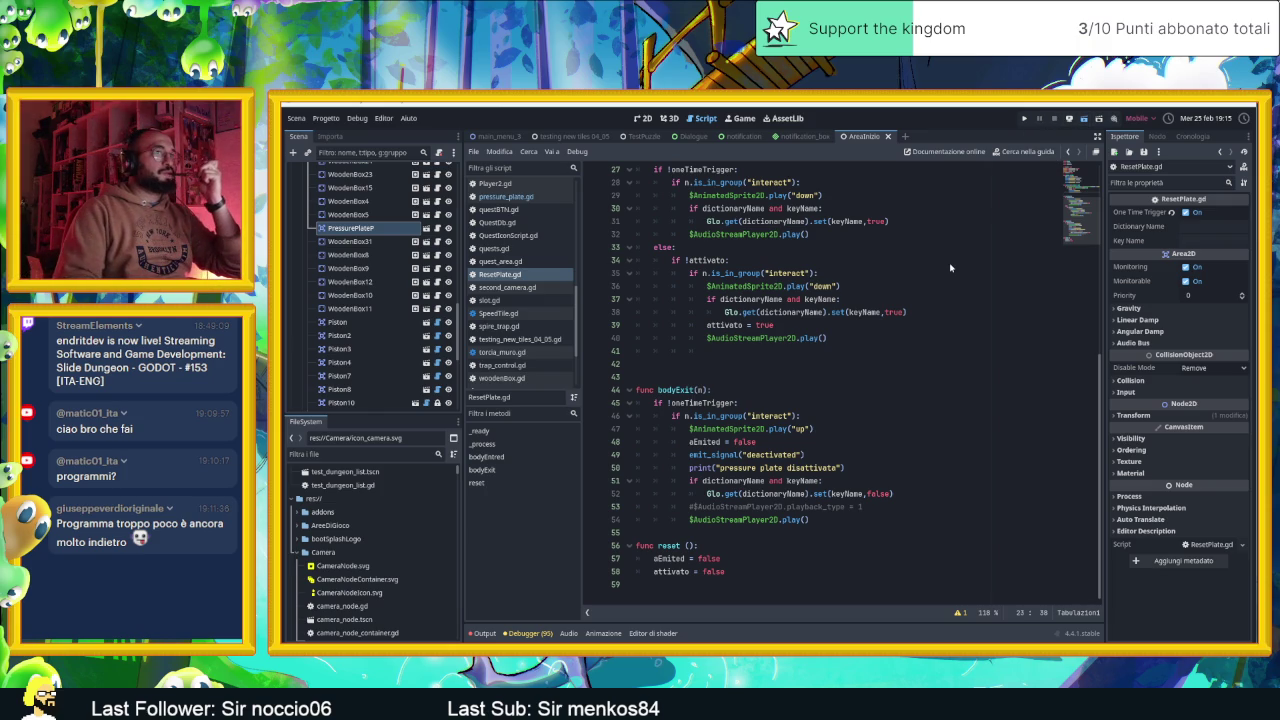
{"action": "key", "text": "F5"}
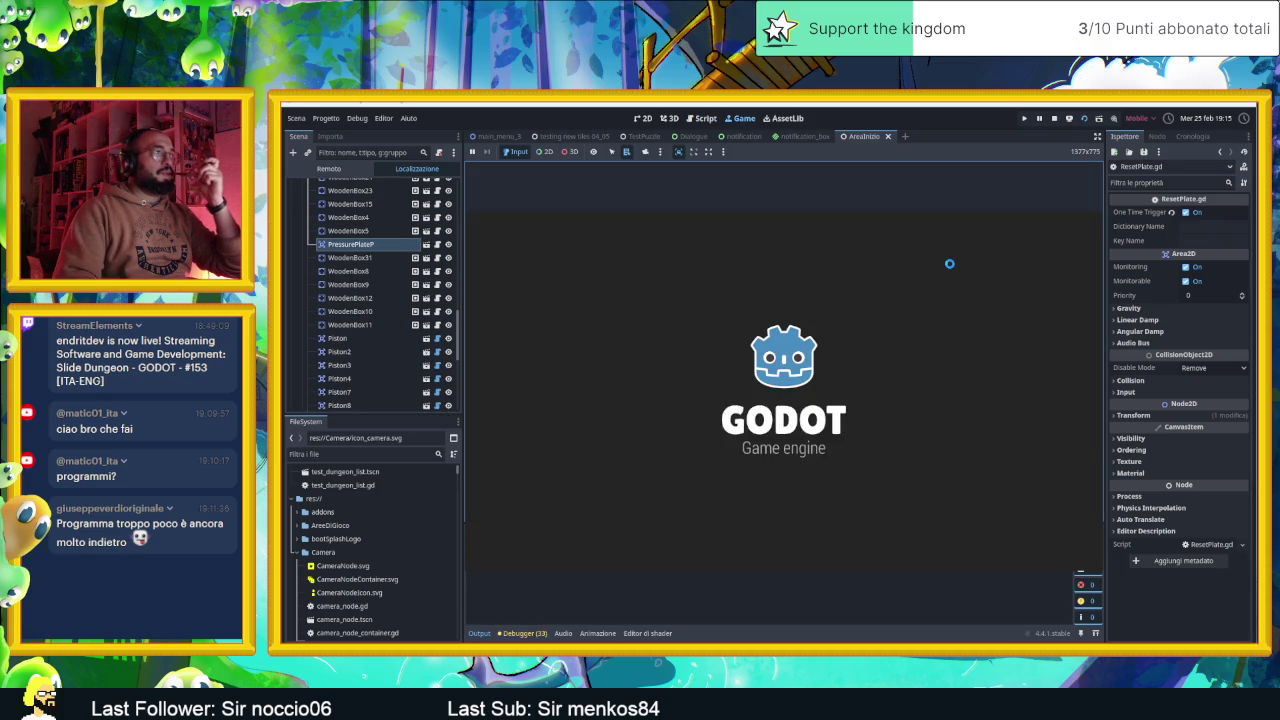
Slide the player right, up through the door, then down to the room's bottom
{"action": "key", "text": "Right"}
{"action": "key", "text": "Down"}
{"action": "key", "text": "Up"}
{"action": "key", "text": "Up"}
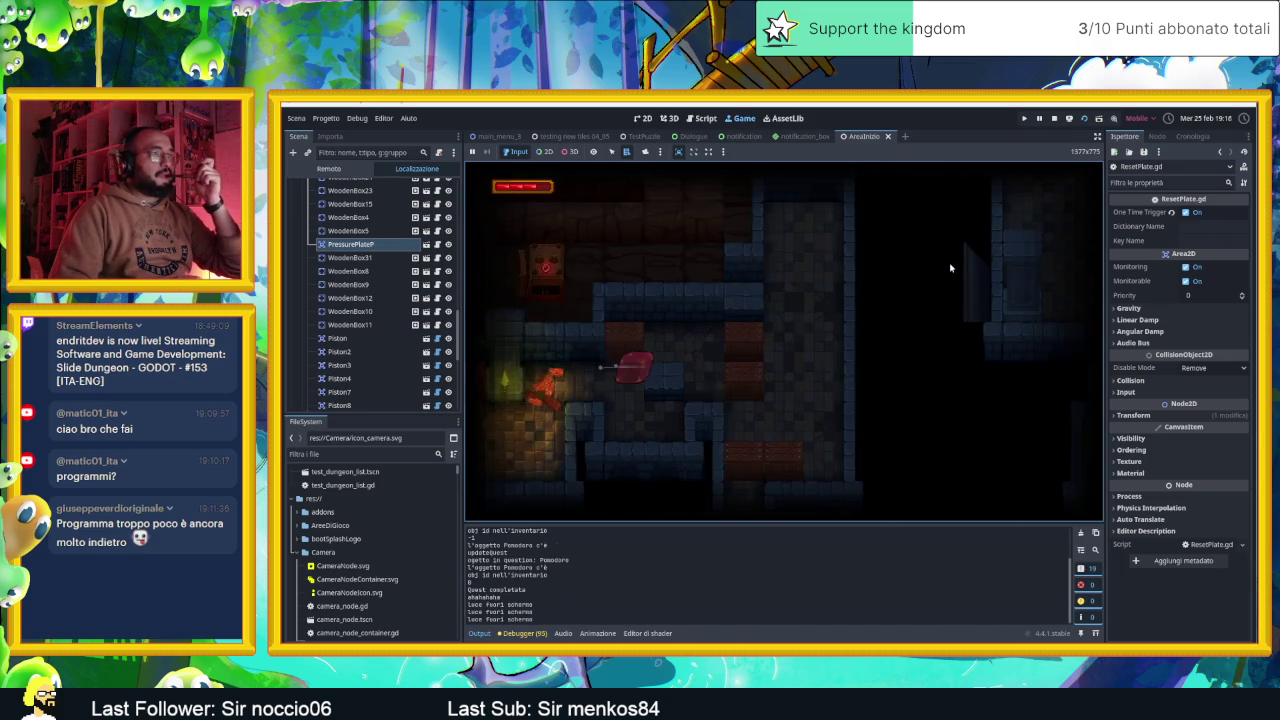
{"action": "key", "text": "Up"}
{"action": "key", "text": "Right"}
{"action": "key", "text": "Left"}
{"action": "key", "text": "Right"}
{"action": "key", "text": "Left"}
{"action": "key", "text": "Right"}
{"action": "key", "text": "Up"}
{"action": "key", "text": "Down"}
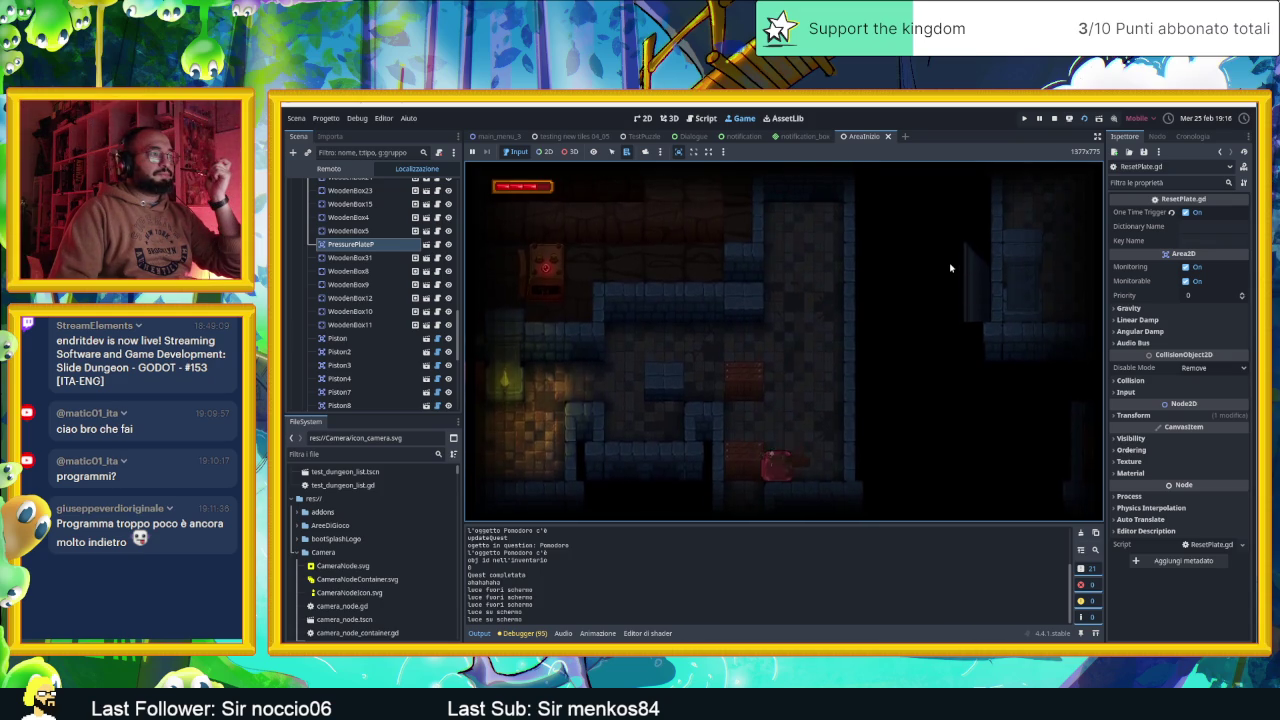
Move the player along the bottom and down into the rooms beside the pressure plate
{"action": "key", "text": "Right"}
{"action": "key", "text": "Left"}
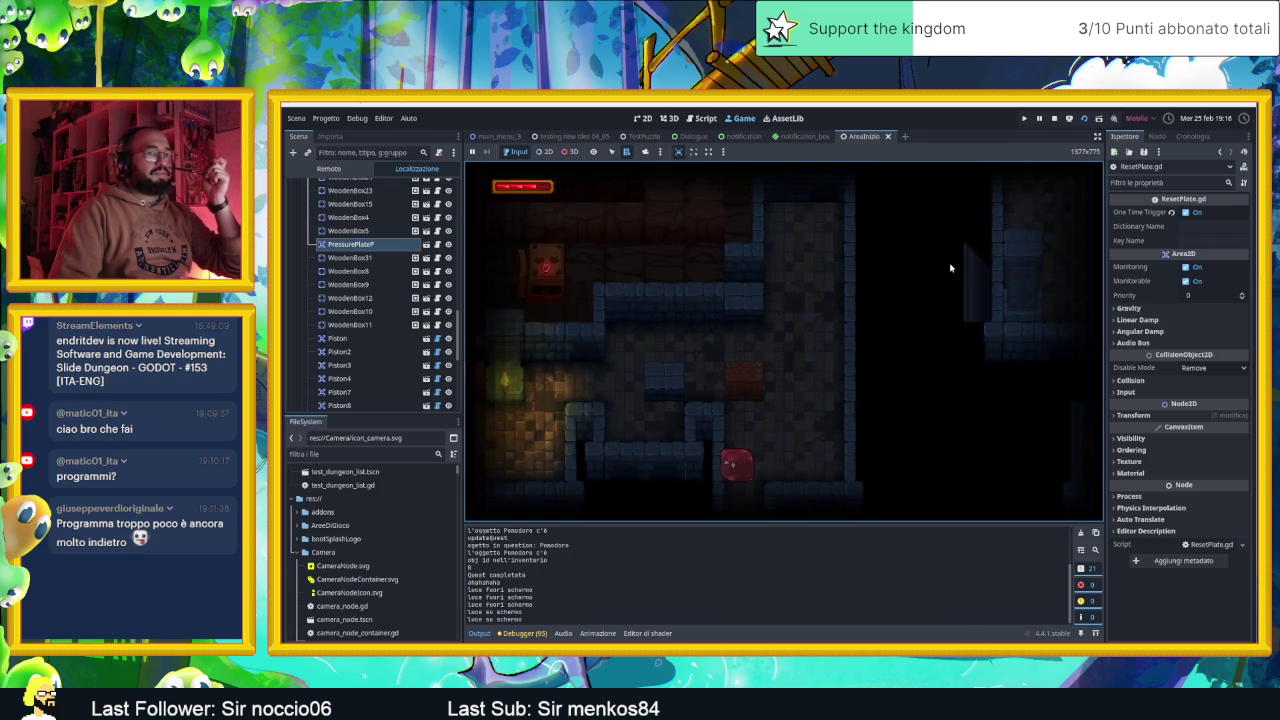
{"action": "key", "text": "Down"}
{"action": "key", "text": "Down"}
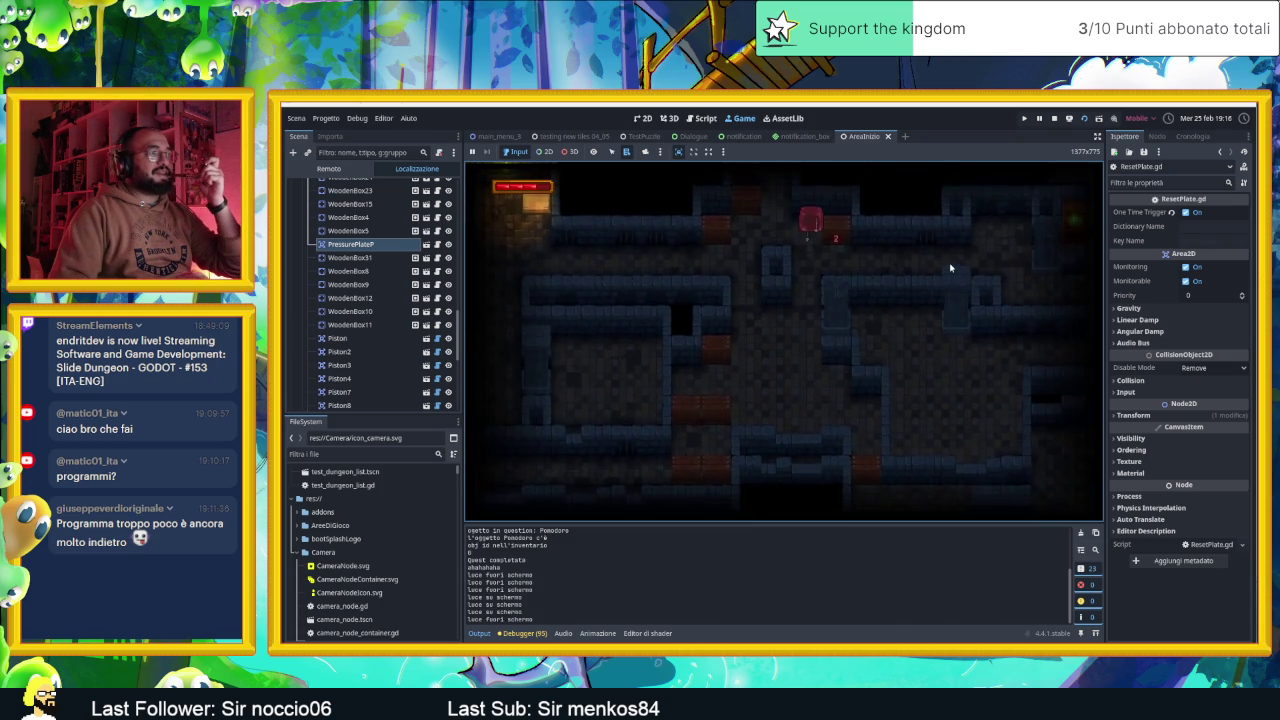
{"action": "key", "text": "Right"}
{"action": "key", "text": "Down"}
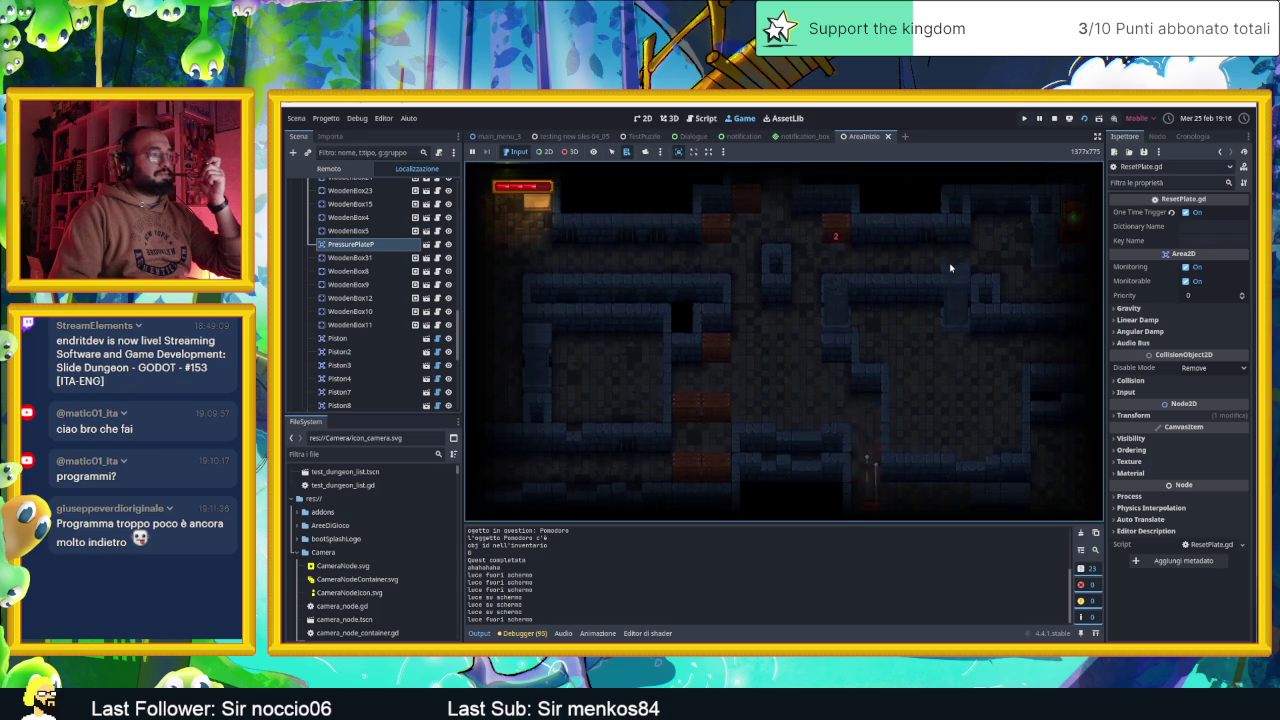
{"action": "key", "text": "Right"}
{"action": "key", "text": "Down"}
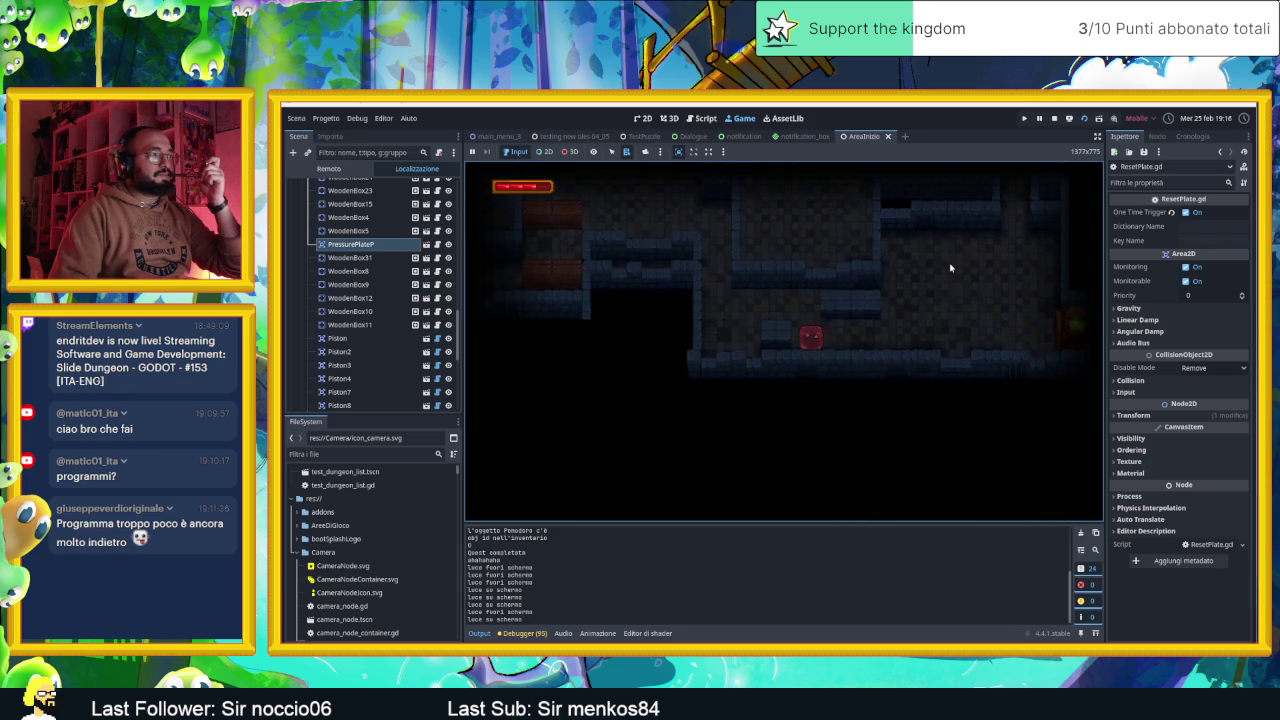
{"action": "key", "text": "Left"}
{"action": "key", "text": "Down"}
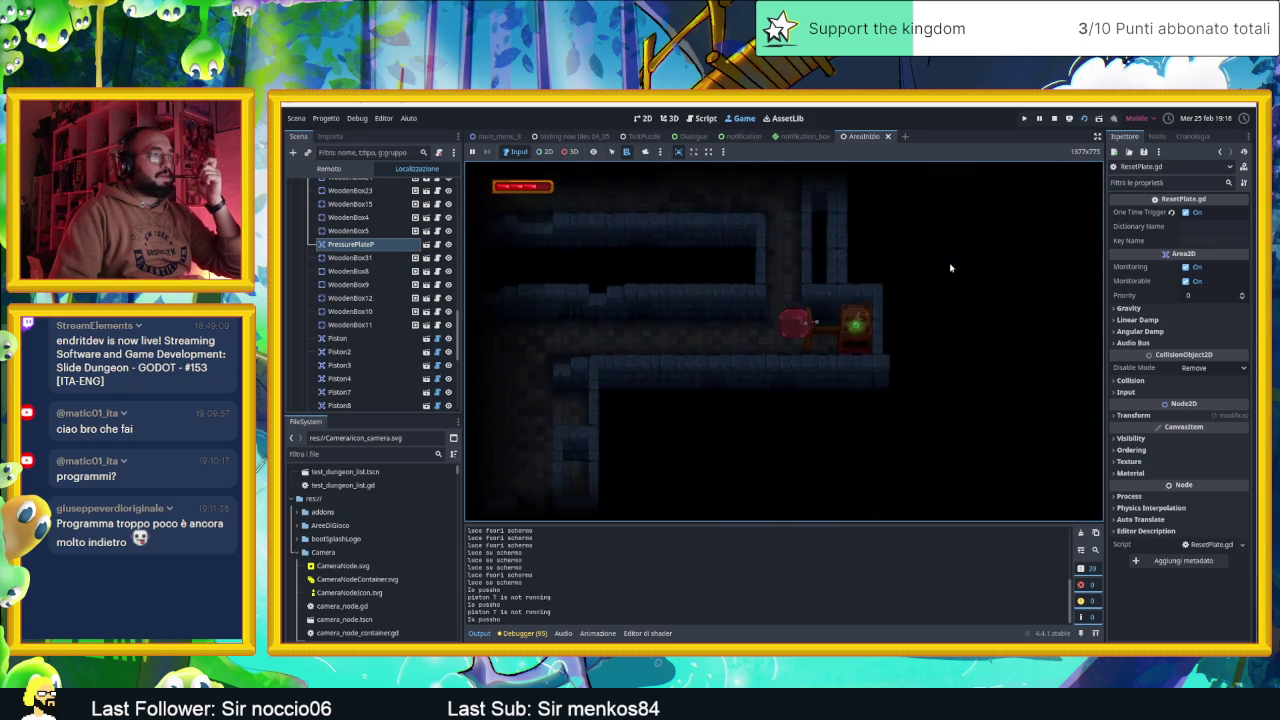
{"action": "key", "text": "Right"}
{"action": "key", "text": "Down"}
Push the boxes moving up-left, then slide down out of the upper room
{"action": "key", "text": "Left"}
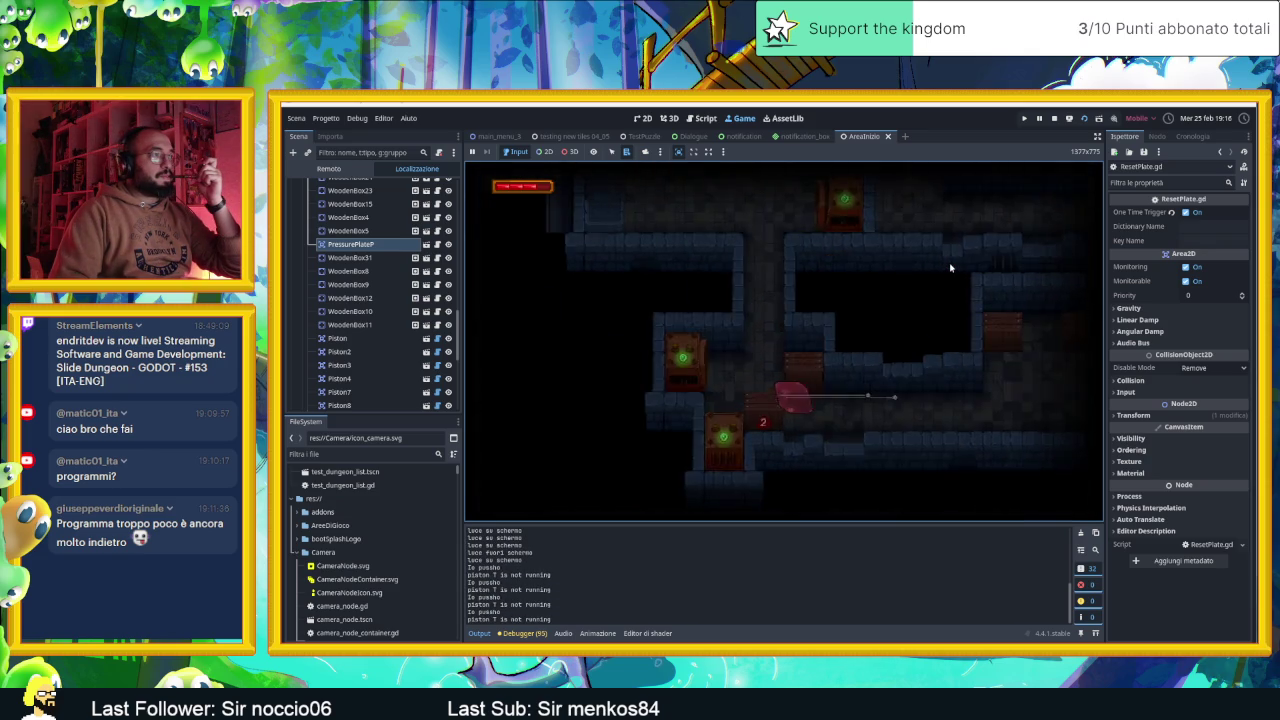
{"action": "key", "text": "Up"}
{"action": "key", "text": "Up"}
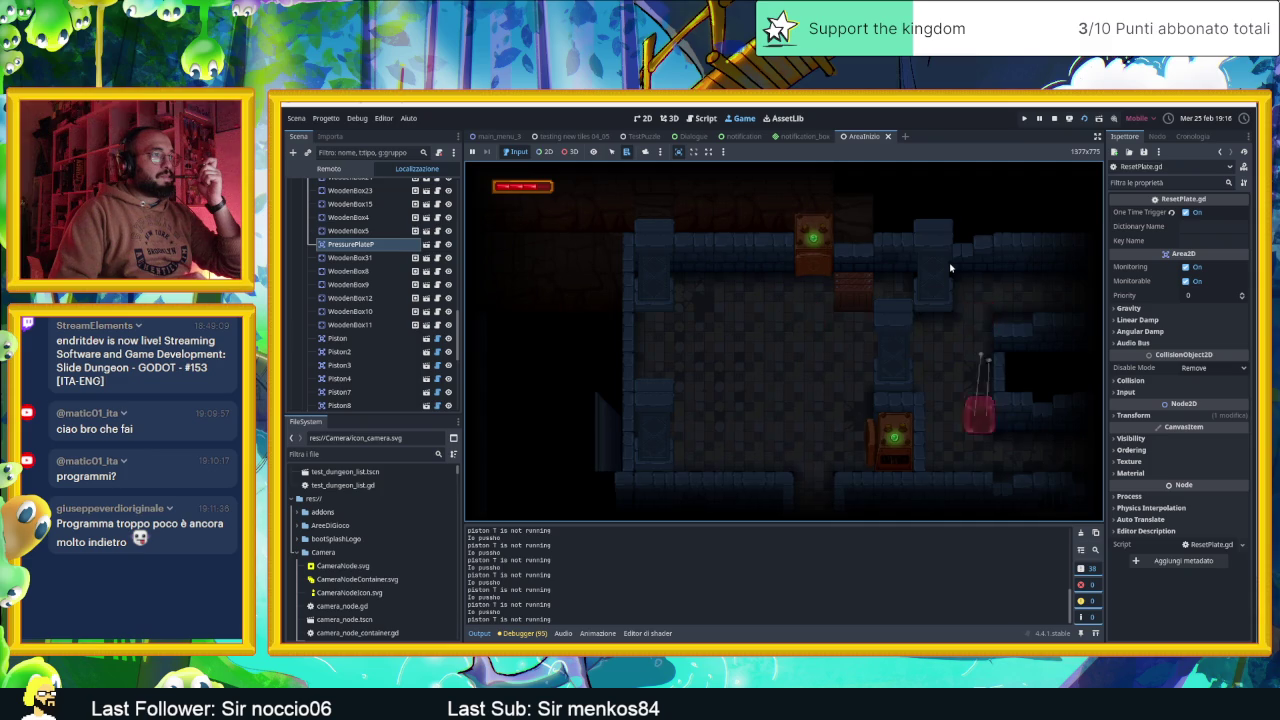
{"action": "key", "text": "Right"}
{"action": "key", "text": "Left"}
{"action": "key", "text": "Down"}
Slide the player up and down beside the crate, then right into the upper room
{"action": "key", "text": "Left"}
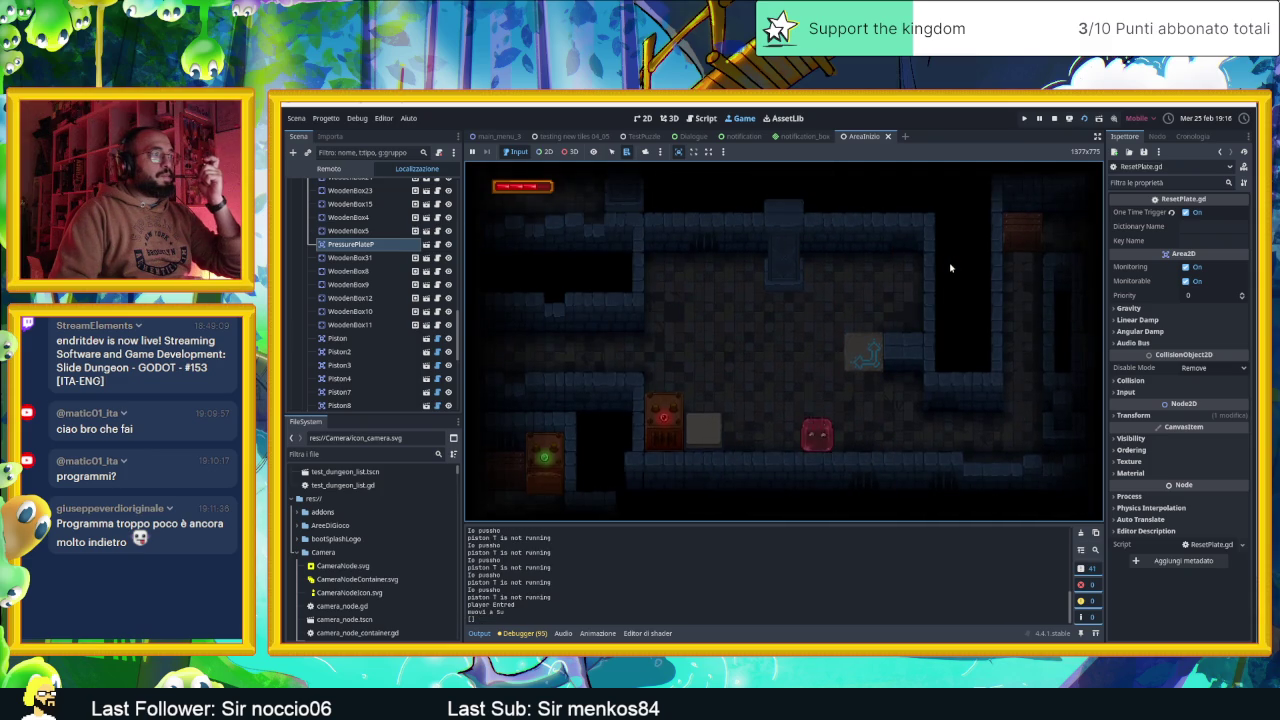
{"action": "key", "text": "Up"}
{"action": "key", "text": "Down"}
{"action": "key", "text": "Up"}
{"action": "key", "text": "Down"}
{"action": "key", "text": "Up"}
{"action": "key", "text": "Left"}
{"action": "key", "text": "Down"}
{"action": "key", "text": "Up"}
{"action": "key", "text": "Down"}
{"action": "key", "text": "Up"}
{"action": "key", "text": "Right"}
{"action": "key", "text": "Down"}
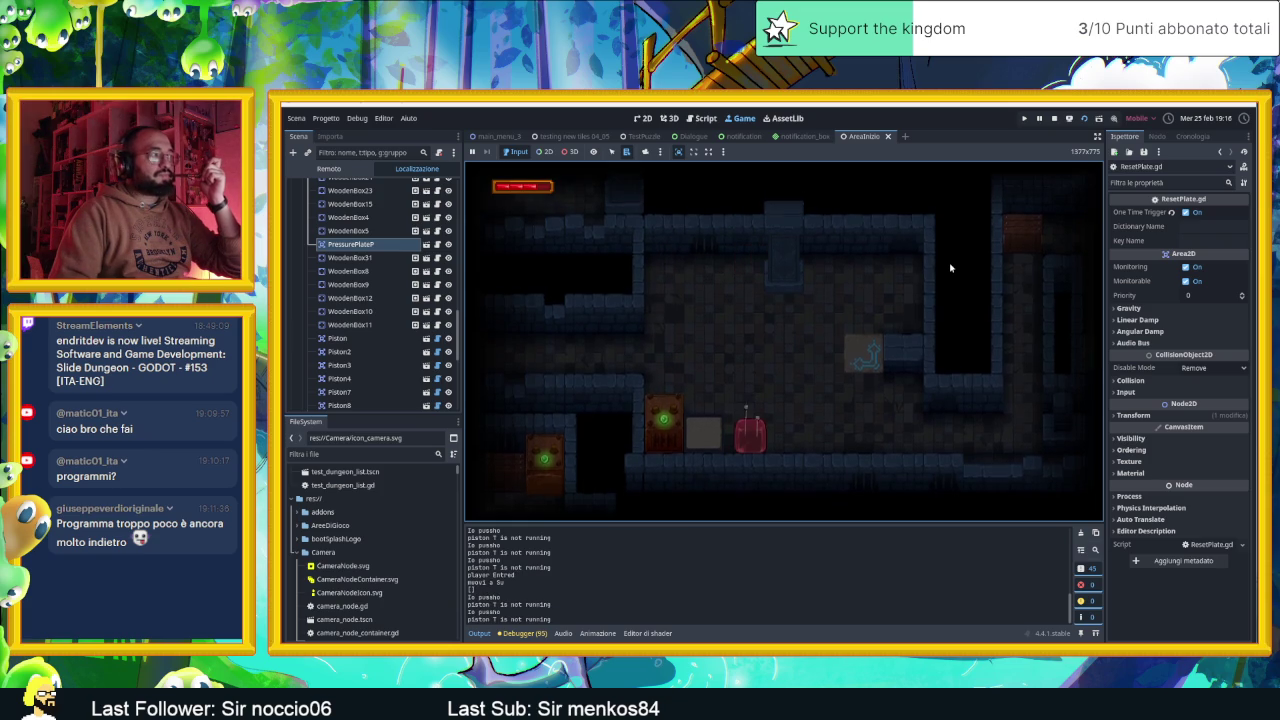
Steer the player out through several new rooms
{"action": "key", "text": "Down"}
{"action": "key", "text": "Down"}
{"action": "key", "text": "Up"}
{"action": "key", "text": "Right"}
{"action": "key", "text": "Down"}
{"action": "key", "text": "Up"}
{"action": "key", "text": "Right"}
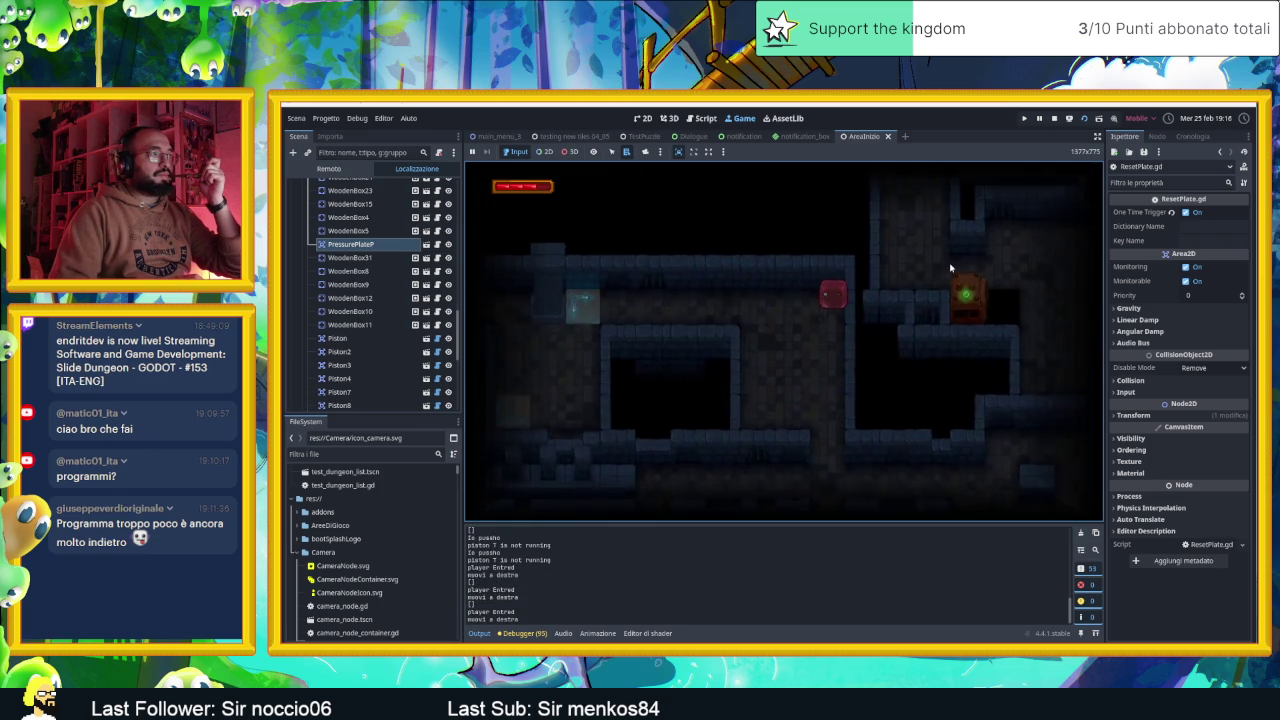
{"action": "key", "text": "Down"}
{"action": "key", "text": "Left"}
{"action": "key", "text": "Up"}
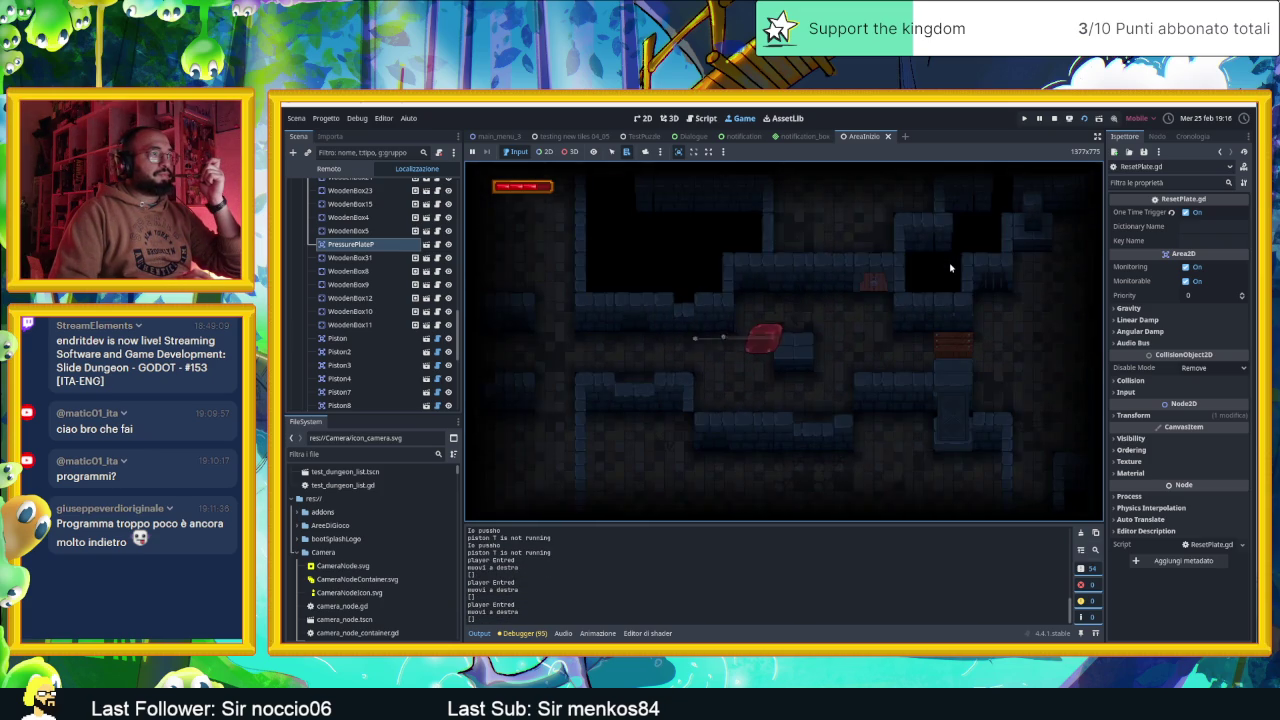
Guide the player through the final room and left onto the reset plate
{"action": "key", "text": "Up"}
{"action": "key", "text": "Right"}
{"action": "key", "text": "Down"}
{"action": "key", "text": "Right"}
{"action": "key", "text": "Left"}
{"action": "key", "text": "Right"}
{"action": "key", "text": "Down"}
{"action": "key", "text": "Left"}
{"action": "key", "text": "Down"}
{"action": "key", "text": "Right"}
{"action": "key", "text": "Down"}
{"action": "key", "text": "Left"}
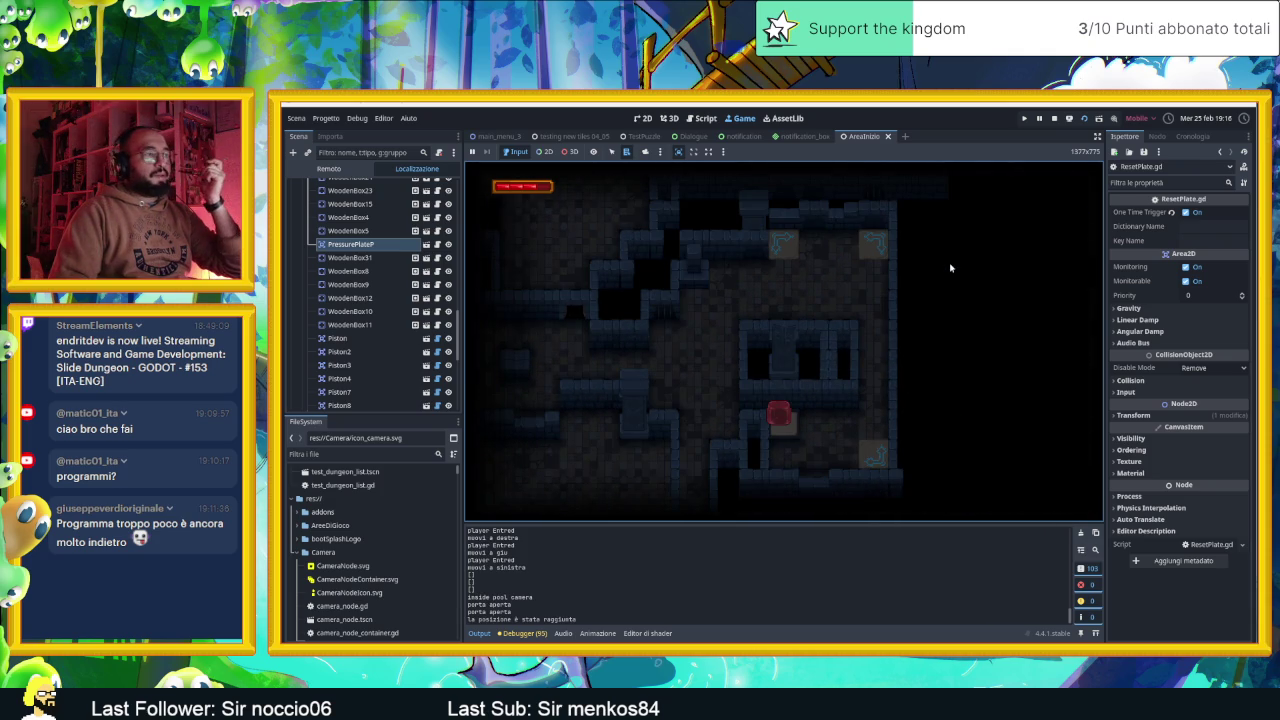
Slide the player off the reset plate and into the next room, stopping beside the box
{"action": "key", "text": "Up"}
{"action": "key", "text": "Left"}
{"action": "key", "text": "Down"}
{"action": "key", "text": "Up"}
{"action": "key", "text": "Down"}
{"action": "key", "text": "Up"}
{"action": "key", "text": "Left"}
{"action": "key", "text": "Down"}
{"action": "key", "text": "Left"}
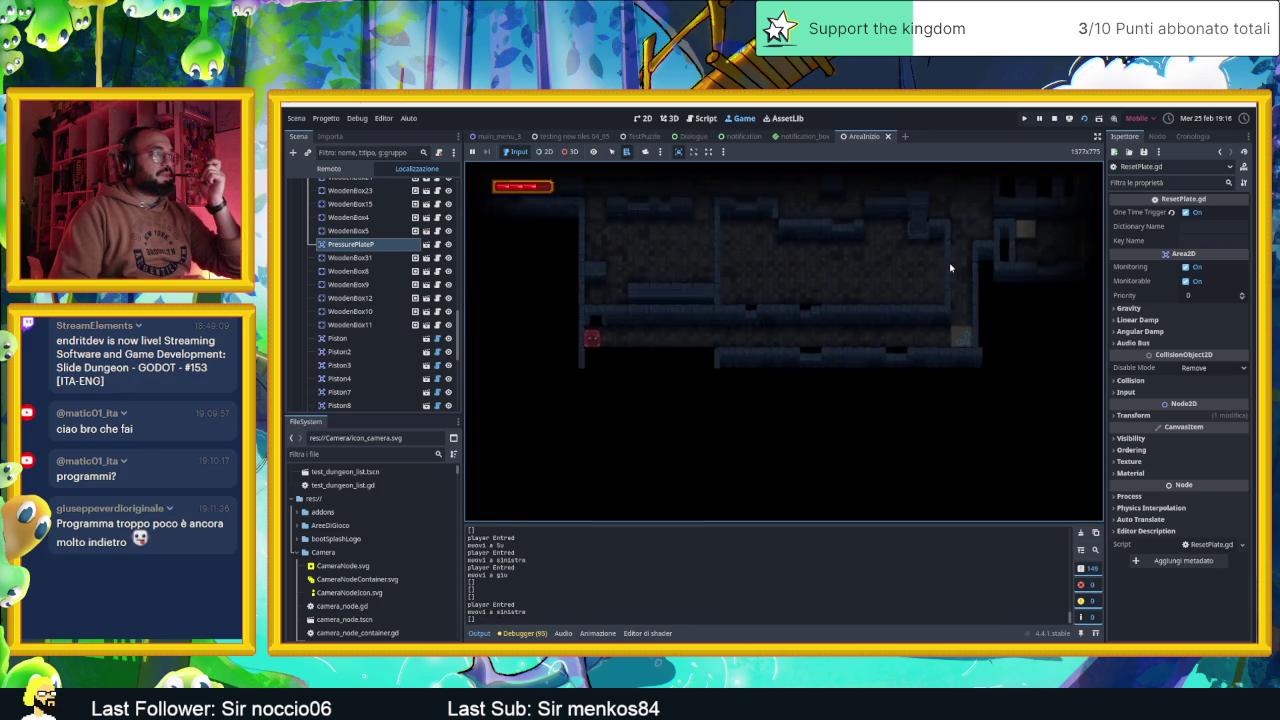
{"action": "key", "text": "Up"}
{"action": "key", "text": "Left"}
{"action": "key", "text": "Down"}
{"action": "key", "text": "Down"}
Steer the player around another room until it rests above the green box
{"action": "key", "text": "Left"}
{"action": "key", "text": "Up"}
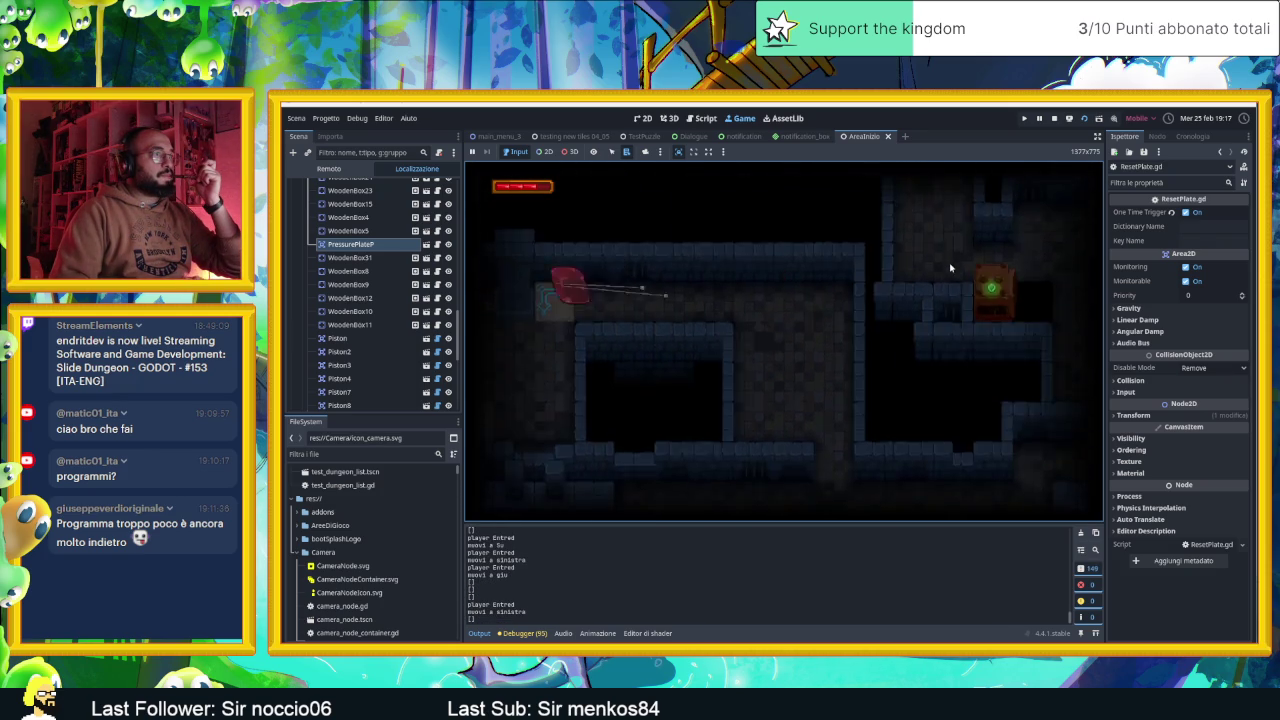
{"action": "key", "text": "Down"}
{"action": "key", "text": "Up"}
{"action": "key", "text": "Down"}
{"action": "key", "text": "Up"}
{"action": "key", "text": "Down"}
{"action": "key", "text": "Up"}
{"action": "key", "text": "Down"}
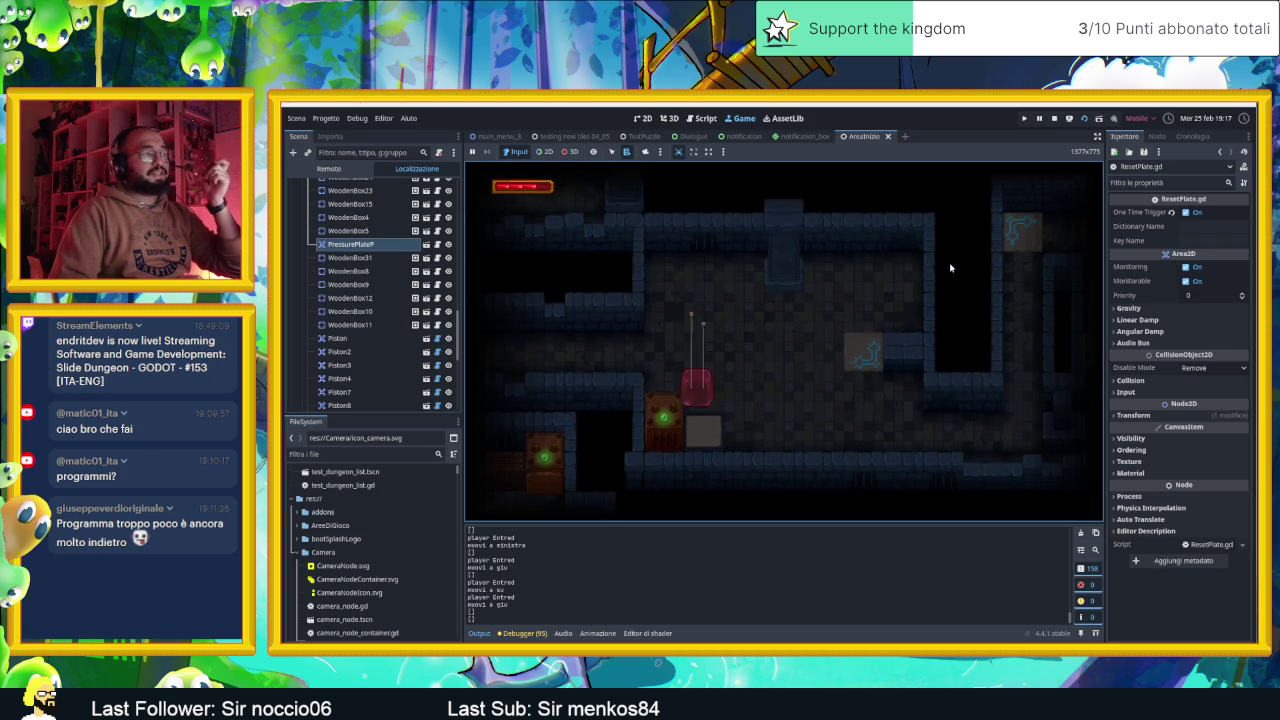
{"action": "key", "text": "Left"}
{"action": "key", "text": "Up"}
{"action": "key", "text": "Down"}
{"action": "key", "text": "Right"}
{"action": "key", "text": "Up"}
{"action": "key", "text": "Left"}
{"action": "key", "text": "Down"}
{"action": "key", "text": "Left"}
{"action": "key", "text": "Up"}
{"action": "key", "text": "Down"}
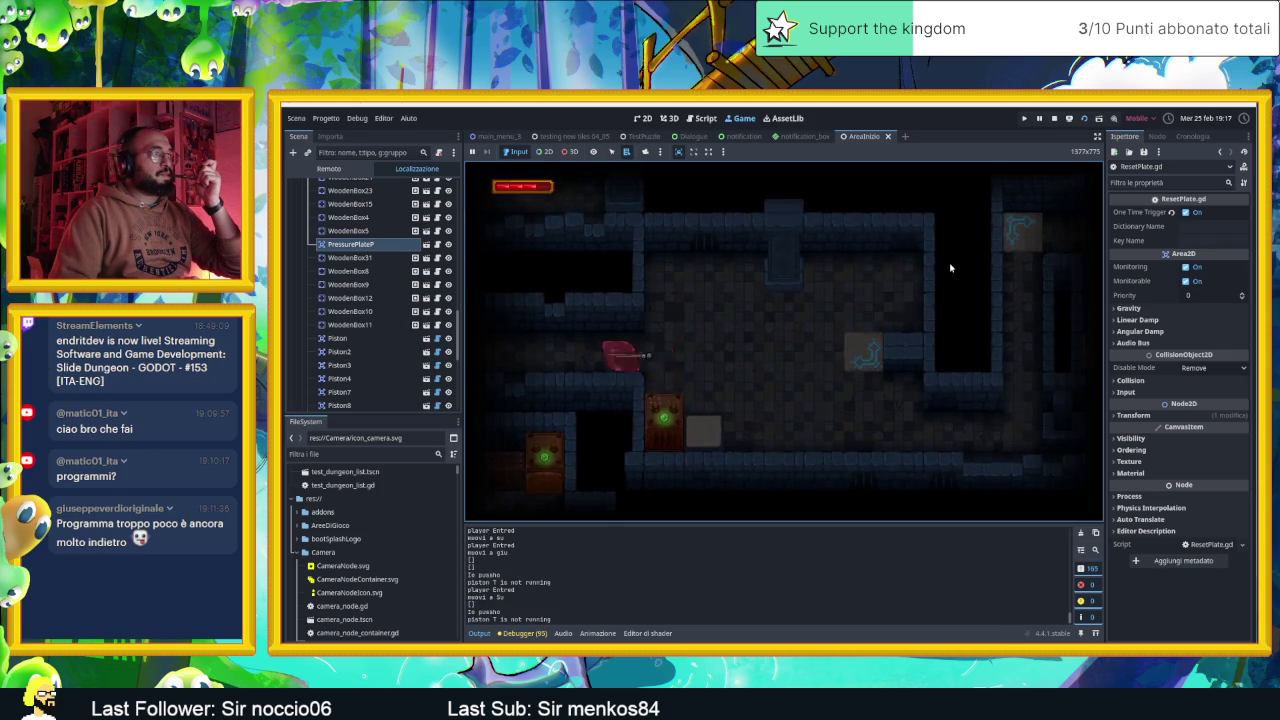
Move the player past the piston room and on into the dark room with numbered blocks
{"action": "key", "text": "Down"}
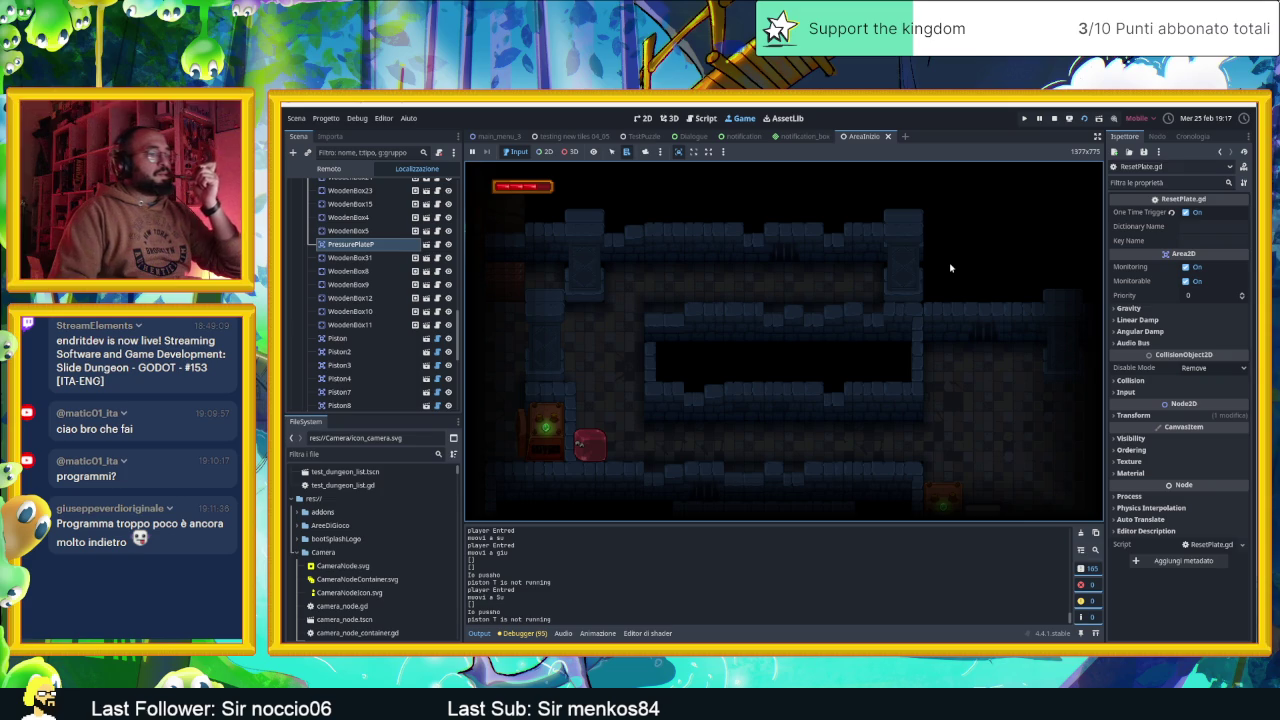
{"action": "key", "text": "Up"}
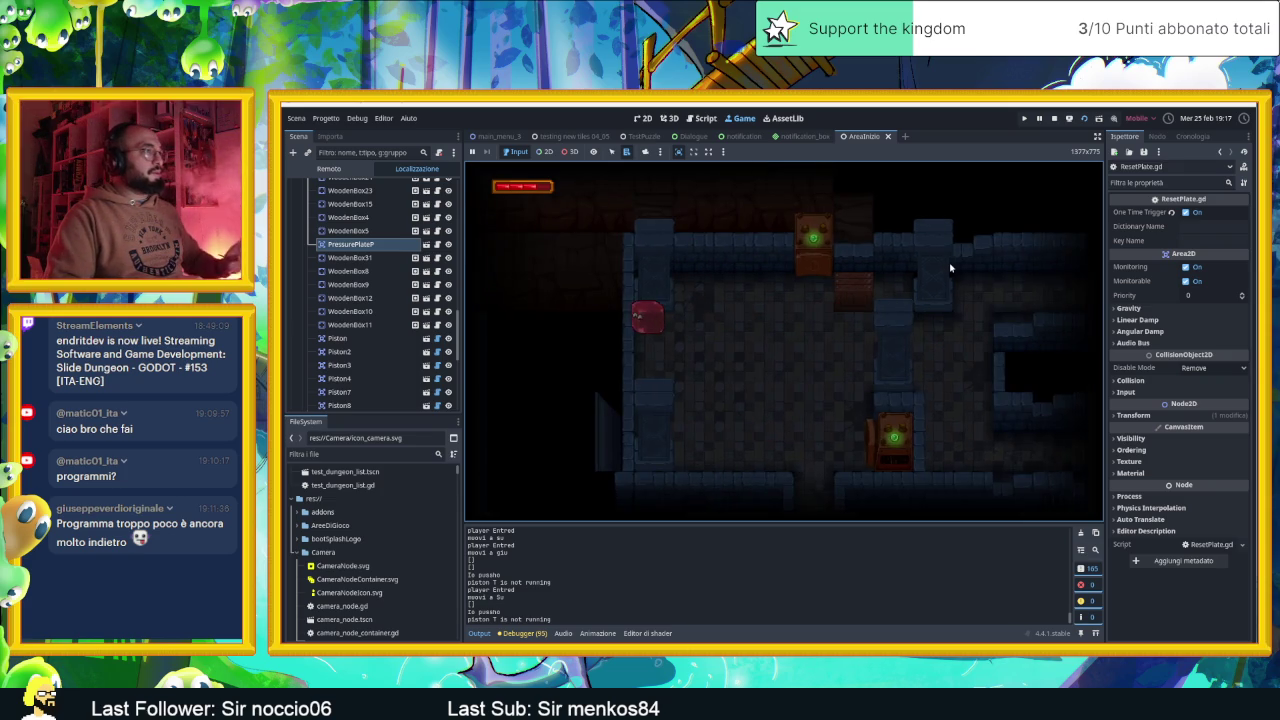
{"action": "key", "text": "Right"}
{"action": "key", "text": "Down"}
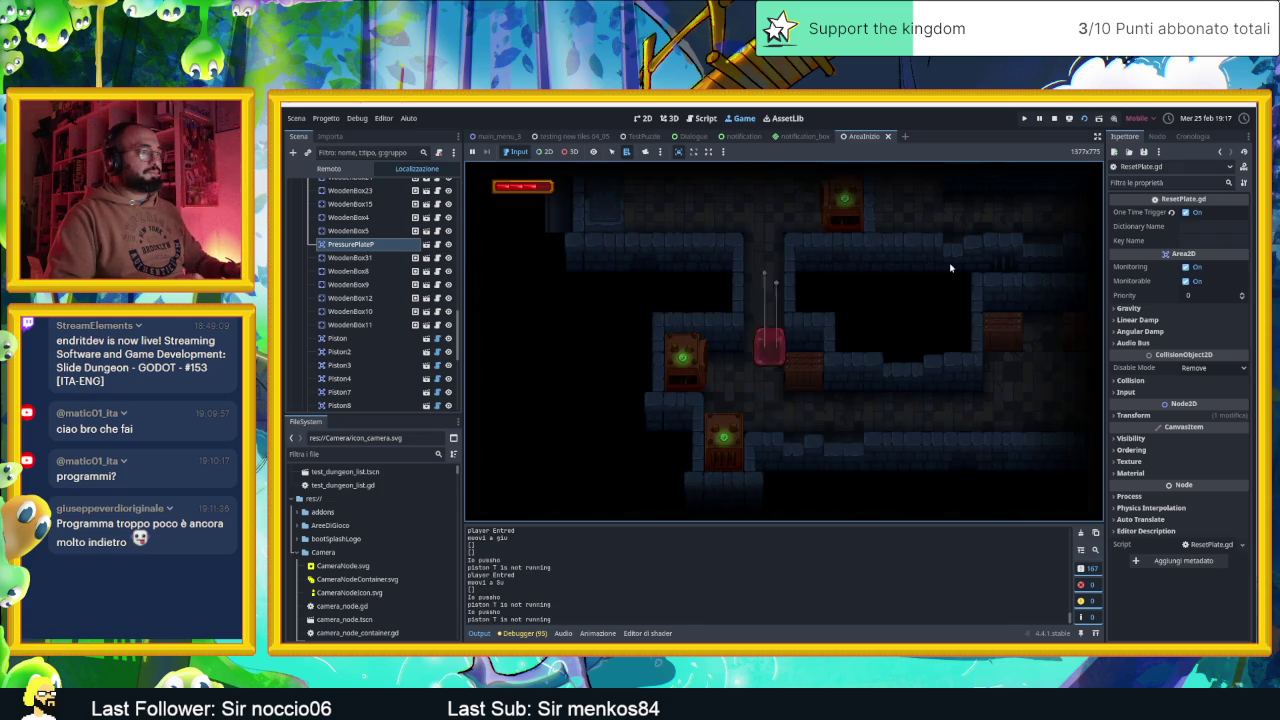
{"action": "key", "text": "Right"}
{"action": "key", "text": "Up"}
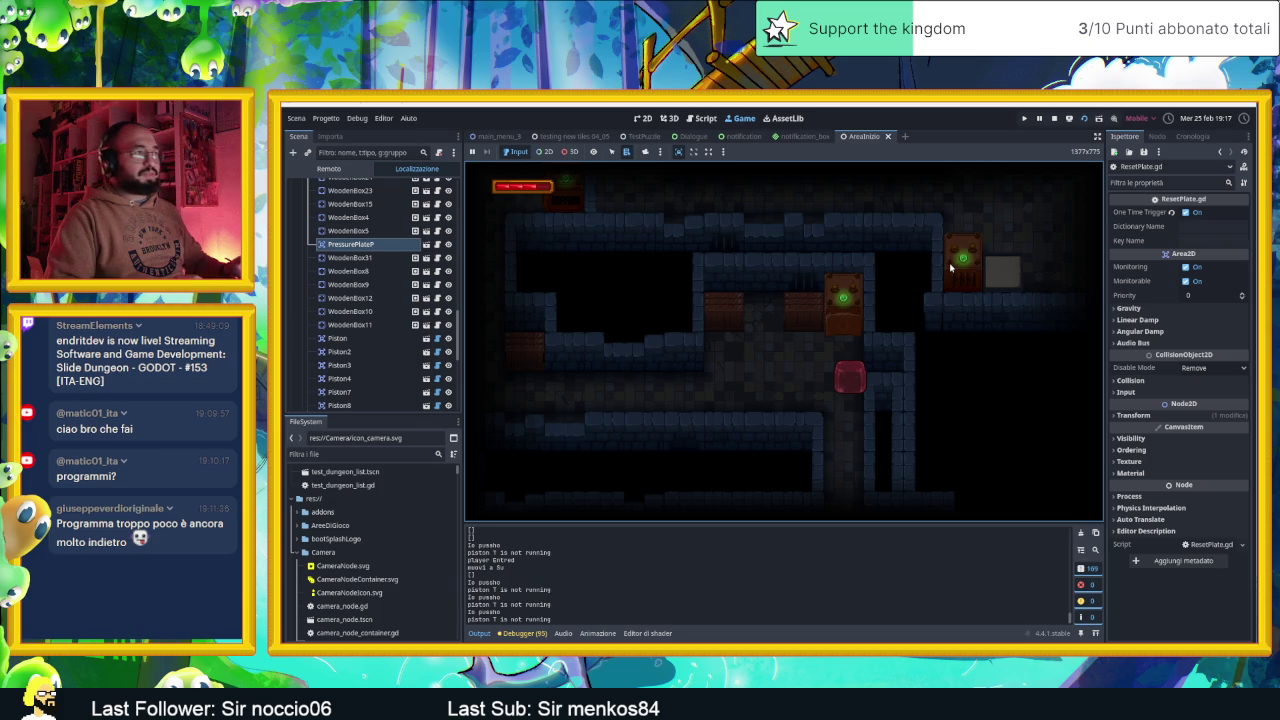
{"action": "key", "text": "Down"}
{"action": "key", "text": "Left"}
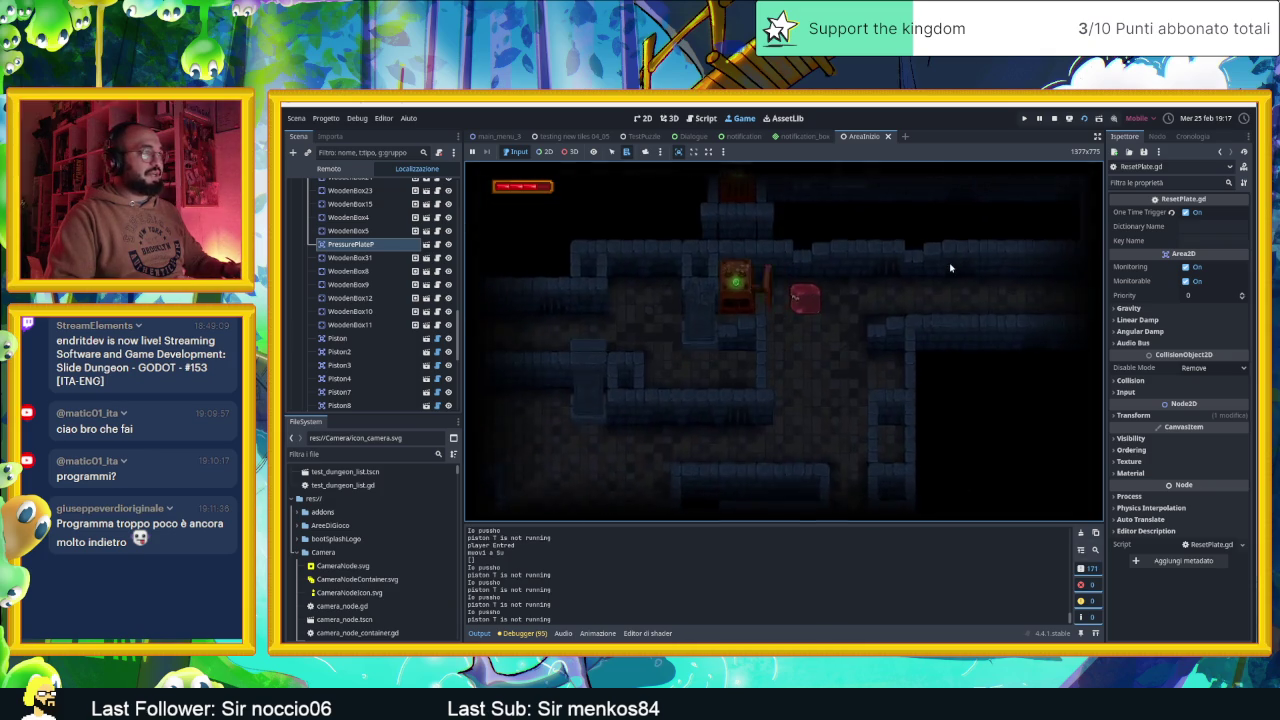
{"action": "key", "text": "Down"}
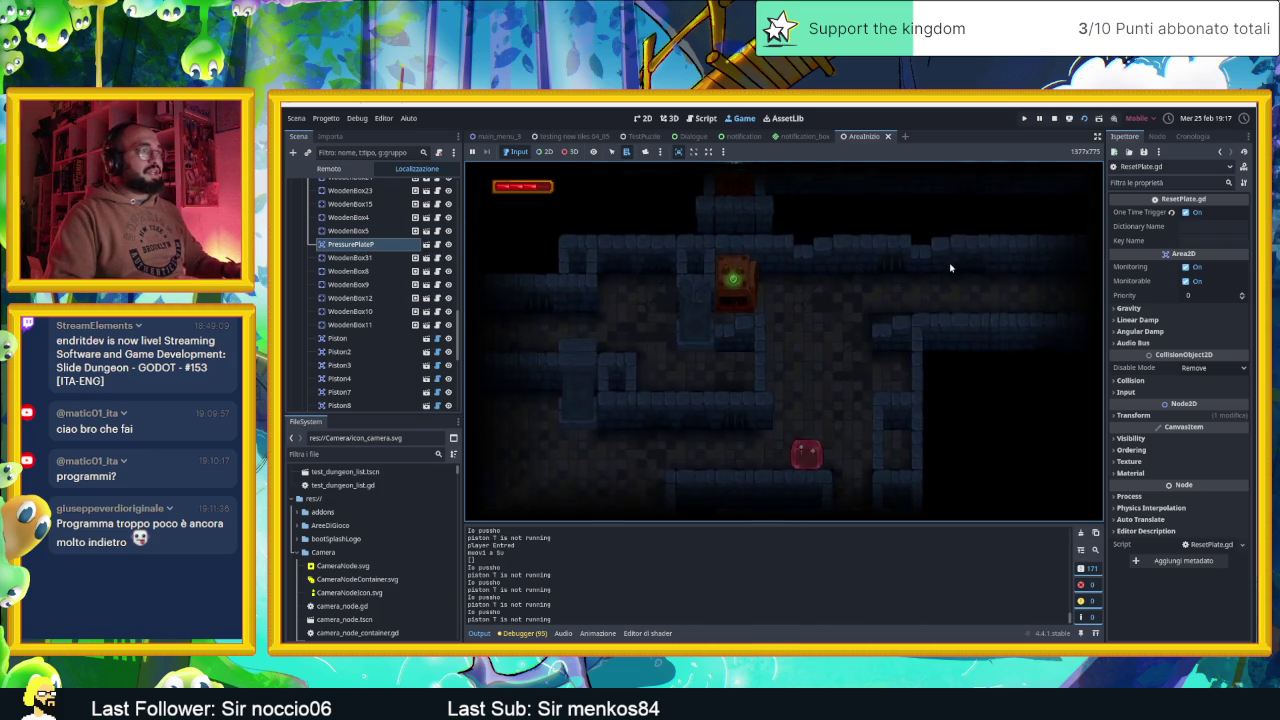
{"action": "key", "text": "Right"}
{"action": "key", "text": "Up"}
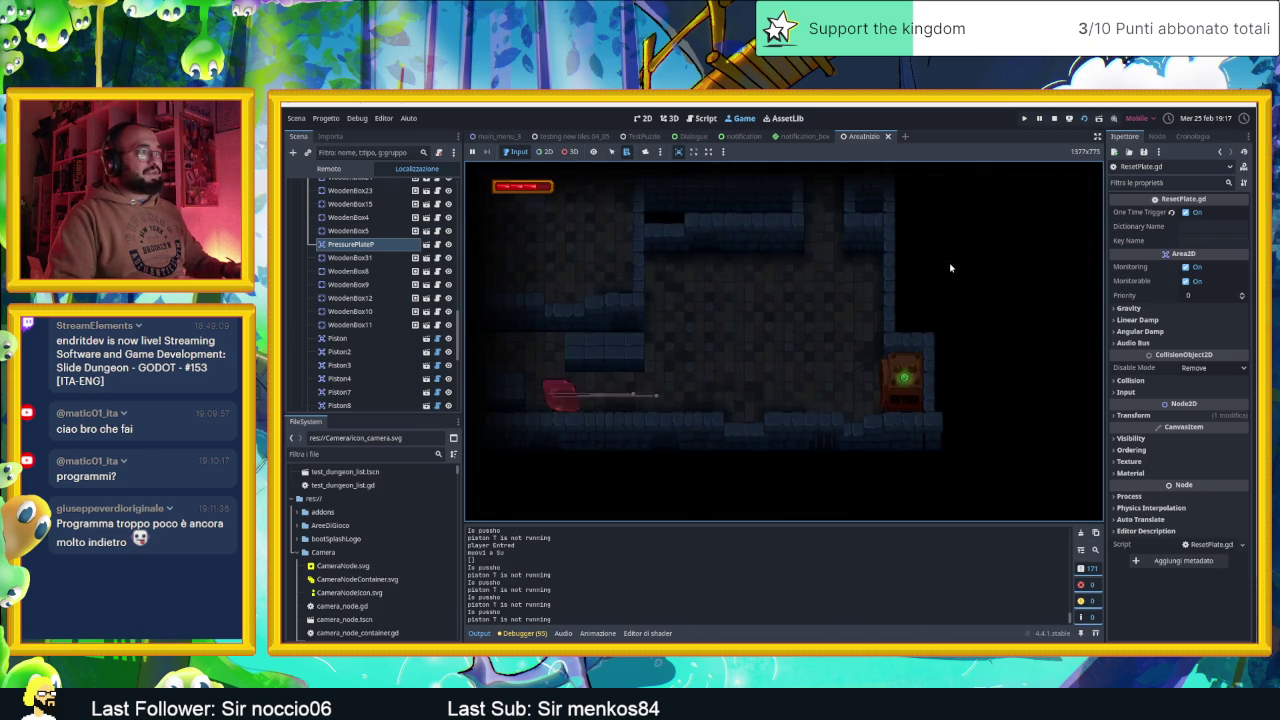
{"action": "key", "text": "Up"}
{"action": "key", "text": "Right"}
{"action": "key", "text": "Left"}
{"action": "key", "text": "Right"}
{"action": "key", "text": "Left"}
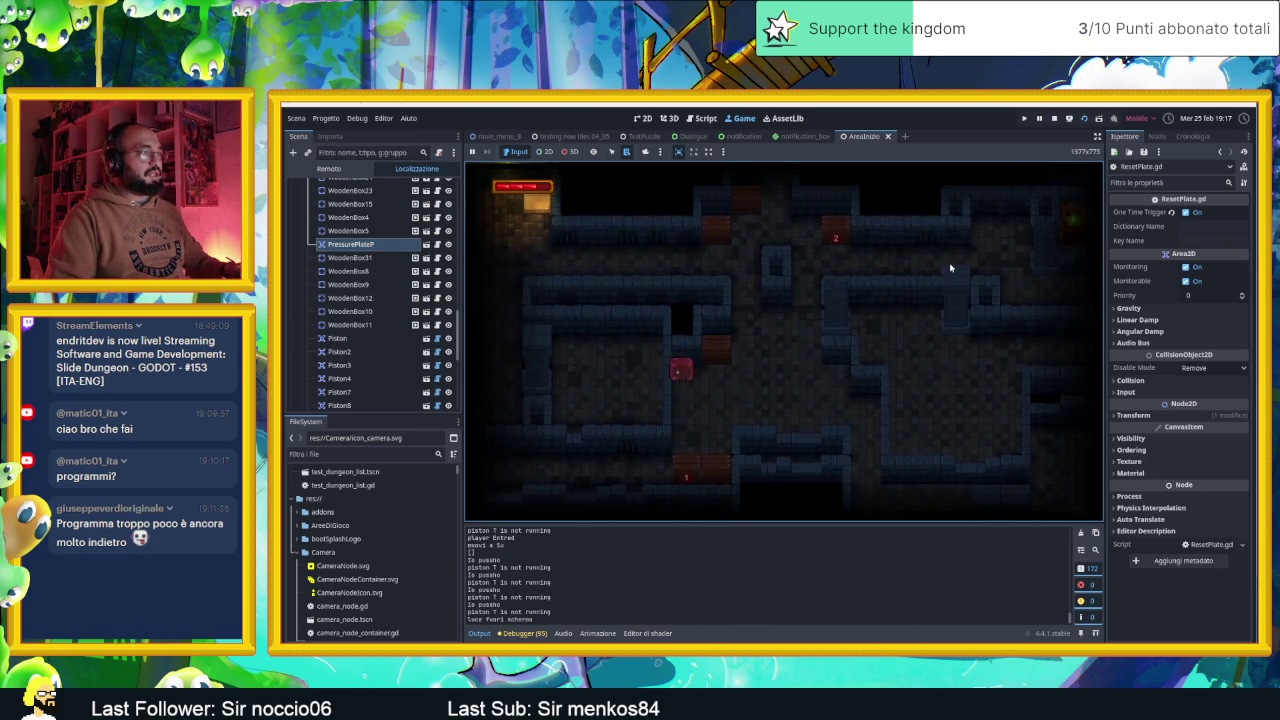
Slide the player through the lit room and a darker room onto the pressure plate
{"action": "key", "text": "Up"}
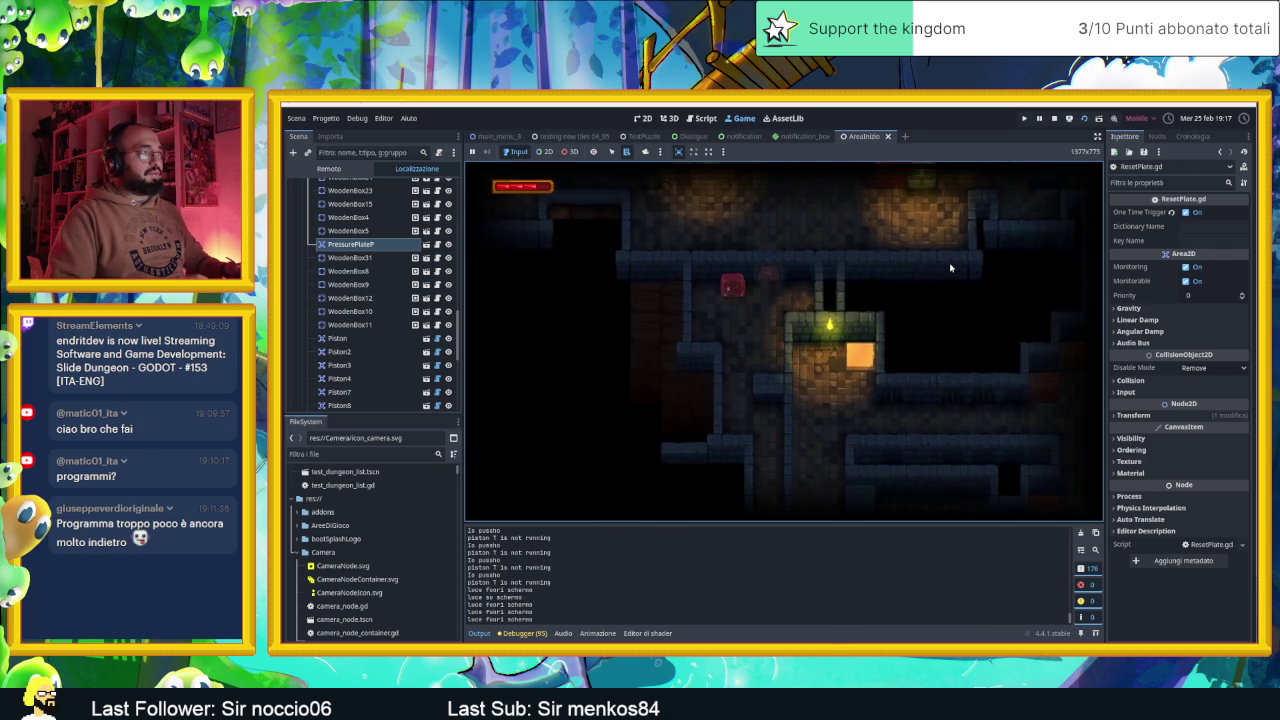
{"action": "key", "text": "Left"}
{"action": "key", "text": "Down"}
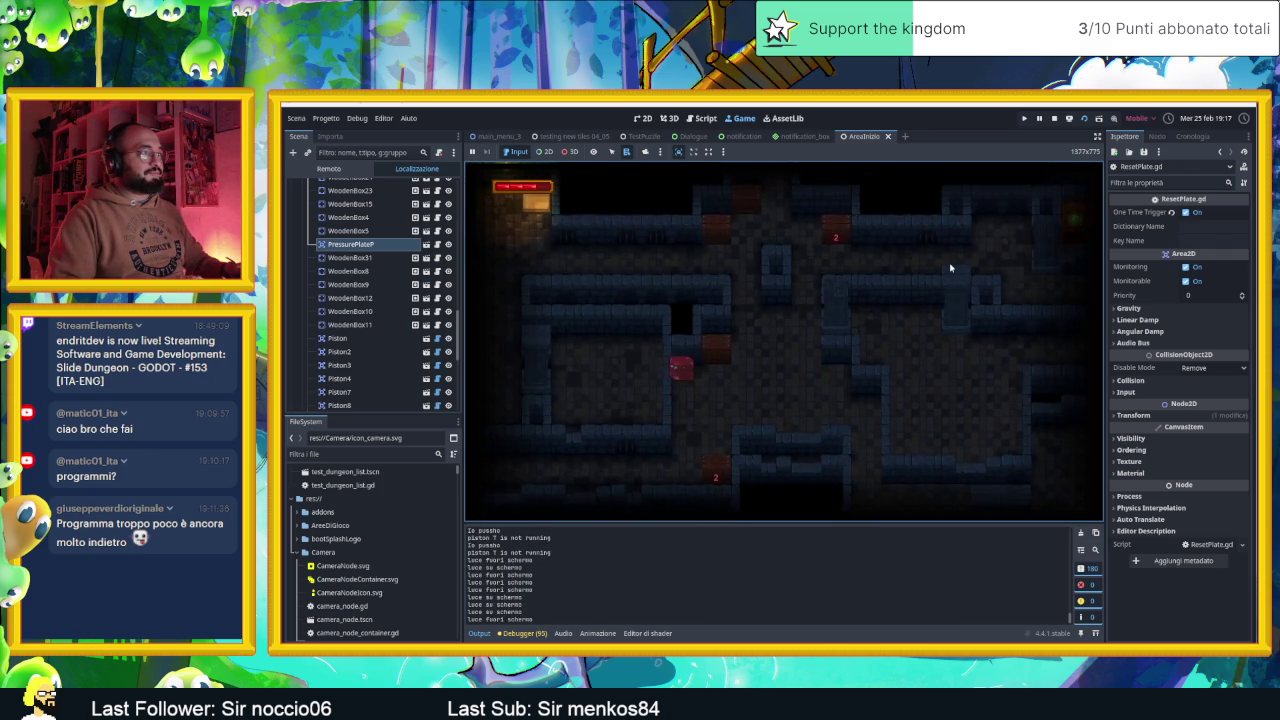
{"action": "key", "text": "Right"}
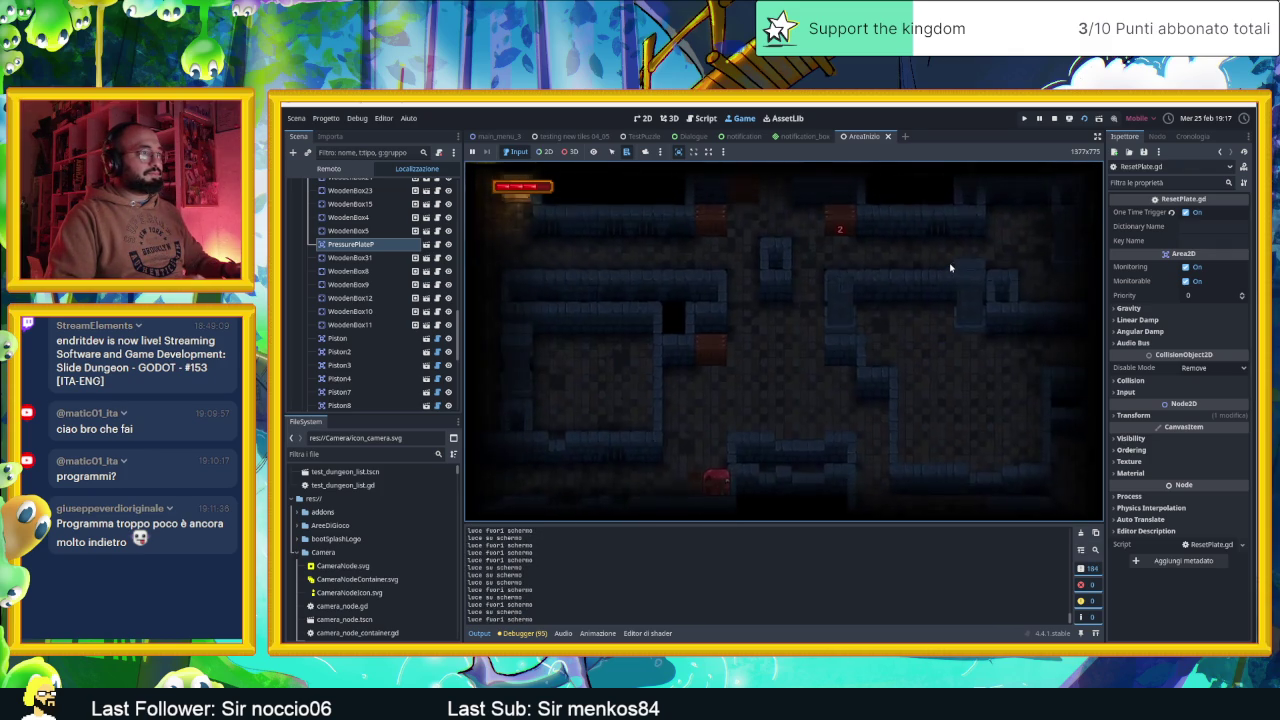
{"action": "key", "text": "Up"}
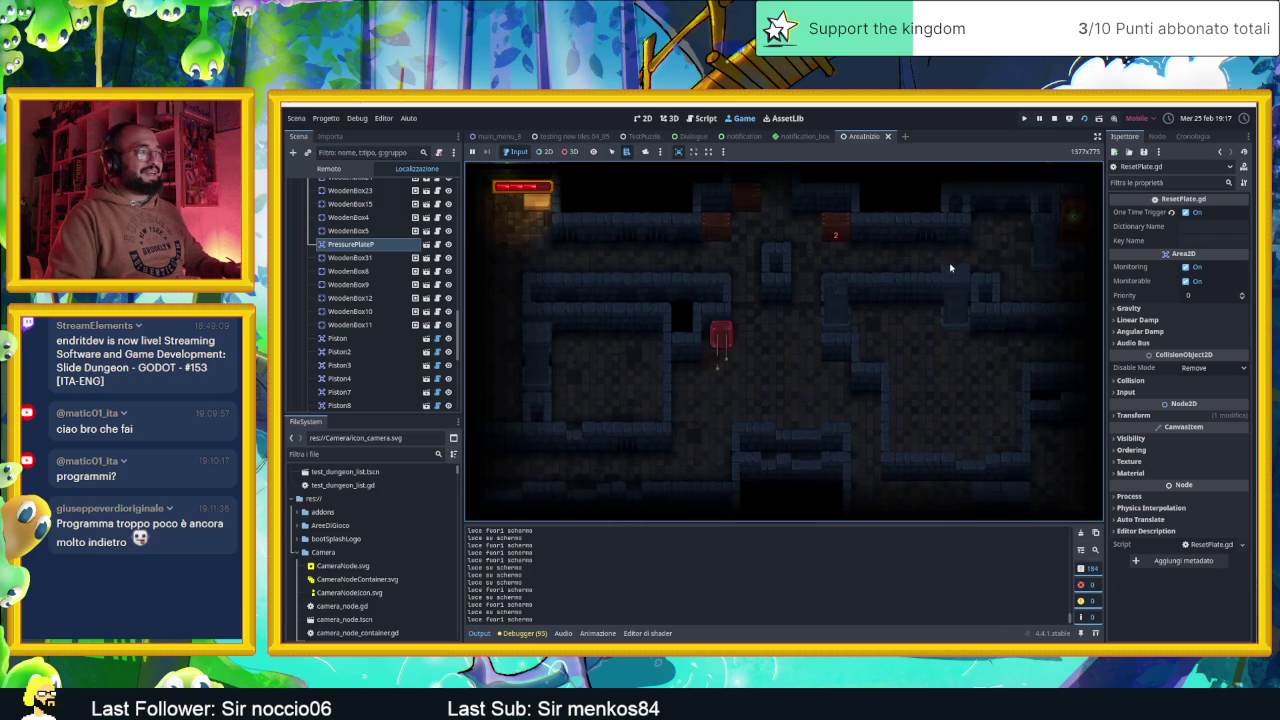
{"action": "key", "text": "Left"}
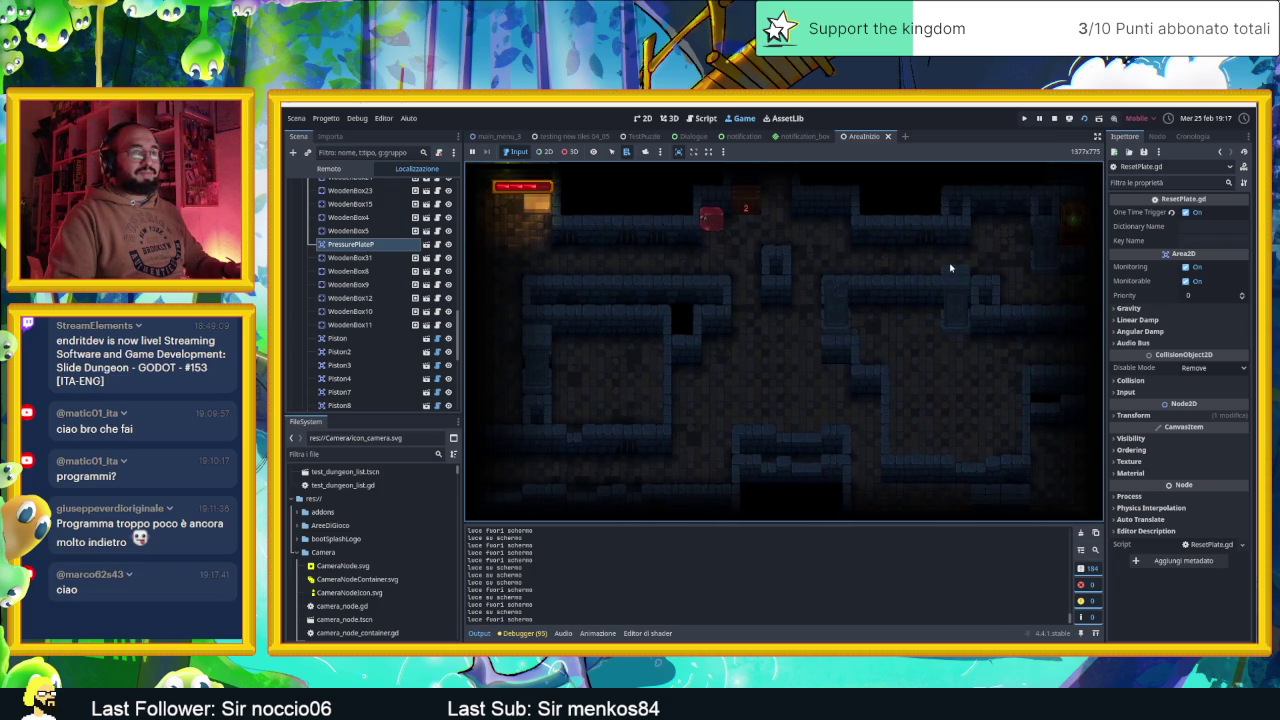
{"action": "key", "text": "Up"}
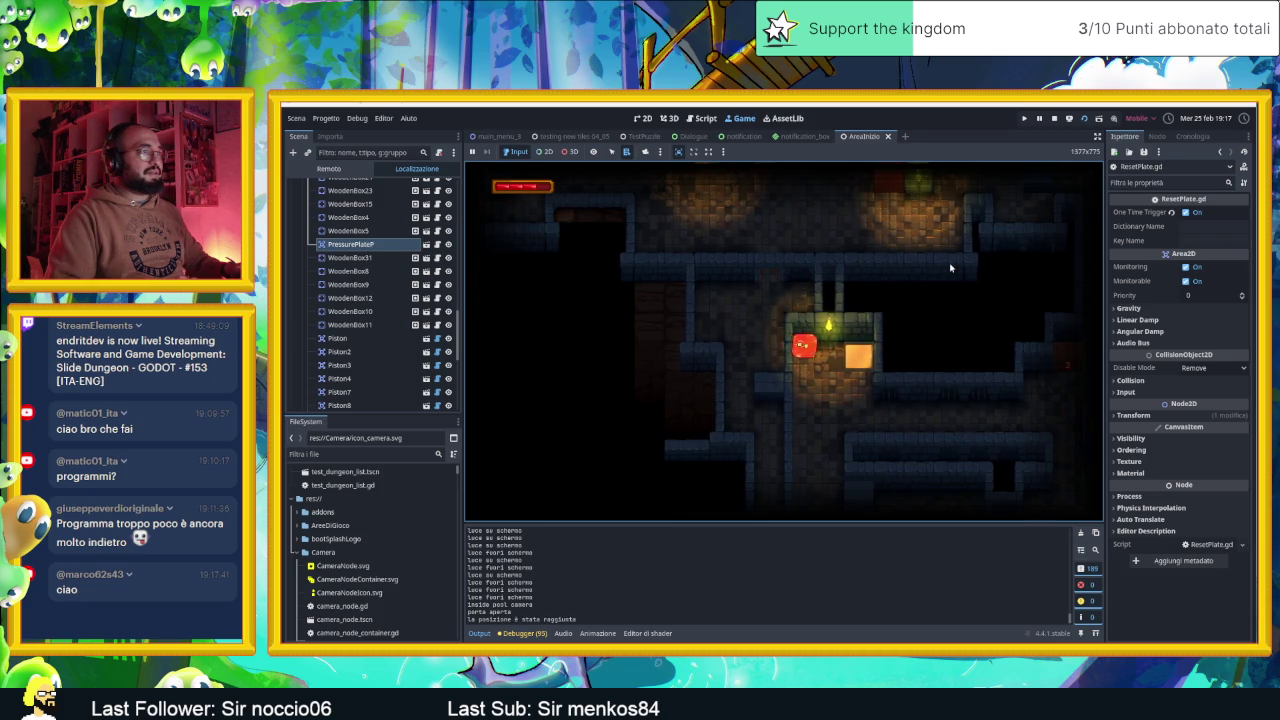
{"action": "key", "text": "Down"}
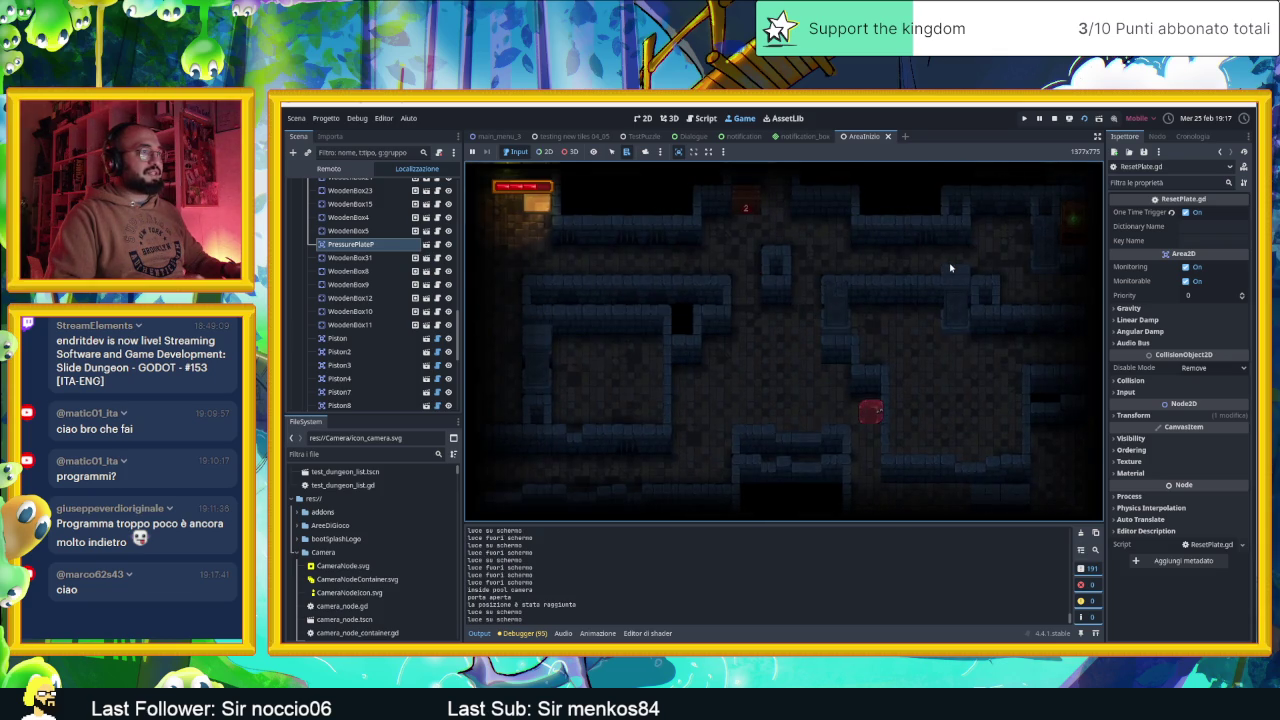
{"action": "key", "text": "Up"}
{"action": "key", "text": "Up"}
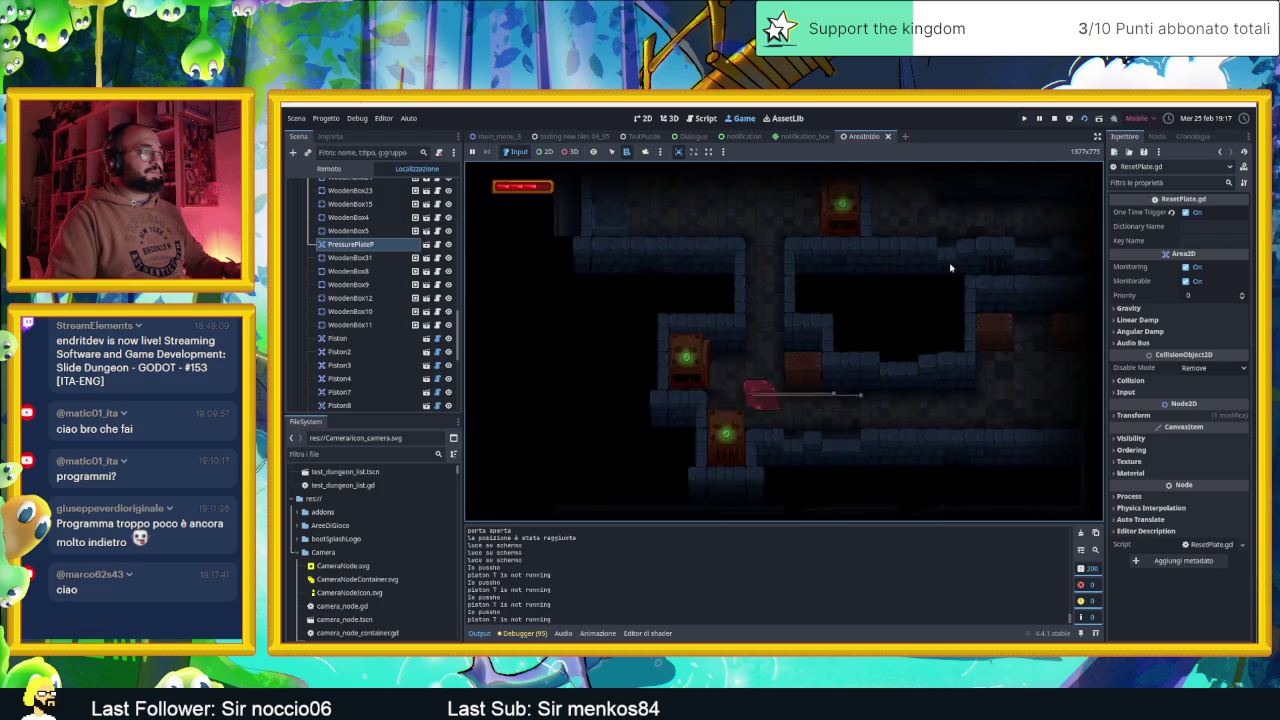
{"action": "key", "text": "Down"}
{"action": "key", "text": "Up"}
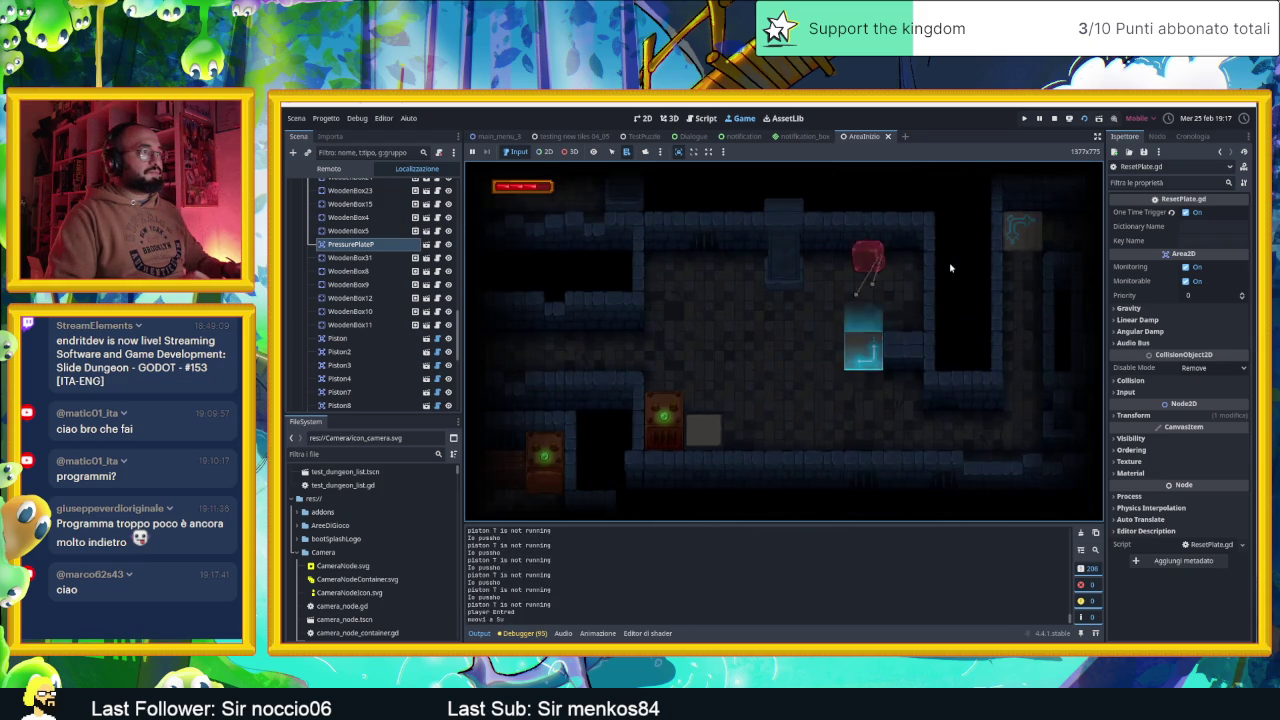
{"action": "key", "text": "Left"}
Guide the player block through the next few rooms, sliding between ledges and blocks
{"action": "key", "text": "Right"}
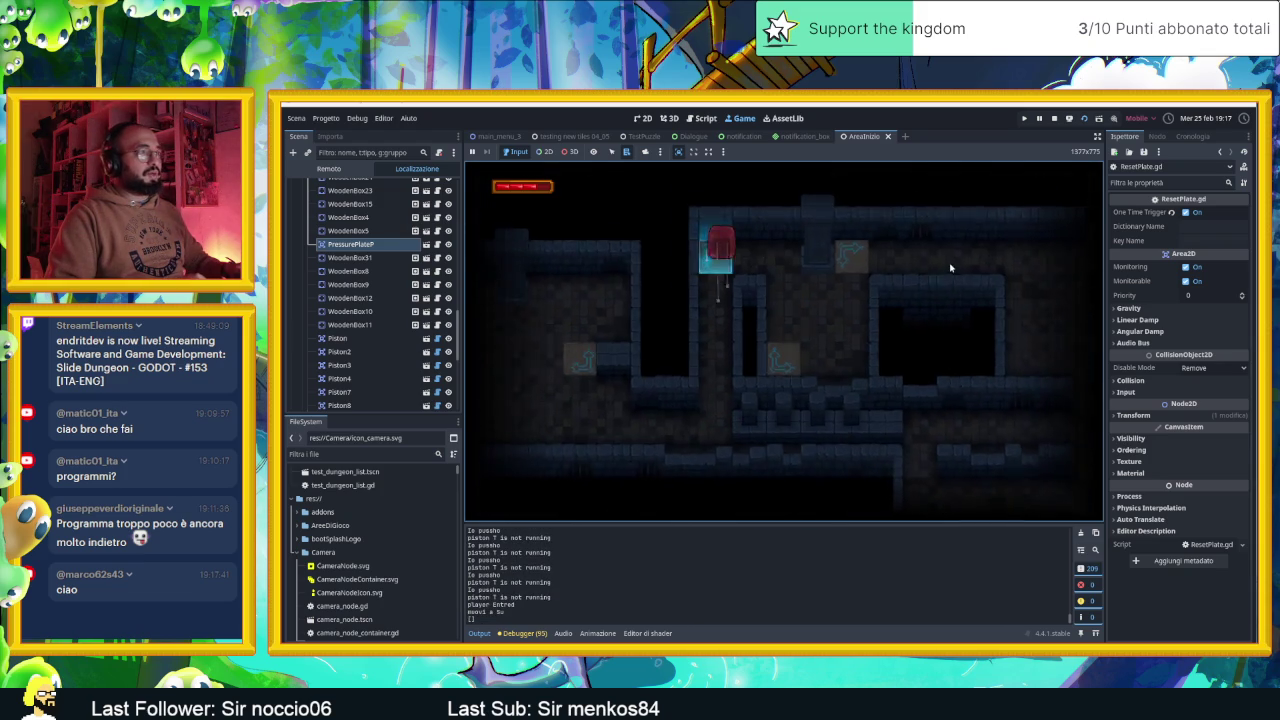
{"action": "key", "text": "Up"}
{"action": "key", "text": "Left"}
{"action": "key", "text": "Right"}
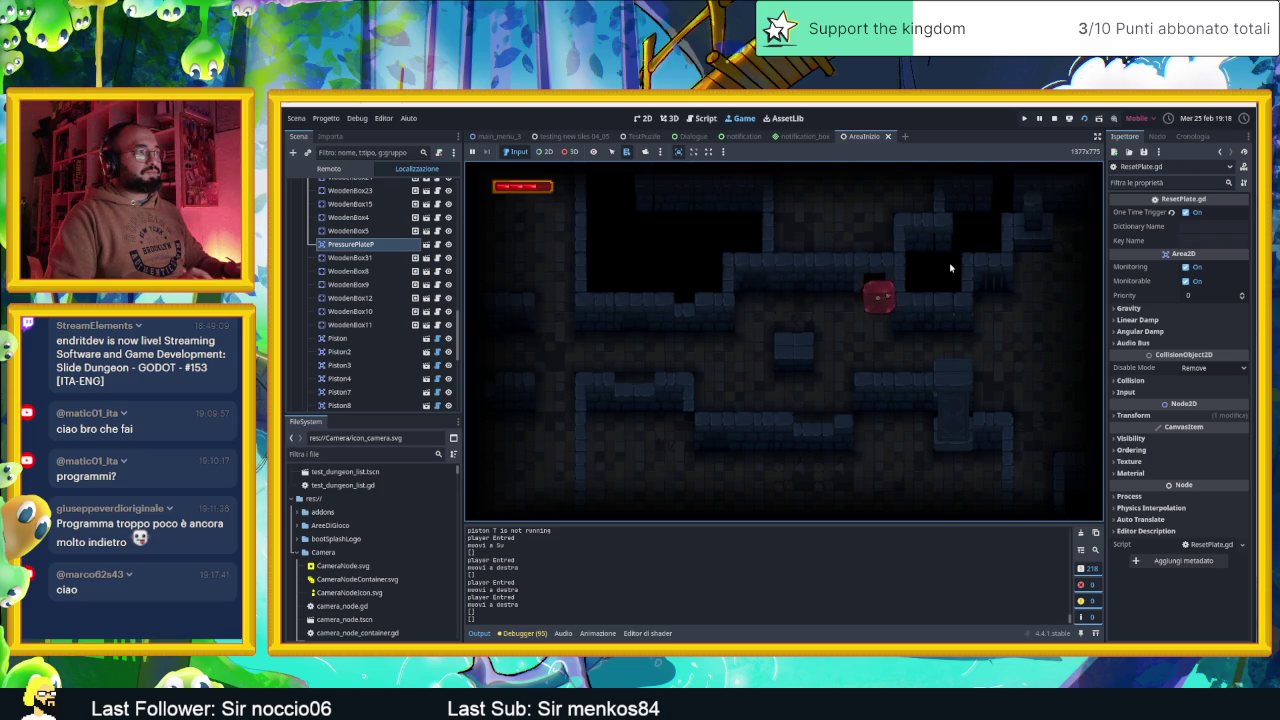
{"action": "key", "text": "Down"}
{"action": "key", "text": "Left"}
{"action": "key", "text": "Up"}
{"action": "key", "text": "Left"}
{"action": "key", "text": "Down"}
{"action": "key", "text": "Left"}
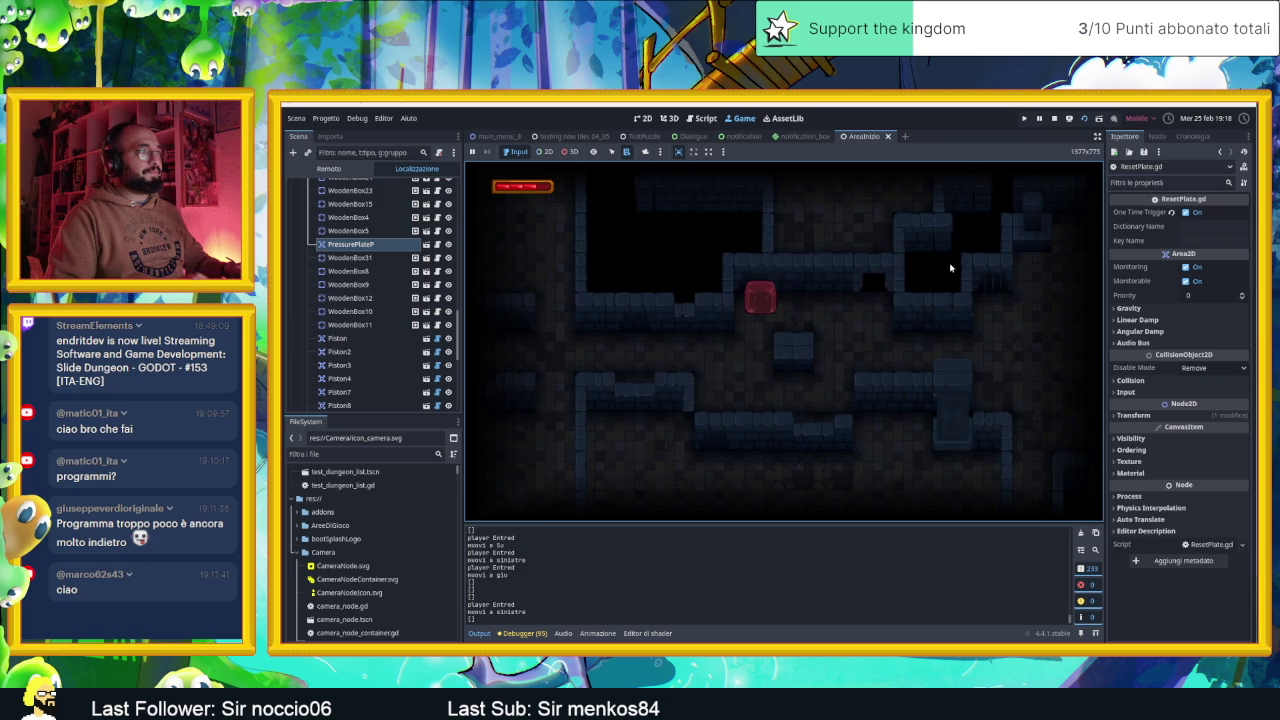
{"action": "key", "text": "Down"}
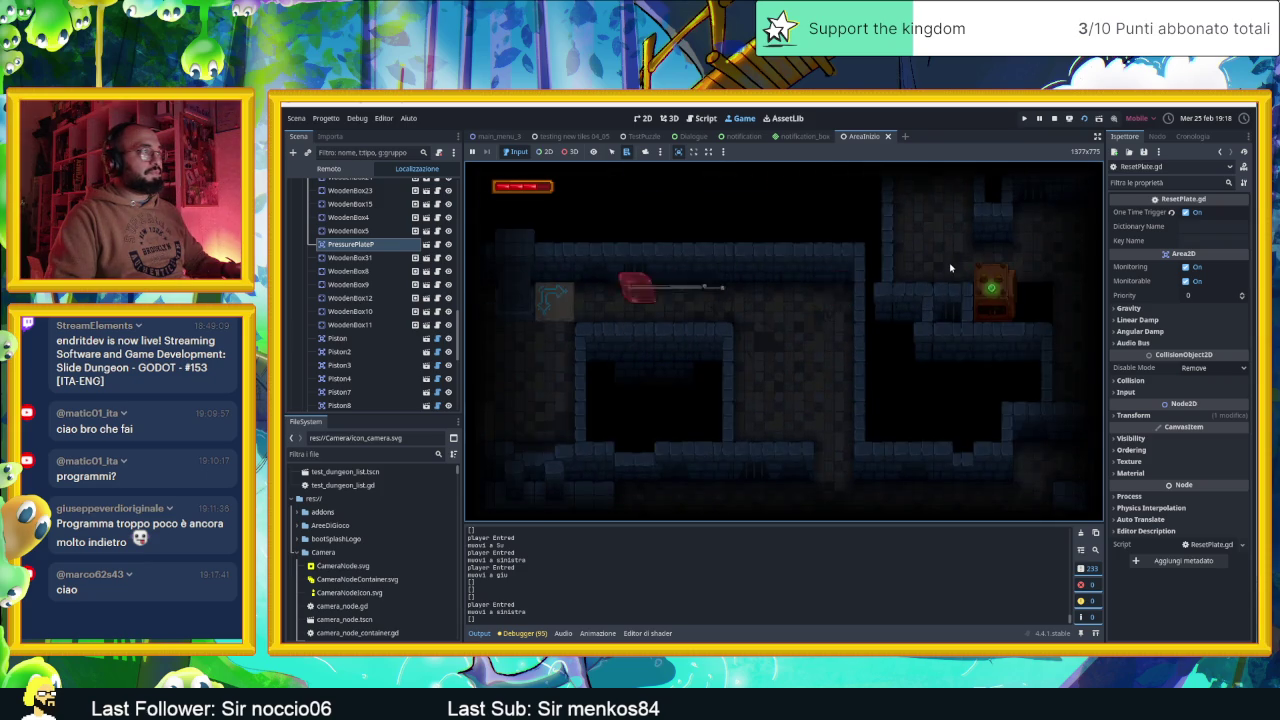
{"action": "key", "text": "Up"}
{"action": "key", "text": "Down"}
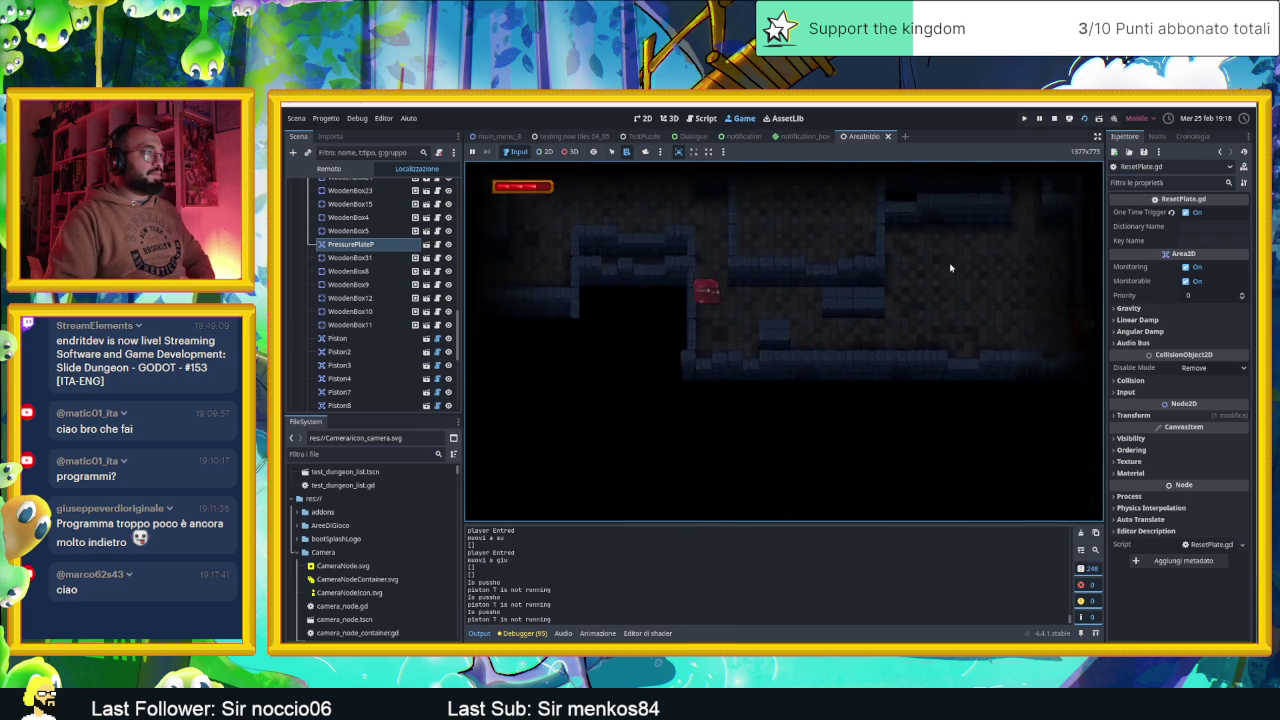
{"action": "key", "text": "Left"}
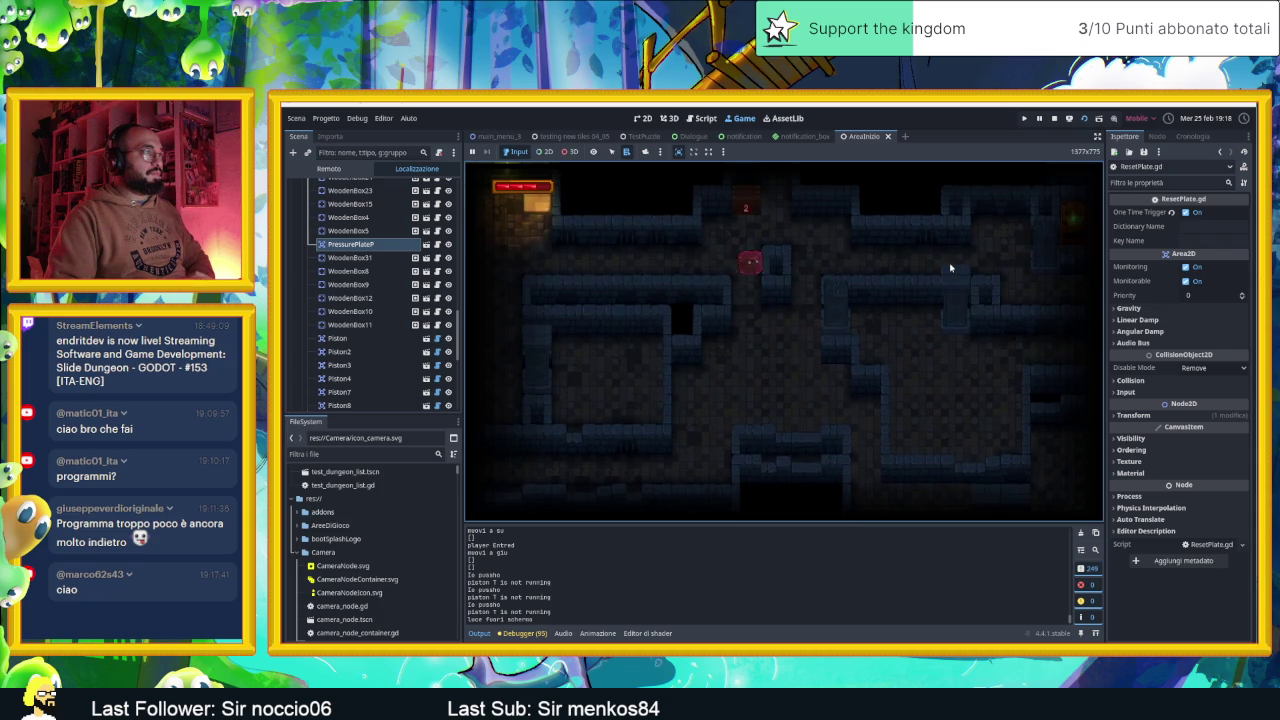
{"action": "key", "text": "Down"}
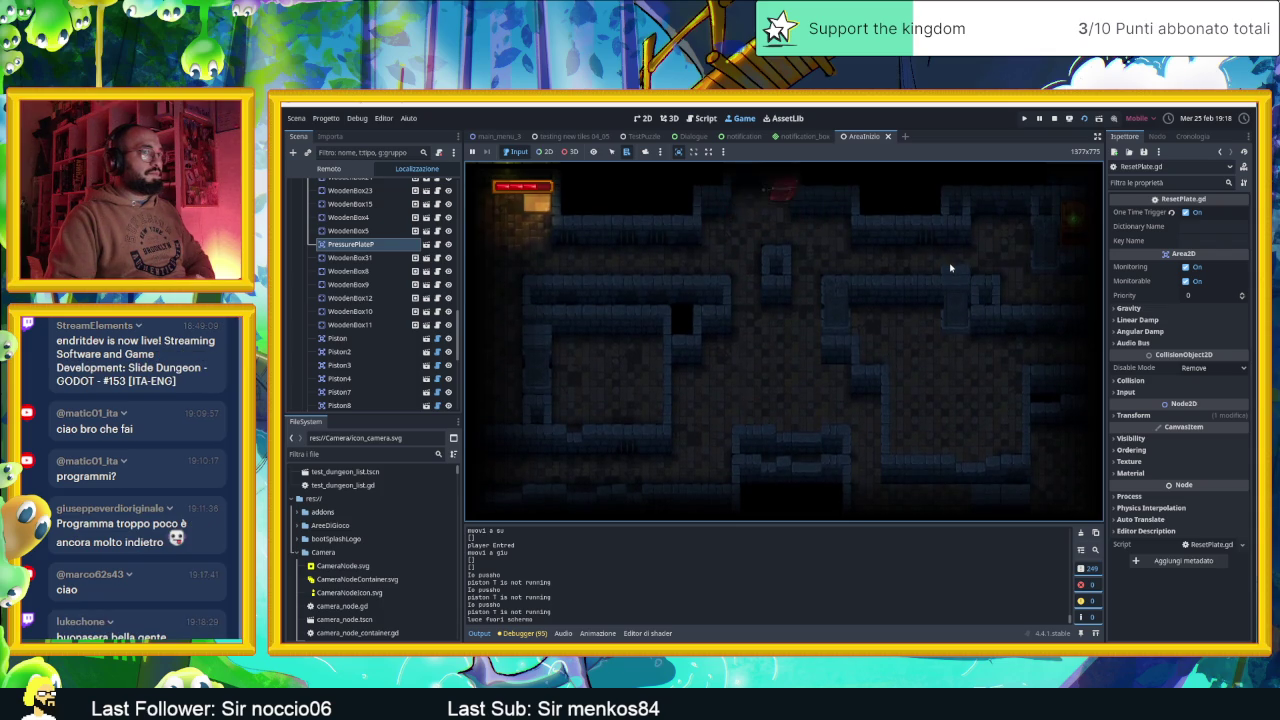
{"action": "key", "text": "Down"}
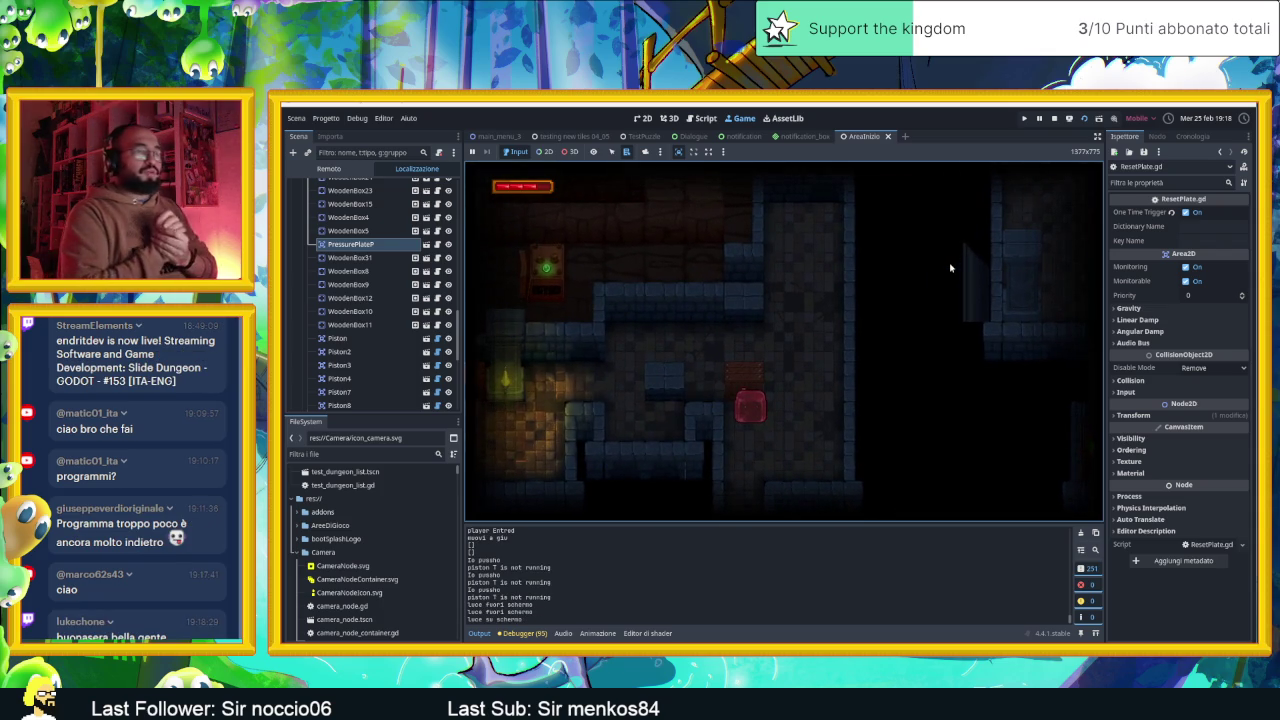
{"action": "key", "text": "Right"}
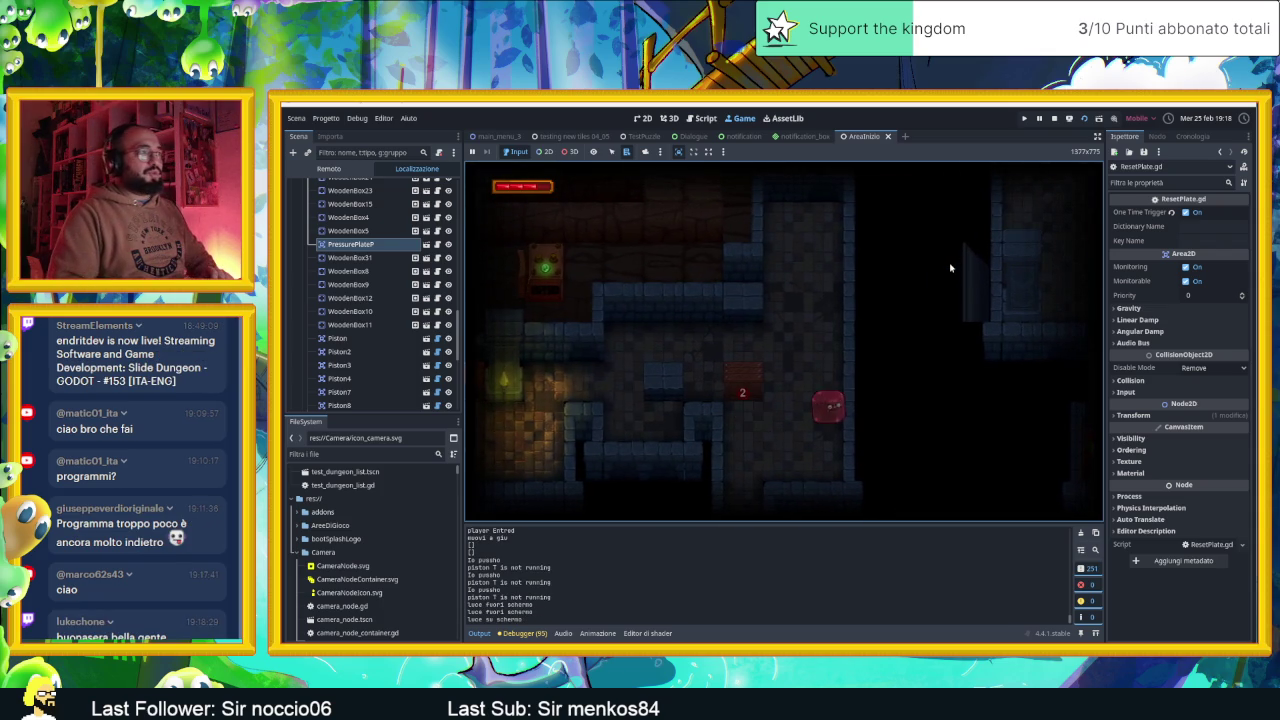
{"action": "key", "text": "Left"}
{"action": "key", "text": "Left"}
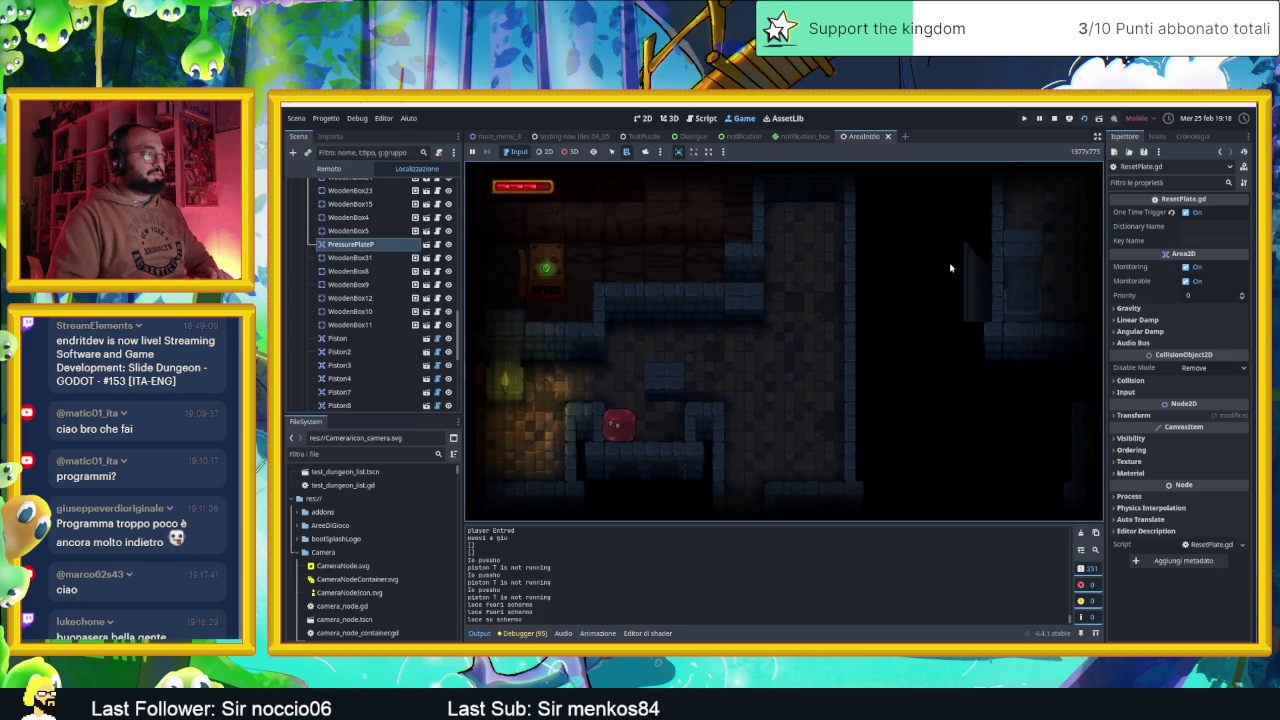
Slide the player from the lit room to the lower-right rooms and corridor, then stop the game
{"action": "key", "text": "Up"}
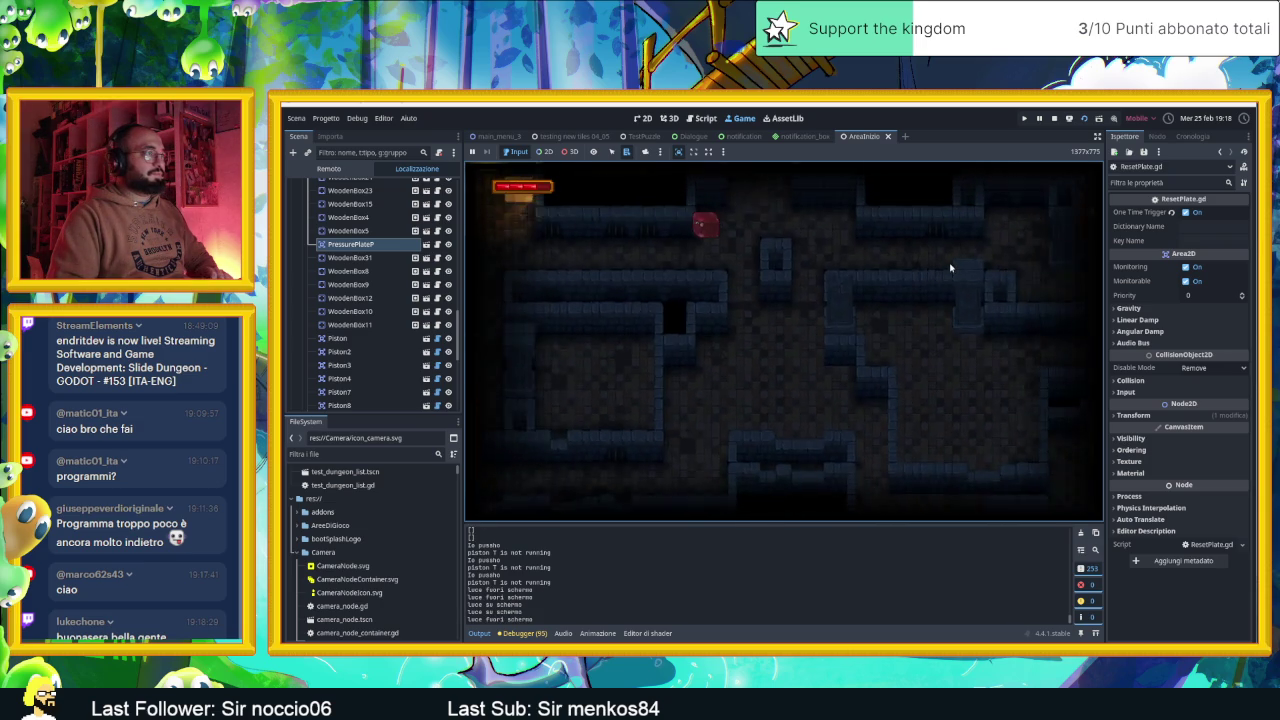
{"action": "key", "text": "Left"}
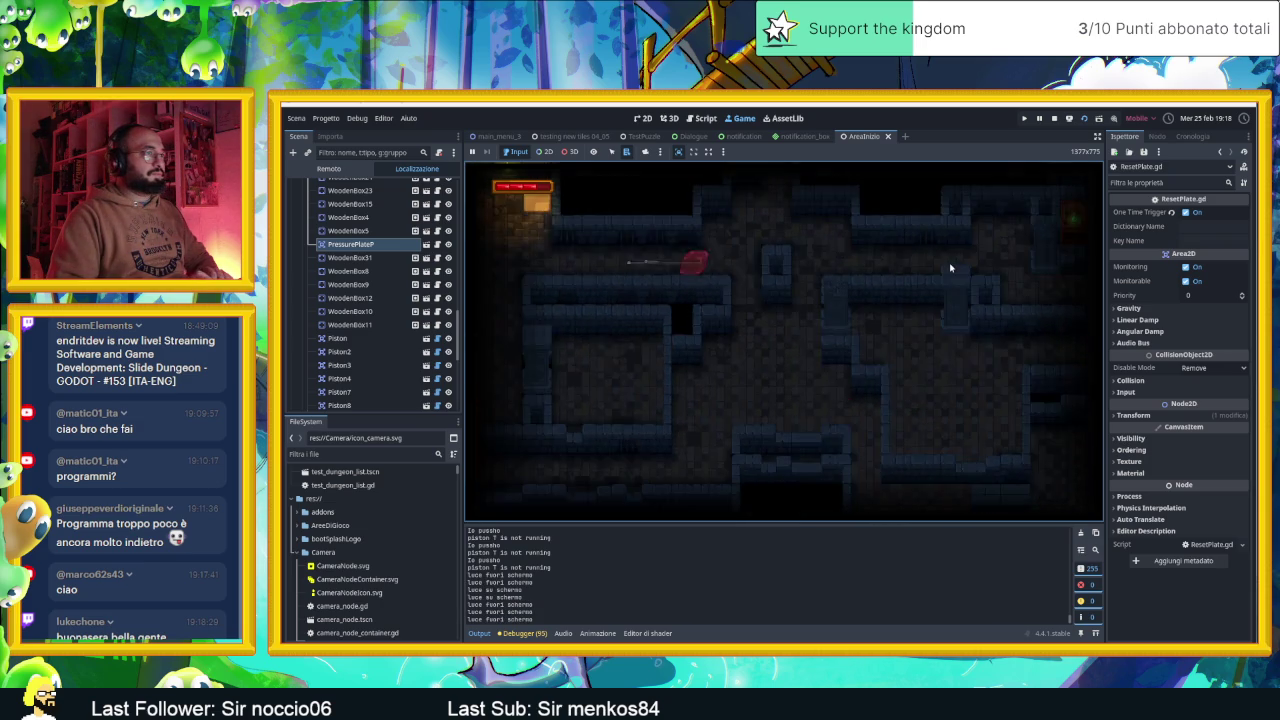
{"action": "key", "text": "Up"}
{"action": "key", "text": "Right"}
{"action": "key", "text": "Down"}
{"action": "key", "text": "Right"}
{"action": "key", "text": "Down"}
{"action": "key", "text": "Left"}
{"action": "key", "text": "Up"}
{"action": "key", "text": "Right"}
{"action": "key", "text": "Down"}
{"action": "key", "text": "Left"}
{"action": "key", "text": "Up"}
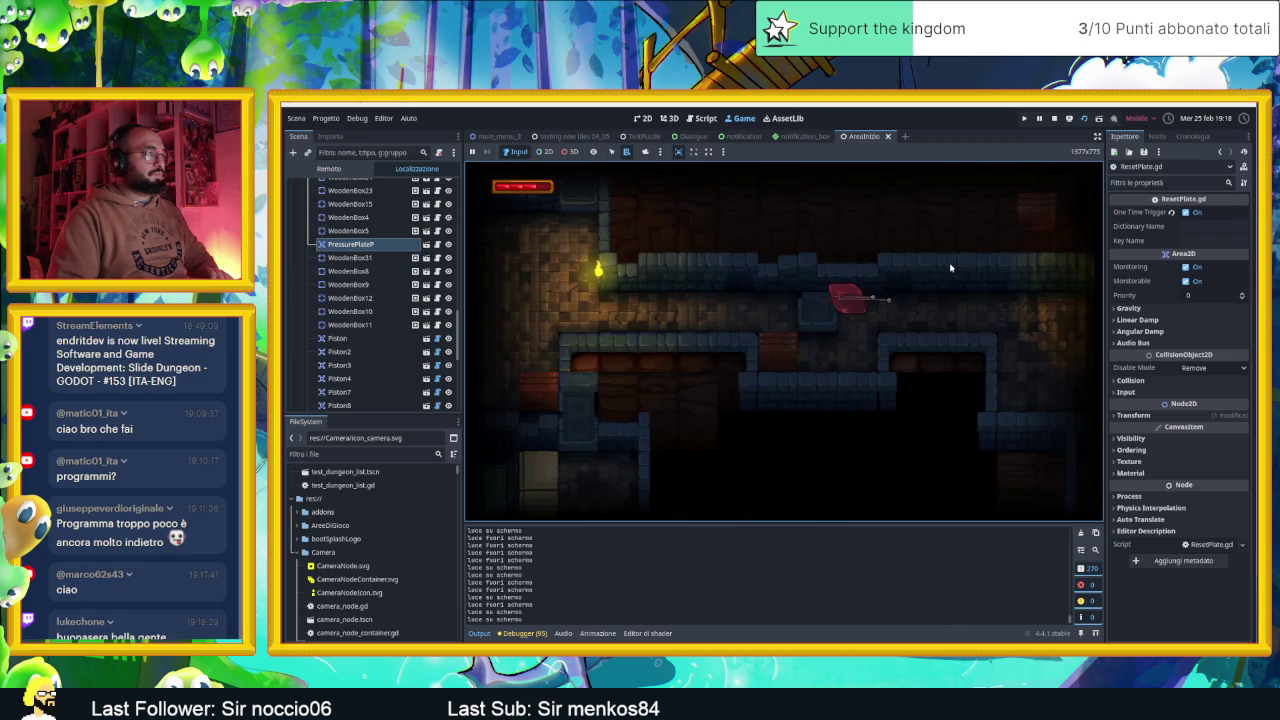
{"action": "key", "text": "Down"}
{"action": "key", "text": "Left"}
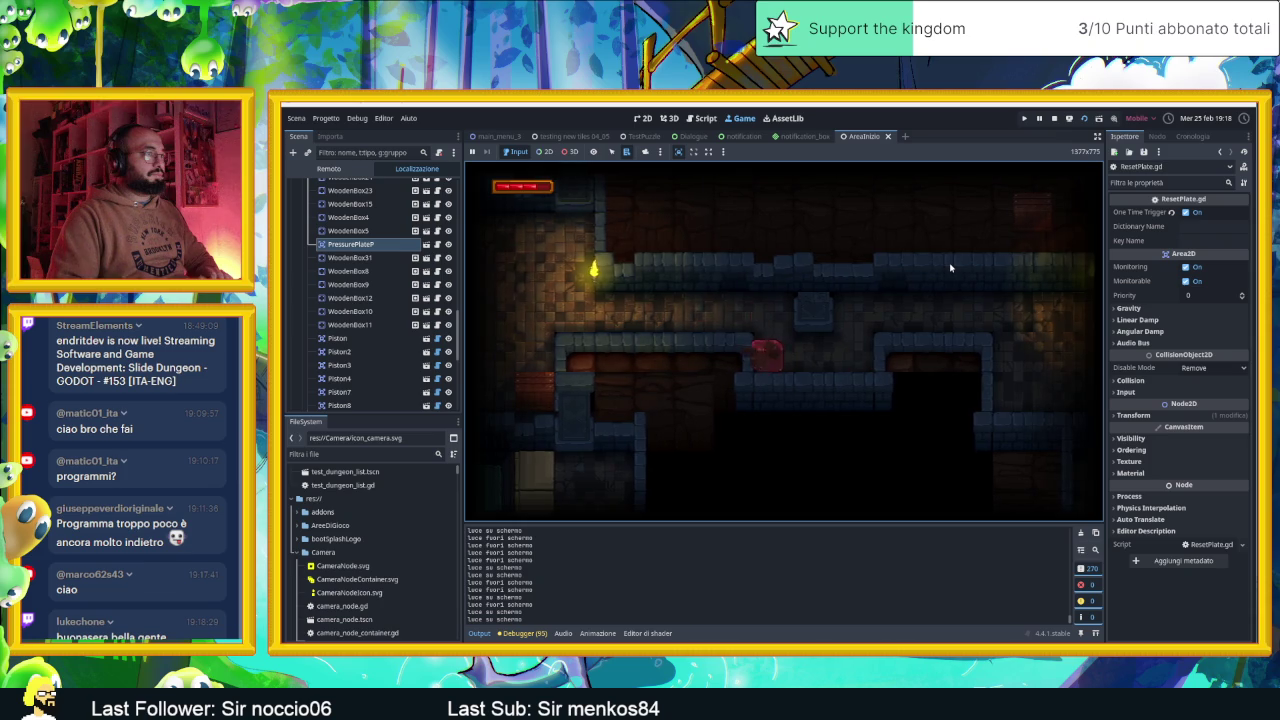
{"action": "key", "text": "Up"}
{"action": "key", "text": "Up"}
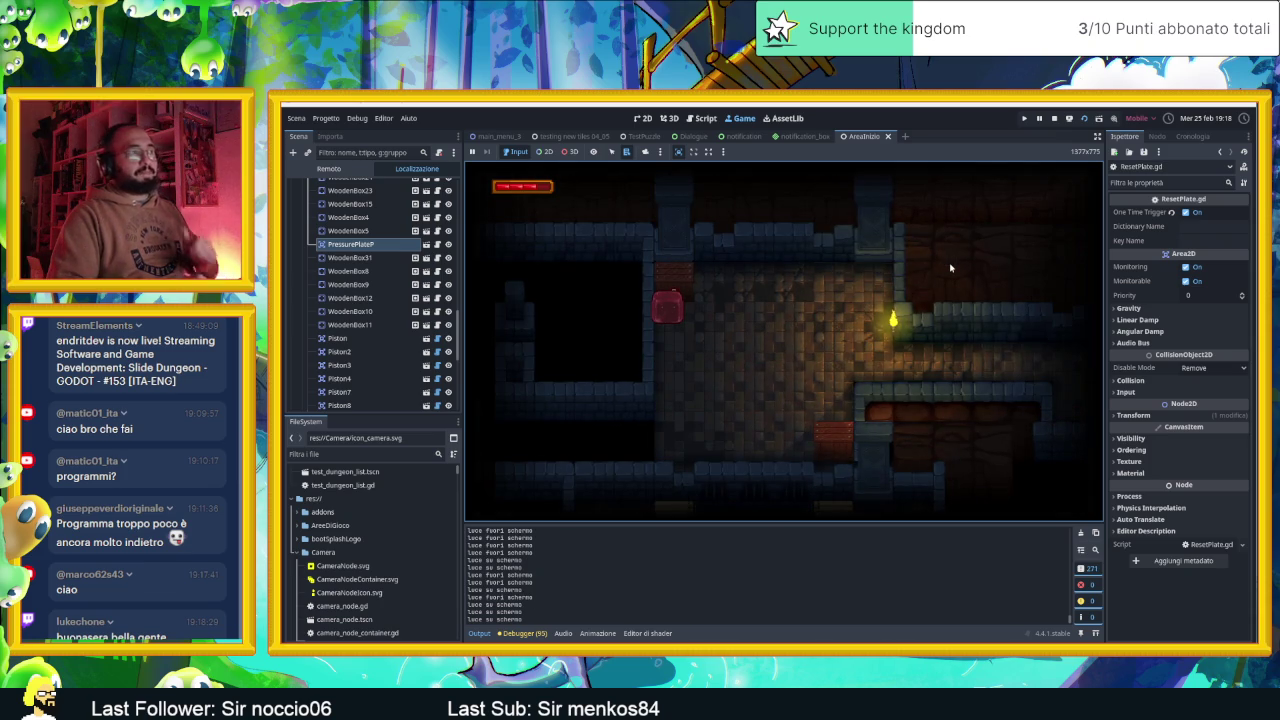
{"action": "left_click", "coordinate": [1055, 119]}
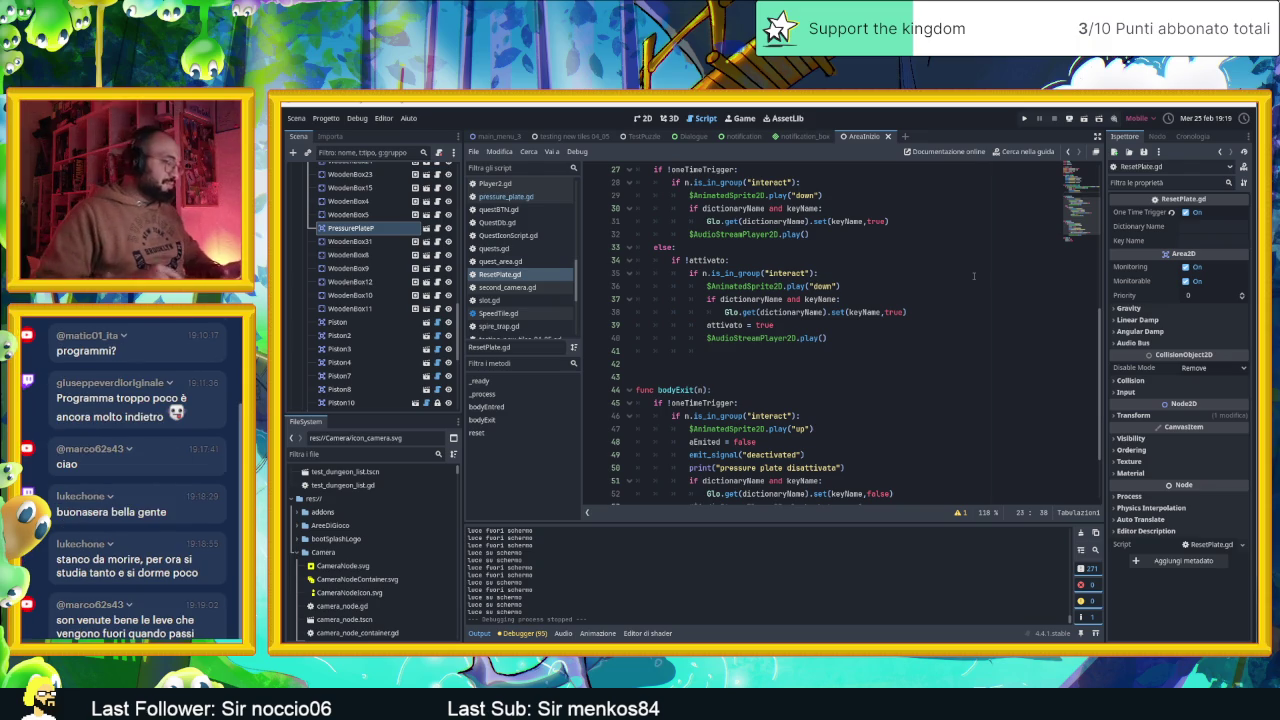
Check line 35 of ResetPlate.gd, save, and return to the 2D scene view
{"action": "left_click", "coordinate": [973, 275]}
{"action": "key", "text": "ctrl+s"}
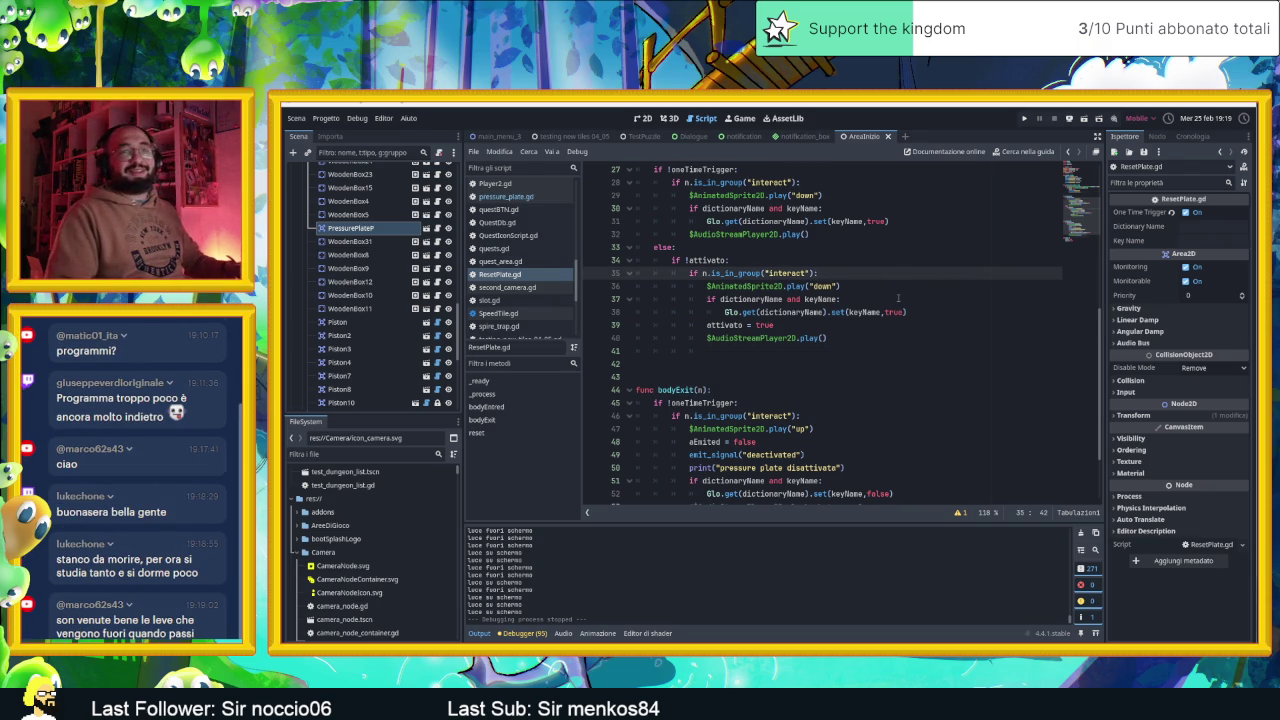
{"action": "scroll", "coordinate": [898, 295], "scroll_direction": "down", "scroll_amount": 1}
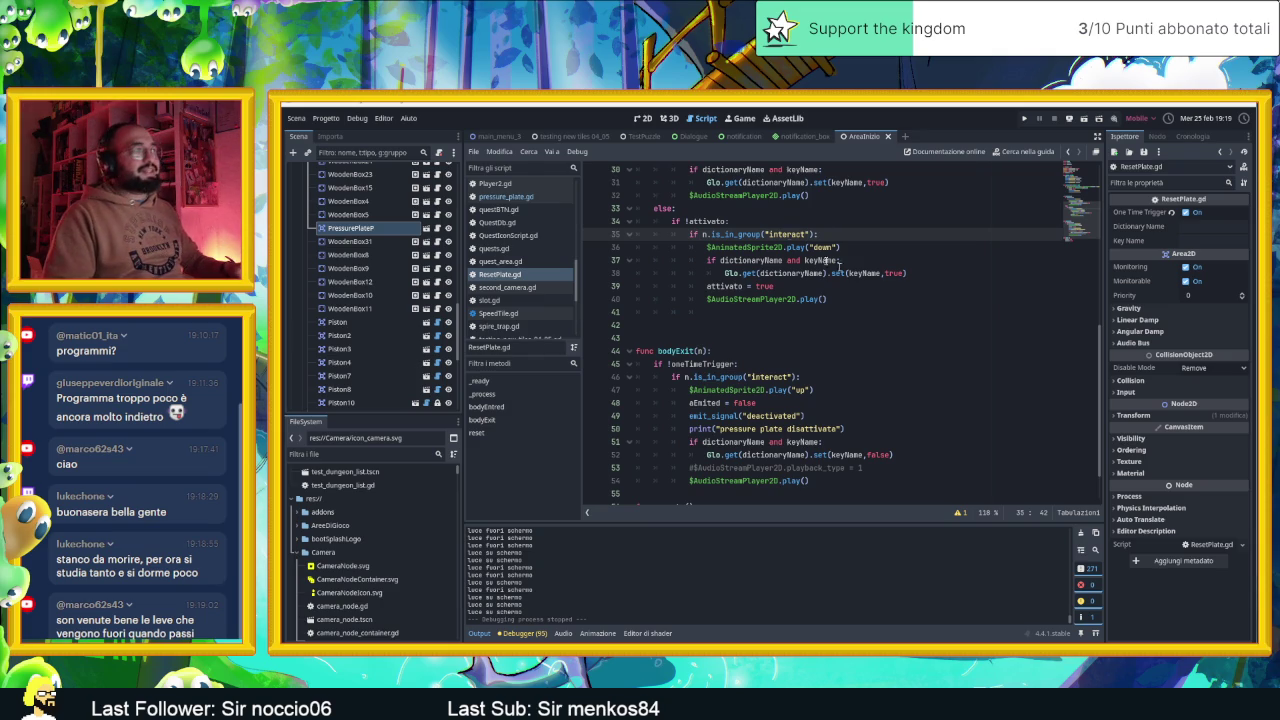
{"action": "left_click", "coordinate": [643, 118]}
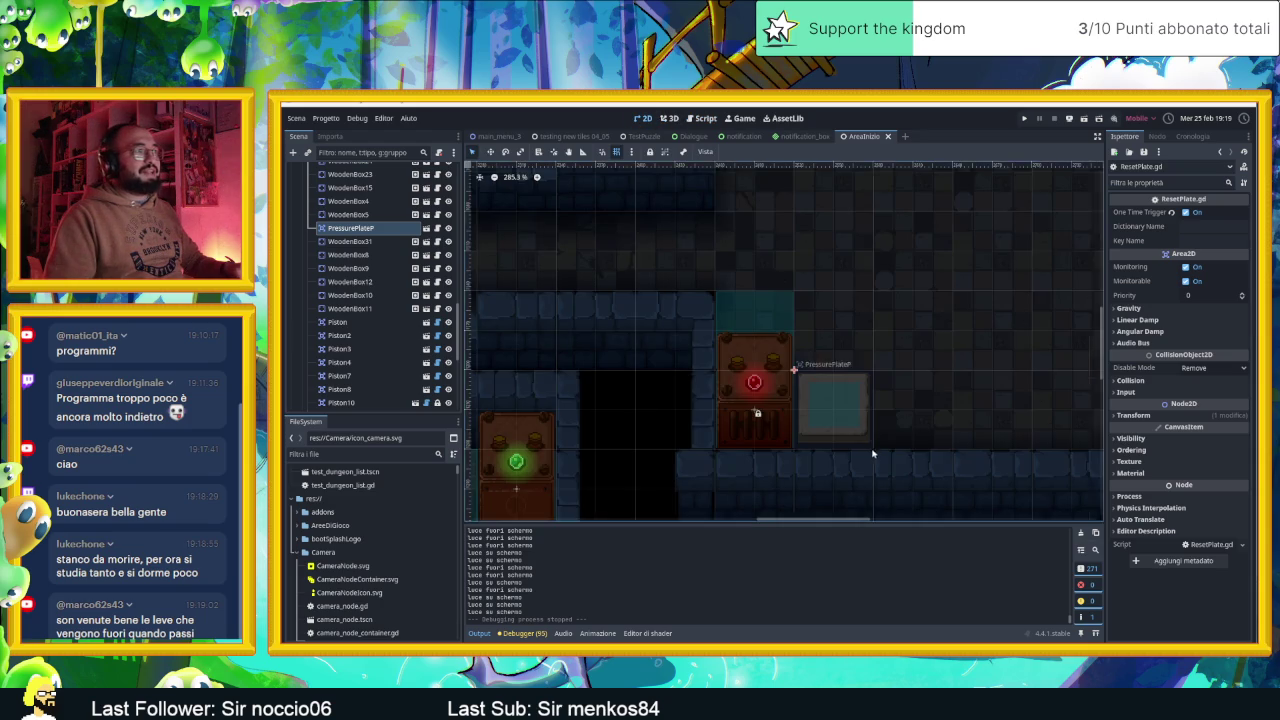
Pan and zoom across the dungeon map, then select the SopraMuri TileMapLayer for painting
{"action": "scroll", "coordinate": [871, 437], "scroll_direction": "down", "scroll_amount": 3}
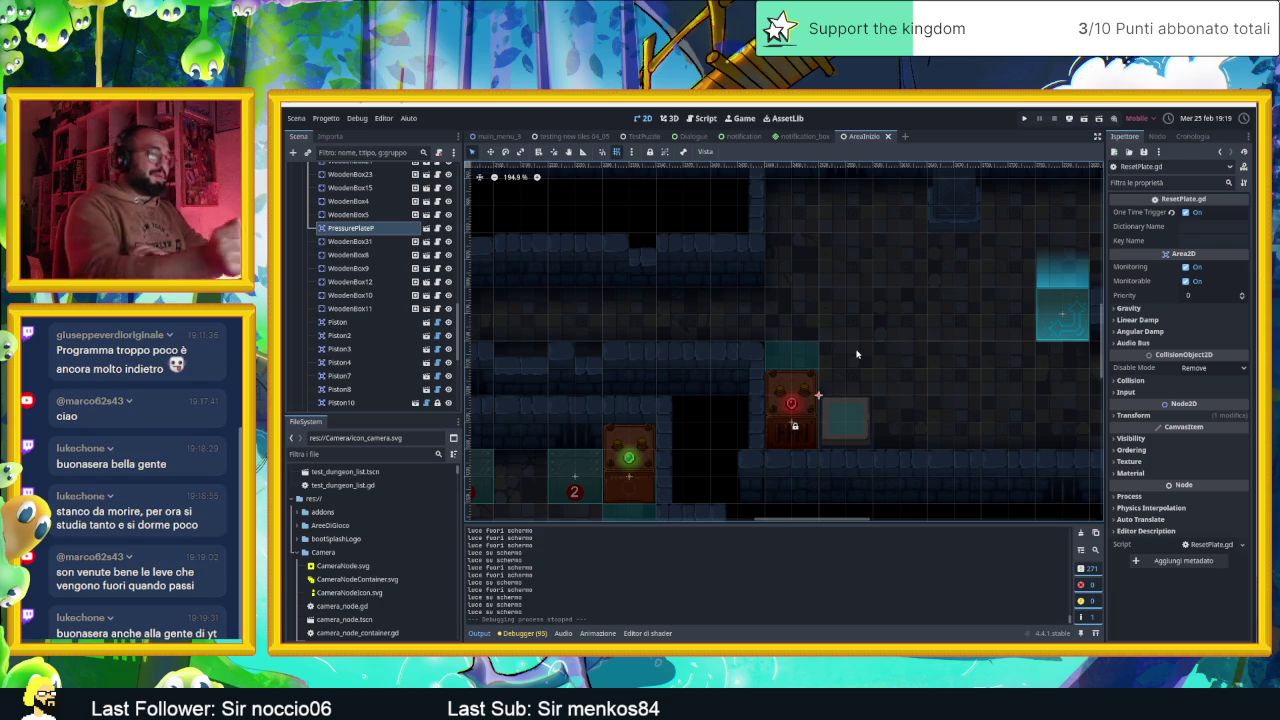
{"action": "scroll", "coordinate": [885, 332], "scroll_direction": "down", "scroll_amount": 8}
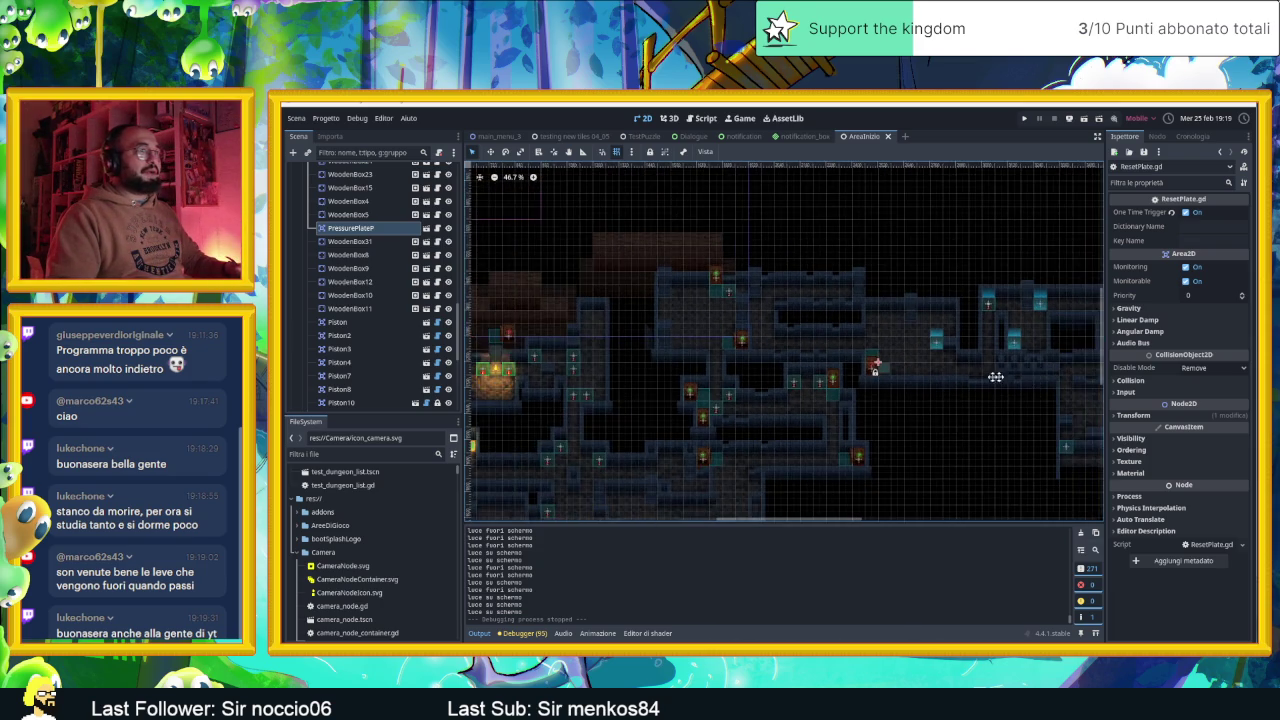
{"action": "left_click_drag", "start_coordinate": [1016, 378], "coordinate": [808, 401]}
{"action": "scroll", "coordinate": [877, 357], "scroll_direction": "up", "scroll_amount": 5}
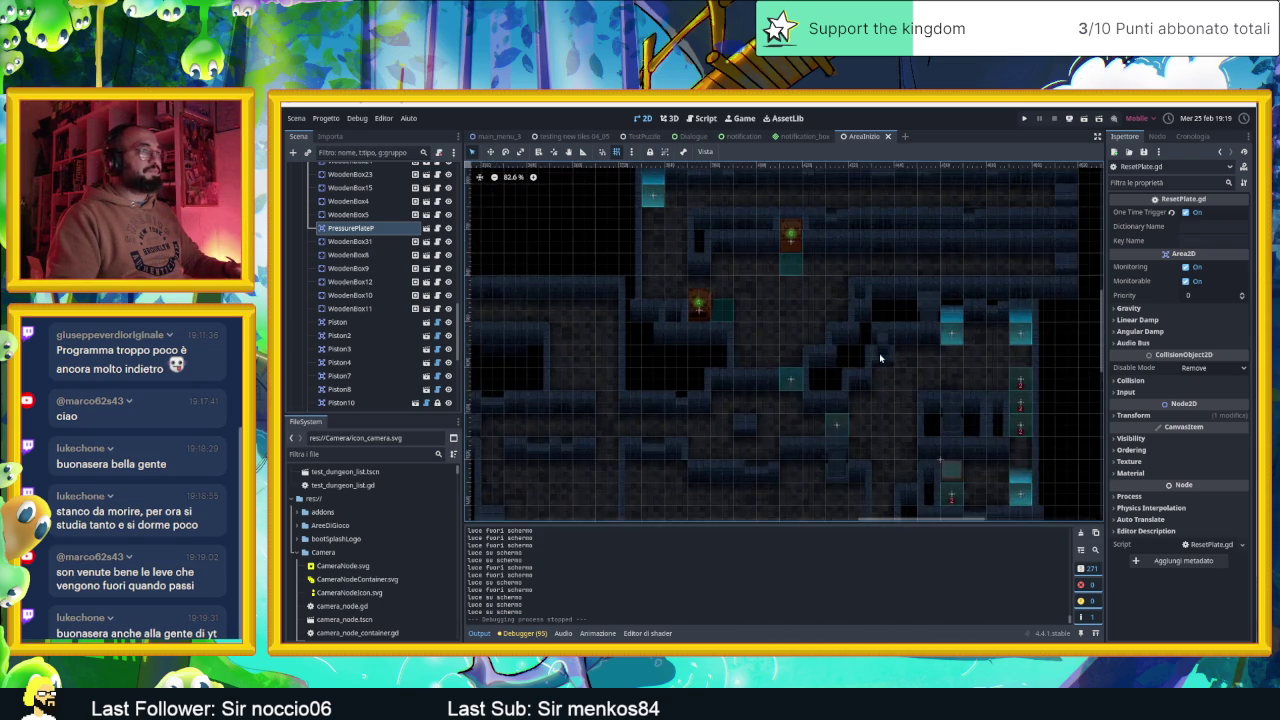
{"action": "scroll", "coordinate": [390, 250], "scroll_direction": "up", "scroll_amount": 10}
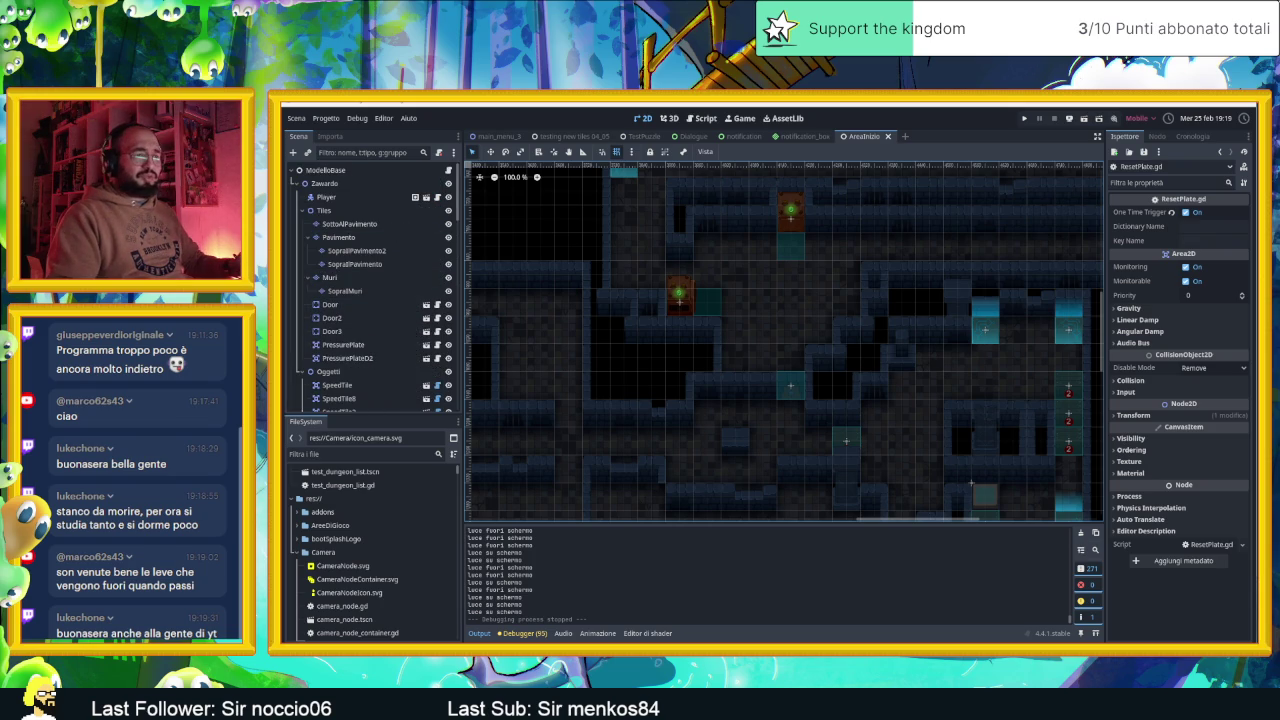
{"action": "left_click", "coordinate": [345, 290]}
{"action": "scroll", "coordinate": [796, 600], "scroll_direction": "up", "scroll_amount": 4}
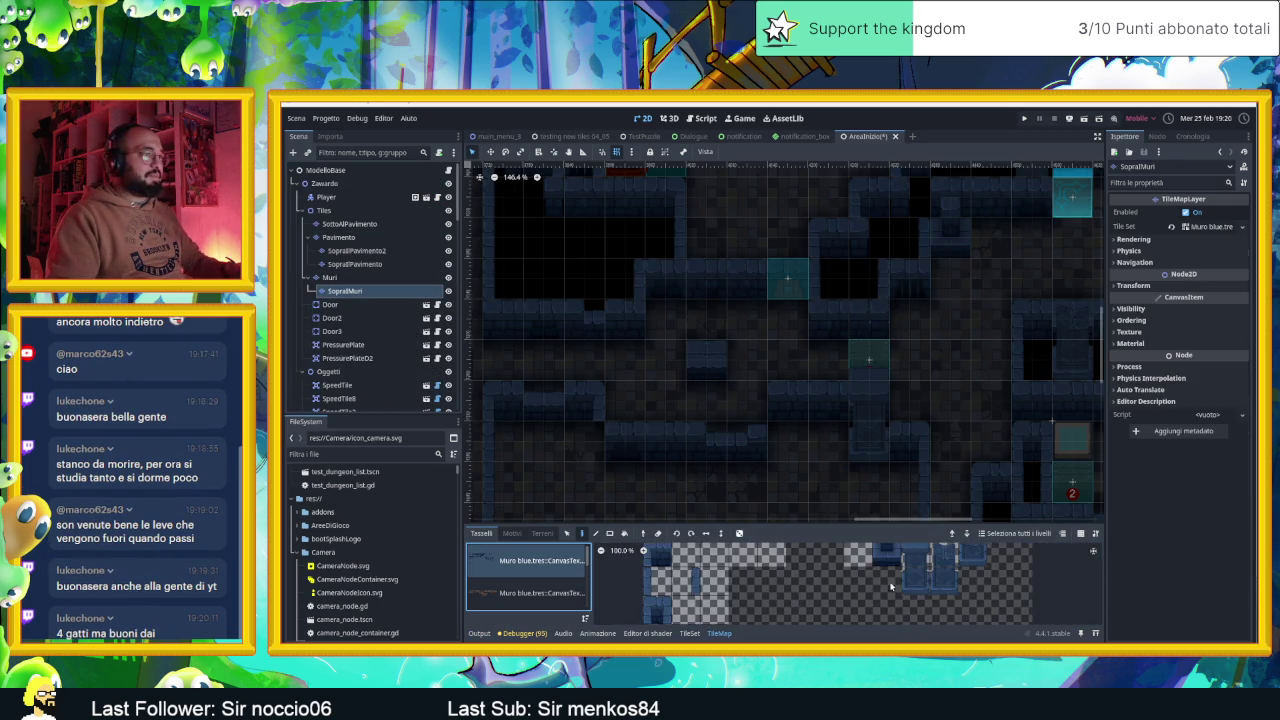
Paint a two-tile vertical wall piece into a map cell, then pick a Pavimento floor tile
{"action": "left_click_drag", "start_coordinate": [870, 605], "coordinate": [864, 584]}
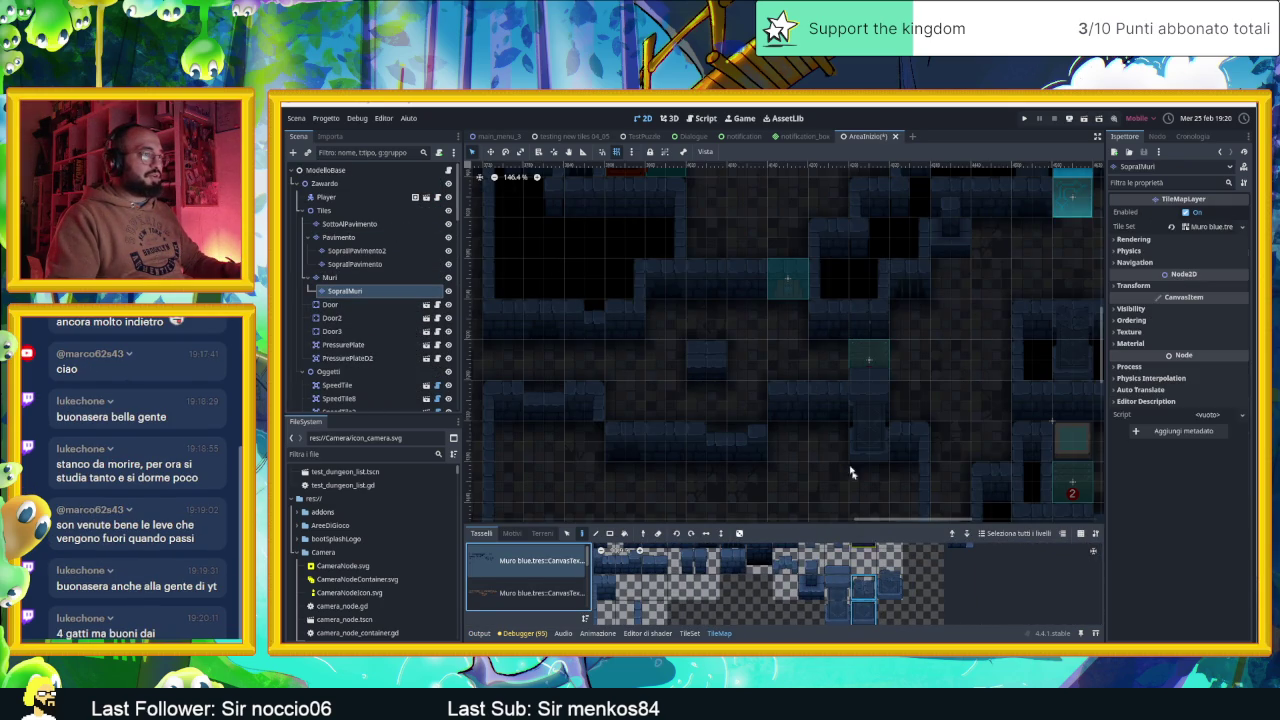
{"action": "left_click", "coordinate": [866, 373]}
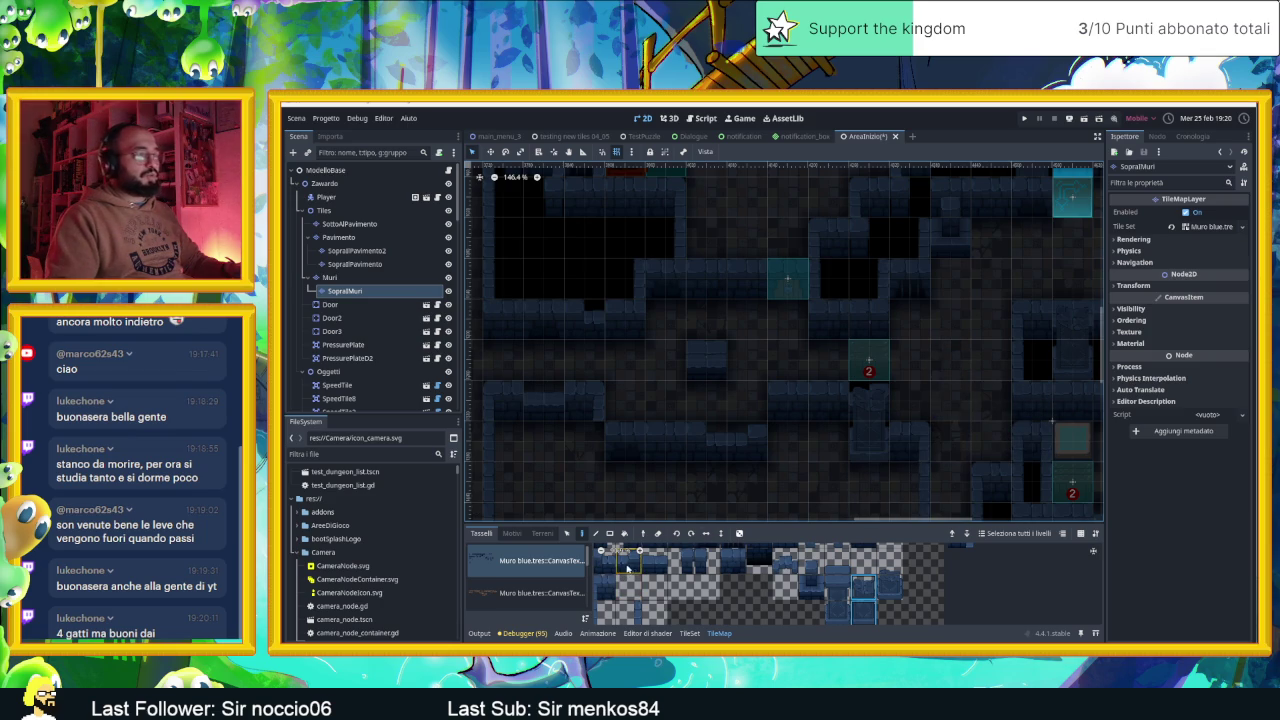
{"action": "left_click", "coordinate": [338, 237]}
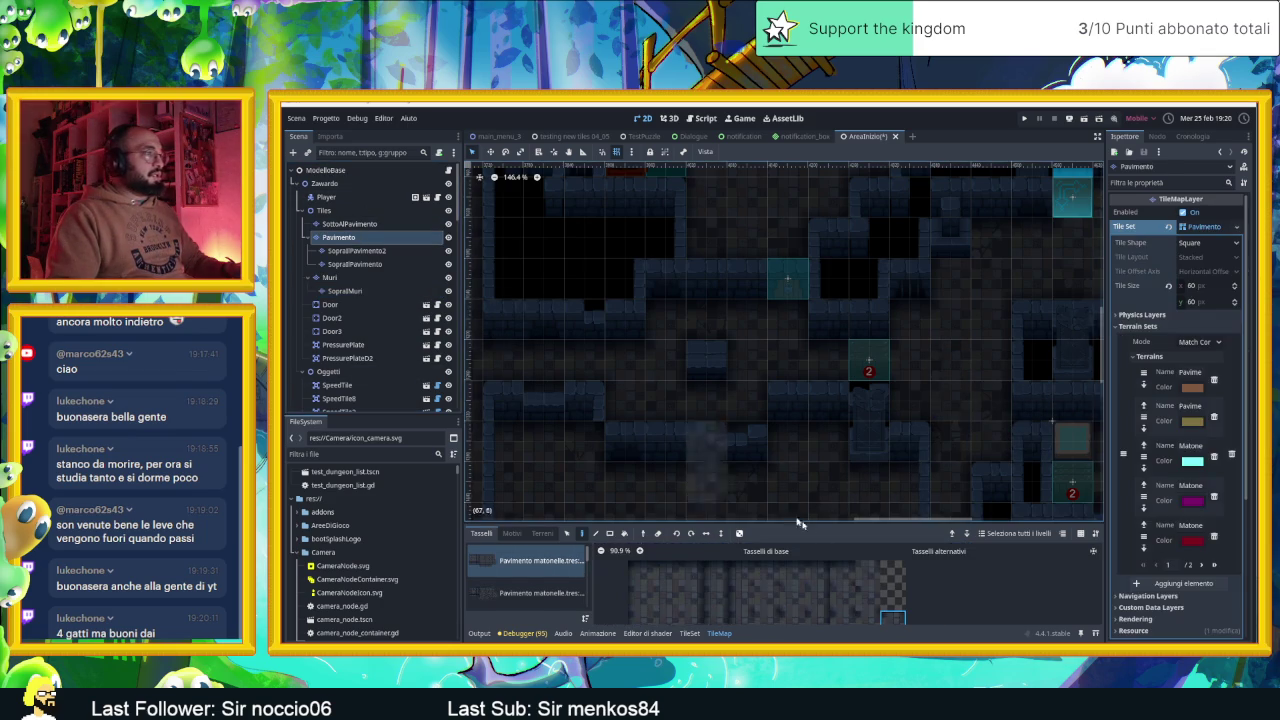
{"action": "left_click", "coordinate": [768, 575]}
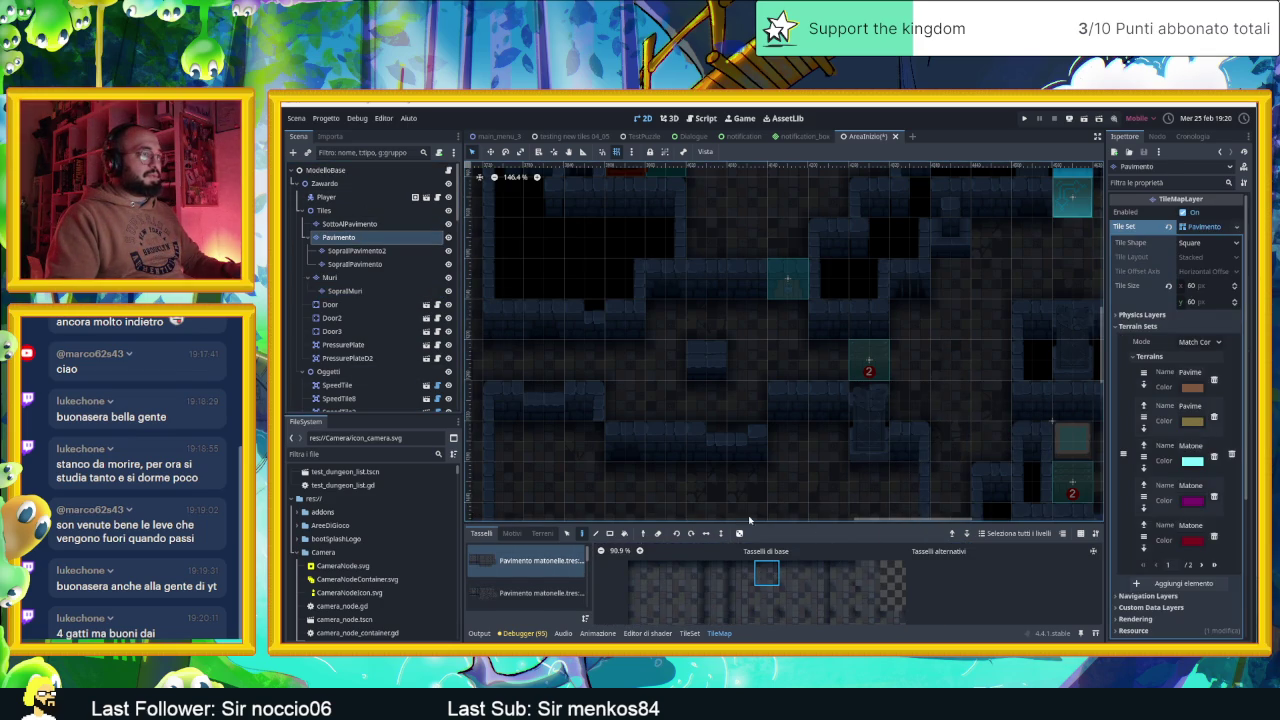
{"action": "scroll", "coordinate": [686, 448], "scroll_direction": "down", "scroll_amount": 3}
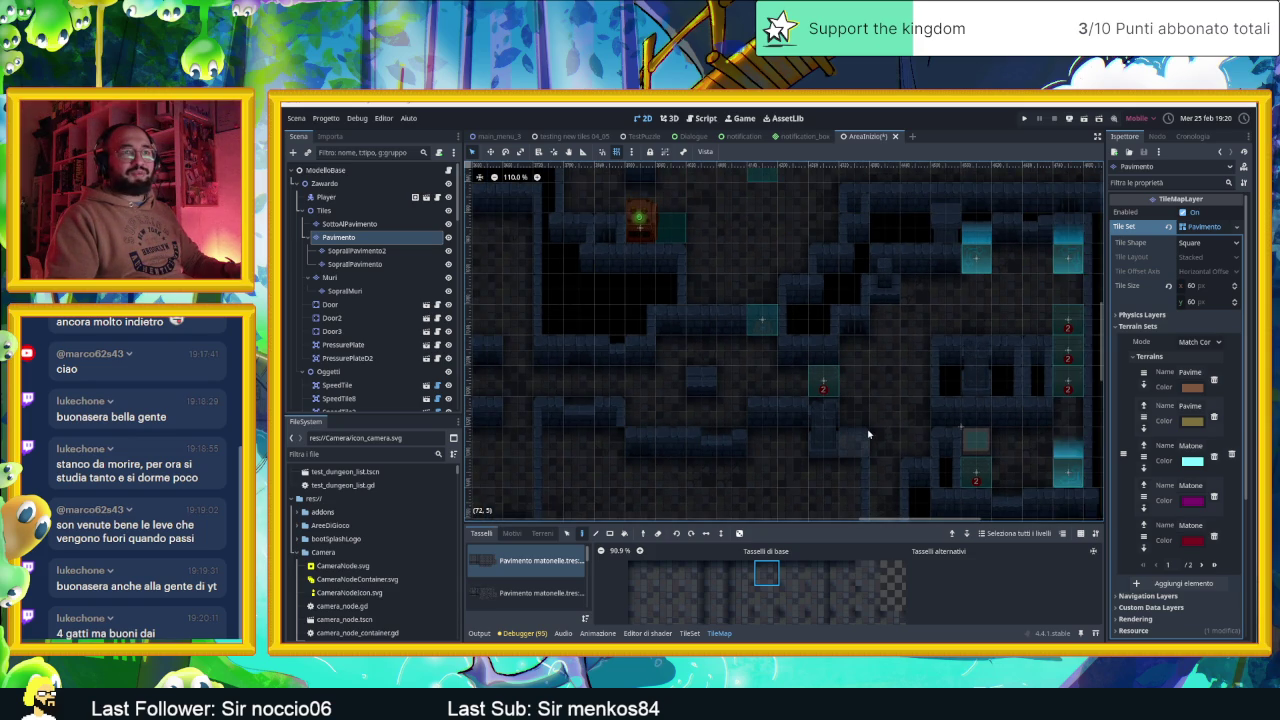
Select the ModelloBase root node, then reselect Pavimento and choose another floor tile
{"action": "left_click", "coordinate": [330, 170]}
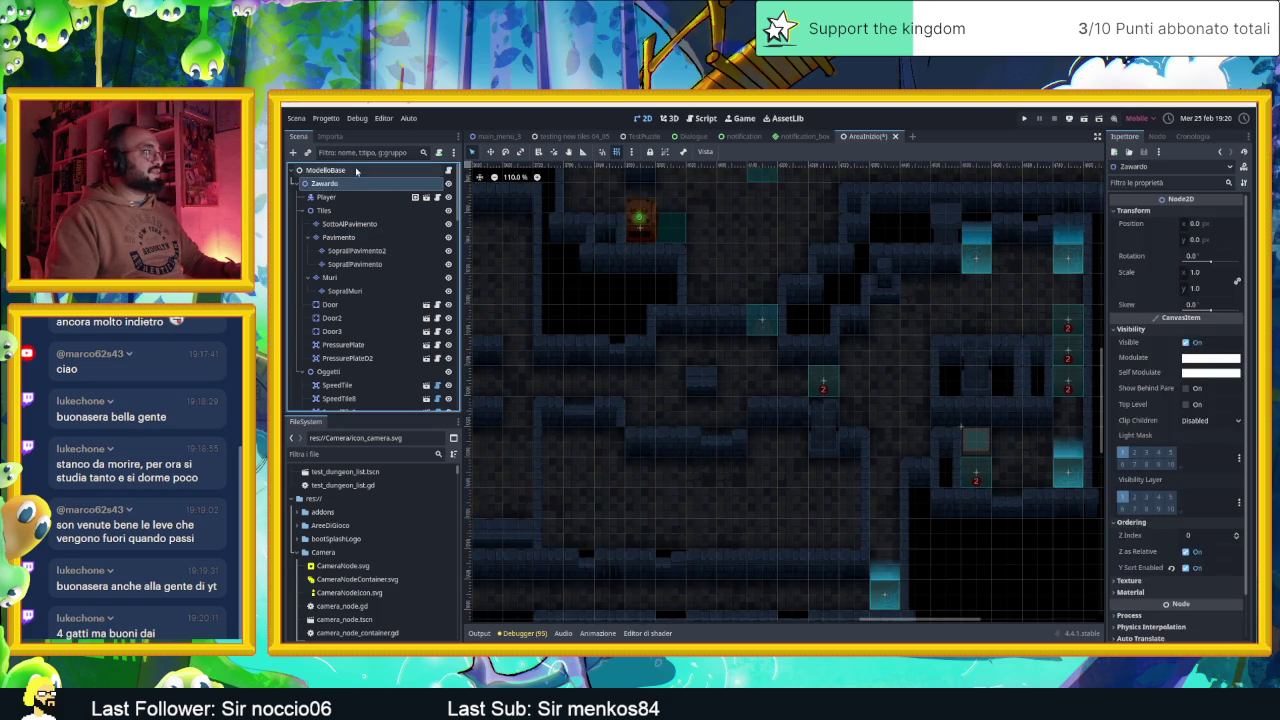
{"action": "scroll", "coordinate": [1015, 488], "scroll_direction": "down", "scroll_amount": 2}
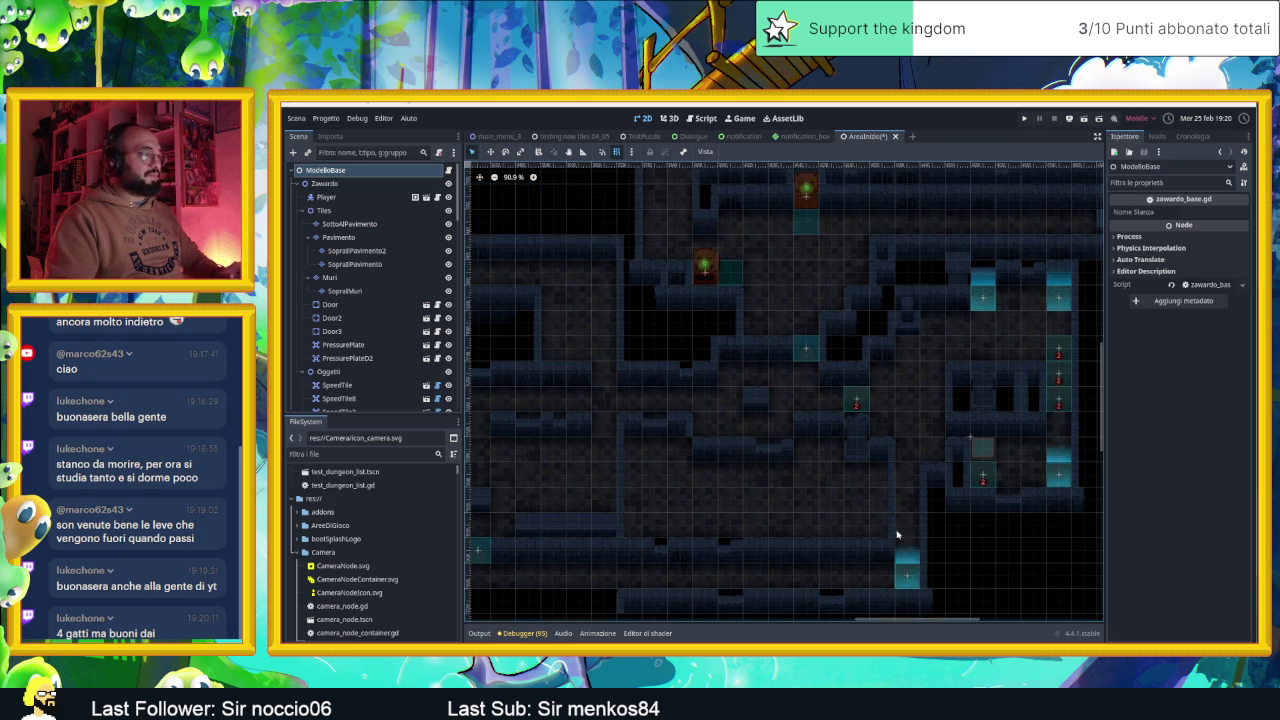
{"action": "scroll", "coordinate": [750, 555], "scroll_direction": "up", "scroll_amount": 20}
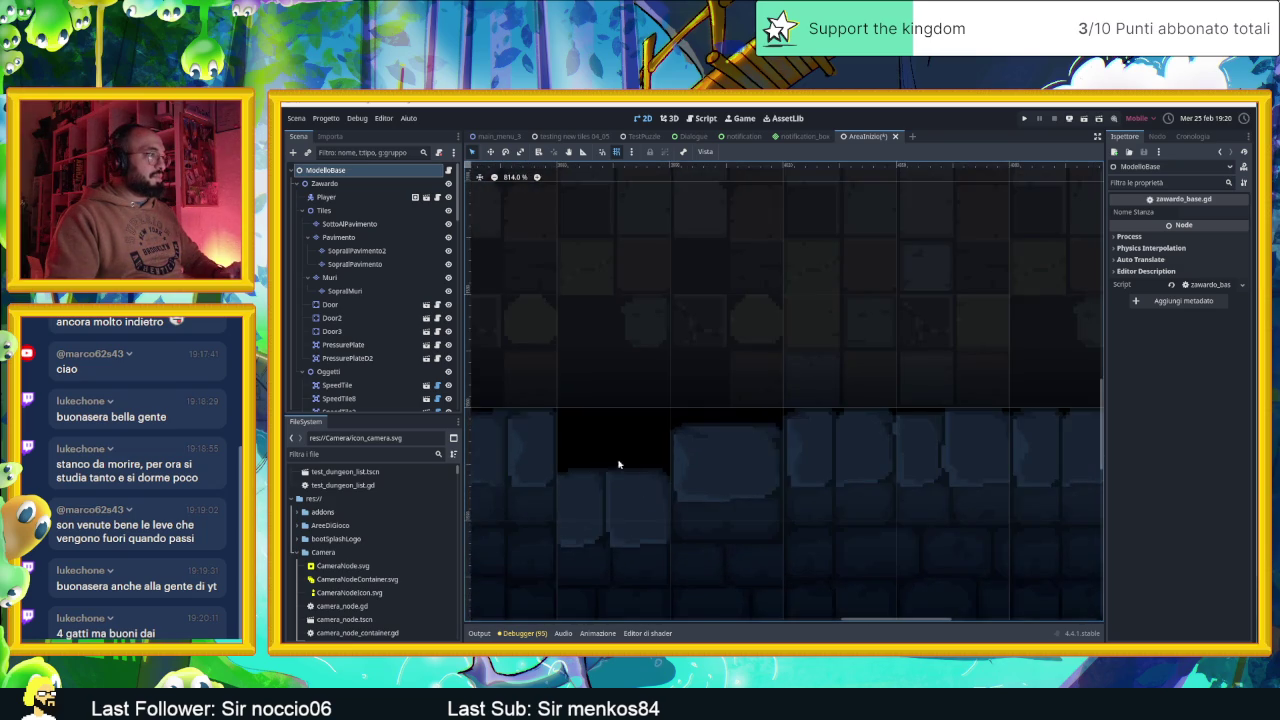
{"action": "scroll", "coordinate": [628, 480], "scroll_direction": "down", "scroll_amount": 20}
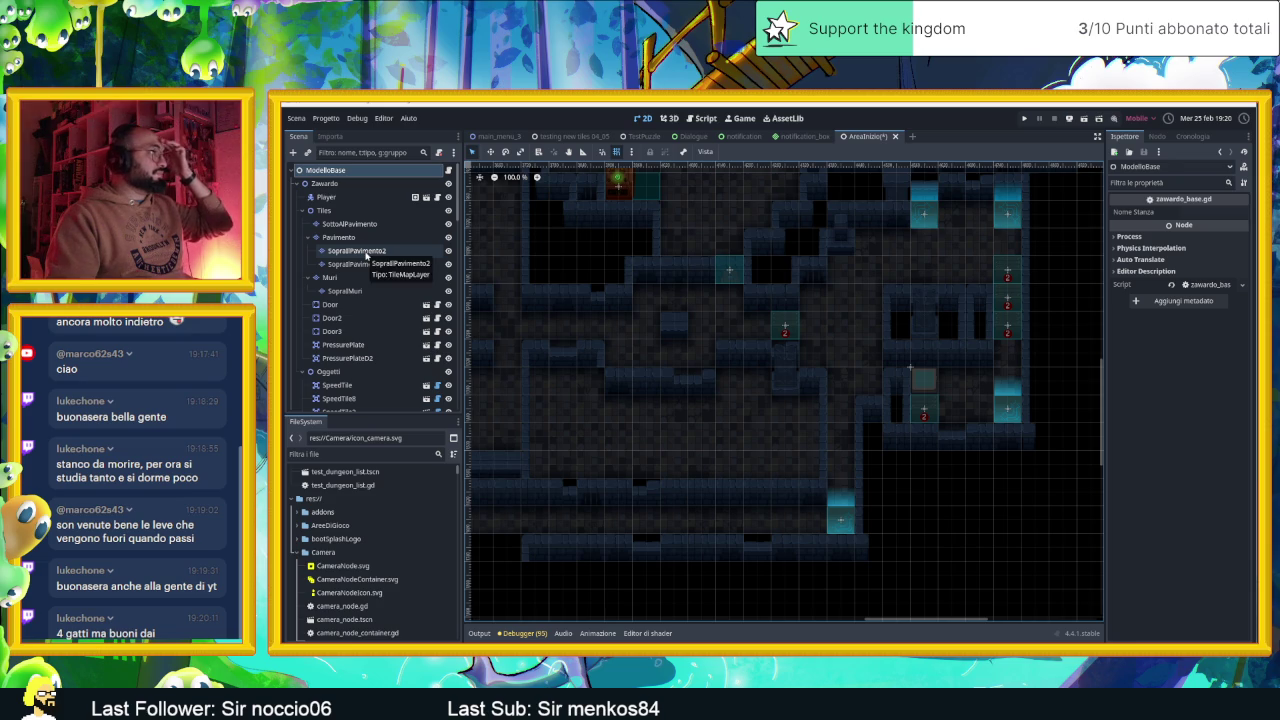
{"action": "left_click", "coordinate": [359, 240]}
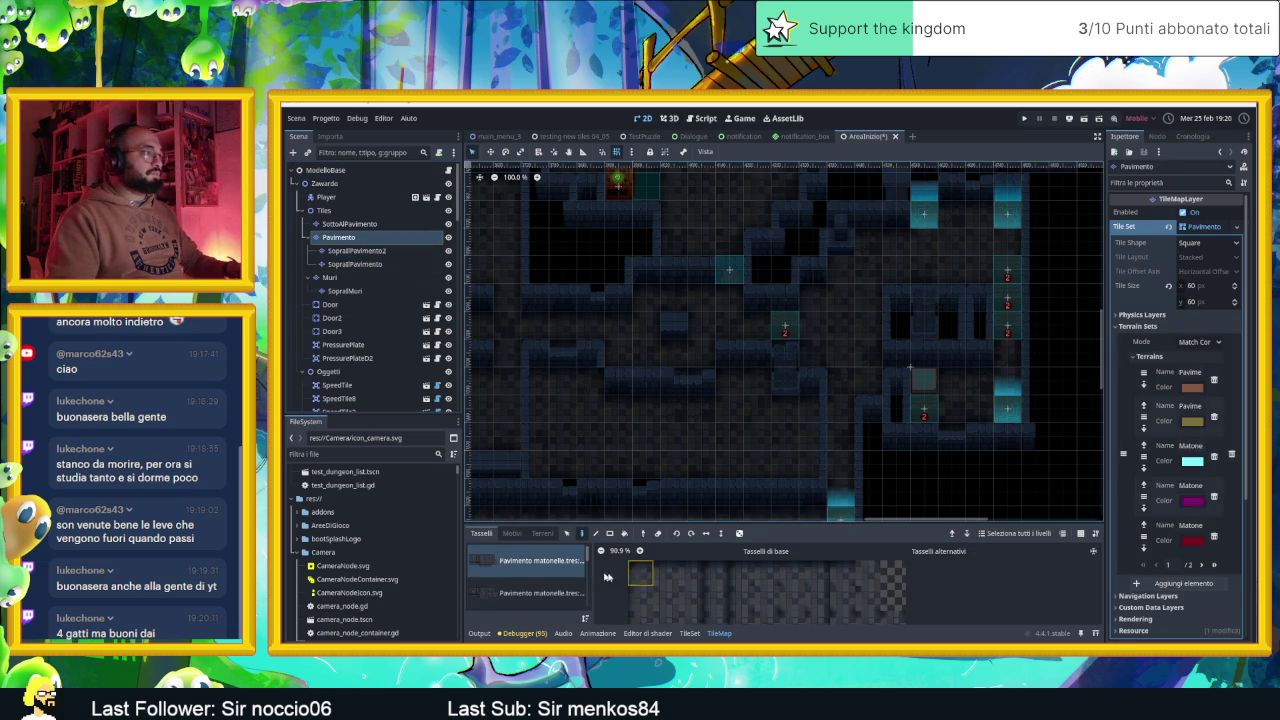
{"action": "left_click", "coordinate": [667, 569]}
{"action": "scroll", "coordinate": [896, 480], "scroll_direction": "down", "scroll_amount": 3}
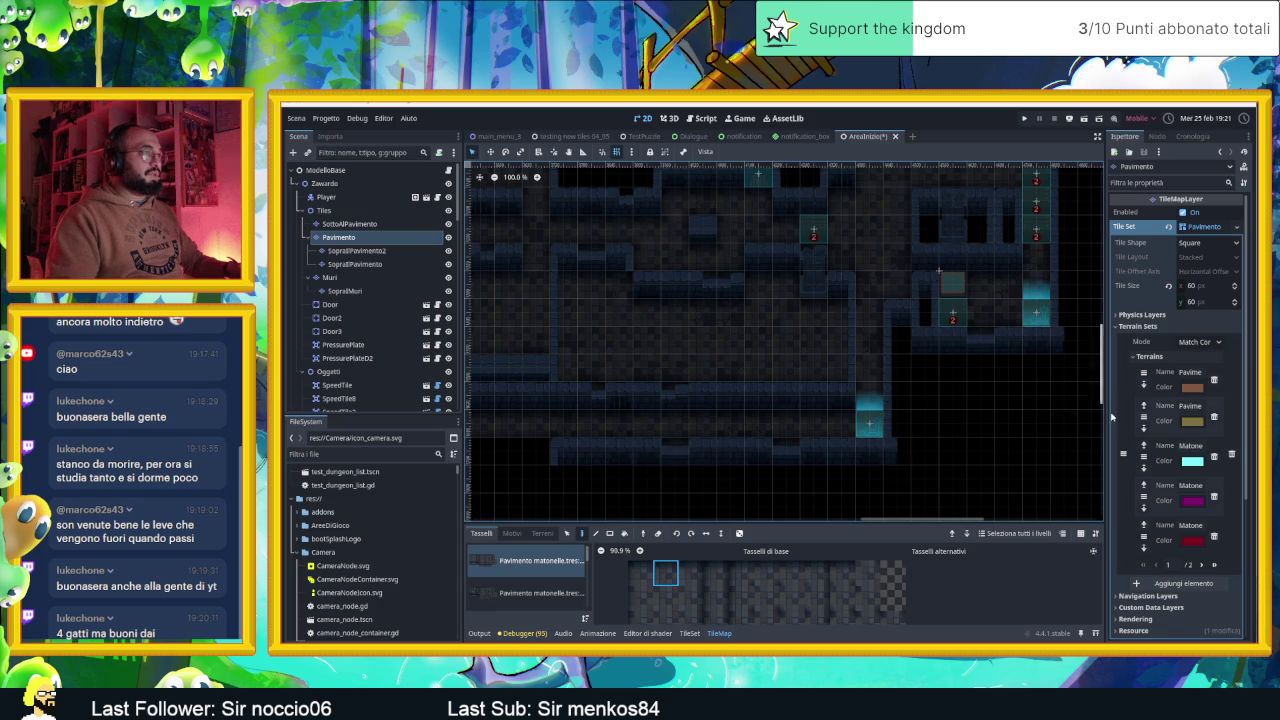
Bring the dark room into close view and select the SottoAlPavimento layer
{"action": "scroll", "coordinate": [965, 425], "scroll_direction": "right", "scroll_amount": 3}
{"action": "scroll", "coordinate": [965, 425], "scroll_direction": "up", "scroll_amount": 2}
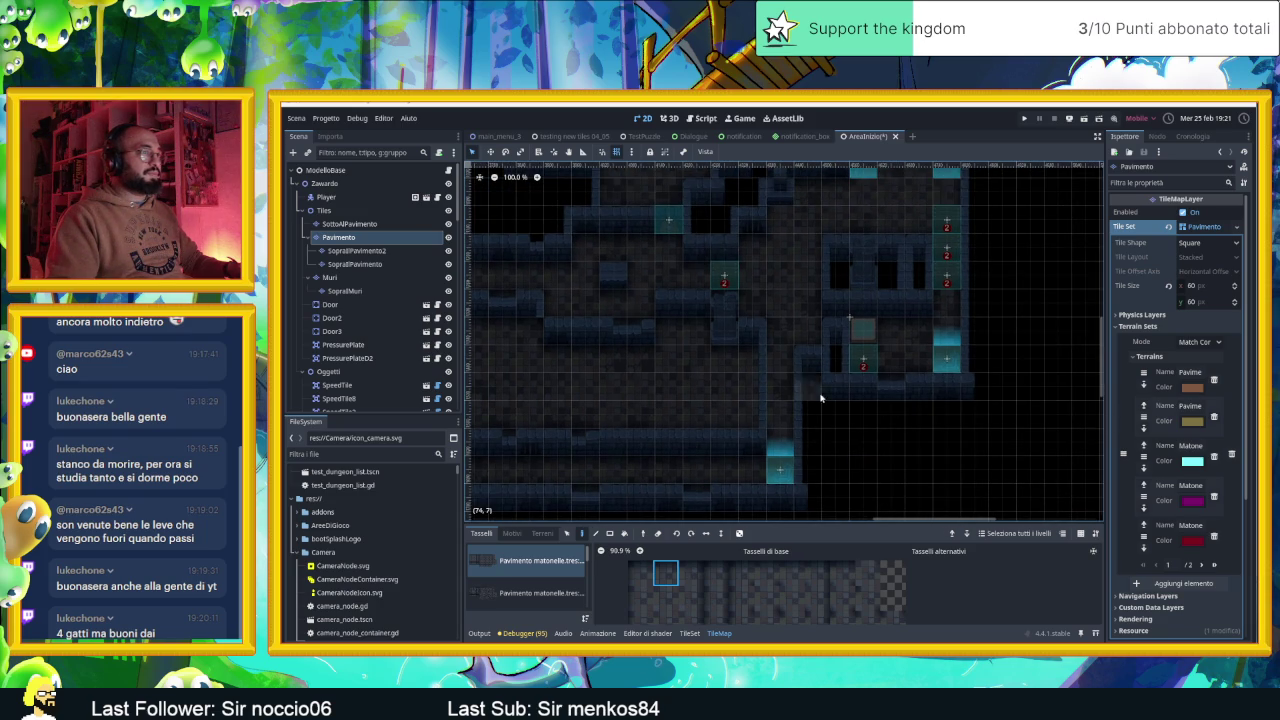
{"action": "scroll", "coordinate": [920, 400], "scroll_direction": "up", "scroll_amount": 4}
{"action": "scroll", "coordinate": [920, 400], "scroll_direction": "left", "scroll_amount": 3}
{"action": "scroll", "coordinate": [942, 392], "scroll_direction": "left", "scroll_amount": 2}
{"action": "scroll", "coordinate": [942, 392], "scroll_direction": "up", "scroll_amount": 1}
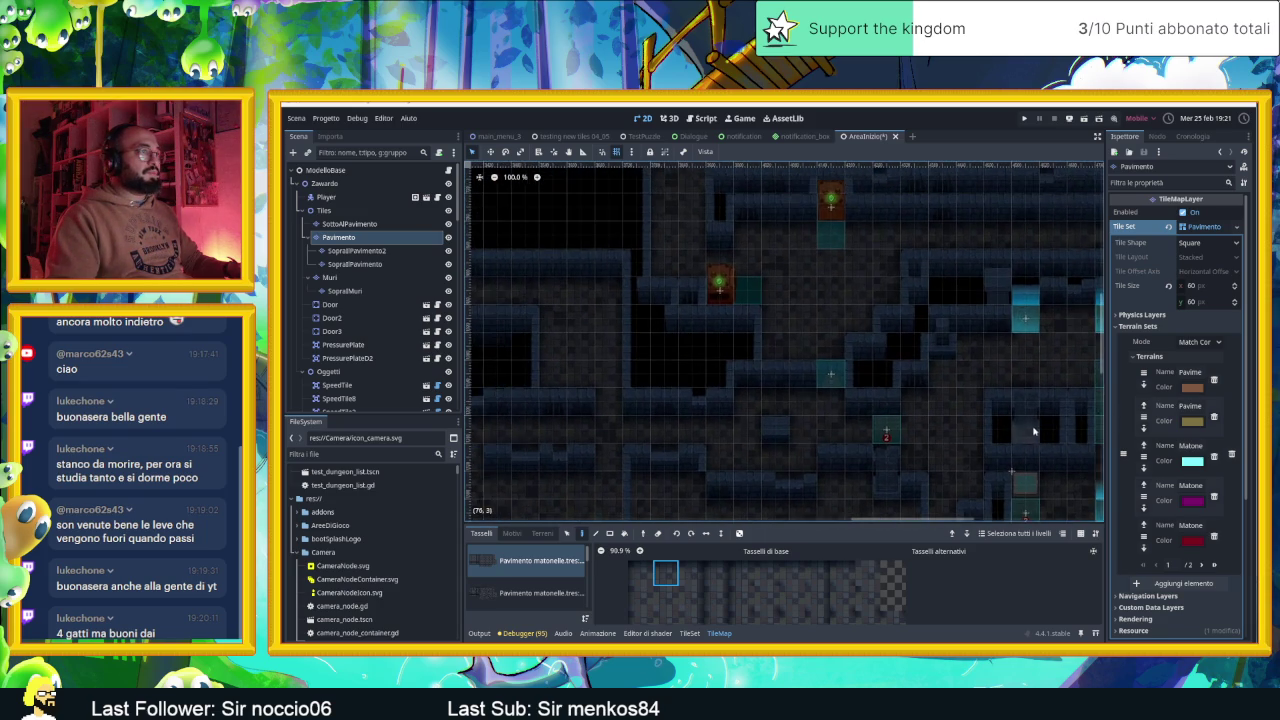
{"action": "scroll", "coordinate": [708, 429], "scroll_direction": "left", "scroll_amount": 5}
{"action": "scroll", "coordinate": [708, 429], "scroll_direction": "up", "scroll_amount": 2}
{"action": "scroll", "coordinate": [813, 339], "scroll_direction": "up", "scroll_amount": 4}
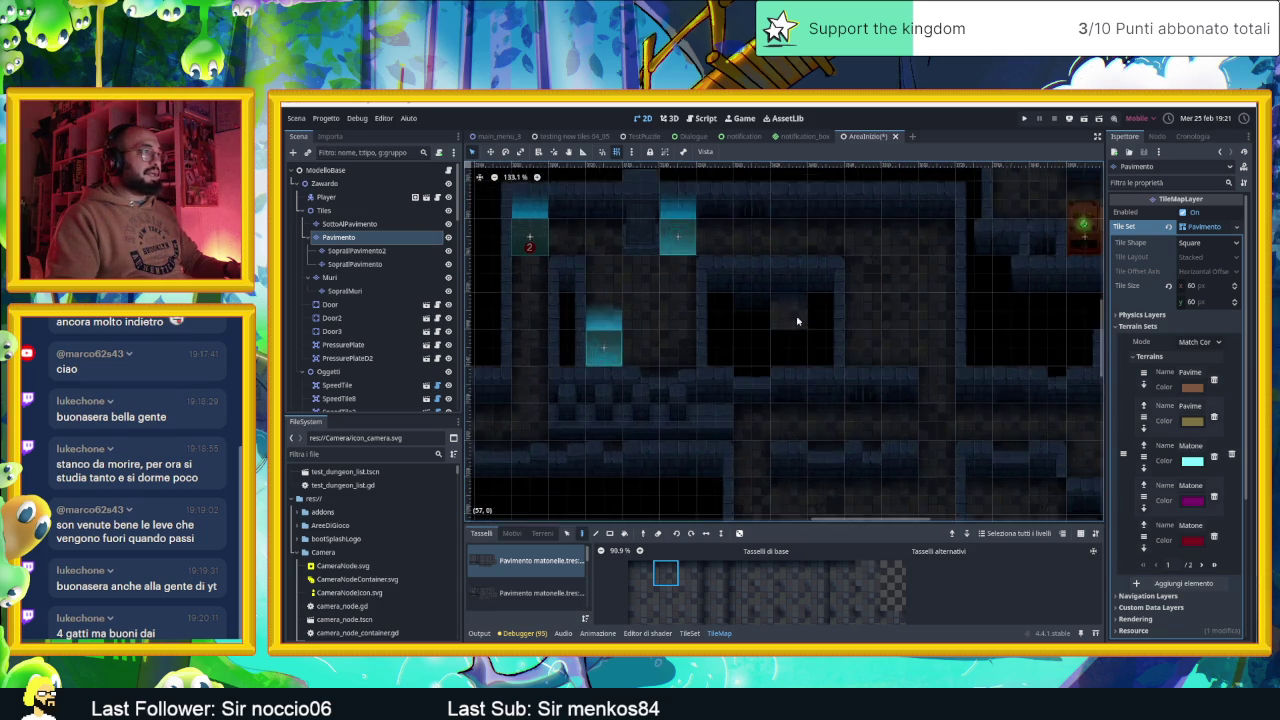
{"action": "left_click", "coordinate": [348, 223]}
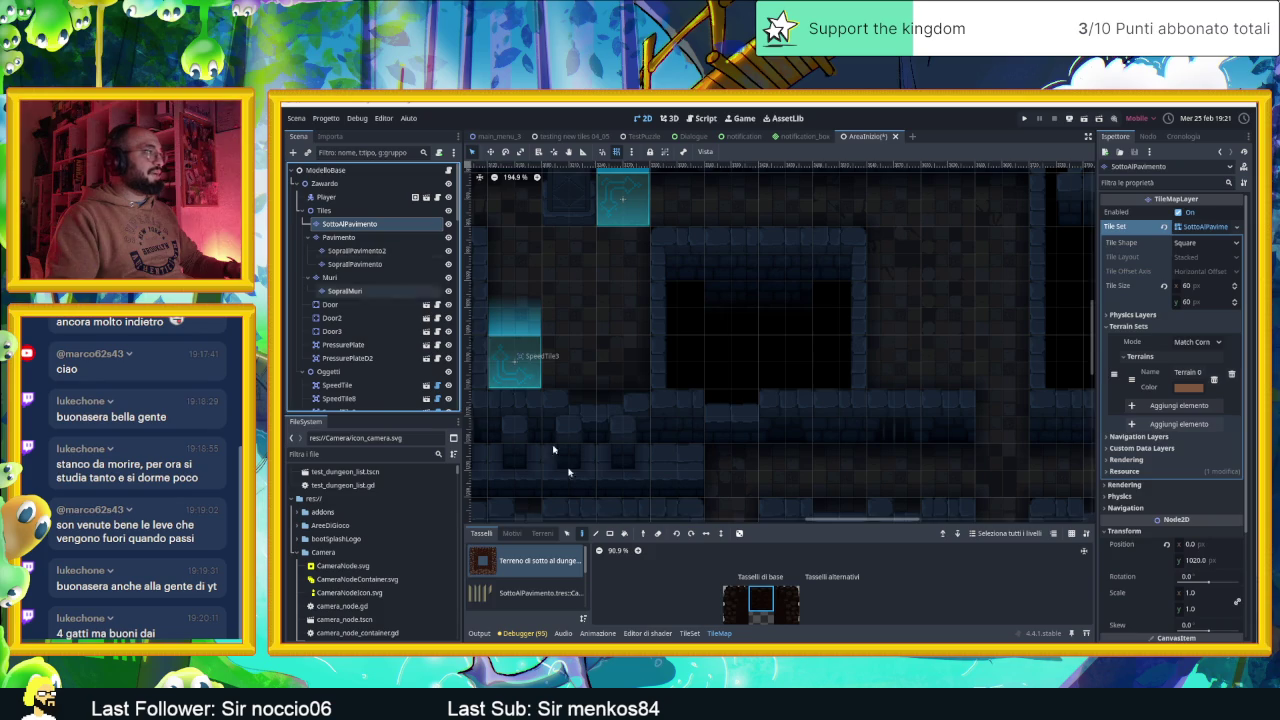
Browse the SottoAlPavimento atlas trying three wall tiles, then switch to the Pavimento layer
{"action": "left_click", "coordinate": [525, 561]}
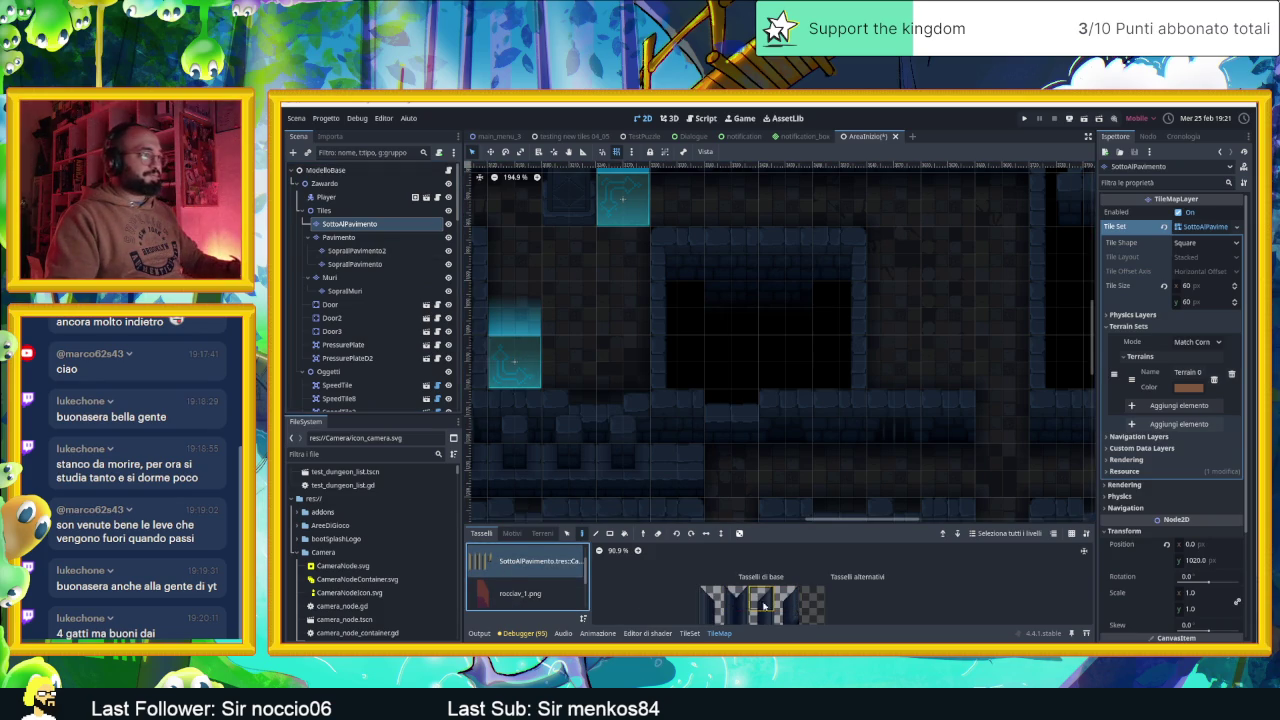
{"action": "left_click", "coordinate": [711, 598]}
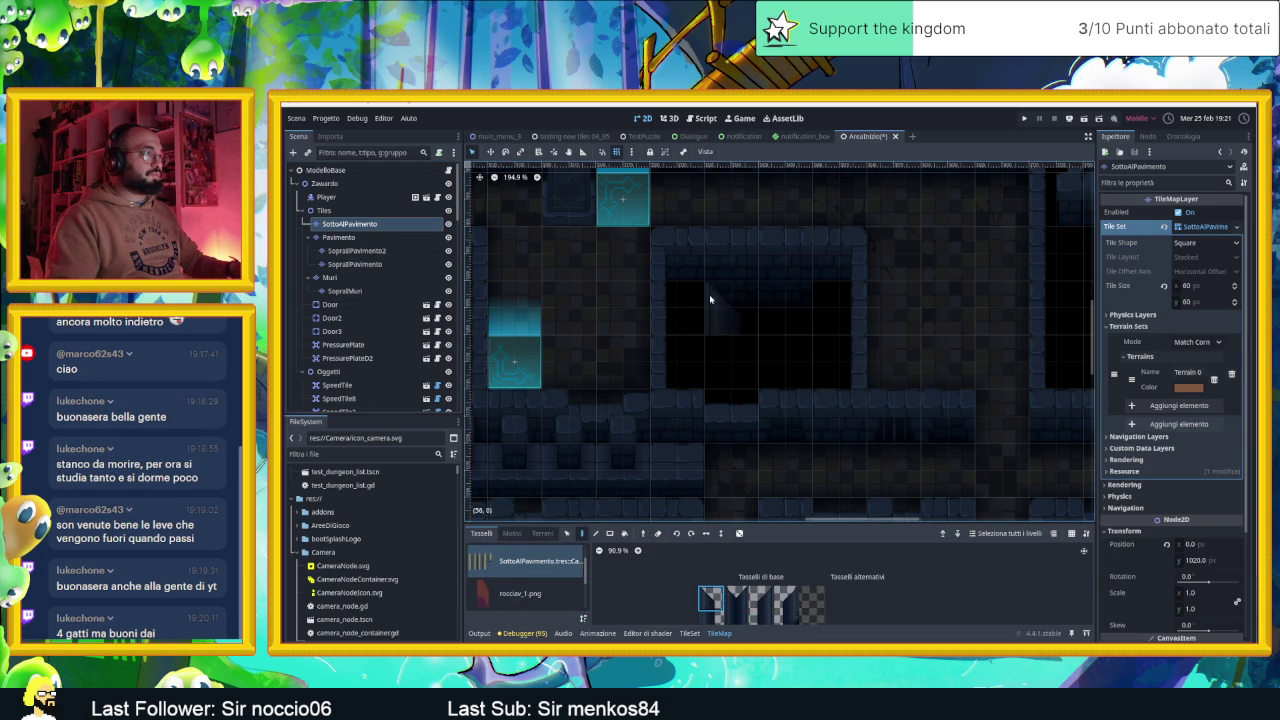
{"action": "scroll", "coordinate": [896, 580], "scroll_direction": "down", "scroll_amount": 2}
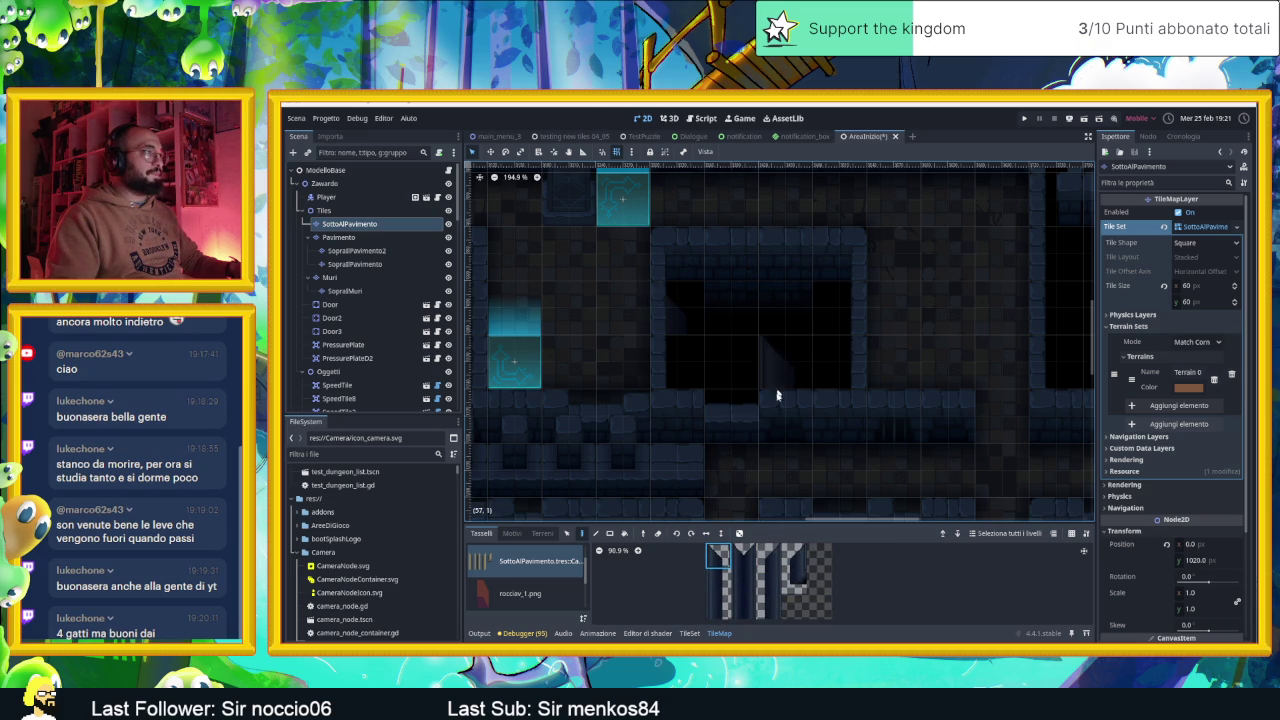
{"action": "left_click", "coordinate": [778, 554]}
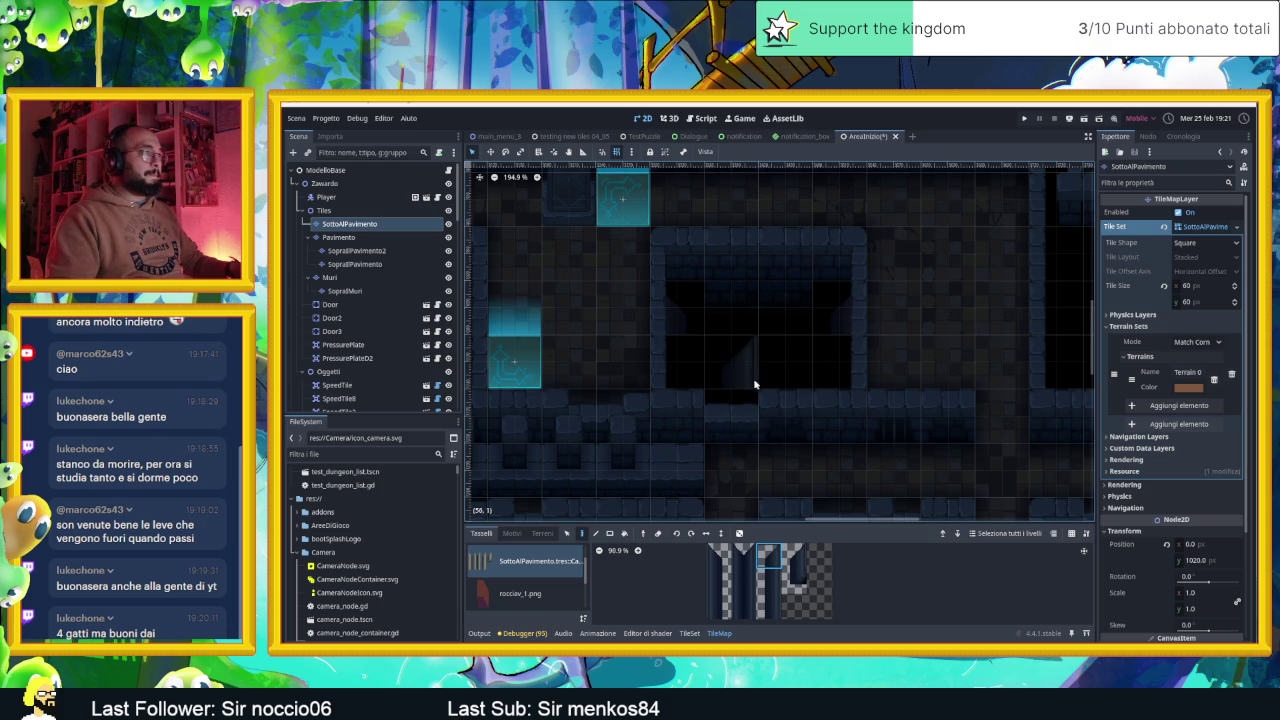
{"action": "left_click", "coordinate": [714, 586]}
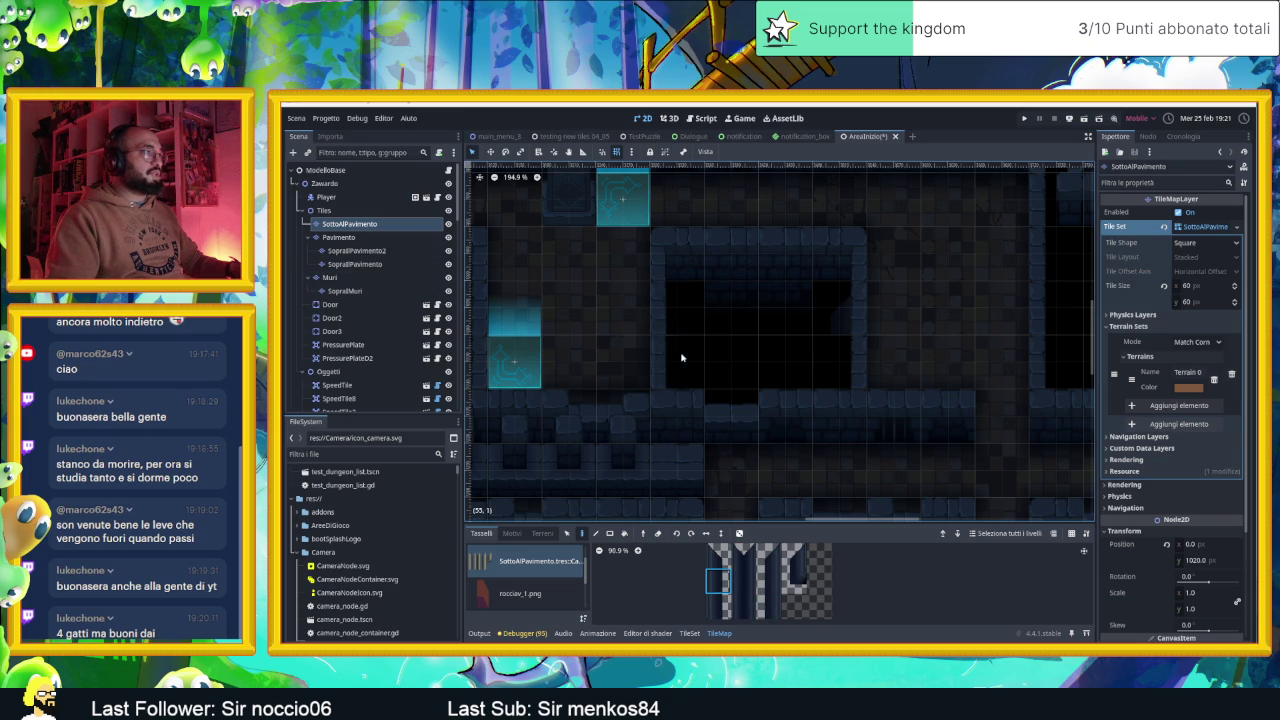
{"action": "left_click", "coordinate": [352, 238]}
{"action": "scroll", "coordinate": [572, 586], "scroll_direction": "down", "scroll_amount": 3}
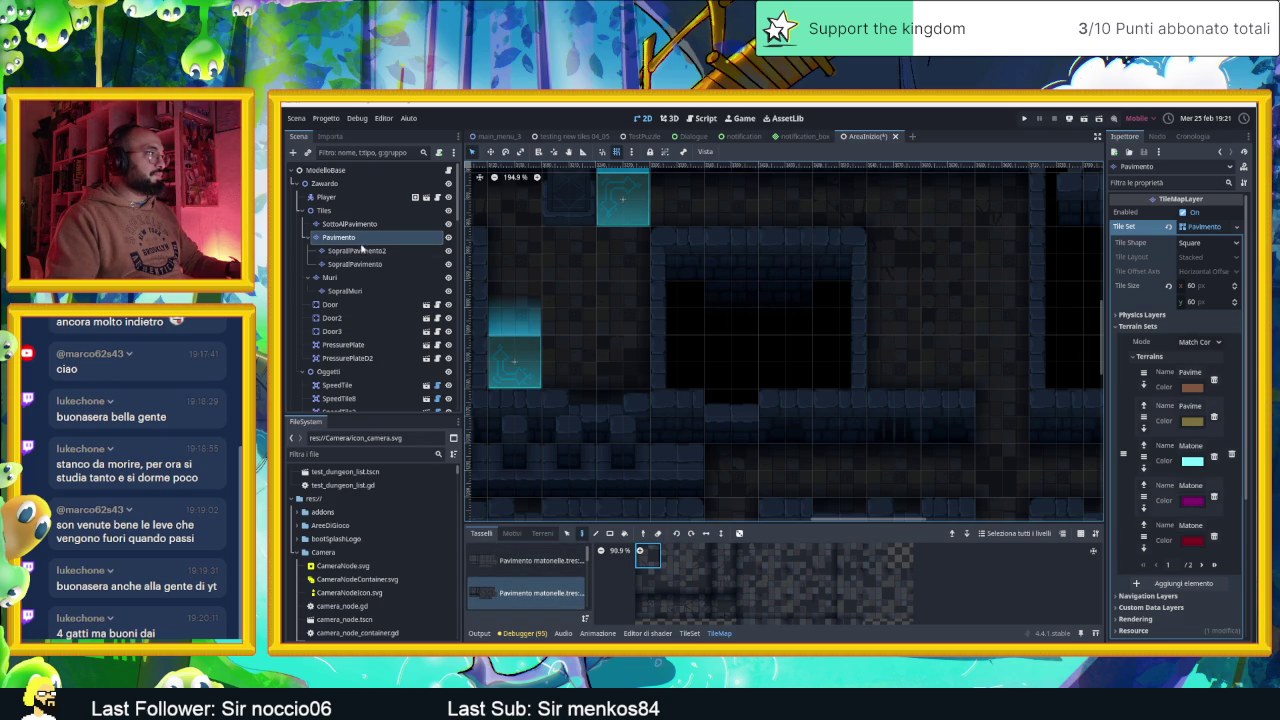
Return to SottoAlPavimento, try three more wall tiles, and go back to Pavimento
{"action": "left_click", "coordinate": [346, 224]}
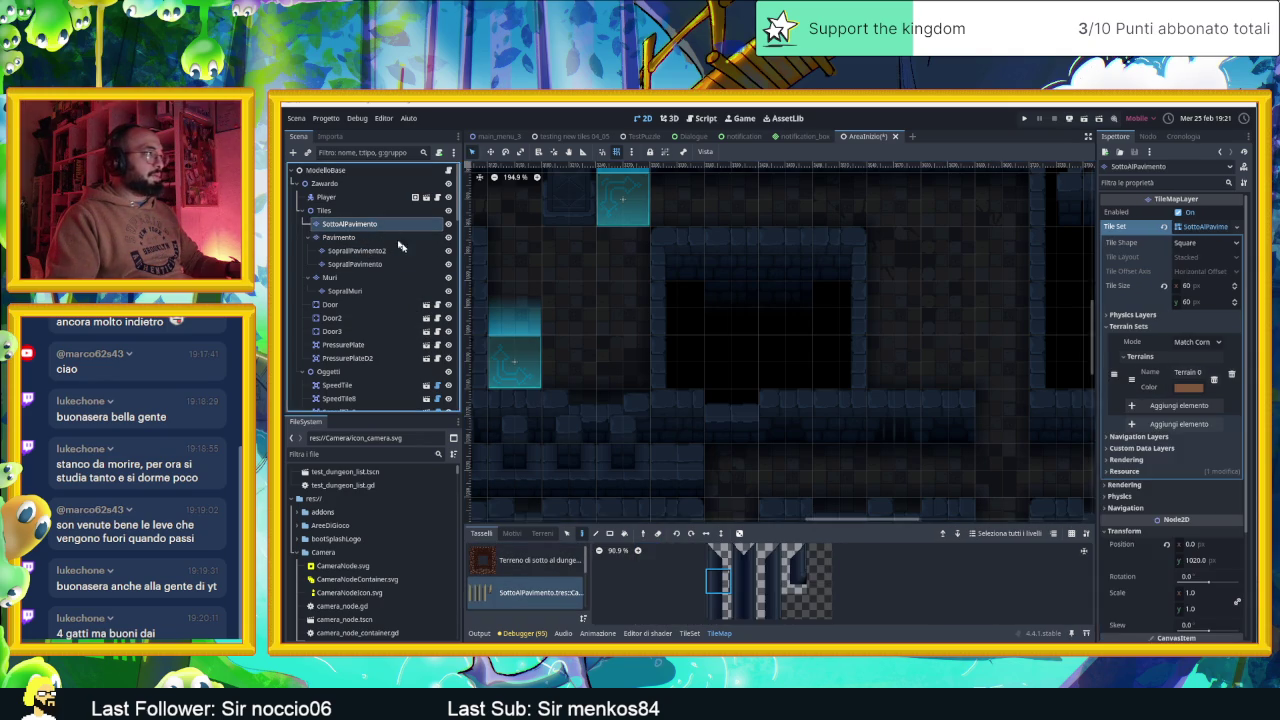
{"action": "left_click", "coordinate": [712, 553]}
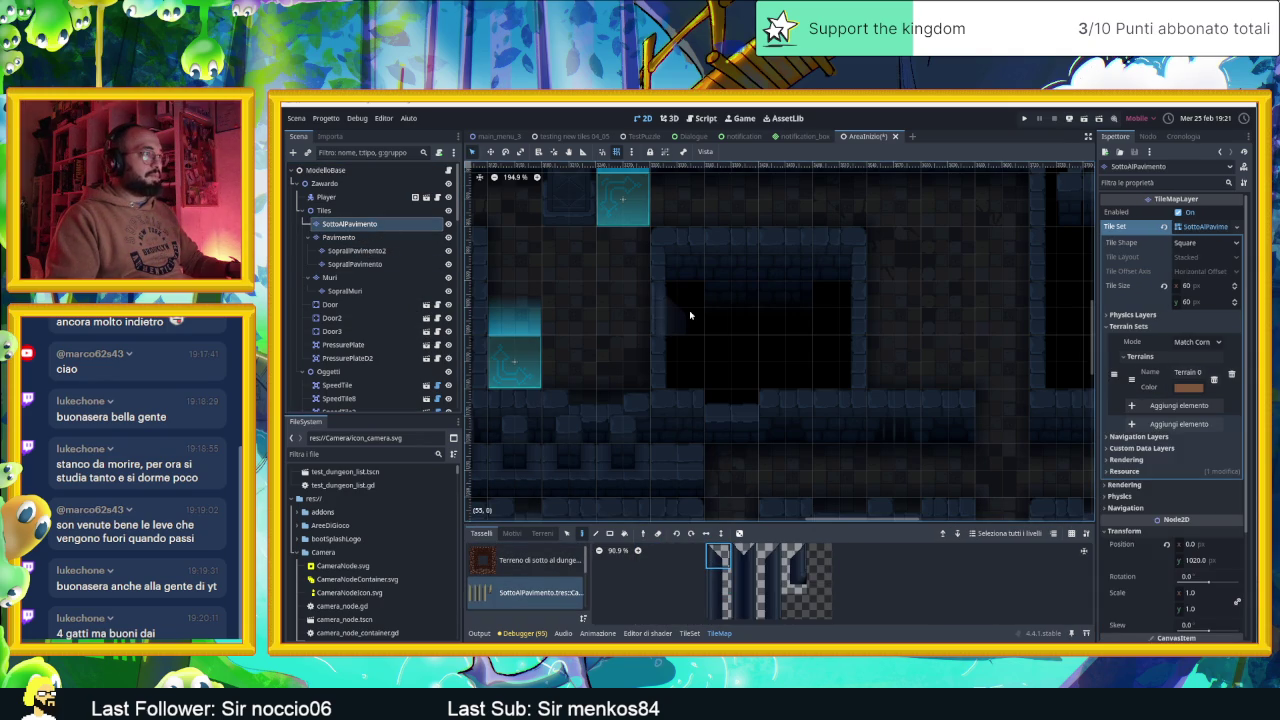
{"action": "left_click", "coordinate": [781, 561]}
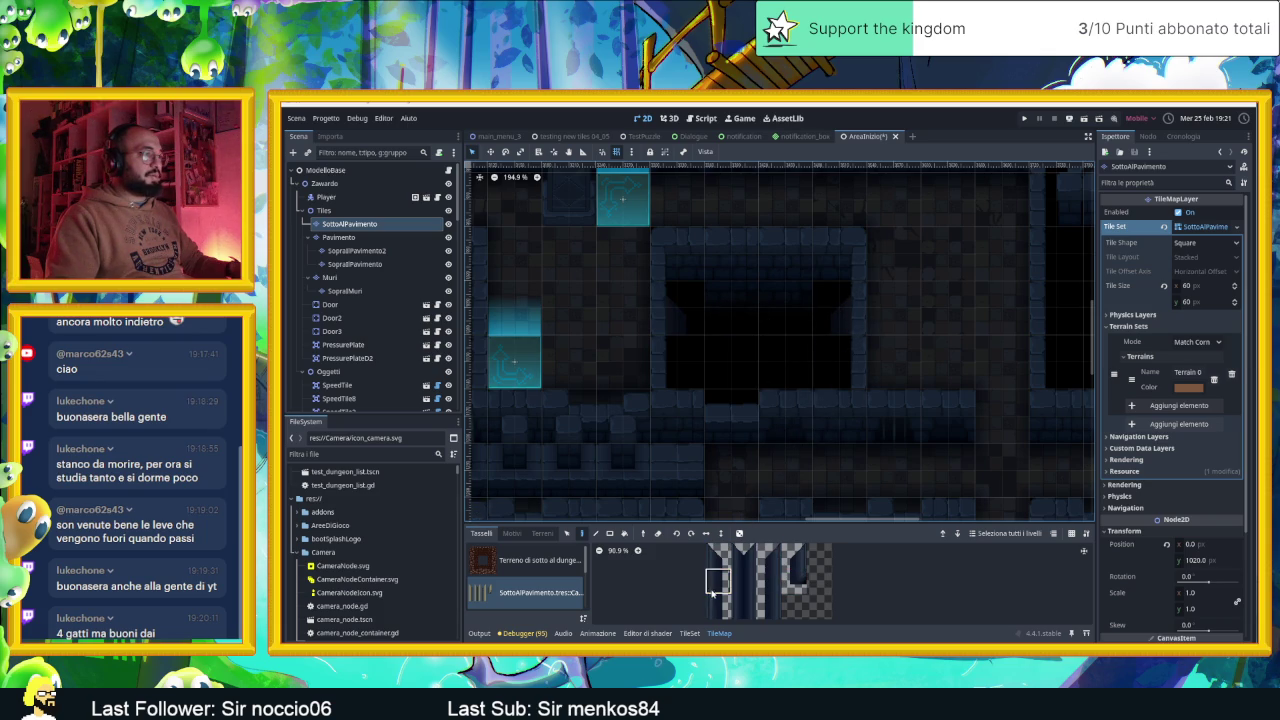
{"action": "left_click", "coordinate": [770, 581]}
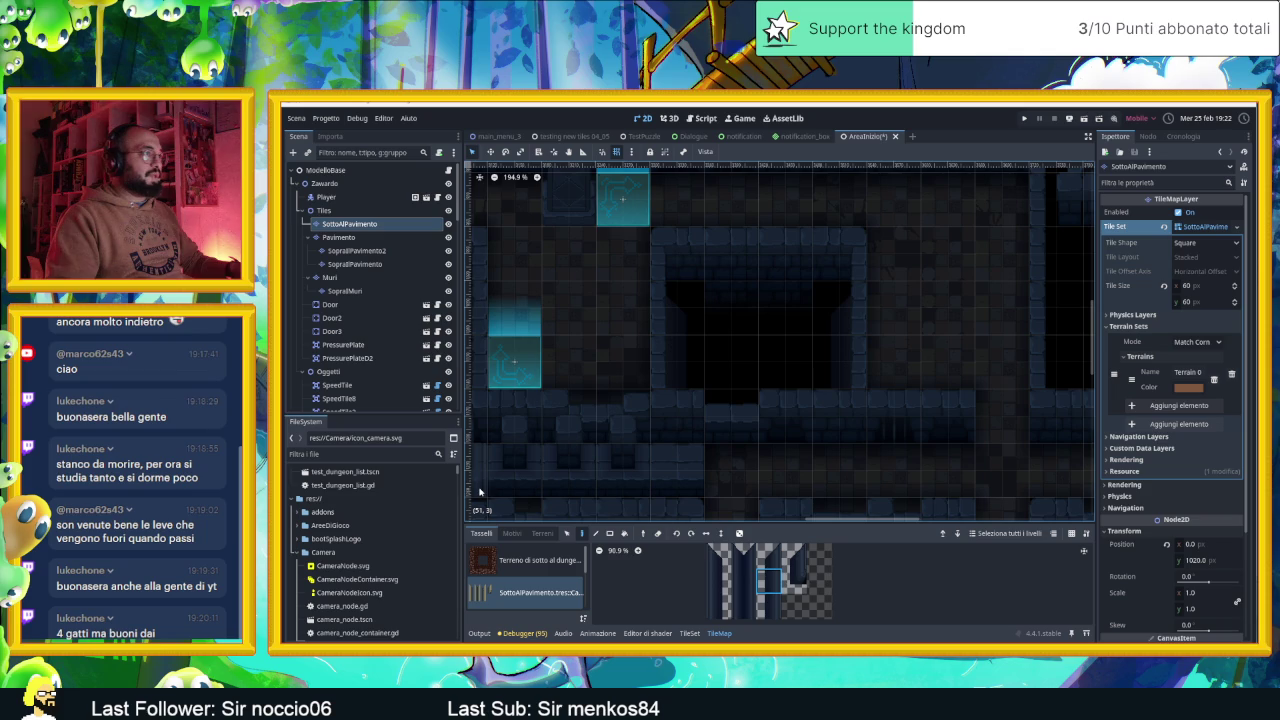
{"action": "left_click", "coordinate": [340, 237]}
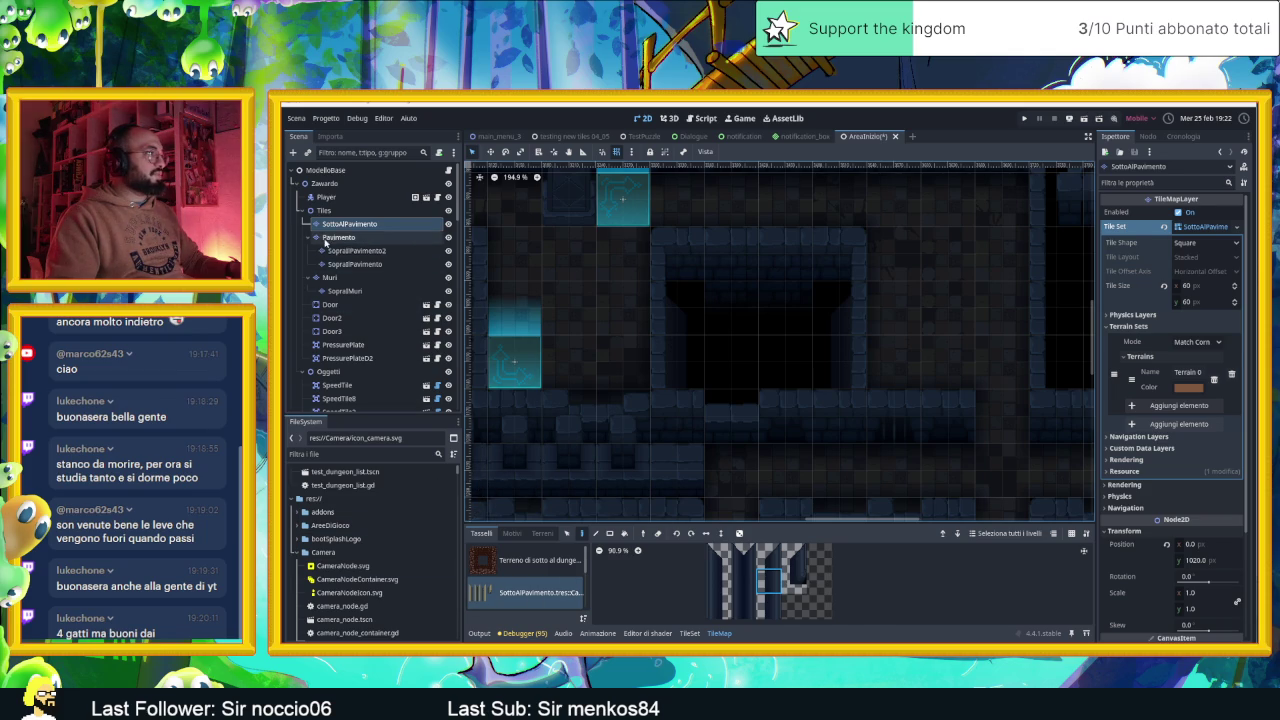
{"action": "scroll", "coordinate": [535, 580], "scroll_direction": "down", "scroll_amount": 2}
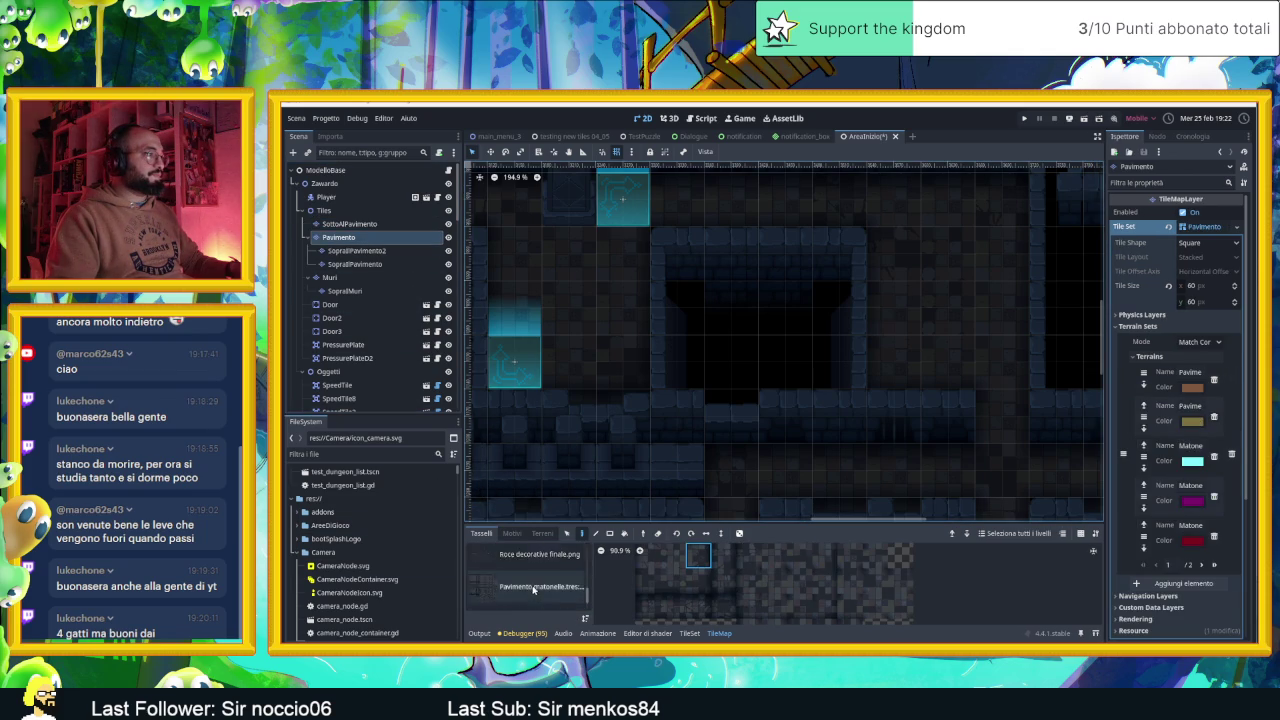
Select the Acqua del canale source and paint canal water tiles along the room's top
{"action": "left_click", "coordinate": [517, 590]}
{"action": "scroll", "coordinate": [683, 583], "scroll_direction": "down", "scroll_amount": 3}
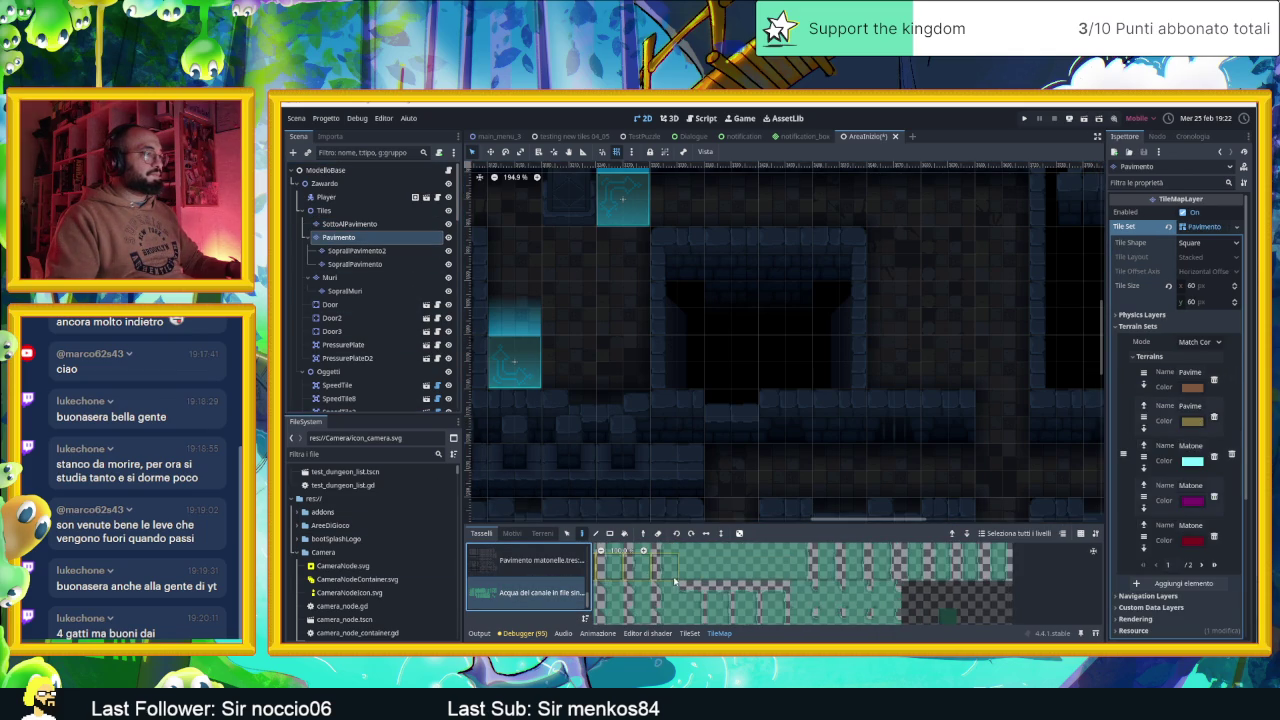
{"action": "left_click", "coordinate": [683, 583]}
{"action": "left_click", "coordinate": [660, 573]}
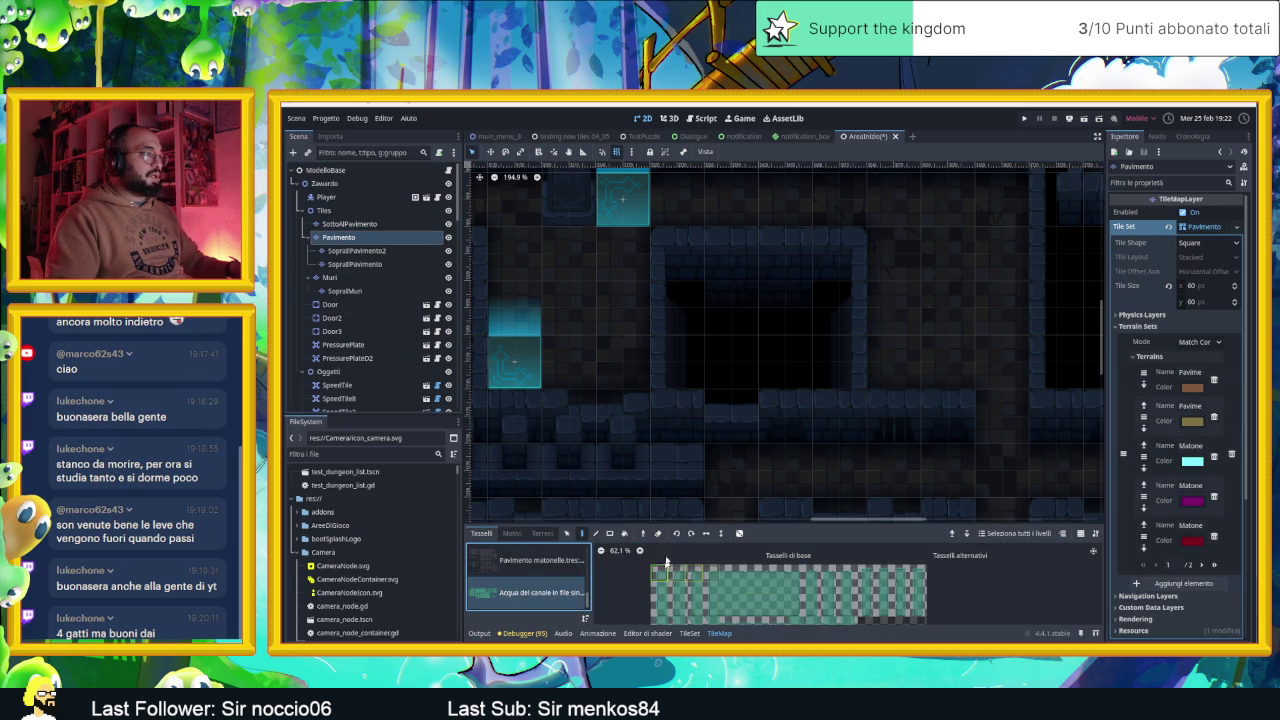
{"action": "left_click", "coordinate": [687, 294]}
{"action": "left_click_drag", "start_coordinate": [656, 571], "coordinate": [686, 597]}
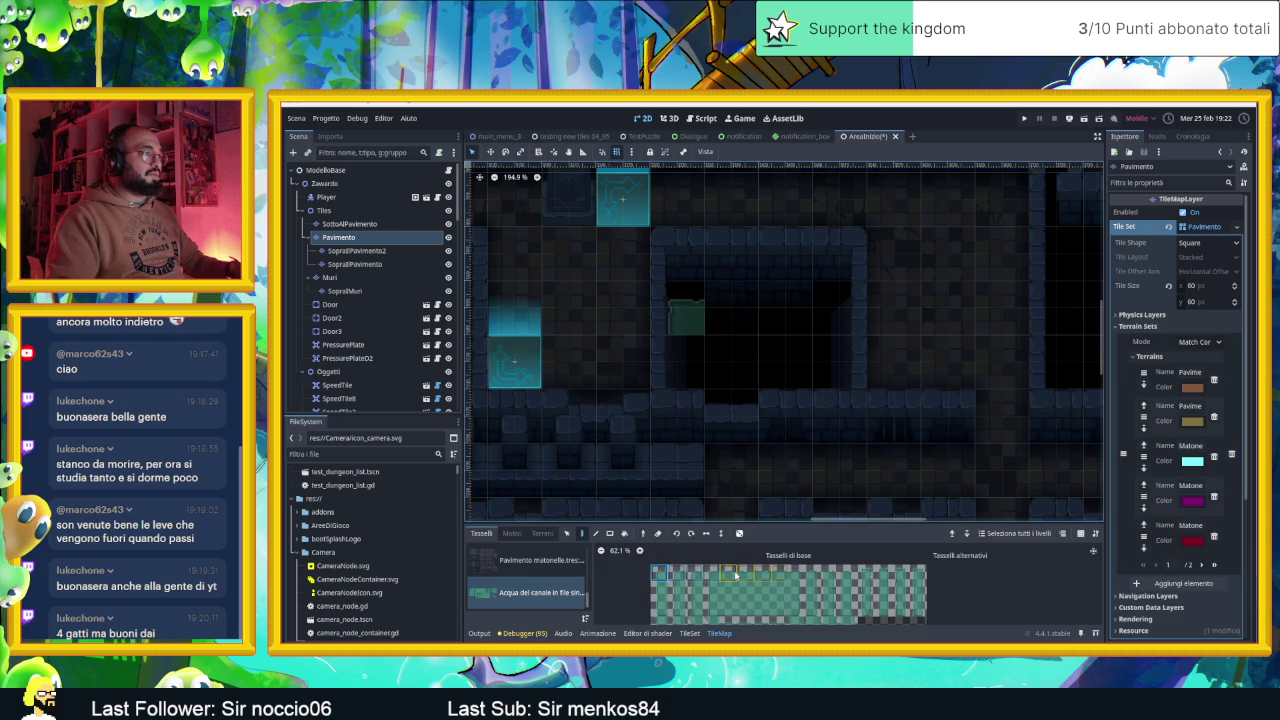
{"action": "left_click", "coordinate": [728, 574]}
{"action": "left_click_drag", "start_coordinate": [723, 309], "coordinate": [789, 309]}
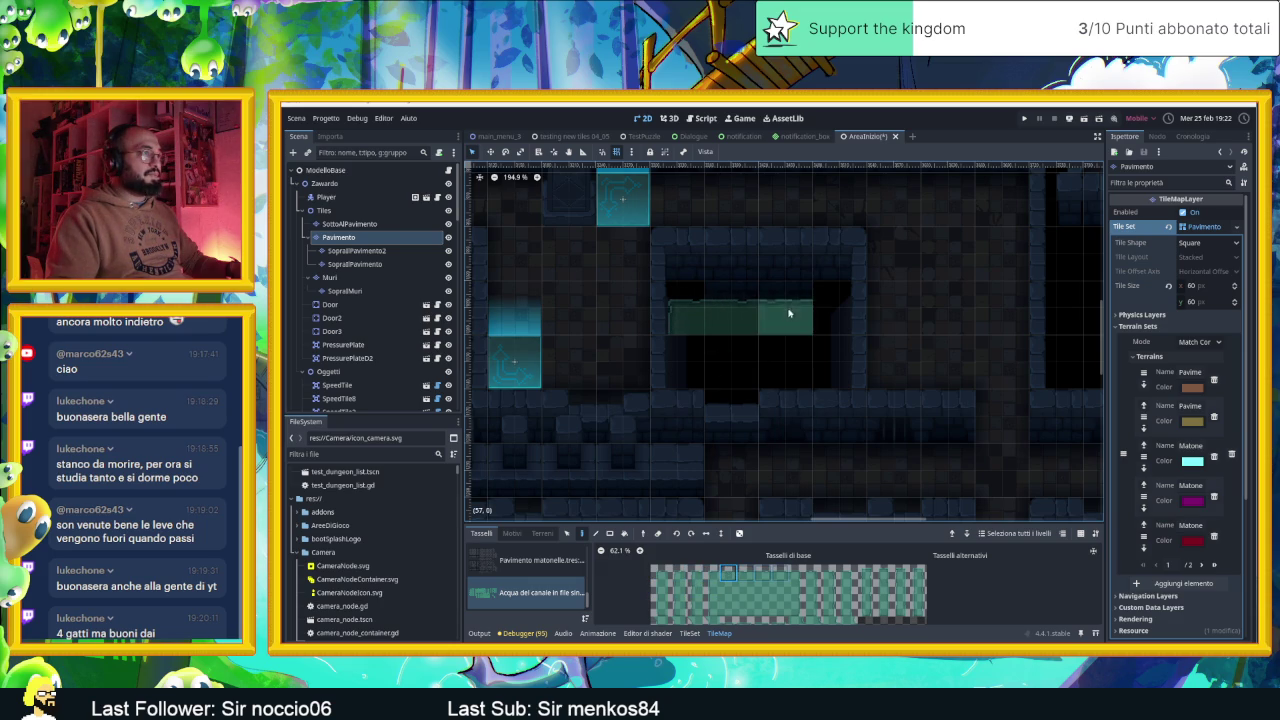
{"action": "left_click", "coordinate": [797, 573]}
{"action": "left_click", "coordinate": [835, 320]}
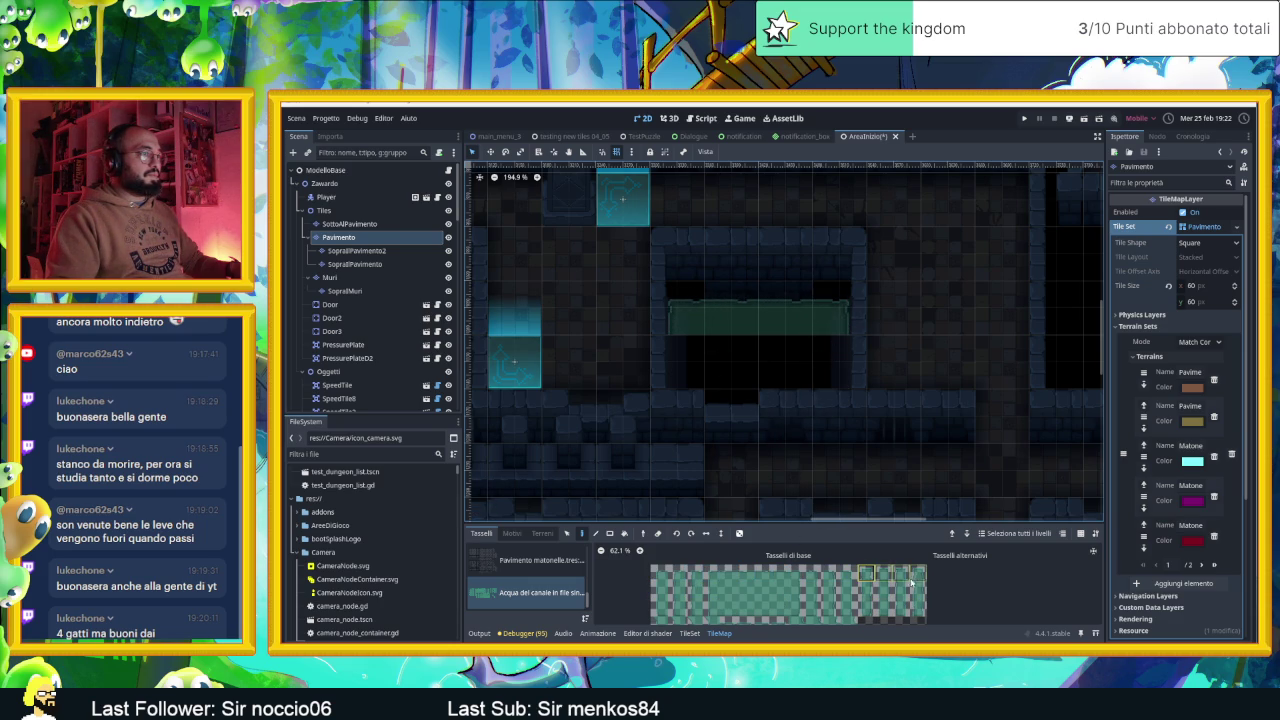
Paint vertical canal edge tiles down the right side and pick canal tiles for the left side
{"action": "left_click", "coordinate": [797, 590]}
{"action": "mouse_move", "coordinate": [830, 425]}
{"action": "left_mouse_down"}
{"action": "mouse_move", "coordinate": [837, 371]}
{"action": "mouse_move", "coordinate": [807, 416]}
{"action": "left_mouse_up"}
{"action": "left_click", "coordinate": [796, 607]}
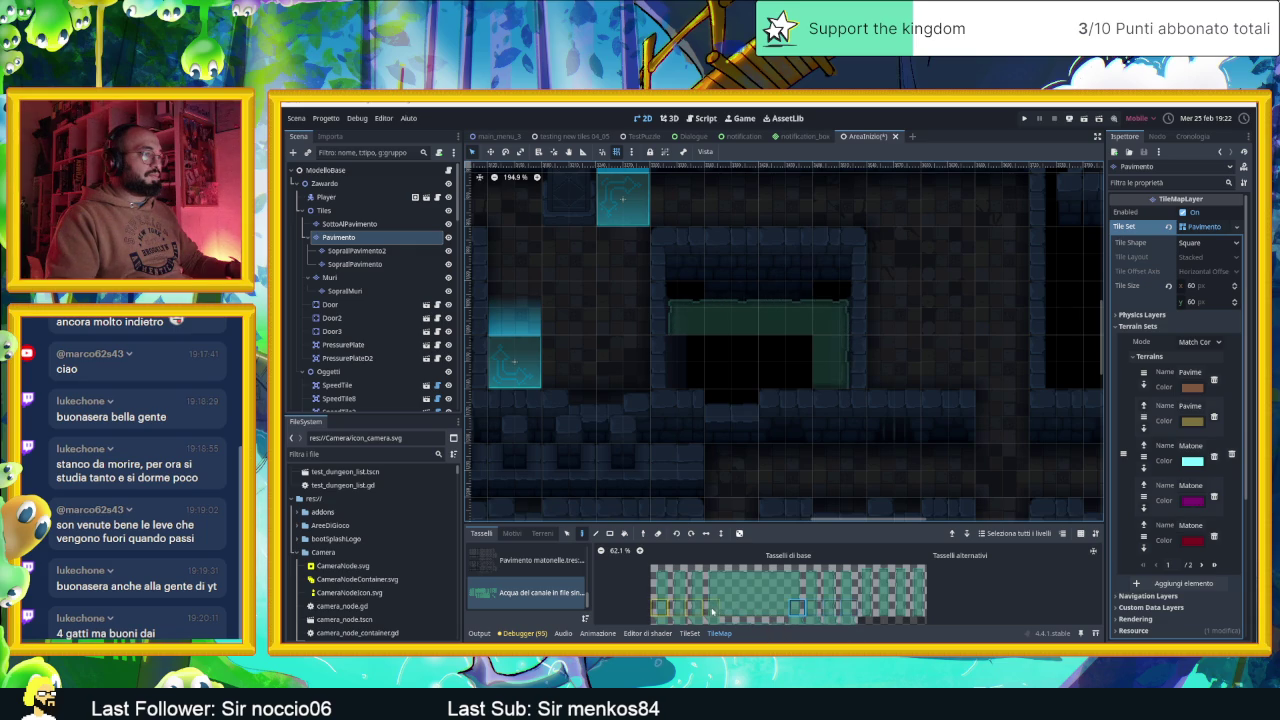
{"action": "left_click", "coordinate": [714, 594]}
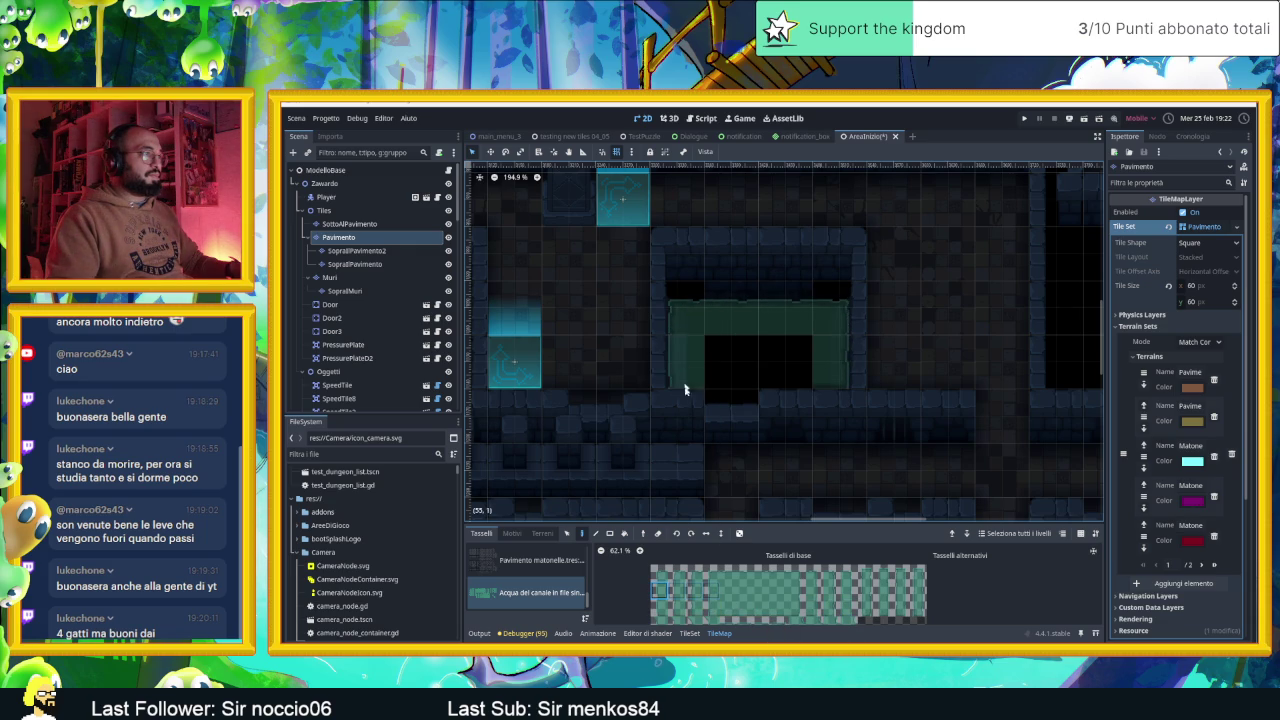
{"action": "left_click", "coordinate": [660, 609]}
{"action": "left_click", "coordinate": [733, 608]}
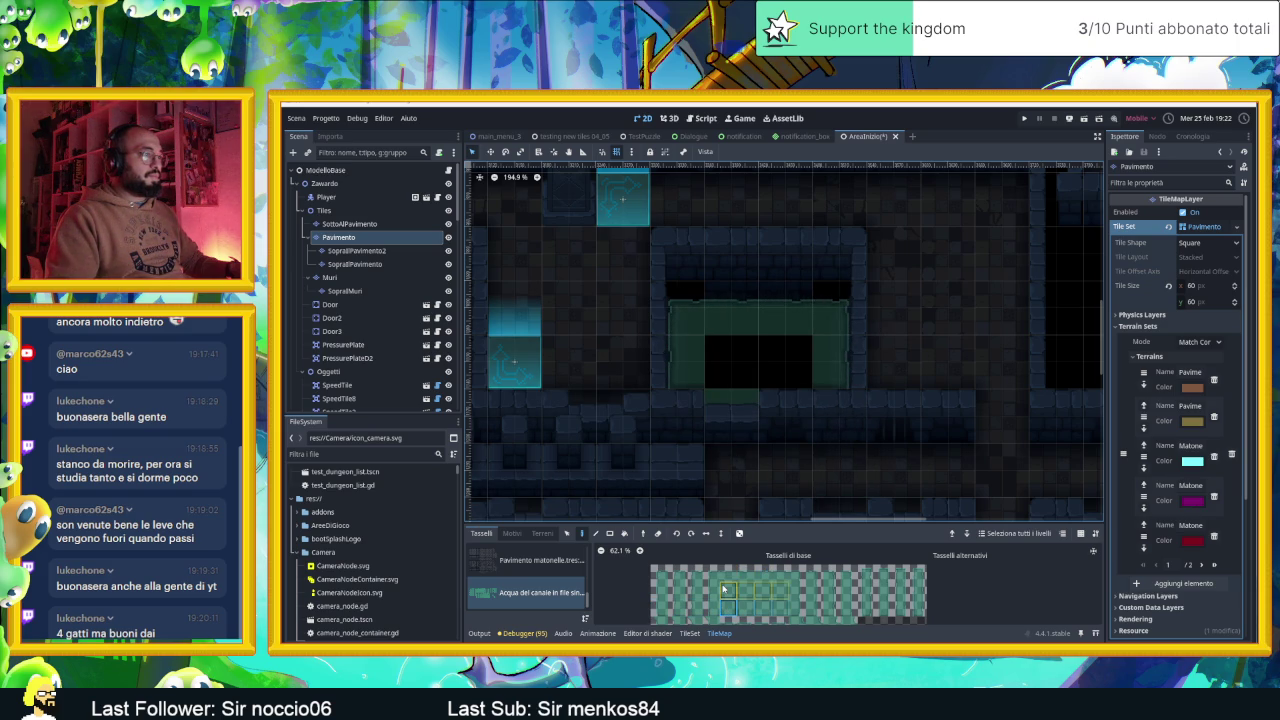
Zoom and scroll the Pavimento tileset atlas while trying out several canal tiles
{"action": "scroll", "coordinate": [728, 598], "scroll_direction": "down", "scroll_amount": 2}
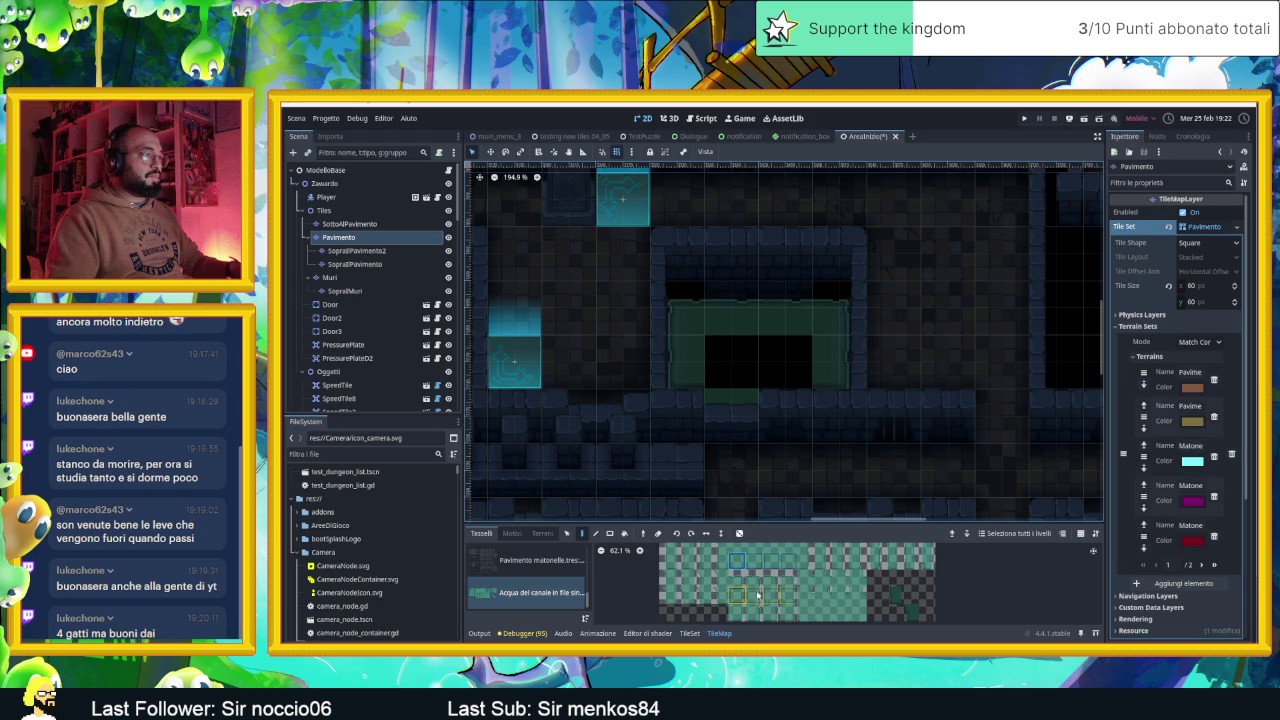
{"action": "left_click_drag", "start_coordinate": [760, 595], "coordinate": [740, 580]}
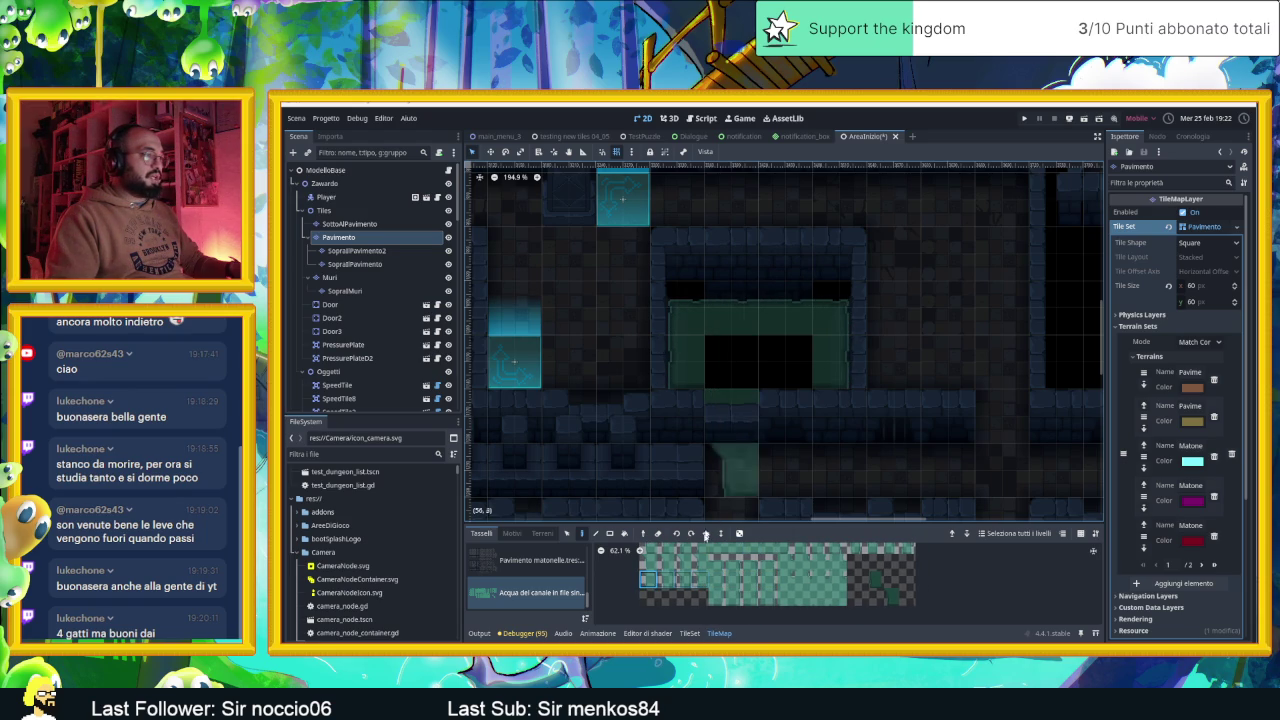
{"action": "scroll", "coordinate": [761, 576], "scroll_direction": "down", "scroll_amount": 1}
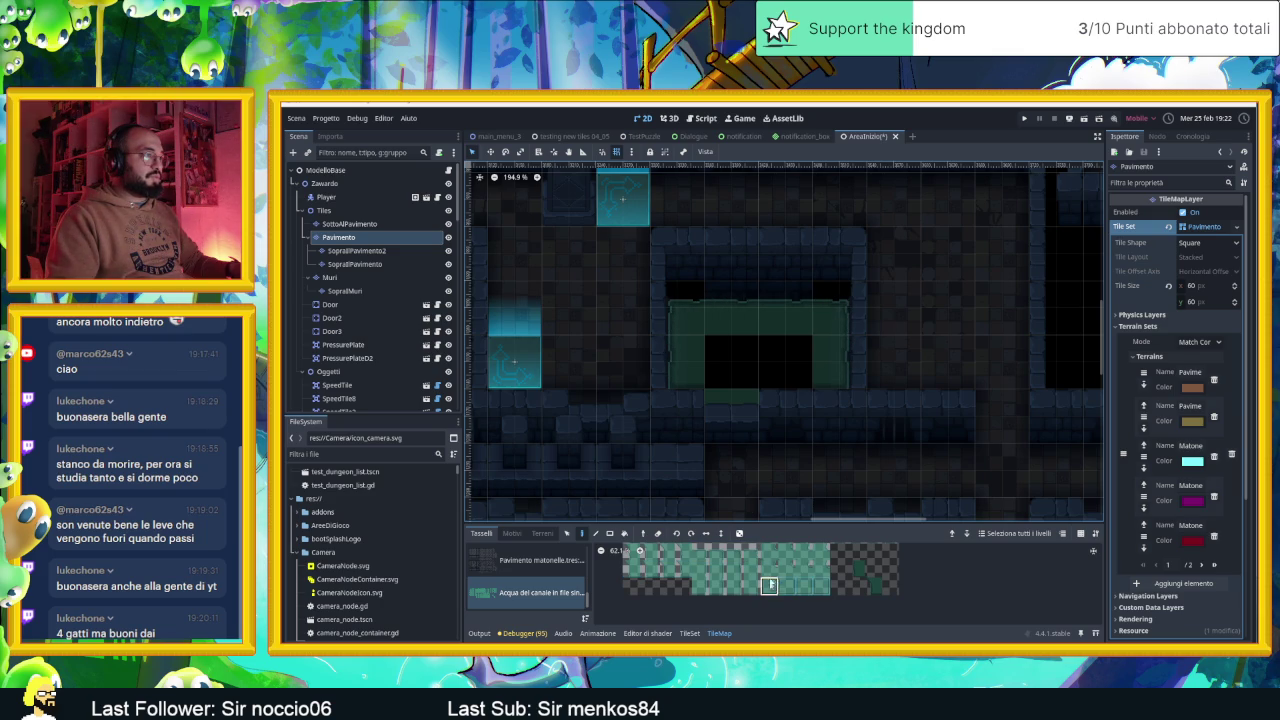
{"action": "left_click", "coordinate": [769, 586]}
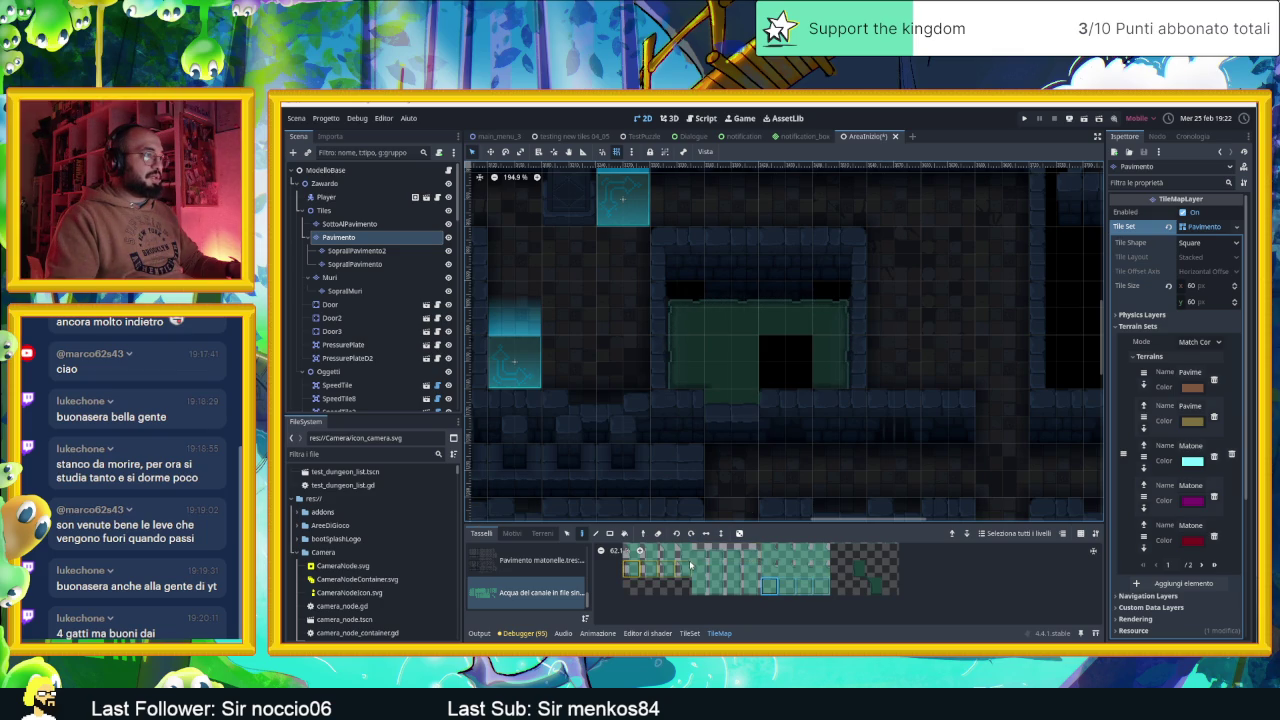
{"action": "scroll", "coordinate": [695, 565], "scroll_direction": "up", "scroll_amount": 1}
{"action": "scroll", "coordinate": [708, 582], "scroll_direction": "up", "scroll_amount": 1}
{"action": "scroll", "coordinate": [708, 584], "scroll_direction": "down", "scroll_amount": 1}
{"action": "left_click", "coordinate": [643, 571]}
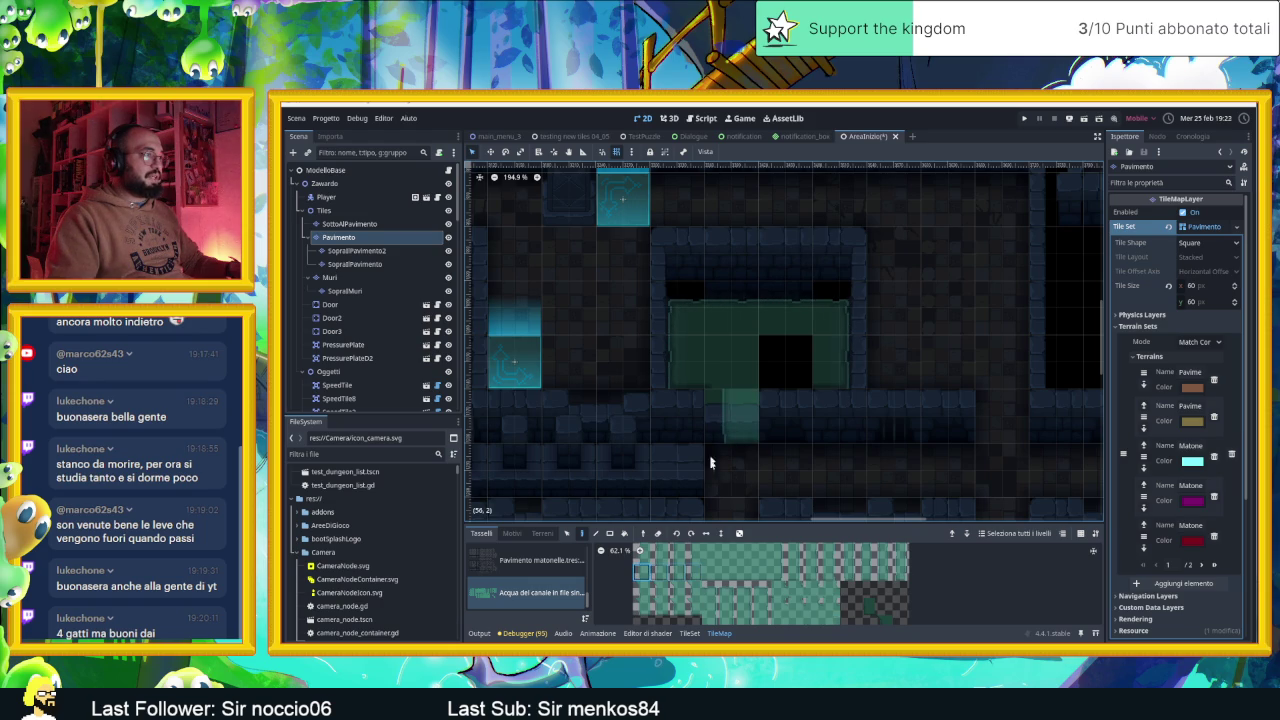
{"action": "scroll", "coordinate": [760, 600], "scroll_direction": "down", "scroll_amount": 2}
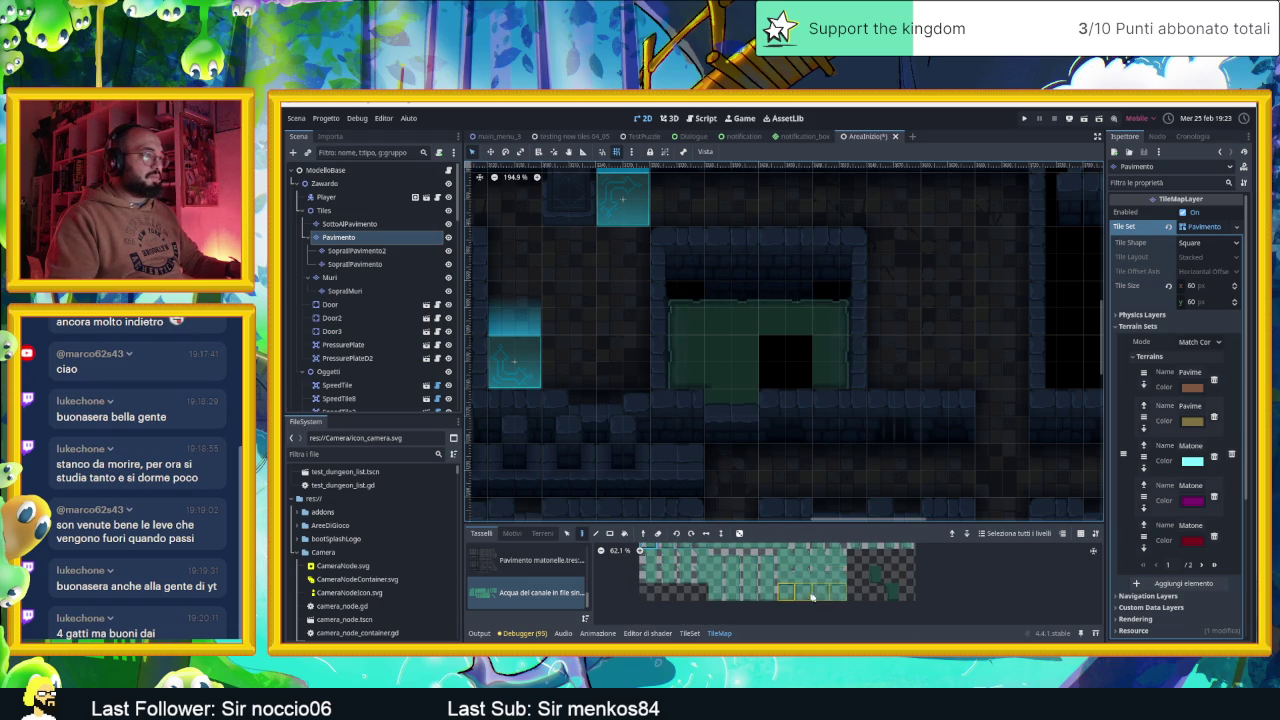
{"action": "scroll", "coordinate": [794, 590], "scroll_direction": "down", "scroll_amount": 1}
{"action": "scroll", "coordinate": [794, 590], "scroll_direction": "up", "scroll_amount": 3}
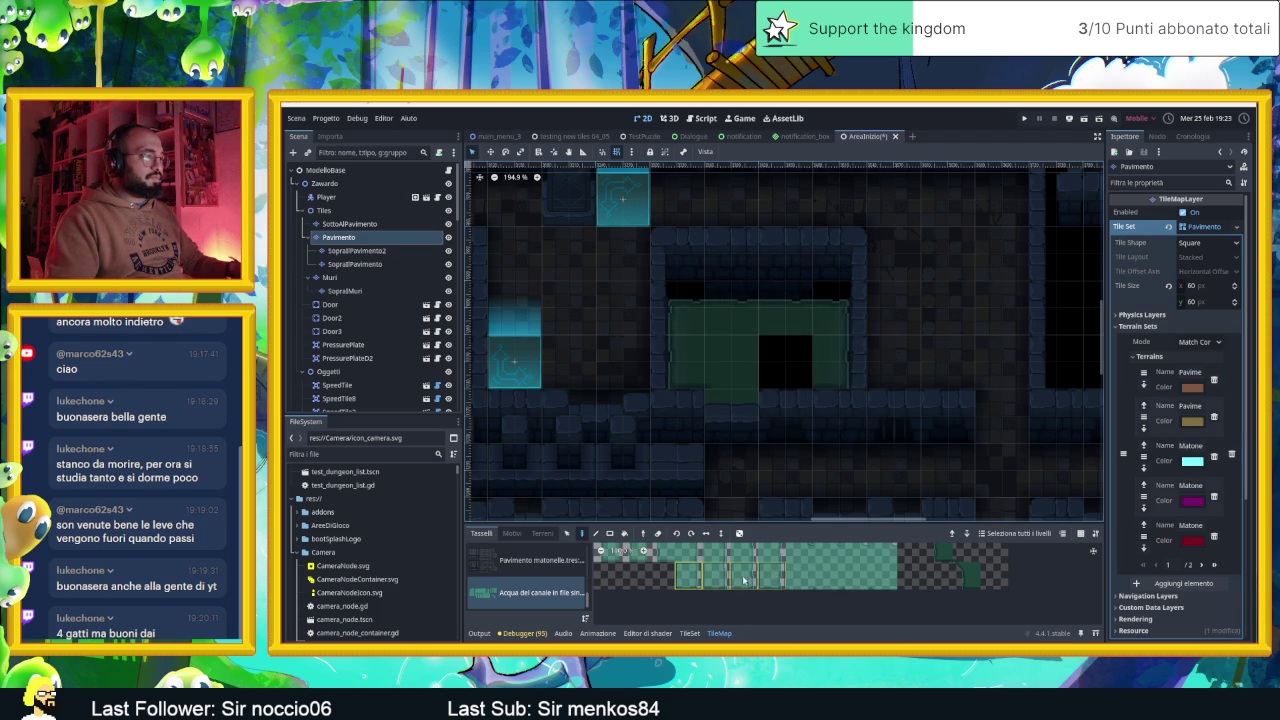
{"action": "left_click", "coordinate": [686, 596]}
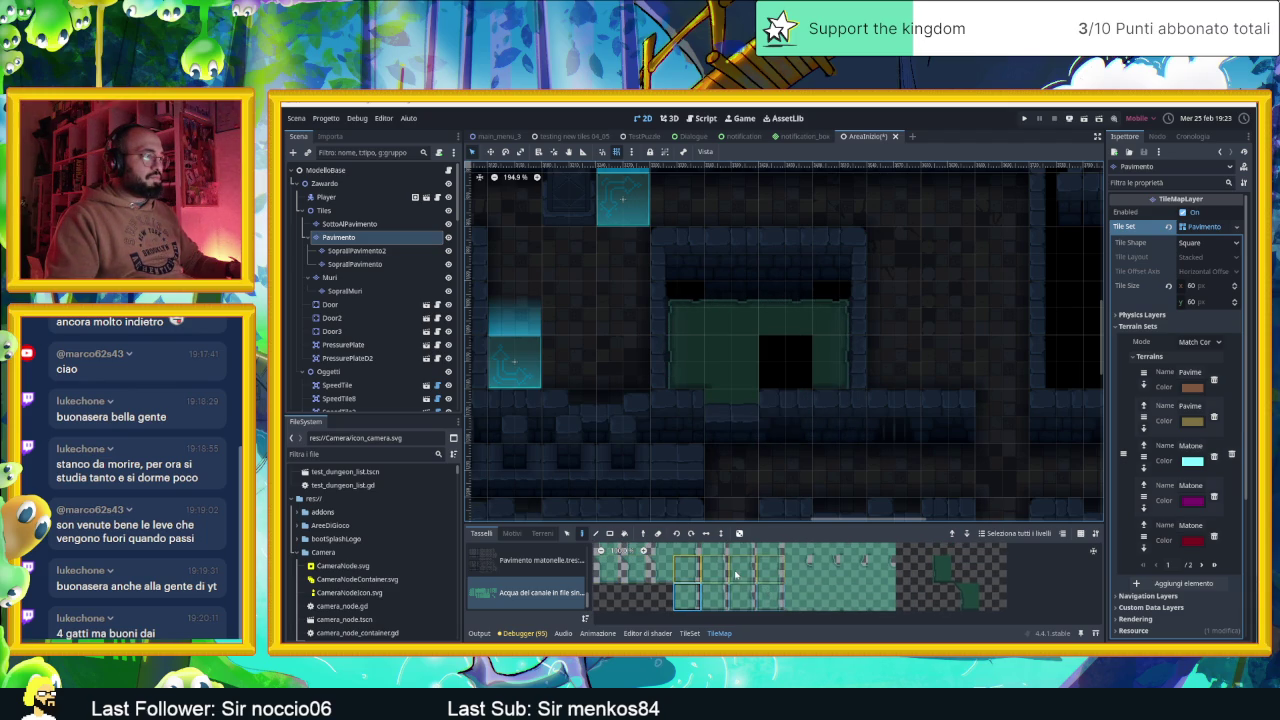
{"action": "scroll", "coordinate": [740, 585], "scroll_direction": "up", "scroll_amount": 1}
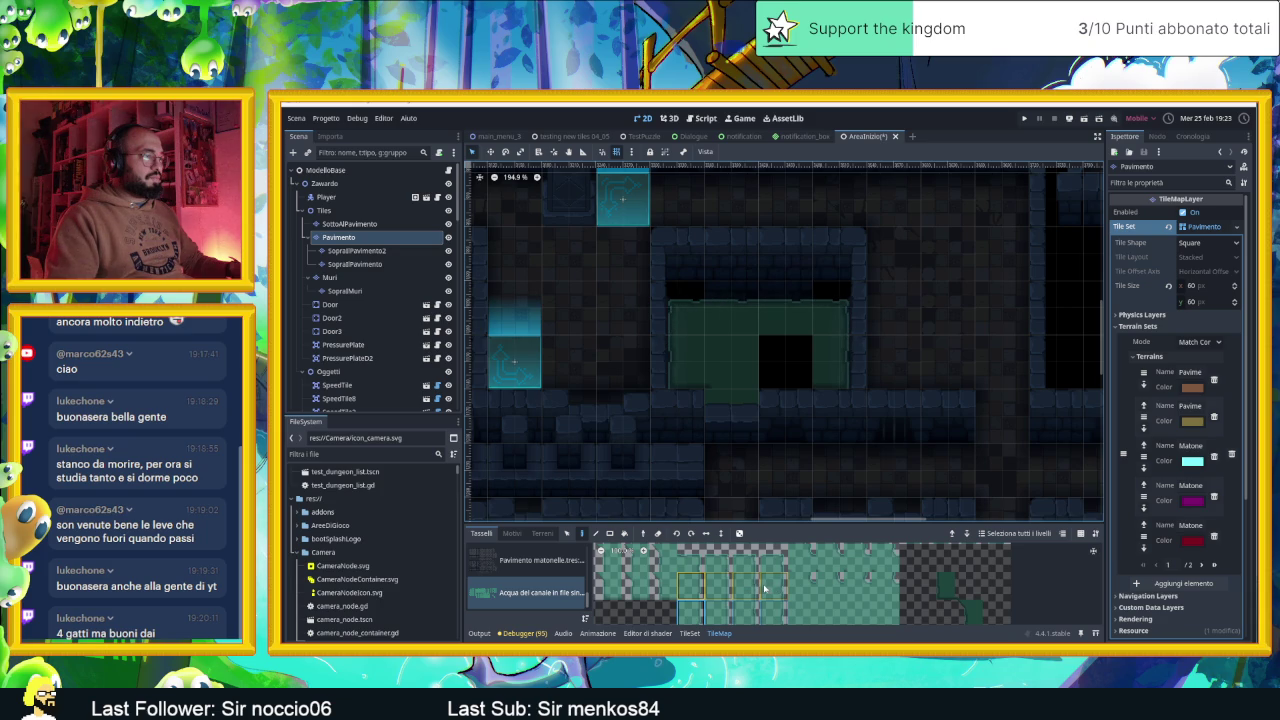
{"action": "scroll", "coordinate": [763, 594], "scroll_direction": "down", "scroll_amount": 1}
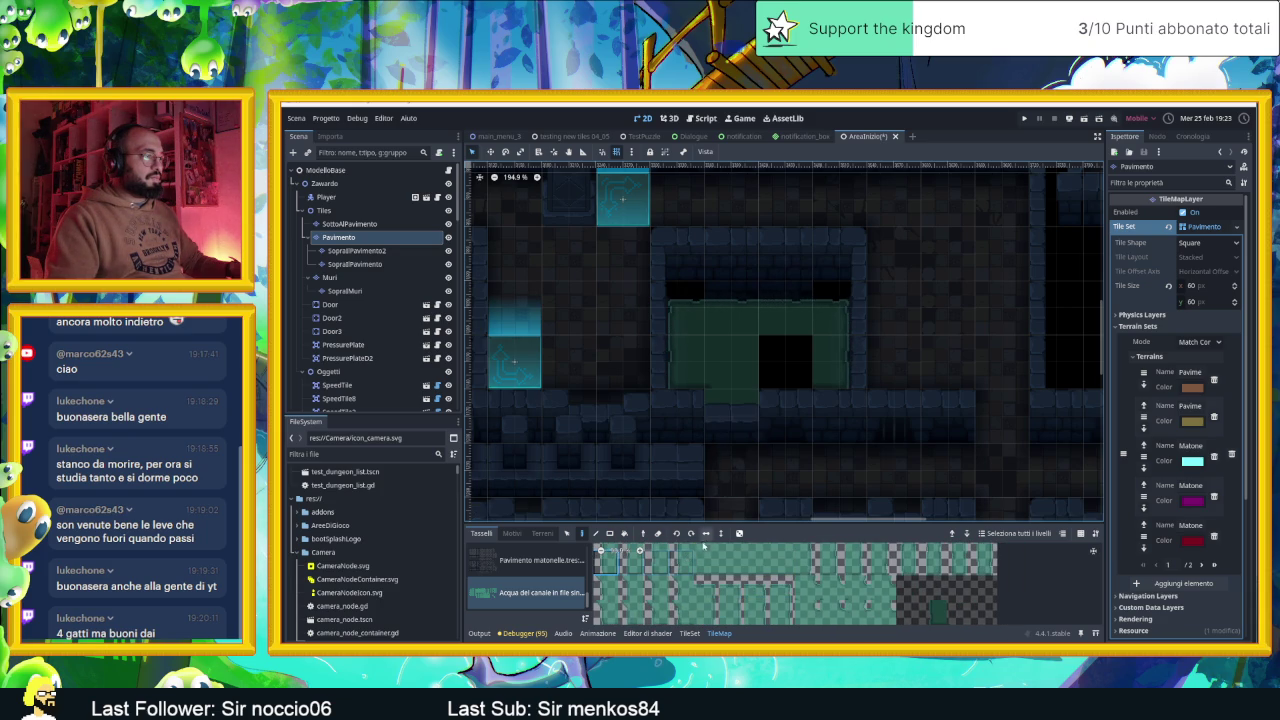
{"action": "scroll", "coordinate": [773, 585], "scroll_direction": "down", "scroll_amount": 1}
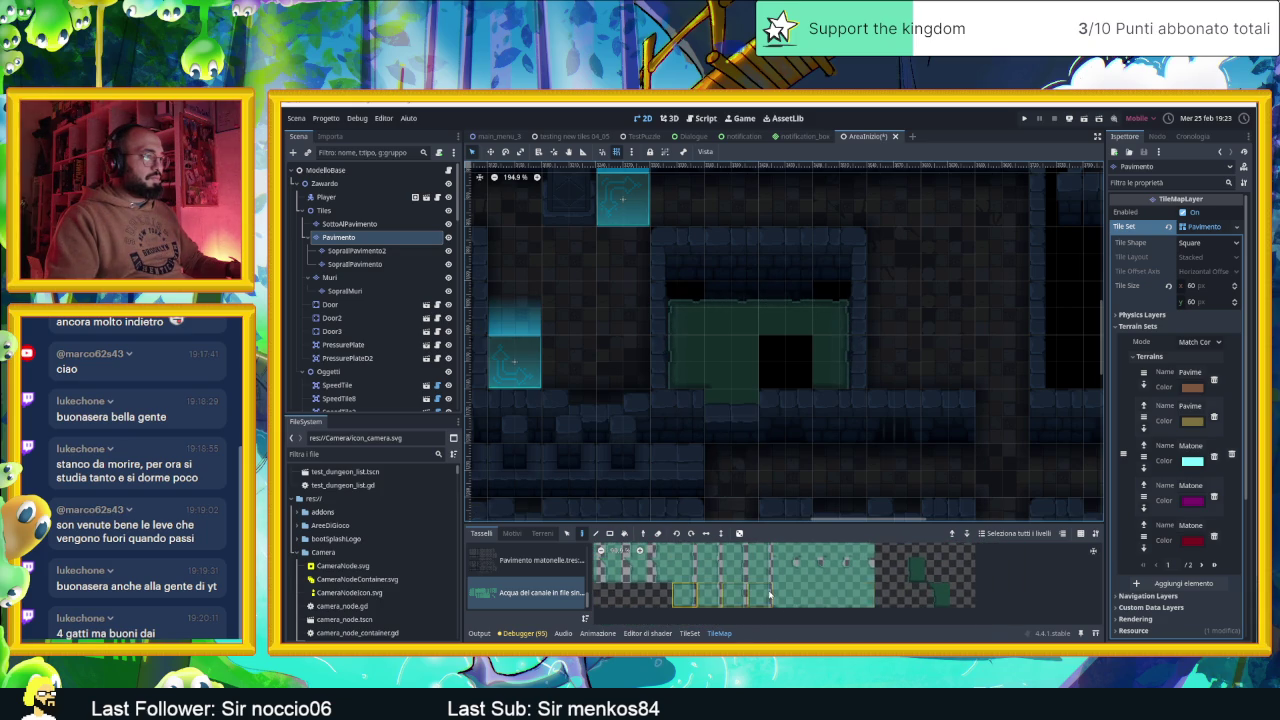
{"action": "scroll", "coordinate": [770, 595], "scroll_direction": "up", "scroll_amount": 2}
{"action": "scroll", "coordinate": [752, 587], "scroll_direction": "down", "scroll_amount": 2}
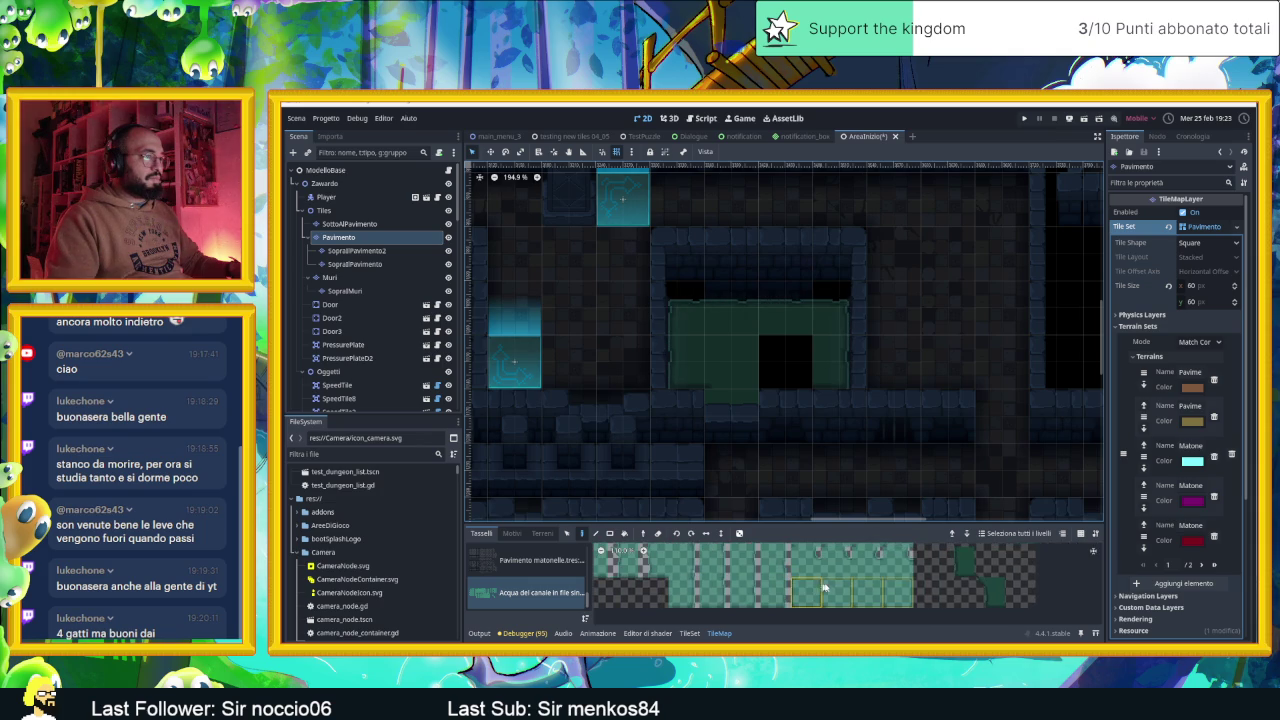
{"action": "scroll", "coordinate": [770, 595], "scroll_direction": "up", "scroll_amount": 3}
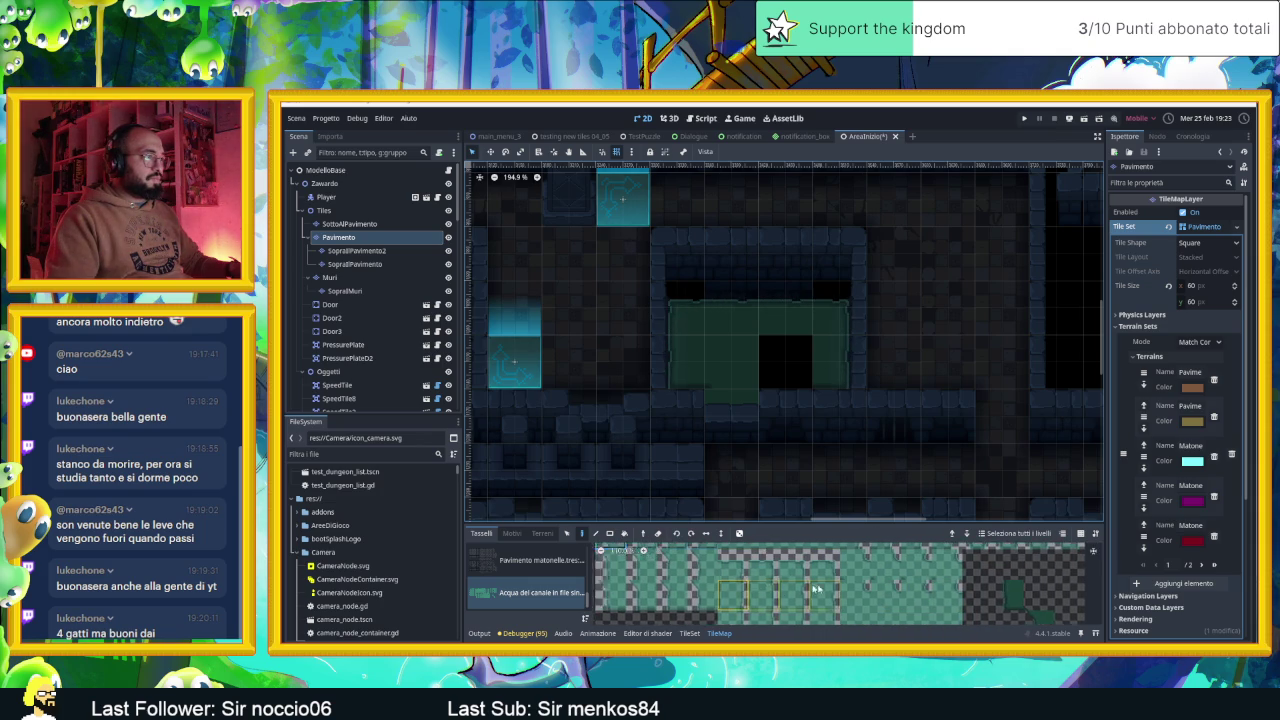
{"action": "scroll", "coordinate": [823, 603], "scroll_direction": "up", "scroll_amount": 1}
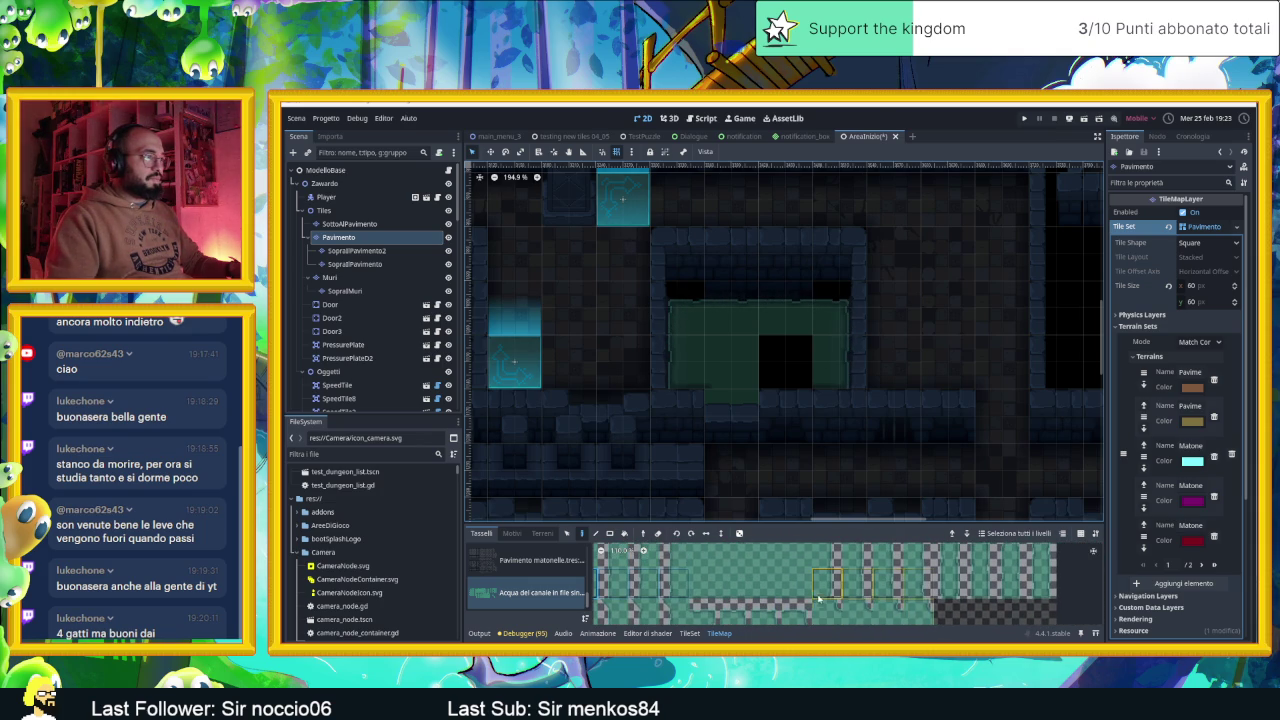
{"action": "scroll", "coordinate": [826, 590], "scroll_direction": "right", "scroll_amount": 4}
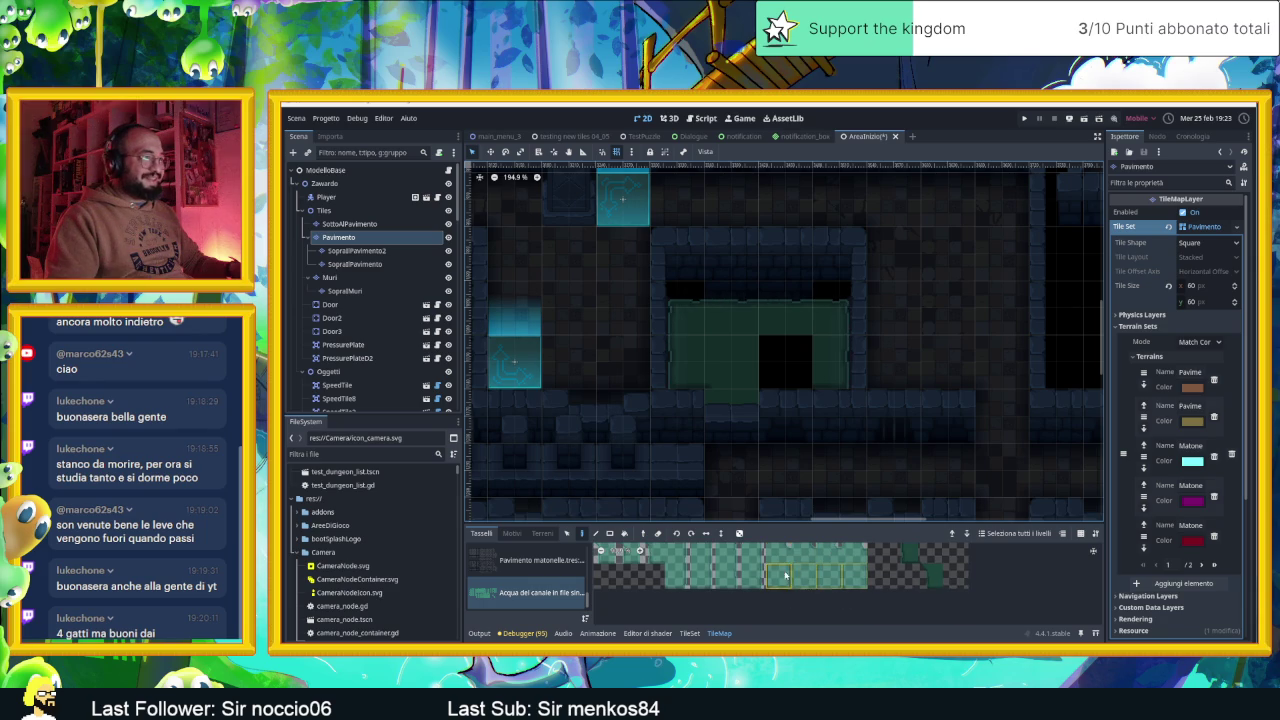
Clear the atlas selection, pick a single canal tile and paint it onto an empty spot
{"action": "left_click", "coordinate": [915, 572]}
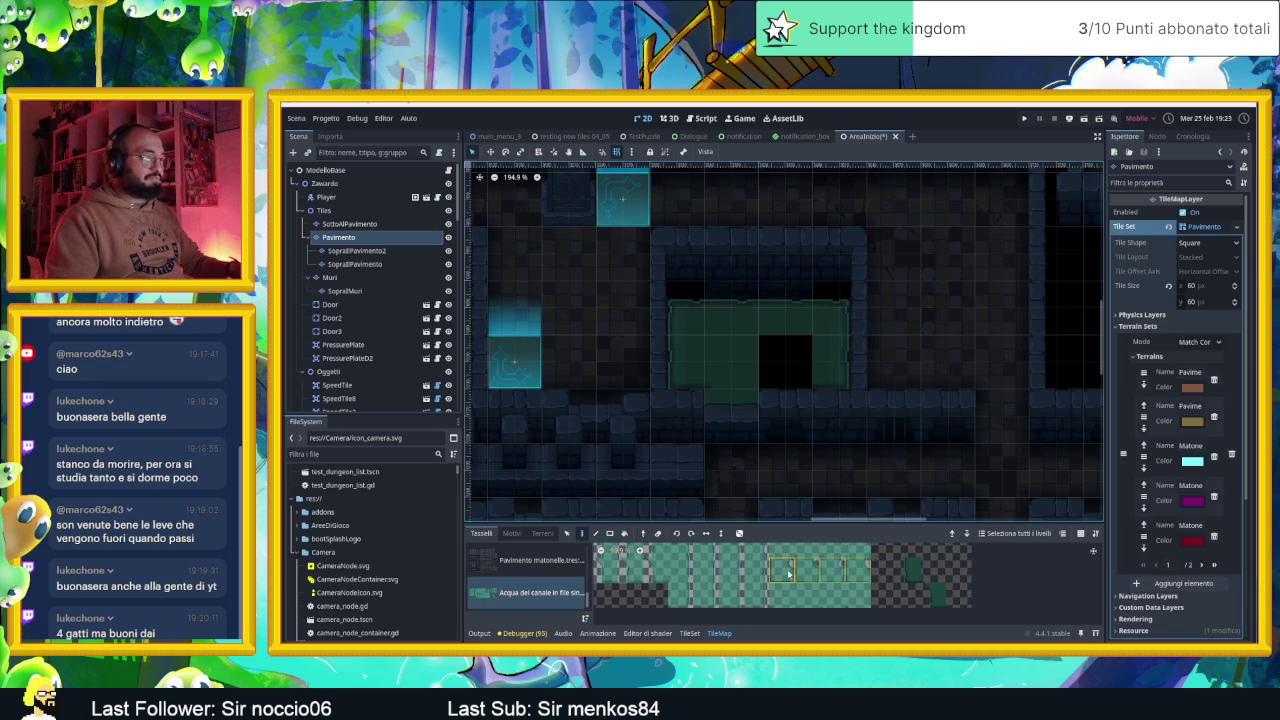
{"action": "left_click", "coordinate": [795, 565]}
{"action": "left_click_drag", "start_coordinate": [680, 585], "coordinate": [770, 596]}
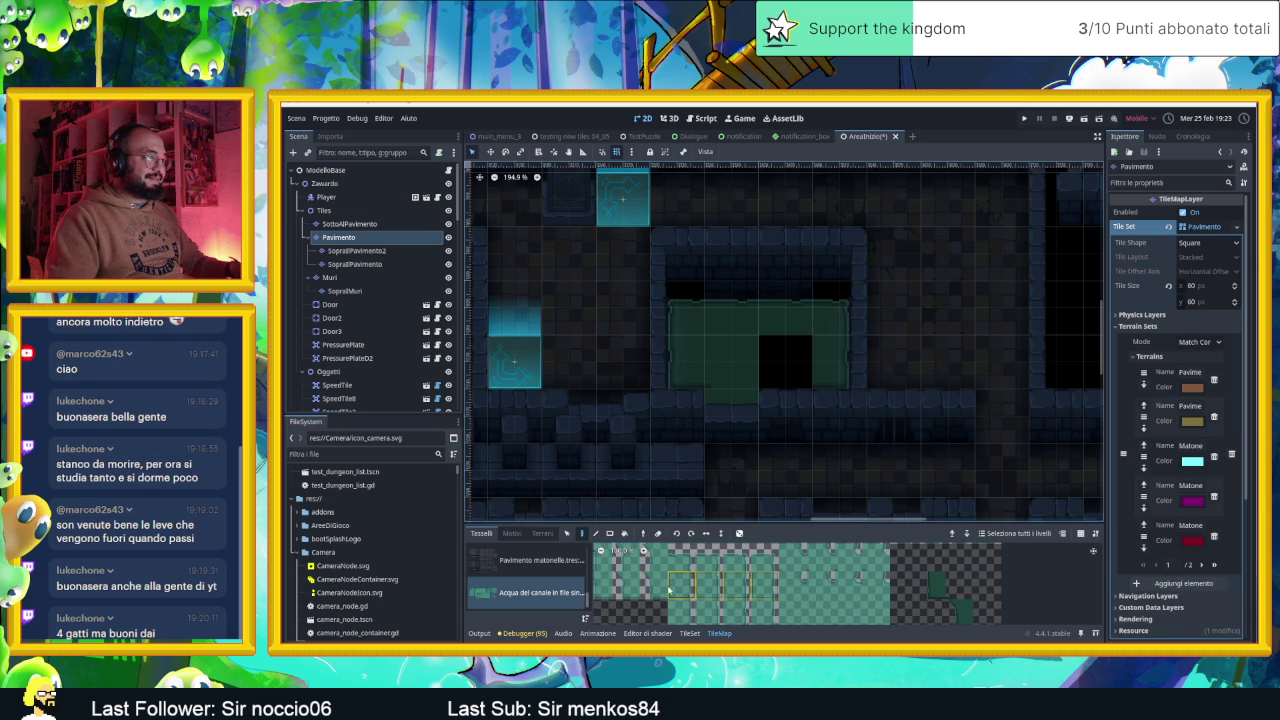
{"action": "scroll", "coordinate": [722, 594], "scroll_direction": "down", "scroll_amount": 1}
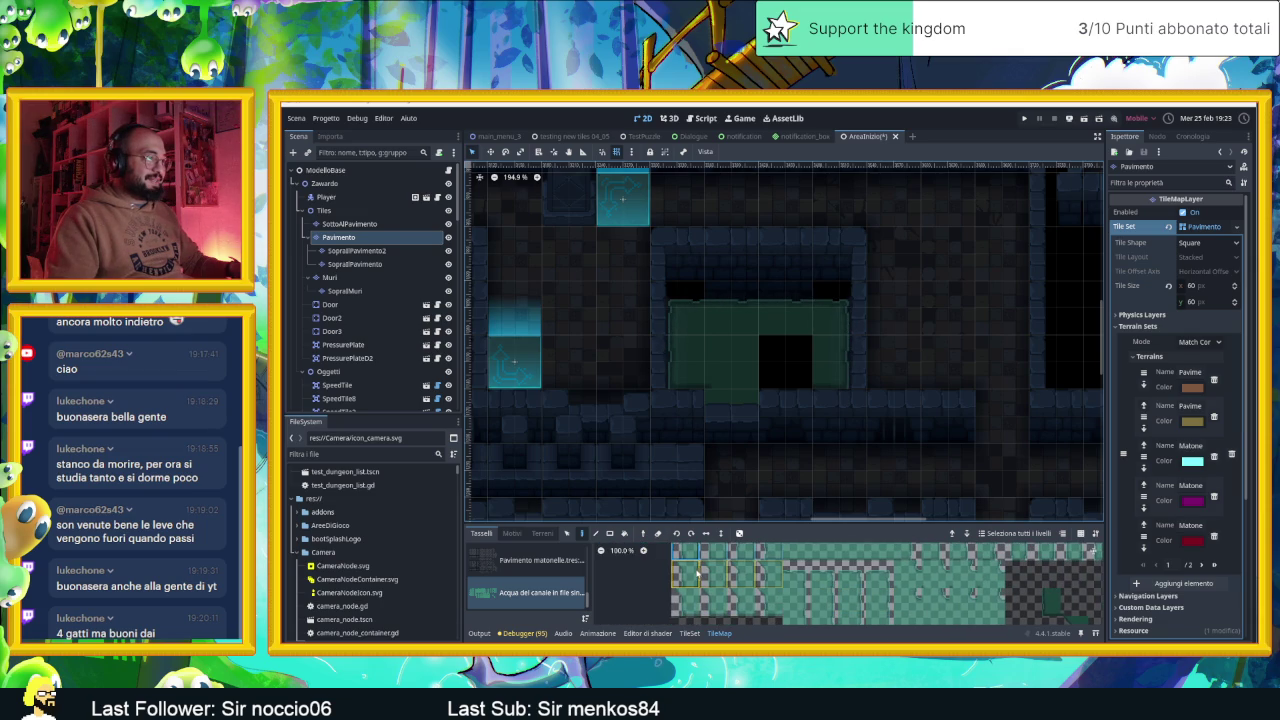
{"action": "left_click", "coordinate": [688, 574]}
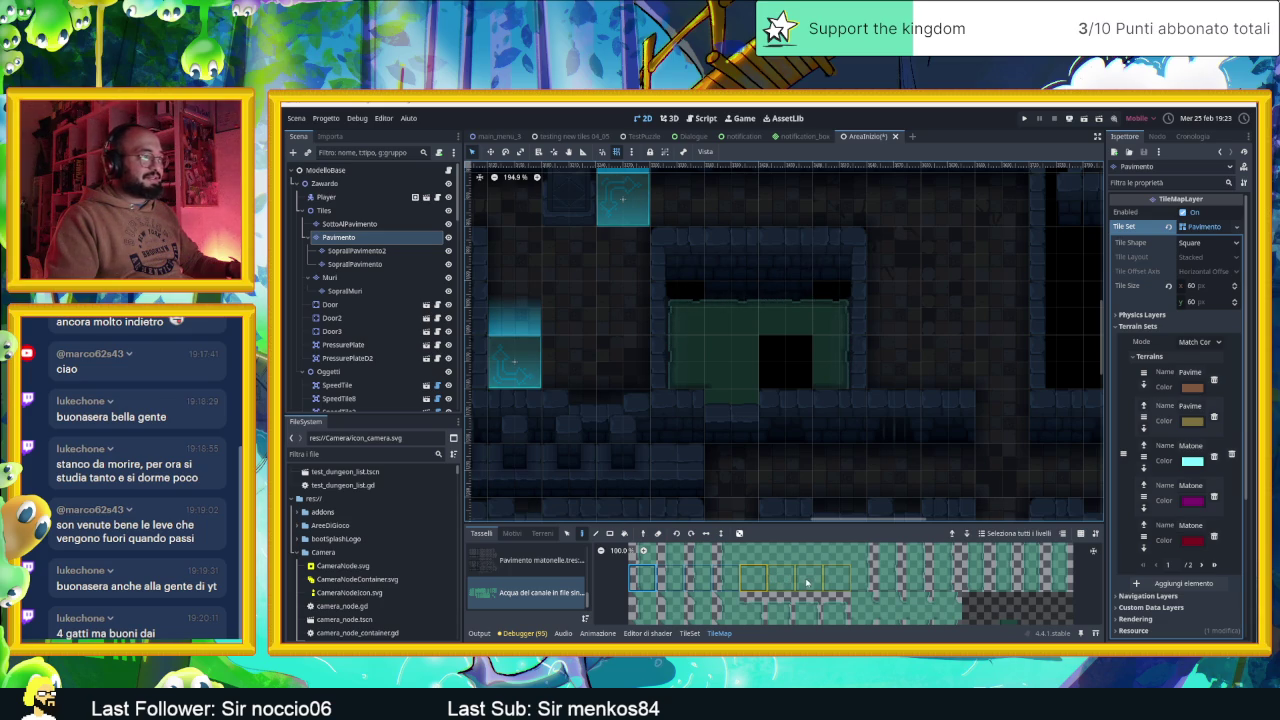
{"action": "left_click", "coordinate": [753, 578]}
{"action": "left_click", "coordinate": [786, 362]}
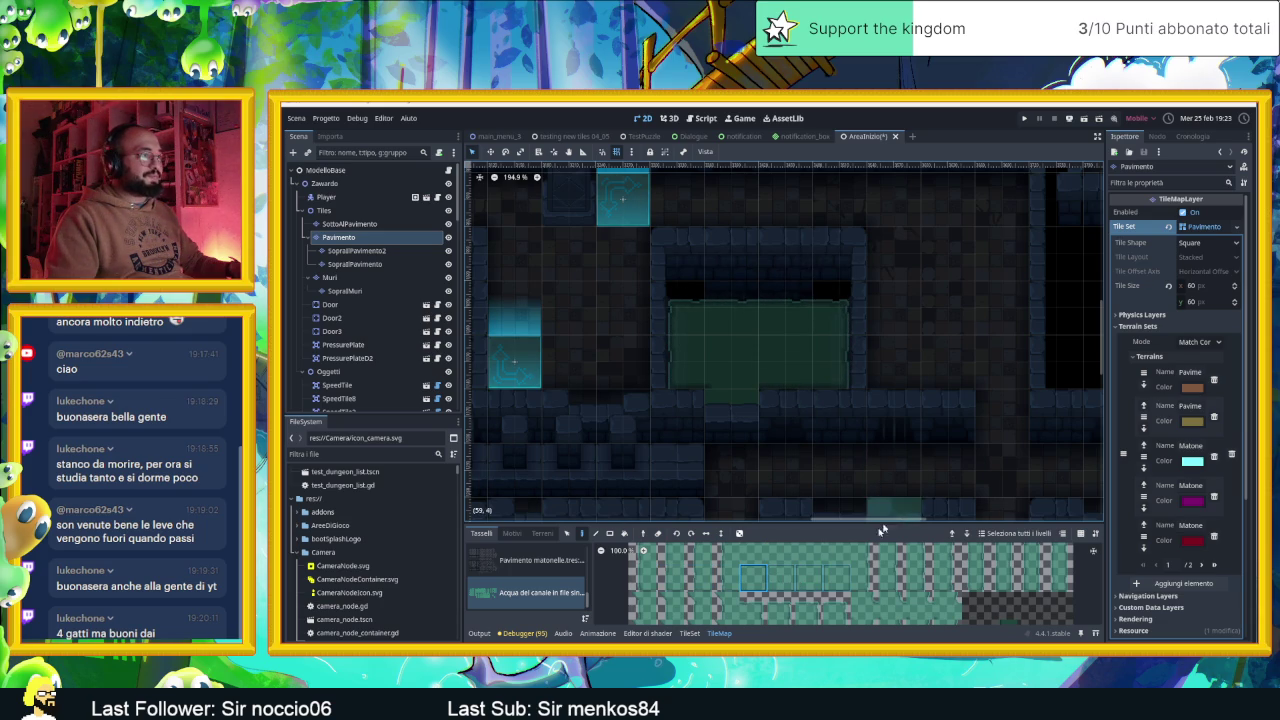
Zoom out to about 62%, select the Tiles node and save the AreaInizio scene with Ctrl+S
{"action": "scroll", "coordinate": [809, 400], "scroll_direction": "down", "scroll_amount": 2}
{"action": "scroll", "coordinate": [880, 410], "scroll_direction": "down", "scroll_amount": 1}
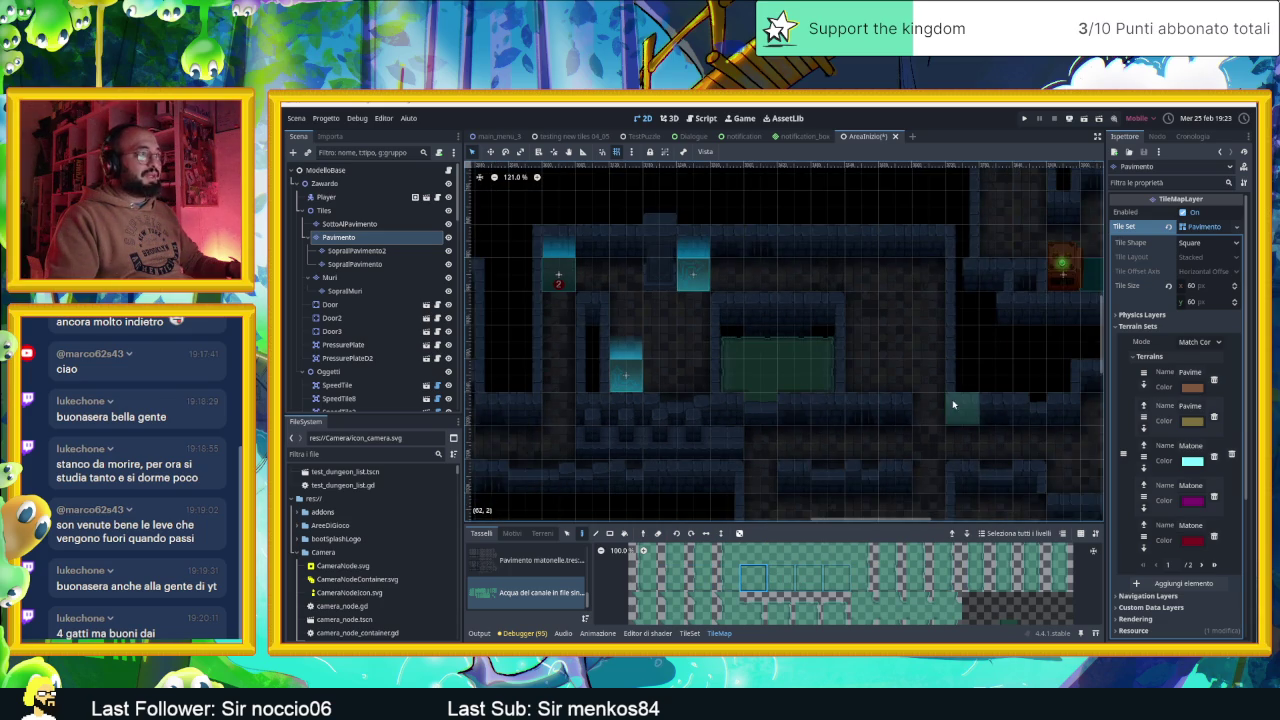
{"action": "scroll", "coordinate": [936, 440], "scroll_direction": "down", "scroll_amount": 1}
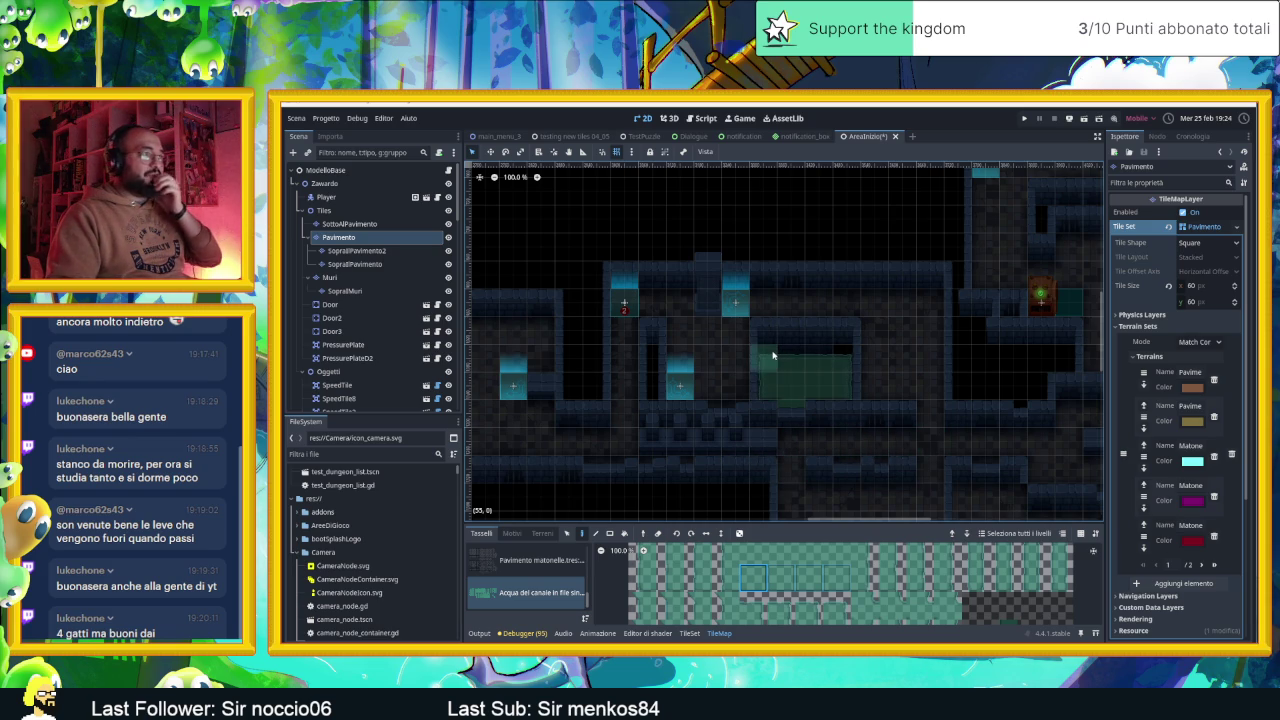
{"action": "left_click", "coordinate": [650, 560]}
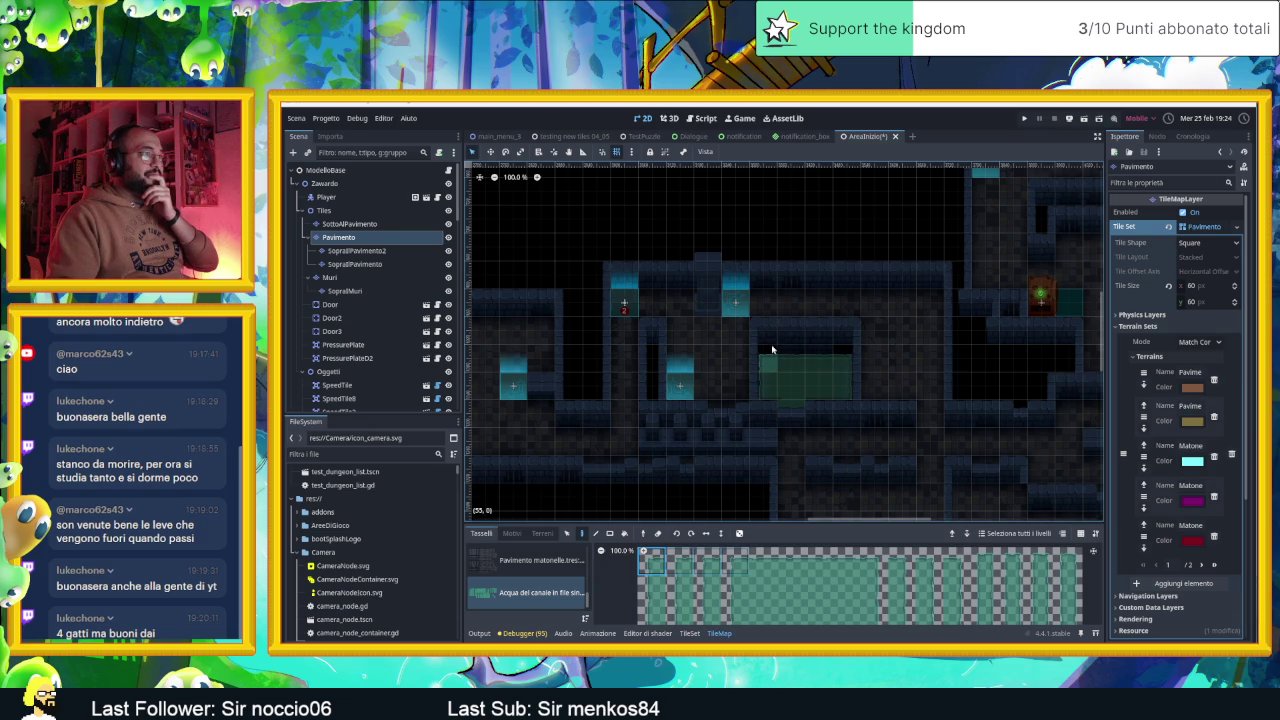
{"action": "scroll", "coordinate": [800, 418], "scroll_direction": "down", "scroll_amount": 2}
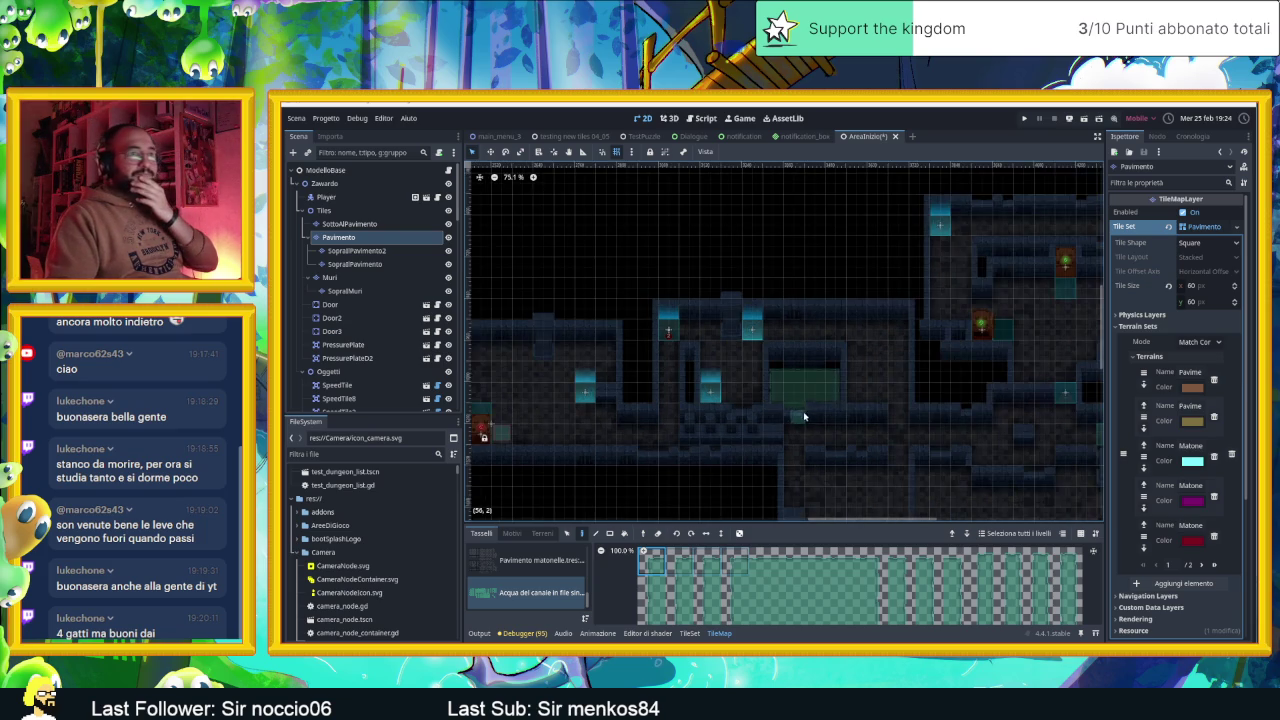
{"action": "scroll", "coordinate": [856, 430], "scroll_direction": "down", "scroll_amount": 1}
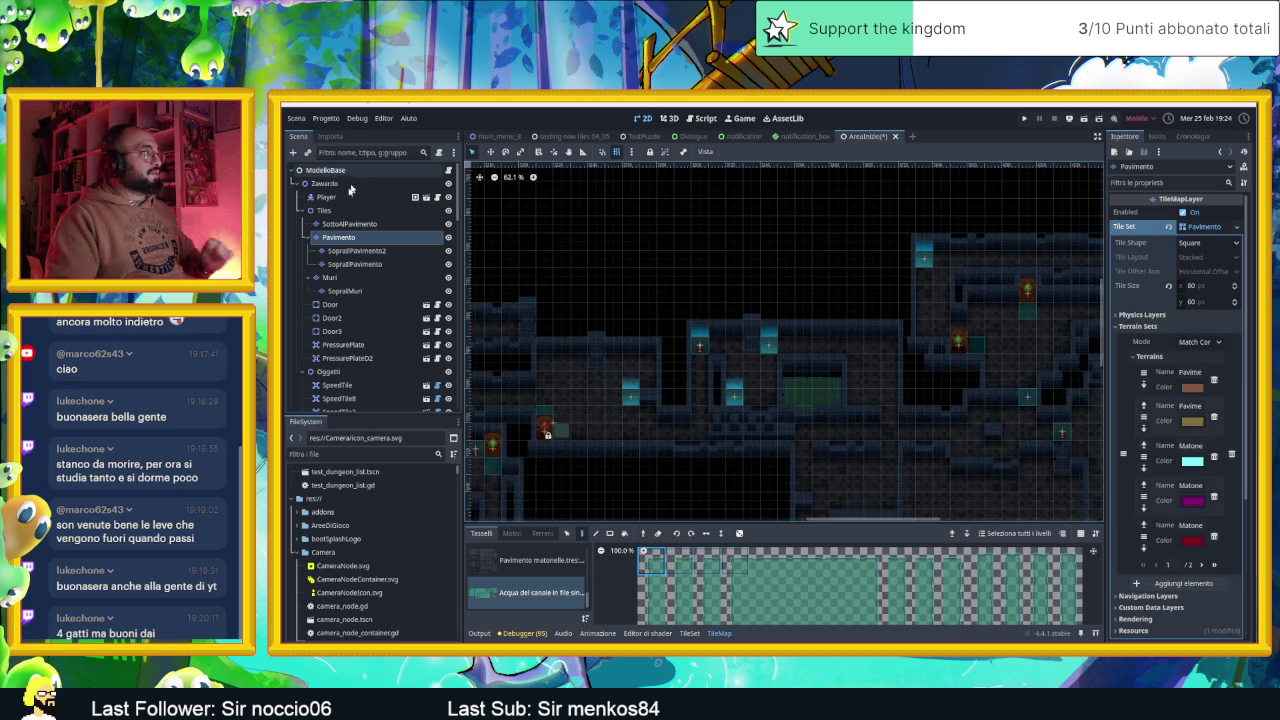
{"action": "left_click", "coordinate": [325, 210]}
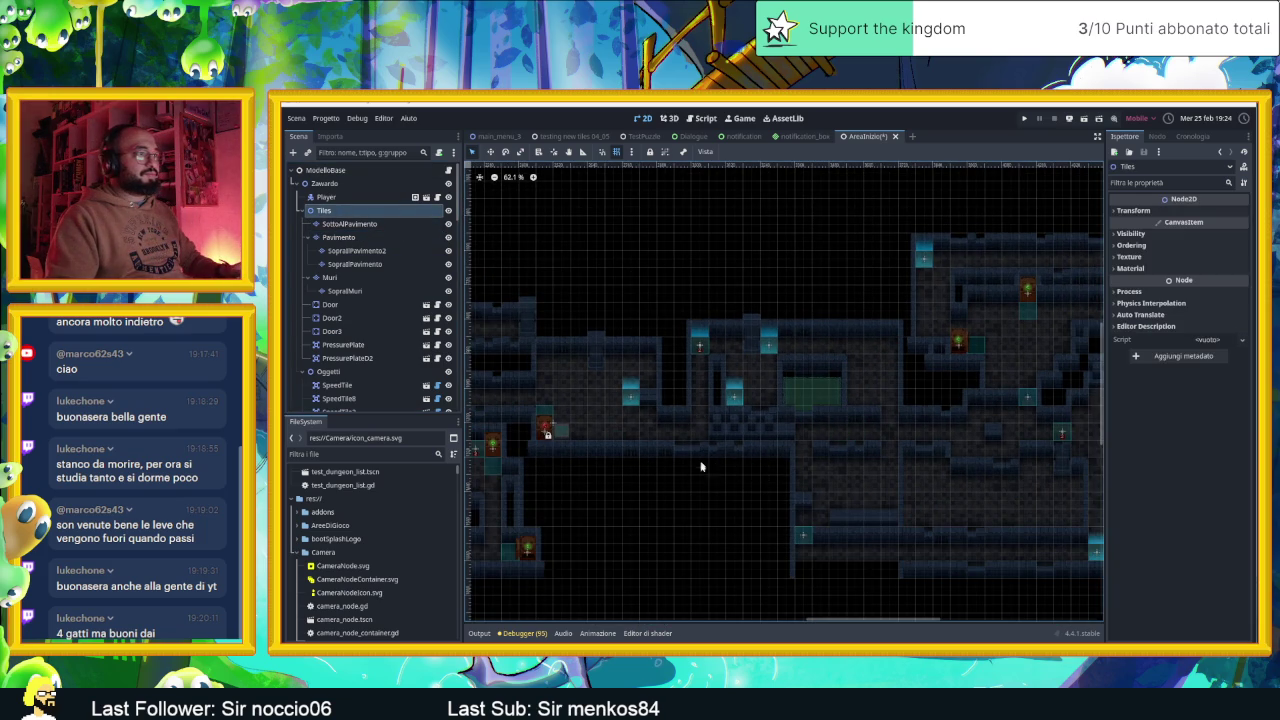
{"action": "key", "text": "ctrl+s"}
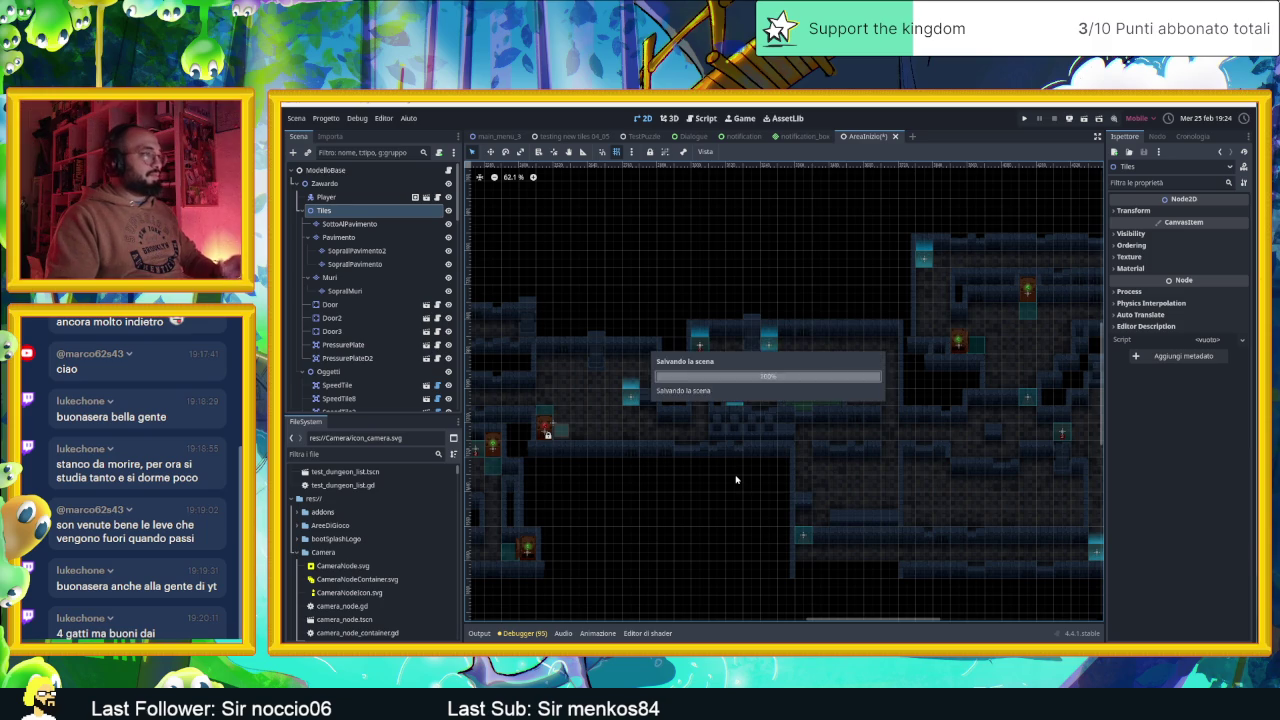
Pan the level view slightly, then switch to the Slide Dungeon task board window
{"action": "left_click_drag", "start_coordinate": [660, 471], "coordinate": [774, 469]}
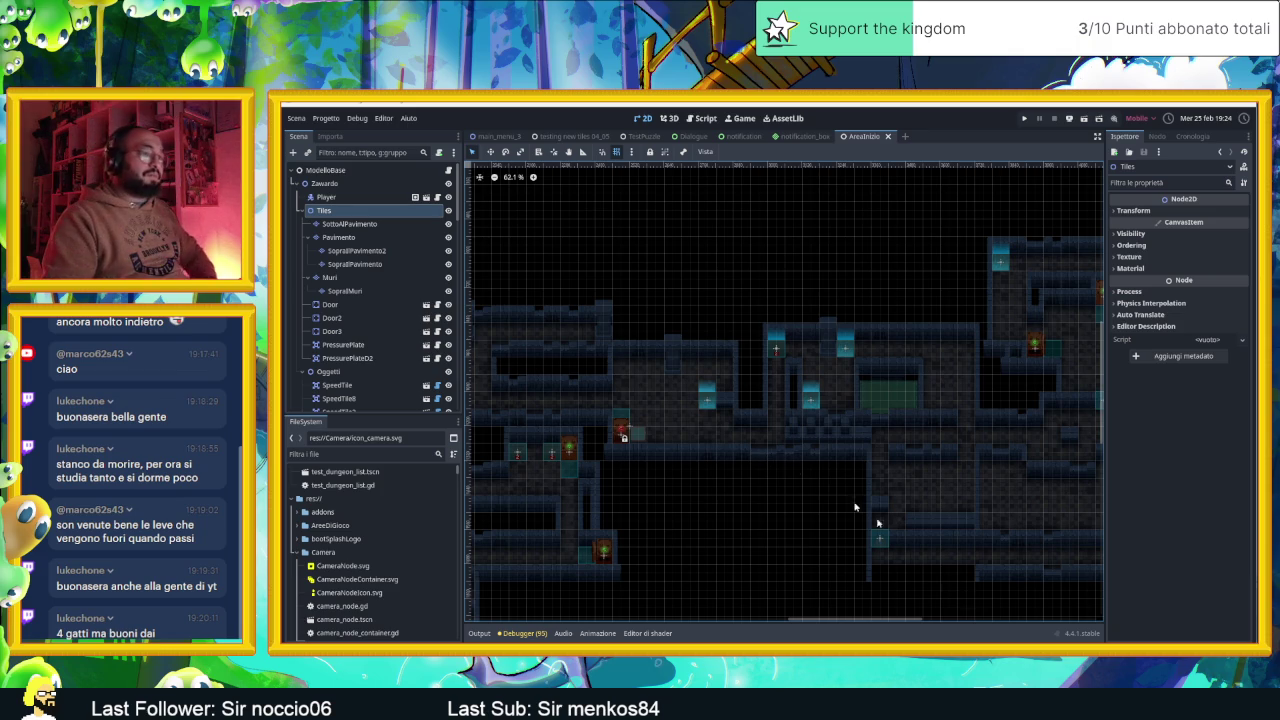
{"action": "key", "text": "alt+Tab"}
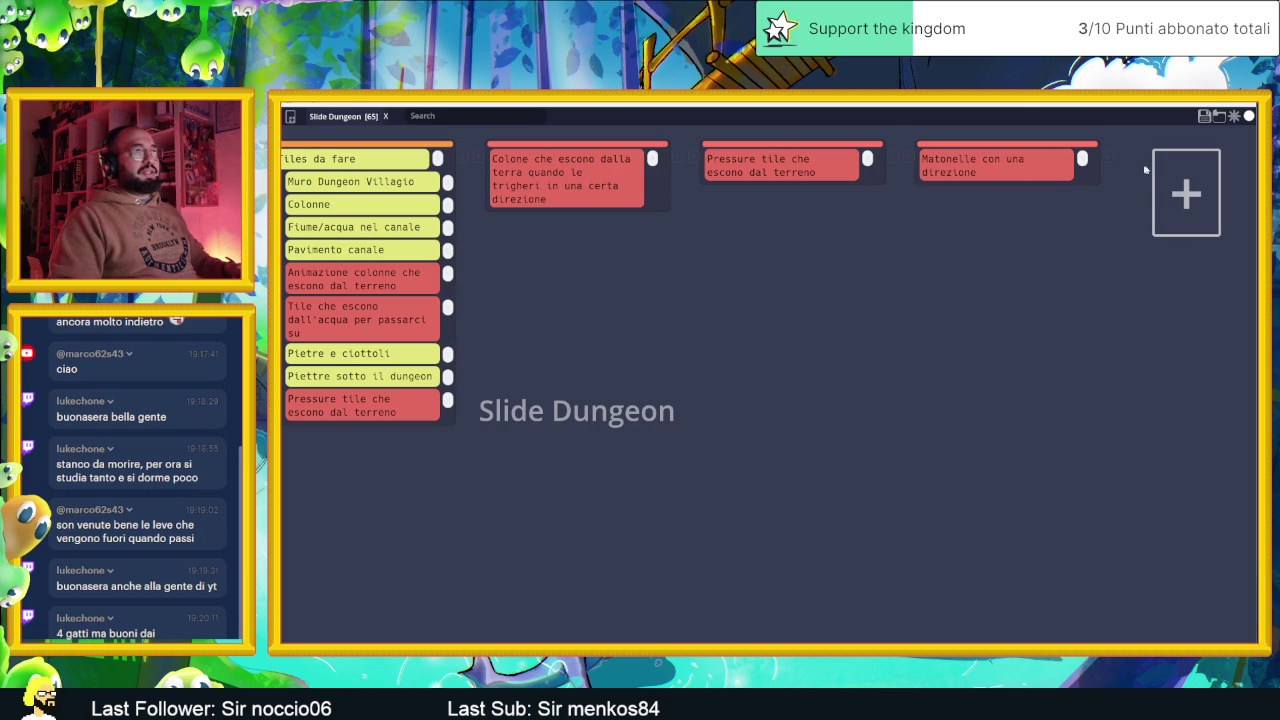
Add a 'Matonelle effetto inverso' subtask under the Pressure tile card
{"action": "left_click", "coordinate": [866, 158]}
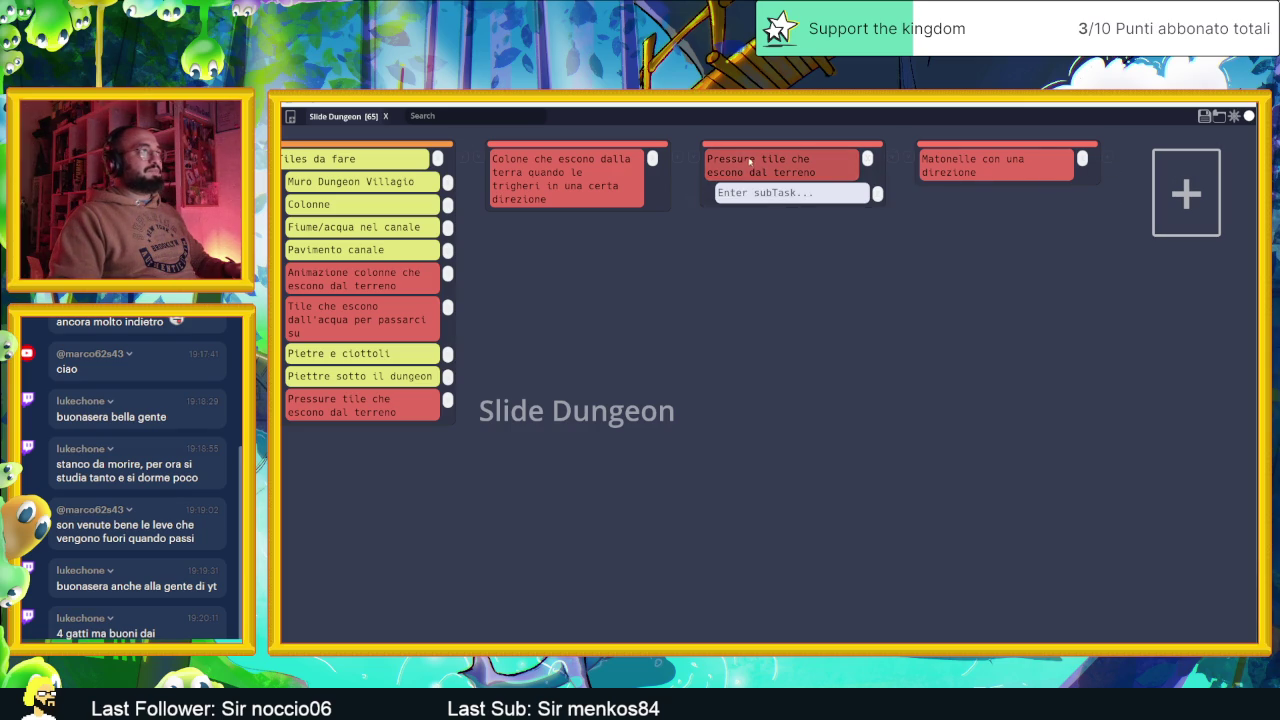
{"action": "left_click", "coordinate": [772, 194]}
{"action": "type", "text": "Matonelle che"}
{"action": "key", "text": "BackSpace"}
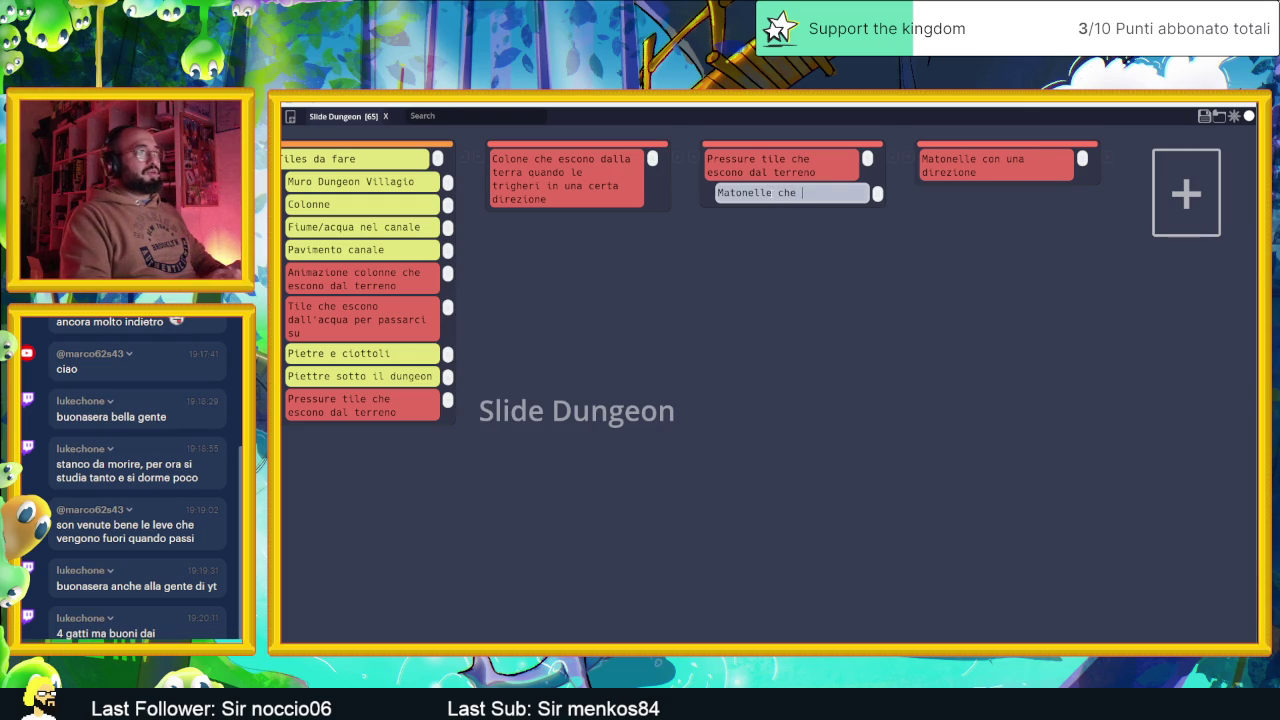
{"action": "type", "text": "ssono"}
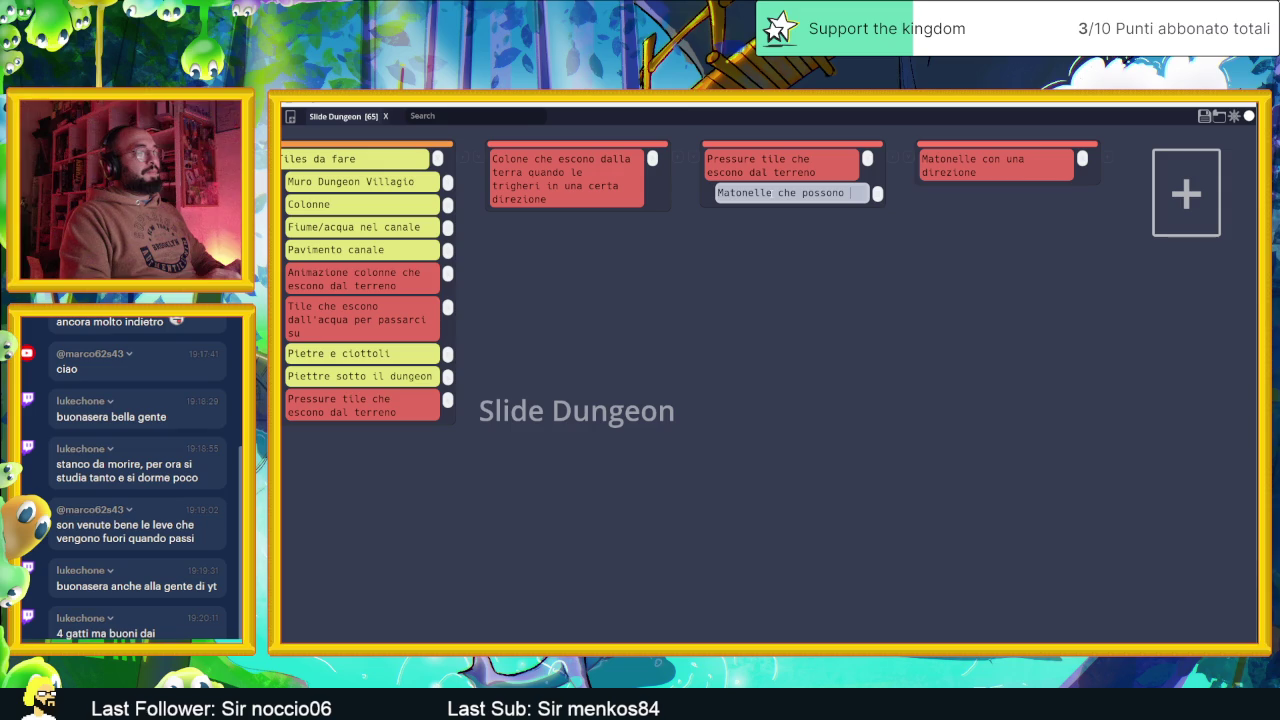
{"action": "key", "text": "BackSpace"}
{"action": "key", "text": "BackSpace"}
{"action": "key", "text": "BackSpace"}
{"action": "key", "text": "BackSpace"}
{"action": "key", "text": "BackSpace"}
{"action": "key", "text": "BackSpace"}
{"action": "type", "text": "ffetto inverso"}
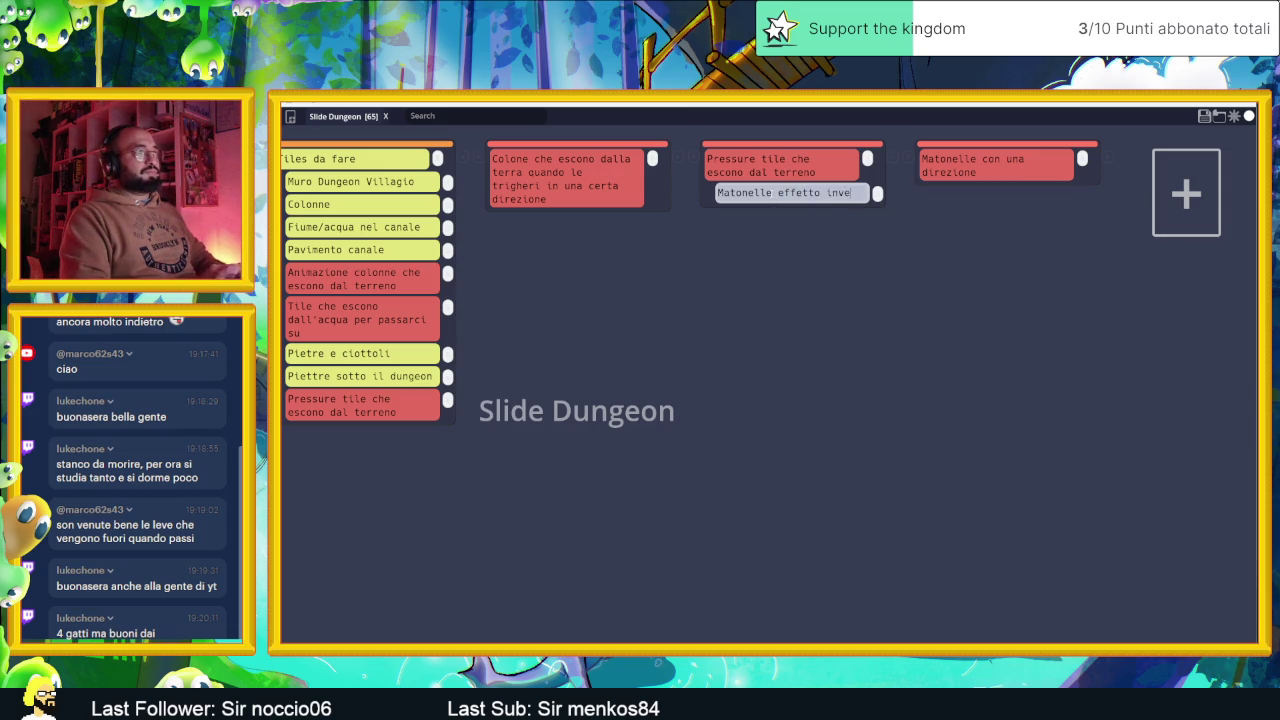
{"action": "left_click", "coordinate": [805, 257]}
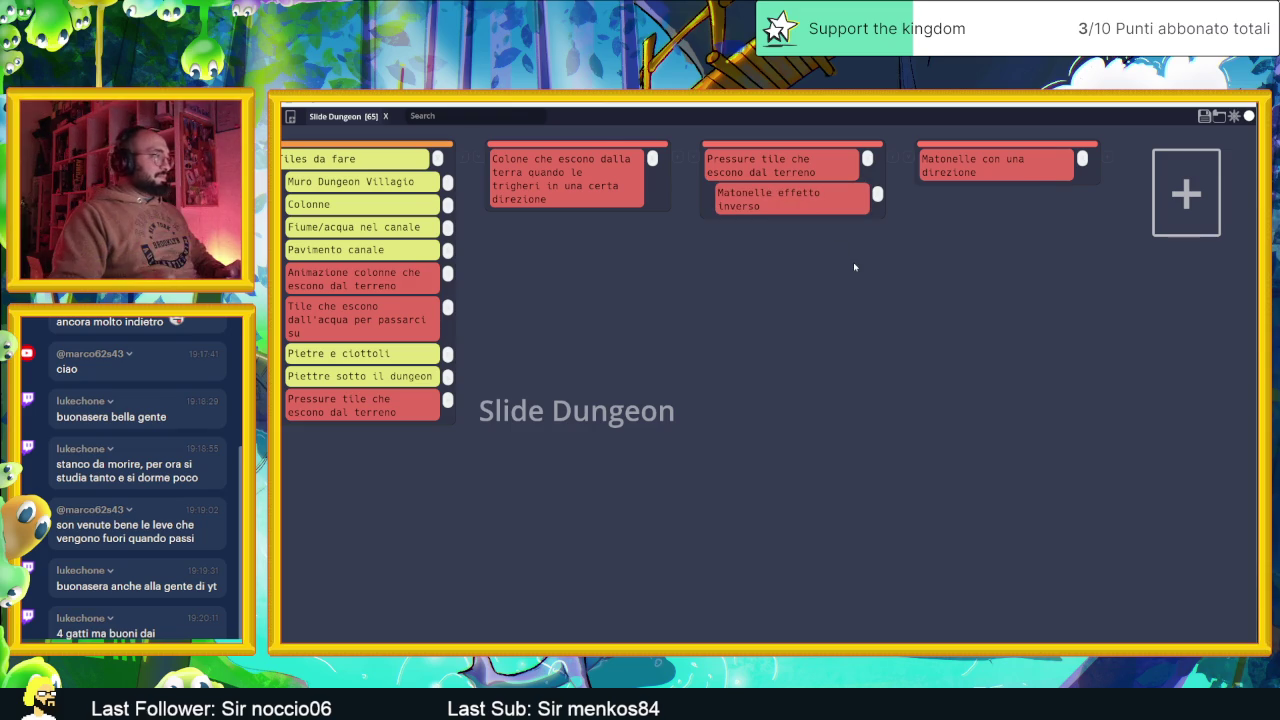
Scroll the board sideways through the lists, then return to Godot and pan the dungeon map
{"action": "scroll", "coordinate": [854, 267], "scroll_direction": "left", "scroll_amount": 2}
{"action": "scroll", "coordinate": [853, 267], "scroll_direction": "left", "scroll_amount": 10}
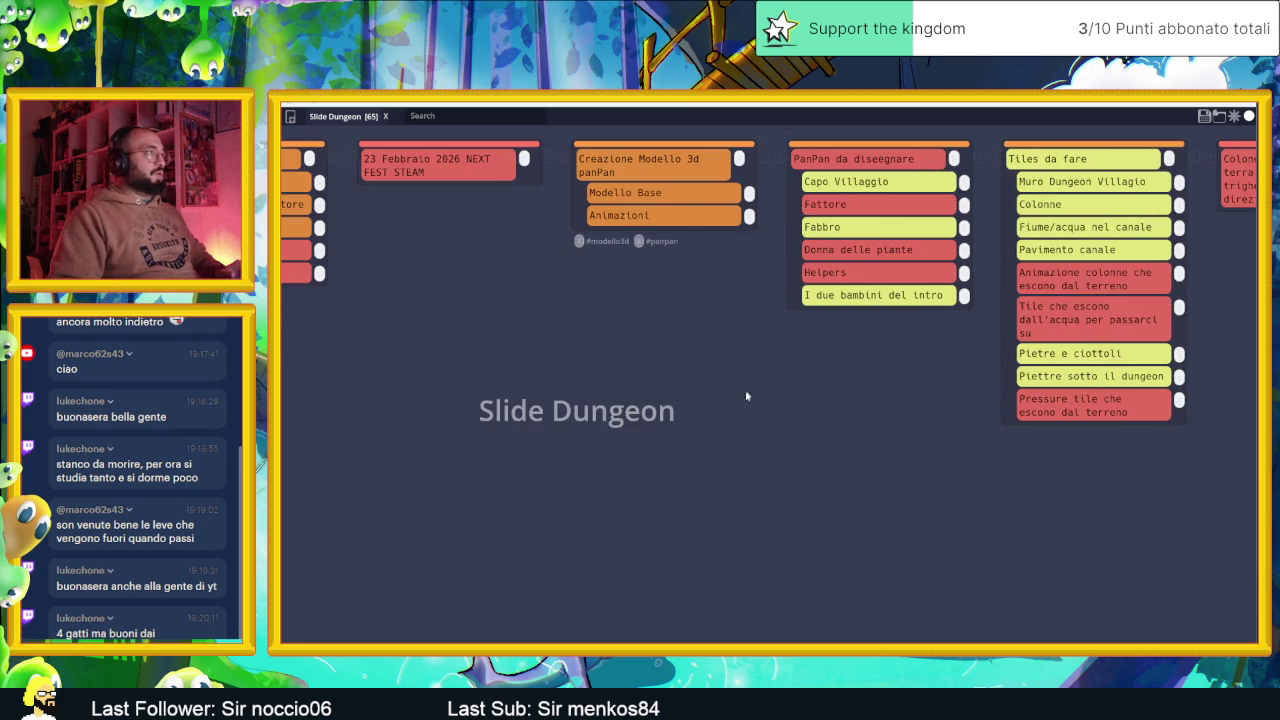
{"action": "scroll", "coordinate": [760, 385], "scroll_direction": "left", "scroll_amount": 10}
{"action": "scroll", "coordinate": [758, 383], "scroll_direction": "right", "scroll_amount": 20}
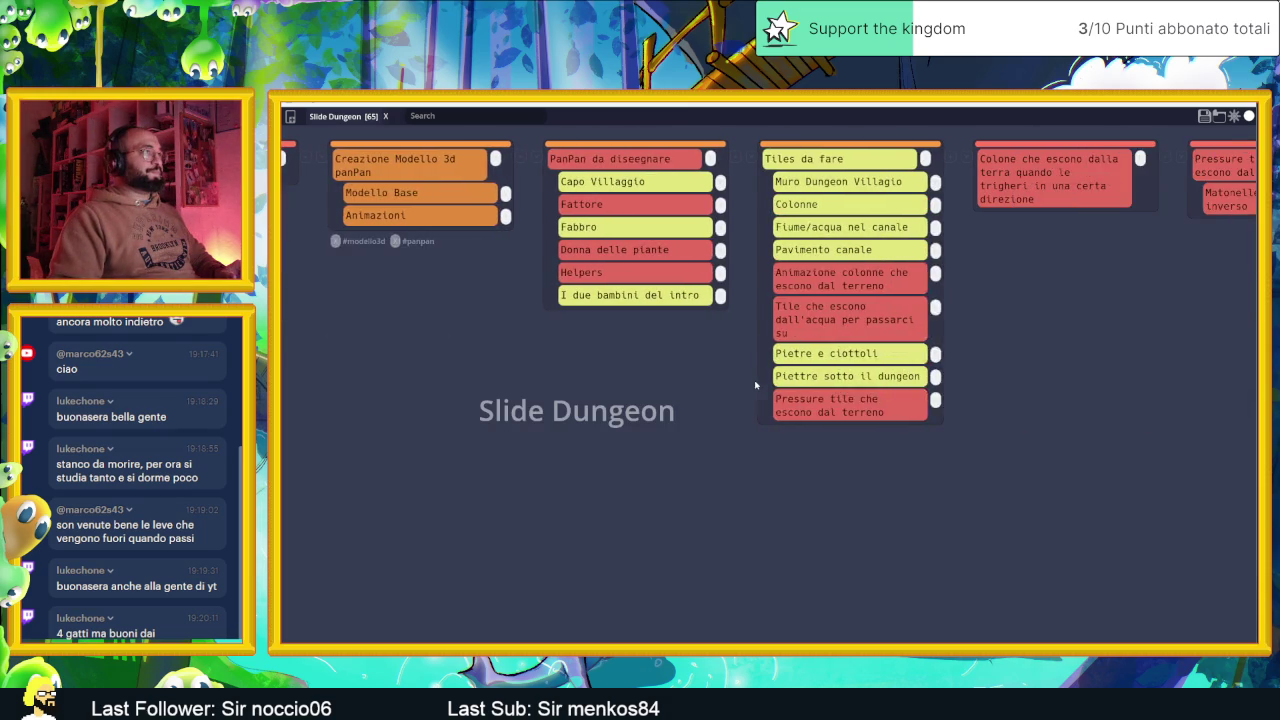
{"action": "scroll", "coordinate": [785, 387], "scroll_direction": "right", "scroll_amount": 2}
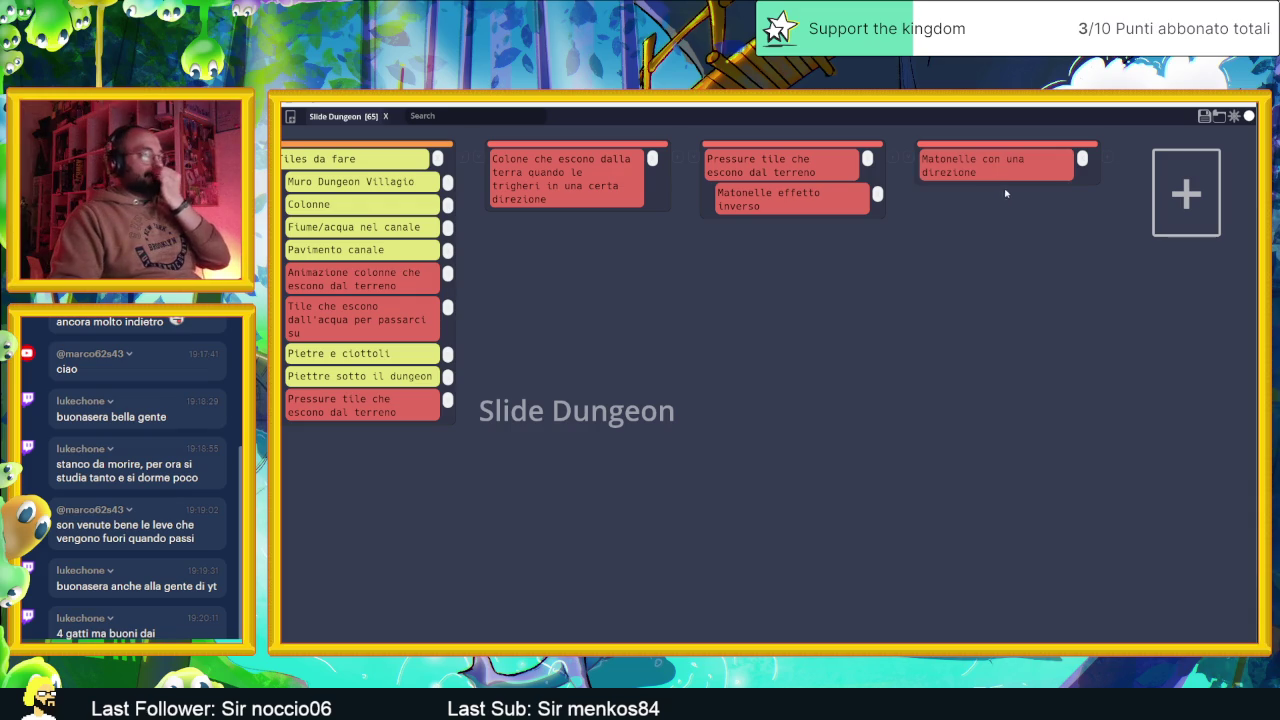
{"action": "left_click", "coordinate": [1205, 110]}
{"action": "mouse_move", "coordinate": [1043, 257]}
{"action": "left_mouse_down"}
{"action": "mouse_move", "coordinate": [909, 323]}
{"action": "mouse_move", "coordinate": [706, 277]}
{"action": "mouse_move", "coordinate": [717, 440]}
{"action": "mouse_move", "coordinate": [700, 490]}
{"action": "left_mouse_up"}
Pan and zoom the 2D canvas to frame the dungeon map
{"action": "mouse_move", "coordinate": [830, 340]}
{"action": "left_mouse_down"}
{"action": "mouse_move", "coordinate": [798, 407]}
{"action": "mouse_move", "coordinate": [866, 306]}
{"action": "mouse_move", "coordinate": [734, 370]}
{"action": "left_mouse_up"}
{"action": "scroll", "coordinate": [798, 407], "scroll_direction": "down", "scroll_amount": 3}
{"action": "scroll", "coordinate": [734, 370], "scroll_direction": "up", "scroll_amount": 5}
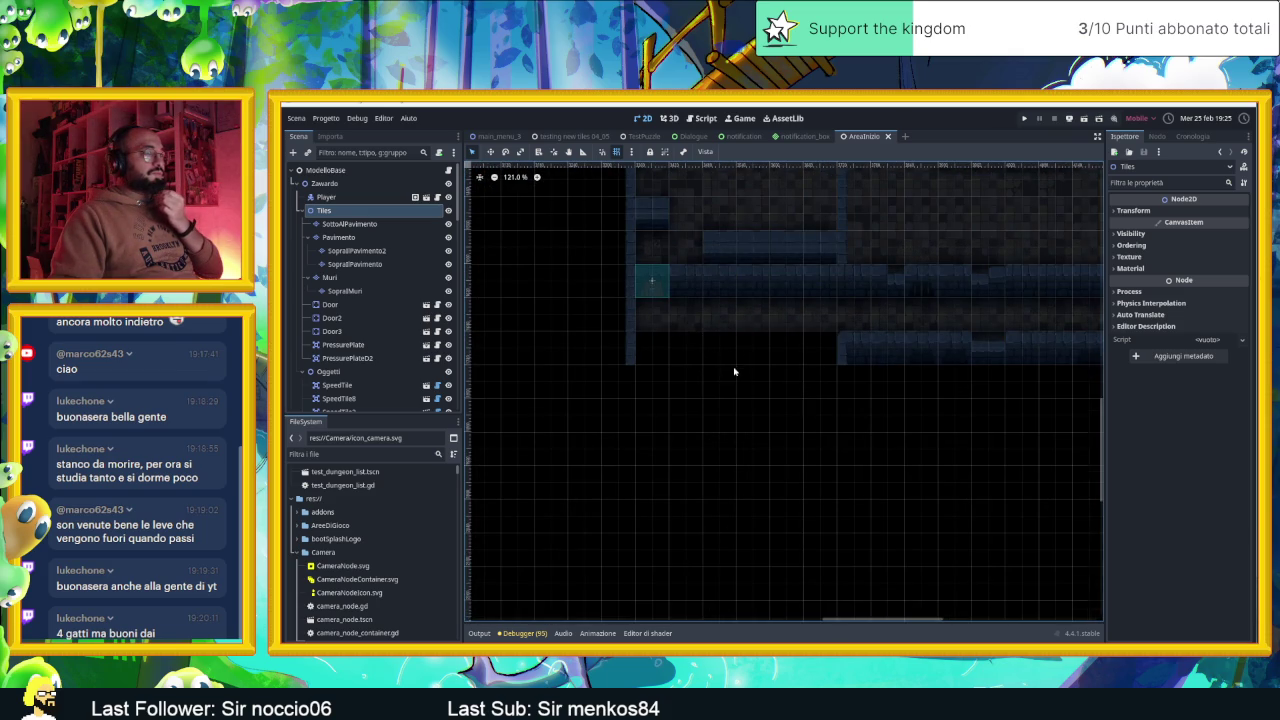
{"action": "scroll", "coordinate": [734, 366], "scroll_direction": "down", "scroll_amount": 5}
{"action": "left_click_drag", "start_coordinate": [734, 385], "coordinate": [820, 382]}
{"action": "scroll", "coordinate": [836, 383], "scroll_direction": "up", "scroll_amount": 2}
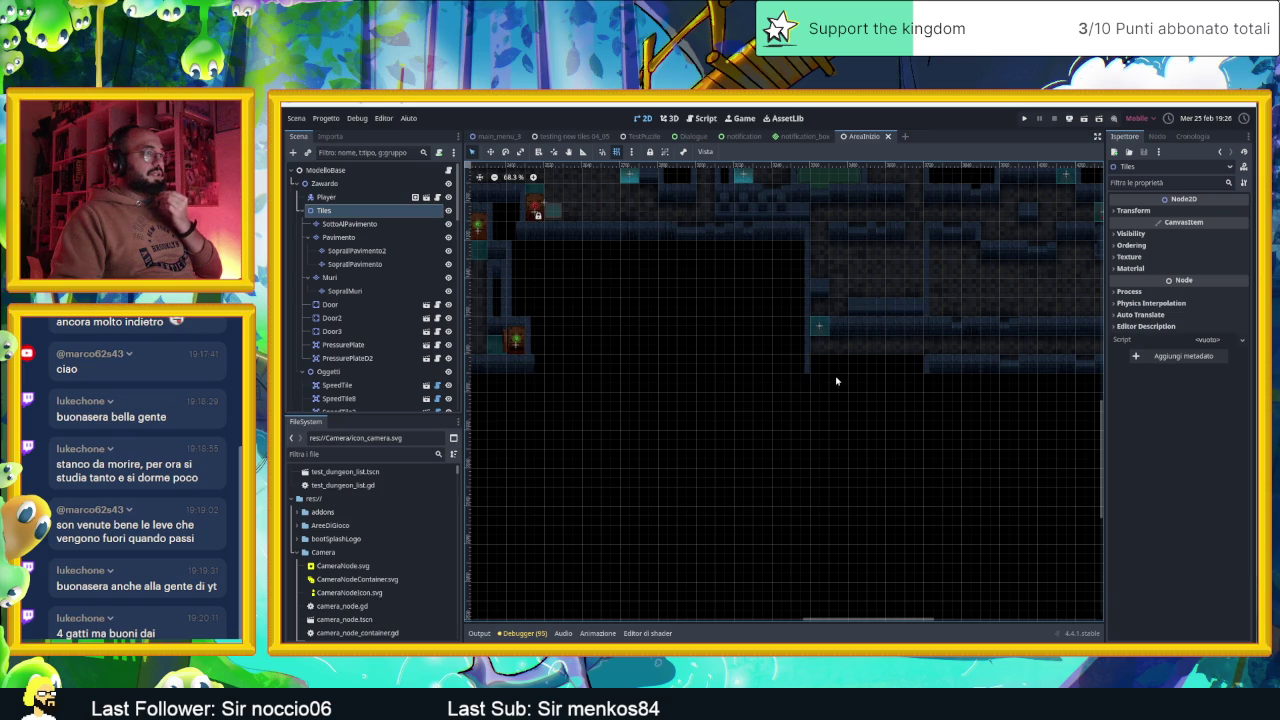
{"action": "scroll", "coordinate": [800, 370], "scroll_direction": "up", "scroll_amount": 1}
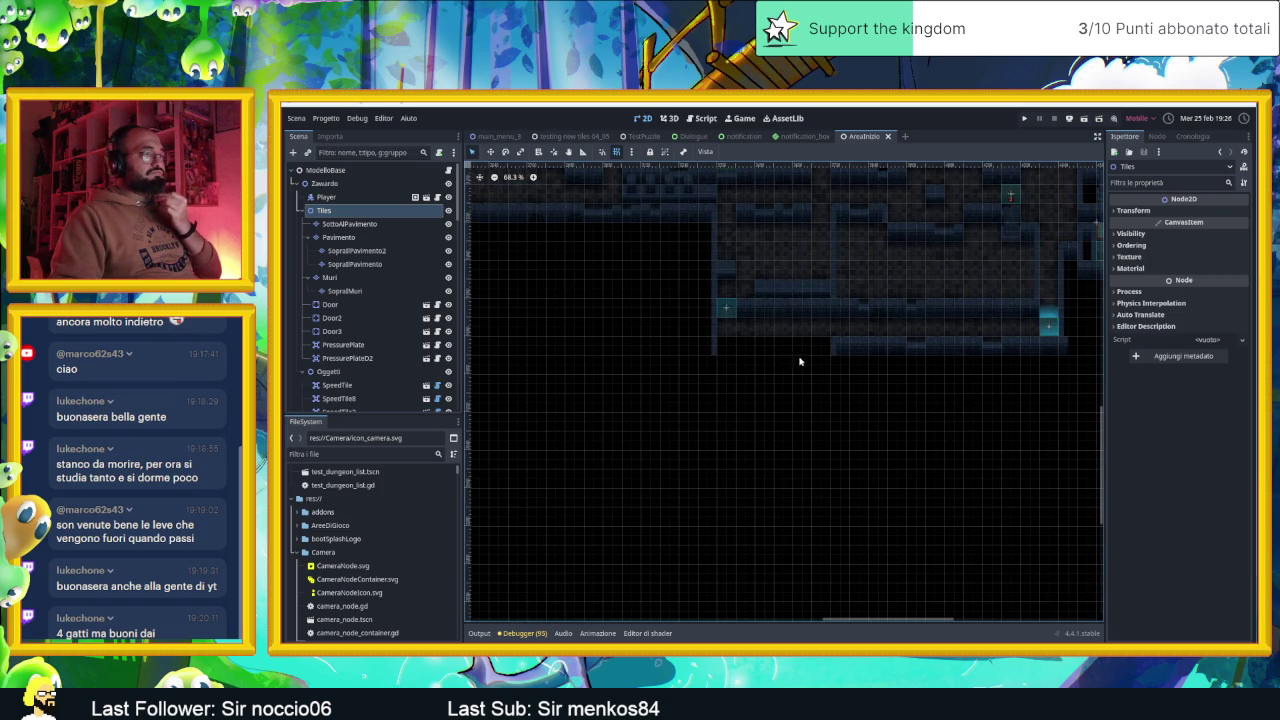
{"action": "scroll", "coordinate": [810, 360], "scroll_direction": "up", "scroll_amount": 2}
{"action": "scroll", "coordinate": [370, 330], "scroll_direction": "down", "scroll_amount": 10}
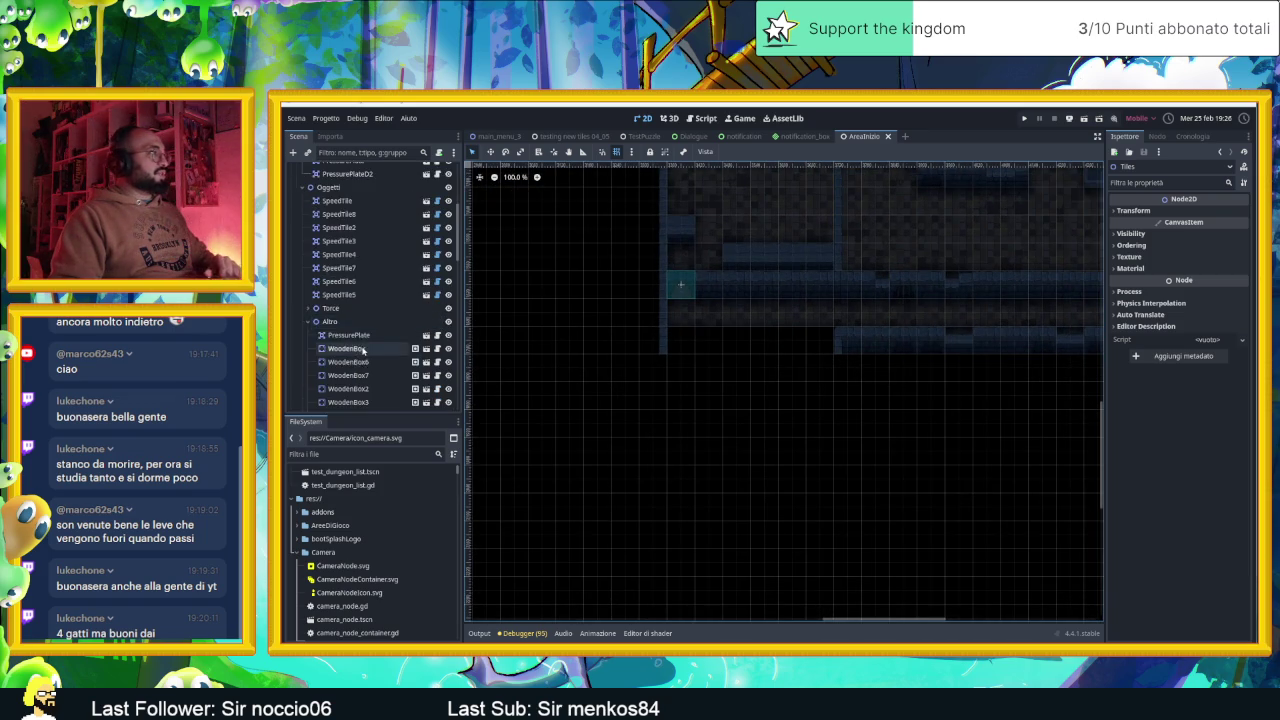
Toggle the CameraNodeContainer's visibility on and off, then save and run the game
{"action": "left_click", "coordinate": [345, 295]}
{"action": "left_click", "coordinate": [449, 296]}
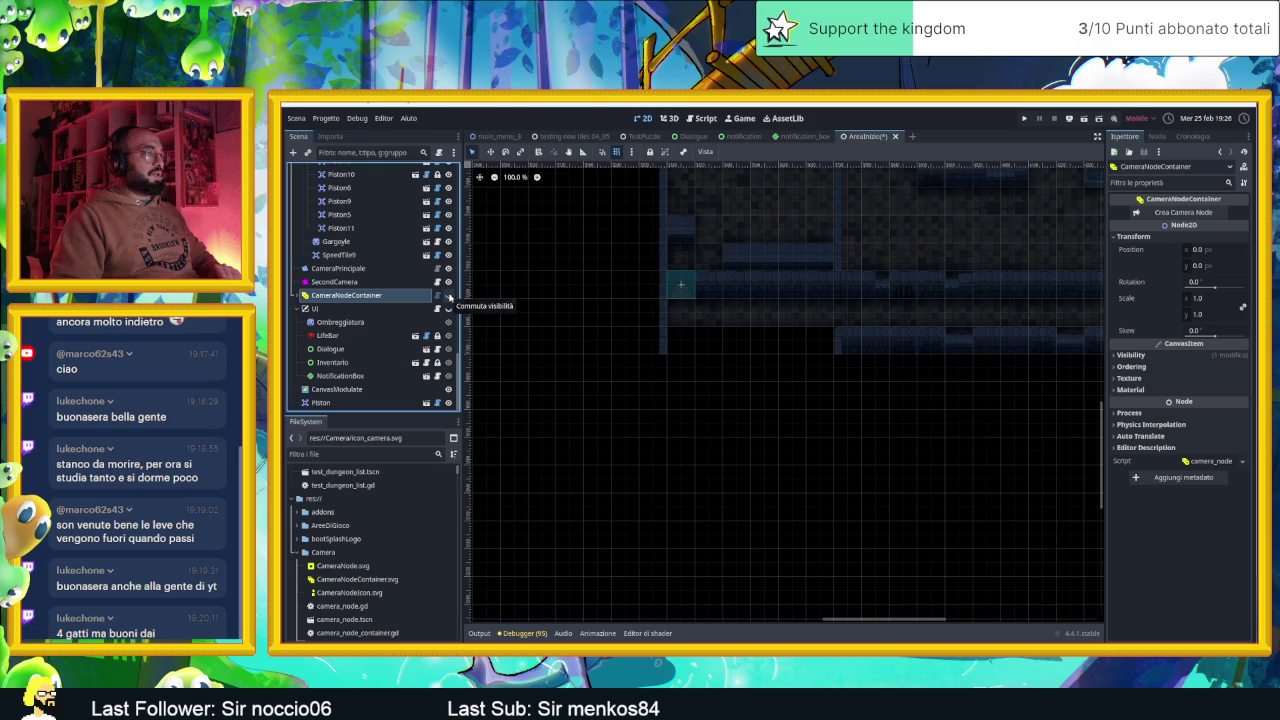
{"action": "left_click", "coordinate": [449, 296]}
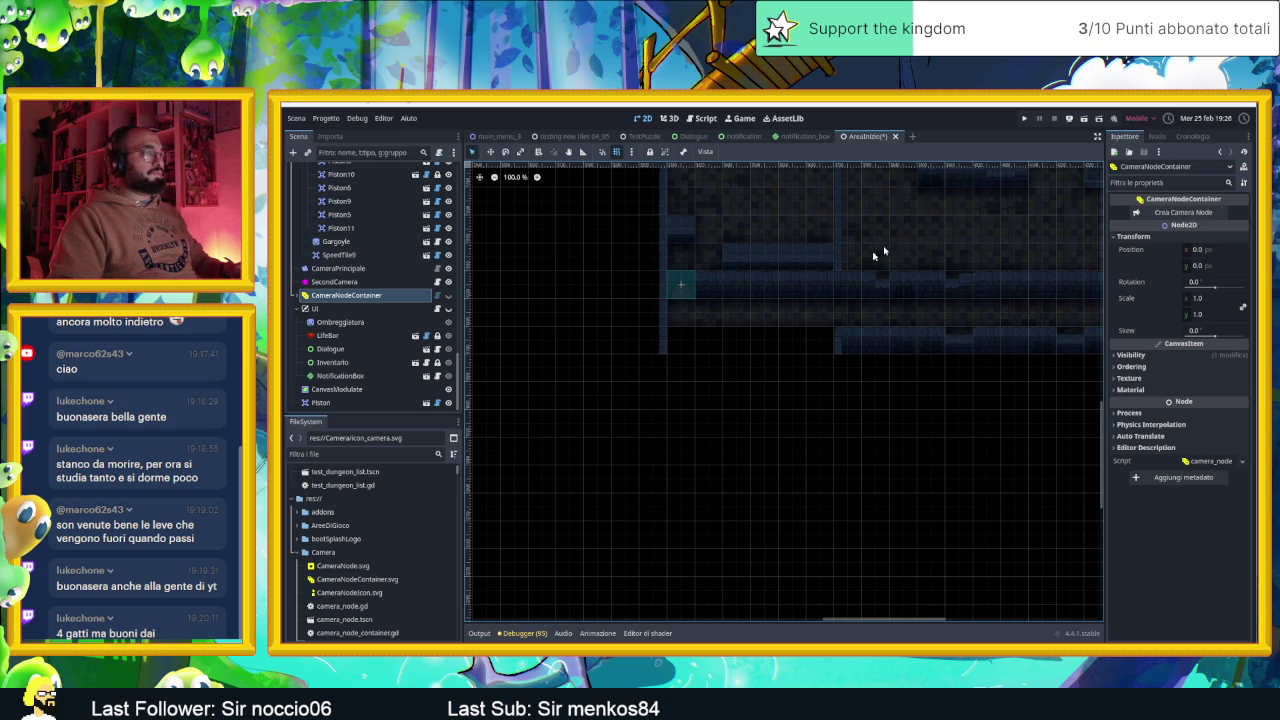
{"action": "left_click", "coordinate": [1083, 118]}
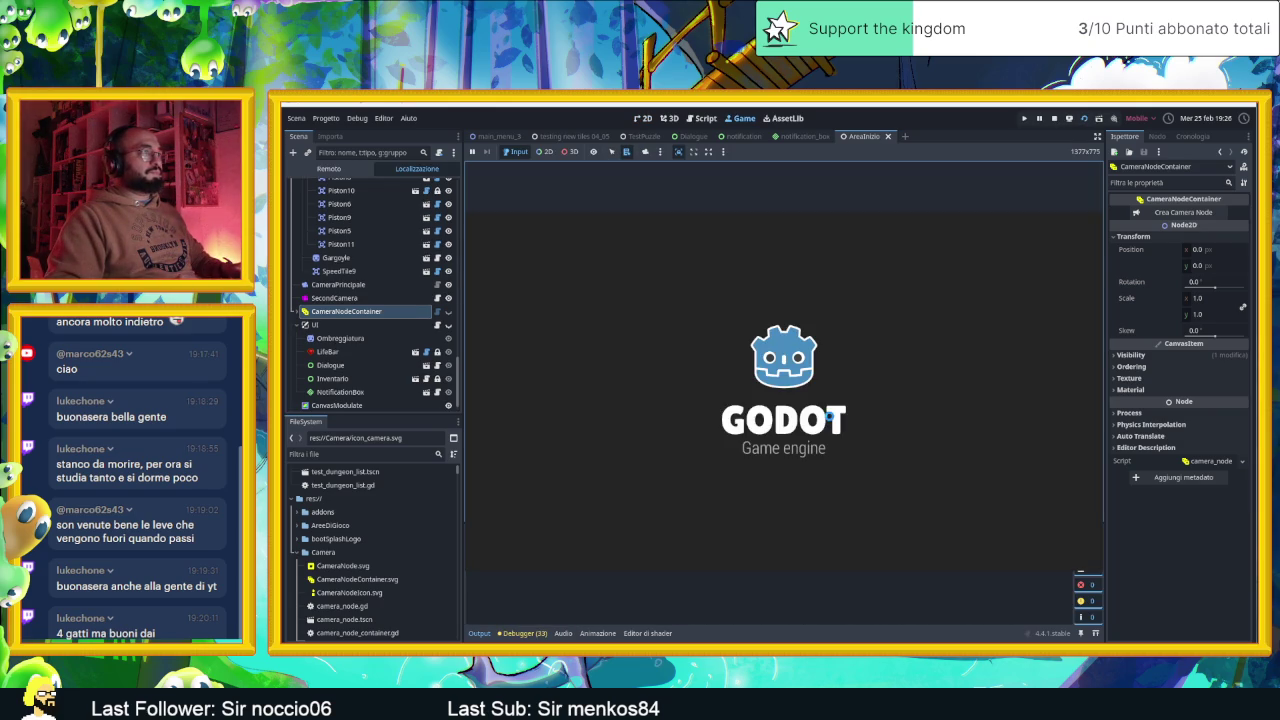
Stop the game, disable embedding in the Game view, and relaunch it with F5
{"action": "key", "text": "Right"}
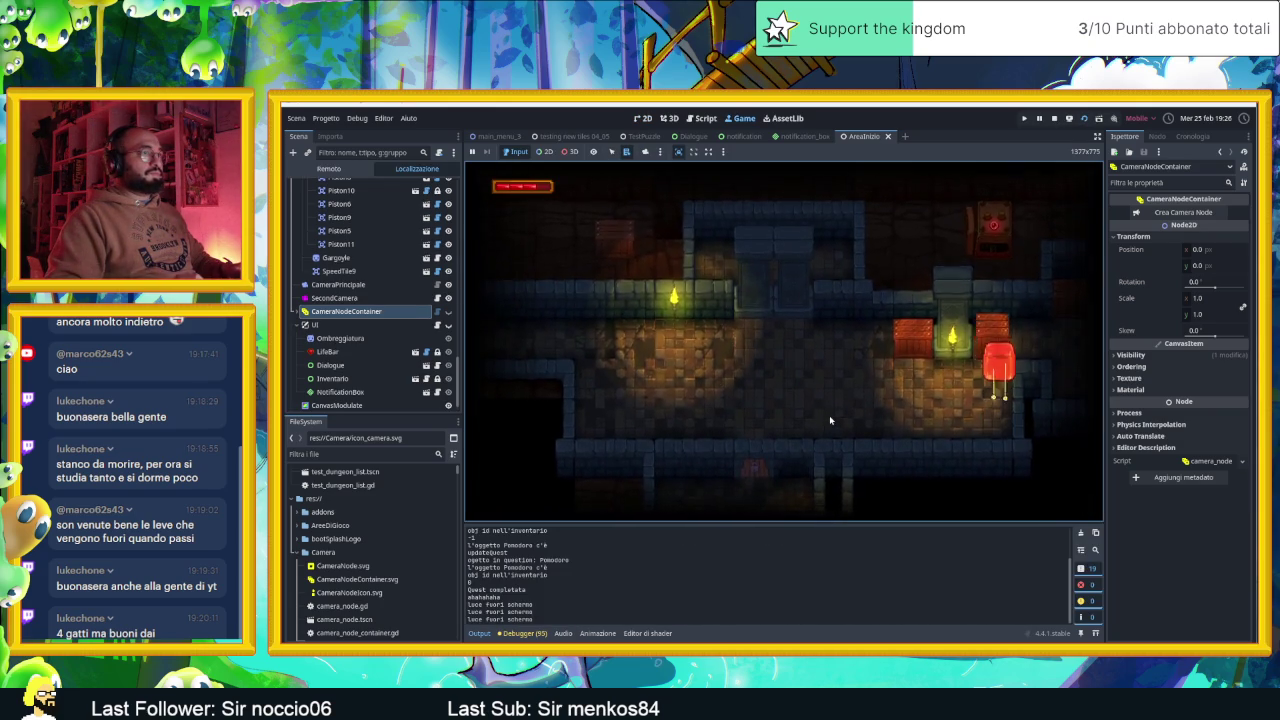
{"action": "left_click", "coordinate": [1054, 118]}
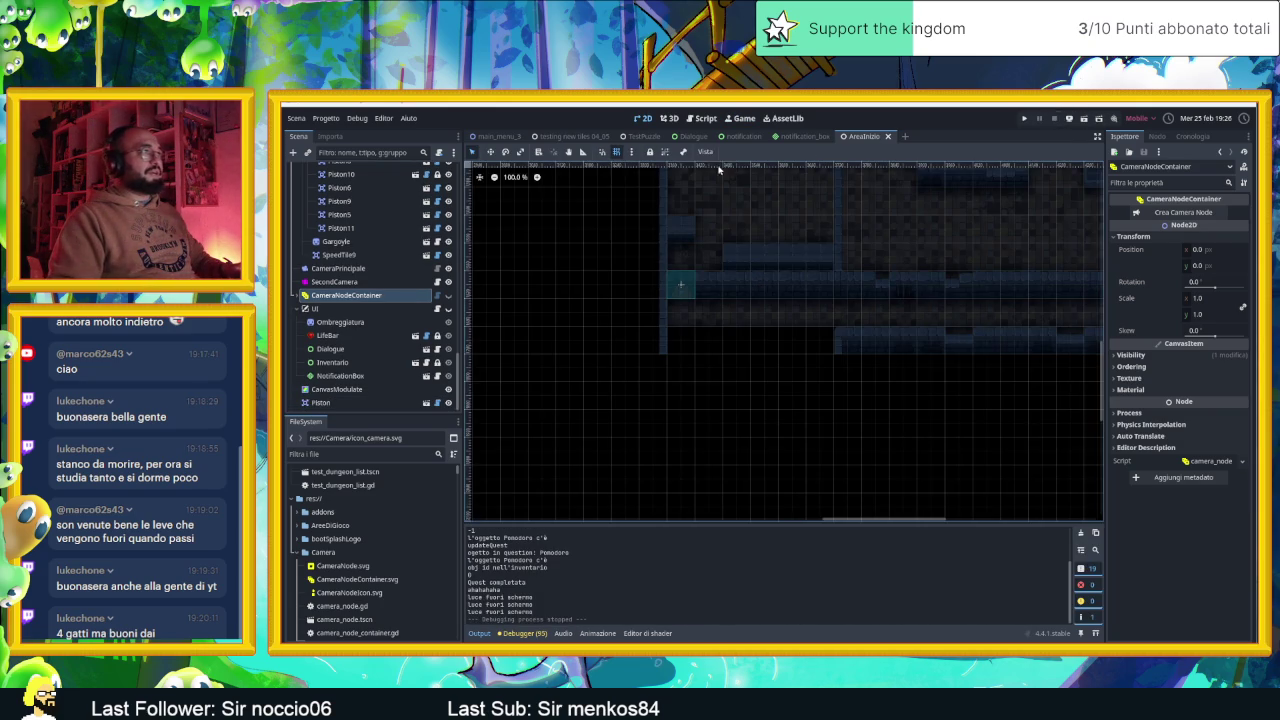
{"action": "left_click", "coordinate": [743, 118]}
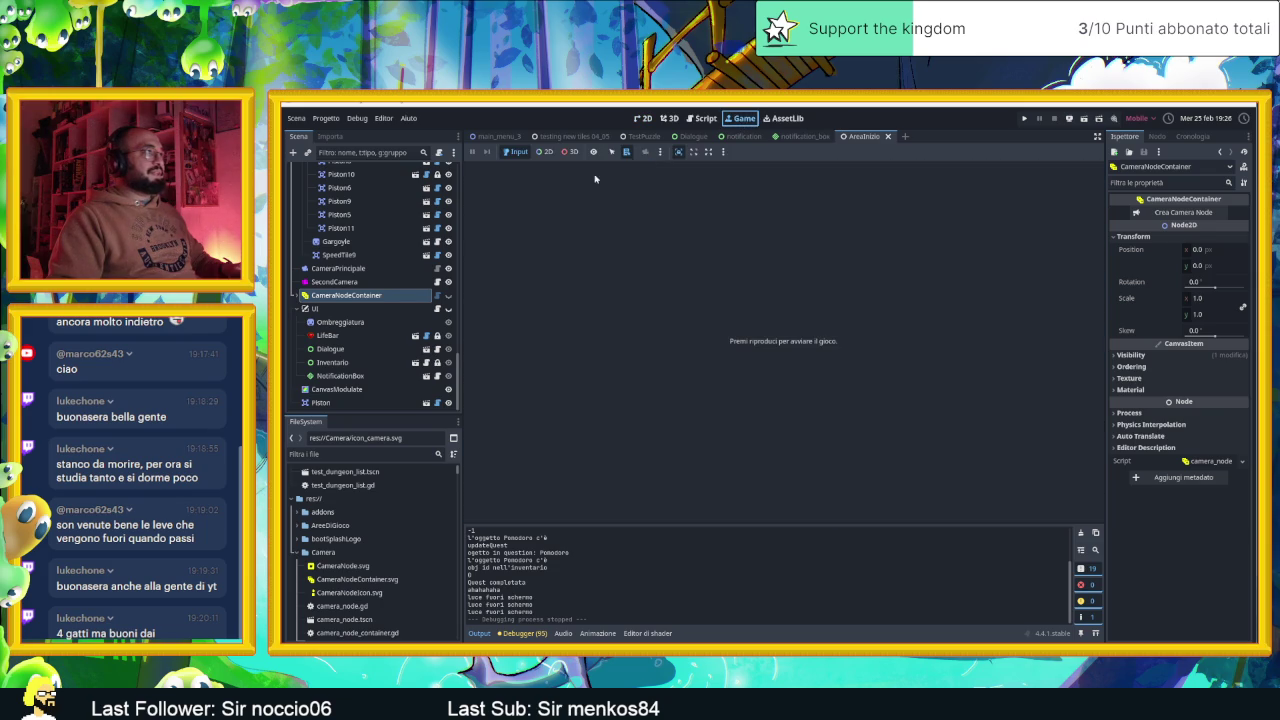
{"action": "left_click", "coordinate": [646, 152]}
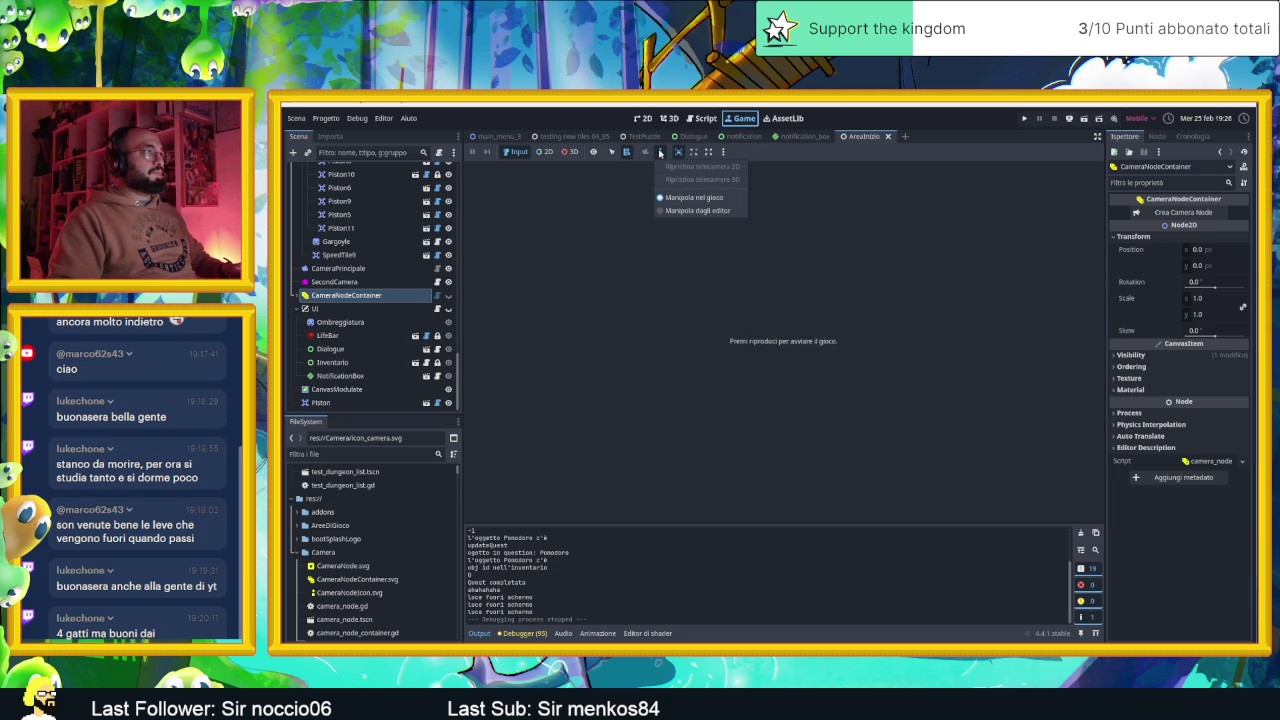
{"action": "left_click", "coordinate": [660, 152]}
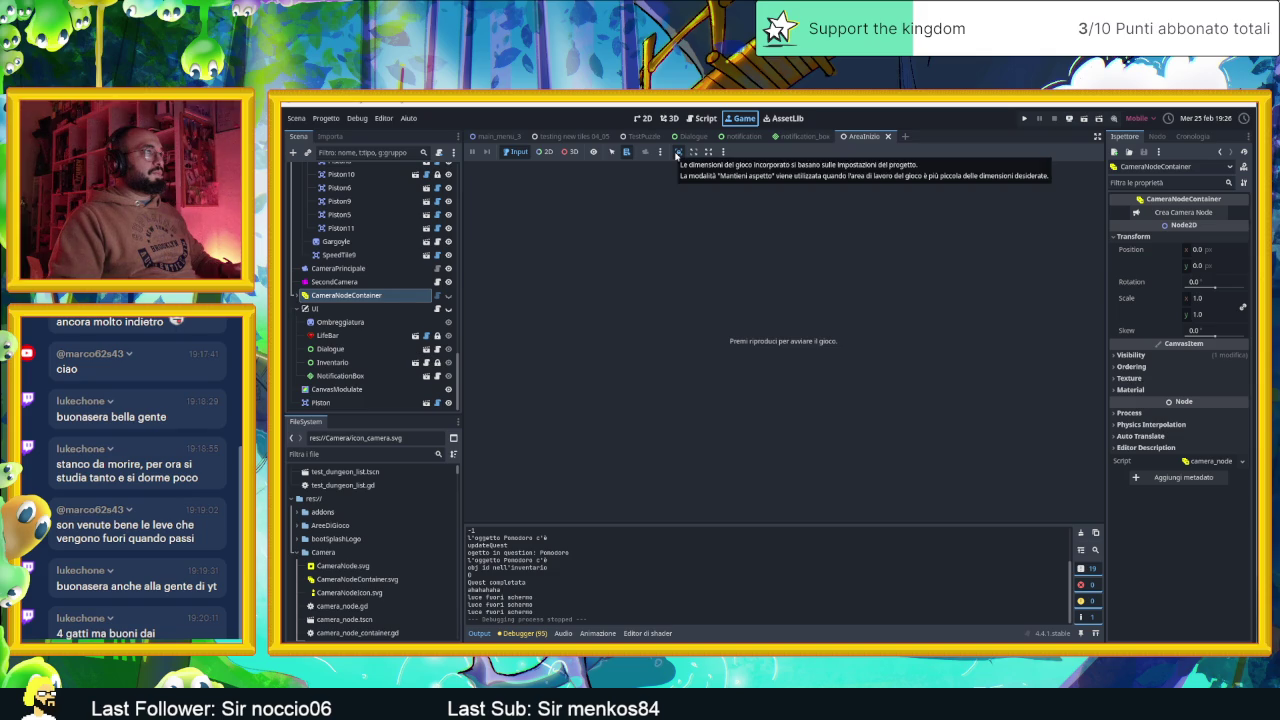
{"action": "left_click", "coordinate": [678, 152]}
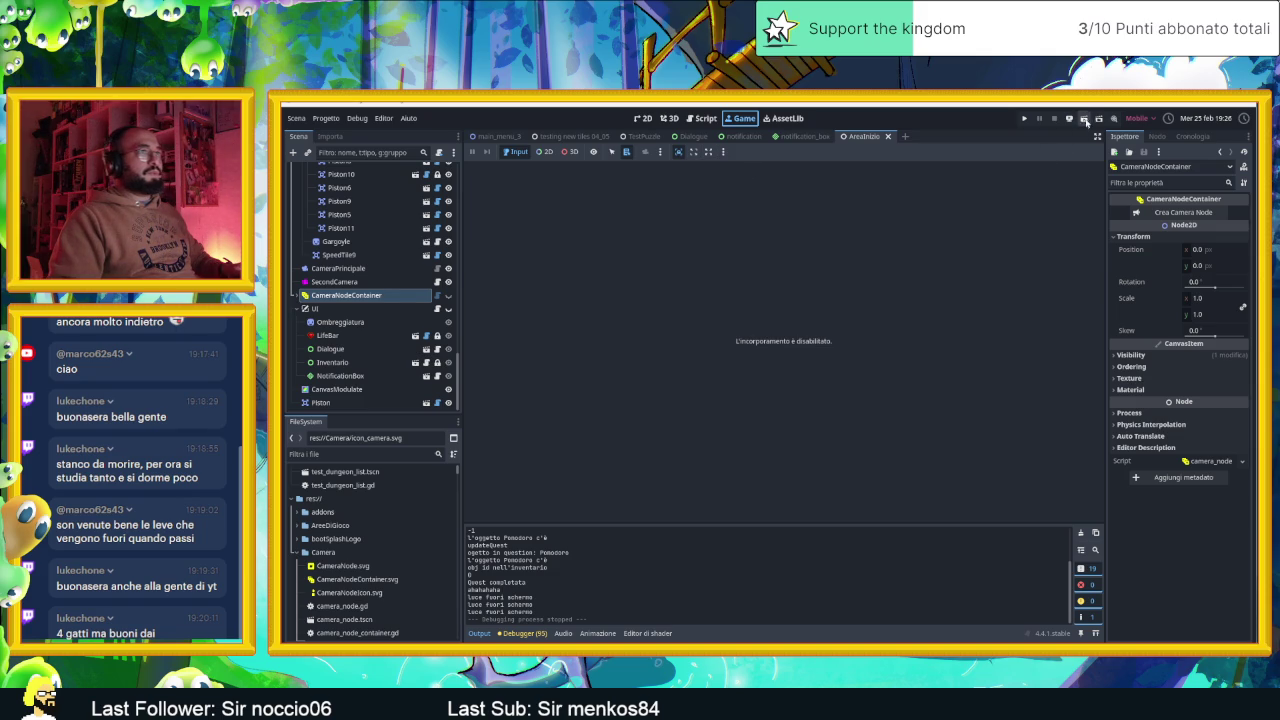
{"action": "key", "text": "F5"}
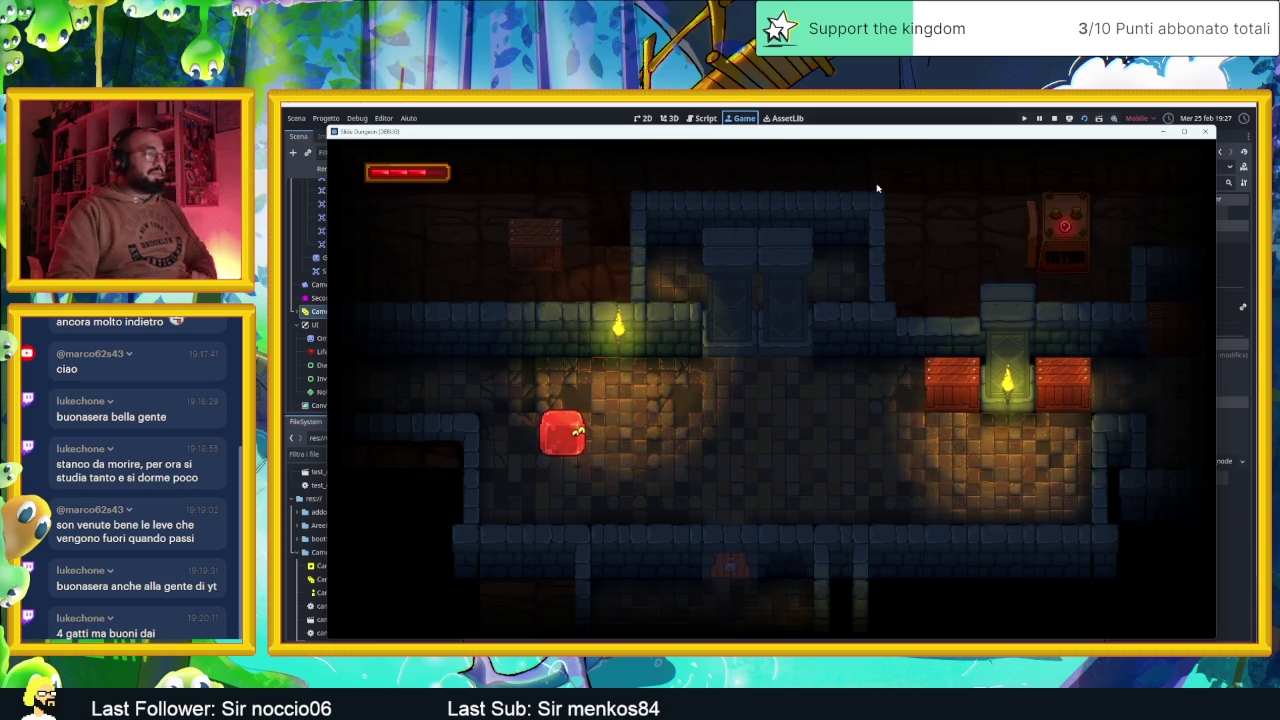
Slide the slime with the arrow keys through several rooms, breaking the crate along the way
{"action": "key", "text": "Right"}
{"action": "key", "text": "Down"}
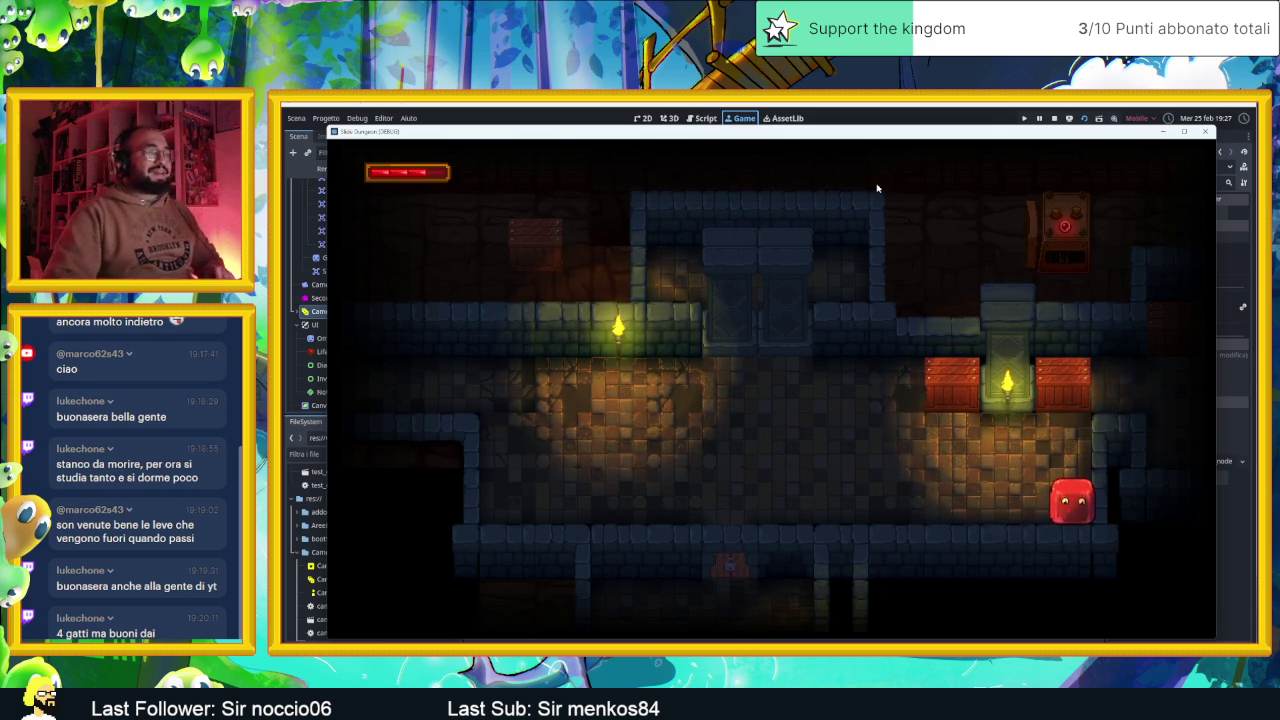
{"action": "key", "text": "Up"}
{"action": "key", "text": "Up"}
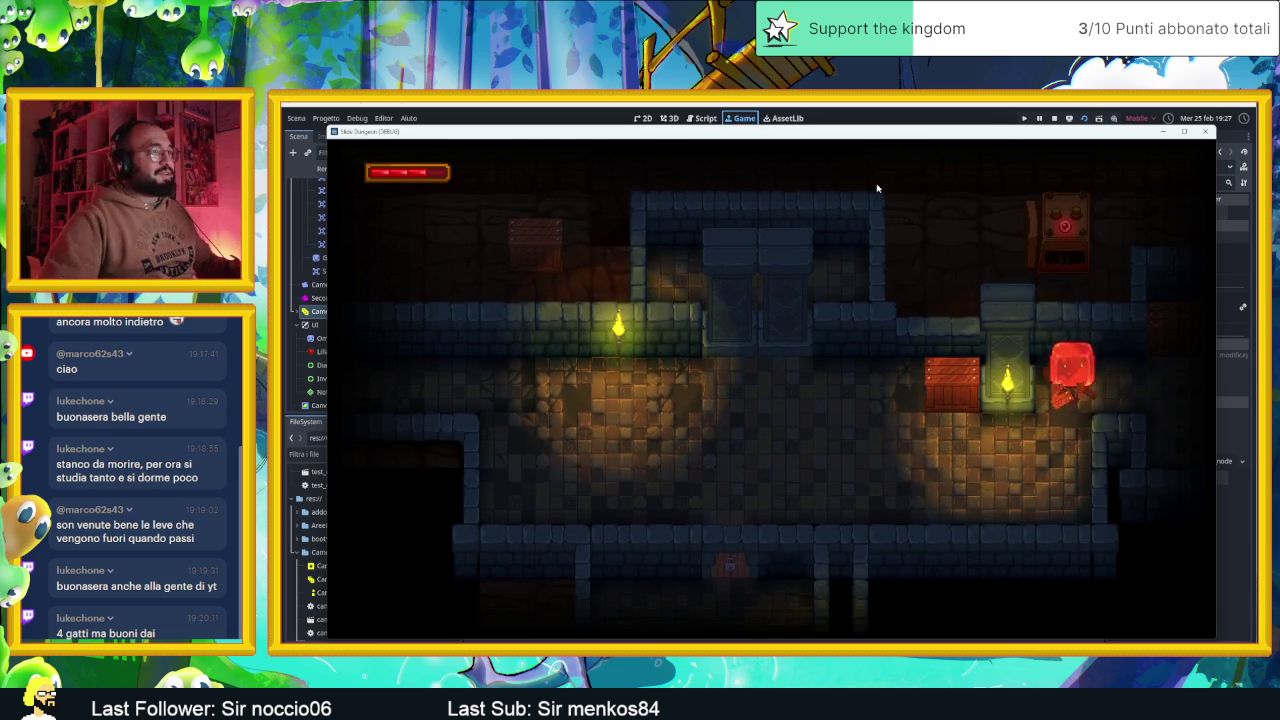
{"action": "key", "text": "Right"}
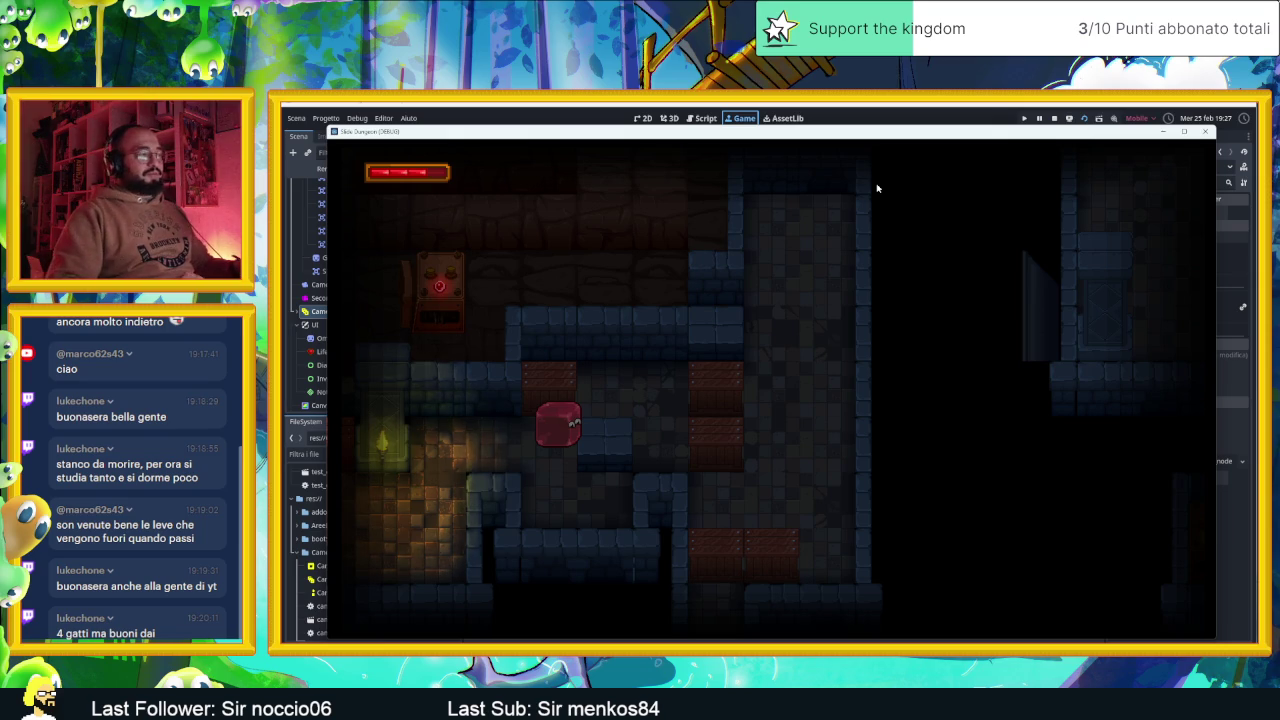
{"action": "key", "text": "Down"}
{"action": "key", "text": "Up"}
{"action": "key", "text": "Right"}
{"action": "key", "text": "Right"}
{"action": "key", "text": "Right"}
{"action": "key", "text": "Up"}
{"action": "key", "text": "Down"}
{"action": "key", "text": "Right"}
{"action": "key", "text": "Left"}
{"action": "key", "text": "Down"}
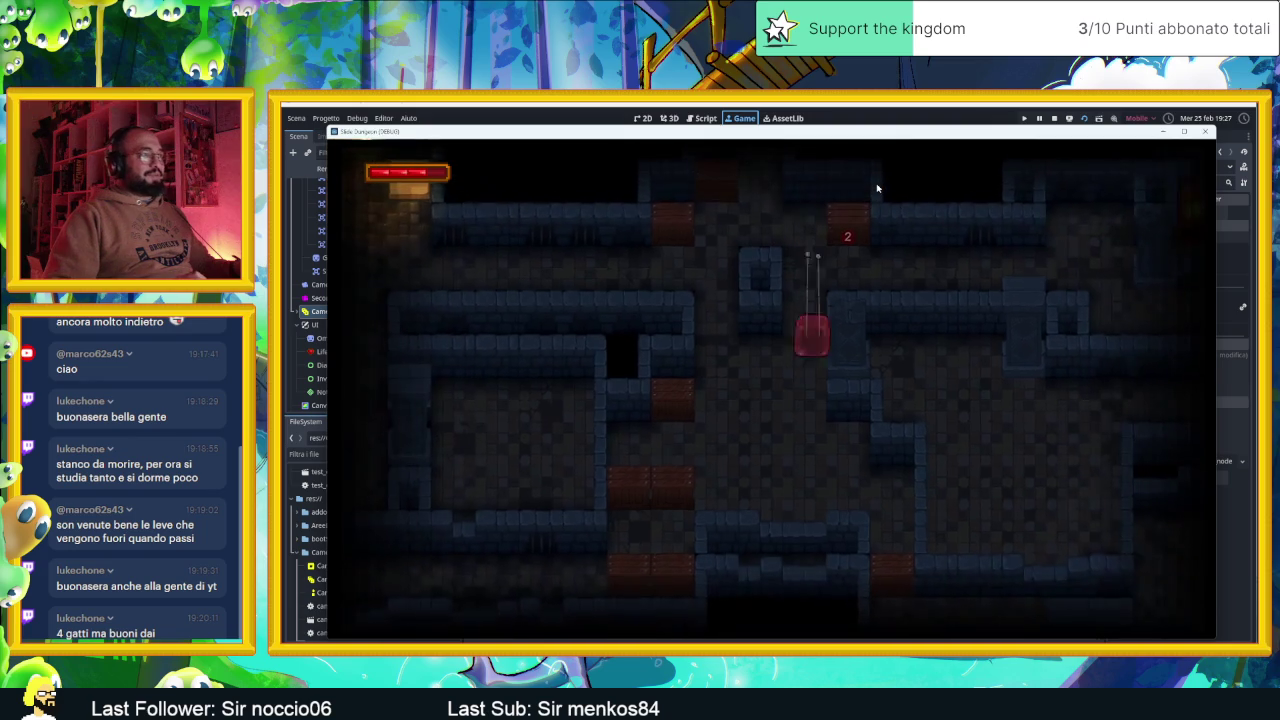
Slide the red slime down and across the first rooms until it reaches the arrow tile
{"action": "key", "text": "Right"}
{"action": "key", "text": "Down"}
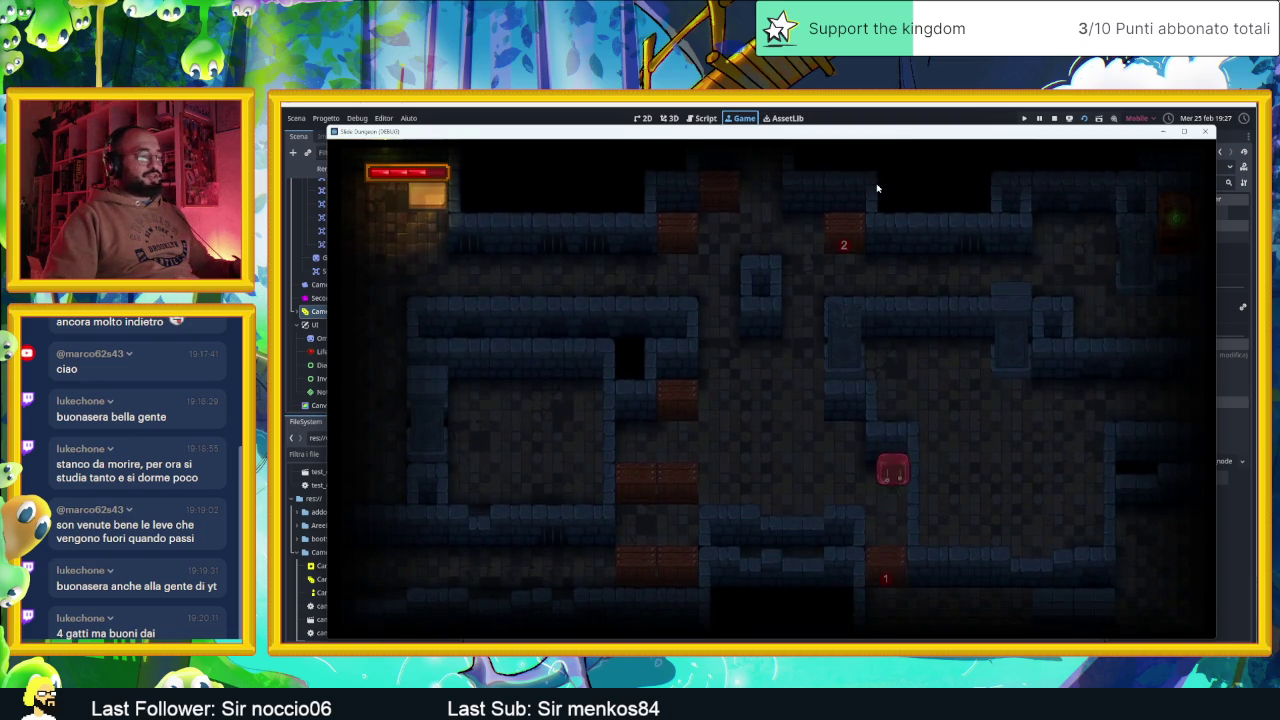
{"action": "key", "text": "Down"}
{"action": "key", "text": "Right"}
{"action": "key", "text": "Down"}
{"action": "key", "text": "Right"}
{"action": "key", "text": "Up"}
{"action": "key", "text": "Left"}
{"action": "key", "text": "Right"}
{"action": "key", "text": "Up"}
{"action": "key", "text": "Down"}
{"action": "key", "text": "Left"}
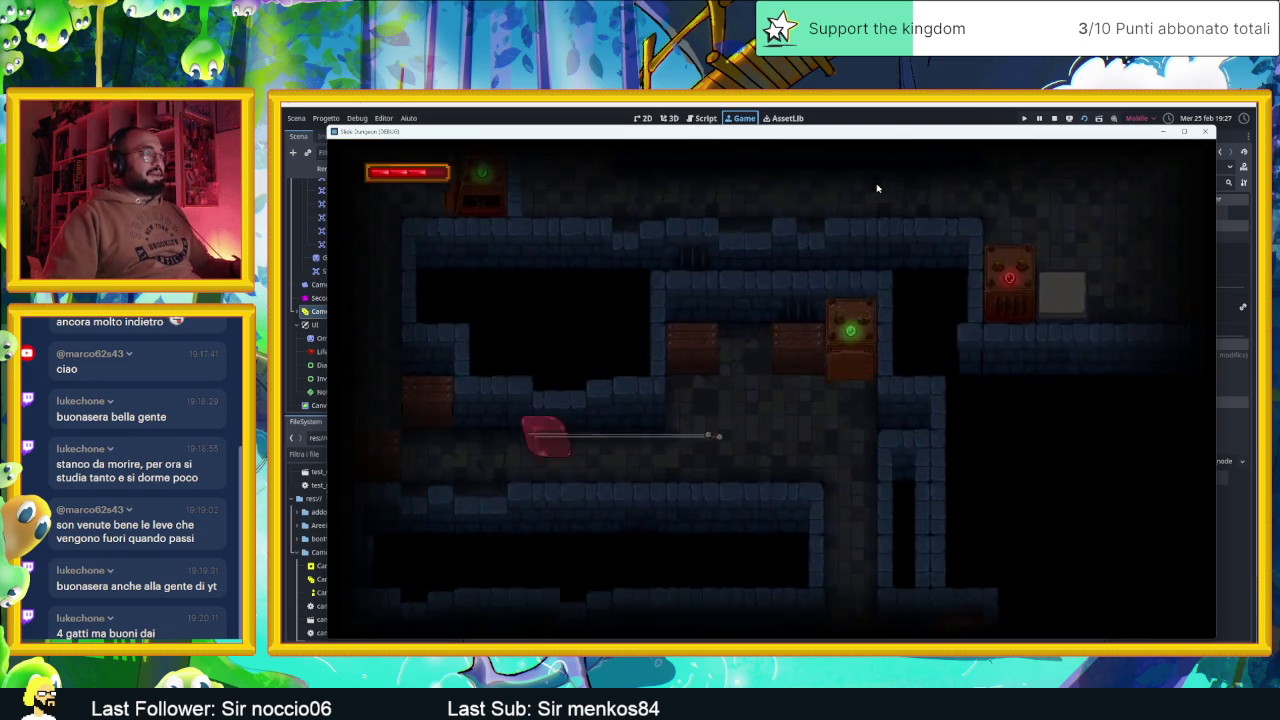
{"action": "key", "text": "Up"}
{"action": "key", "text": "Left"}
{"action": "key", "text": "Down"}
{"action": "key", "text": "Right"}
{"action": "key", "text": "Up"}
{"action": "key", "text": "Right"}
{"action": "key", "text": "Down"}
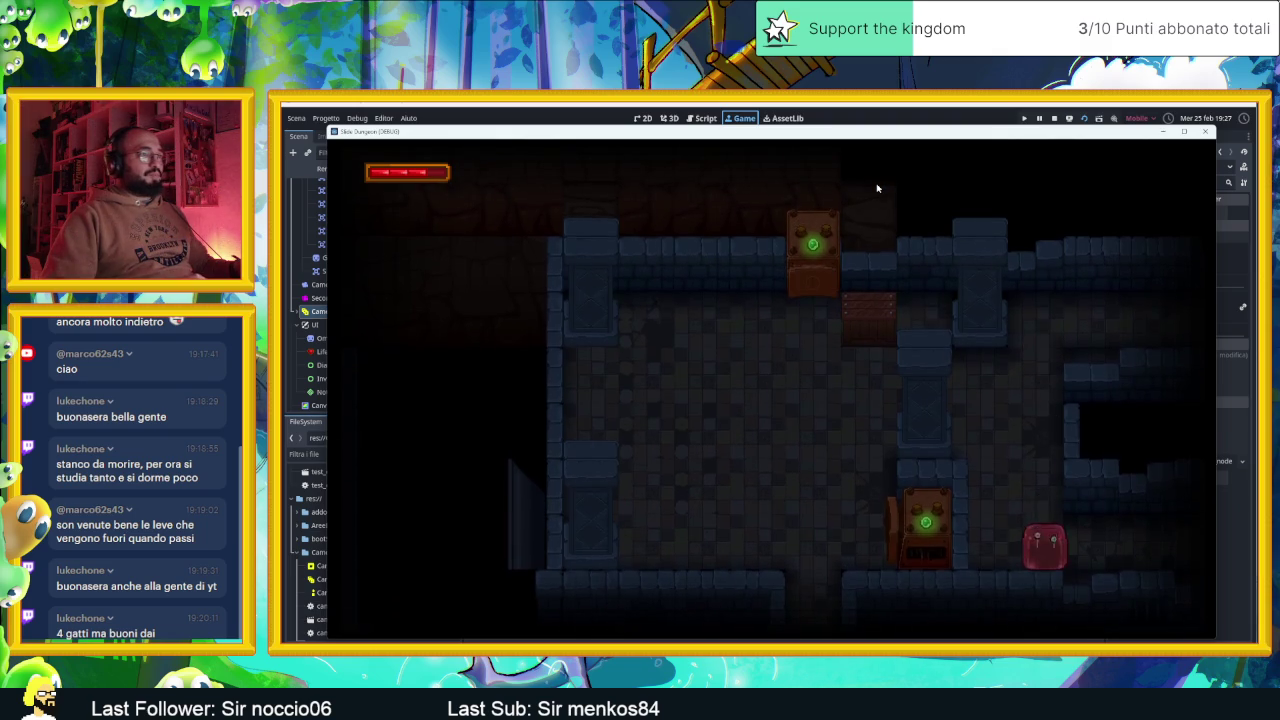
{"action": "key", "text": "Right"}
Steer the slime past the lever block and grey block, out through several rooms
{"action": "key", "text": "Left"}
{"action": "key", "text": "Down"}
{"action": "key", "text": "Left"}
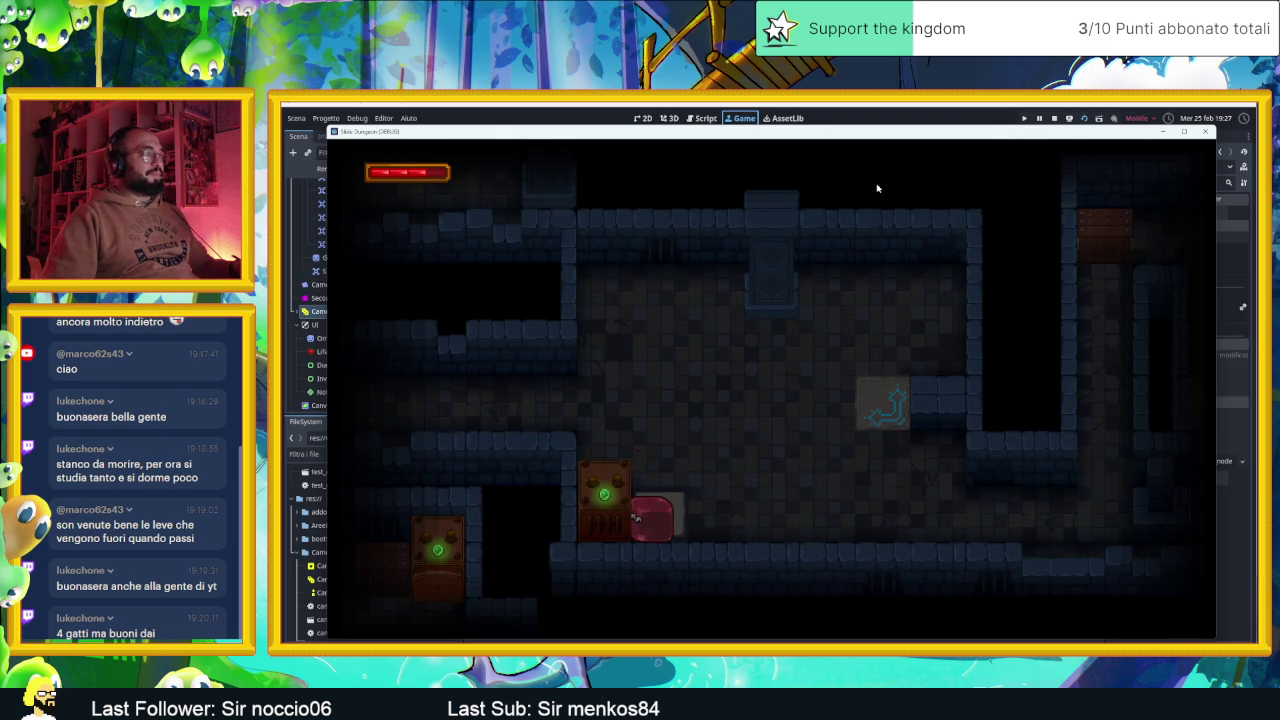
{"action": "key", "text": "Up"}
{"action": "key", "text": "Down"}
{"action": "key", "text": "Left"}
{"action": "key", "text": "Right"}
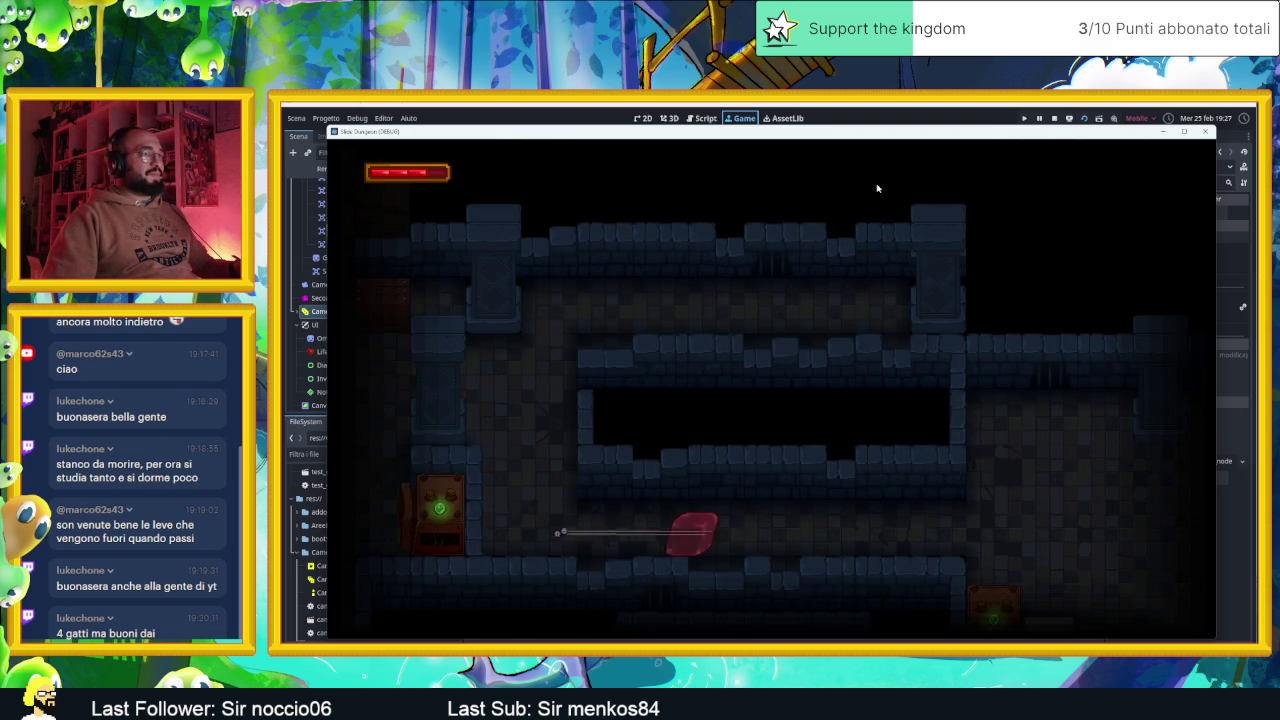
{"action": "key", "text": "Down"}
{"action": "key", "text": "Left"}
{"action": "key", "text": "Up"}
{"action": "key", "text": "Left"}
{"action": "key", "text": "Down"}
{"action": "key", "text": "Left"}
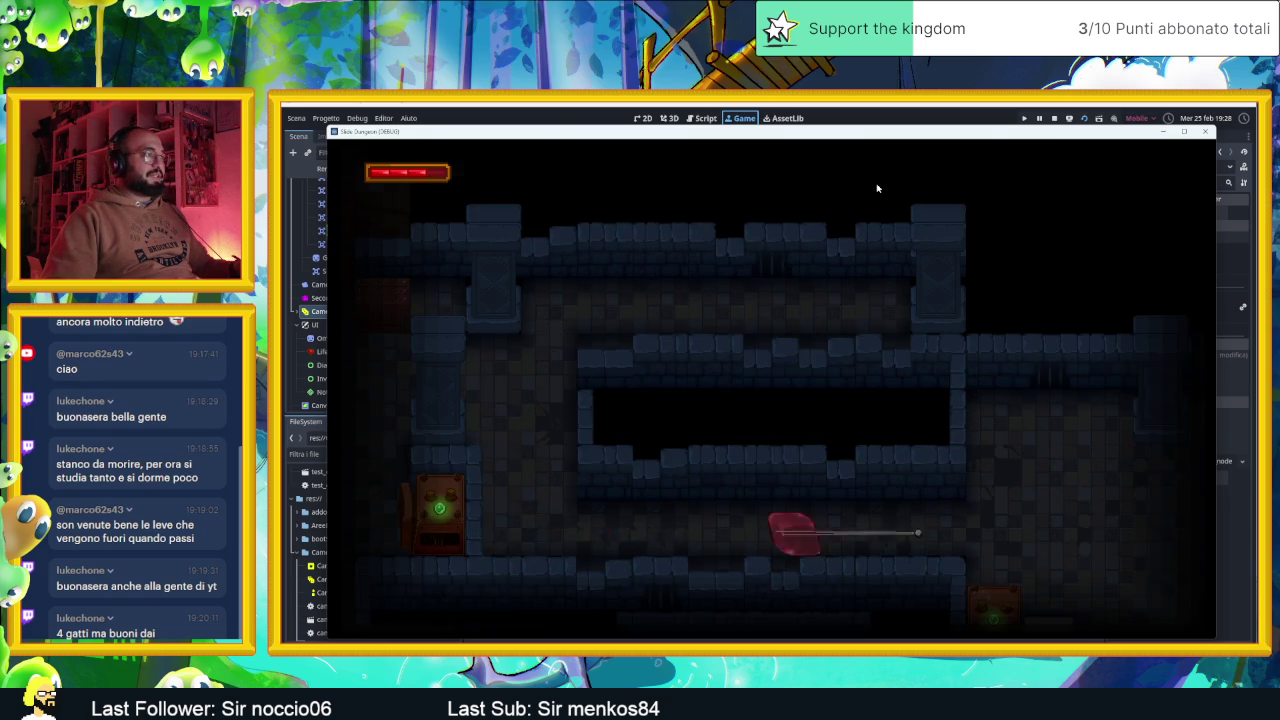
{"action": "key", "text": "Right"}
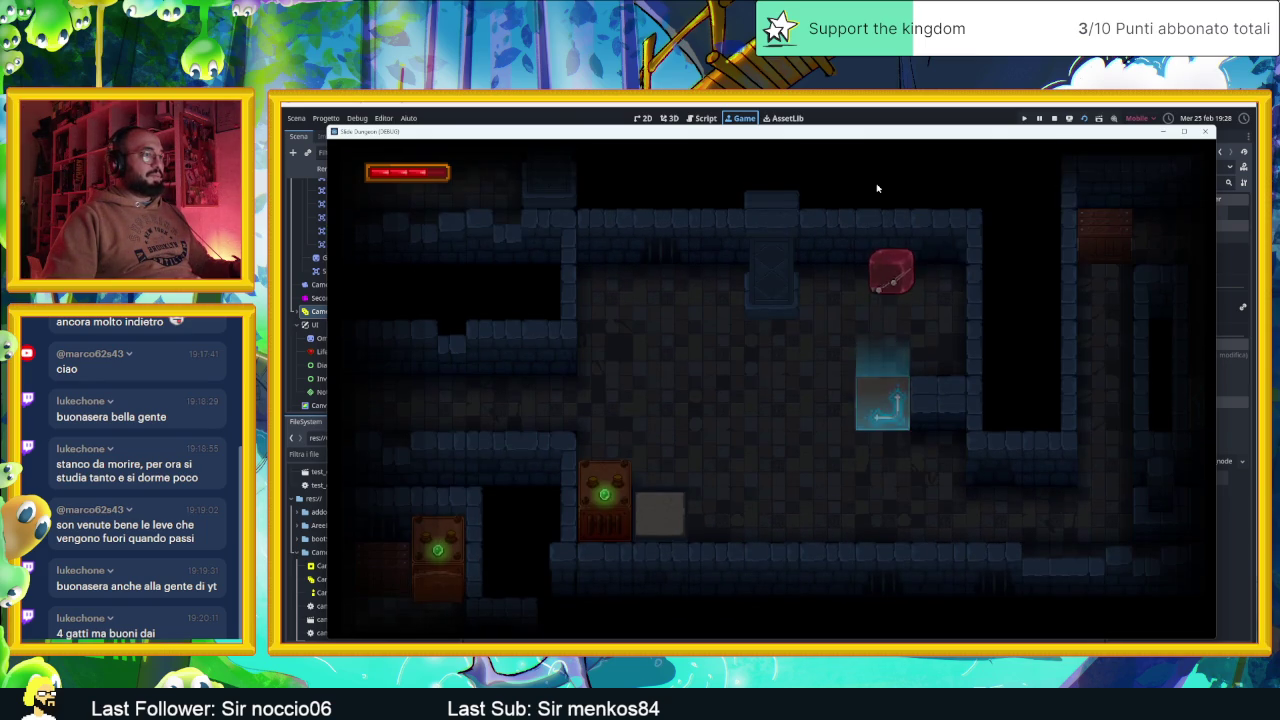
{"action": "key", "text": "Left"}
{"action": "key", "text": "Down"}
{"action": "key", "text": "Up"}
{"action": "key", "text": "Left"}
{"action": "key", "text": "Down"}
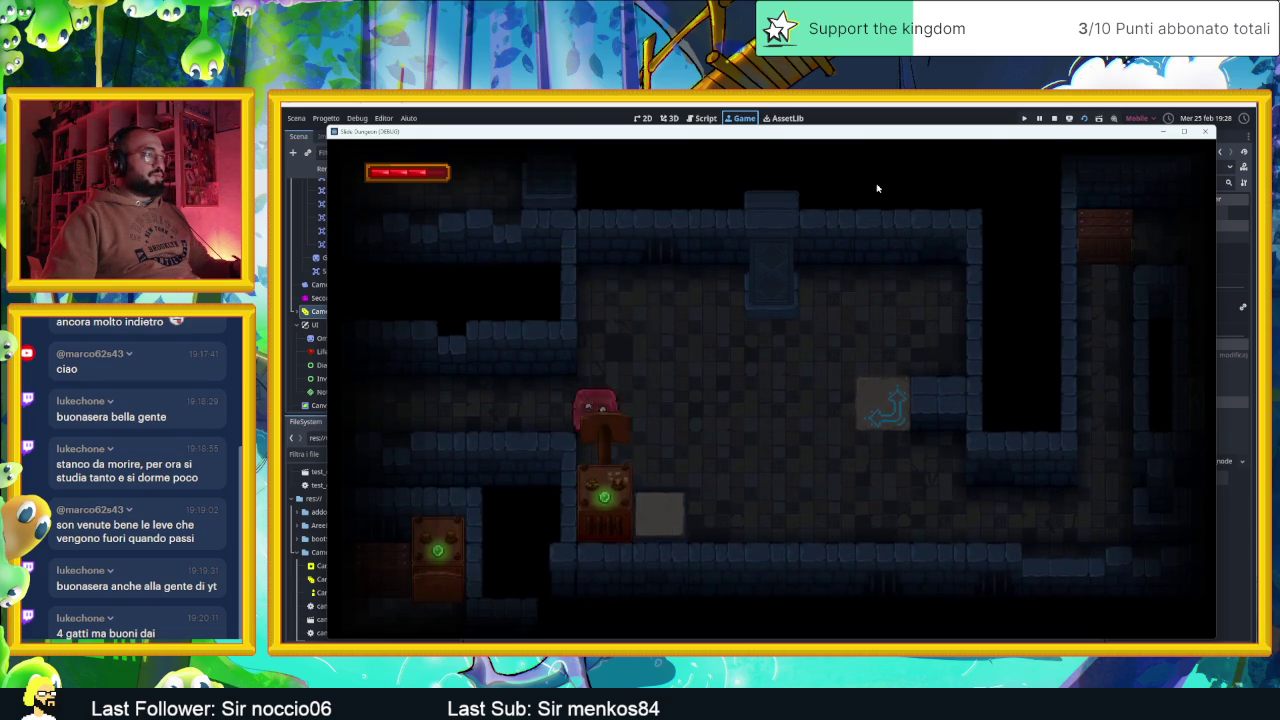
{"action": "key", "text": "Left"}
{"action": "key", "text": "Up"}
{"action": "key", "text": "Right"}
{"action": "key", "text": "Down"}
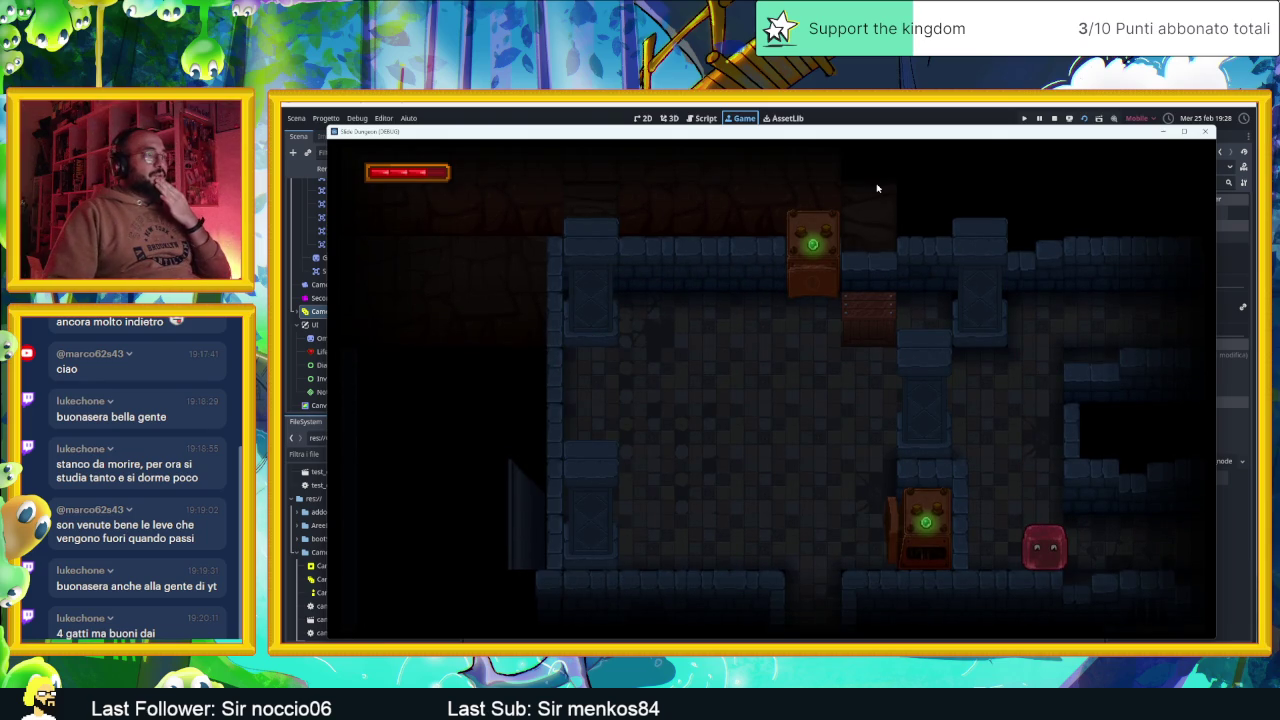
Guide the slime onto the lever block, then out along the next room's bottom
{"action": "key", "text": "Right"}
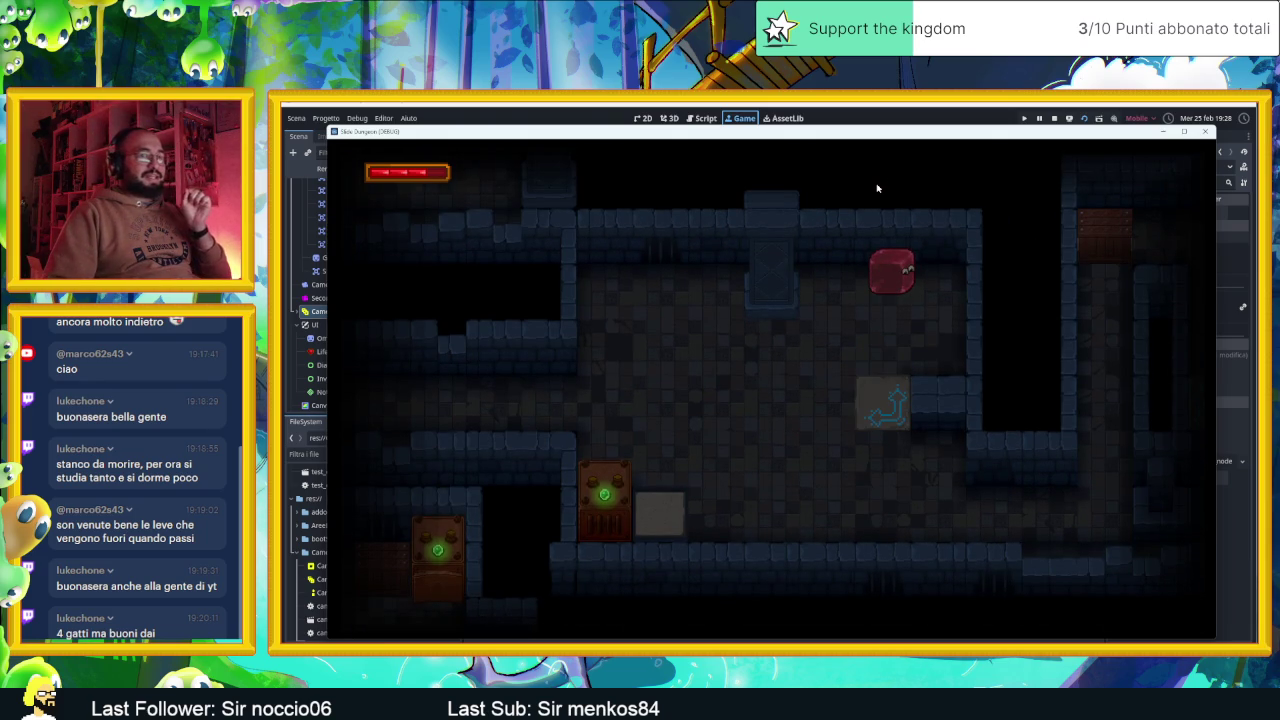
{"action": "key", "text": "Left"}
{"action": "key", "text": "Down"}
{"action": "key", "text": "Left"}
{"action": "key", "text": "Up"}
{"action": "key", "text": "Left"}
{"action": "key", "text": "Down"}
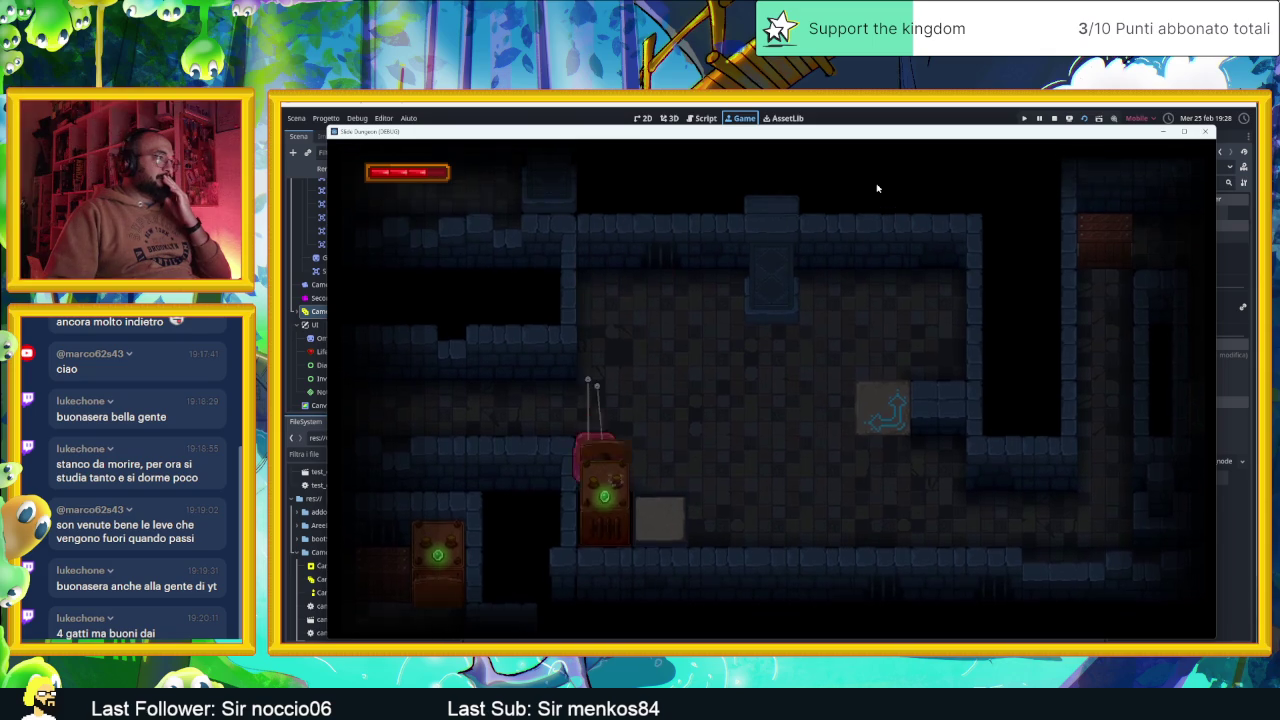
{"action": "key", "text": "Down"}
{"action": "key", "text": "Left"}
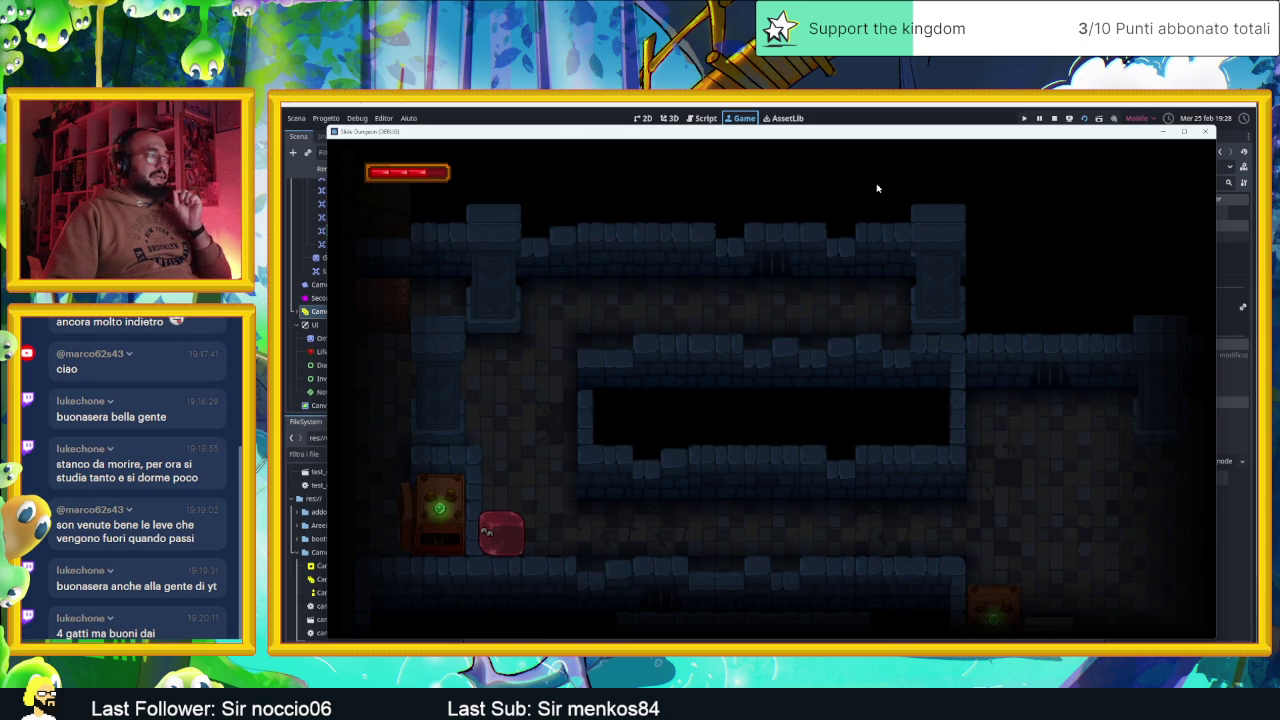
Slide the slime across the next room, off the blue tile and down toward another room
{"action": "key", "text": "Up"}
{"action": "key", "text": "Right"}
{"action": "key", "text": "Left"}
{"action": "key", "text": "Right"}
{"action": "key", "text": "Down"}
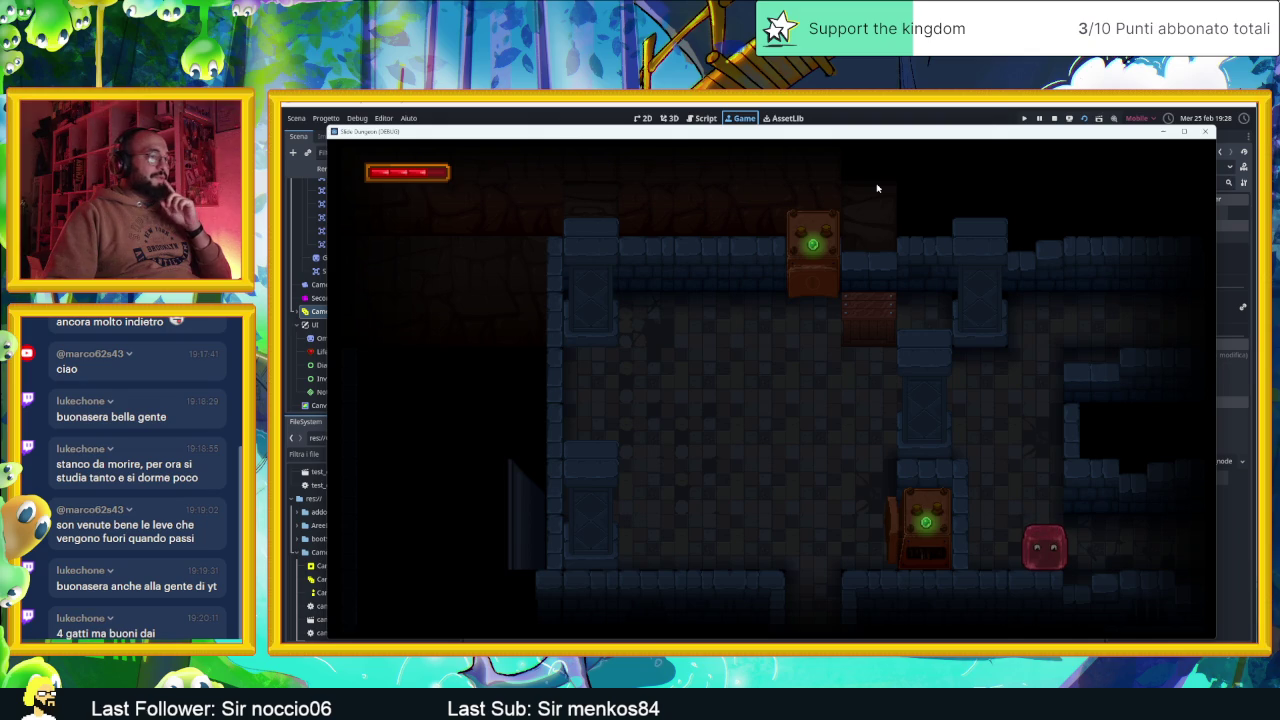
{"action": "key", "text": "Up"}
{"action": "key", "text": "Down"}
{"action": "key", "text": "Left"}
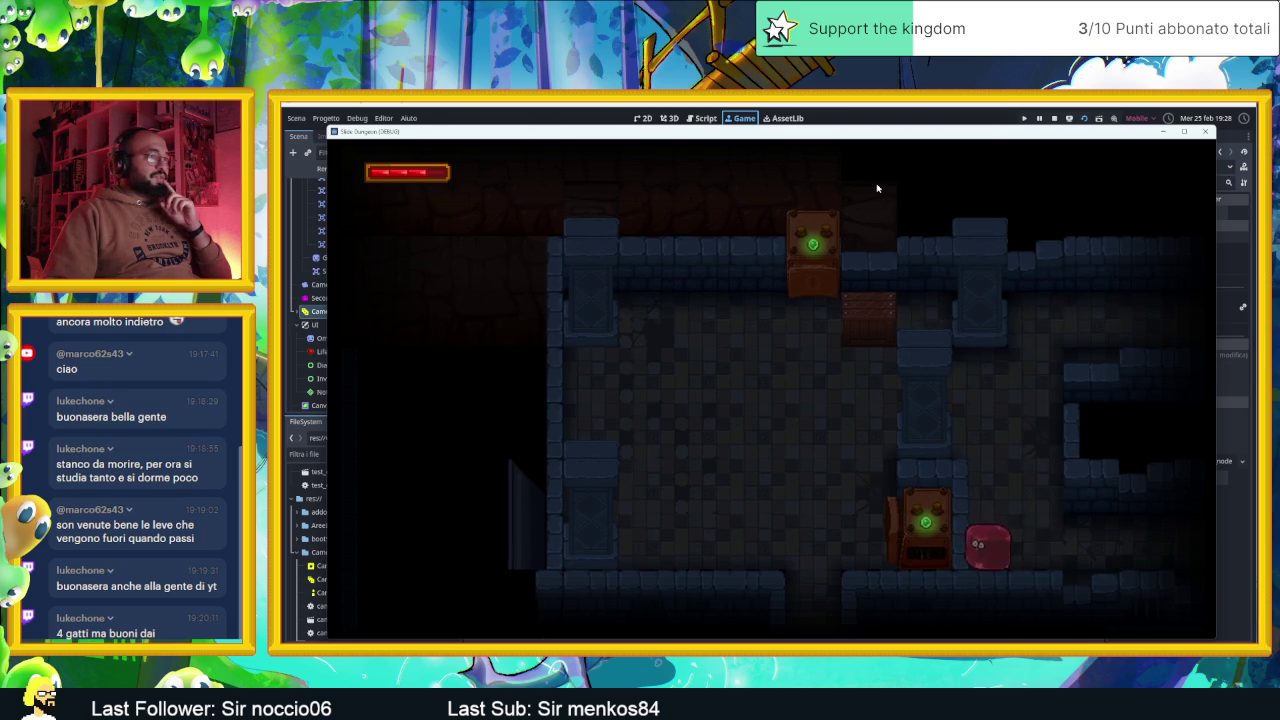
{"action": "key", "text": "Up"}
{"action": "key", "text": "Left"}
{"action": "key", "text": "Down"}
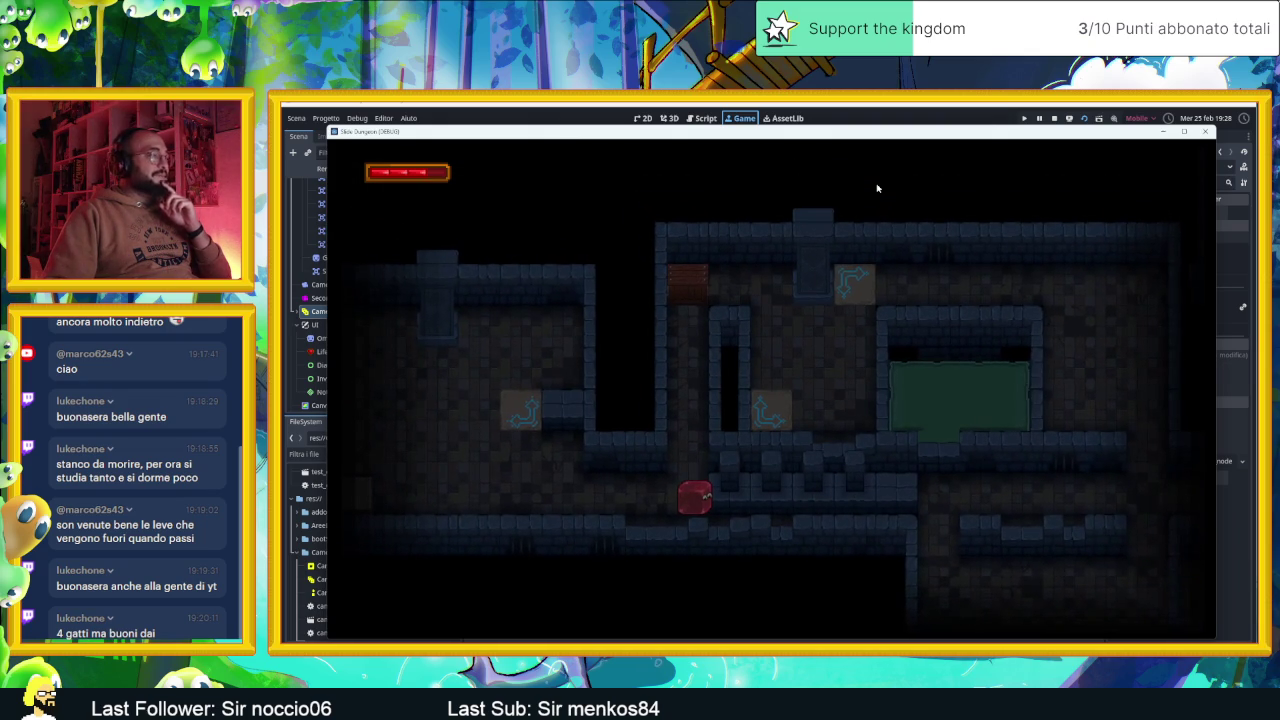
Ride the arrow tiles to the green area, then drop through the lower corridor into the next room
{"action": "key", "text": "Up"}
{"action": "key", "text": "Down"}
{"action": "key", "text": "Up"}
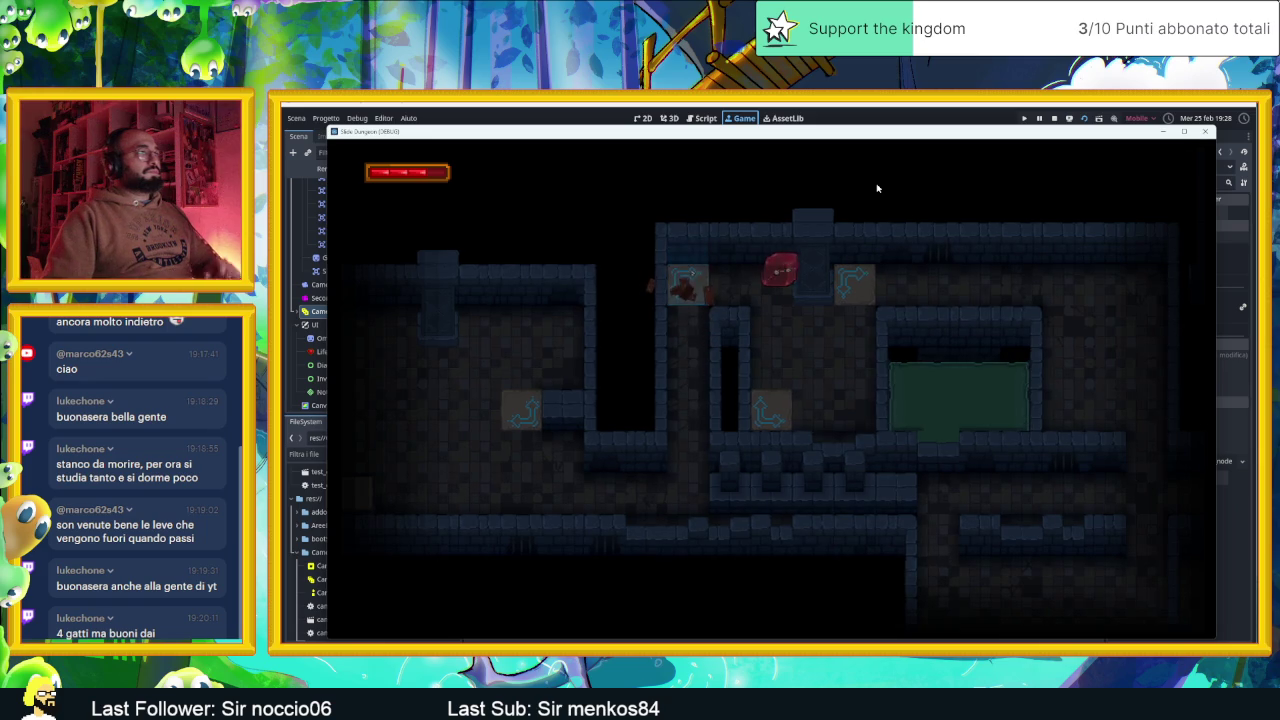
{"action": "key", "text": "Right"}
{"action": "key", "text": "Down"}
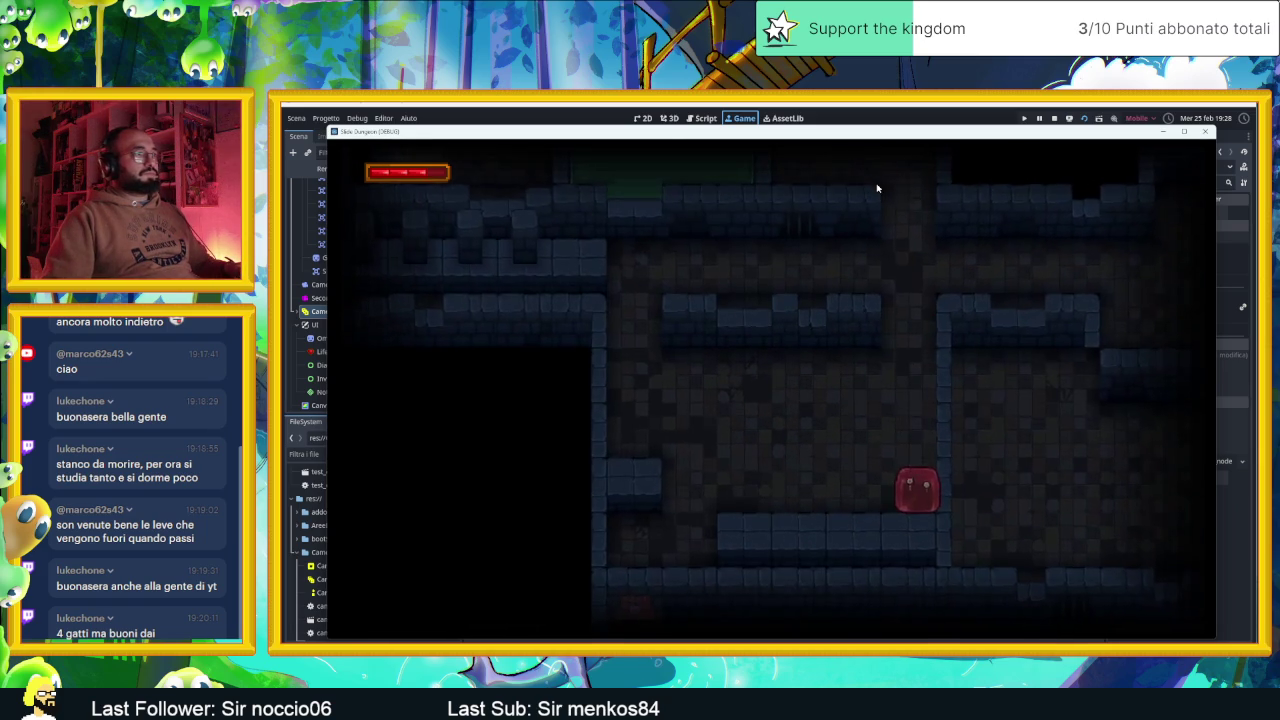
{"action": "key", "text": "Down"}
{"action": "key", "text": "Left"}
{"action": "key", "text": "Up"}
{"action": "key", "text": "Right"}
{"action": "key", "text": "Up"}
{"action": "key", "text": "Right"}
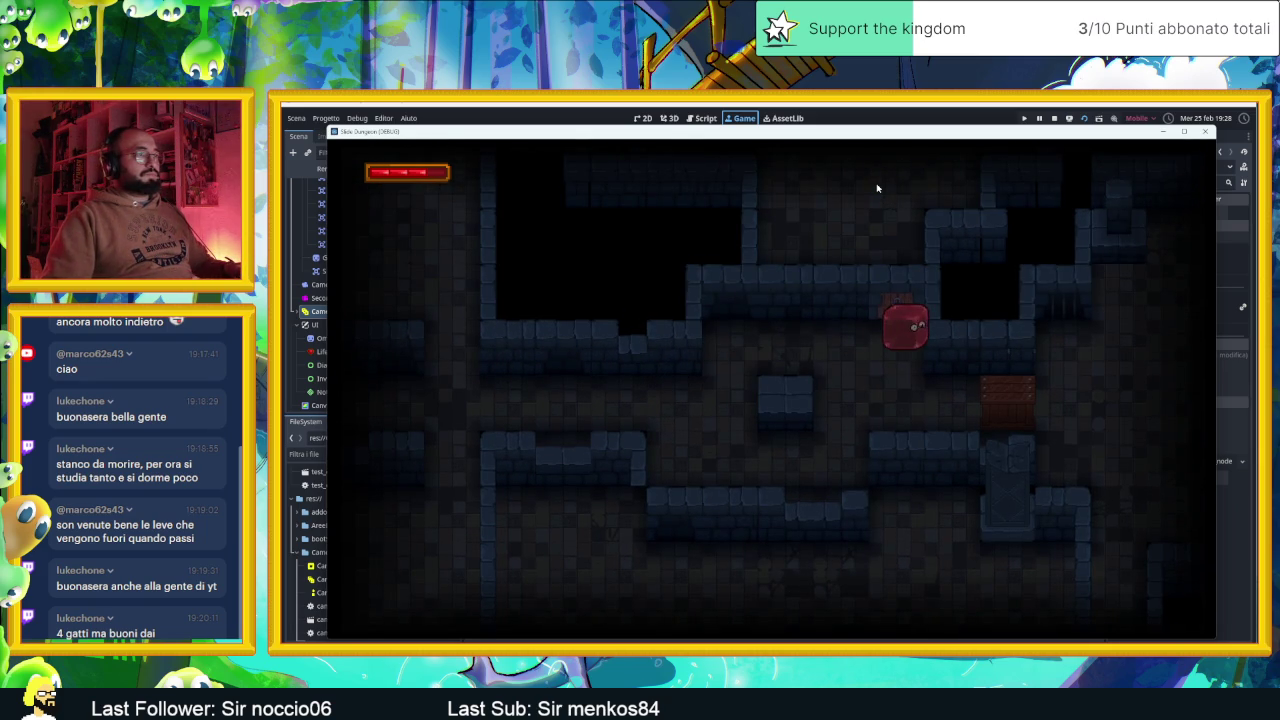
Push the slime past the crate and slide it right along the long corridor room
{"action": "key", "text": "Left"}
{"action": "key", "text": "Left"}
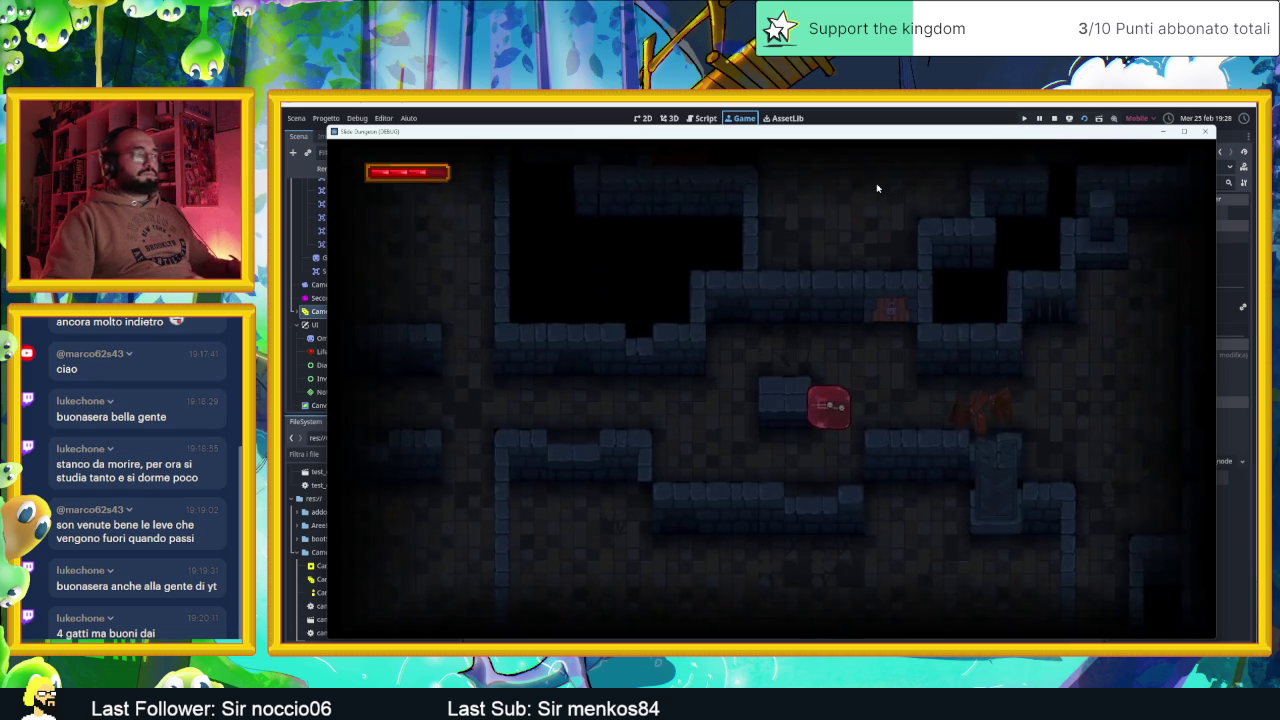
{"action": "key", "text": "Up"}
{"action": "key", "text": "Down"}
{"action": "key", "text": "Up"}
{"action": "key", "text": "Right"}
{"action": "key", "text": "Down"}
{"action": "key", "text": "Left"}
{"action": "key", "text": "Left"}
{"action": "key", "text": "Up"}
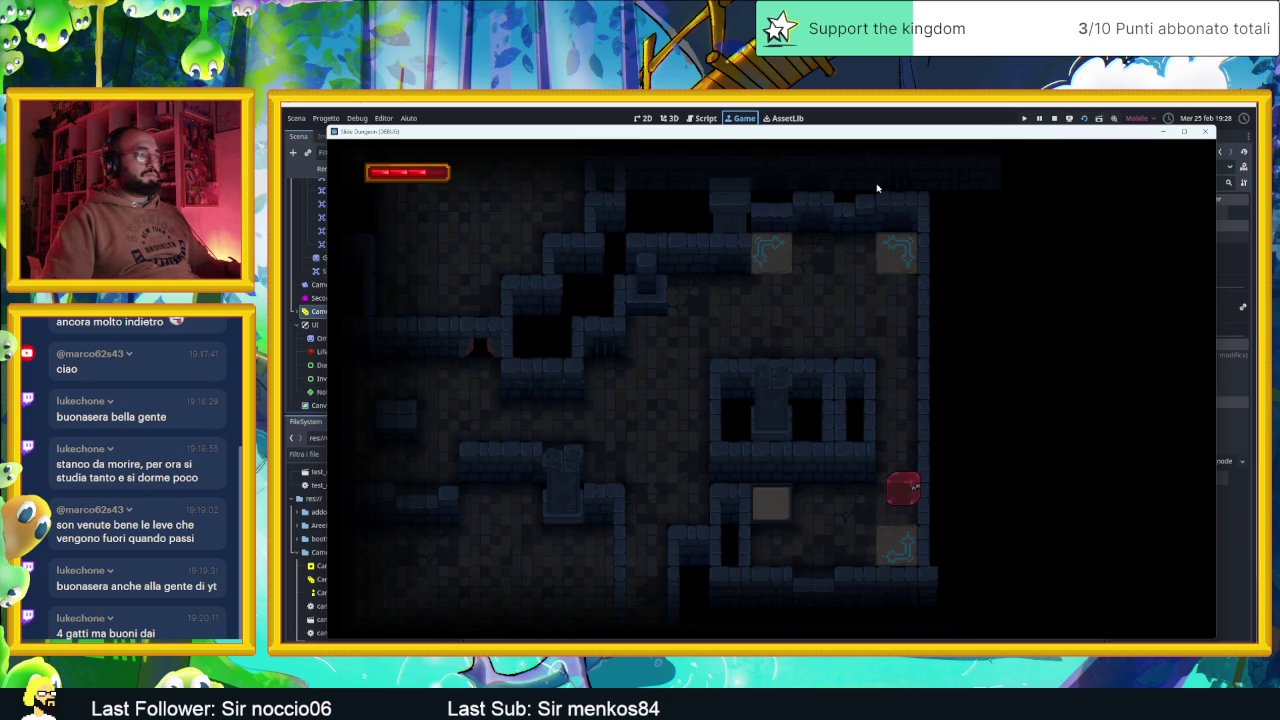
{"action": "key", "text": "Up"}
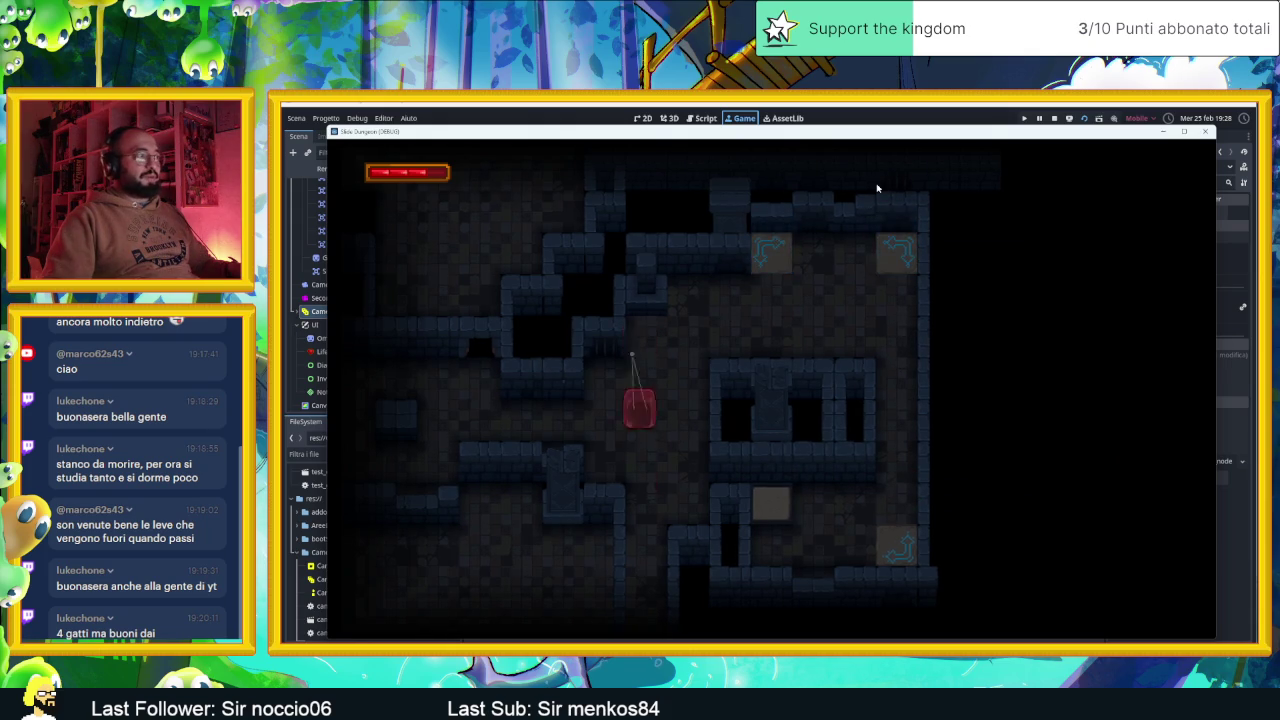
{"action": "key", "text": "Right"}
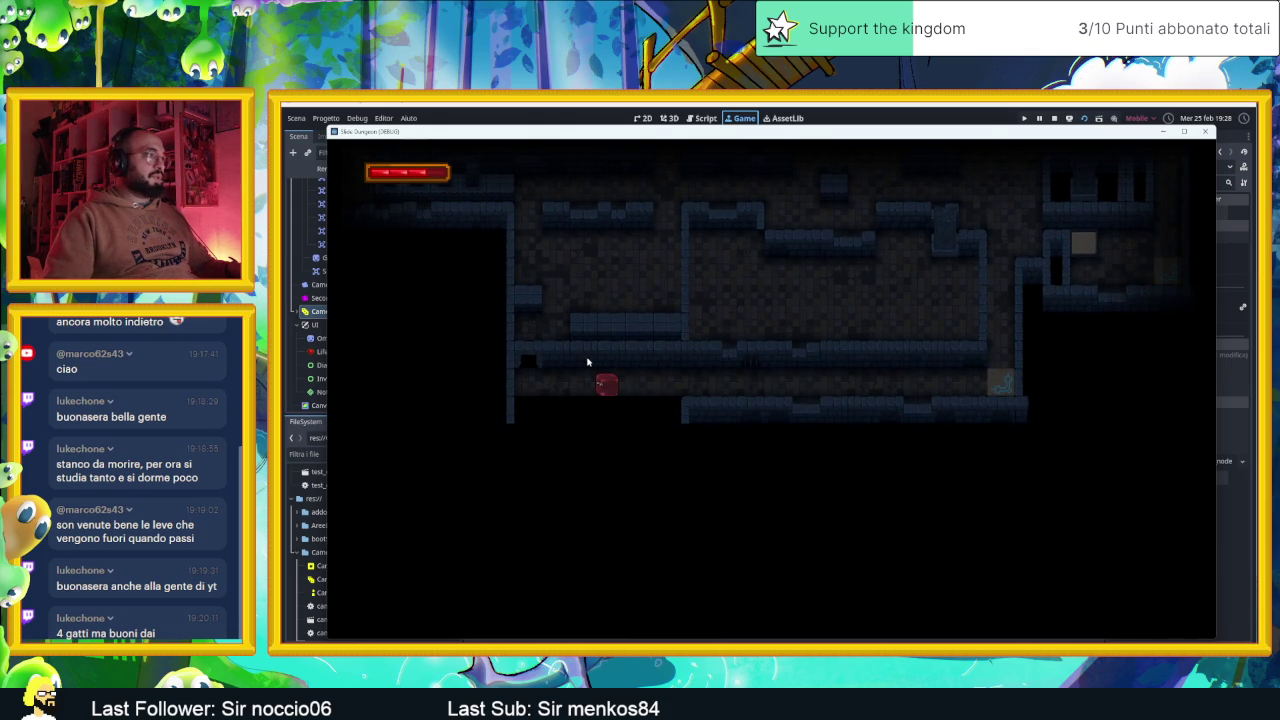
Stop the playtest and return to the 2D editor, zooming in on the AreaInizio level
{"action": "left_click", "coordinate": [1054, 118]}
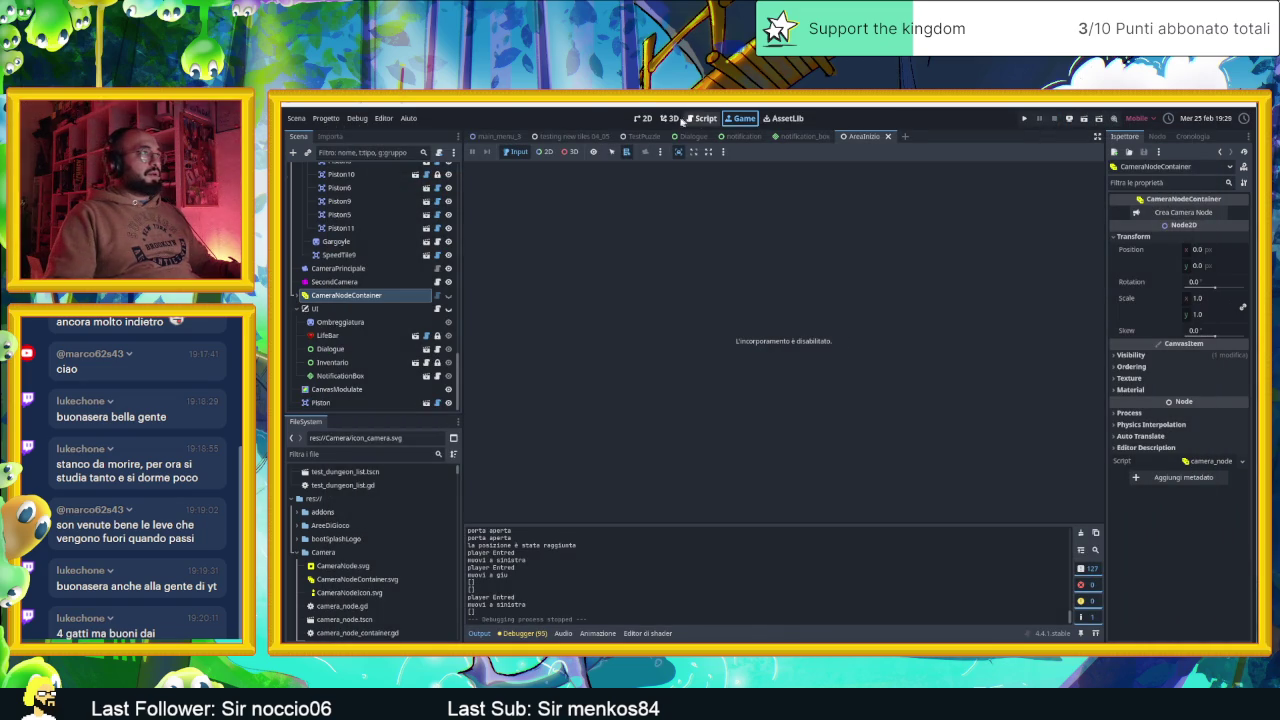
{"action": "left_click", "coordinate": [645, 120]}
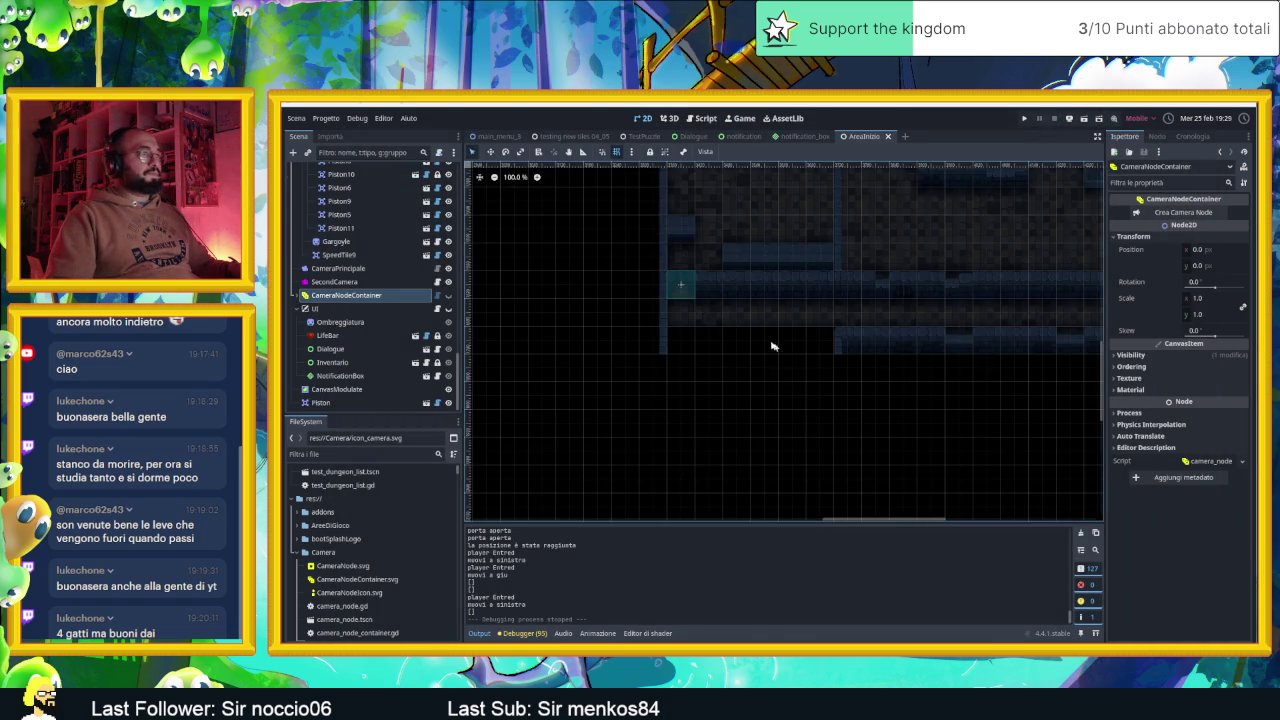
{"action": "scroll", "coordinate": [775, 346], "scroll_direction": "up", "scroll_amount": 3}
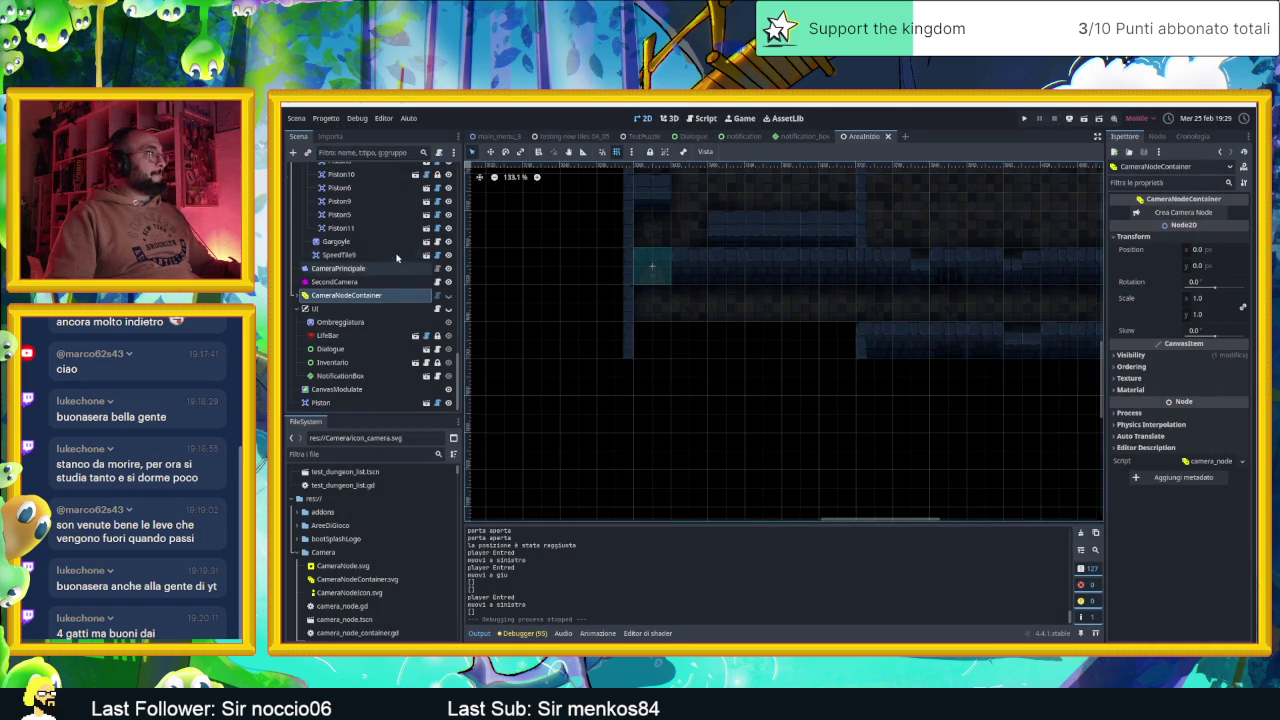
{"action": "scroll", "coordinate": [400, 260], "scroll_direction": "up", "scroll_amount": 10}
{"action": "scroll", "coordinate": [380, 265], "scroll_direction": "up", "scroll_amount": 5}
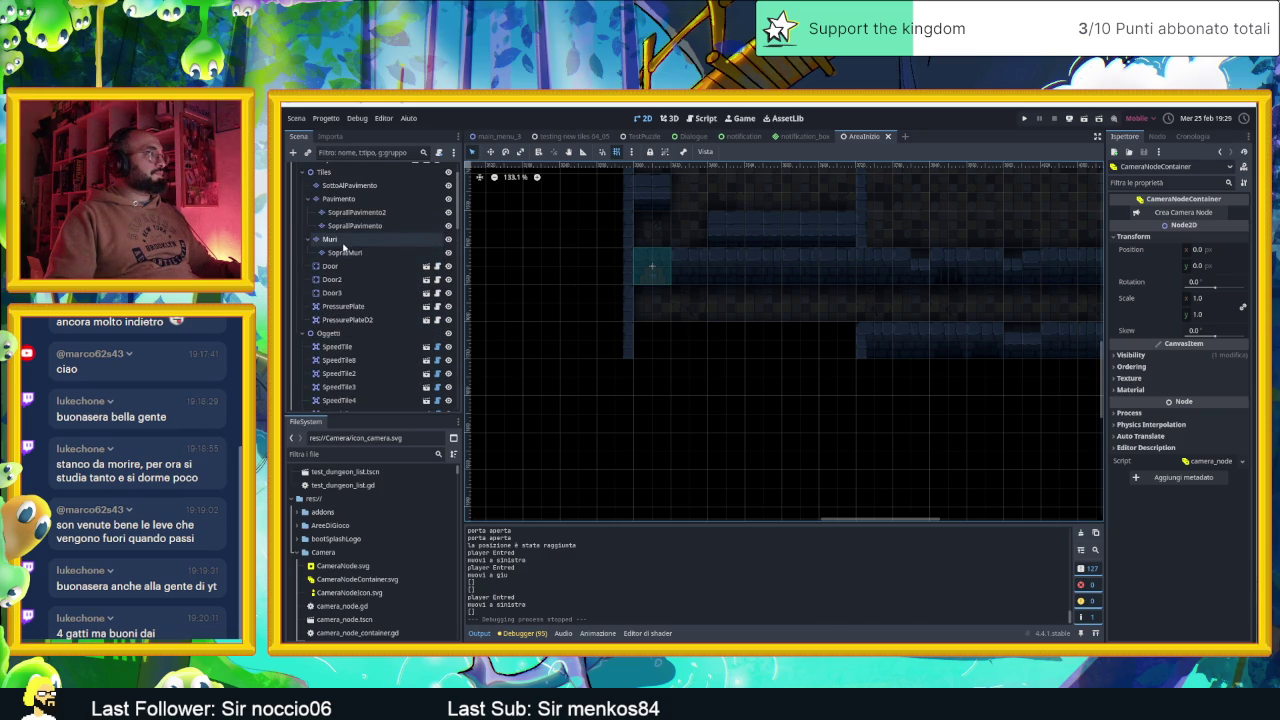
Select the Muri layer and paint wall tiles along the gap in the lower wall row
{"action": "left_click", "coordinate": [333, 241]}
{"action": "scroll", "coordinate": [745, 587], "scroll_direction": "down", "scroll_amount": 1}
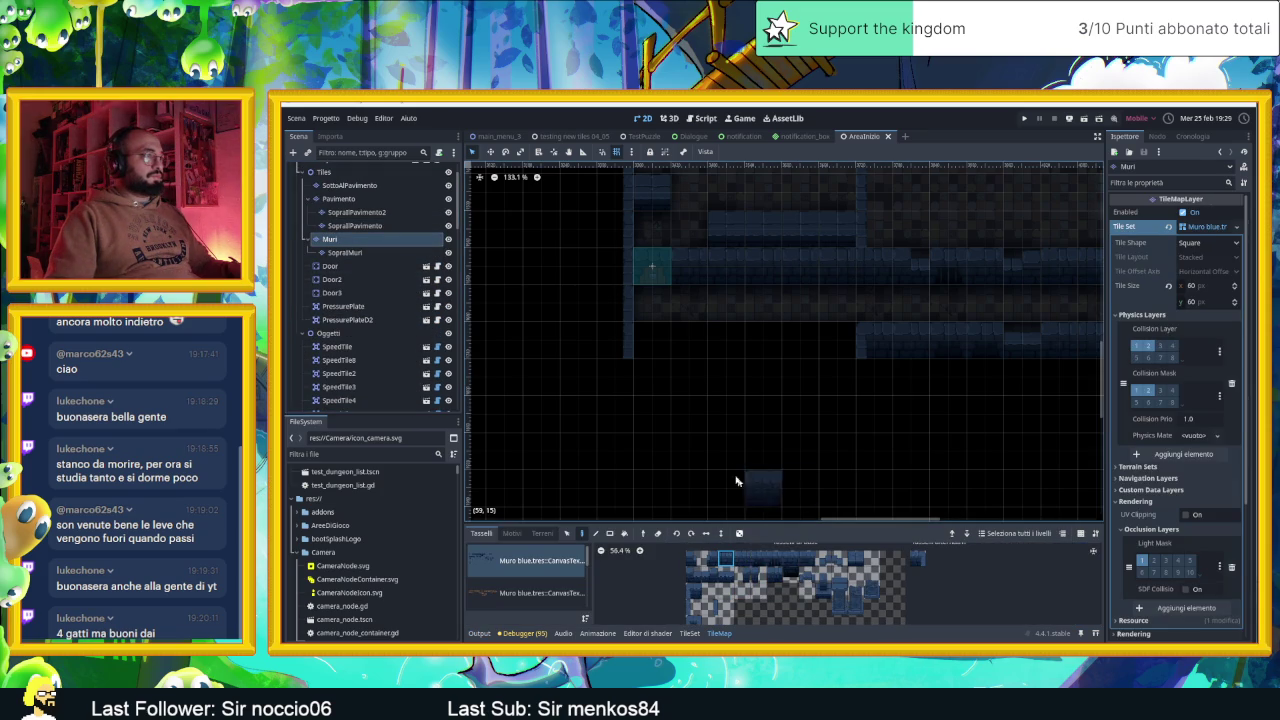
{"action": "left_click_drag", "start_coordinate": [662, 345], "coordinate": [735, 345]}
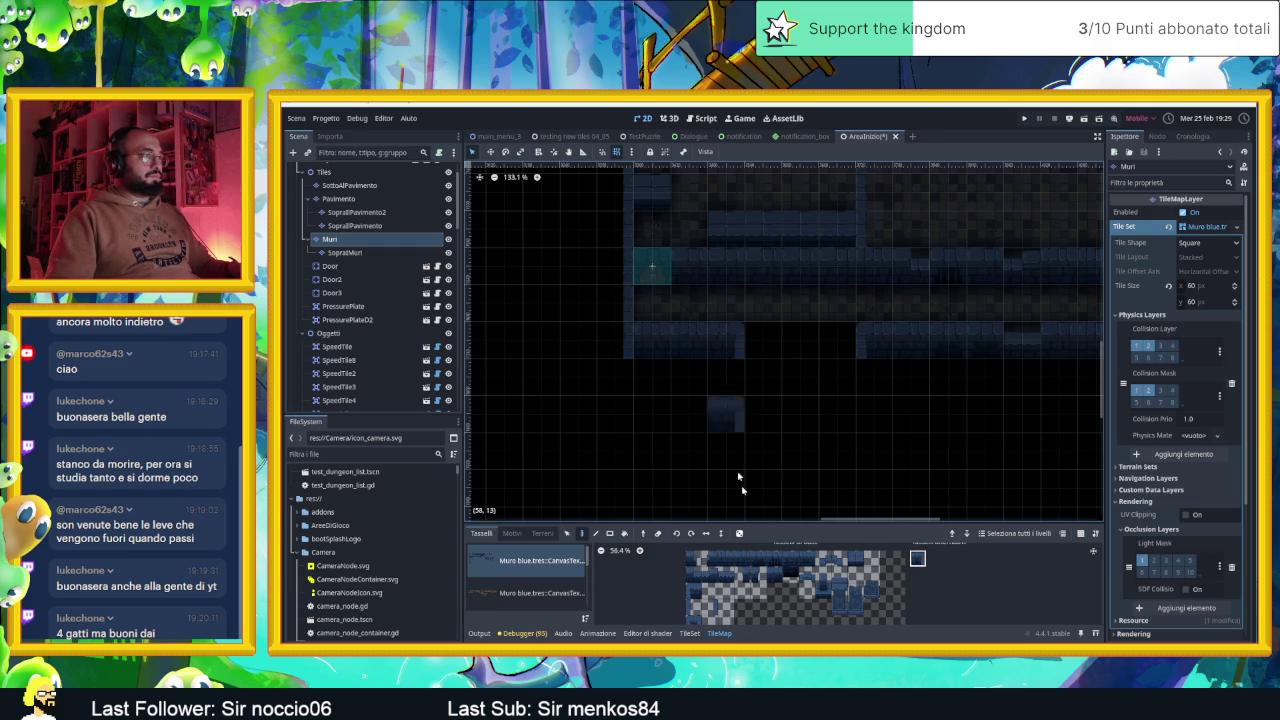
{"action": "left_click", "coordinate": [690, 591]}
{"action": "left_click", "coordinate": [800, 342]}
Randomly paint from a row of four wall tiles to fill the remaining holes, adding one more single tile
{"action": "left_click_drag", "start_coordinate": [788, 562], "coordinate": [790, 562]}
{"action": "left_click", "coordinate": [741, 535]}
{"action": "left_click", "coordinate": [834, 340]}
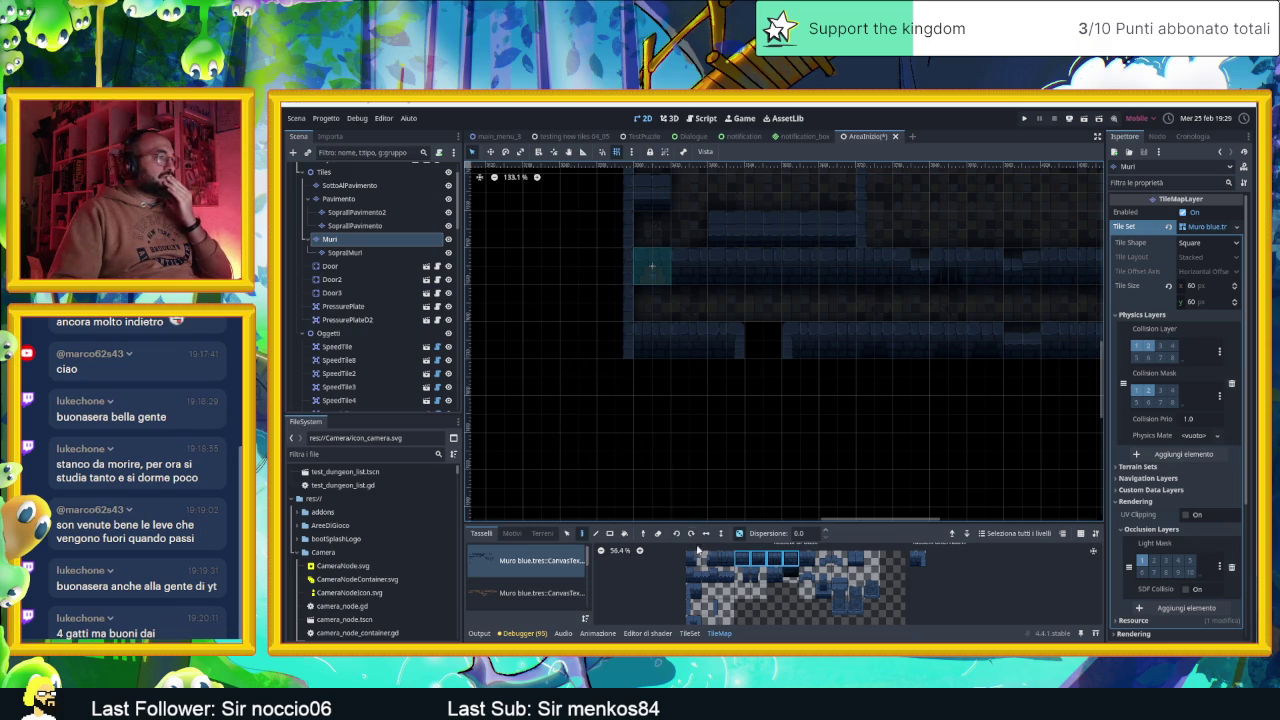
{"action": "left_click", "coordinate": [741, 575]}
{"action": "left_click", "coordinate": [615, 340]}
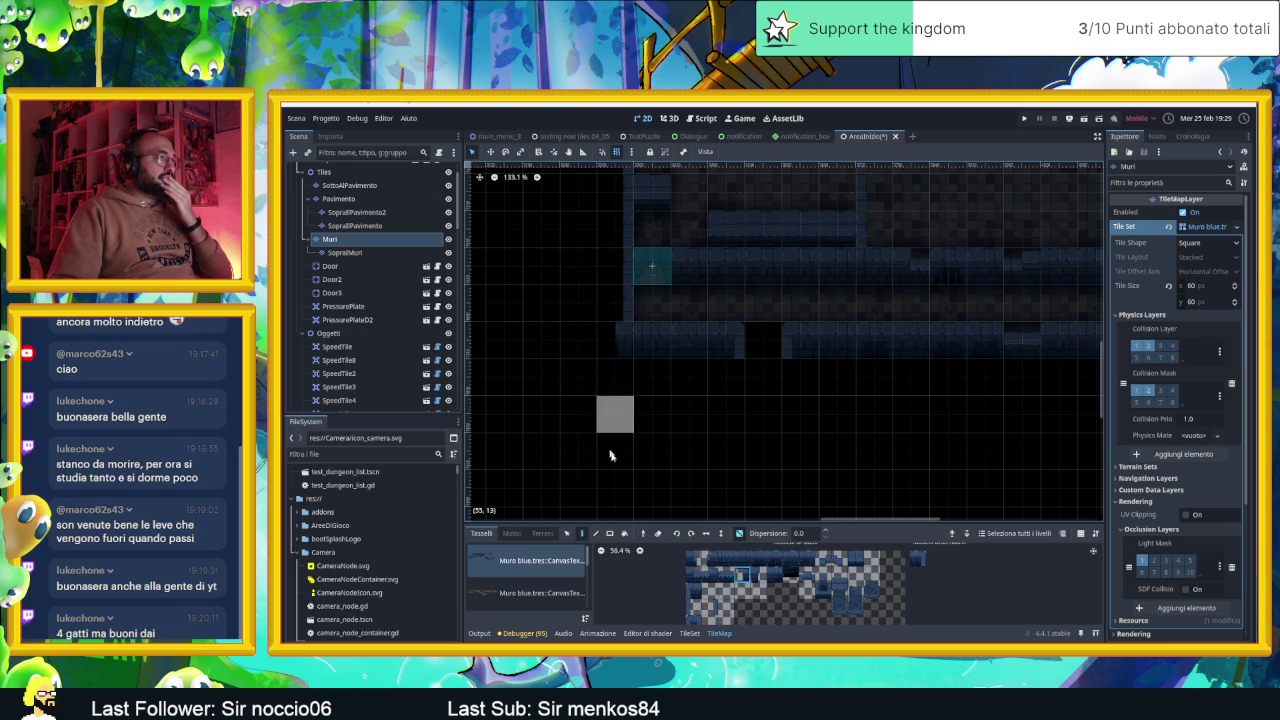
{"action": "scroll", "coordinate": [745, 476], "scroll_direction": "down", "scroll_amount": 3}
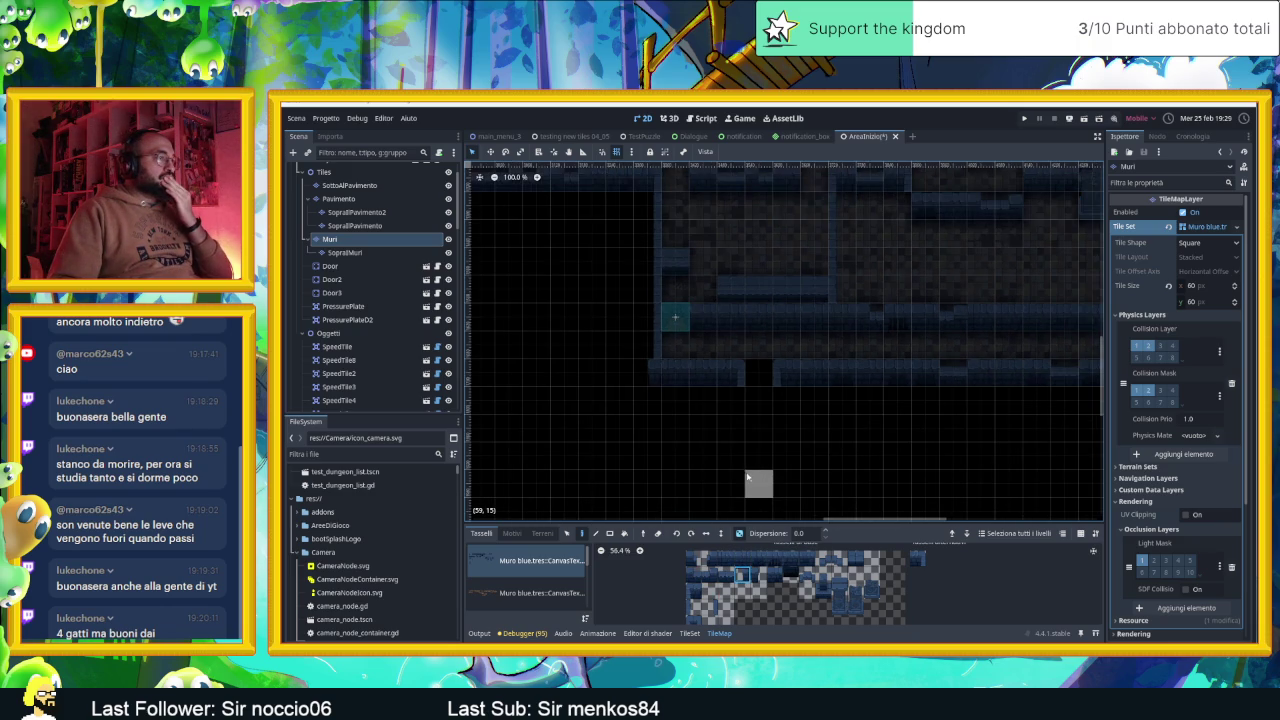
{"action": "scroll", "coordinate": [720, 440], "scroll_direction": "down", "scroll_amount": 6}
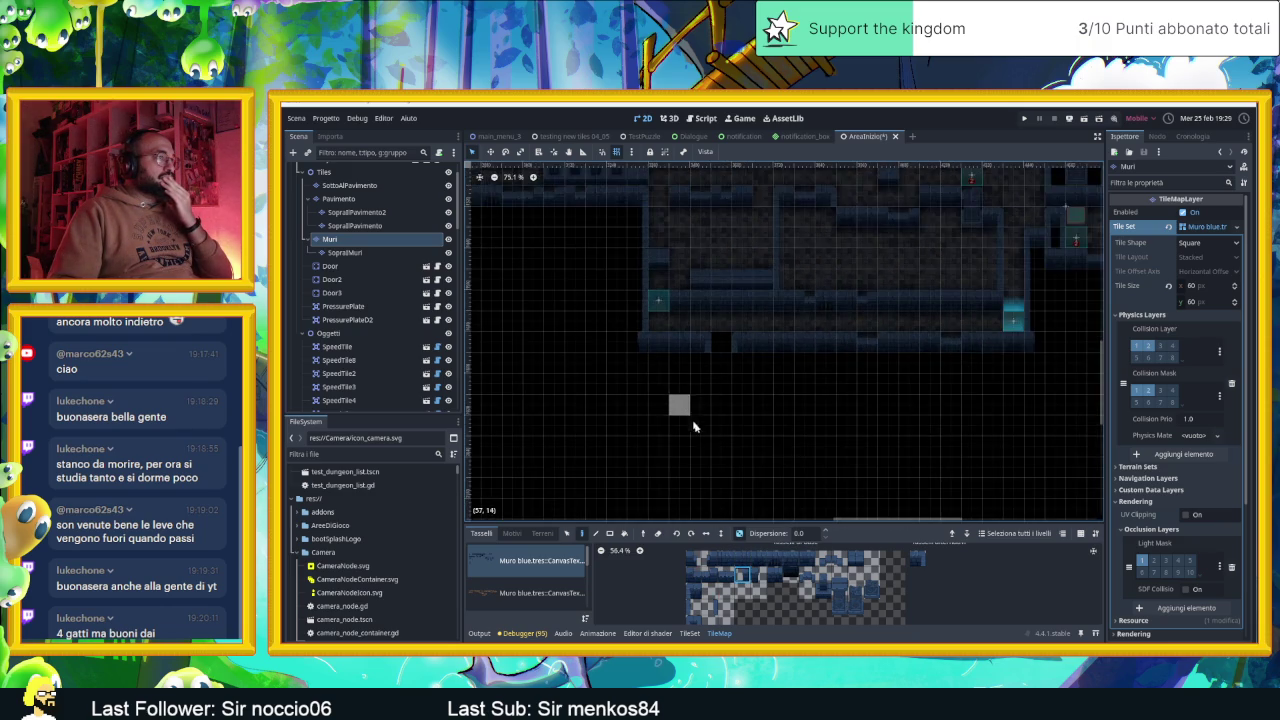
{"action": "scroll", "coordinate": [716, 443], "scroll_direction": "down", "scroll_amount": 1}
{"action": "left_click_drag", "start_coordinate": [716, 443], "coordinate": [719, 363]}
{"action": "scroll", "coordinate": [709, 377], "scroll_direction": "up", "scroll_amount": 3}
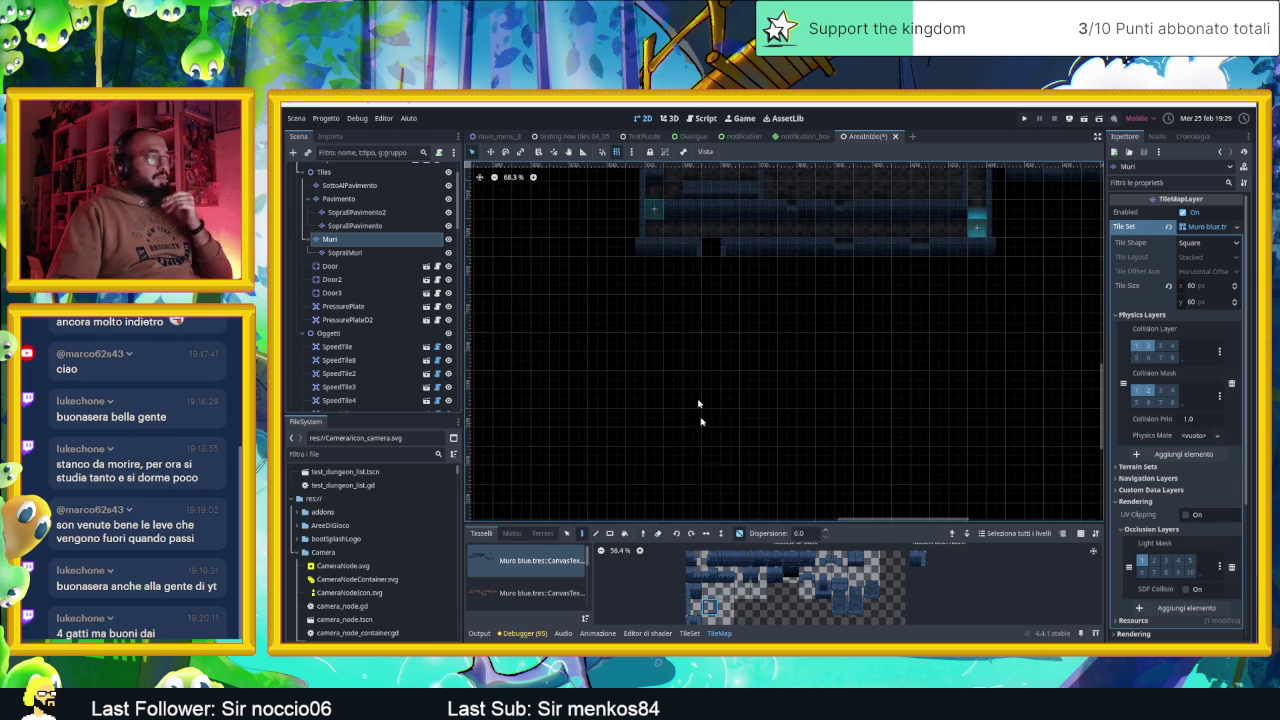
Undo the short wall strip and paint new vertical wall columns extending downward
{"action": "key", "text": "ctrl+z"}
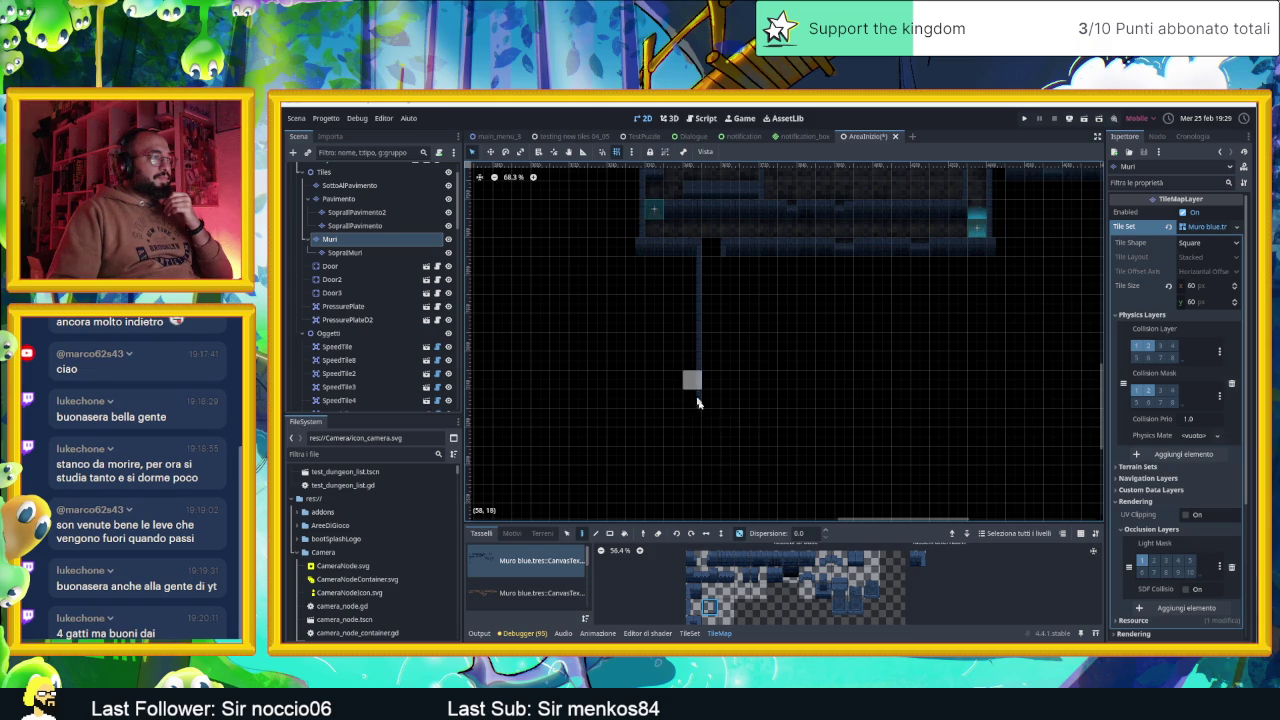
{"action": "left_click", "coordinate": [693, 607]}
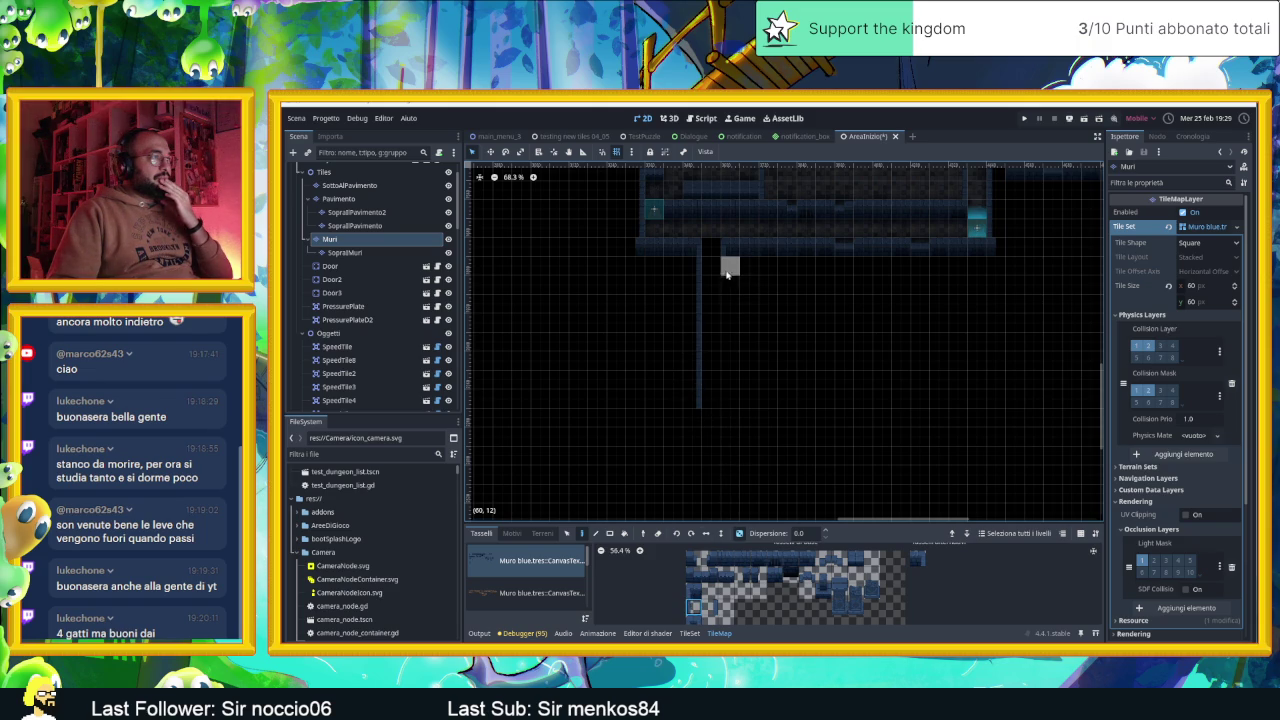
{"action": "scroll", "coordinate": [749, 434], "scroll_direction": "down", "scroll_amount": 3}
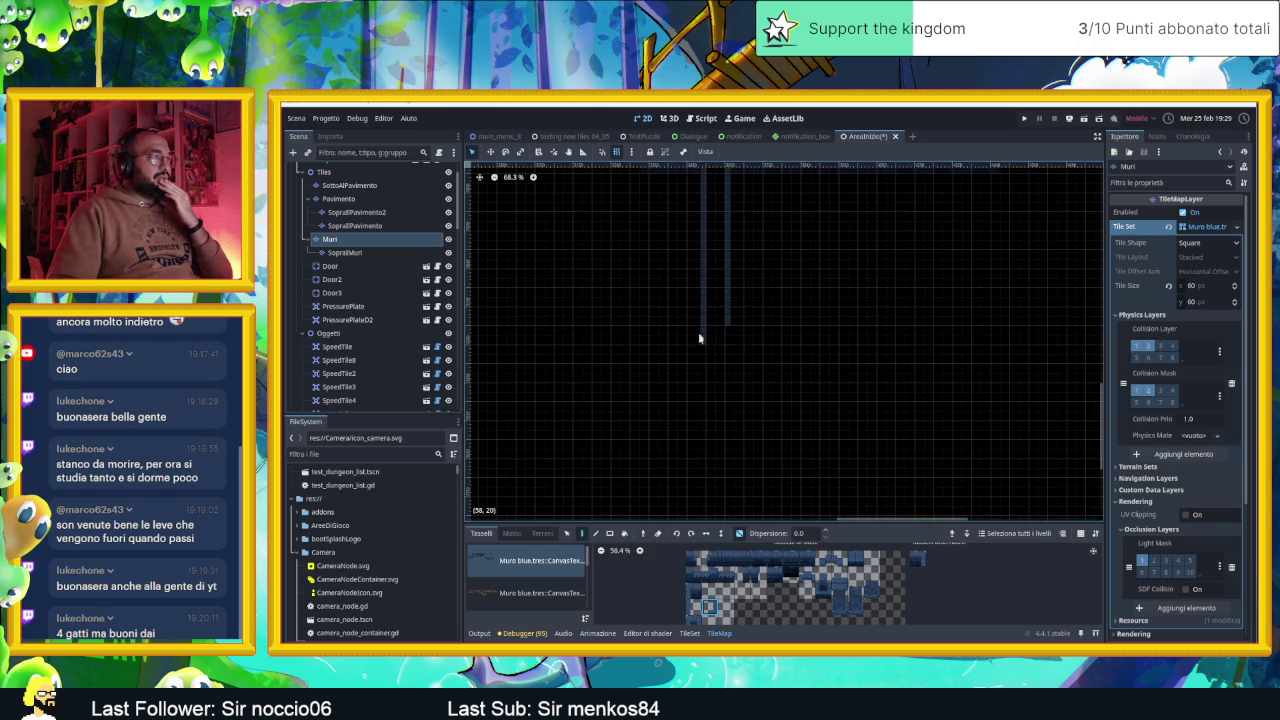
{"action": "left_click", "coordinate": [736, 337]}
{"action": "left_click", "coordinate": [736, 390]}
{"action": "left_click_drag", "start_coordinate": [695, 372], "coordinate": [698, 461]}
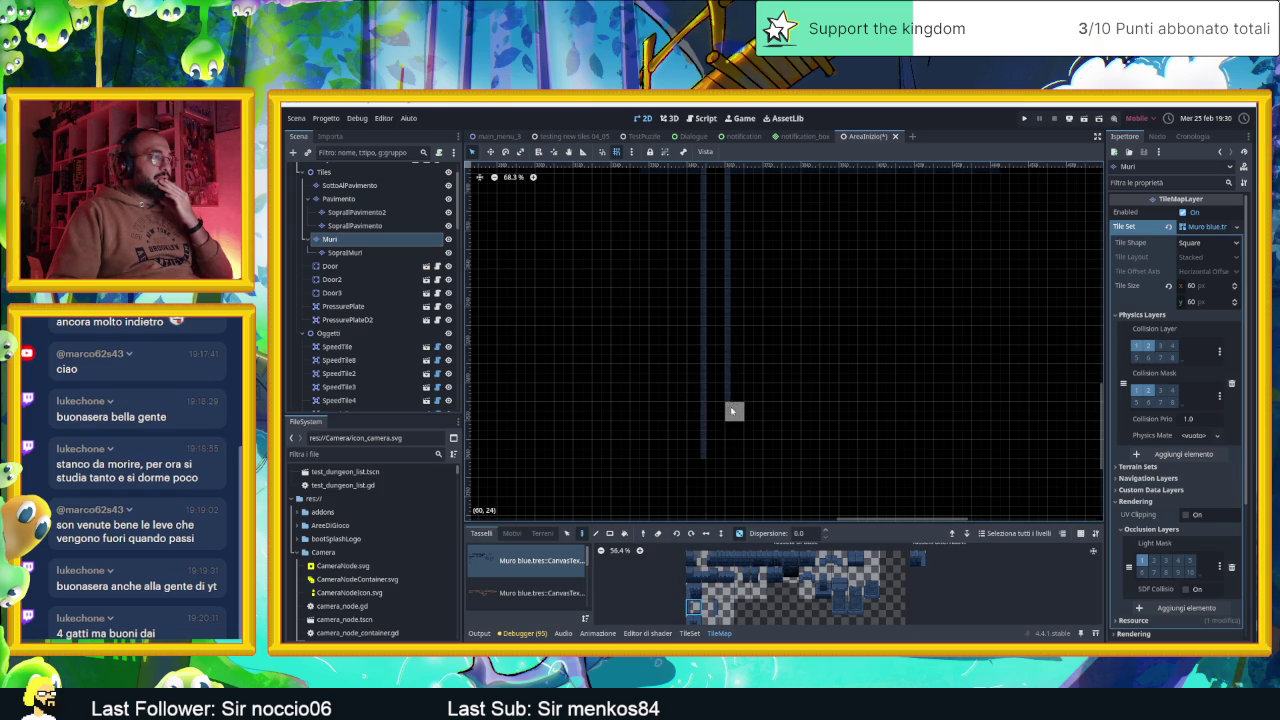
{"action": "left_click", "coordinate": [730, 467]}
Erase two wall tiles from the corridor and paint a replacement wall tile there
{"action": "scroll", "coordinate": [785, 240], "scroll_direction": "up", "scroll_amount": 2}
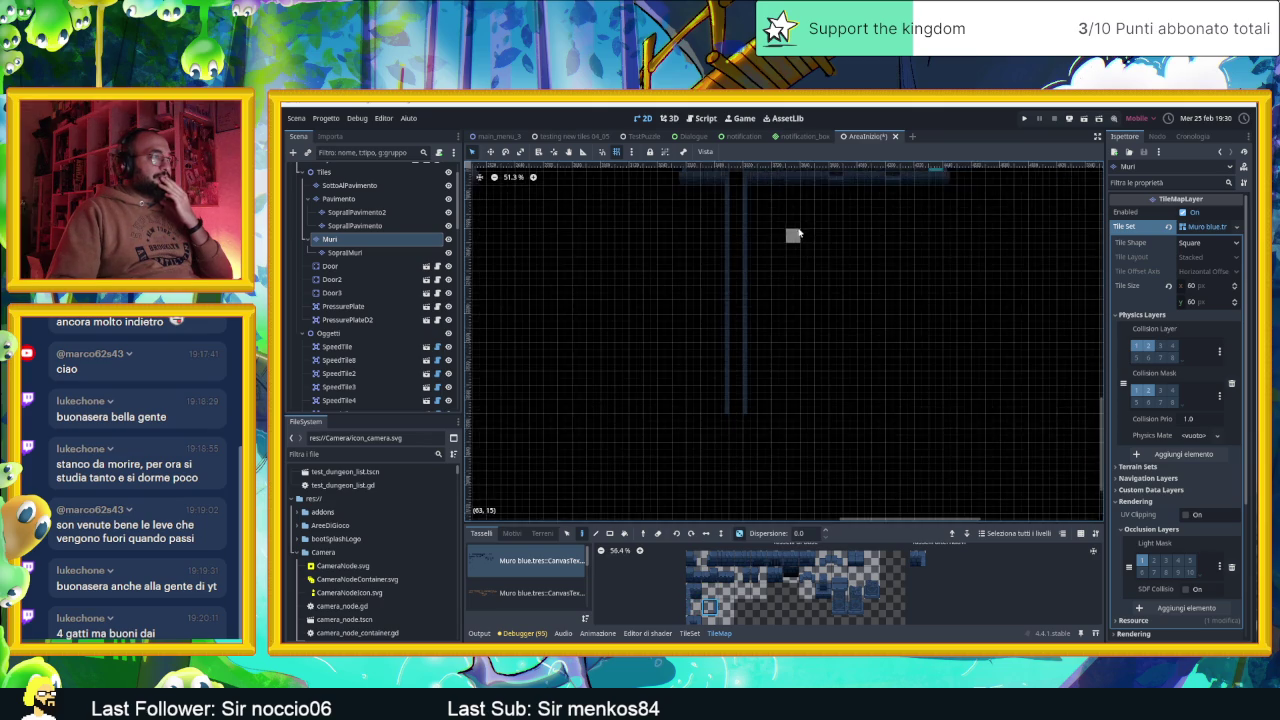
{"action": "scroll", "coordinate": [741, 272], "scroll_direction": "up", "scroll_amount": 5}
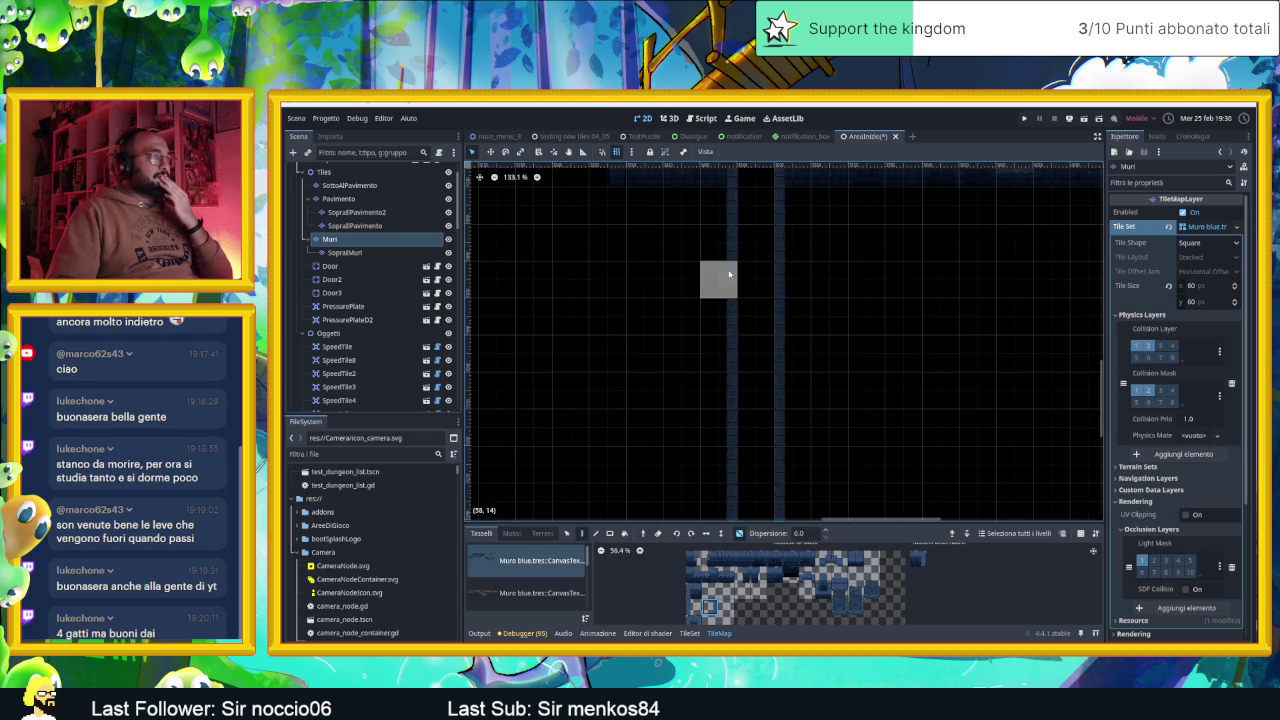
{"action": "left_click_drag", "start_coordinate": [722, 298], "coordinate": [722, 330]}
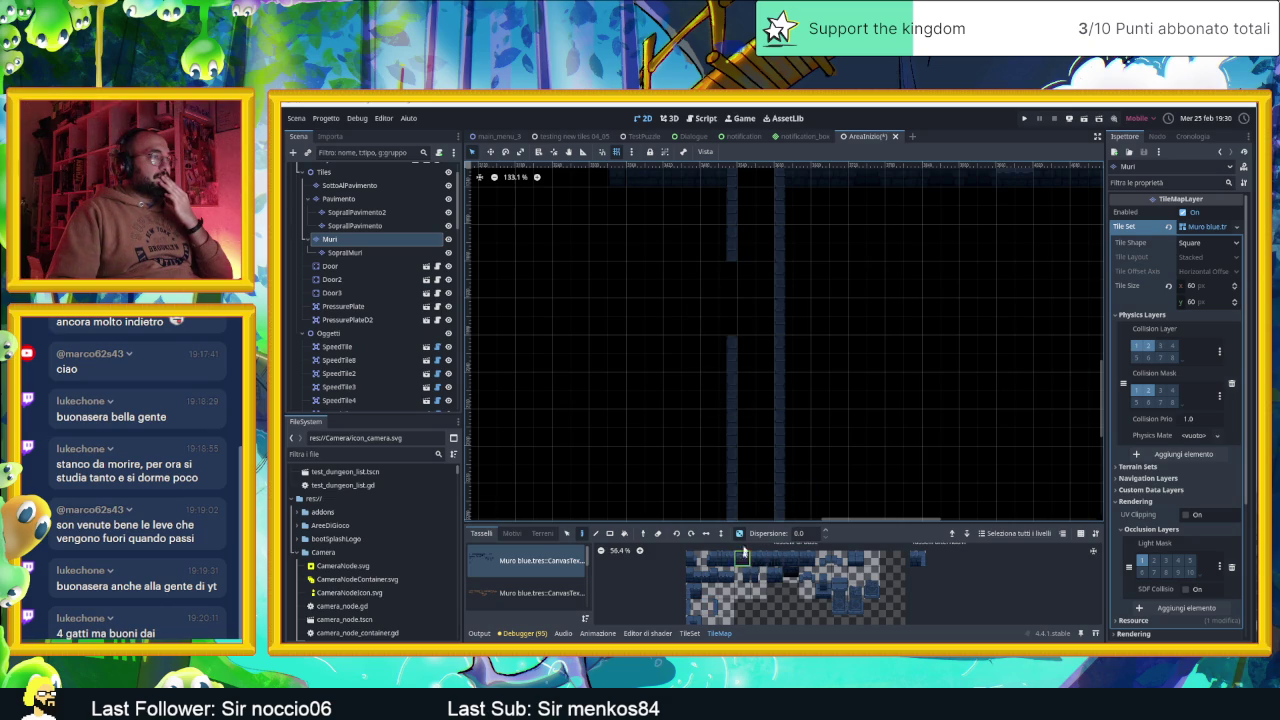
{"action": "left_click", "coordinate": [742, 558]}
{"action": "left_click", "coordinate": [718, 280]}
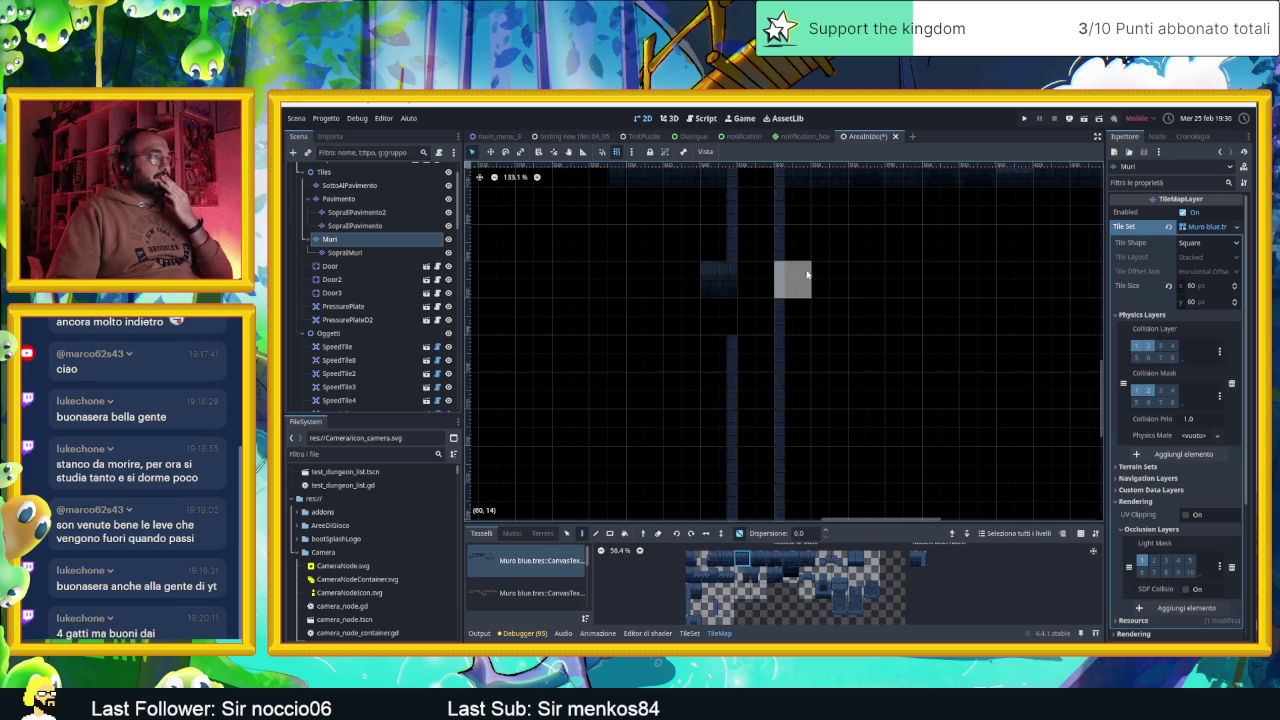
Paint matching wall tiles on both sides further down the corridor and at its bottom
{"action": "mouse_move", "coordinate": [846, 440]}
{"action": "left_mouse_down"}
{"action": "mouse_move", "coordinate": [844, 283]}
{"action": "mouse_move", "coordinate": [830, 315]}
{"action": "left_mouse_up"}
{"action": "scroll", "coordinate": [791, 366], "scroll_direction": "down", "scroll_amount": 3}
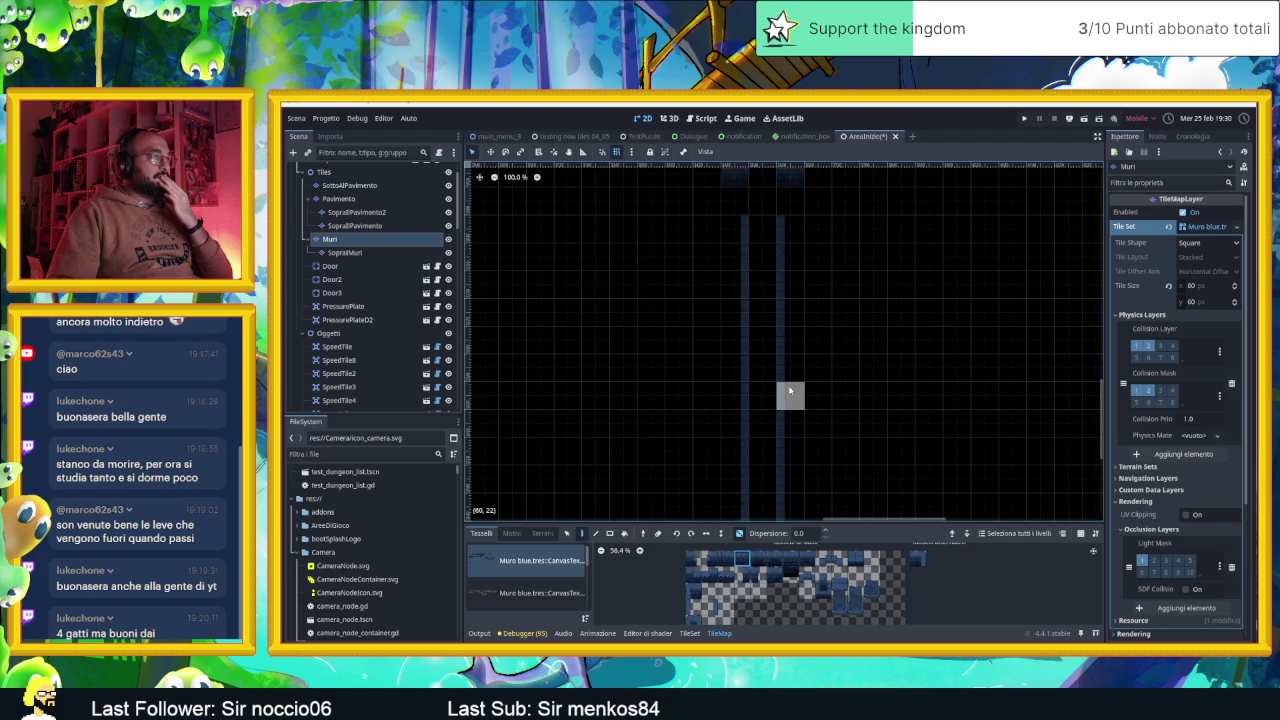
{"action": "left_click", "coordinate": [789, 392]}
{"action": "left_click", "coordinate": [733, 392]}
{"action": "left_click_drag", "start_coordinate": [874, 477], "coordinate": [874, 303]}
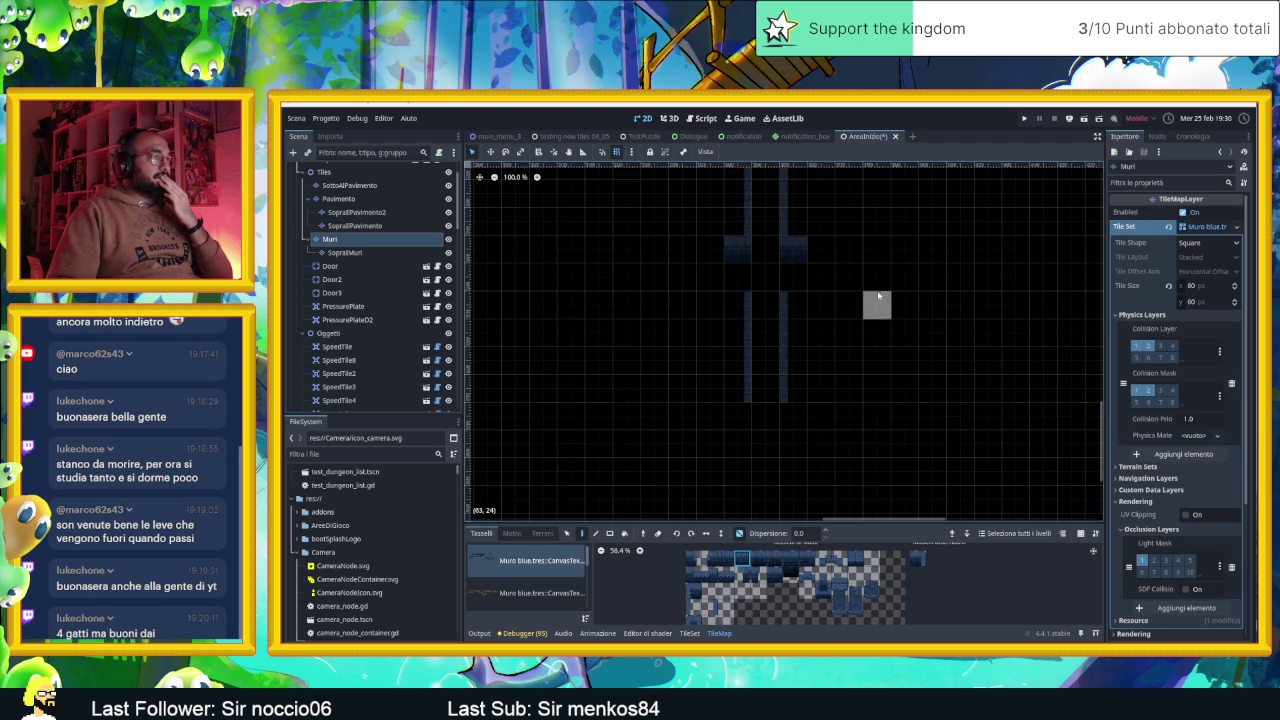
{"action": "left_click", "coordinate": [740, 418]}
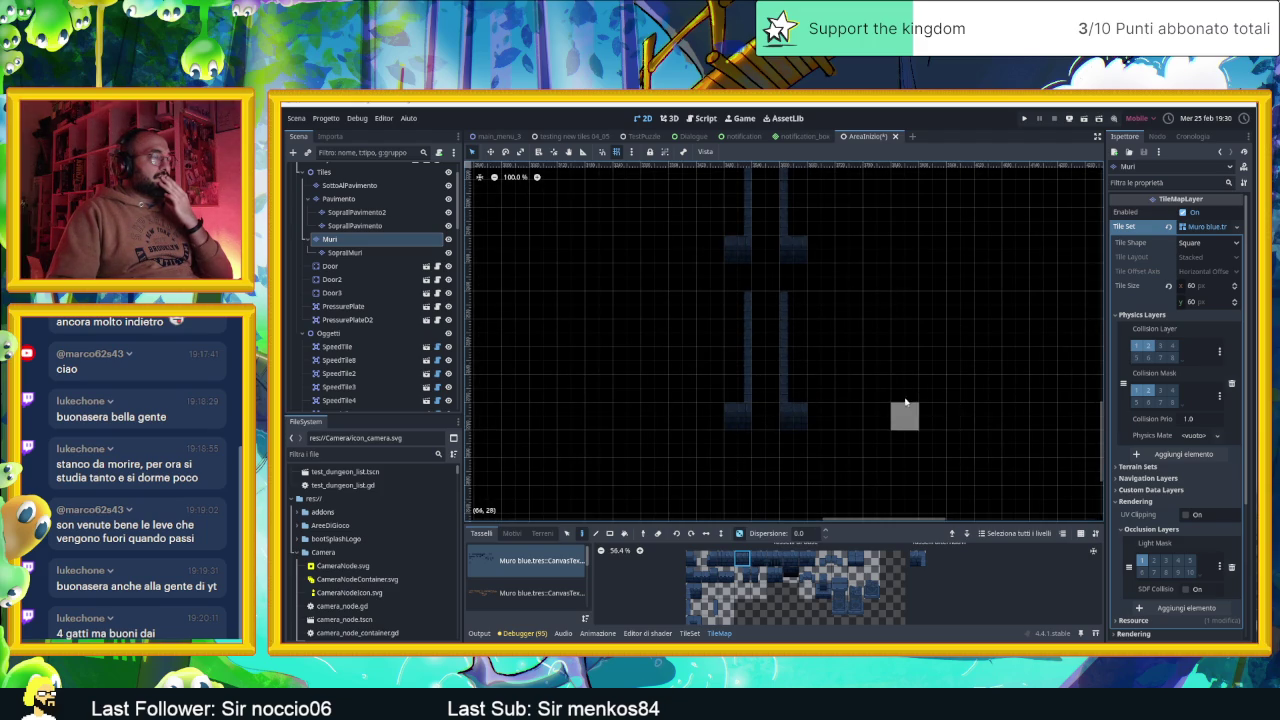
{"action": "scroll", "coordinate": [860, 426], "scroll_direction": "down", "scroll_amount": 2}
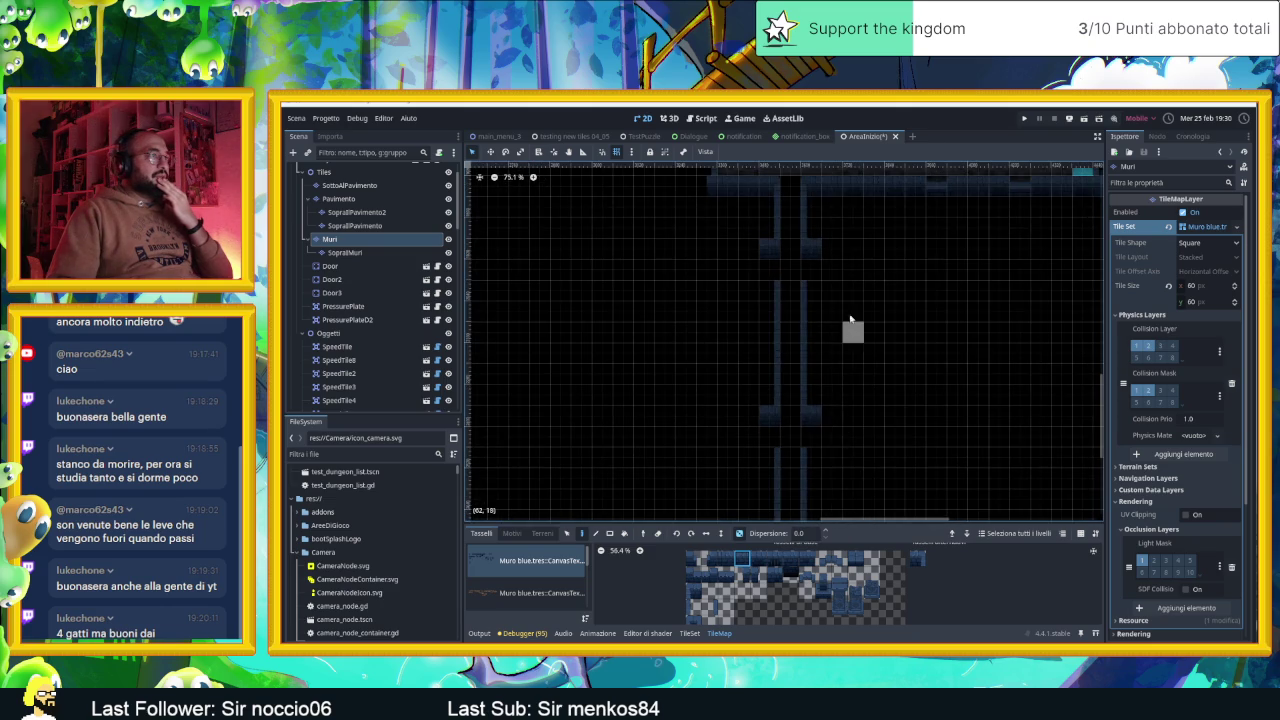
{"action": "scroll", "coordinate": [855, 370], "scroll_direction": "up", "scroll_amount": 2}
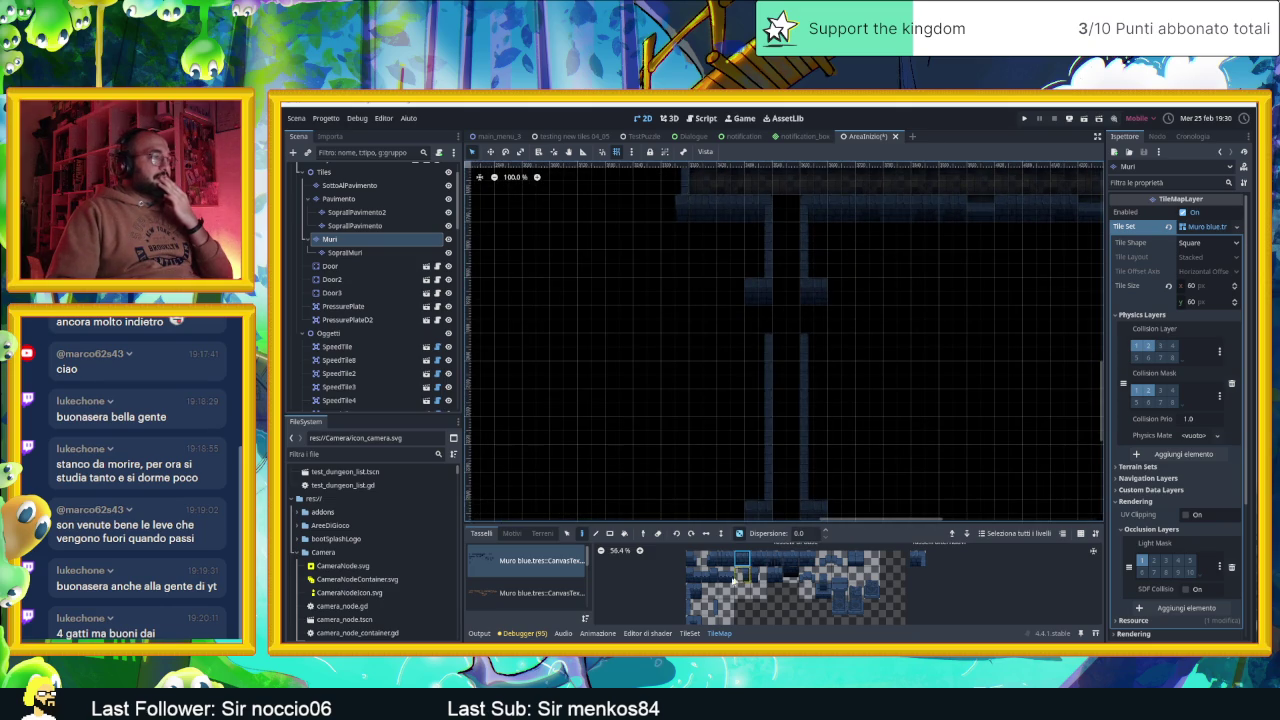
{"action": "left_click", "coordinate": [709, 606]}
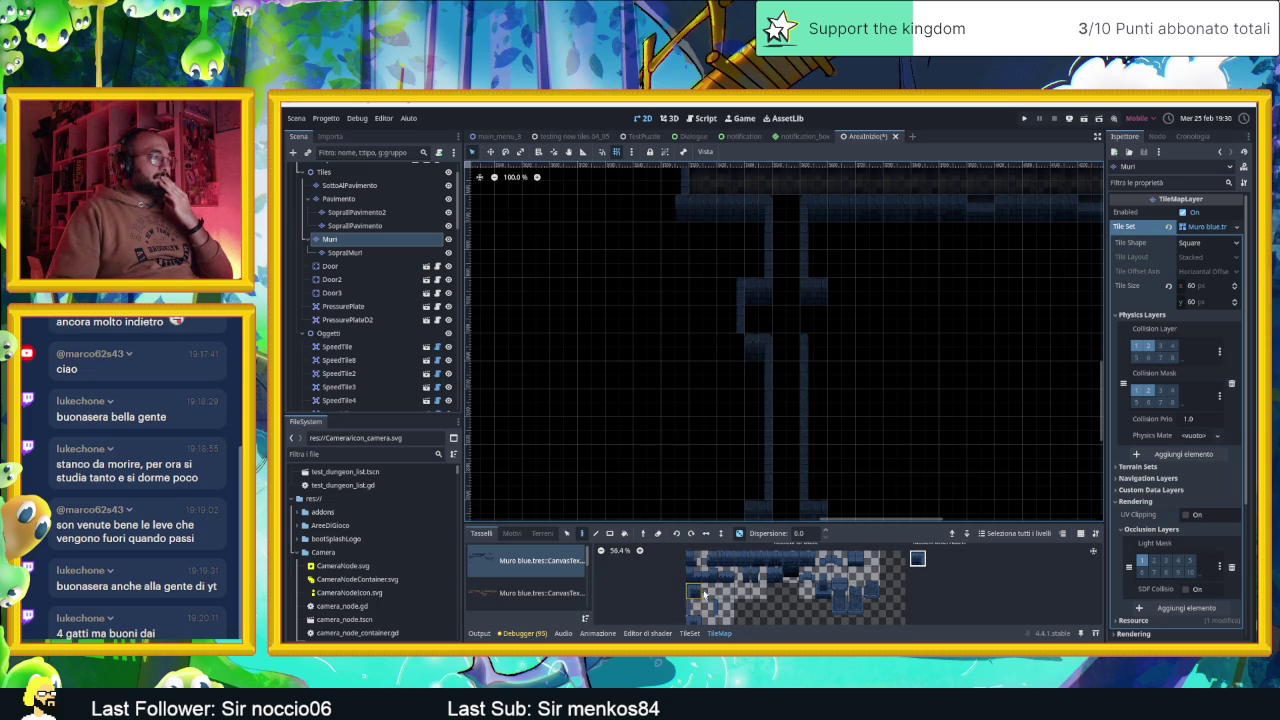
Paint the lower wall pieces down the corridor, alternating between neighbouring Muri wall tiles
{"action": "scroll", "coordinate": [771, 393], "scroll_direction": "down", "scroll_amount": 5}
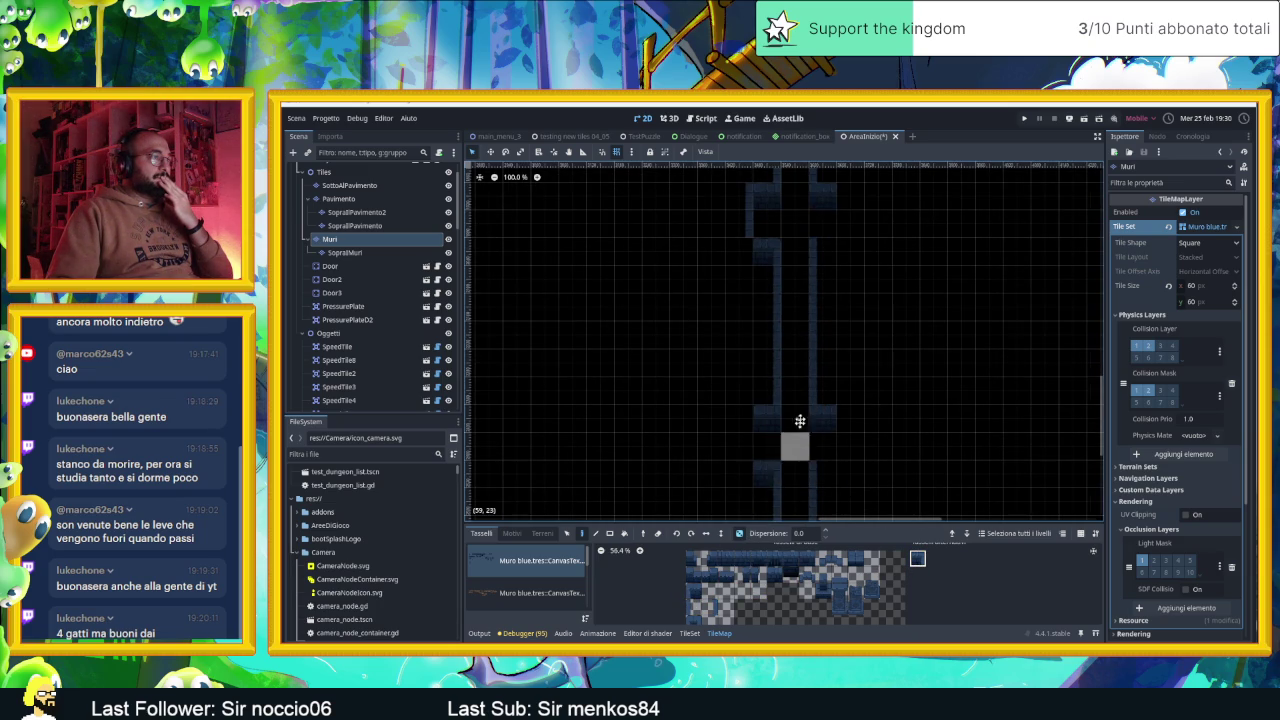
{"action": "scroll", "coordinate": [800, 290], "scroll_direction": "down", "scroll_amount": 3}
{"action": "scroll", "coordinate": [820, 390], "scroll_direction": "up", "scroll_amount": 2}
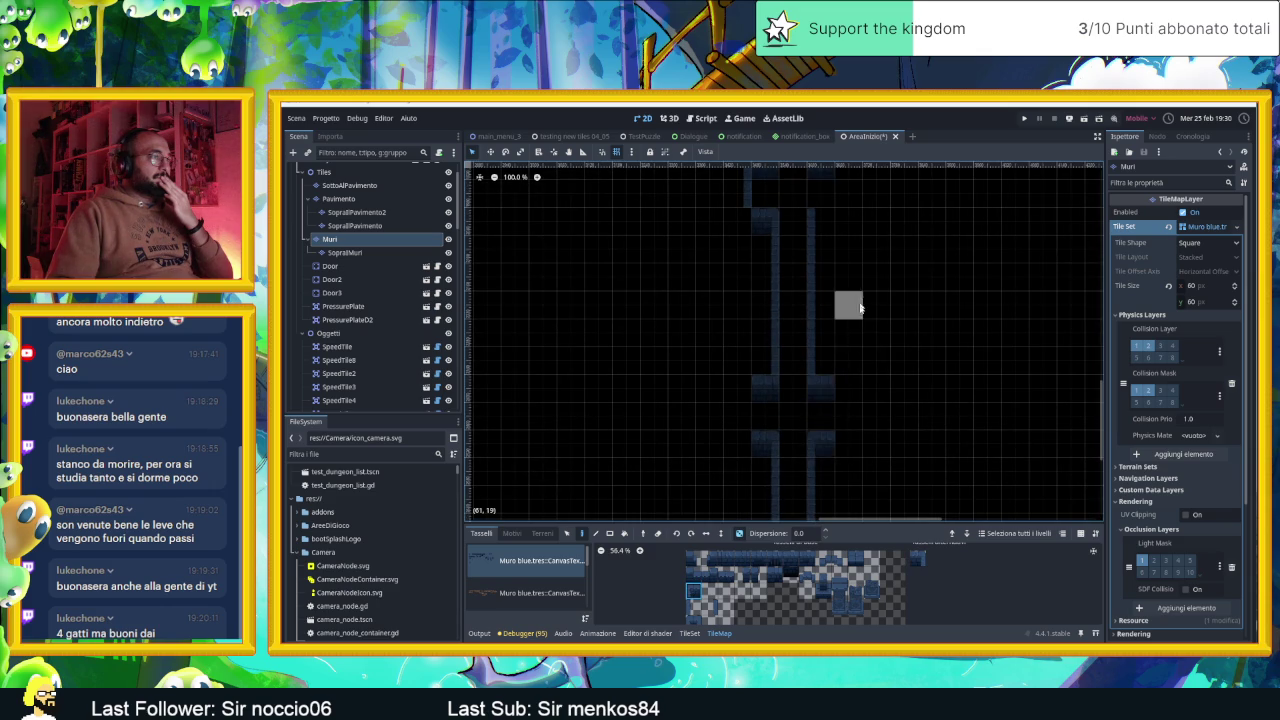
{"action": "scroll", "coordinate": [845, 305], "scroll_direction": "up", "scroll_amount": 2}
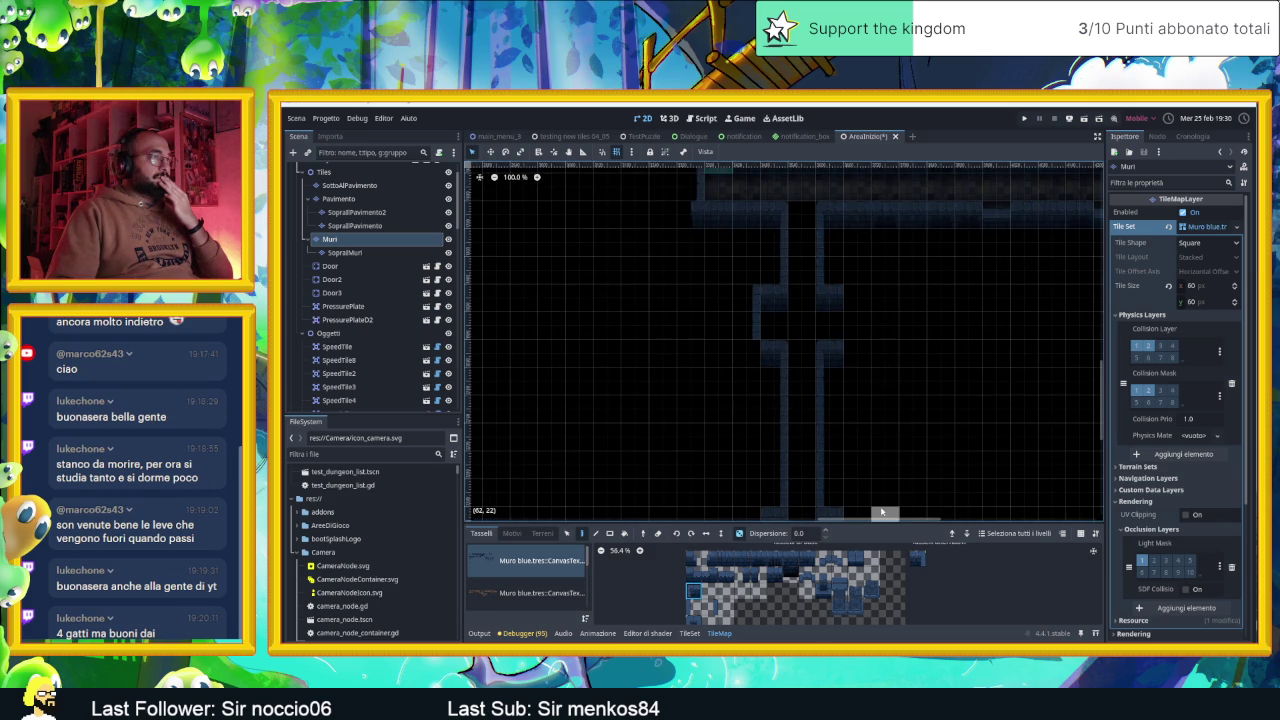
{"action": "left_click", "coordinate": [693, 608]}
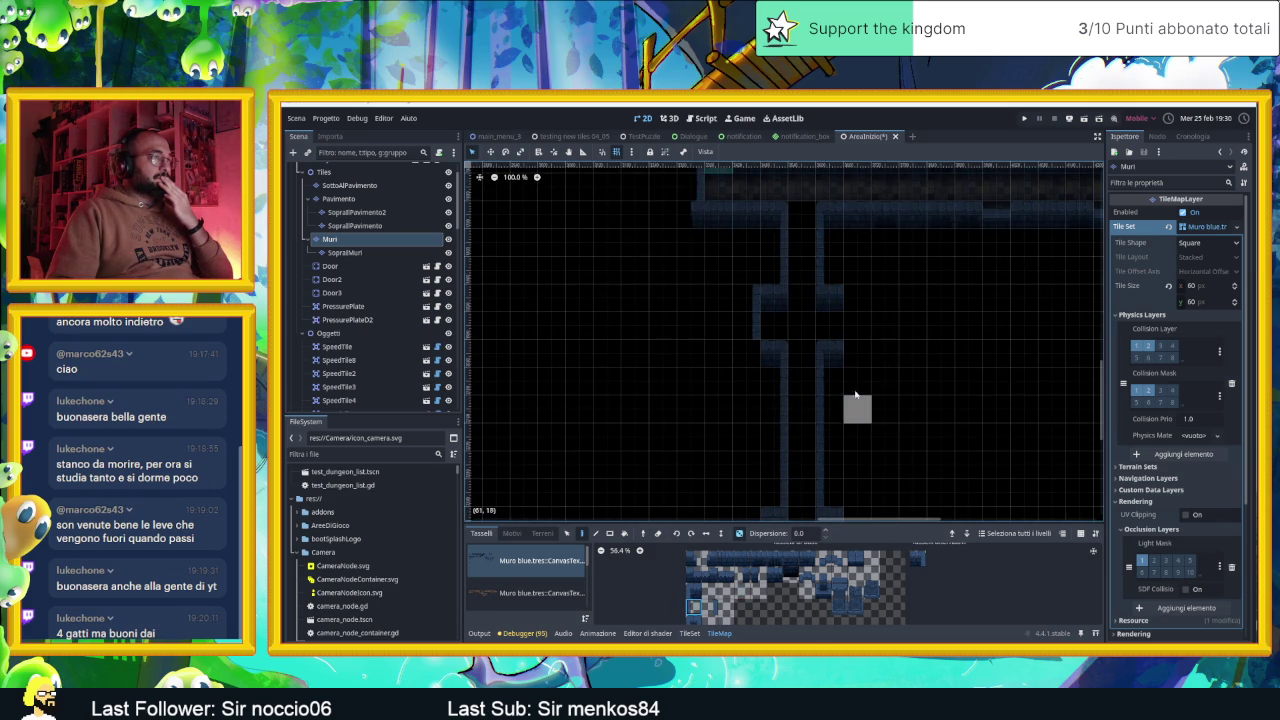
{"action": "scroll", "coordinate": [871, 427], "scroll_direction": "down", "scroll_amount": 2}
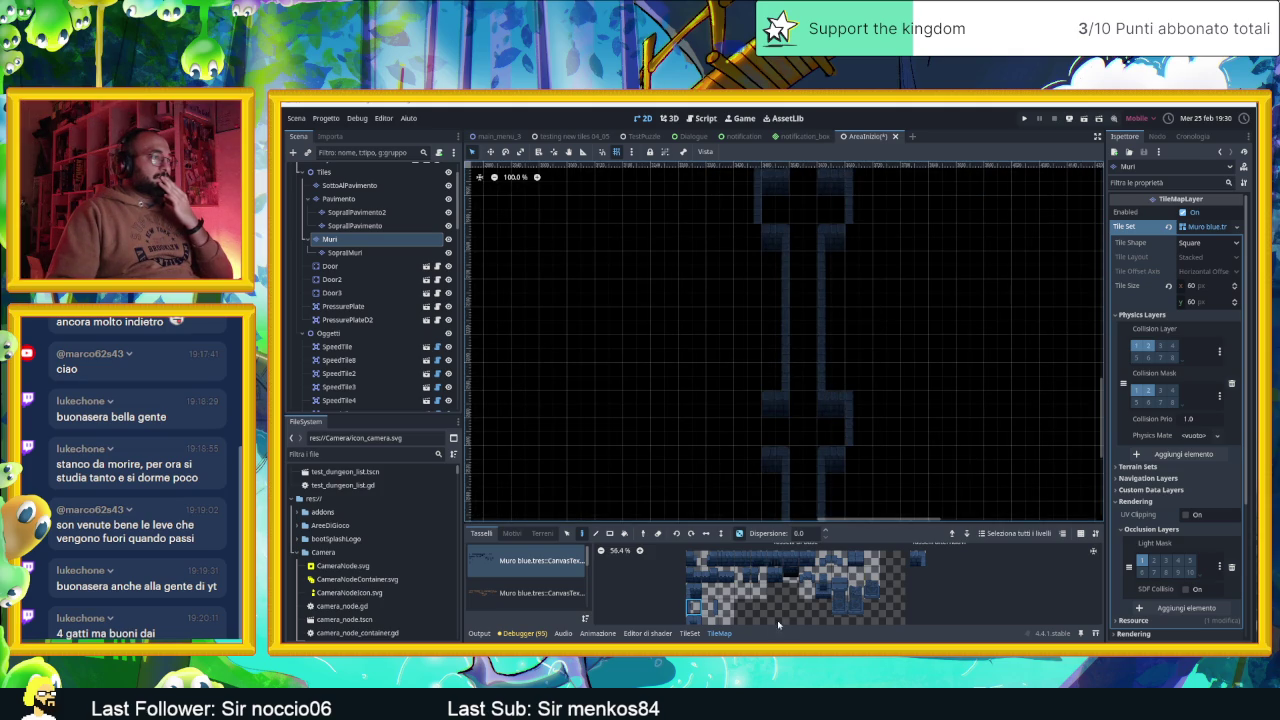
{"action": "left_click", "coordinate": [718, 607]}
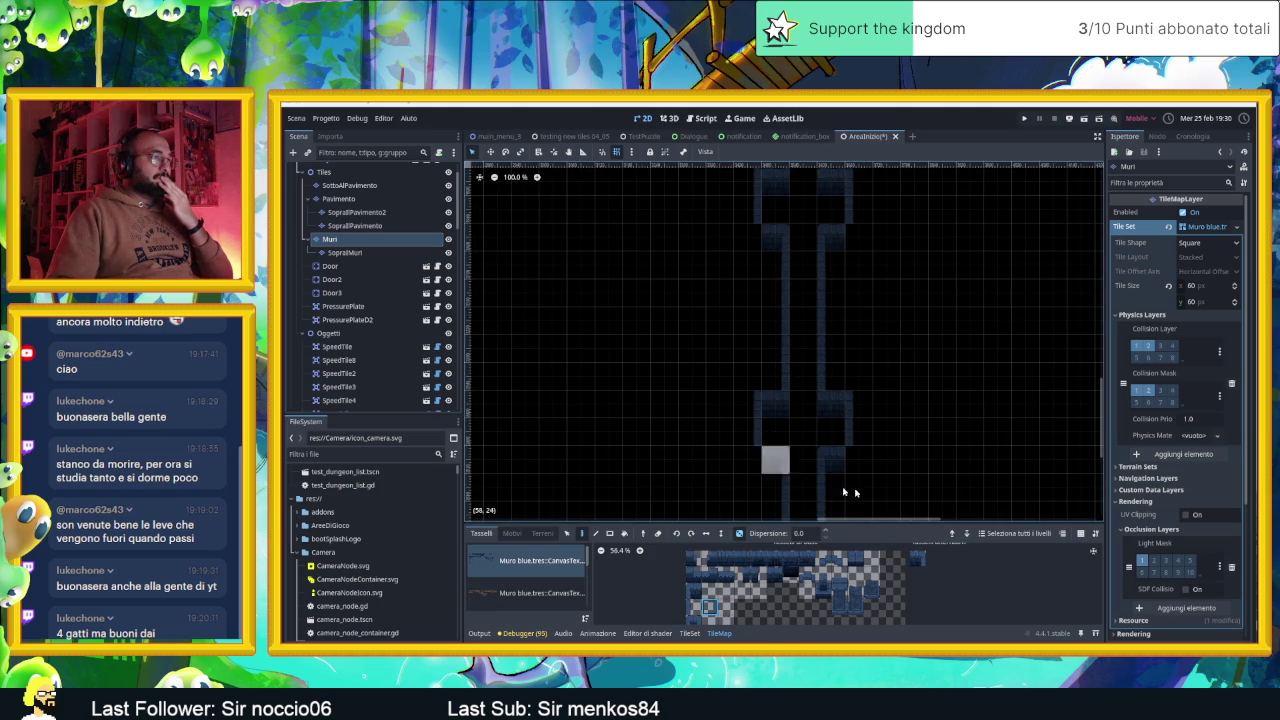
{"action": "scroll", "coordinate": [866, 370], "scroll_direction": "down", "scroll_amount": 2}
{"action": "left_click", "coordinate": [693, 609]}
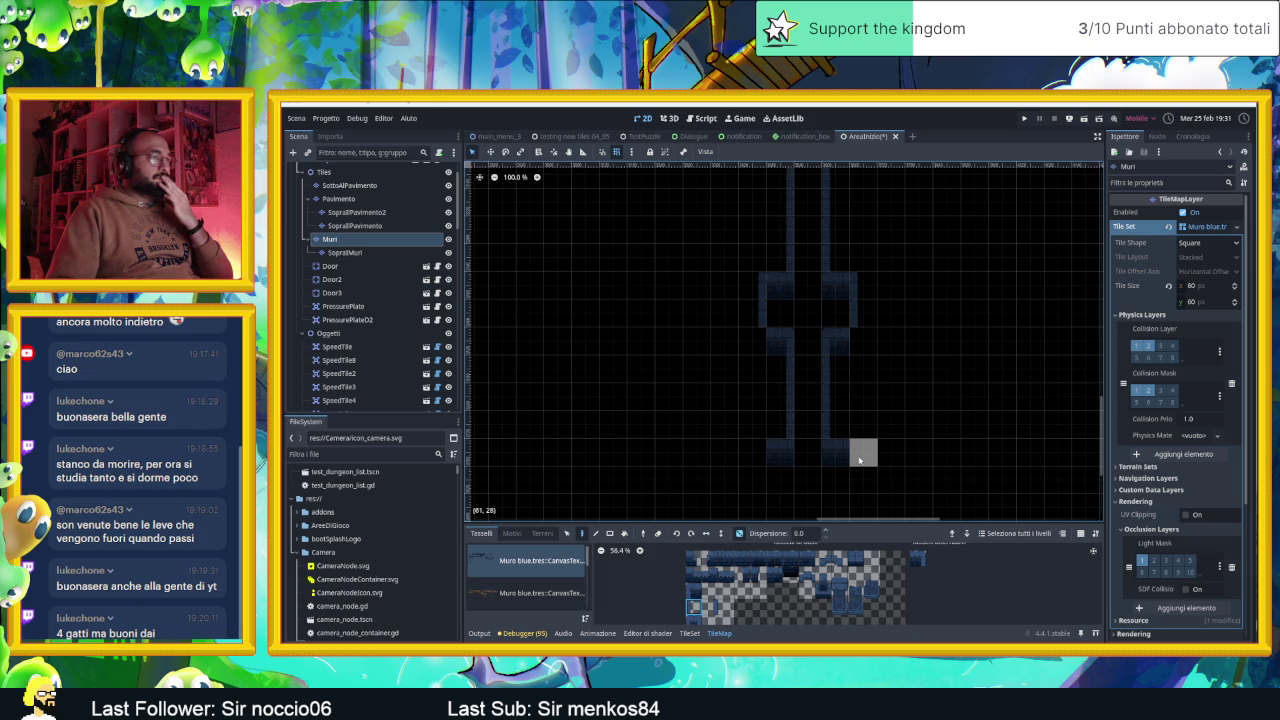
{"action": "left_click", "coordinate": [714, 607]}
Follow the corridor down the map and paint more wall tiles to reach its end
{"action": "left_click_drag", "start_coordinate": [842, 473], "coordinate": [832, 402]}
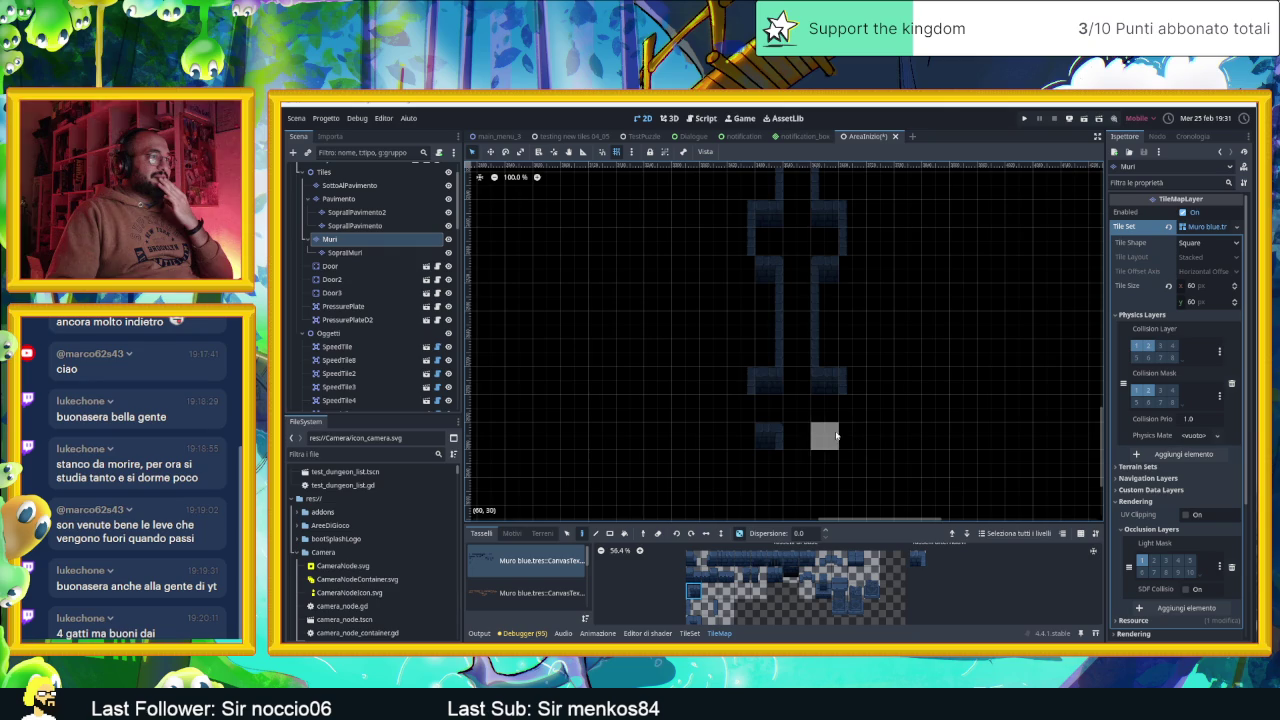
{"action": "scroll", "coordinate": [940, 460], "scroll_direction": "down", "scroll_amount": 5}
{"action": "scroll", "coordinate": [893, 434], "scroll_direction": "down", "scroll_amount": 8}
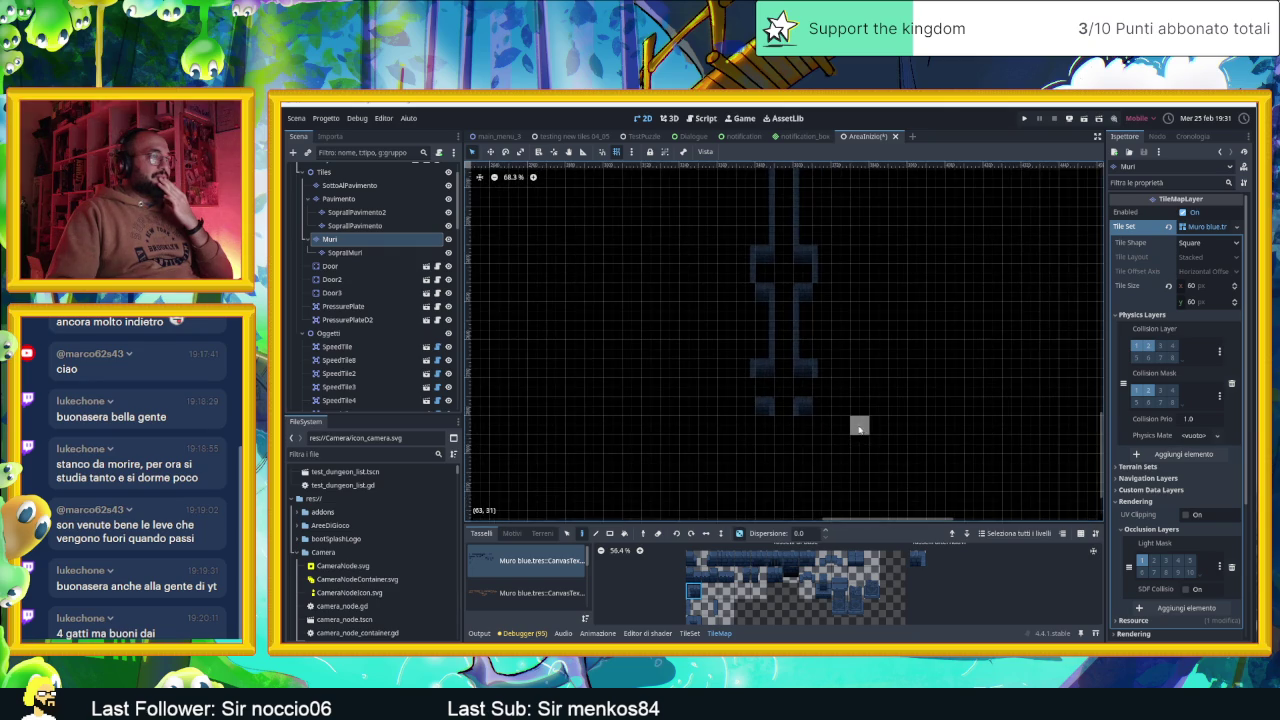
{"action": "scroll", "coordinate": [845, 397], "scroll_direction": "up", "scroll_amount": 2}
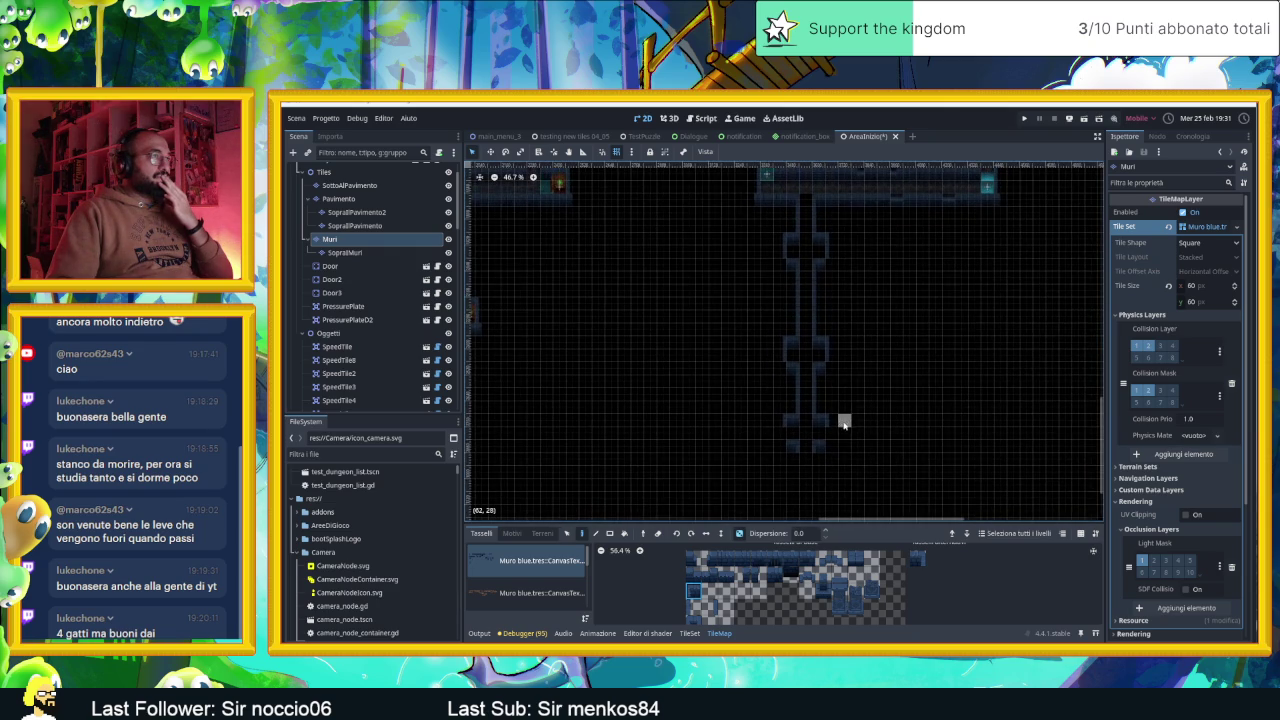
{"action": "scroll", "coordinate": [844, 437], "scroll_direction": "up", "scroll_amount": 10}
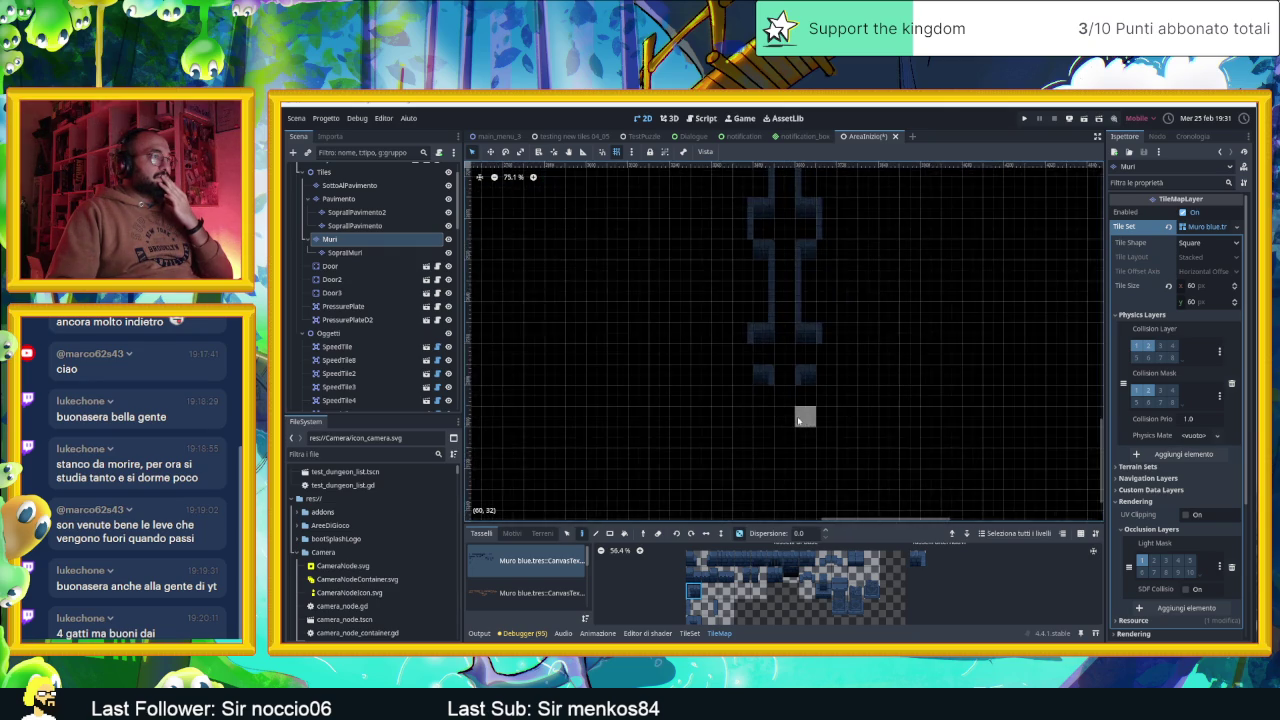
{"action": "left_click", "coordinate": [709, 607]}
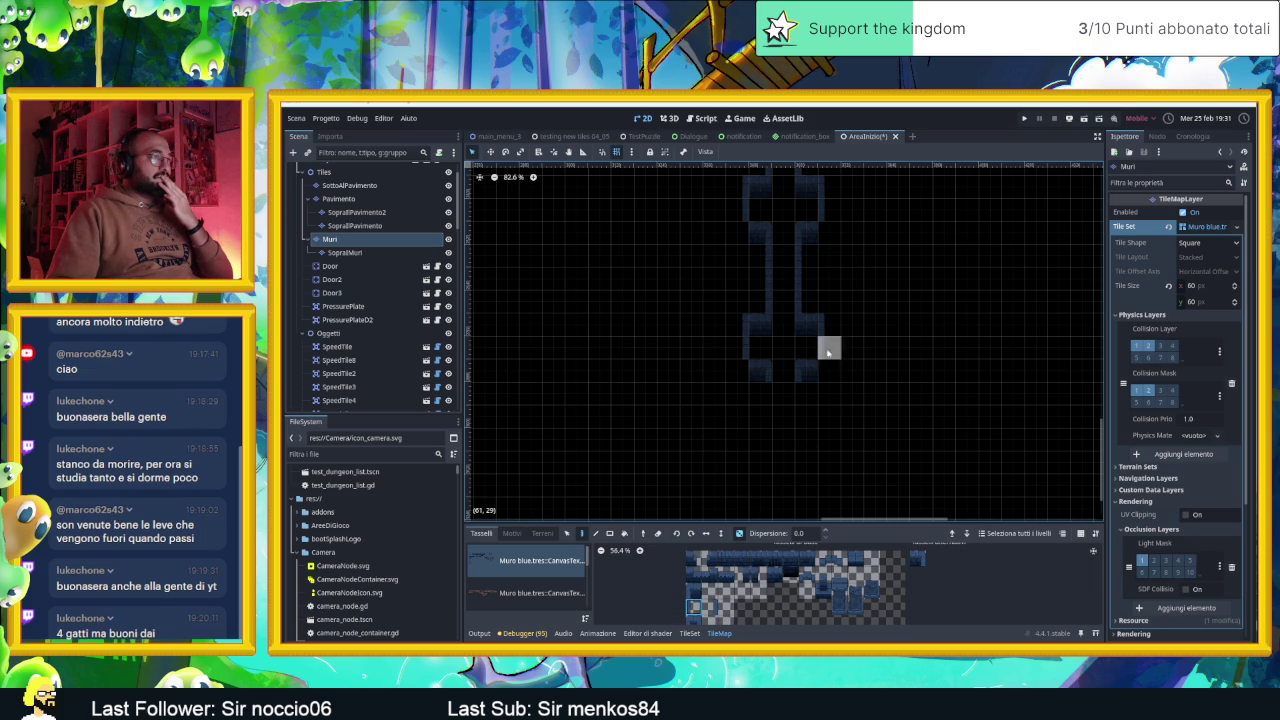
{"action": "left_click_drag", "start_coordinate": [846, 306], "coordinate": [853, 352]}
{"action": "scroll", "coordinate": [843, 323], "scroll_direction": "down", "scroll_amount": 3}
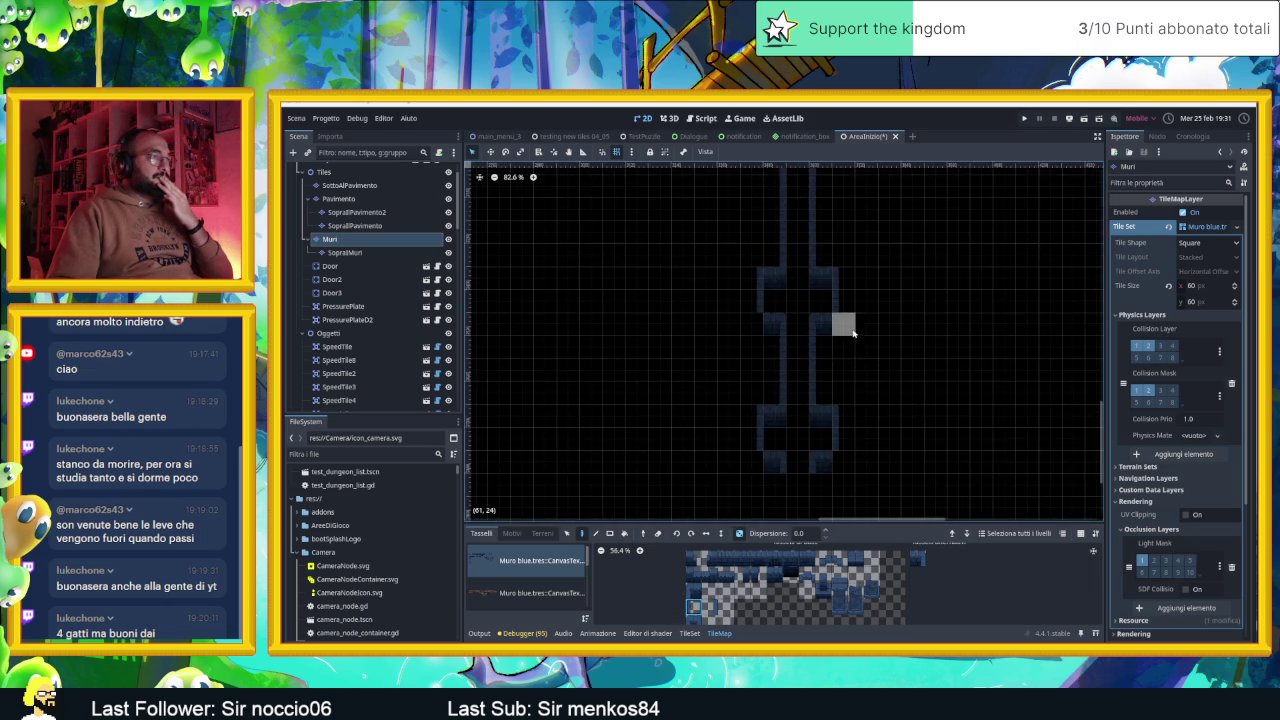
{"action": "left_click", "coordinate": [779, 566]}
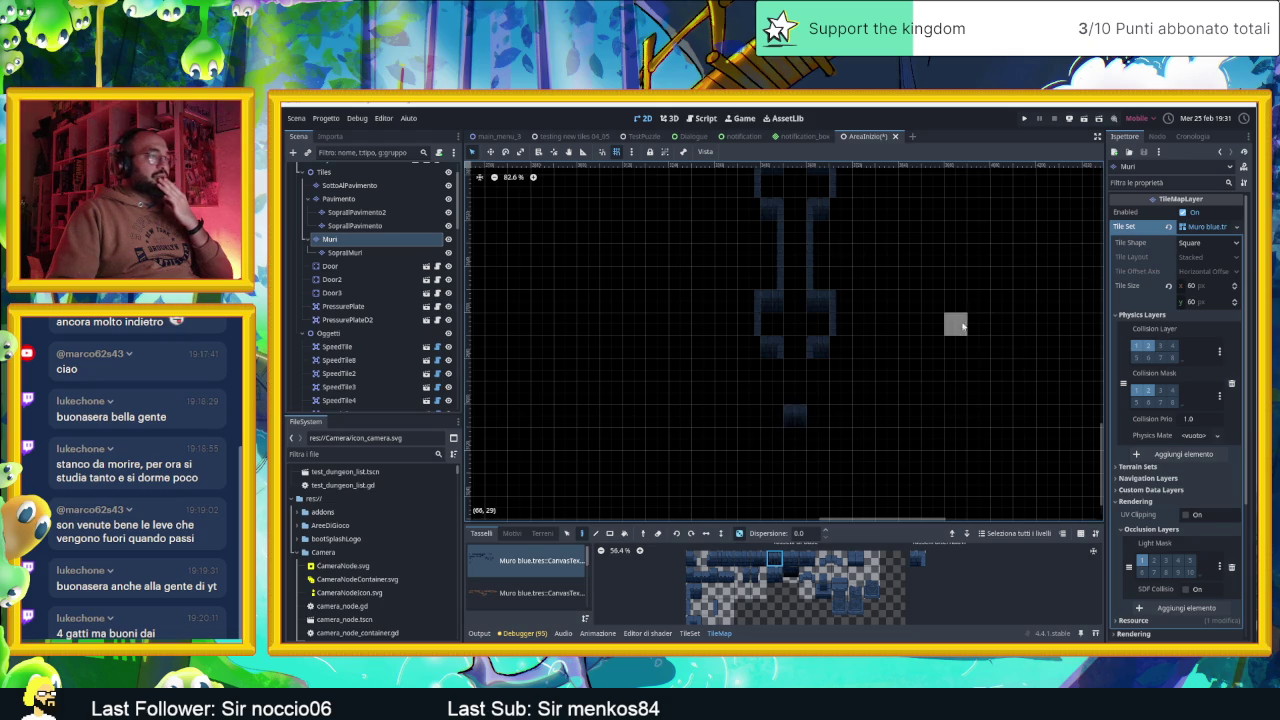
{"action": "scroll", "coordinate": [884, 390], "scroll_direction": "down", "scroll_amount": 4}
{"action": "left_click_drag", "start_coordinate": [884, 387], "coordinate": [877, 381]}
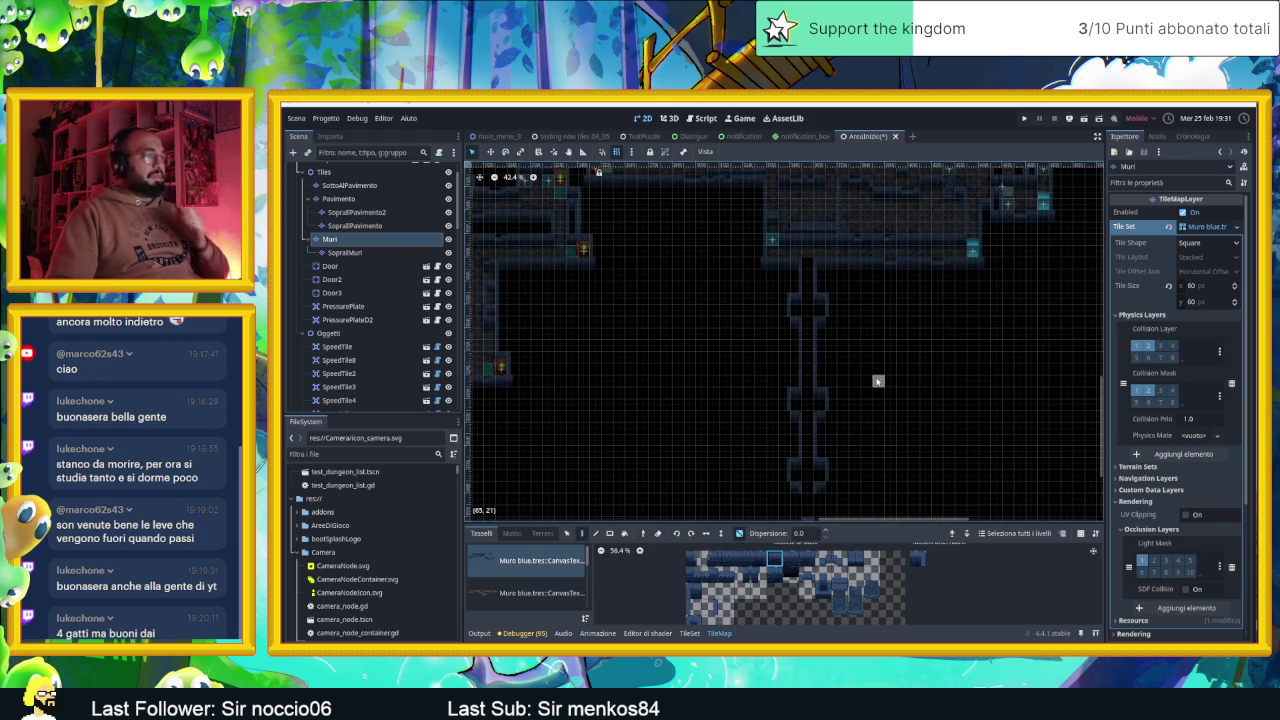
Save the AreaInizio scene with Ctrl+S
{"action": "key", "text": "ctrl+s"}
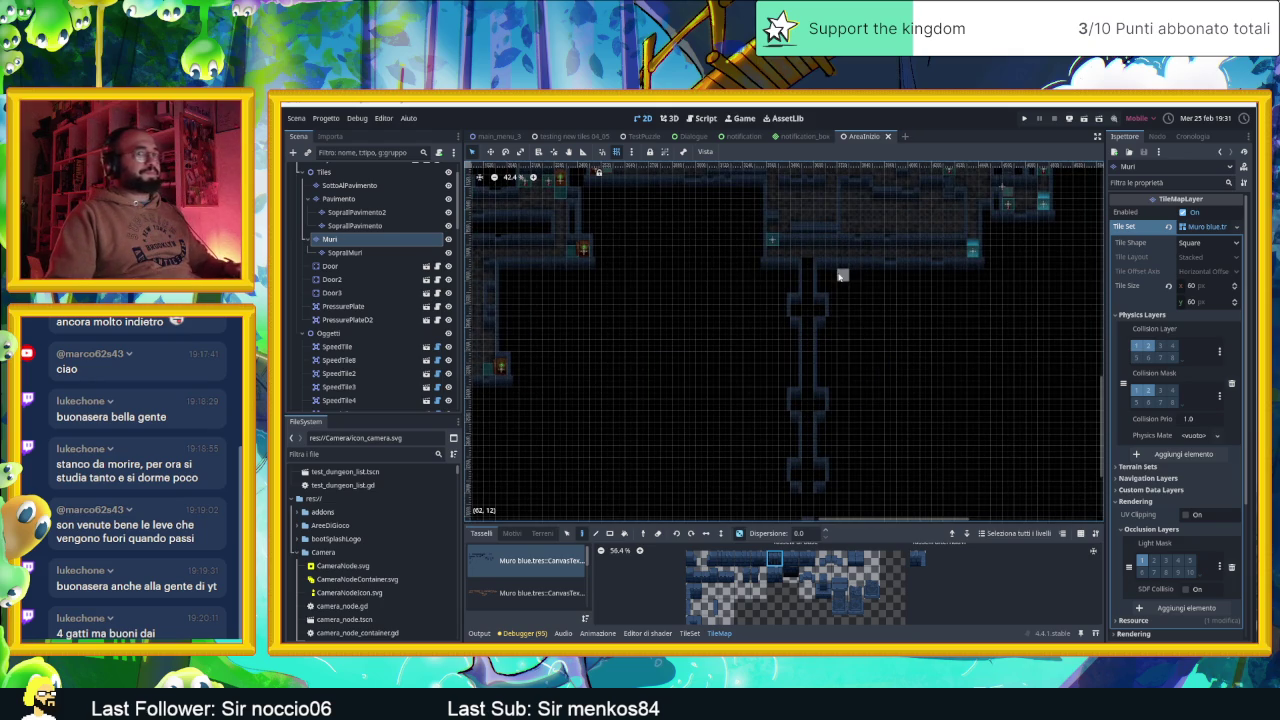
{"action": "scroll", "coordinate": [832, 322], "scroll_direction": "up", "scroll_amount": 2}
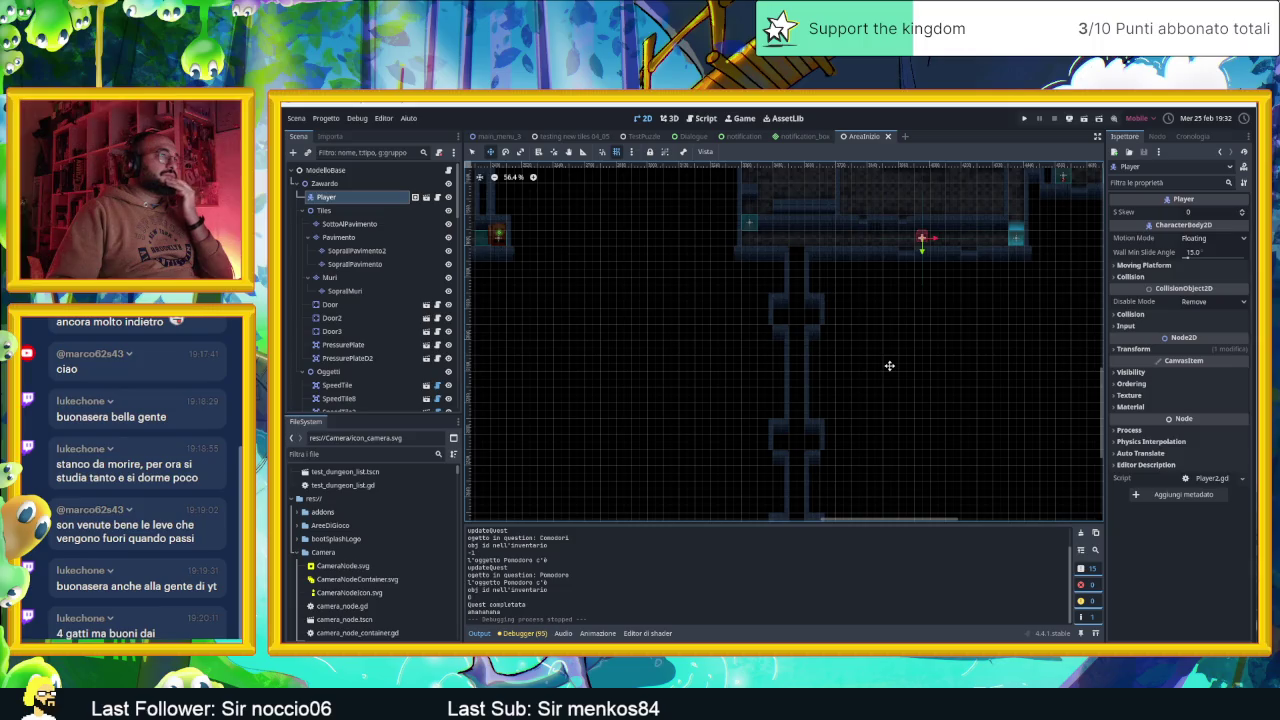
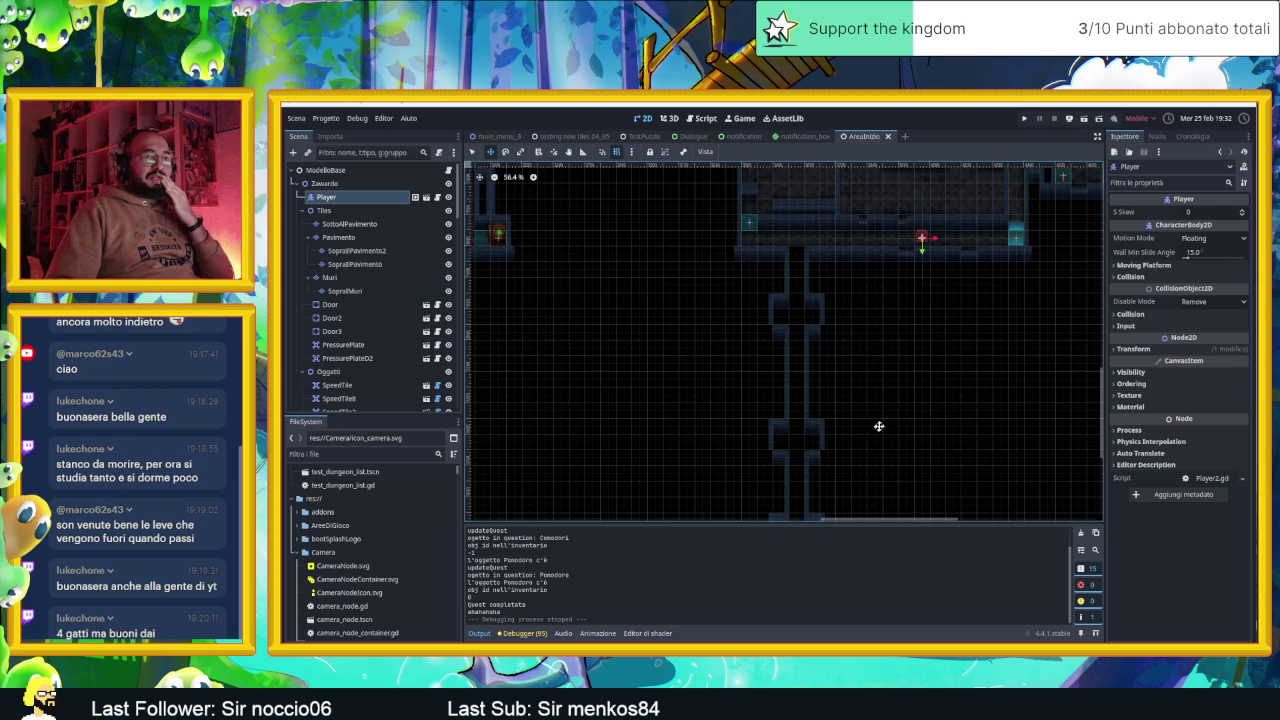
Select the Muri wall layer, centre the wall column, and switch to the tile selection tool
{"action": "left_click_drag", "start_coordinate": [877, 429], "coordinate": [913, 362]}
{"action": "mouse_move", "coordinate": [895, 450]}
{"action": "left_mouse_down"}
{"action": "mouse_move", "coordinate": [890, 320]}
{"action": "mouse_move", "coordinate": [857, 380]}
{"action": "left_mouse_up"}
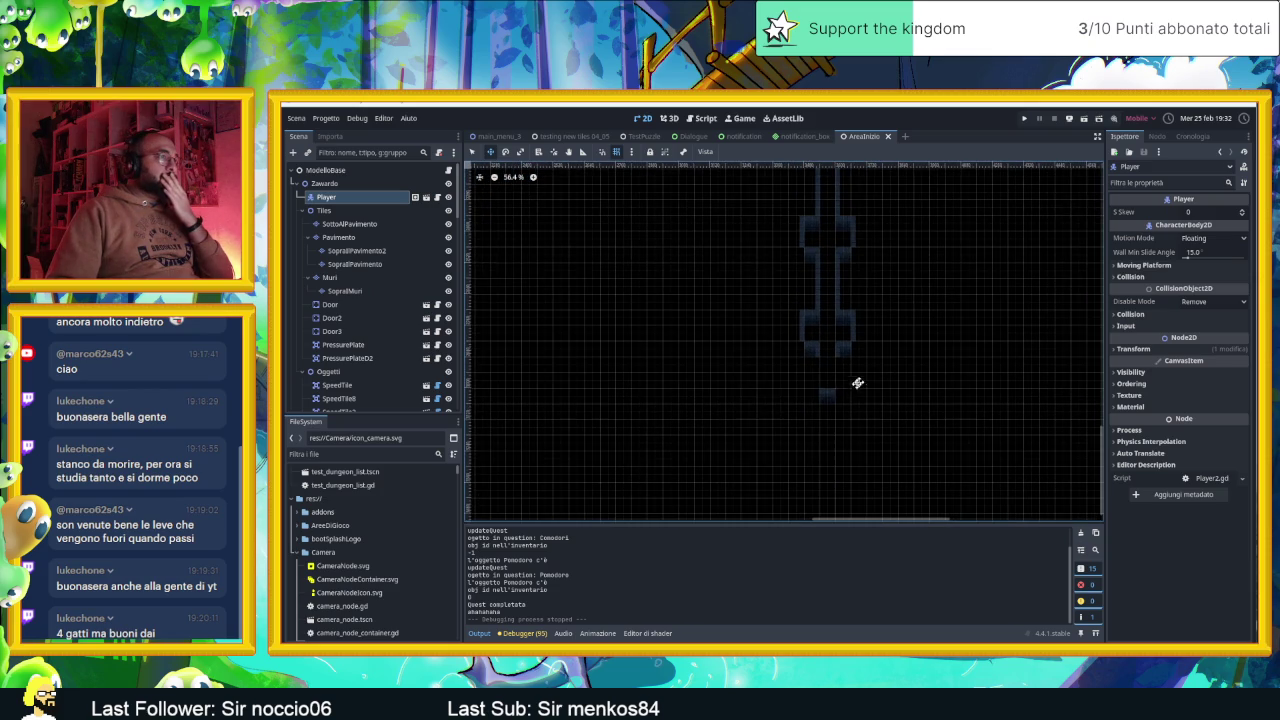
{"action": "left_click", "coordinate": [329, 277]}
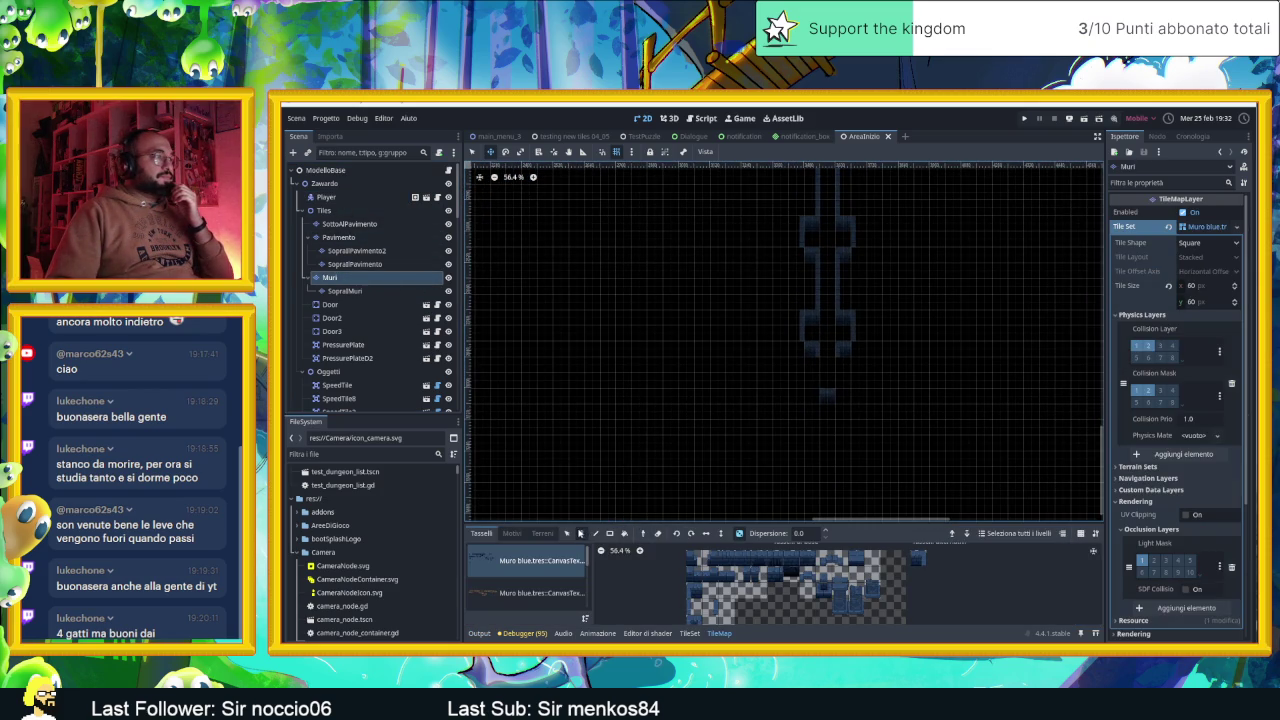
{"action": "left_click", "coordinate": [476, 151]}
{"action": "key", "text": "ctrl+z"}
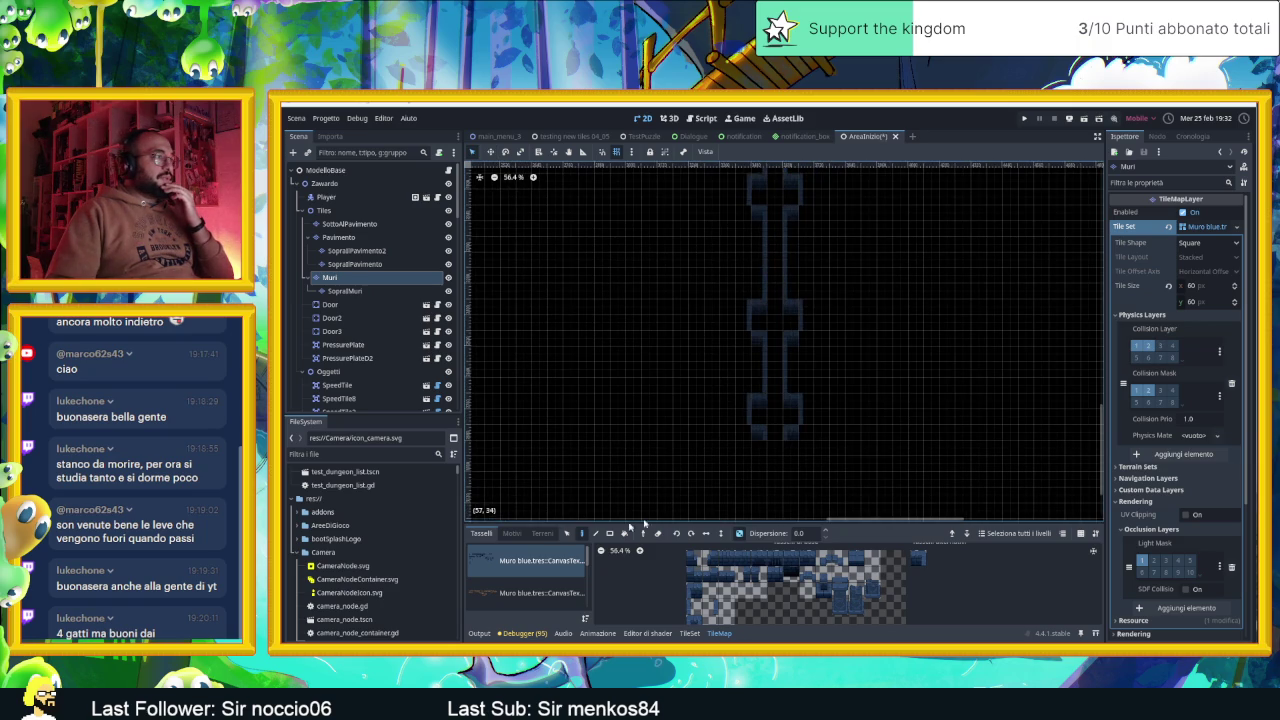
{"action": "left_click", "coordinate": [609, 535]}
{"action": "left_click_drag", "start_coordinate": [791, 466], "coordinate": [811, 446]}
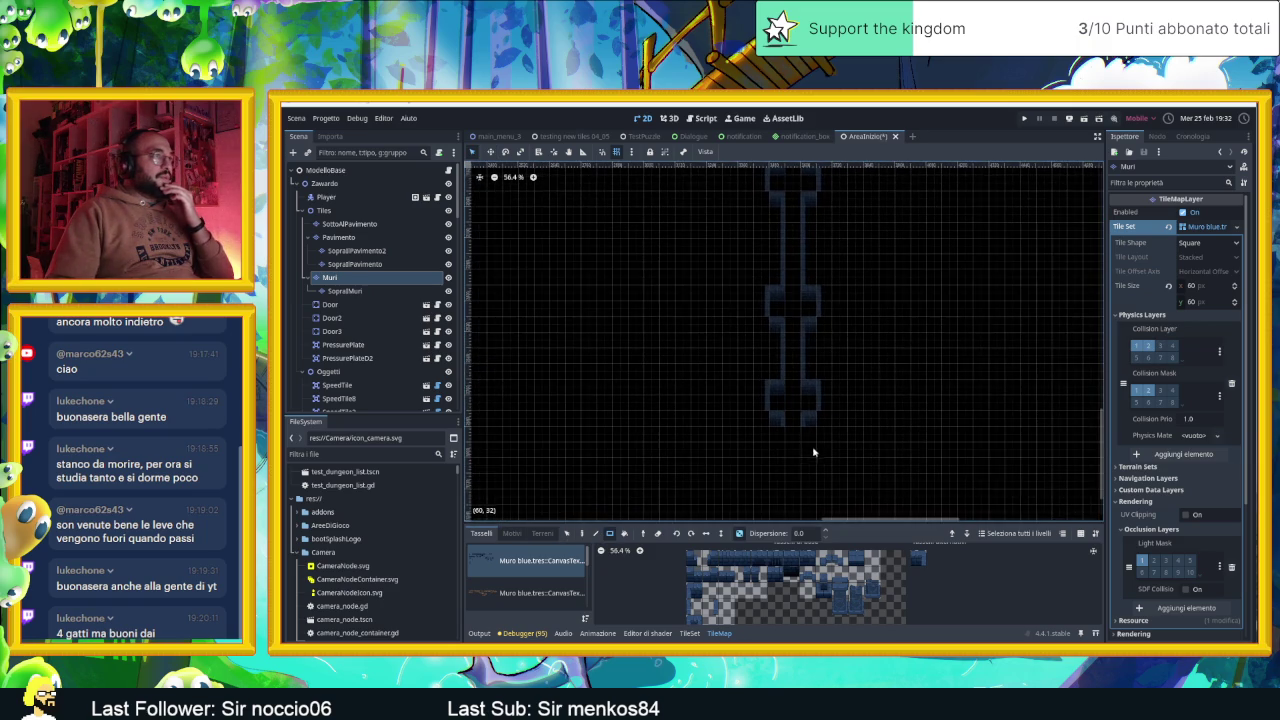
{"action": "scroll", "coordinate": [917, 278], "scroll_direction": "up", "scroll_amount": 2}
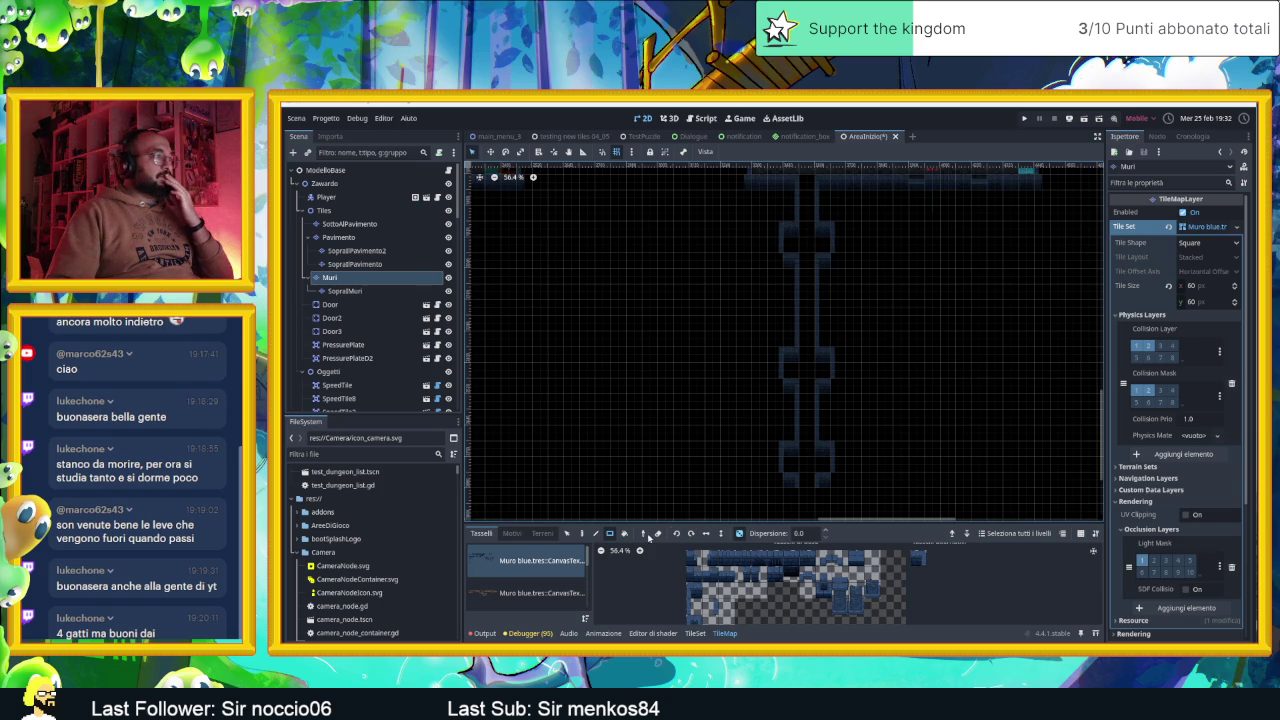
{"action": "left_click", "coordinate": [566, 533]}
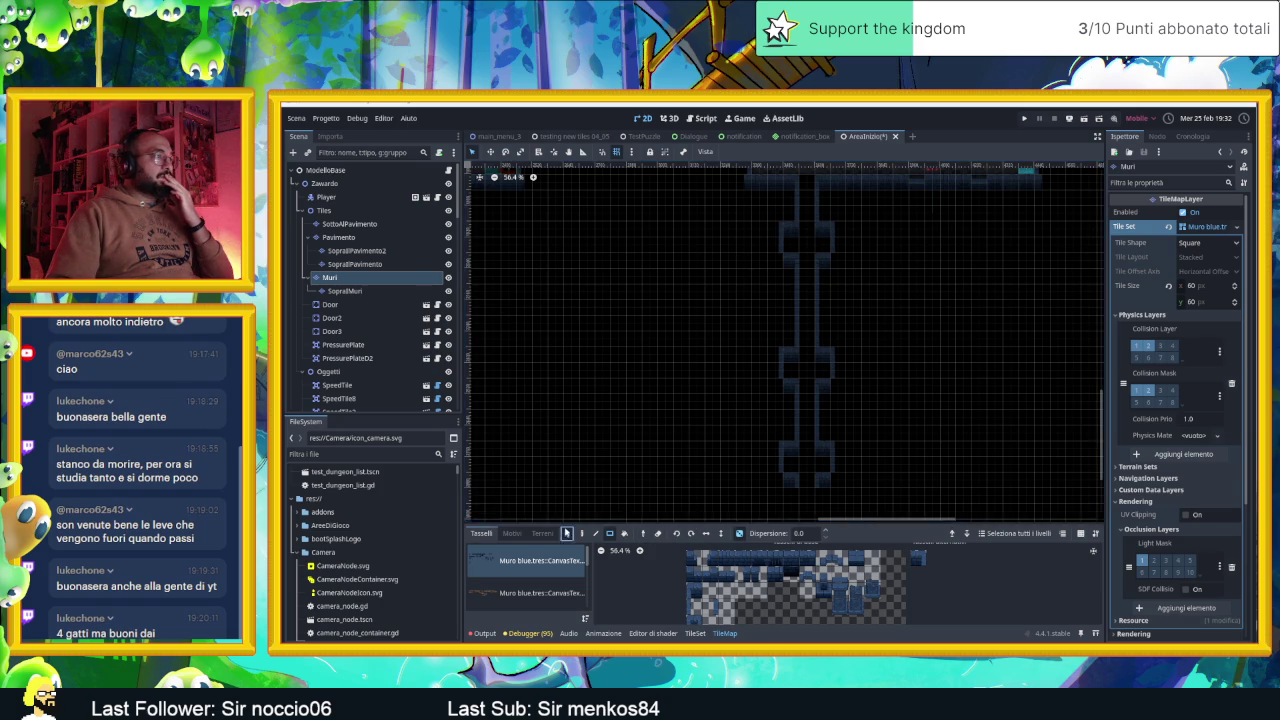
Box-select the wall section and paste three copies of it down to the corridor's end
{"action": "mouse_move", "coordinate": [741, 224]}
{"action": "left_mouse_down"}
{"action": "mouse_move", "coordinate": [829, 306]}
{"action": "mouse_move", "coordinate": [857, 400]}
{"action": "left_mouse_up"}
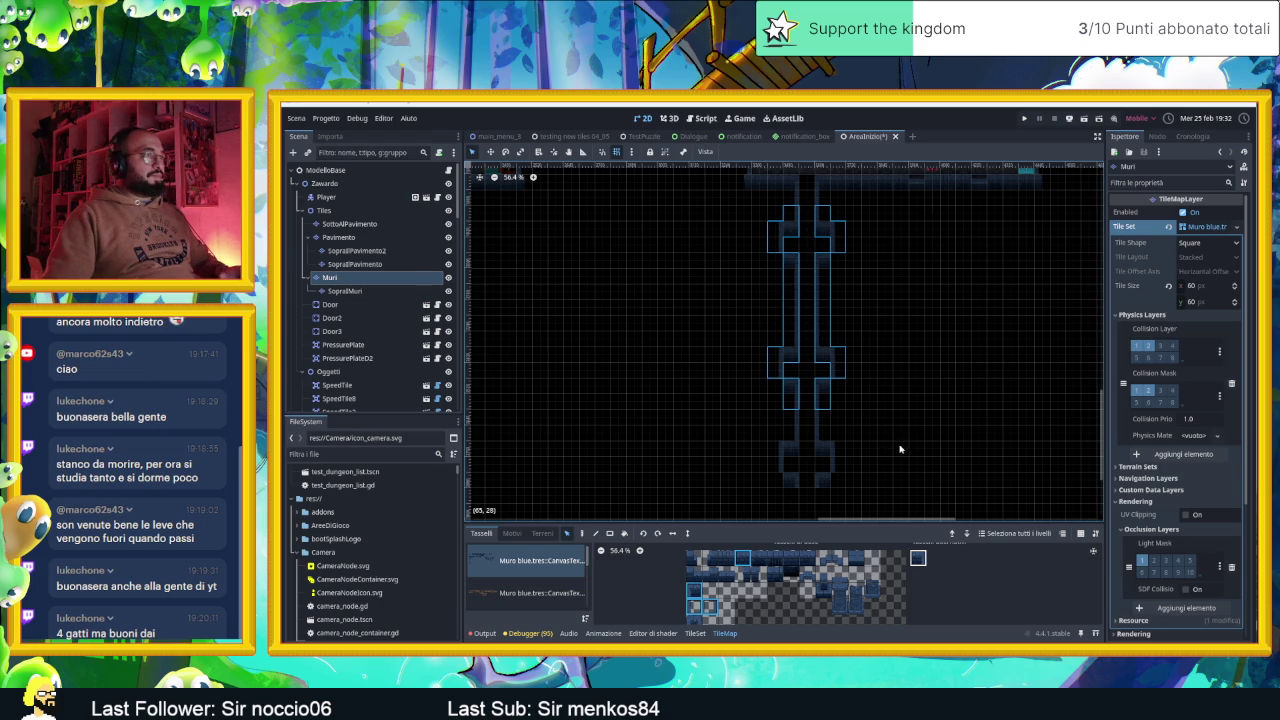
{"action": "scroll", "coordinate": [900, 449], "scroll_direction": "down", "scroll_amount": 3}
{"action": "key", "text": "ctrl+v"}
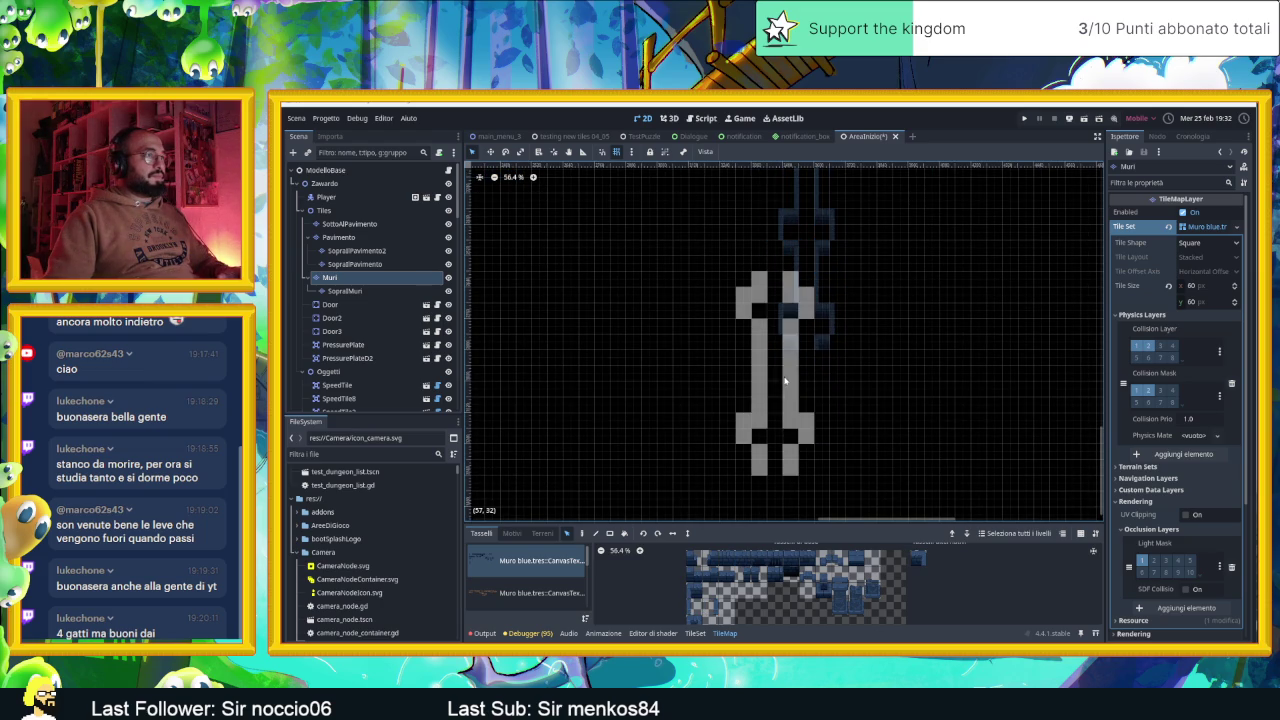
{"action": "left_click", "coordinate": [803, 457]}
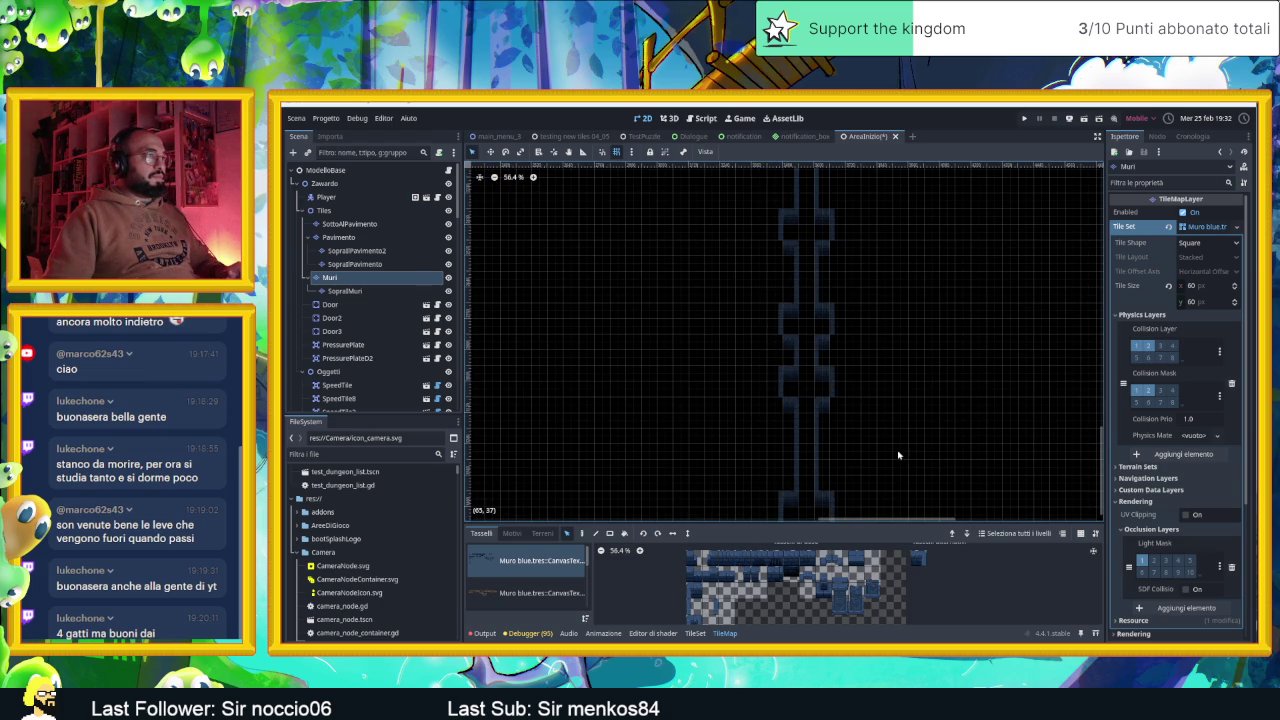
{"action": "scroll", "coordinate": [879, 322], "scroll_direction": "down", "scroll_amount": 5}
{"action": "key", "text": "ctrl+v"}
{"action": "left_click", "coordinate": [801, 348]}
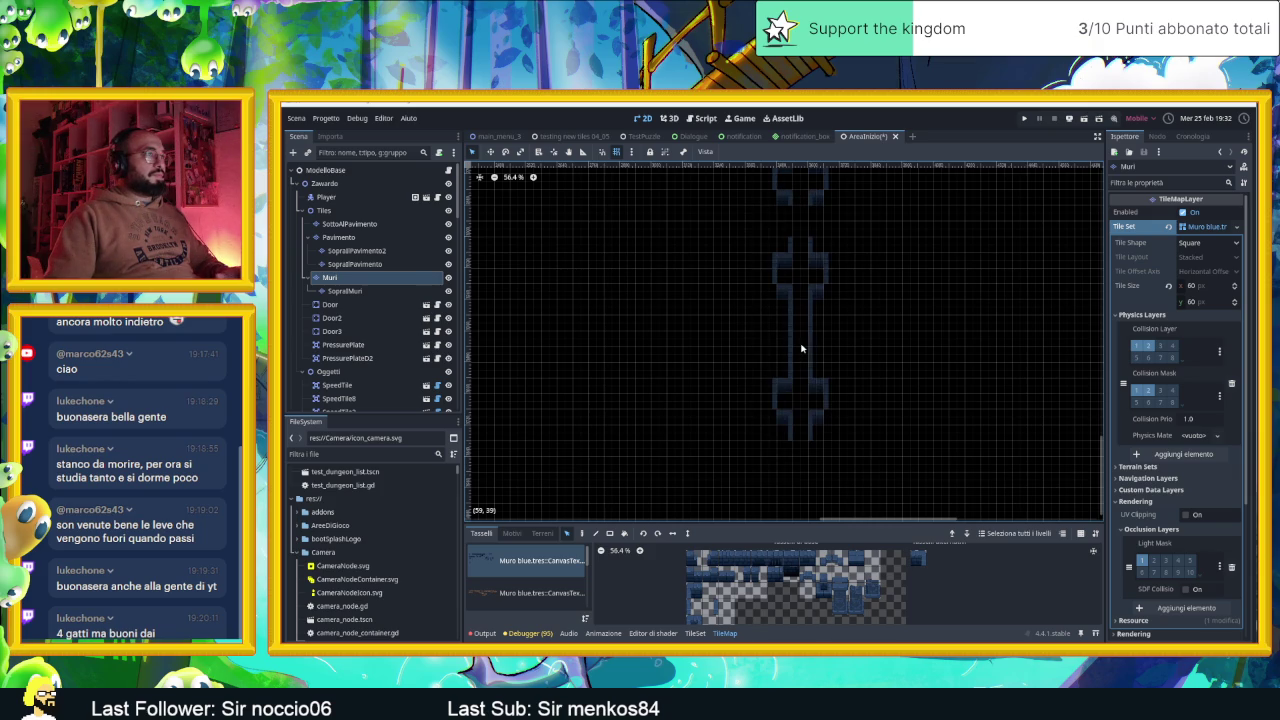
{"action": "left_click_drag", "start_coordinate": [919, 397], "coordinate": [929, 259]}
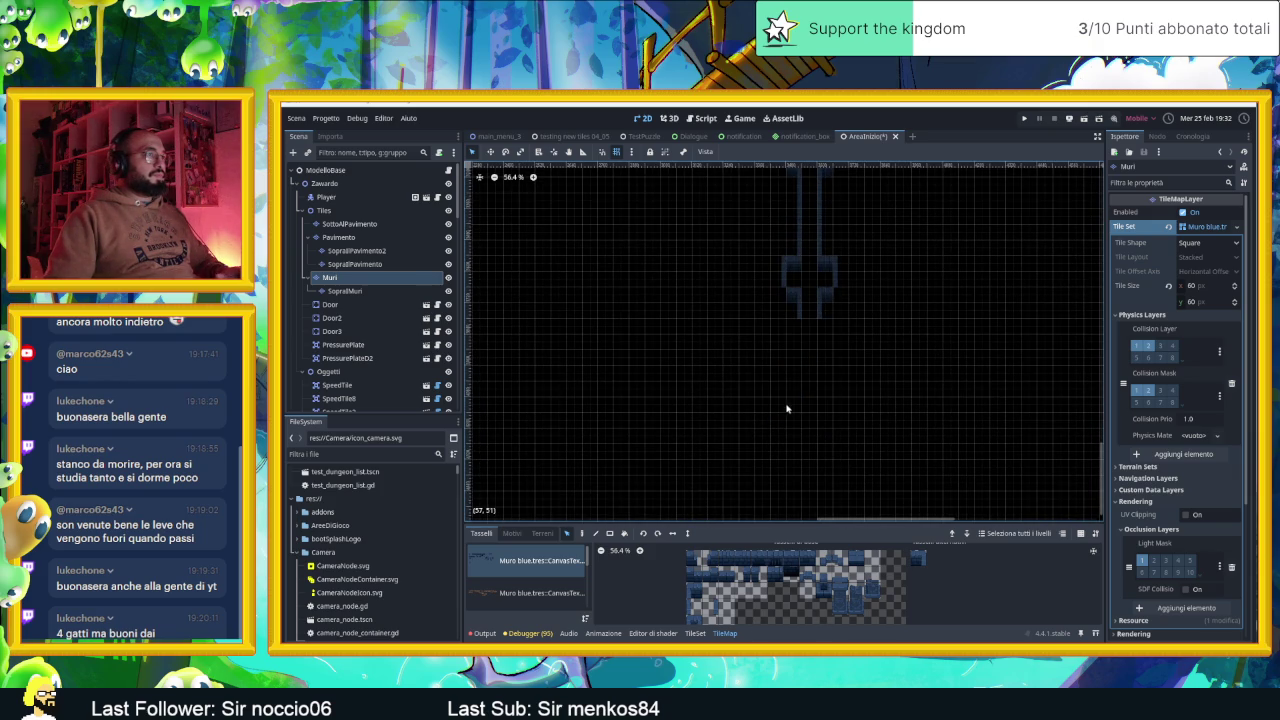
{"action": "key", "text": "ctrl+v"}
{"action": "left_click", "coordinate": [806, 425]}
Switch to the Paint tool for single wall tiles and move the view along the corridor
{"action": "scroll", "coordinate": [960, 368], "scroll_direction": "down", "scroll_amount": 3}
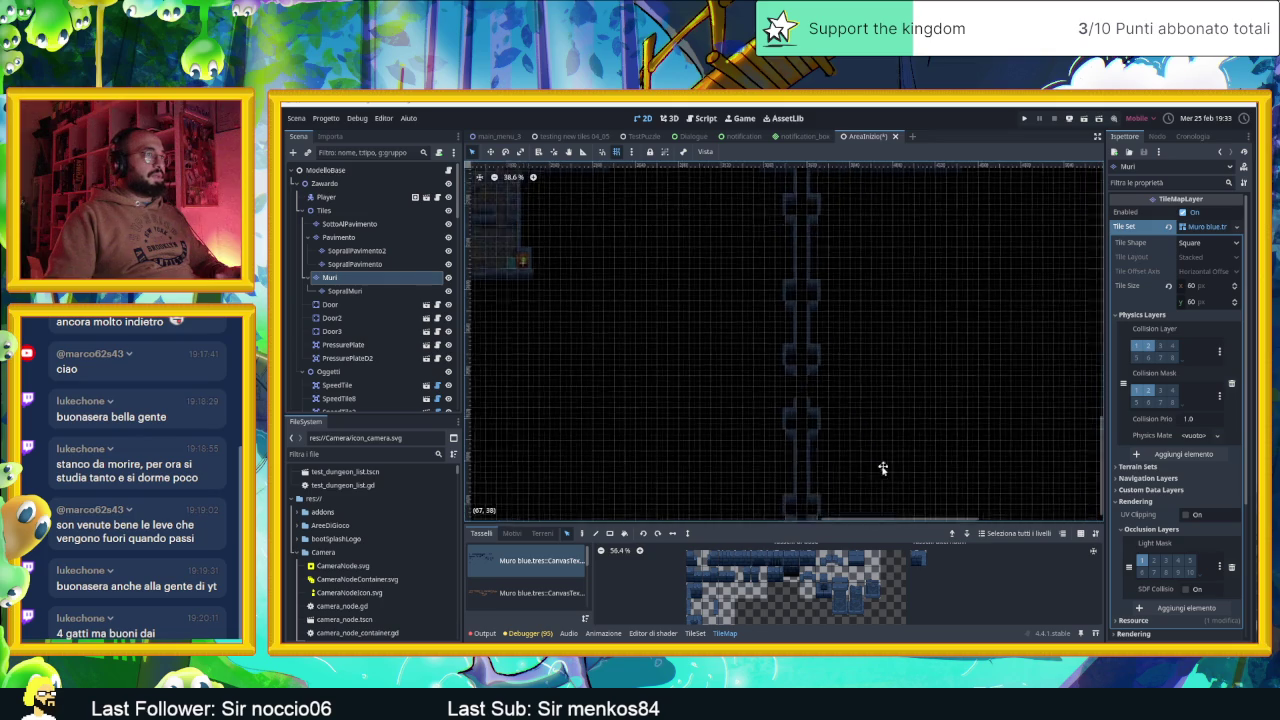
{"action": "scroll", "coordinate": [874, 297], "scroll_direction": "up", "scroll_amount": 8}
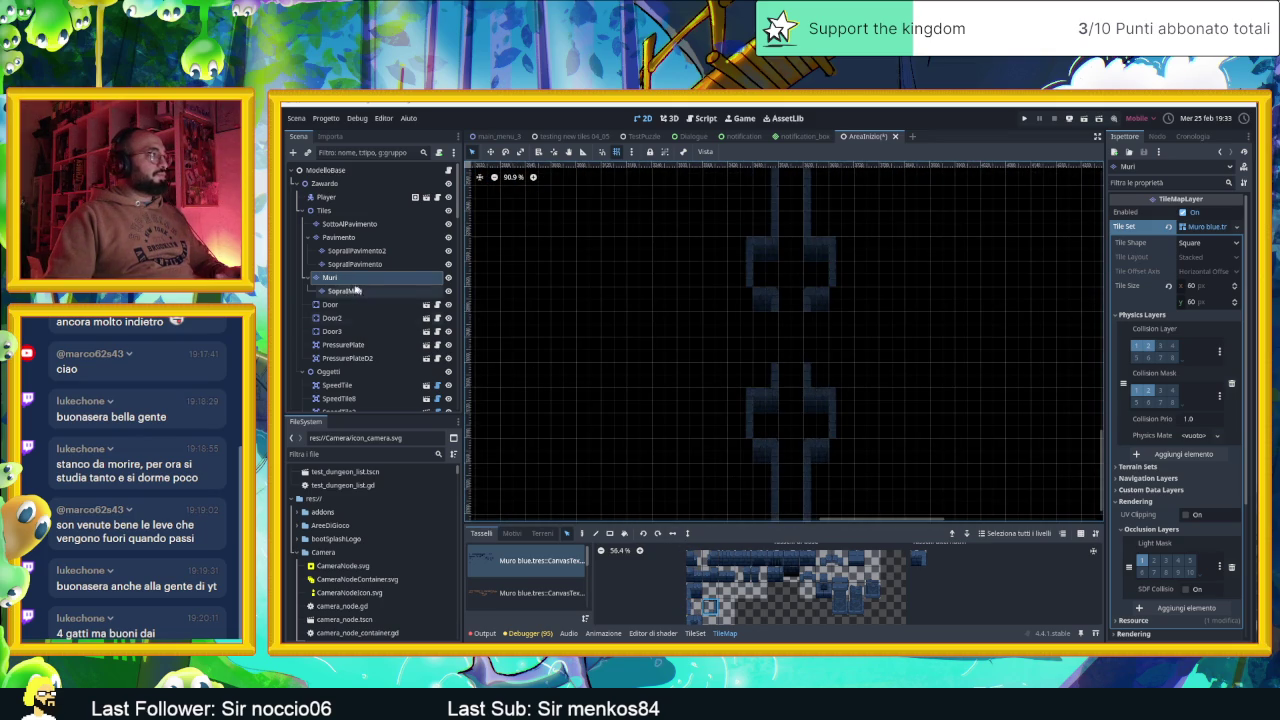
{"action": "left_click", "coordinate": [582, 534]}
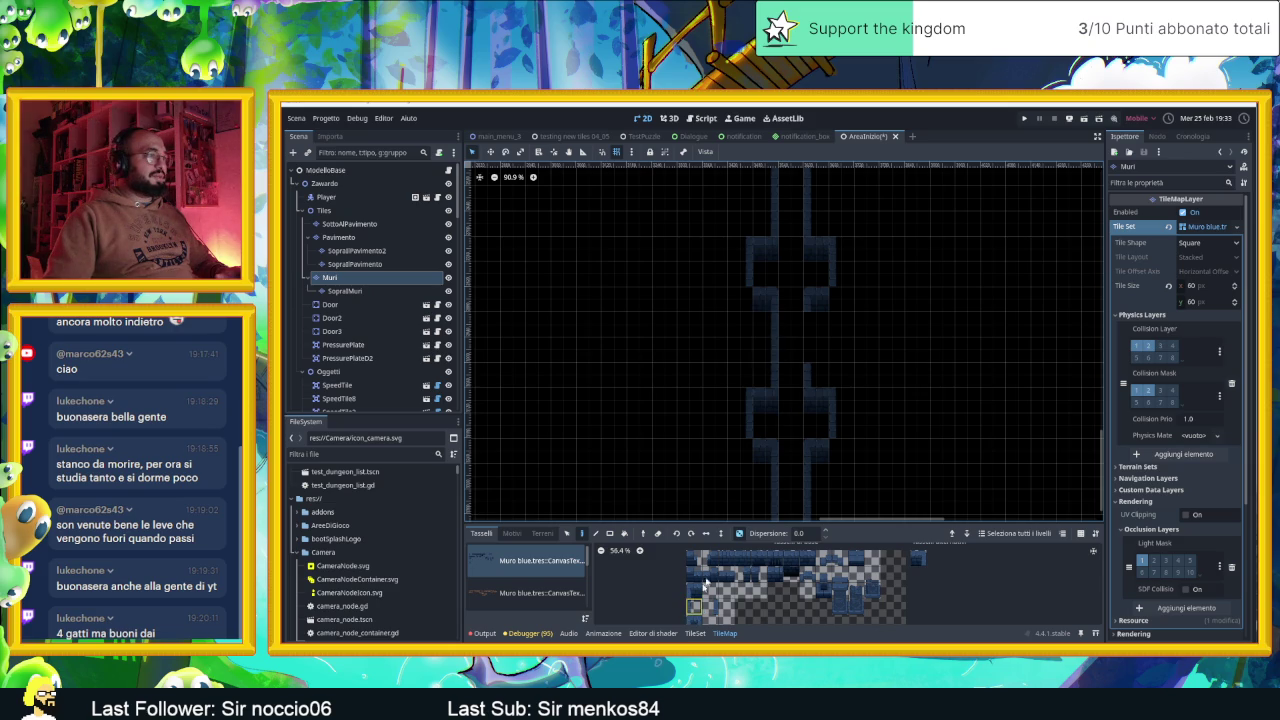
{"action": "scroll", "coordinate": [912, 455], "scroll_direction": "down", "scroll_amount": 2}
{"action": "scroll", "coordinate": [866, 363], "scroll_direction": "down", "scroll_amount": 2}
{"action": "scroll", "coordinate": [826, 340], "scroll_direction": "up", "scroll_amount": 4}
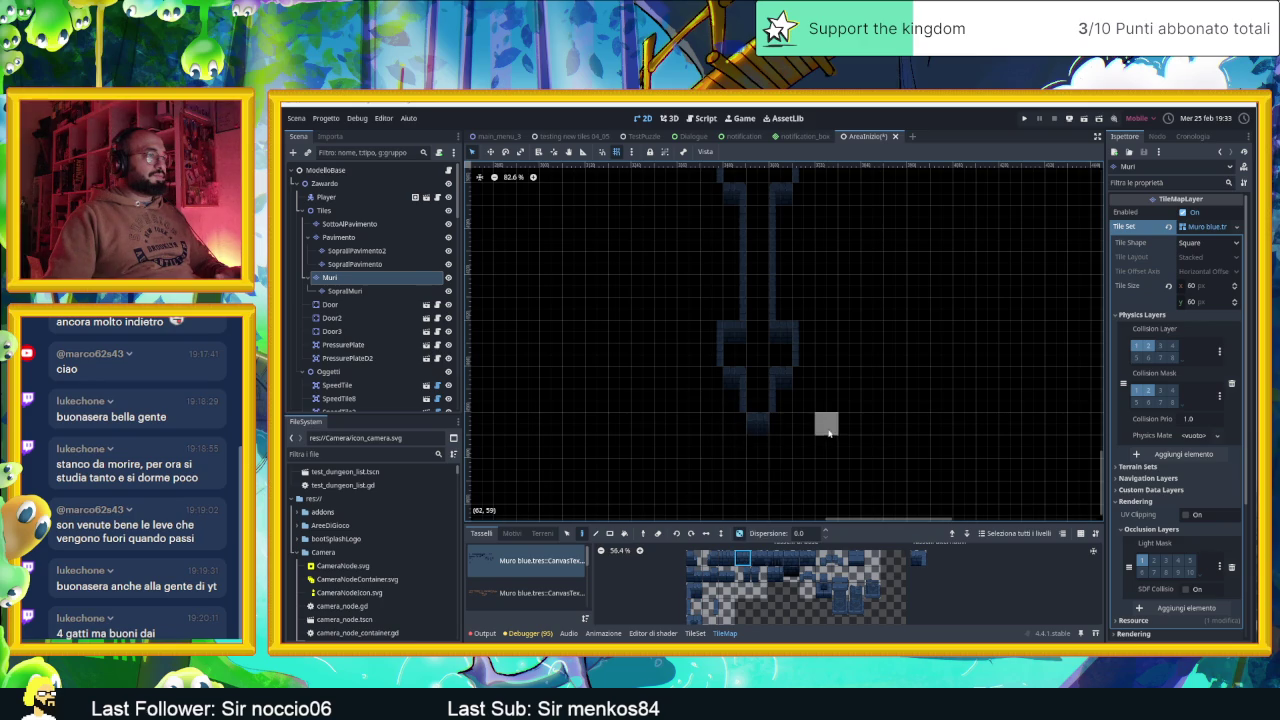
{"action": "scroll", "coordinate": [890, 250], "scroll_direction": "down", "scroll_amount": 2}
{"action": "scroll", "coordinate": [894, 241], "scroll_direction": "down", "scroll_amount": 4}
{"action": "mouse_move", "coordinate": [900, 313]}
{"action": "left_mouse_down"}
{"action": "mouse_move", "coordinate": [883, 363]}
{"action": "mouse_move", "coordinate": [877, 337]}
{"action": "mouse_move", "coordinate": [867, 364]}
{"action": "left_mouse_up"}
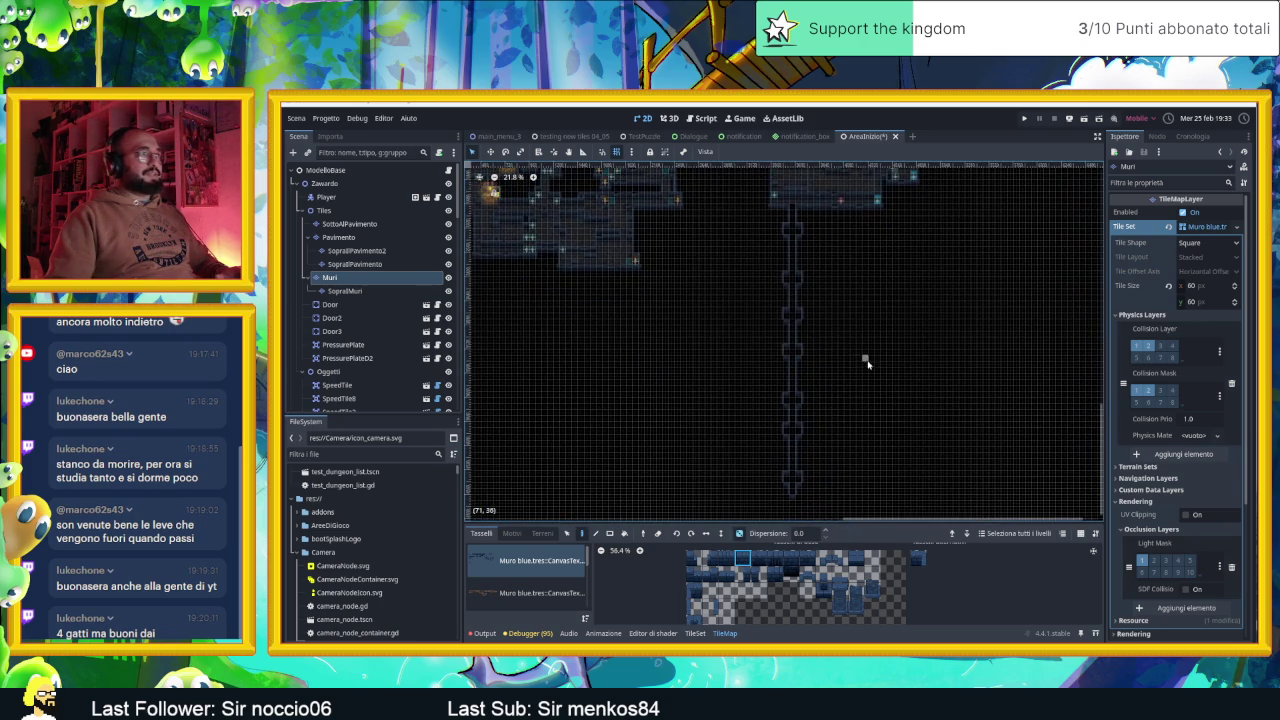
Select and expand CameraNodeContainer in the Scene dock, cancelling the accidental rename
{"action": "scroll", "coordinate": [370, 300], "scroll_direction": "down", "scroll_amount": 6}
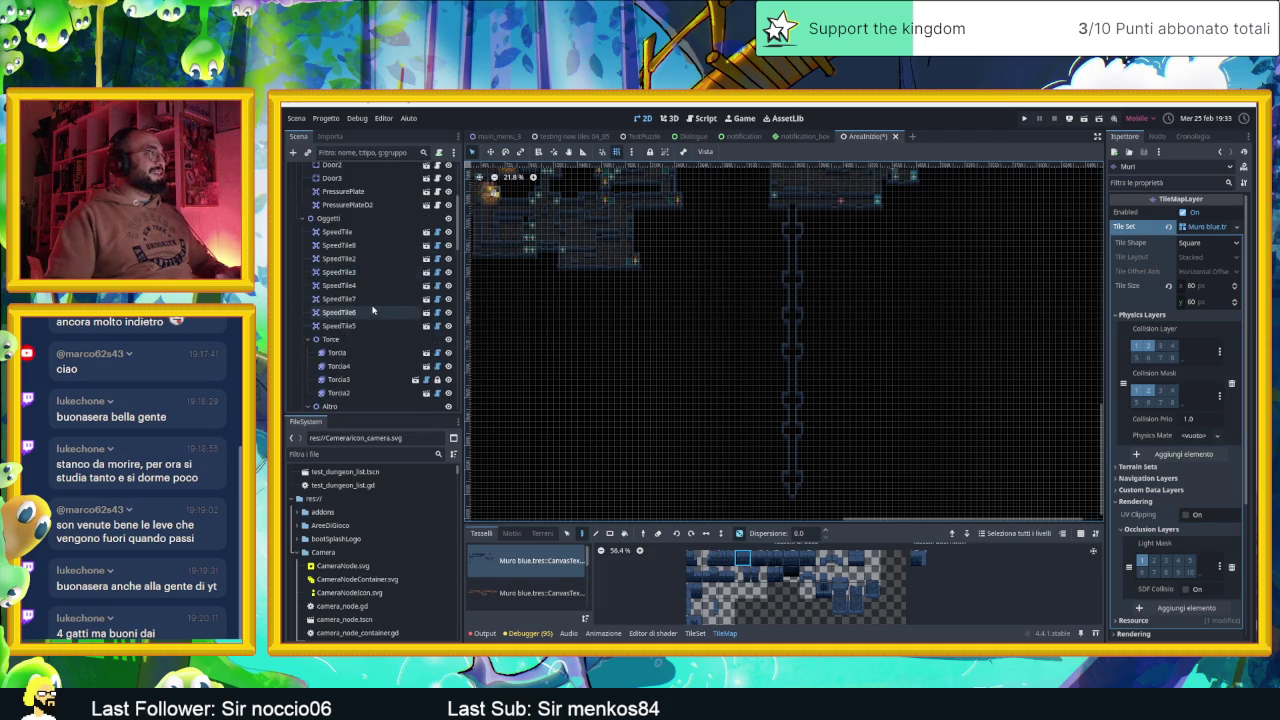
{"action": "scroll", "coordinate": [370, 316], "scroll_direction": "down", "scroll_amount": 8}
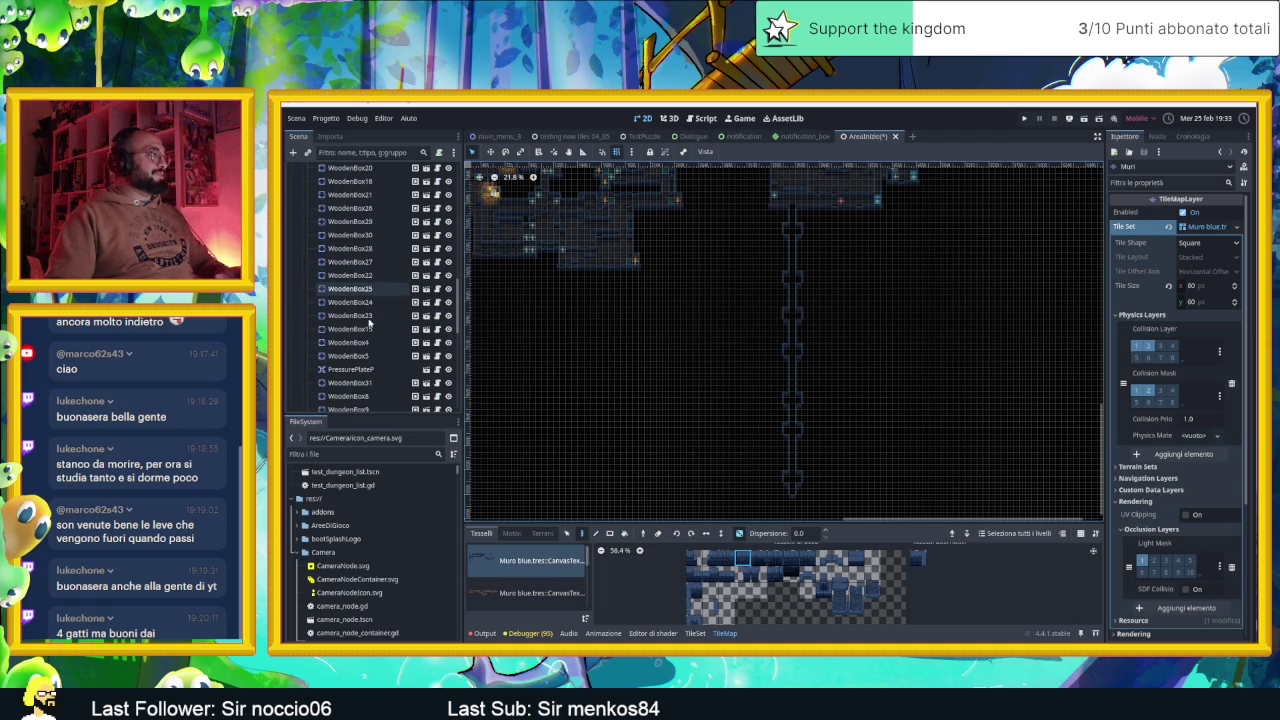
{"action": "scroll", "coordinate": [369, 324], "scroll_direction": "down", "scroll_amount": 3}
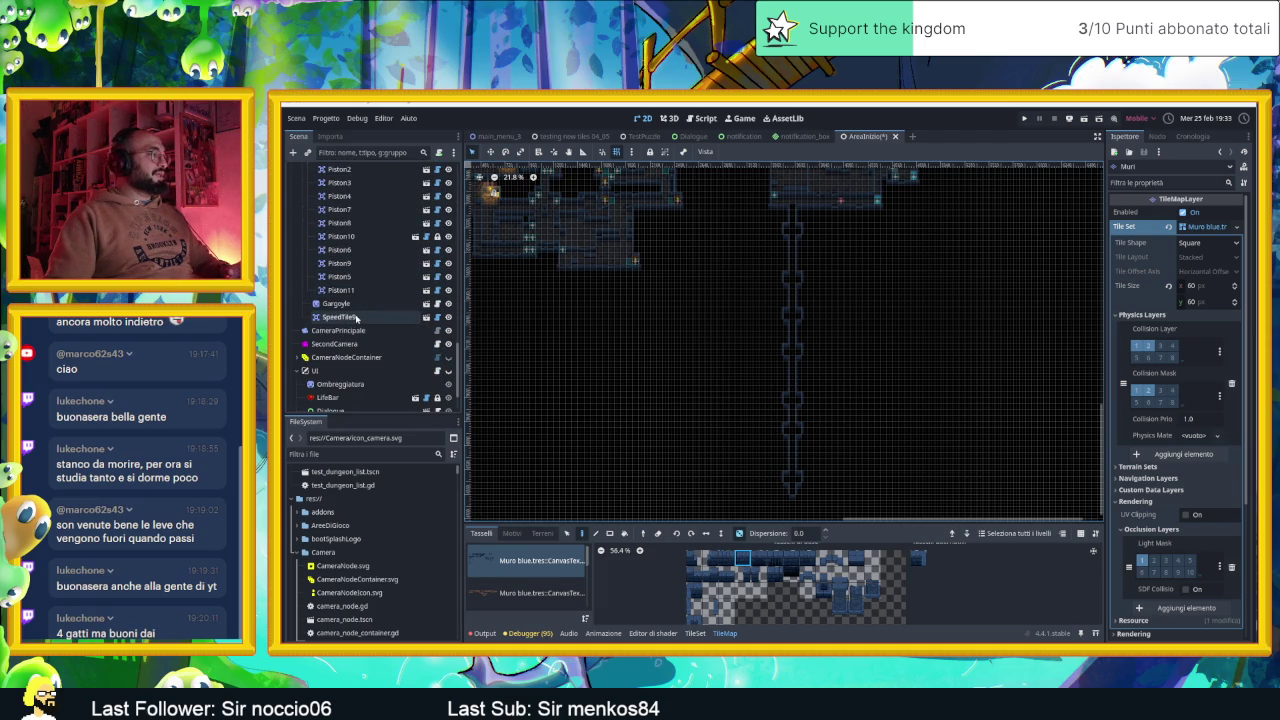
{"action": "left_click", "coordinate": [300, 357]}
{"action": "left_click", "coordinate": [297, 357]}
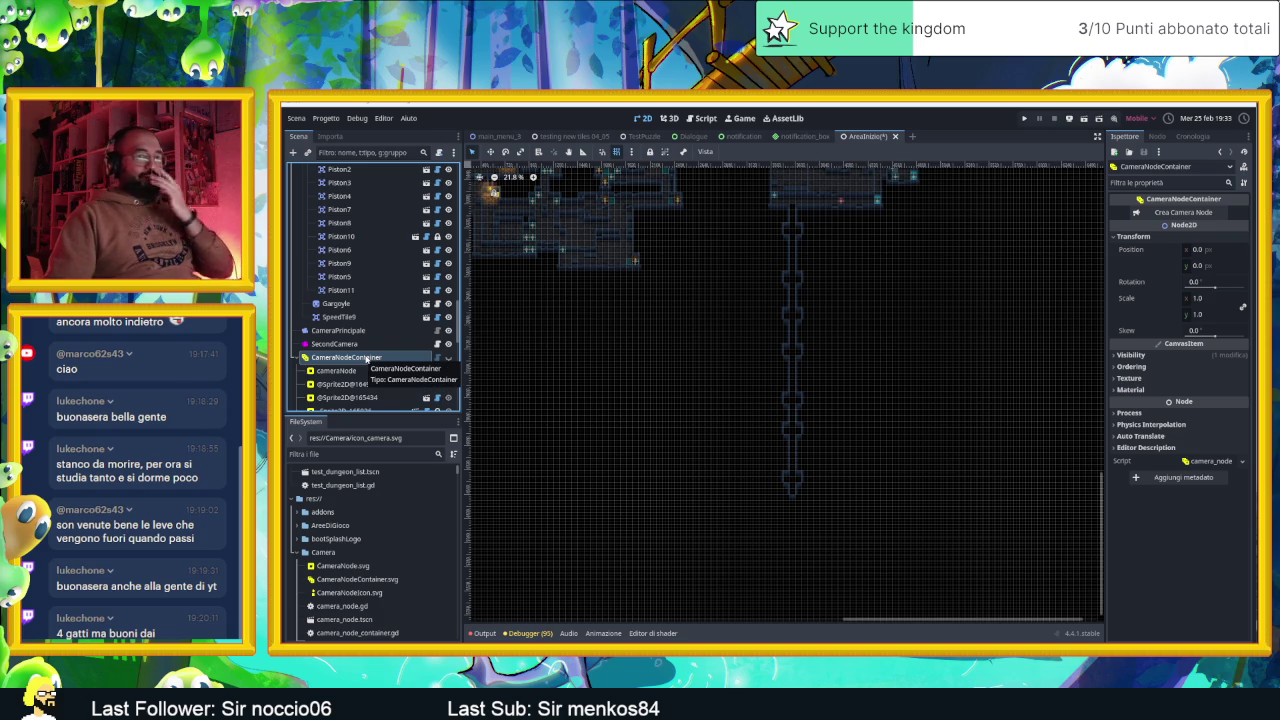
{"action": "double_click", "coordinate": [366, 357]}
{"action": "key", "text": "Escape"}
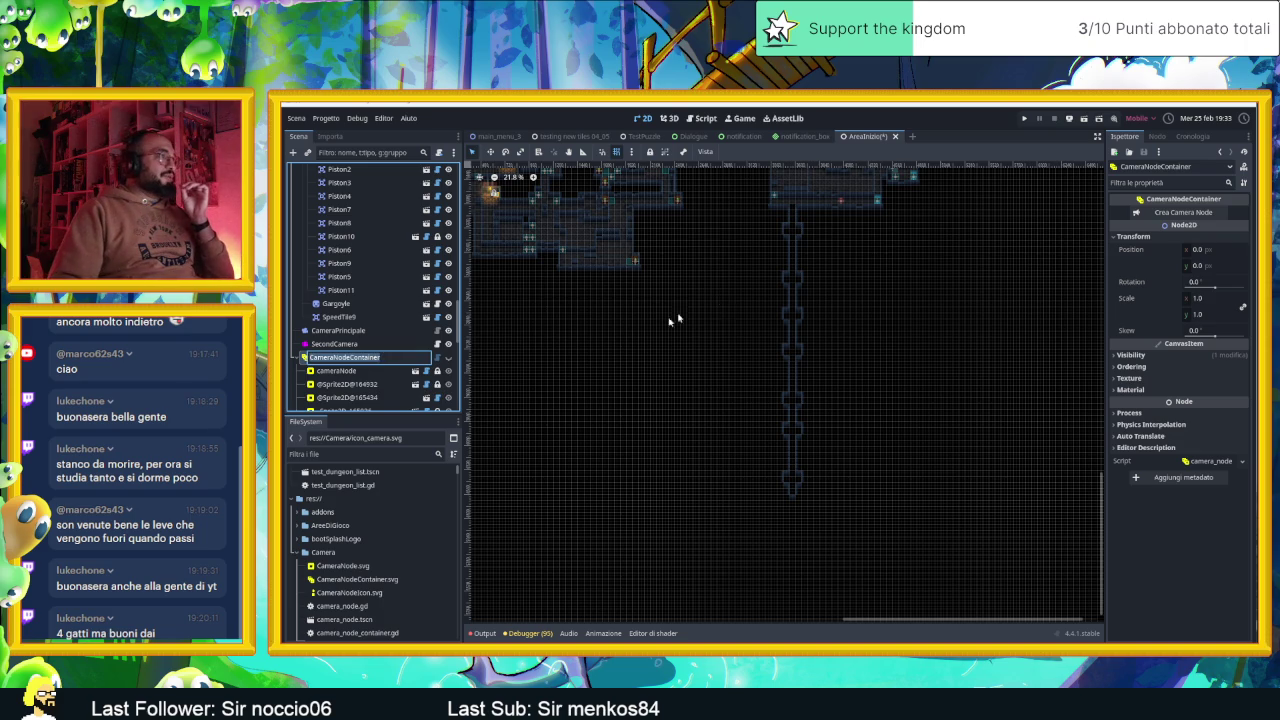
{"action": "scroll", "coordinate": [754, 266], "scroll_direction": "down", "scroll_amount": 5}
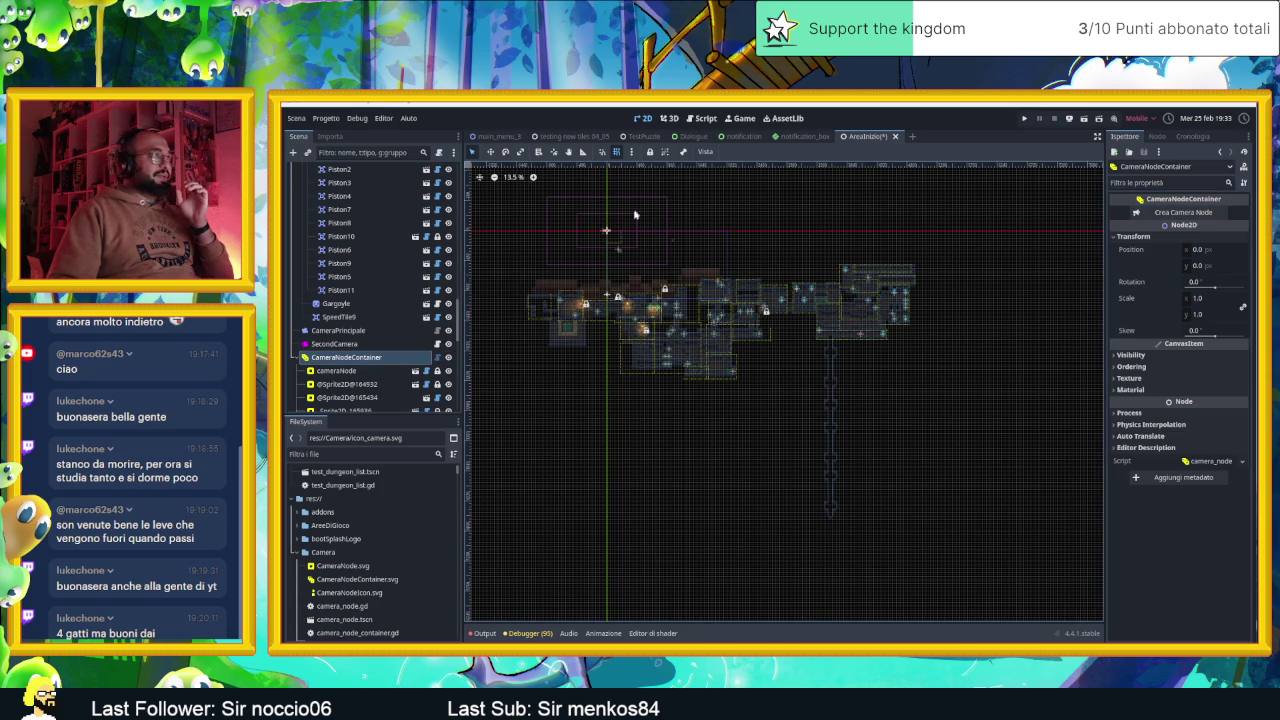
Move a camera-zone sprite to the corridor's top and stretch it down the whole corridor
{"action": "left_click_drag", "start_coordinate": [614, 234], "coordinate": [826, 353]}
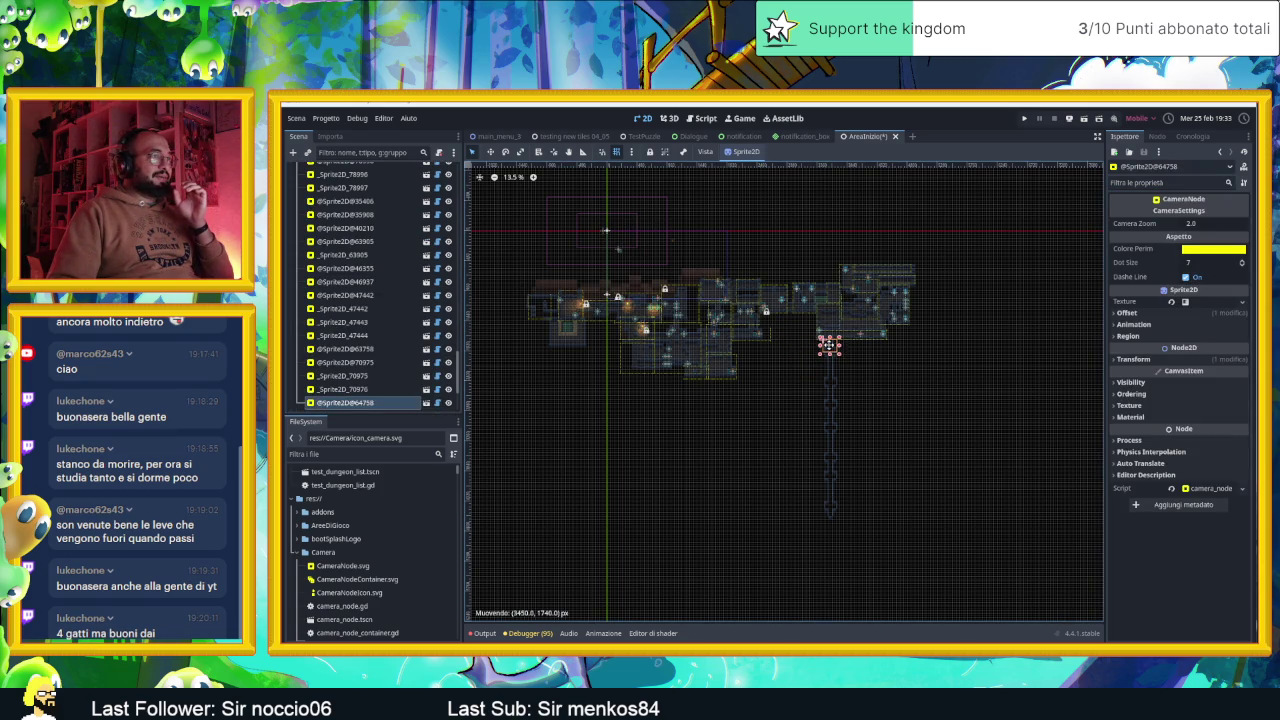
{"action": "scroll", "coordinate": [829, 354], "scroll_direction": "up", "scroll_amount": 5}
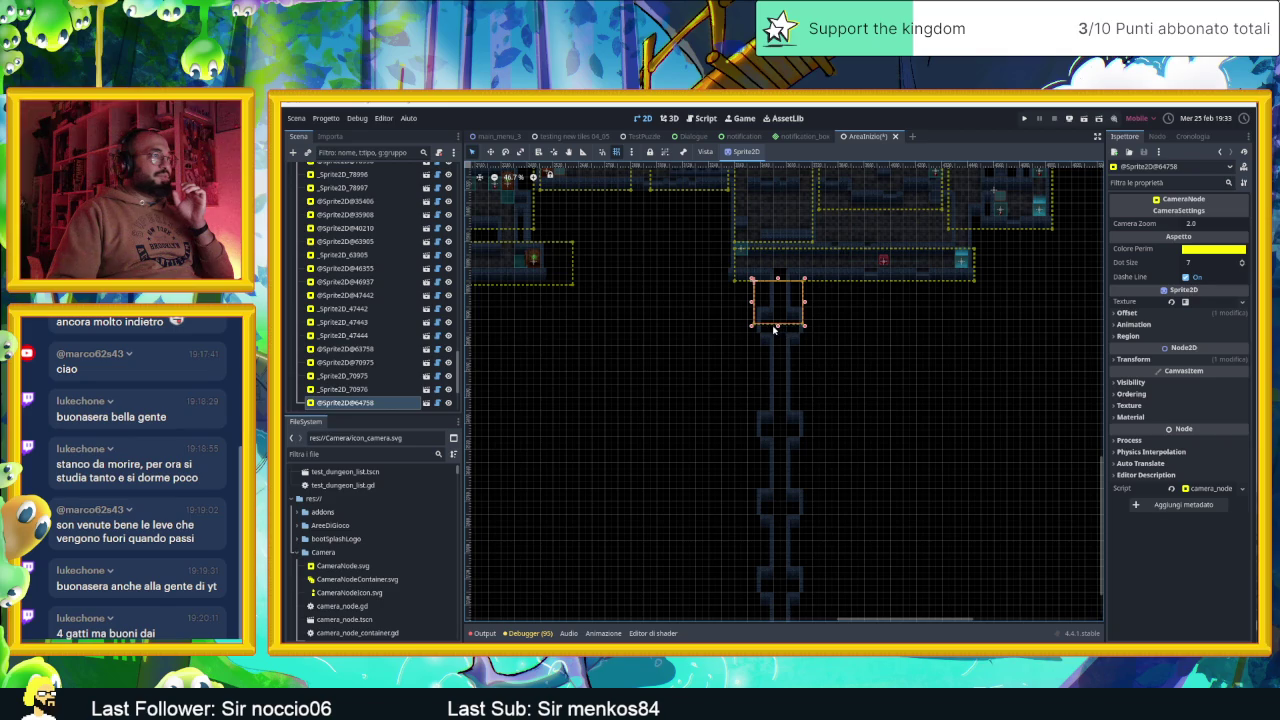
{"action": "mouse_move", "coordinate": [778, 326]}
{"action": "left_mouse_down"}
{"action": "mouse_move", "coordinate": [778, 500]}
{"action": "mouse_move", "coordinate": [834, 331]}
{"action": "mouse_move", "coordinate": [770, 502]}
{"action": "mouse_move", "coordinate": [820, 524]}
{"action": "mouse_move", "coordinate": [840, 318]}
{"action": "mouse_move", "coordinate": [785, 408]}
{"action": "mouse_move", "coordinate": [783, 548]}
{"action": "left_mouse_up"}
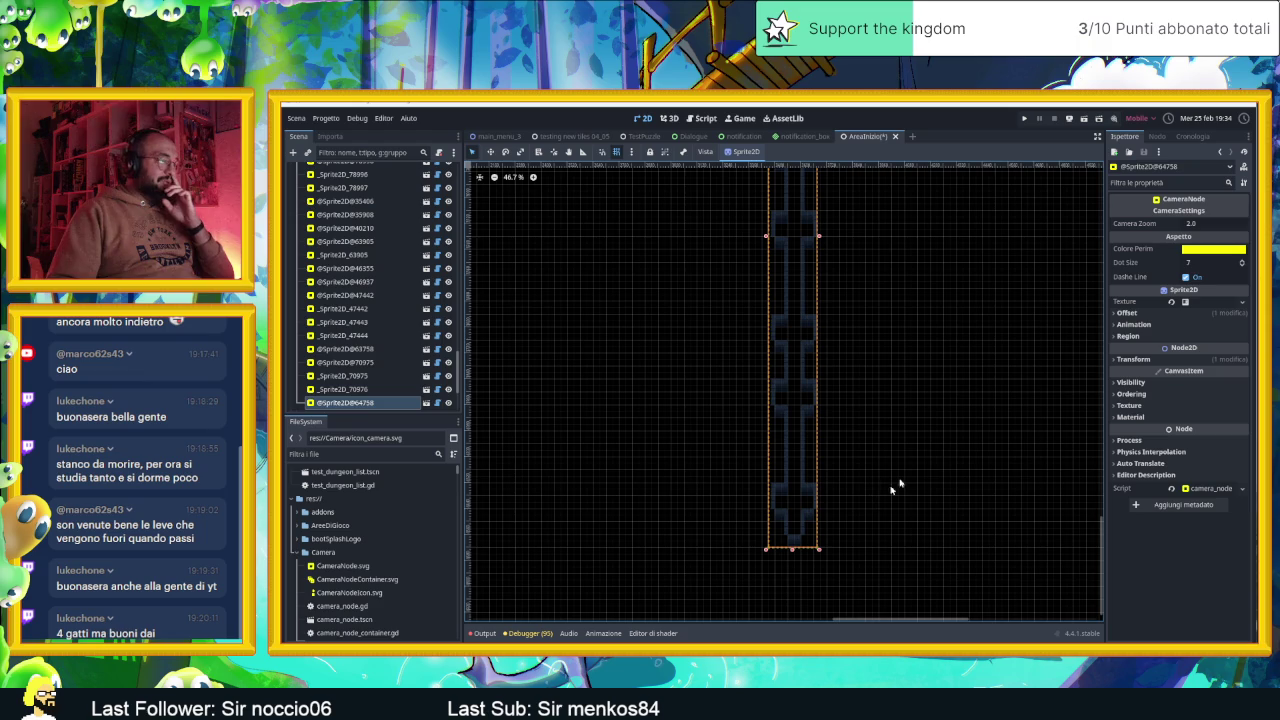
Set the zone's Camera Zoom to 1.0, then save and run the scene
{"action": "left_click", "coordinate": [1192, 224]}
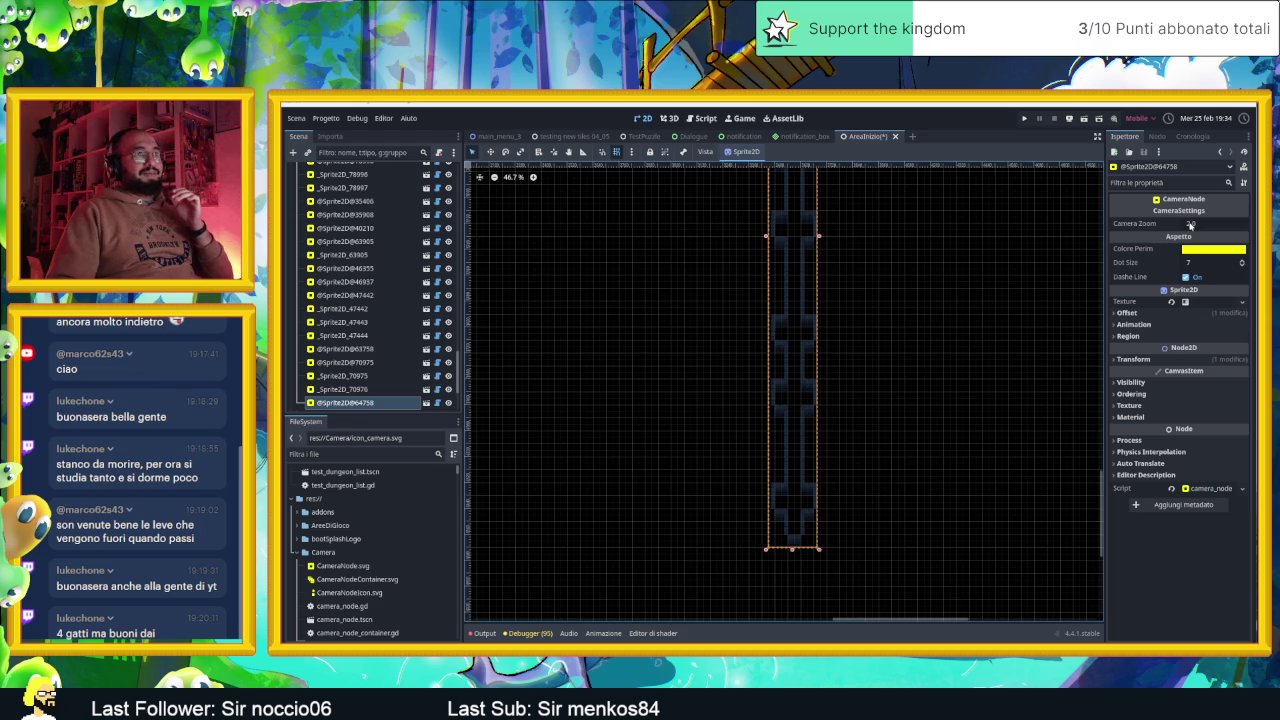
{"action": "type", "text": "1"}
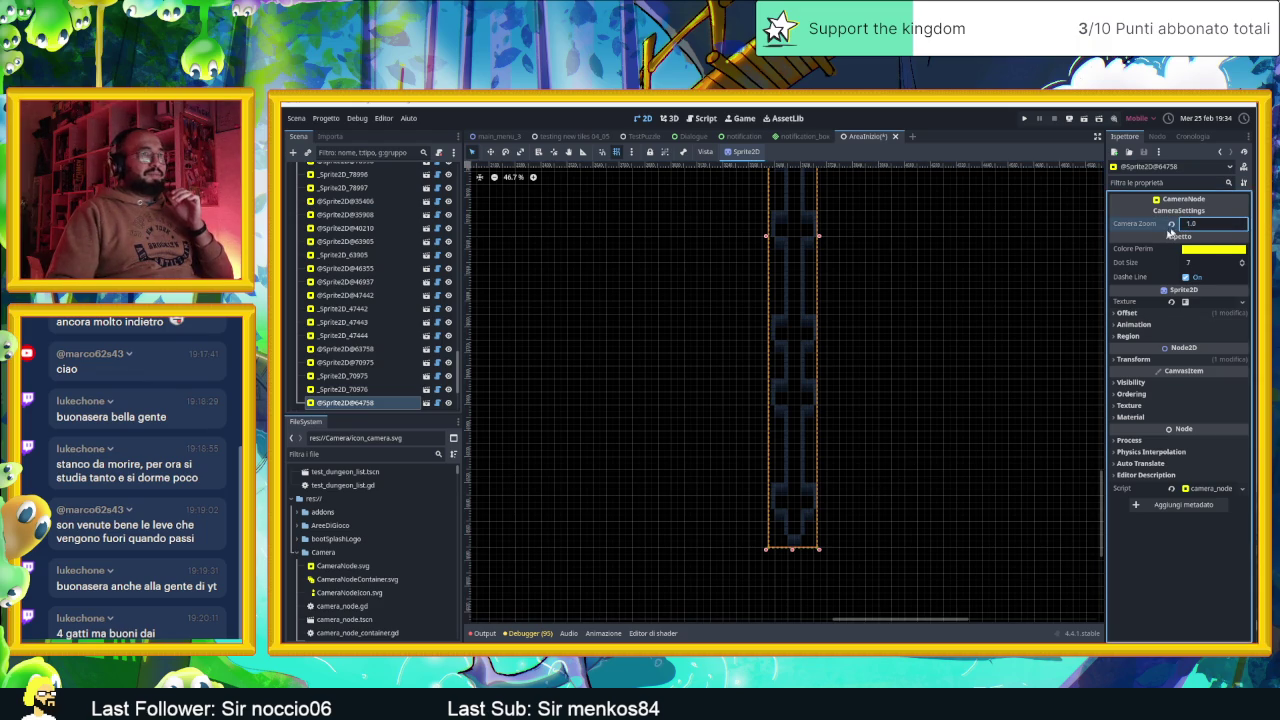
{"action": "left_click", "coordinate": [991, 271]}
{"action": "scroll", "coordinate": [980, 240], "scroll_direction": "down", "scroll_amount": 4}
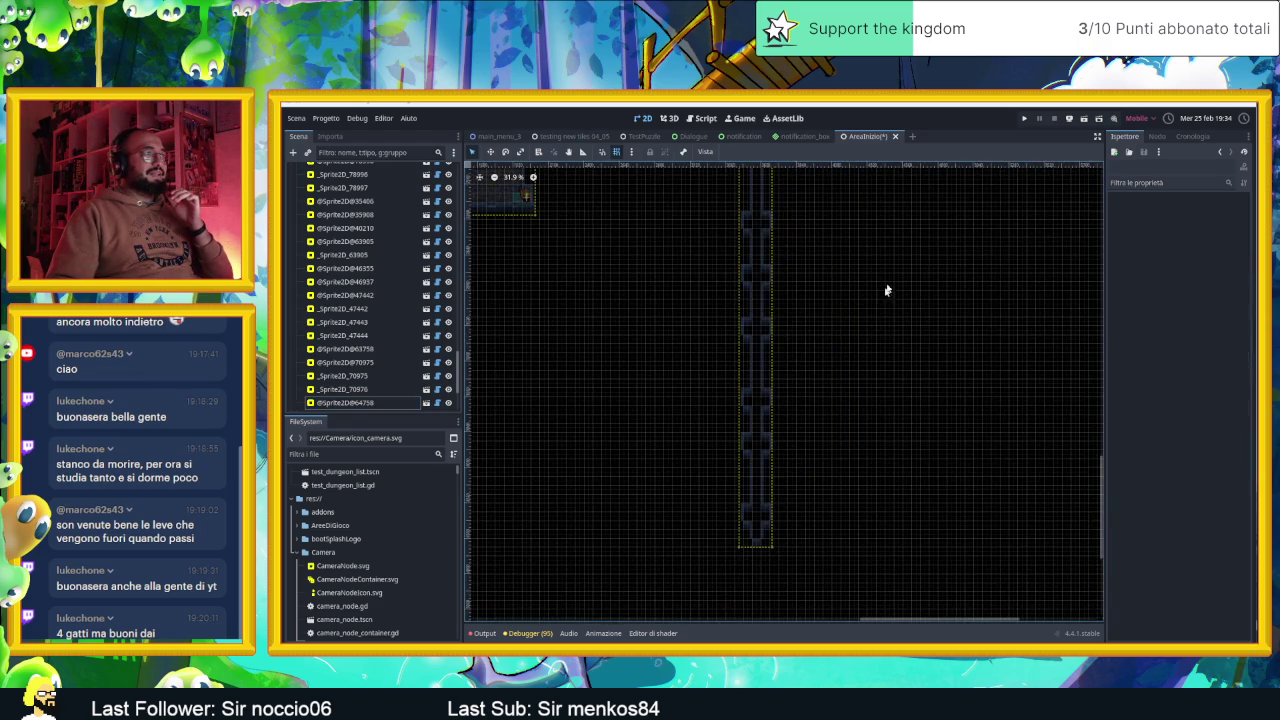
{"action": "scroll", "coordinate": [908, 256], "scroll_direction": "down", "scroll_amount": 2}
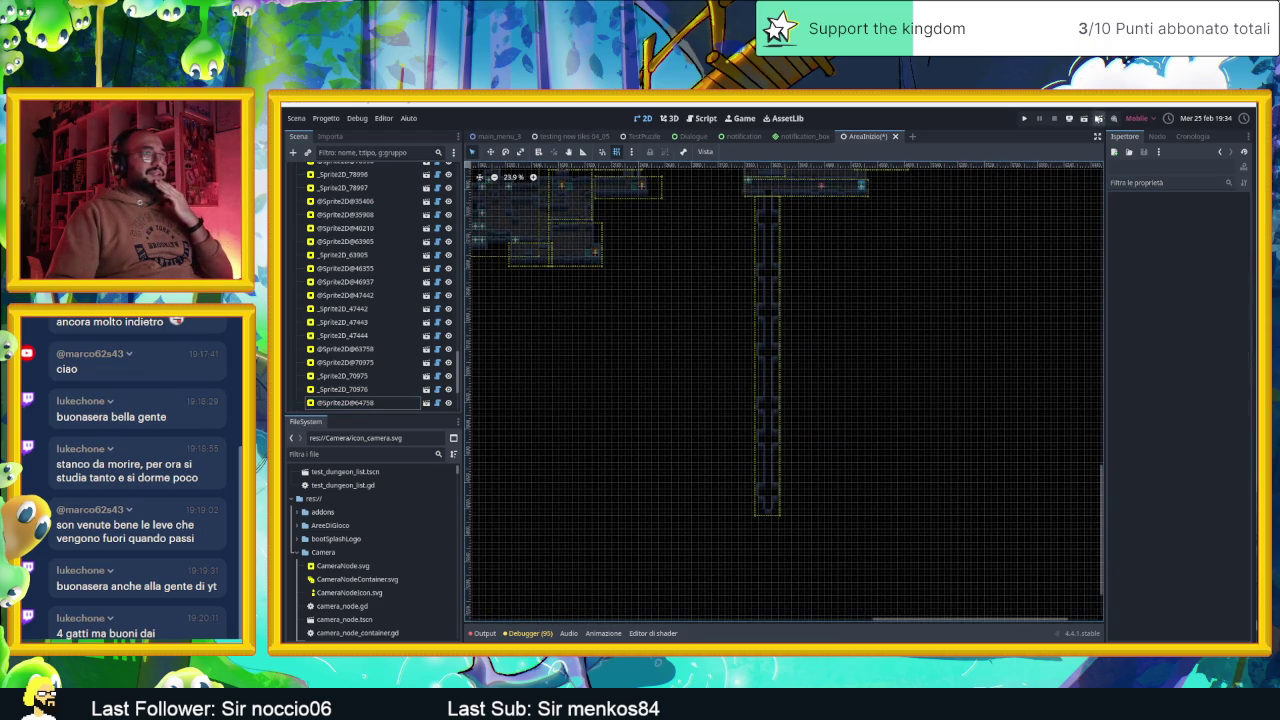
{"action": "left_click", "coordinate": [1085, 119]}
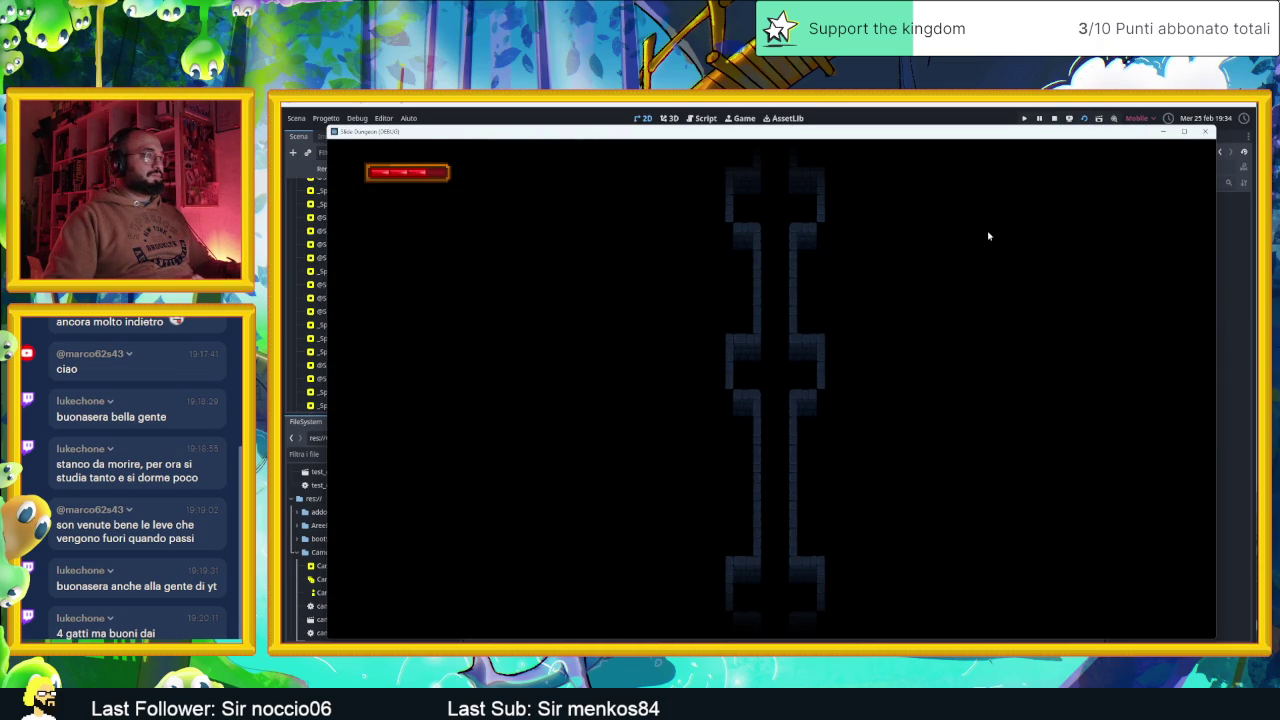
Close the running game and reselect the corridor camera-zone sprite
{"action": "left_click", "coordinate": [1205, 133]}
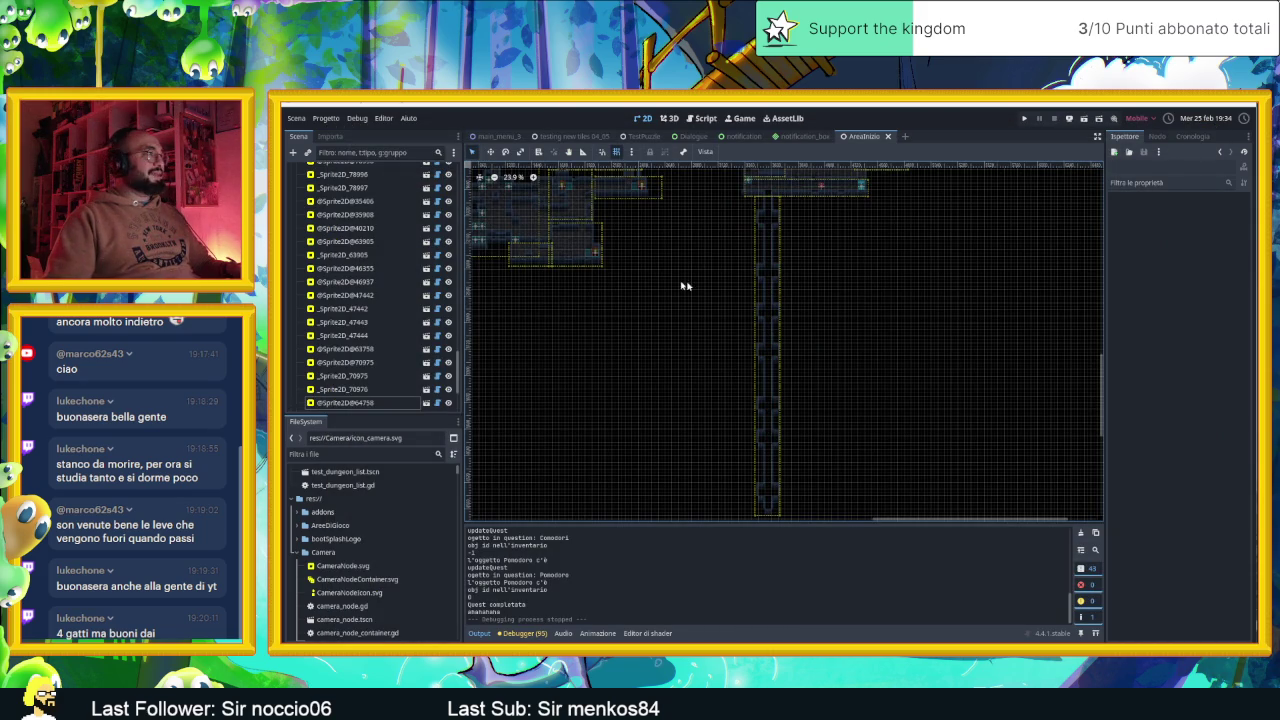
{"action": "left_click", "coordinate": [775, 285]}
Change the corridor zone's Camera Zoom to 0.5, then save and run the game
{"action": "left_click", "coordinate": [1203, 222]}
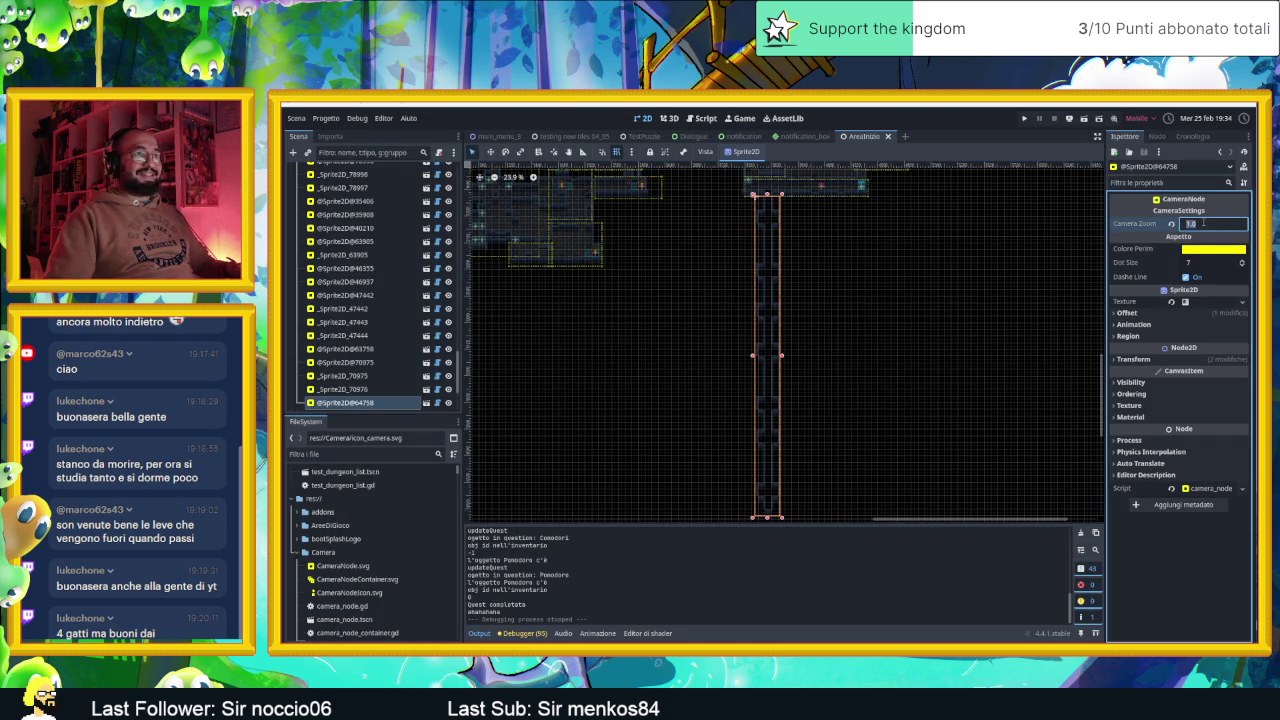
{"action": "type", "text": ".5"}
{"action": "key", "text": "Return"}
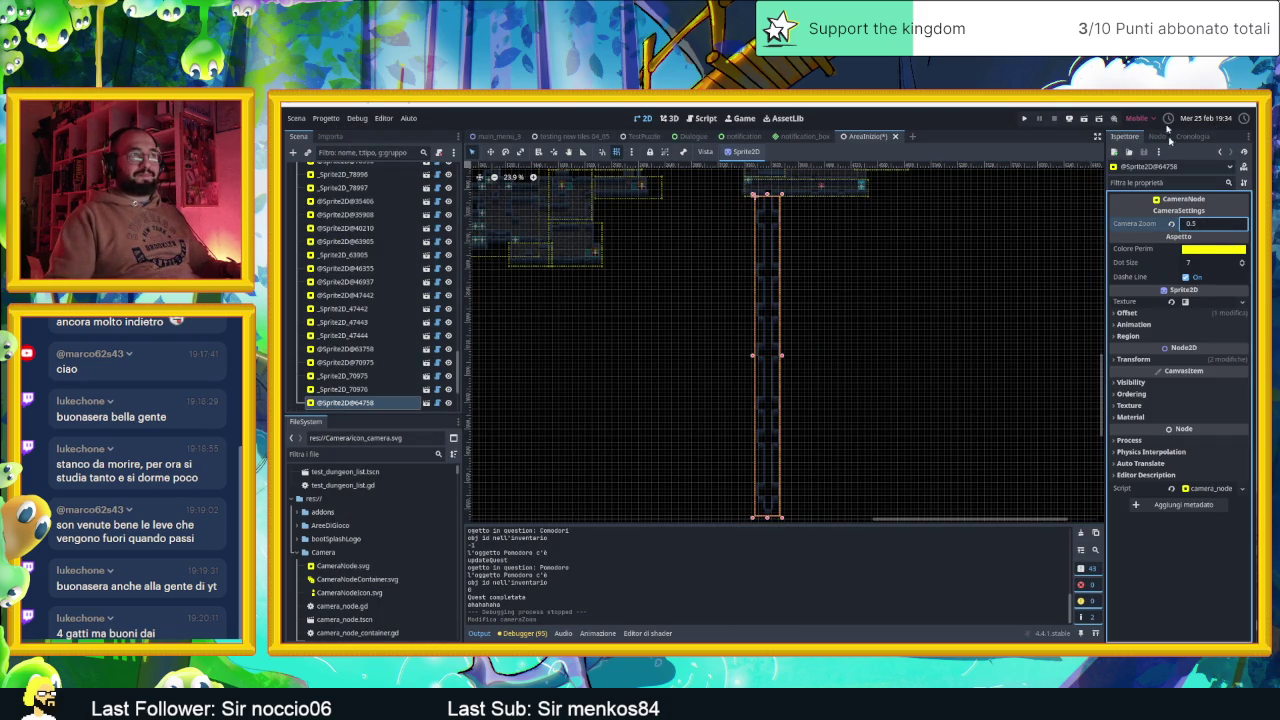
{"action": "left_click", "coordinate": [1084, 117]}
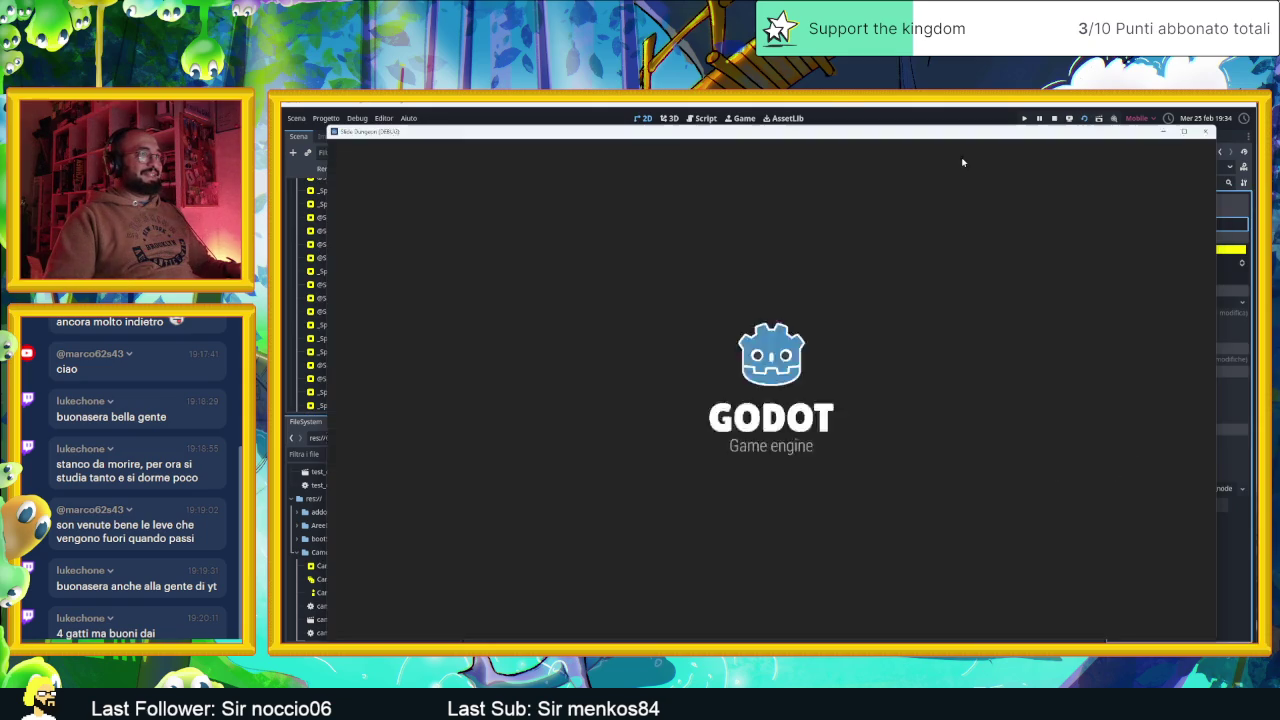
Playtest by moving the player down the shaft and back up, then stop the game
{"action": "key", "text": "Left"}
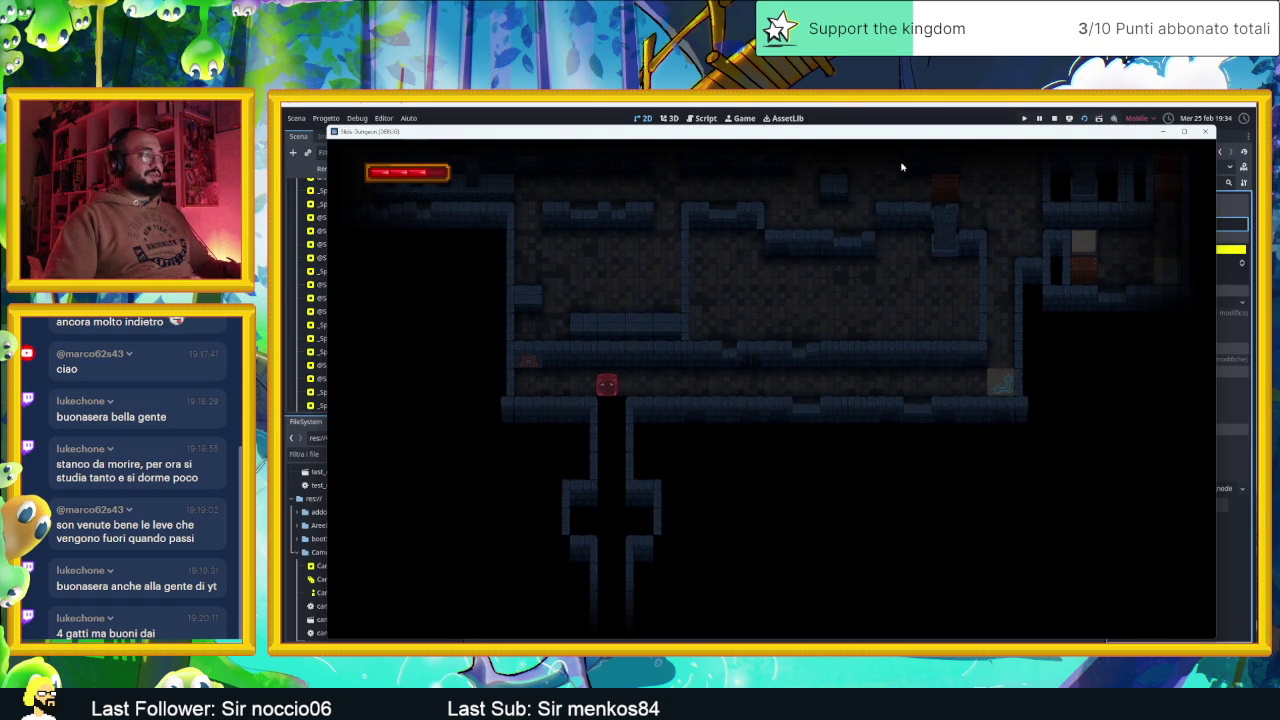
{"action": "key", "text": "Down"}
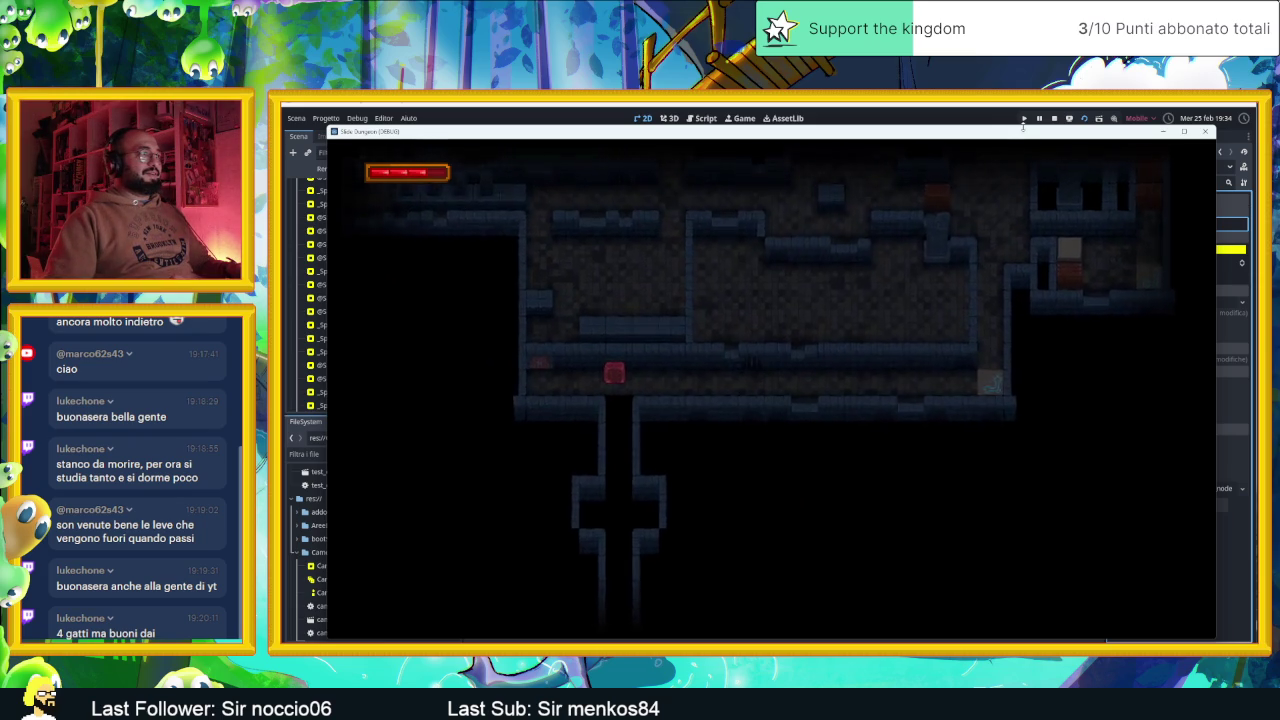
{"action": "key", "text": "Down"}
{"action": "key", "text": "Down"}
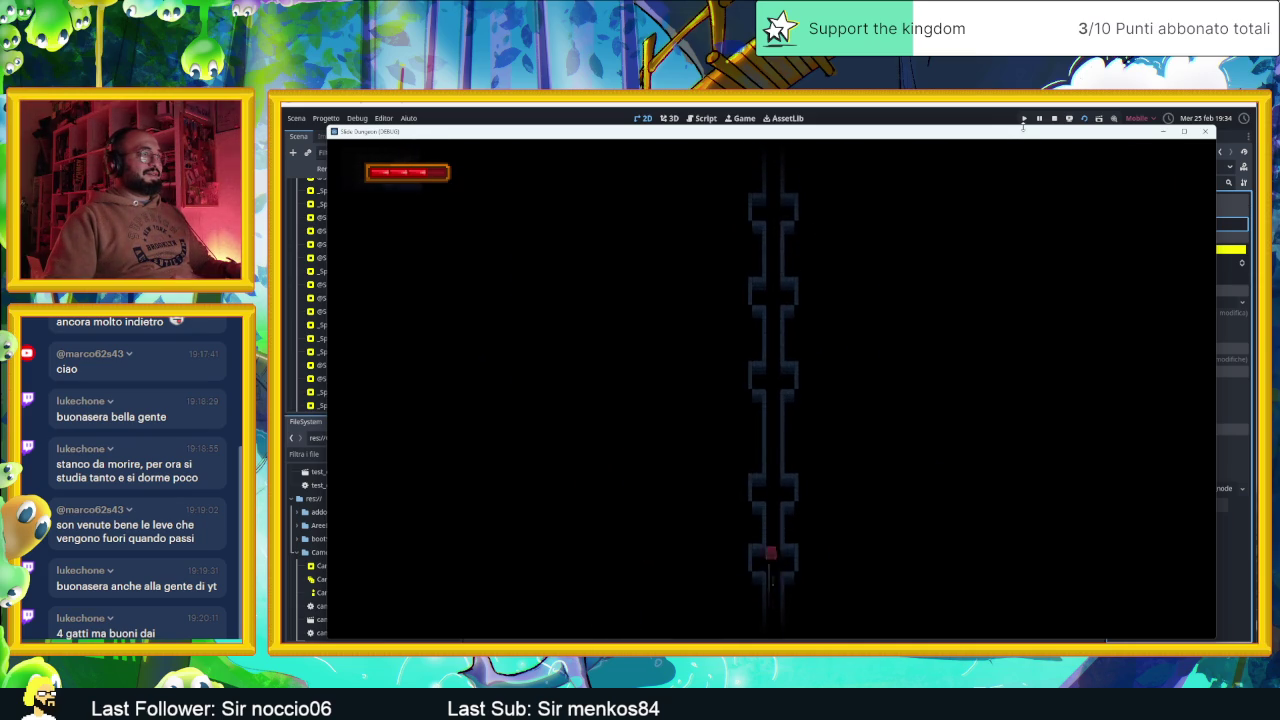
{"action": "key", "text": "Up"}
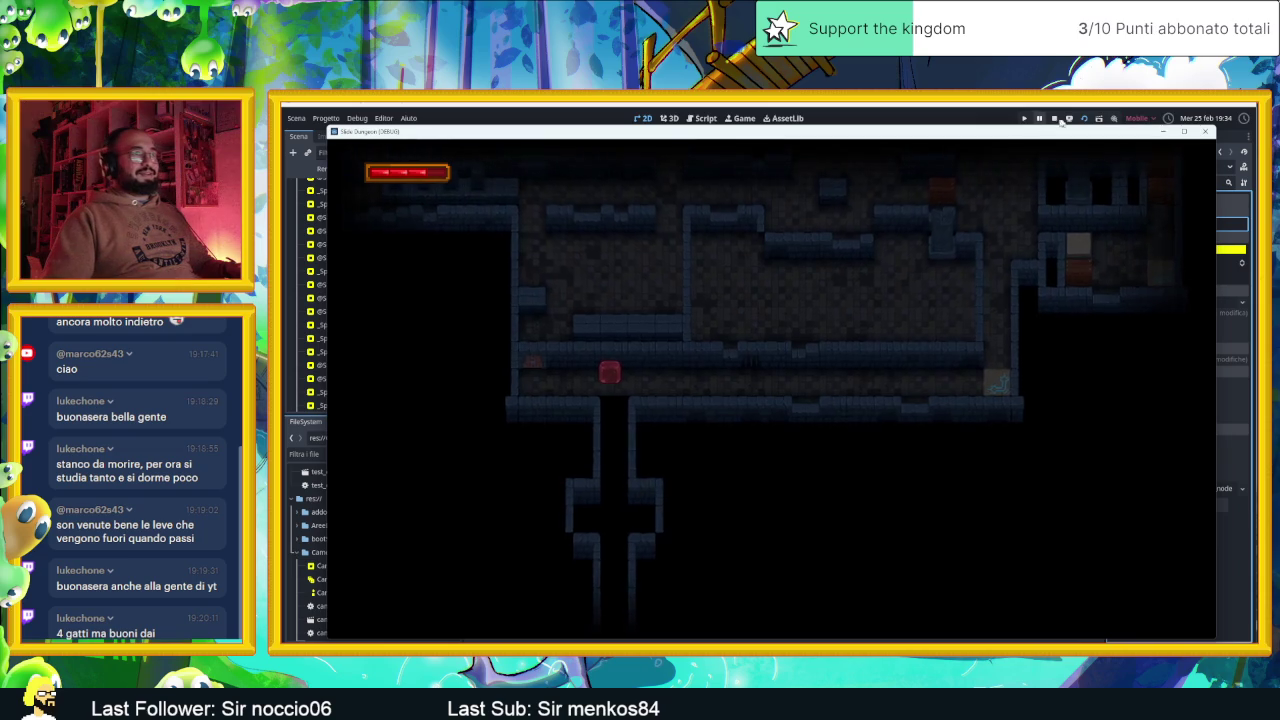
{"action": "left_click", "coordinate": [1053, 118]}
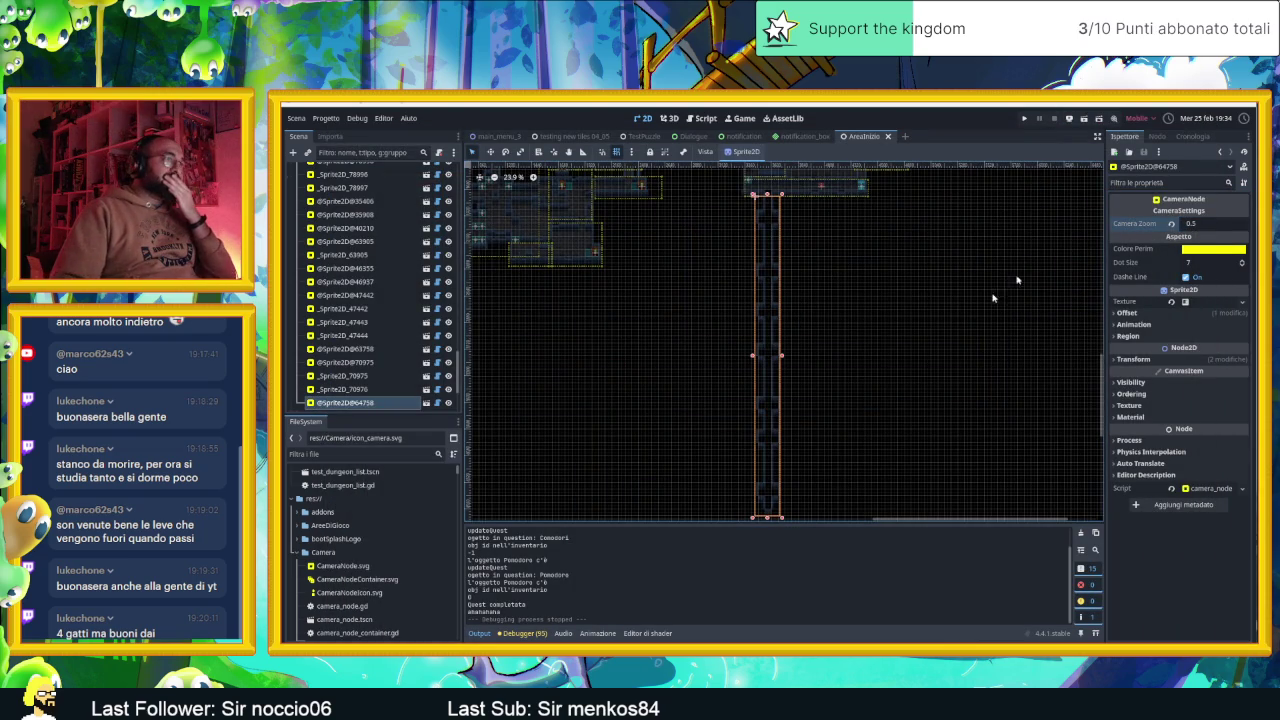
Shorten the camera zone by raising its bottom edge to cover the corridor's upper stretch
{"action": "left_click", "coordinate": [768, 519]}
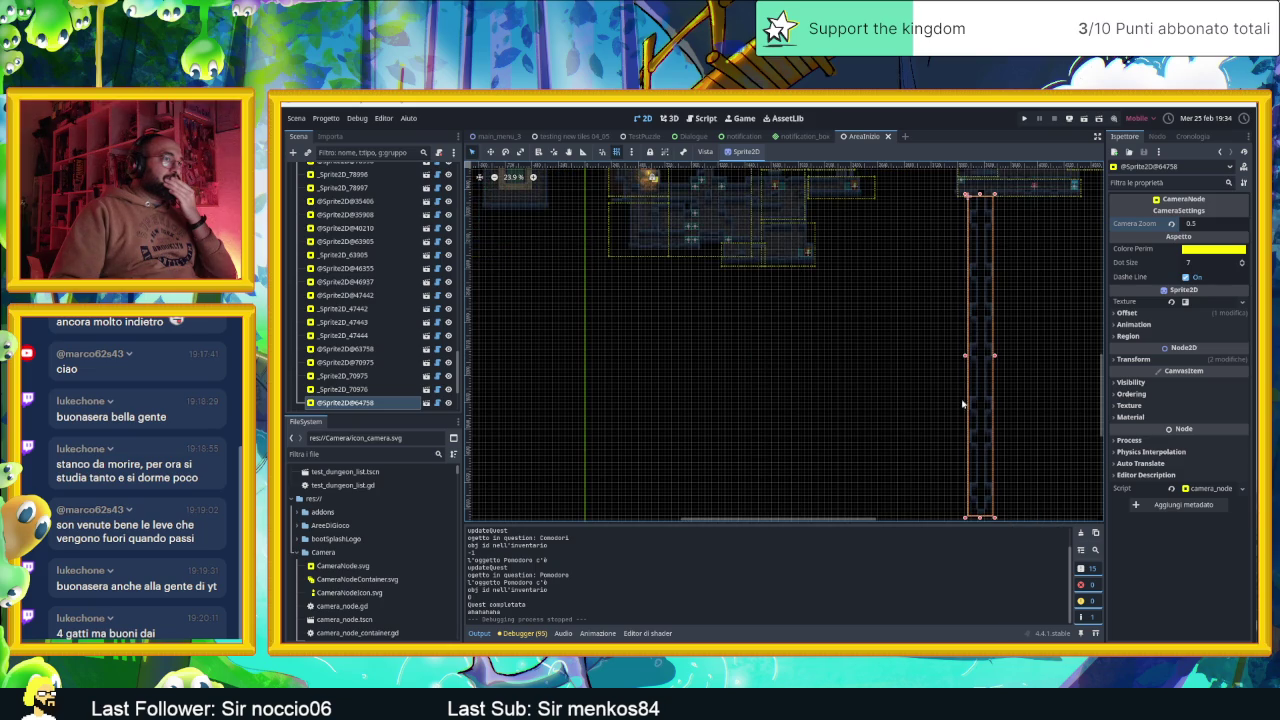
{"action": "scroll", "coordinate": [903, 371], "scroll_direction": "right", "scroll_amount": 4}
{"action": "scroll", "coordinate": [903, 371], "scroll_direction": "down", "scroll_amount": 1}
{"action": "left_click_drag", "start_coordinate": [777, 464], "coordinate": [777, 230]}
{"action": "scroll", "coordinate": [829, 344], "scroll_direction": "up", "scroll_amount": 2}
Extend the camera zone further down the shaft, widen it slightly, then save and run
{"action": "scroll", "coordinate": [829, 344], "scroll_direction": "up", "scroll_amount": 5}
{"action": "scroll", "coordinate": [831, 357], "scroll_direction": "down", "scroll_amount": 2}
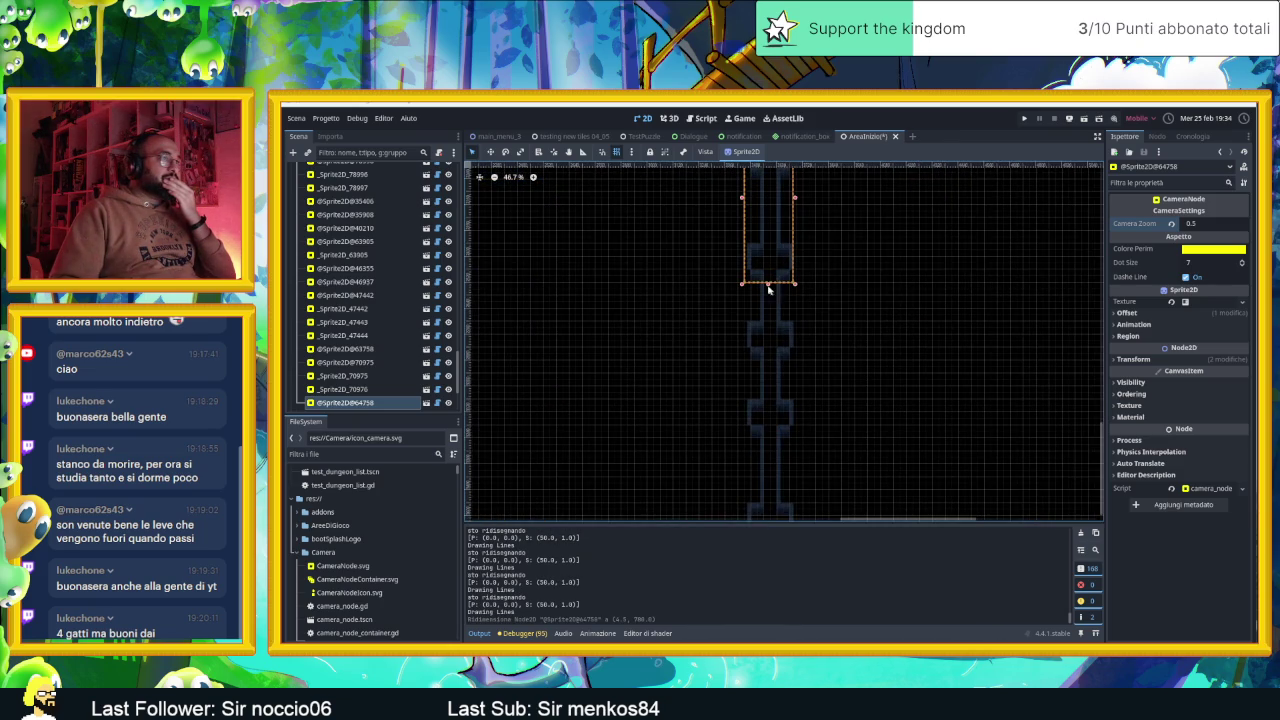
{"action": "left_click_drag", "start_coordinate": [768, 287], "coordinate": [776, 334]}
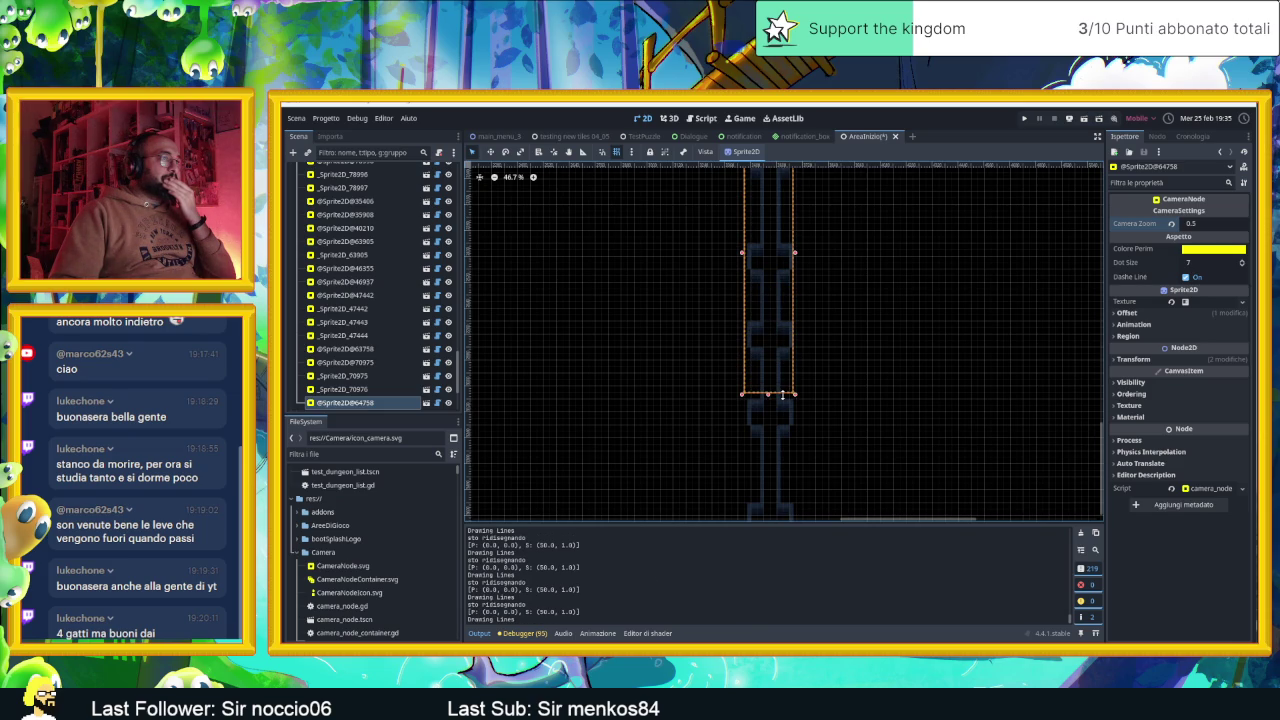
{"action": "left_click_drag", "start_coordinate": [782, 395], "coordinate": [783, 394]}
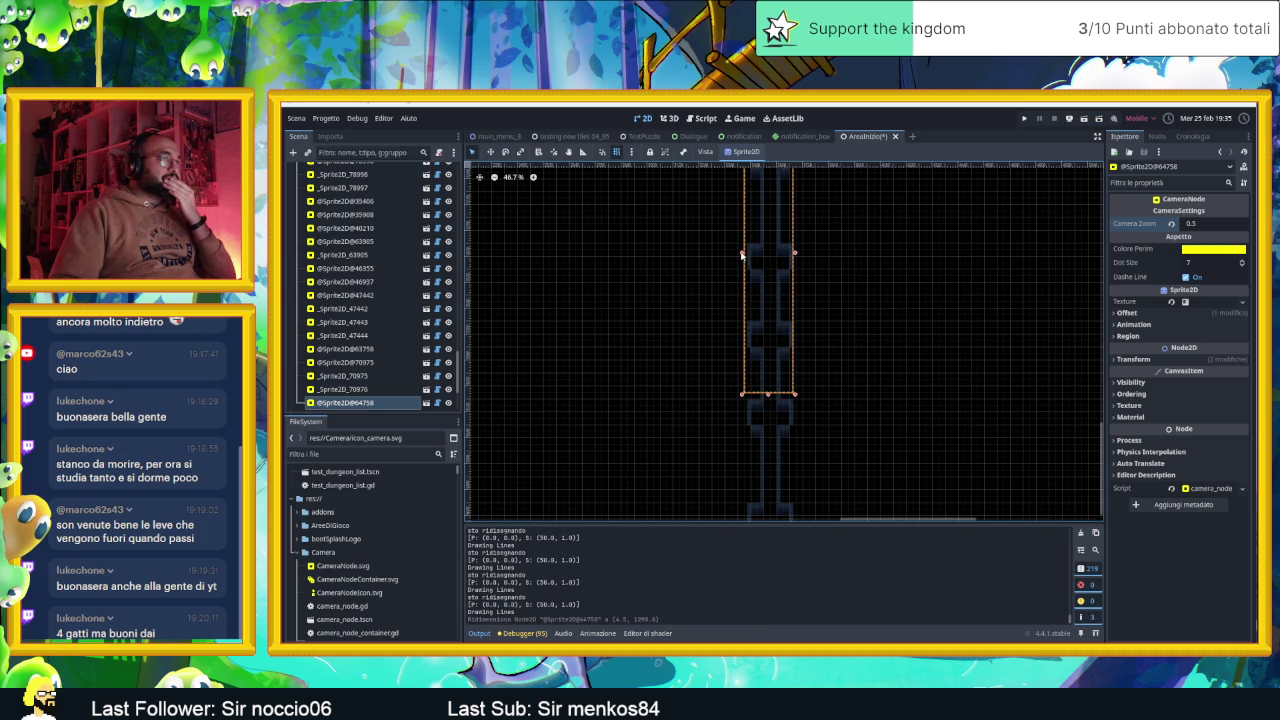
{"action": "left_click", "coordinate": [741, 255]}
{"action": "left_click_drag", "start_coordinate": [792, 257], "coordinate": [798, 258]}
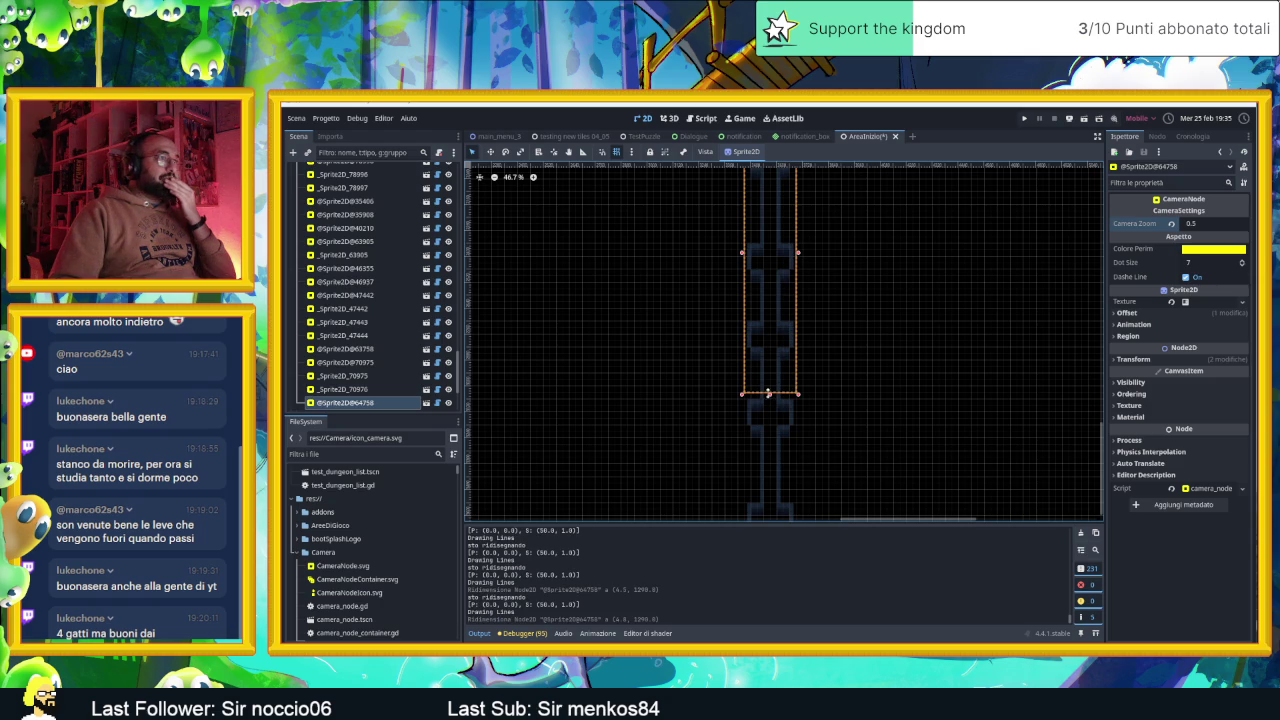
{"action": "left_click_drag", "start_coordinate": [769, 396], "coordinate": [769, 380]}
{"action": "scroll", "coordinate": [886, 318], "scroll_direction": "down", "scroll_amount": 3}
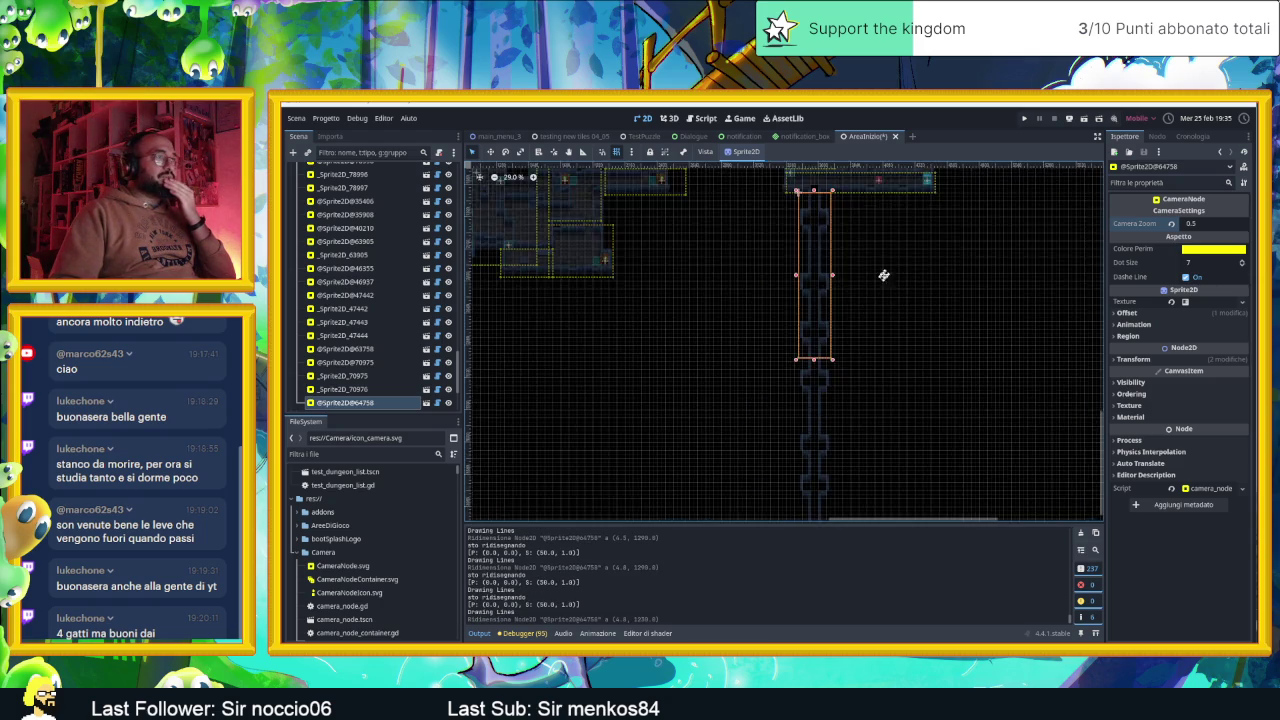
{"action": "left_click", "coordinate": [1086, 121]}
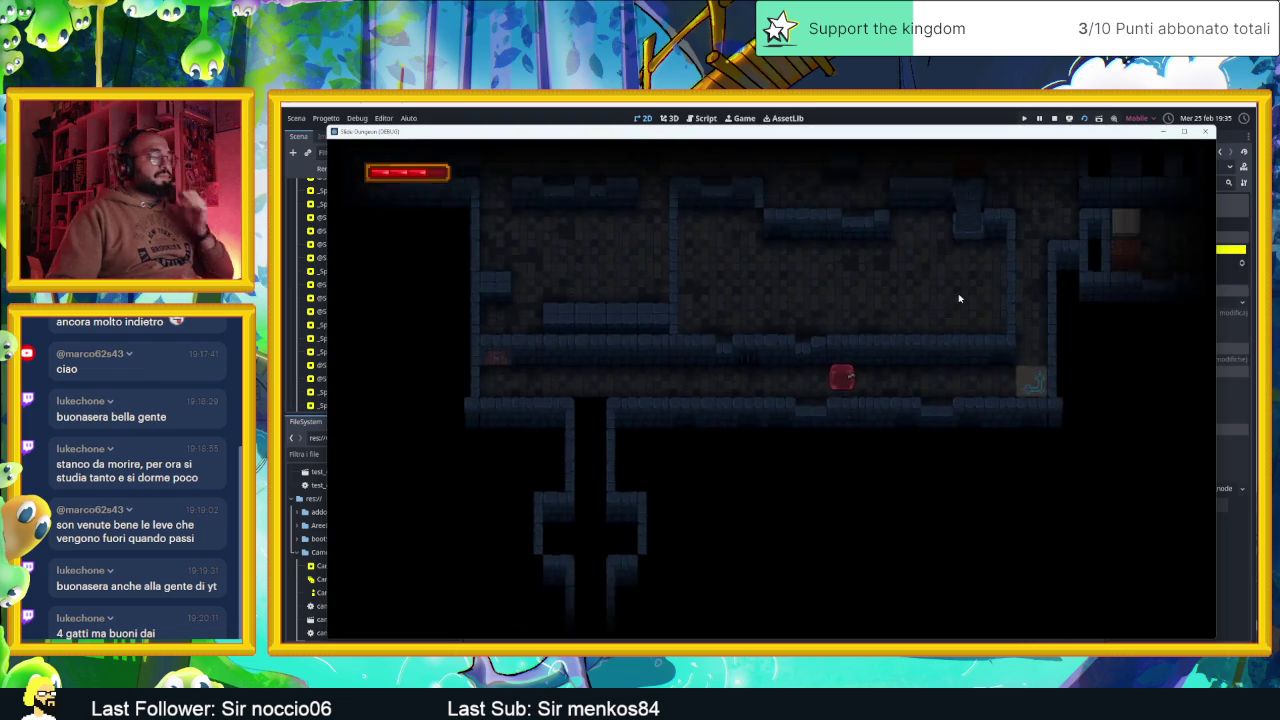
{"action": "key", "text": "Left"}
{"action": "key", "text": "Right"}
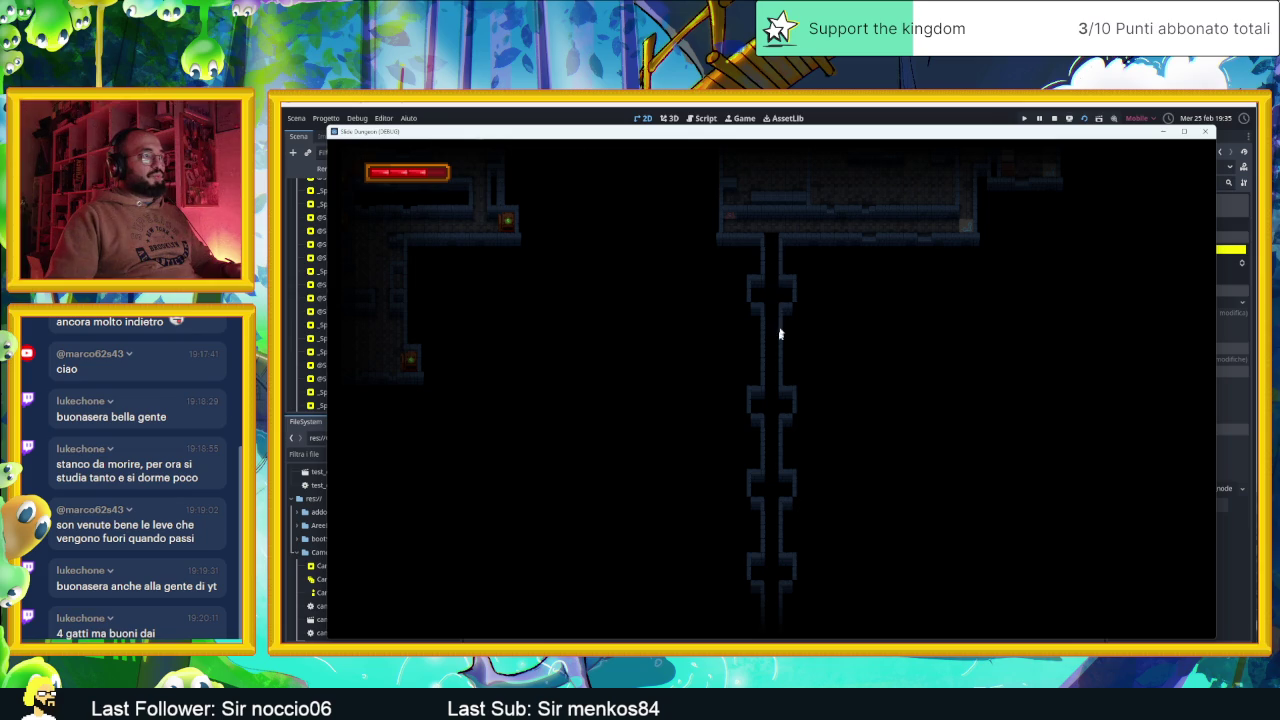
{"action": "left_click", "coordinate": [1206, 133]}
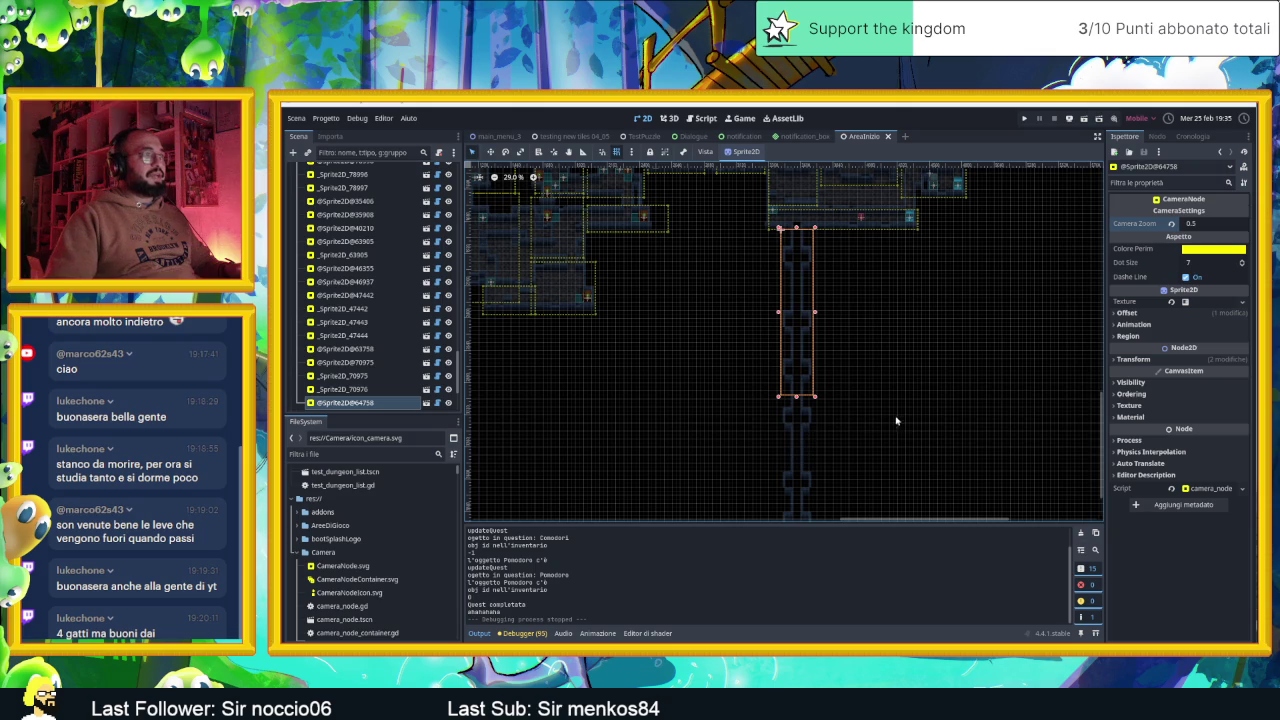
Duplicate the shaft camera zone, place the copy directly below the original, then save and run
{"action": "scroll", "coordinate": [891, 274], "scroll_direction": "down", "scroll_amount": 3}
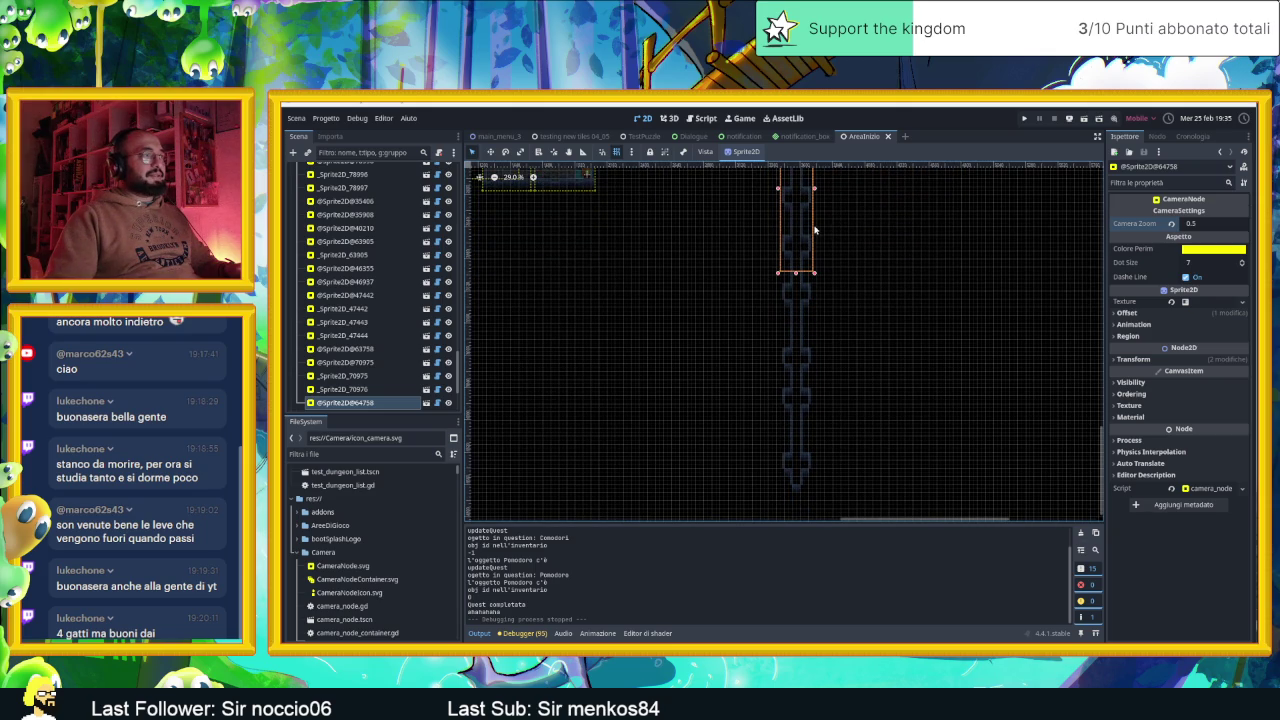
{"action": "key", "text": "ctrl+d"}
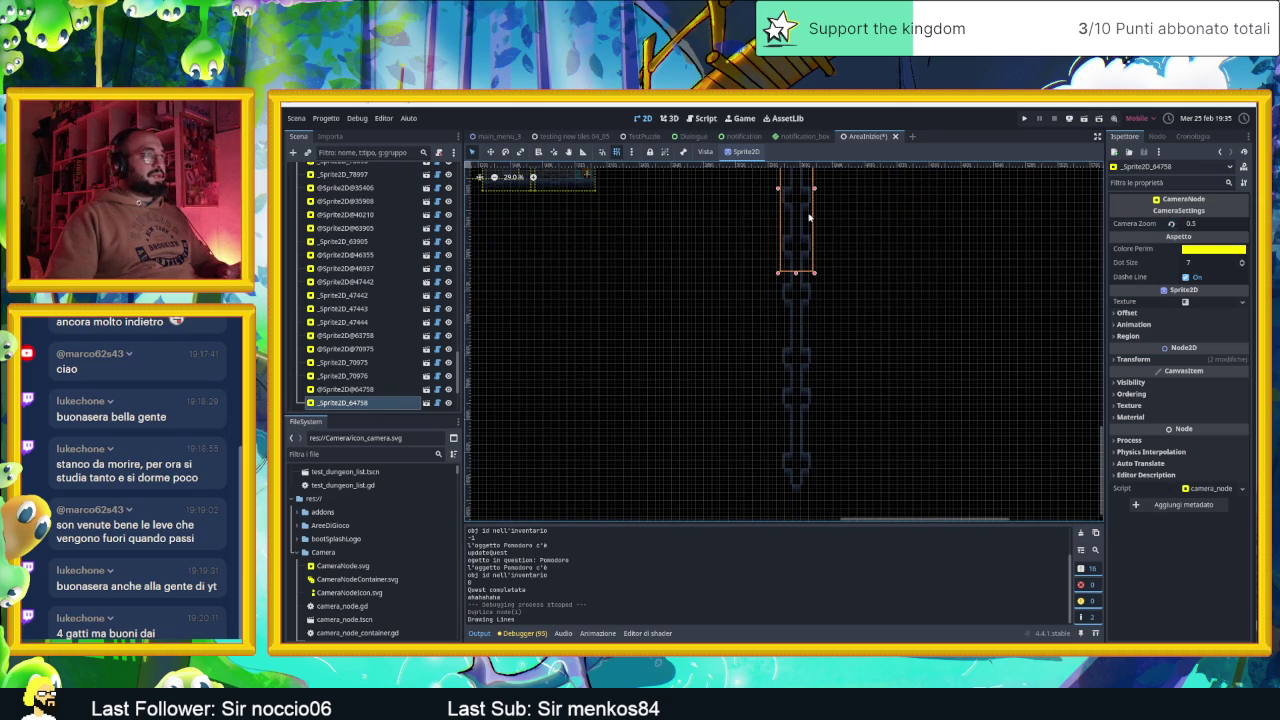
{"action": "left_click_drag", "start_coordinate": [810, 216], "coordinate": [811, 388]}
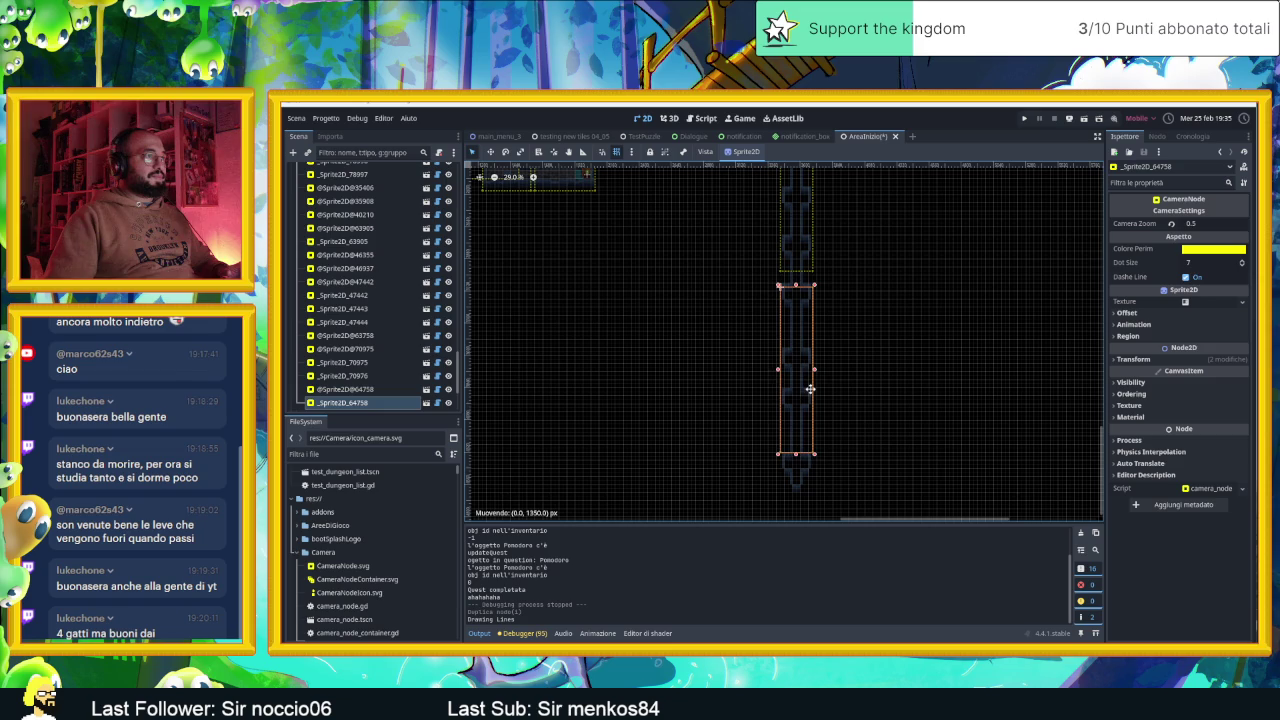
{"action": "left_click_drag", "start_coordinate": [810, 389], "coordinate": [810, 390]}
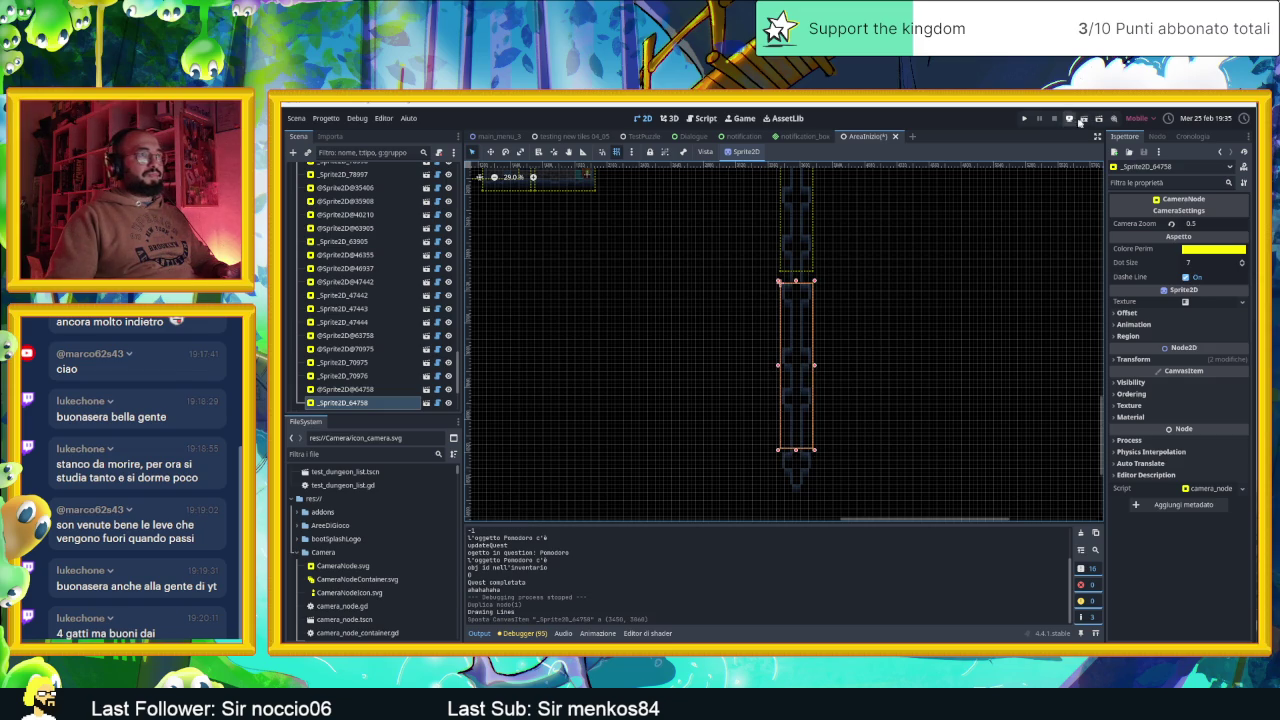
{"action": "left_click", "coordinate": [1076, 119]}
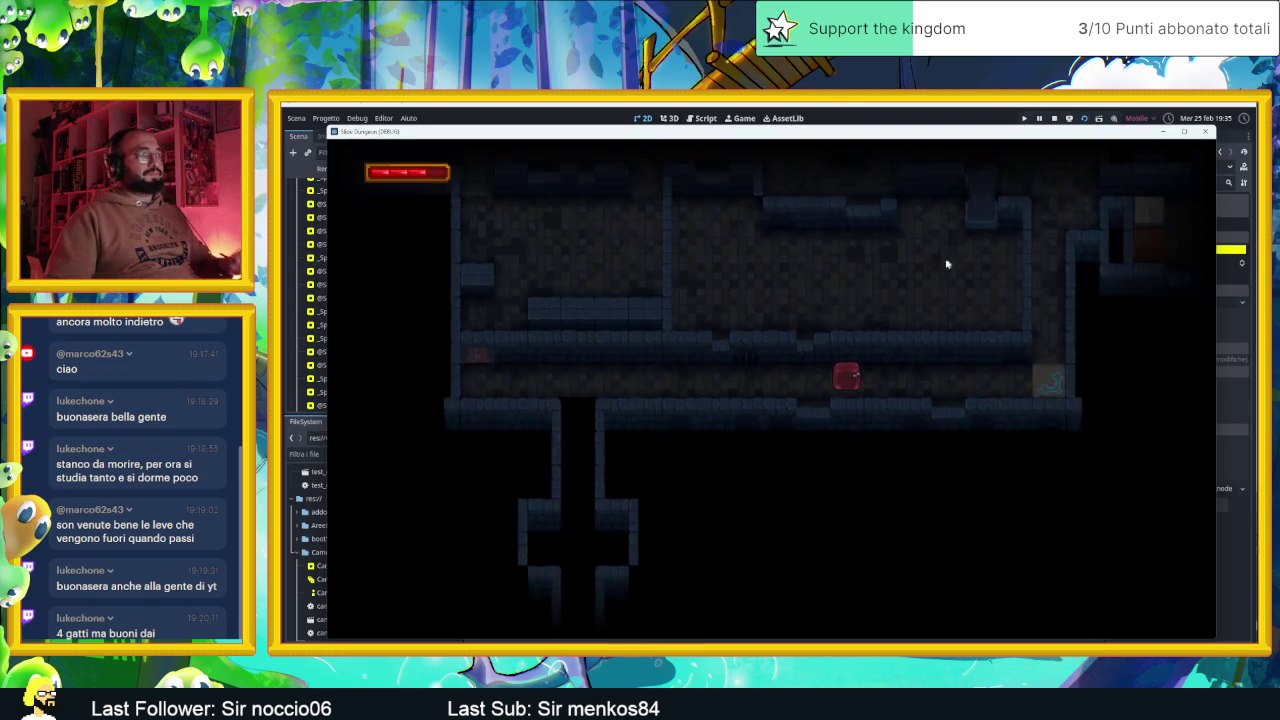
{"action": "key", "text": "Left"}
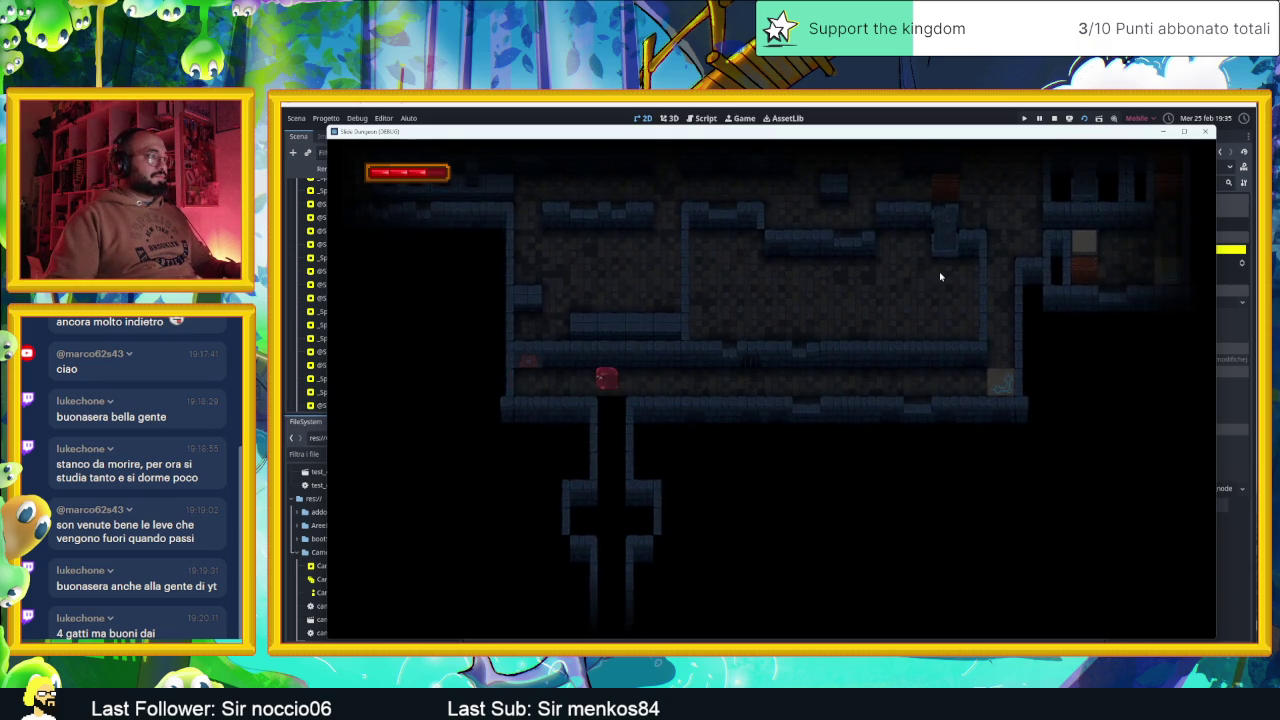
{"action": "key", "text": "Down"}
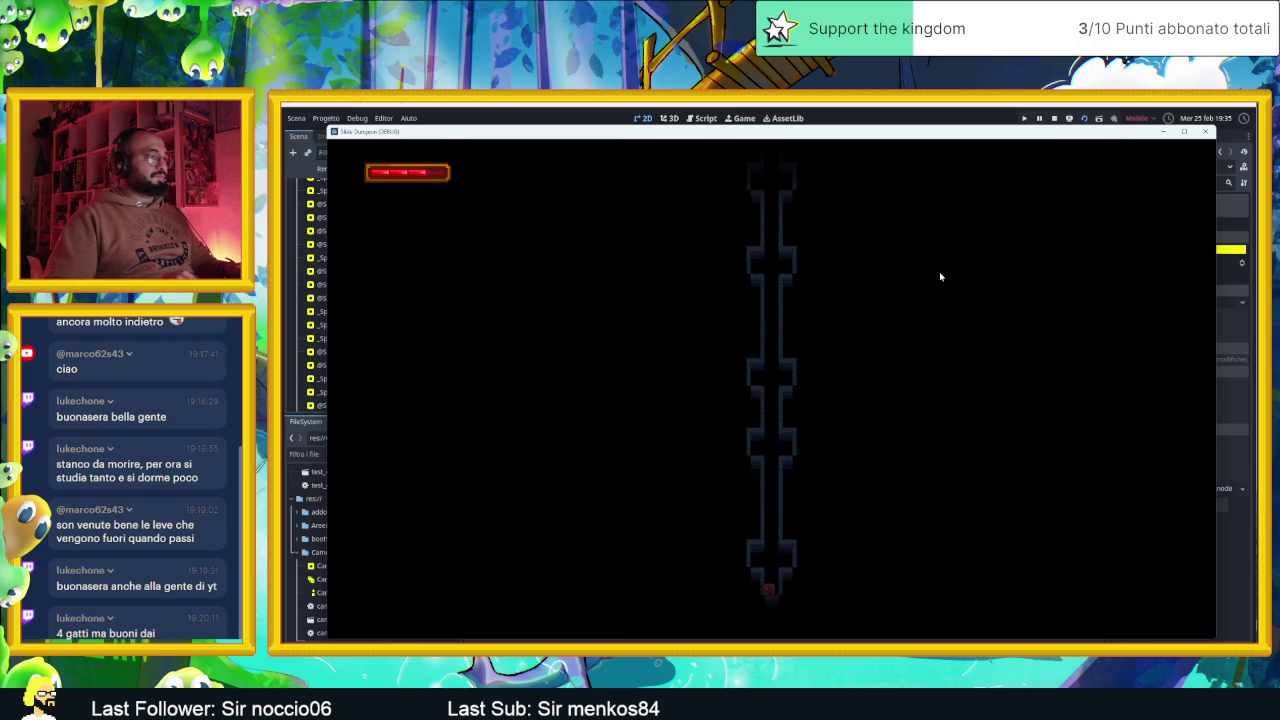
{"action": "key", "text": "Up"}
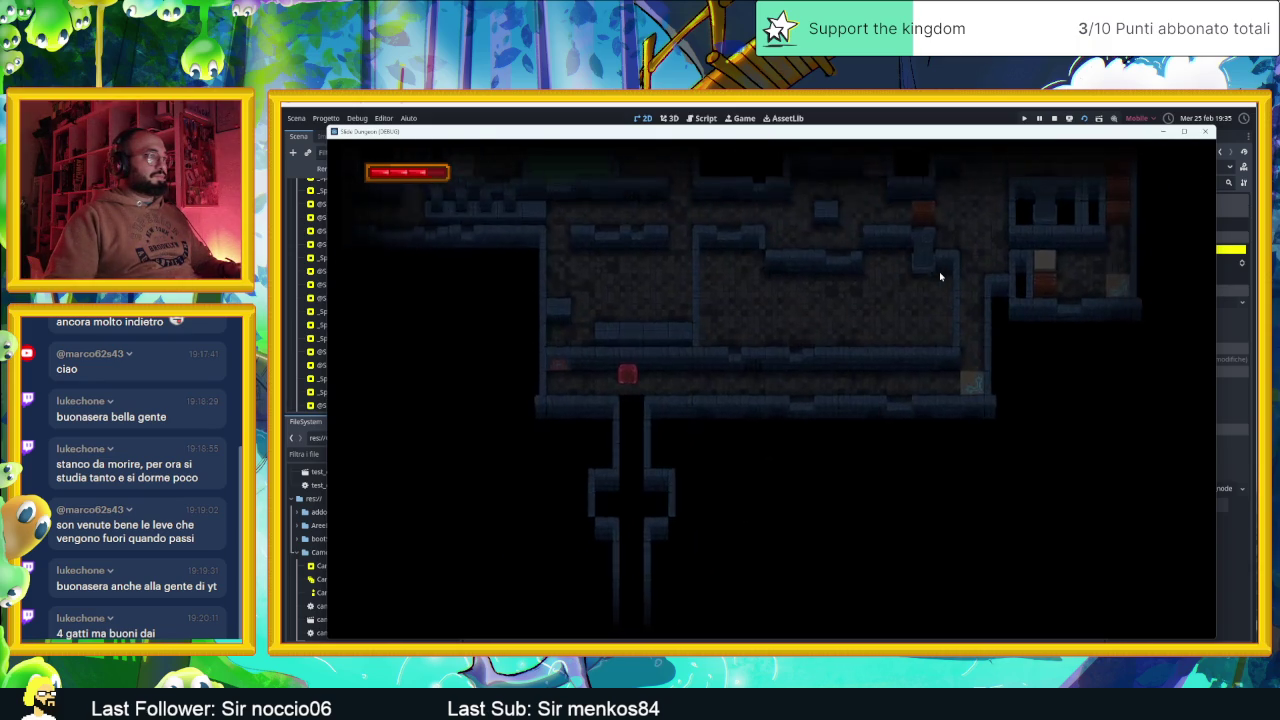
{"action": "key", "text": "Down"}
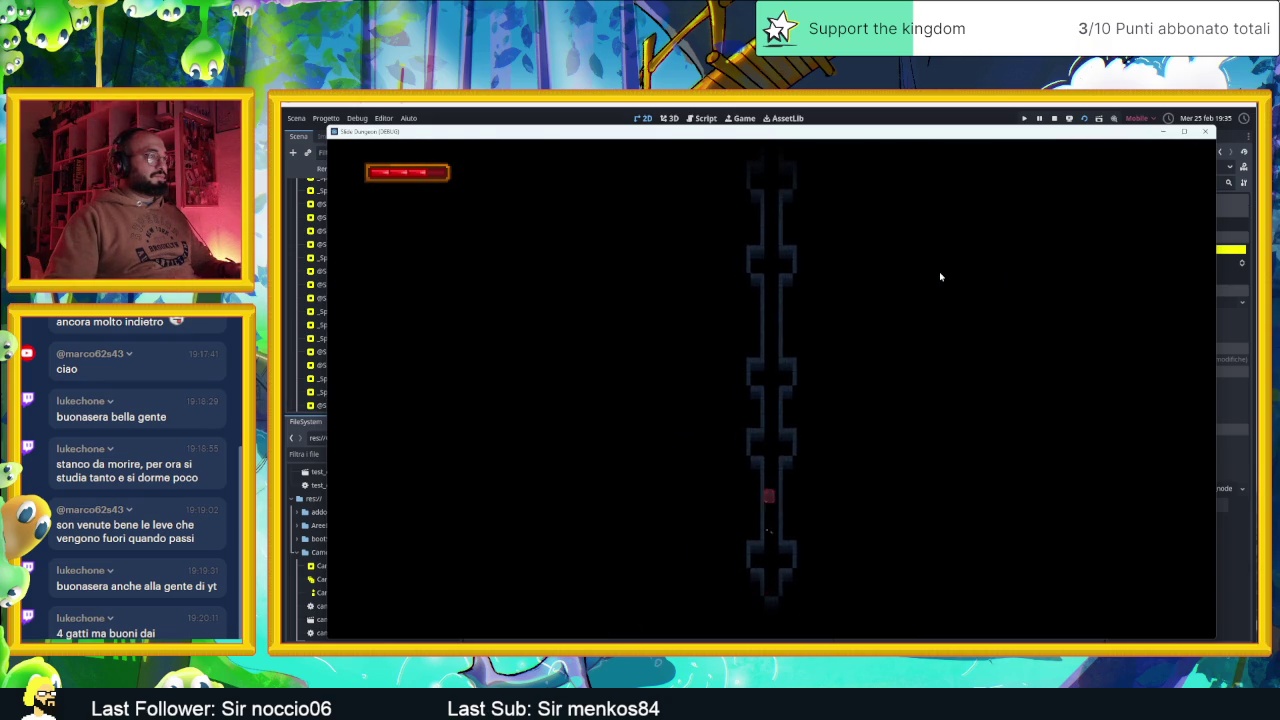
{"action": "key", "text": "Up"}
{"action": "key", "text": "Down"}
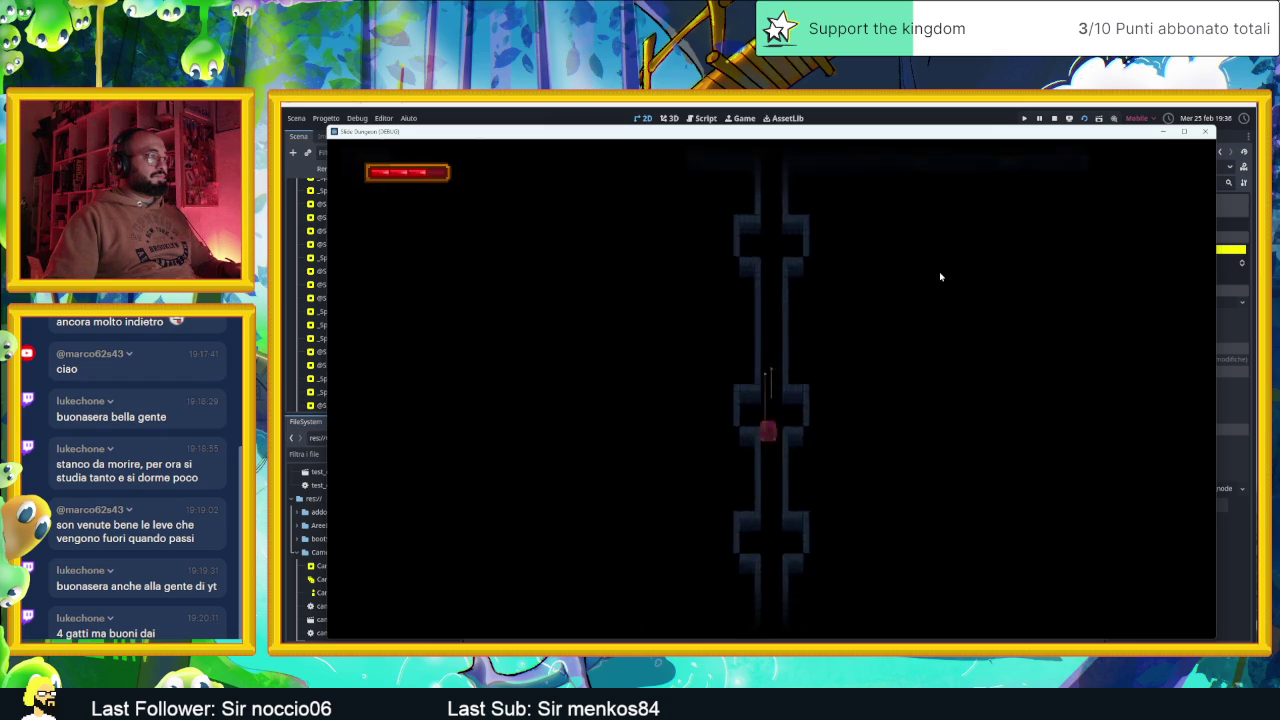
{"action": "key", "text": "Down"}
{"action": "key", "text": "Up"}
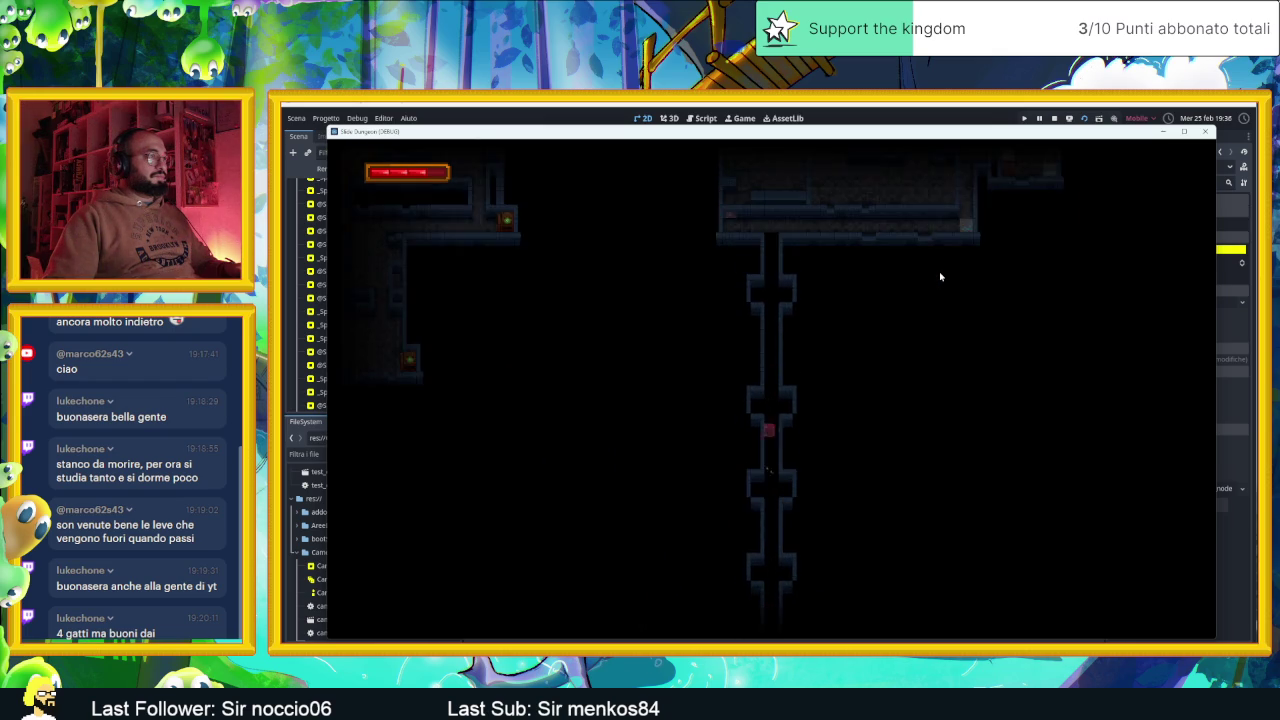
{"action": "key", "text": "Down"}
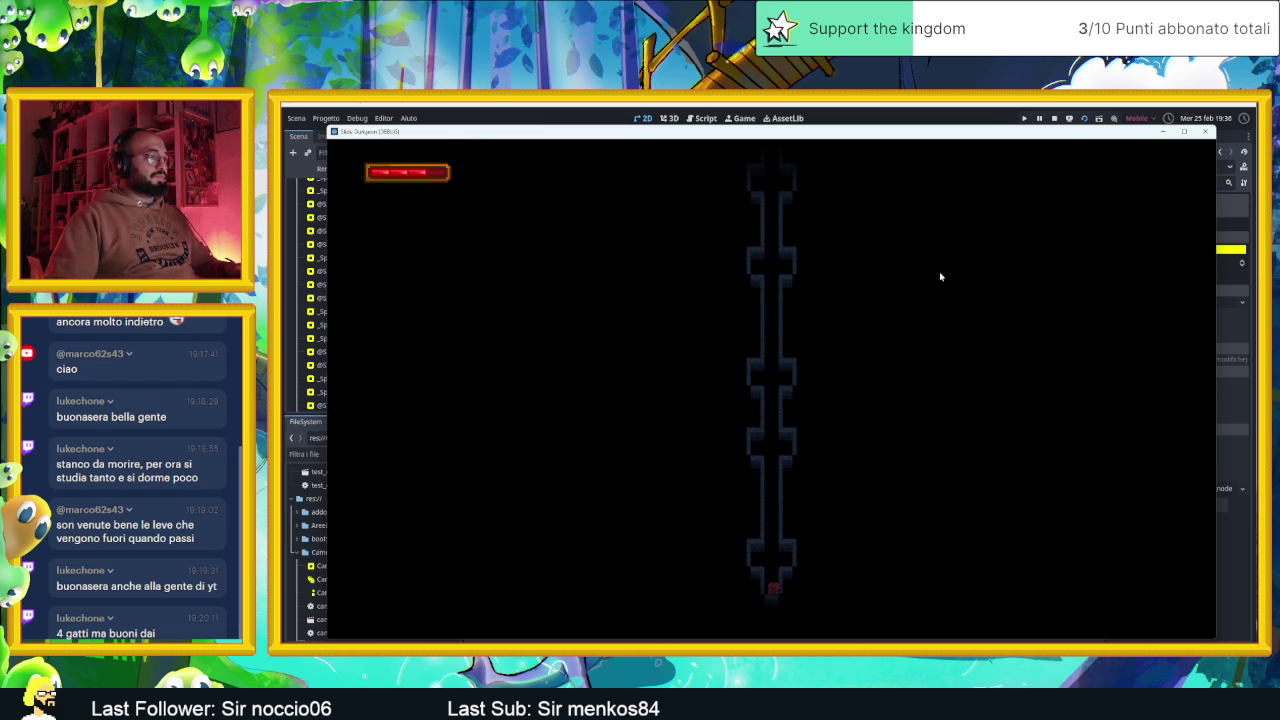
{"action": "key", "text": "Up"}
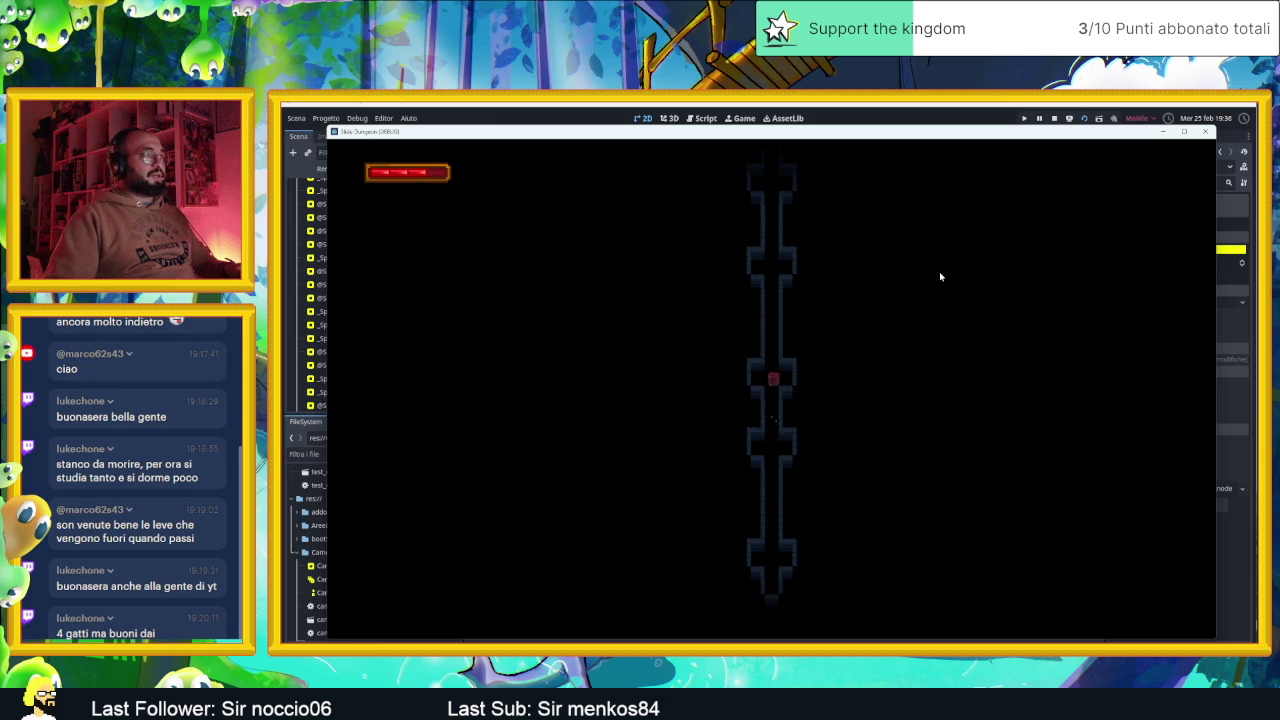
{"action": "key", "text": "Up"}
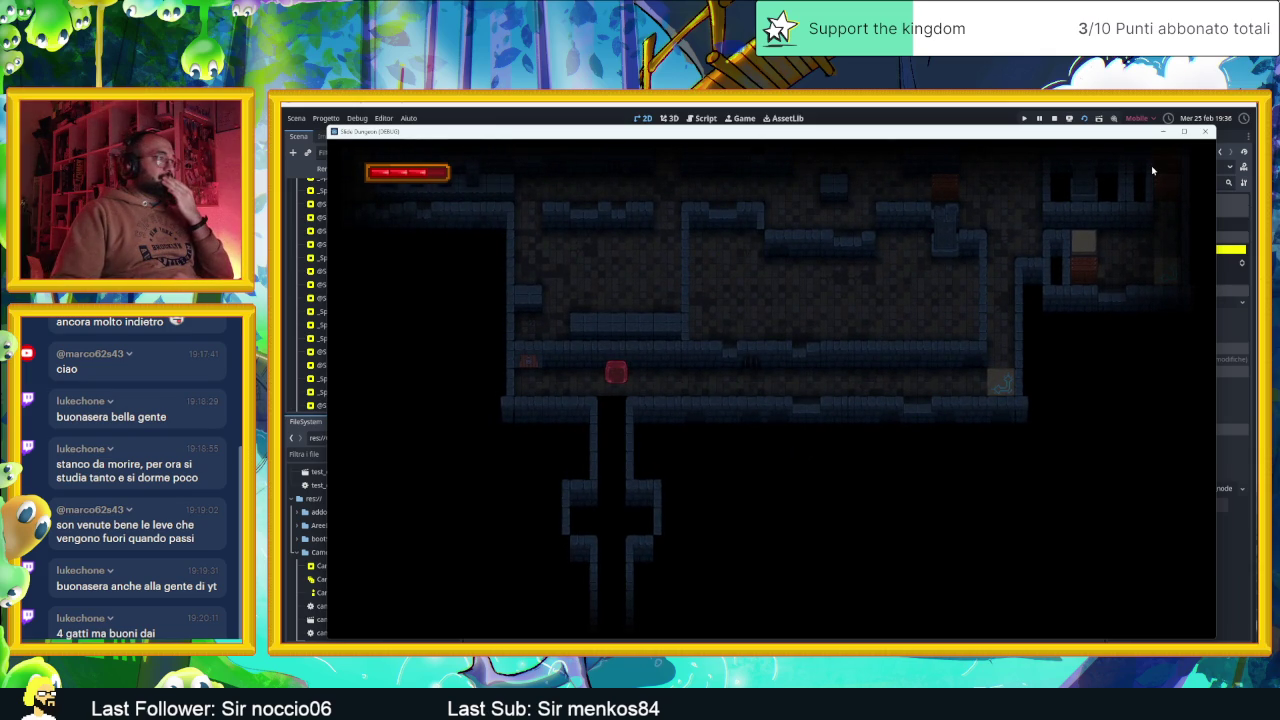
{"action": "key", "text": "Down"}
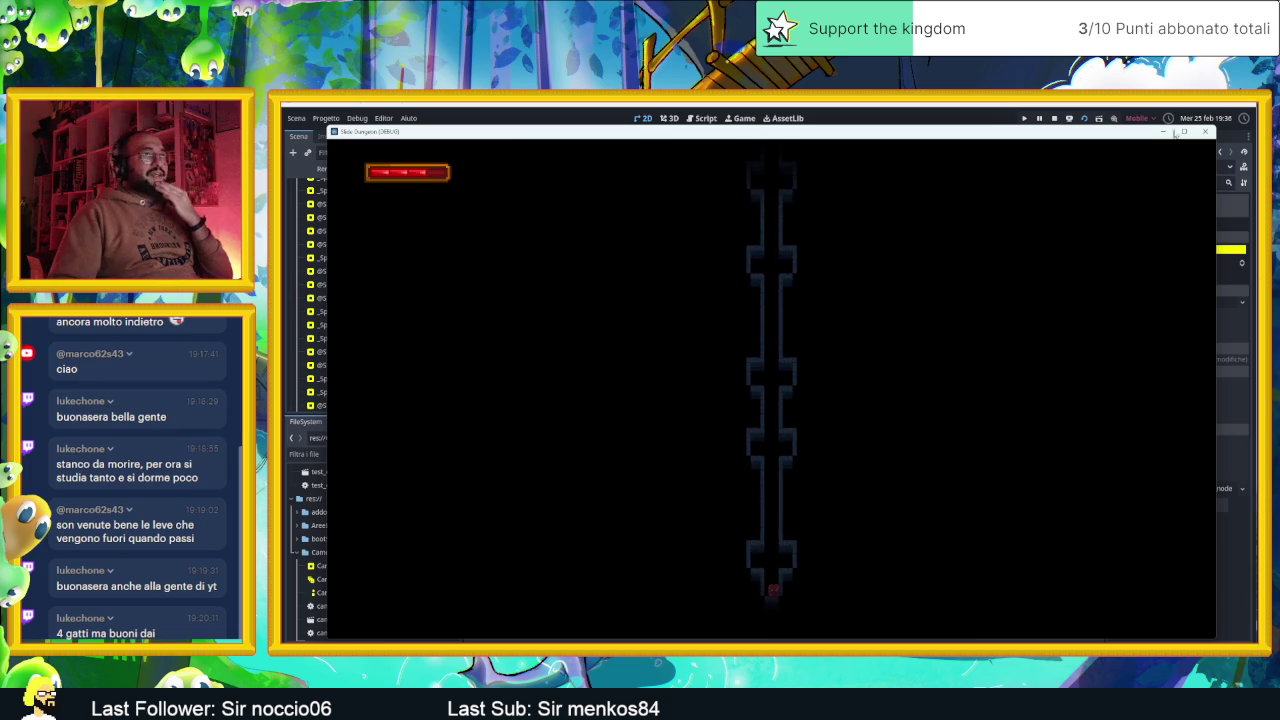
{"action": "left_click", "coordinate": [1205, 131]}
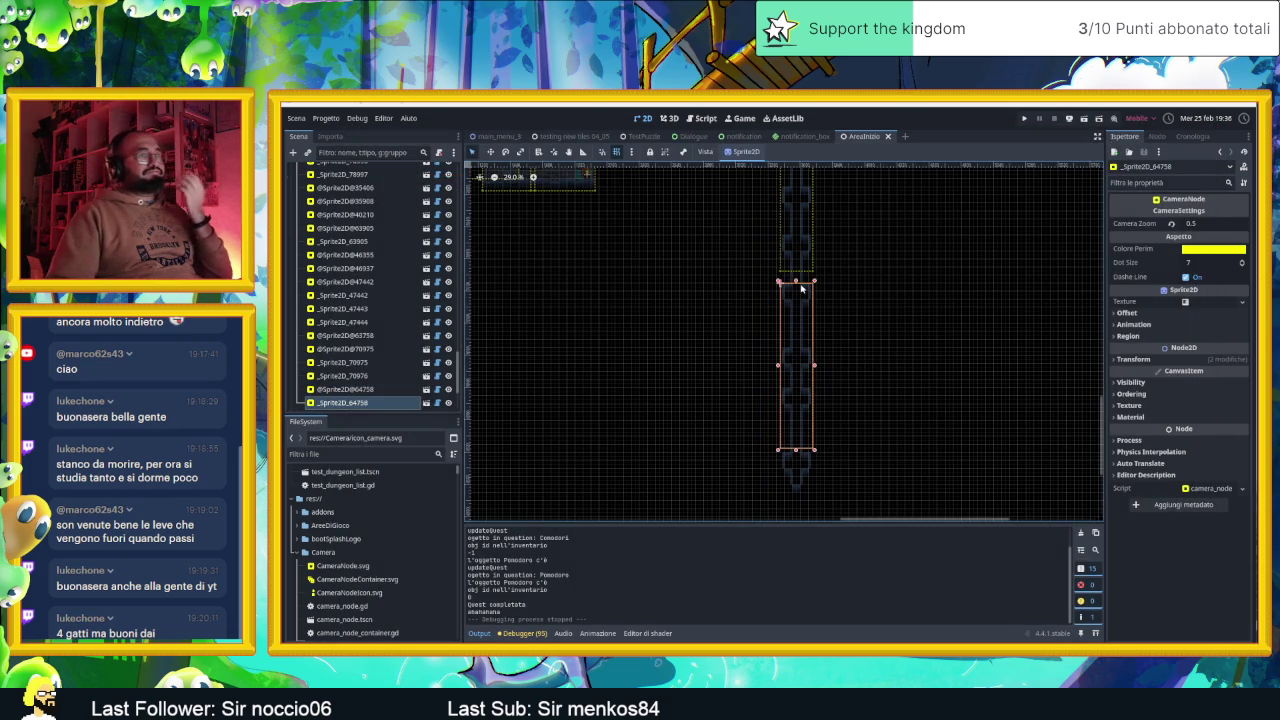
Shorten the upper chain-shaft camera zone and set its Camera Zoom to 2.0
{"action": "left_click_drag", "start_coordinate": [837, 263], "coordinate": [886, 386]}
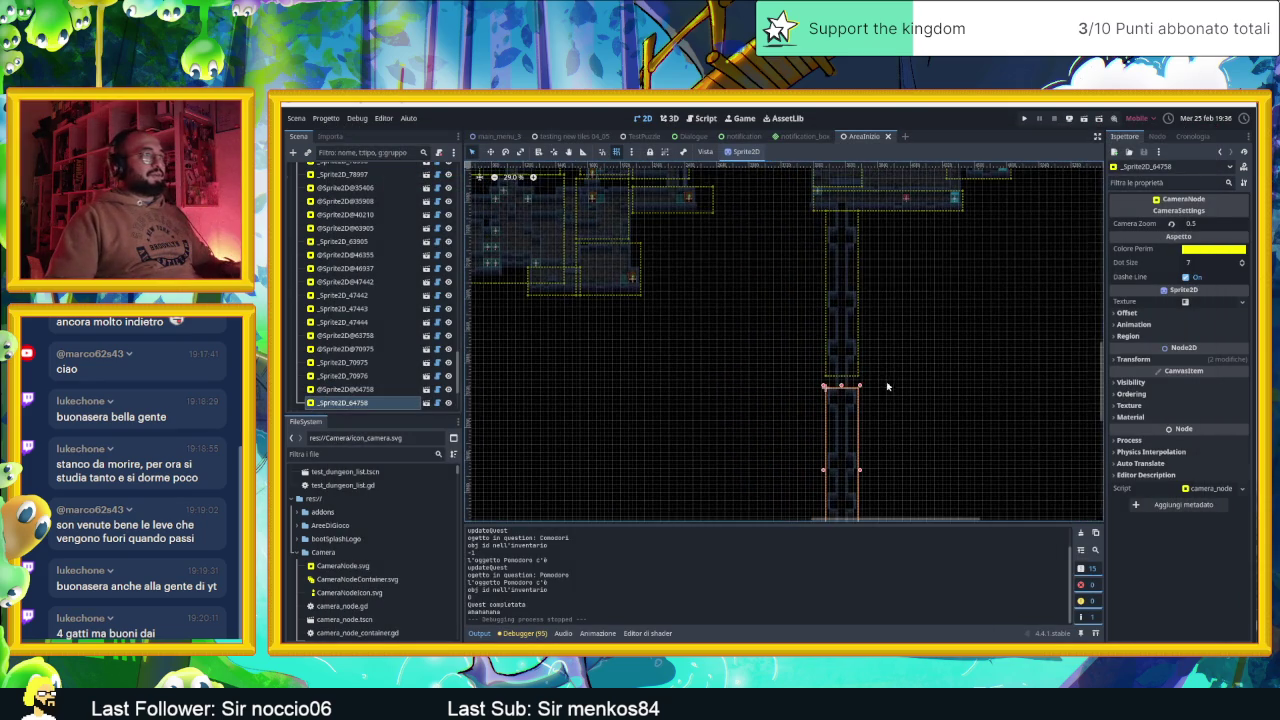
{"action": "left_click", "coordinate": [853, 224]}
{"action": "scroll", "coordinate": [868, 304], "scroll_direction": "up", "scroll_amount": 4}
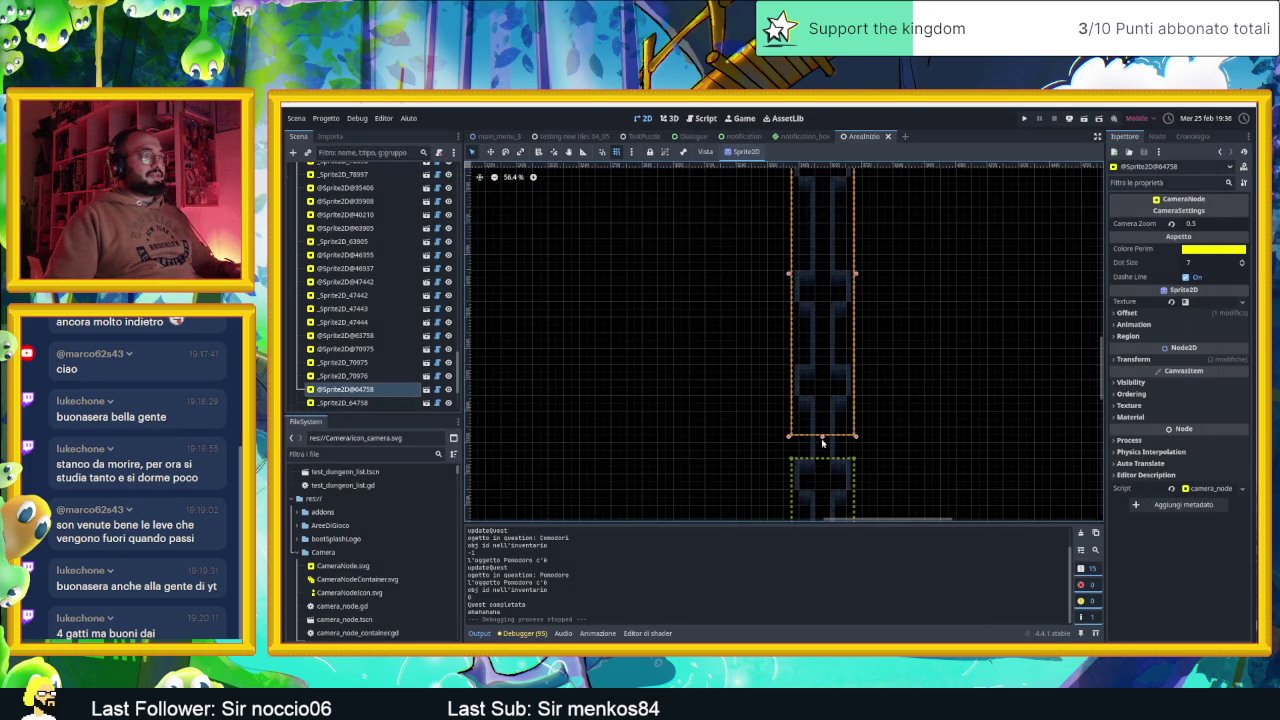
{"action": "left_click_drag", "start_coordinate": [832, 389], "coordinate": [832, 243]}
{"action": "left_click_drag", "start_coordinate": [943, 263], "coordinate": [951, 432]}
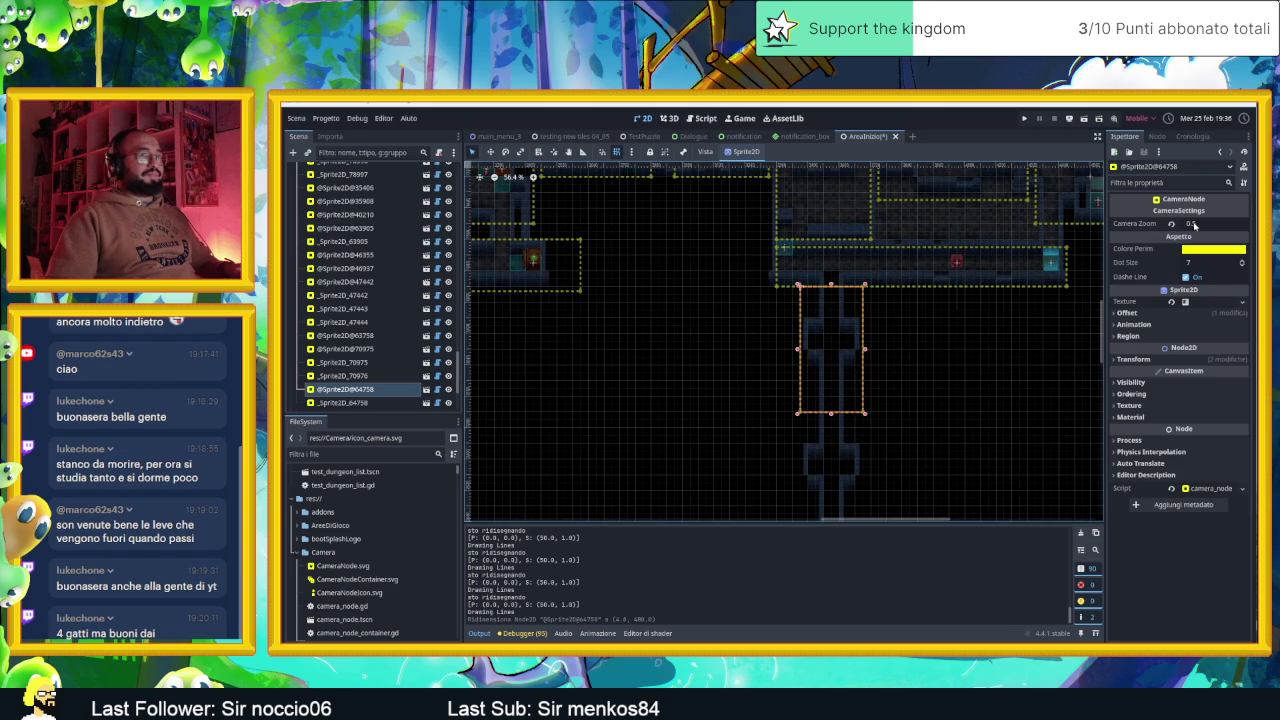
{"action": "left_click", "coordinate": [1193, 224]}
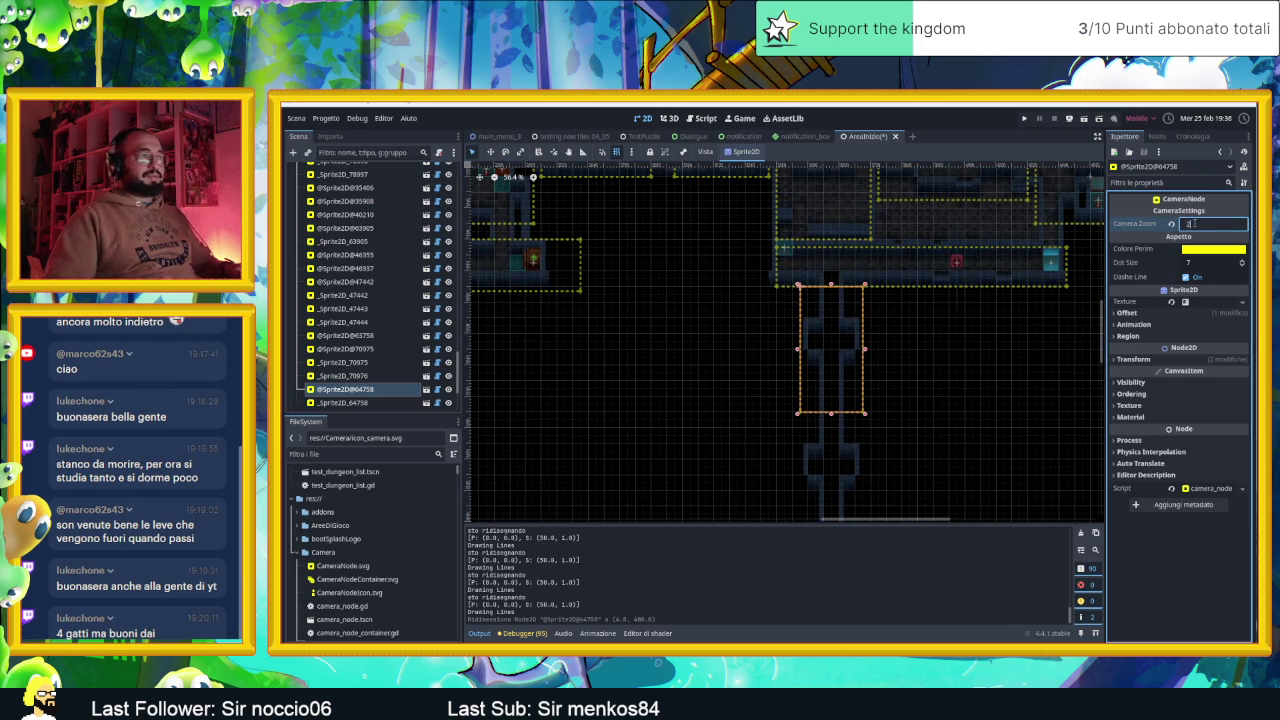
{"action": "type", "text": "2"}
{"action": "key", "text": "Return"}
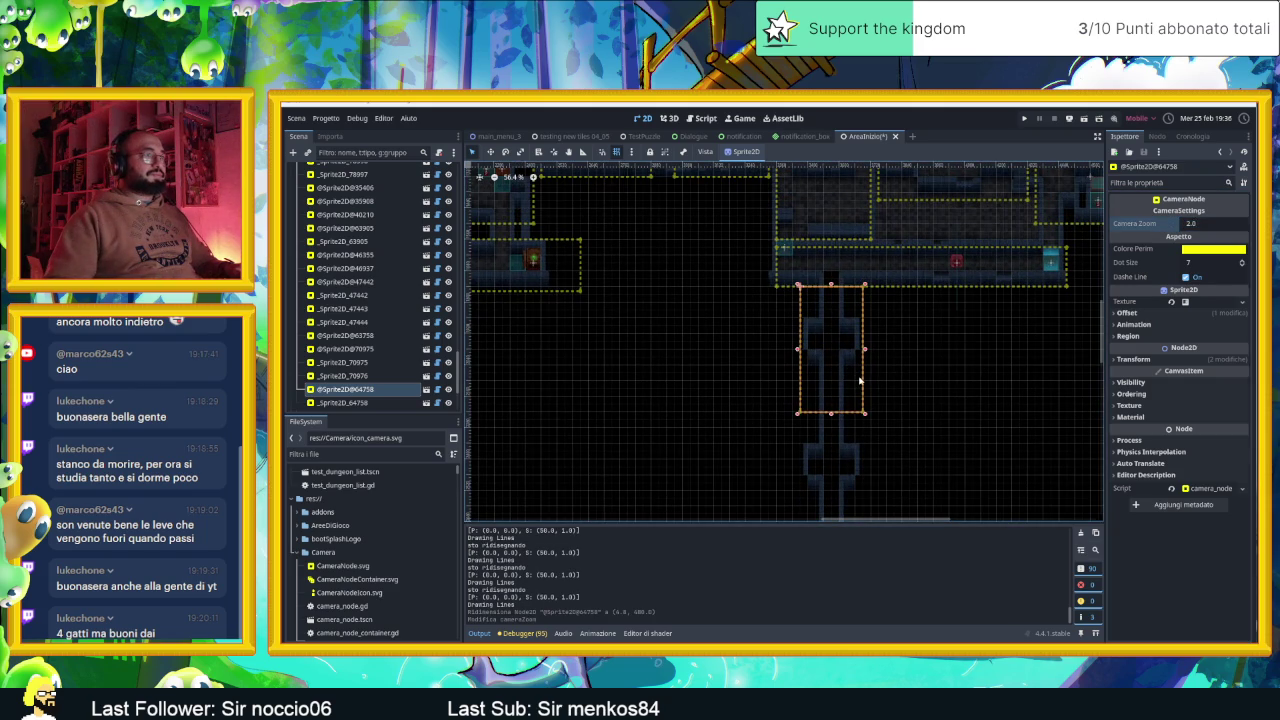
Move the other chain zone up, shorten it, set Camera Zoom 2.0, and save the scene
{"action": "scroll", "coordinate": [896, 379], "scroll_direction": "down", "scroll_amount": 3}
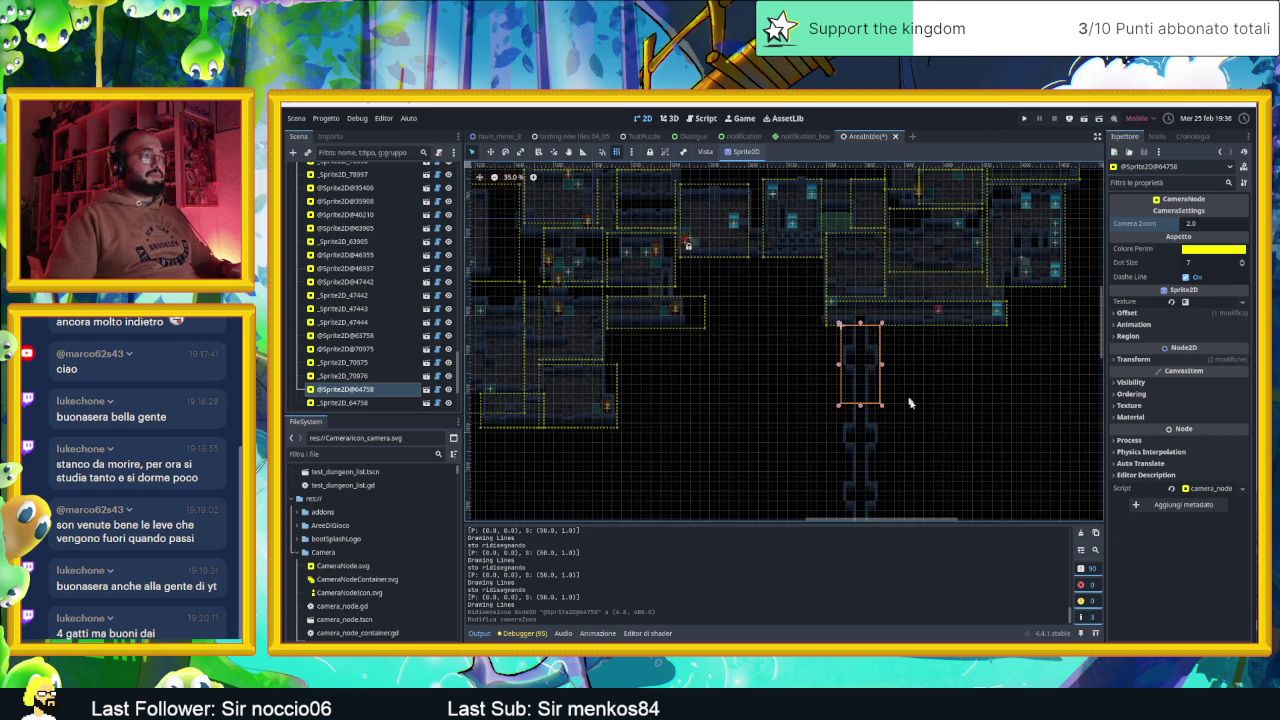
{"action": "left_click_drag", "start_coordinate": [906, 389], "coordinate": [917, 223]}
{"action": "left_click", "coordinate": [849, 366]}
{"action": "mouse_move", "coordinate": [848, 325]}
{"action": "left_mouse_down"}
{"action": "mouse_move", "coordinate": [894, 220]}
{"action": "mouse_move", "coordinate": [895, 405]}
{"action": "mouse_move", "coordinate": [864, 377]}
{"action": "left_mouse_up"}
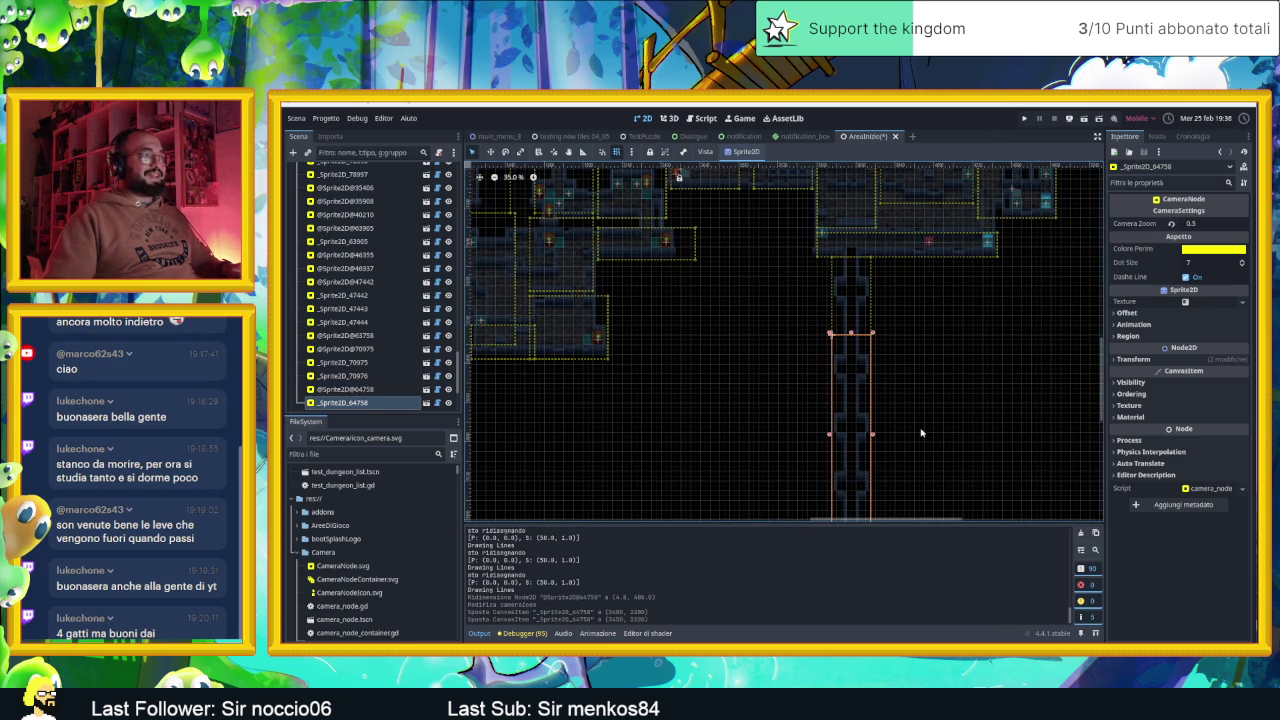
{"action": "scroll", "coordinate": [884, 407], "scroll_direction": "down", "scroll_amount": 3}
{"action": "mouse_move", "coordinate": [851, 476]}
{"action": "left_mouse_down"}
{"action": "mouse_move", "coordinate": [845, 325]}
{"action": "mouse_move", "coordinate": [848, 360]}
{"action": "left_mouse_up"}
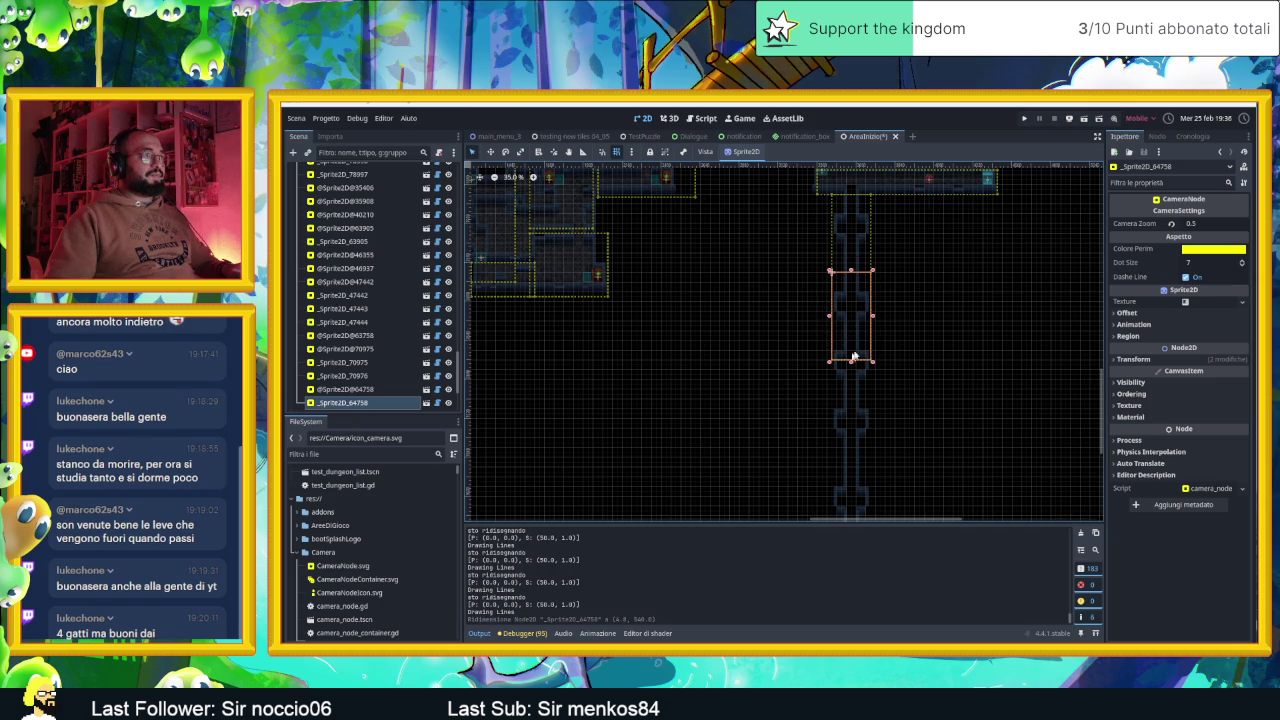
{"action": "left_click", "coordinate": [1213, 224]}
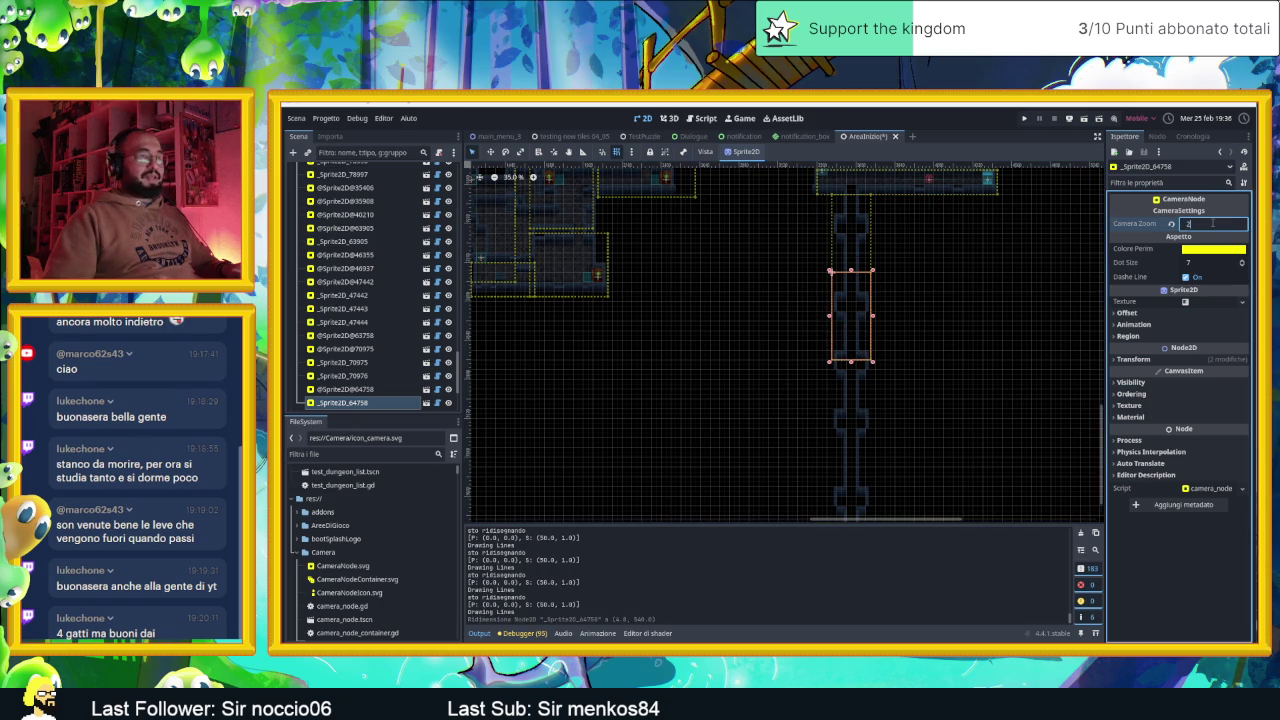
{"action": "key", "text": "Return"}
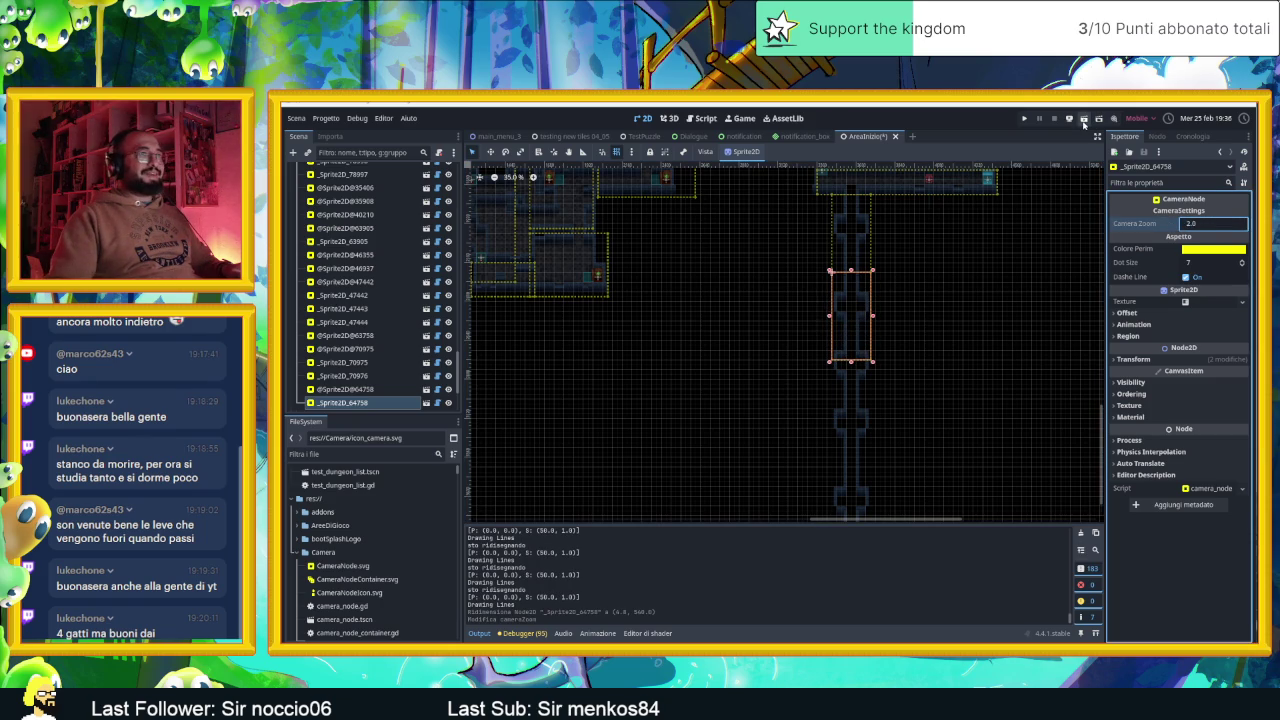
{"action": "left_click", "coordinate": [1083, 121]}
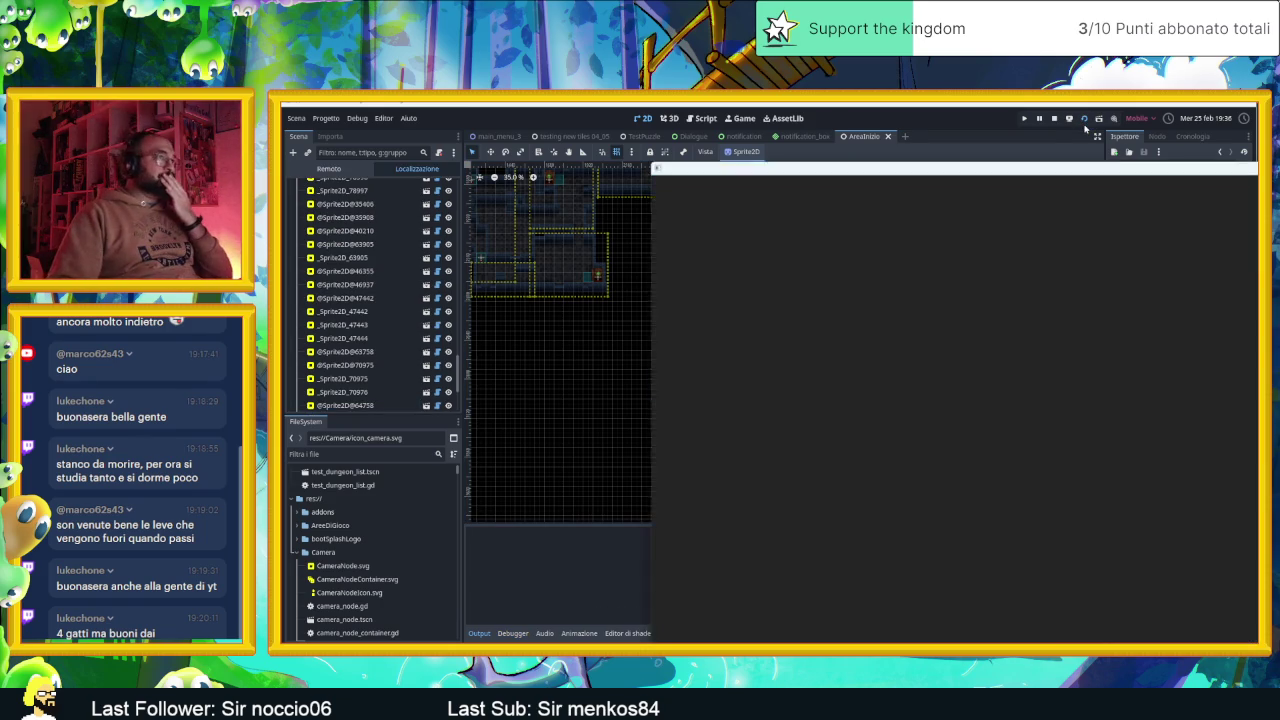
{"action": "key", "text": "Left"}
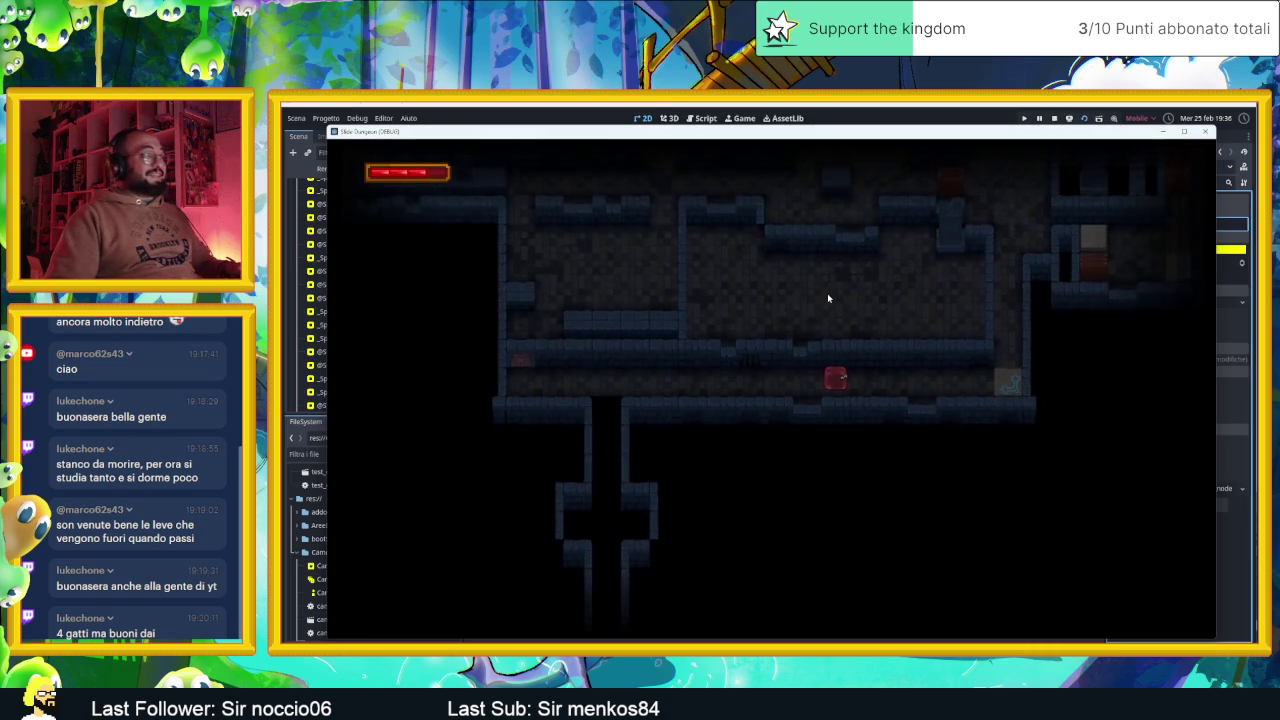
{"action": "key", "text": "Down"}
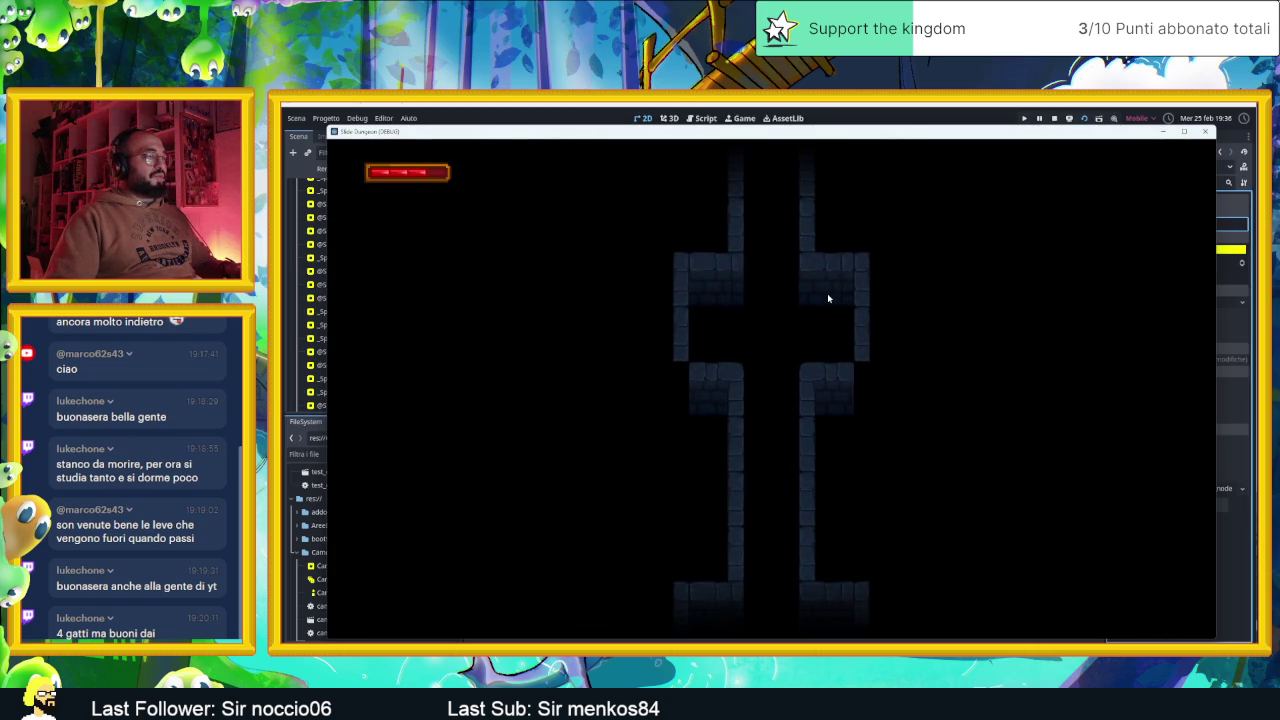
{"action": "key", "text": "Up"}
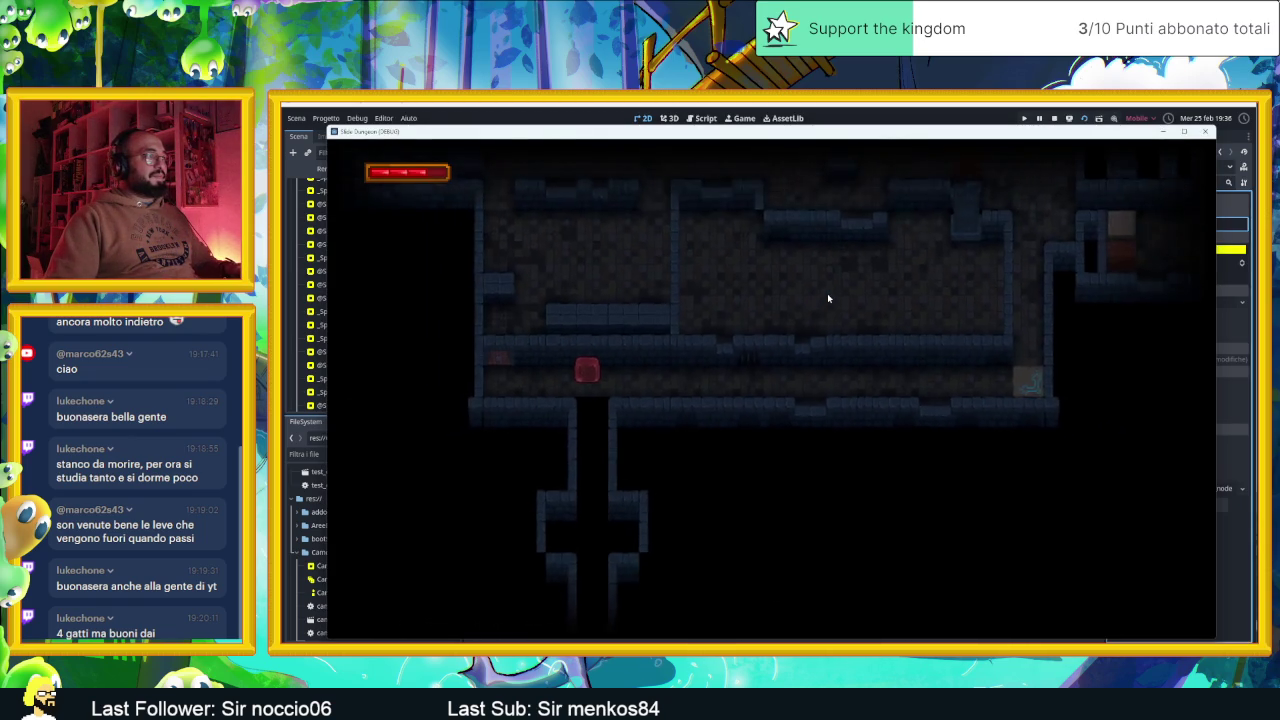
{"action": "key", "text": "Down"}
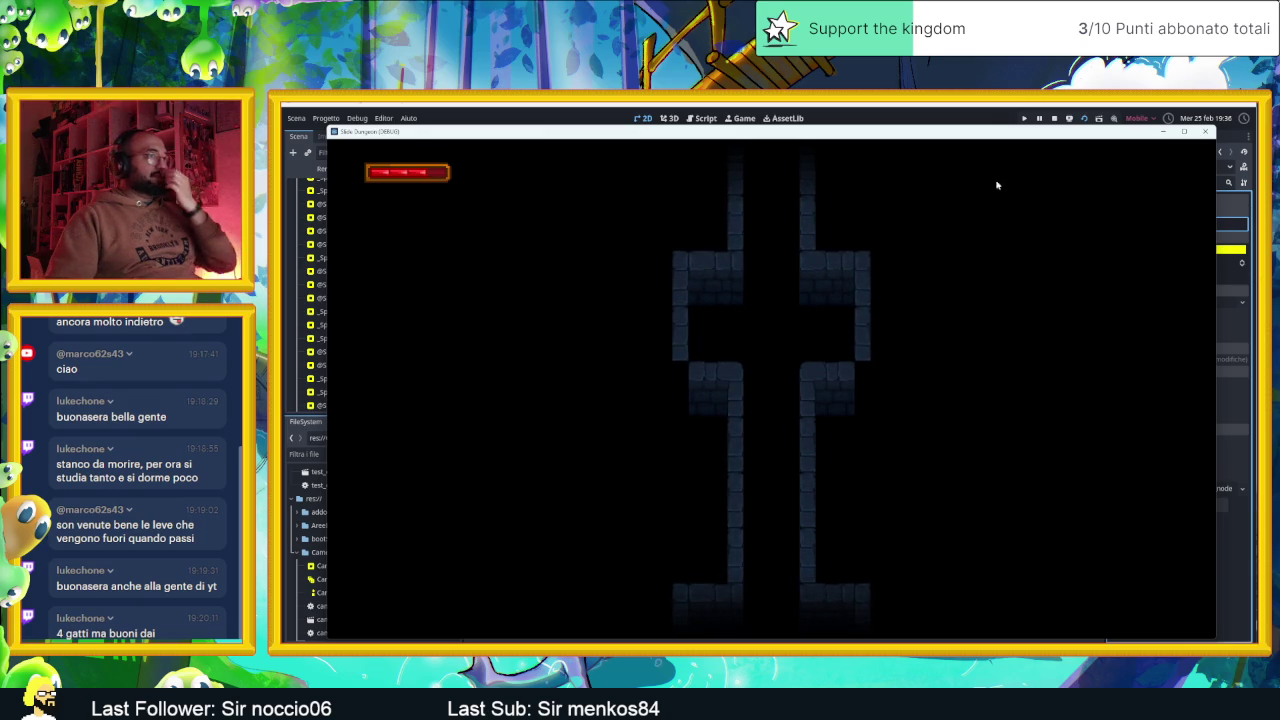
{"action": "left_click", "coordinate": [1054, 118]}
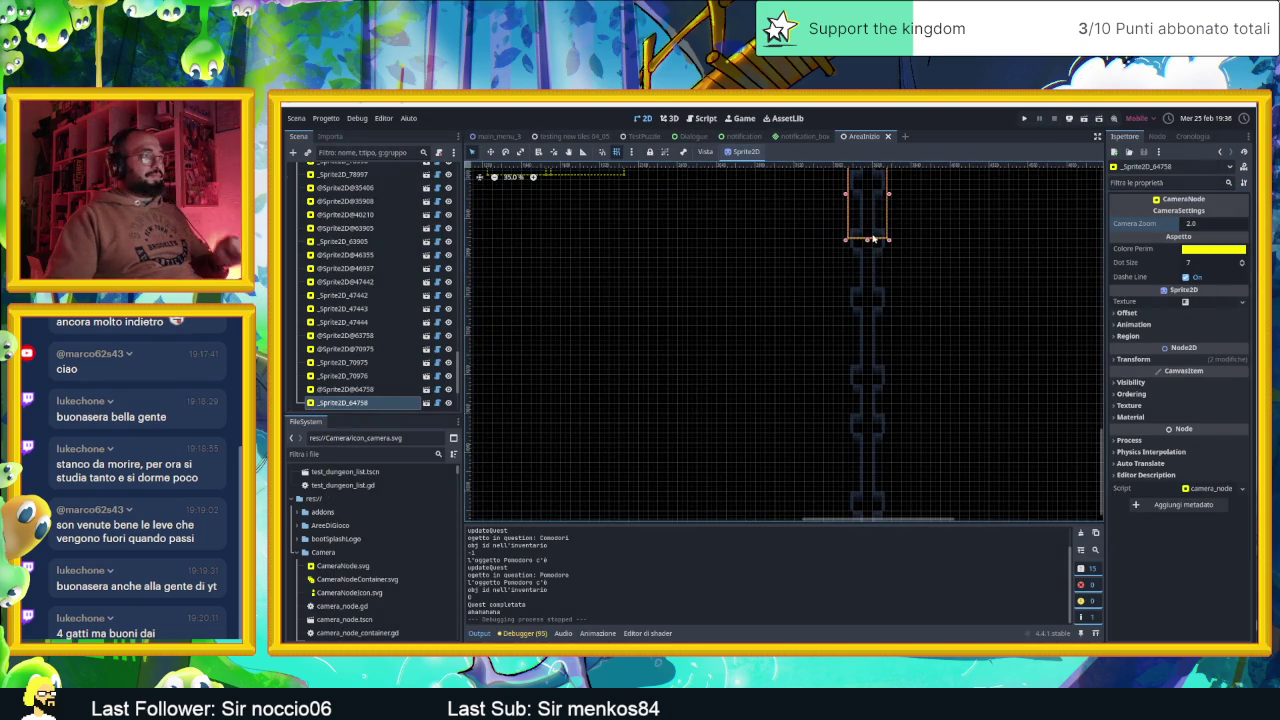
Duplicate the chain camera zone three times, stacking copies down the shaft, then save
{"action": "scroll", "coordinate": [965, 300], "scroll_direction": "down", "scroll_amount": 2}
{"action": "scroll", "coordinate": [923, 282], "scroll_direction": "up", "scroll_amount": 4}
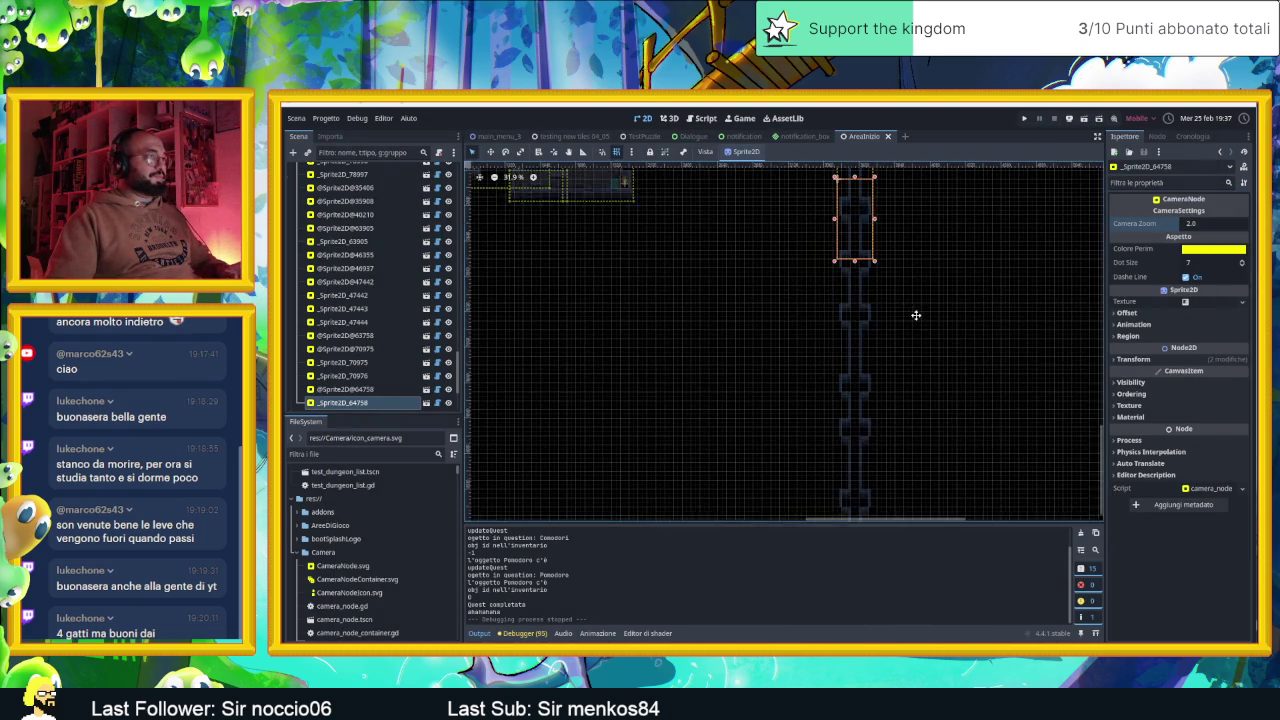
{"action": "key", "text": "ctrl+d"}
{"action": "left_click_drag", "start_coordinate": [862, 253], "coordinate": [855, 458]}
{"action": "key", "text": "ctrl+d"}
{"action": "key", "text": "ctrl+d"}
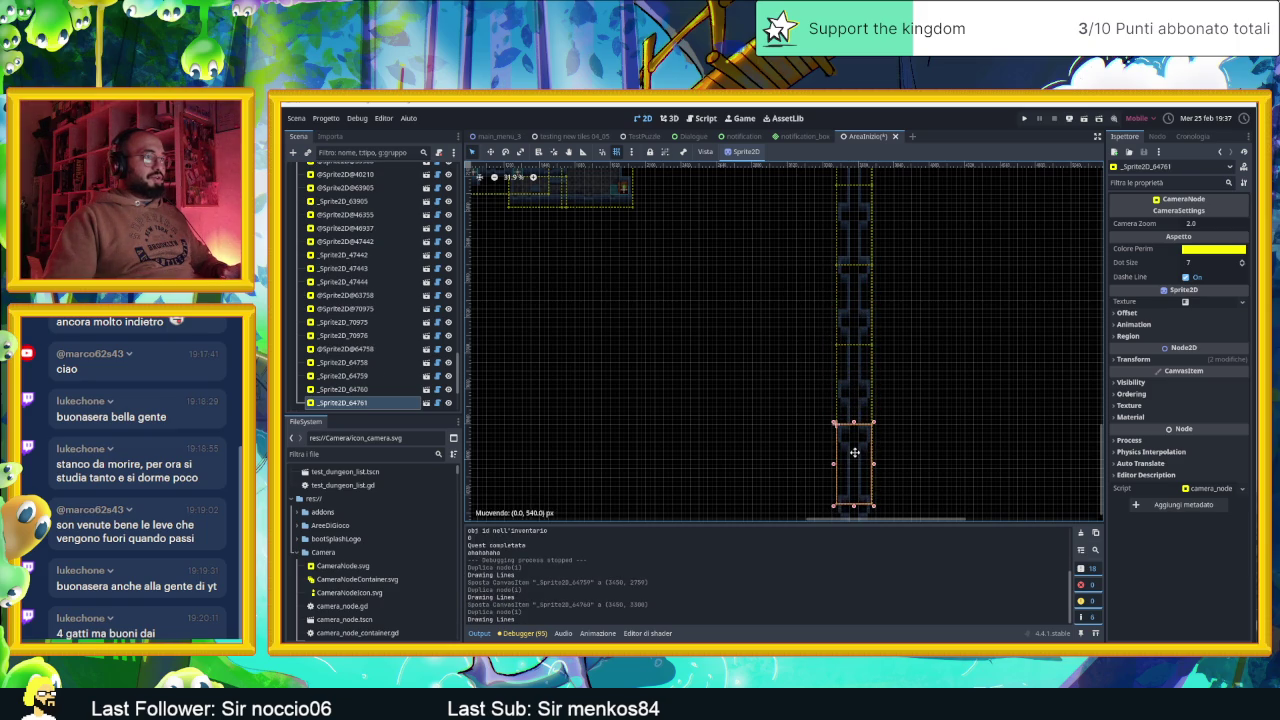
{"action": "scroll", "coordinate": [900, 380], "scroll_direction": "down", "scroll_amount": 3}
{"action": "key", "text": "ctrl+d"}
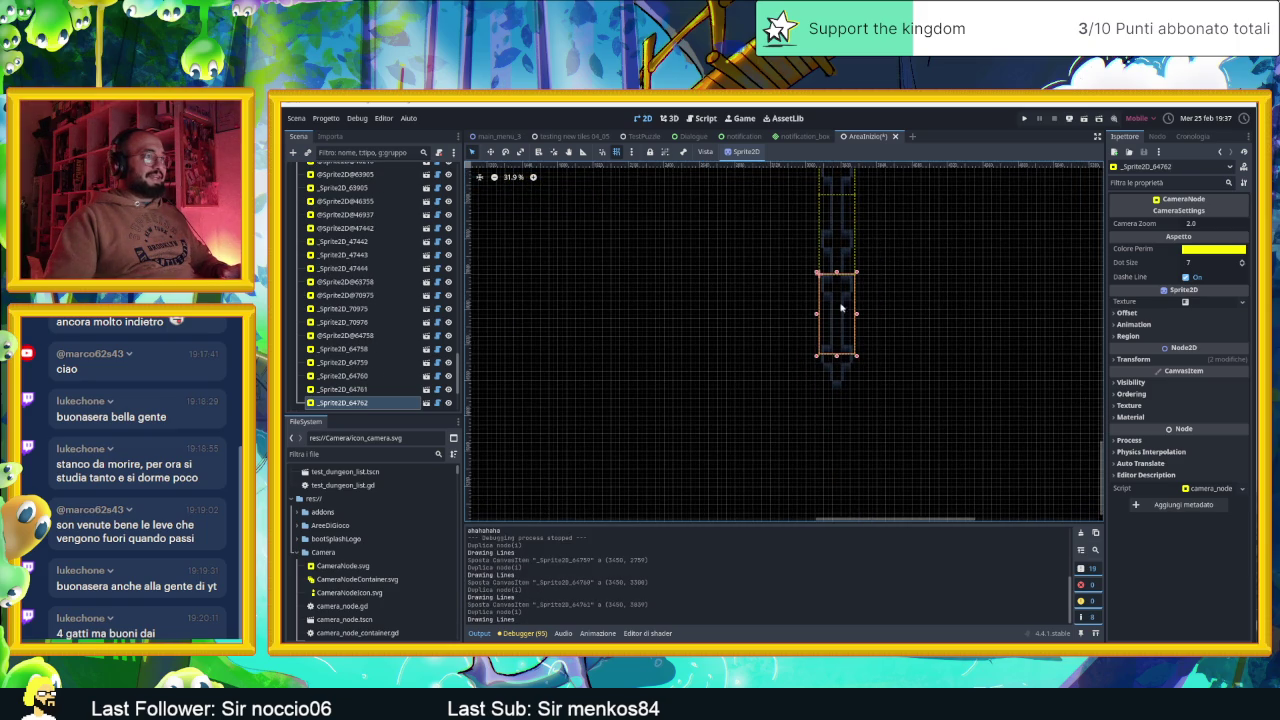
{"action": "left_click_drag", "start_coordinate": [839, 312], "coordinate": [839, 392]}
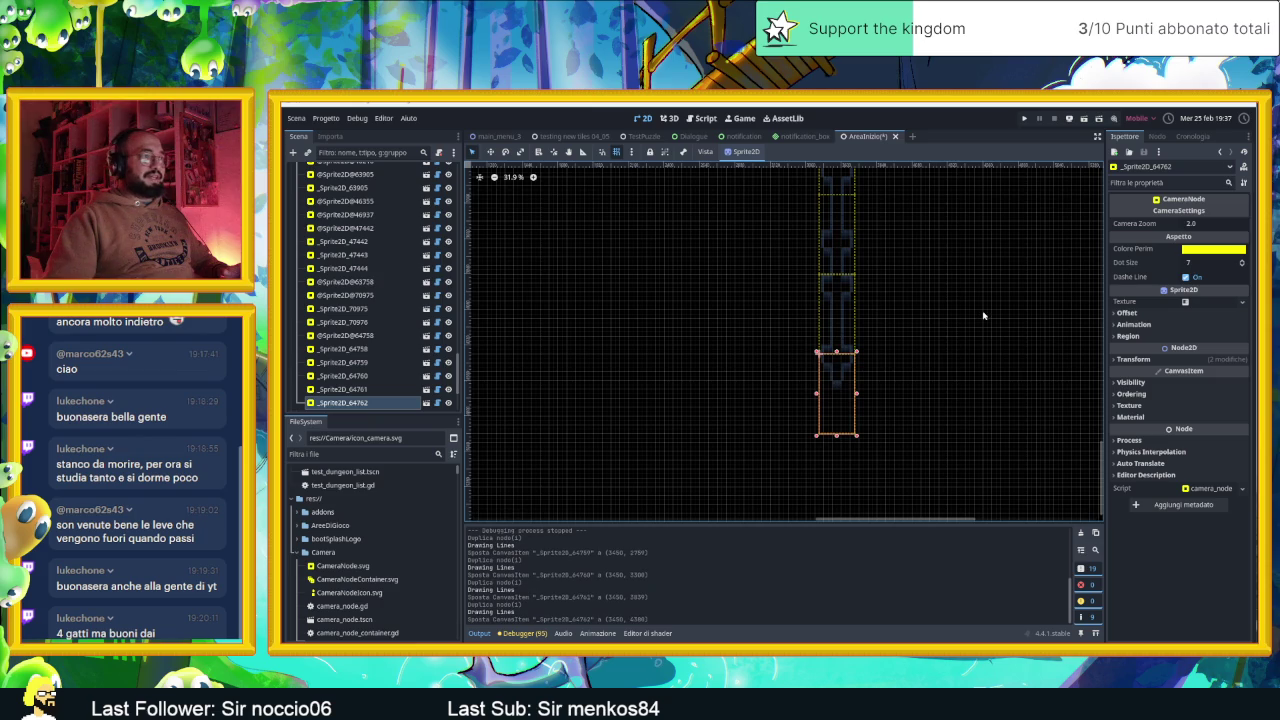
{"action": "left_click", "coordinate": [1085, 120]}
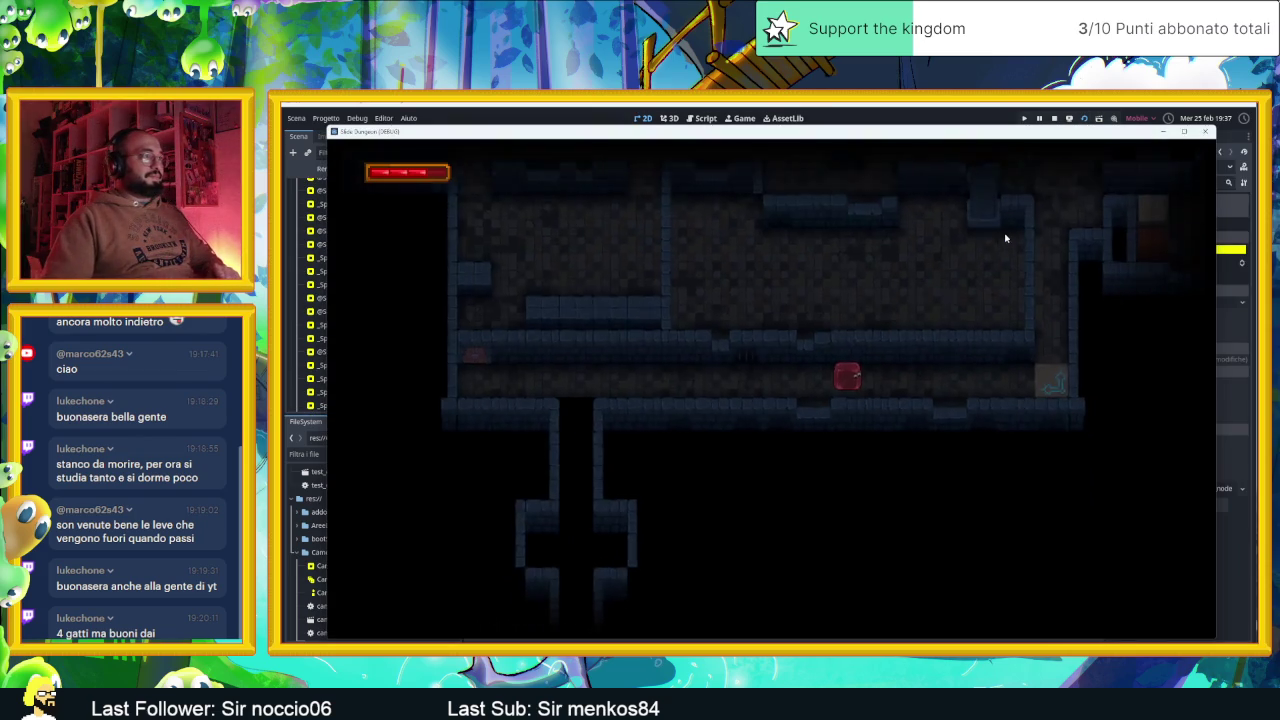
Steer the slime left, right and down through the successive shaft rooms
{"action": "key", "text": "Left"}
{"action": "key", "text": "Right"}
{"action": "key", "text": "Down"}
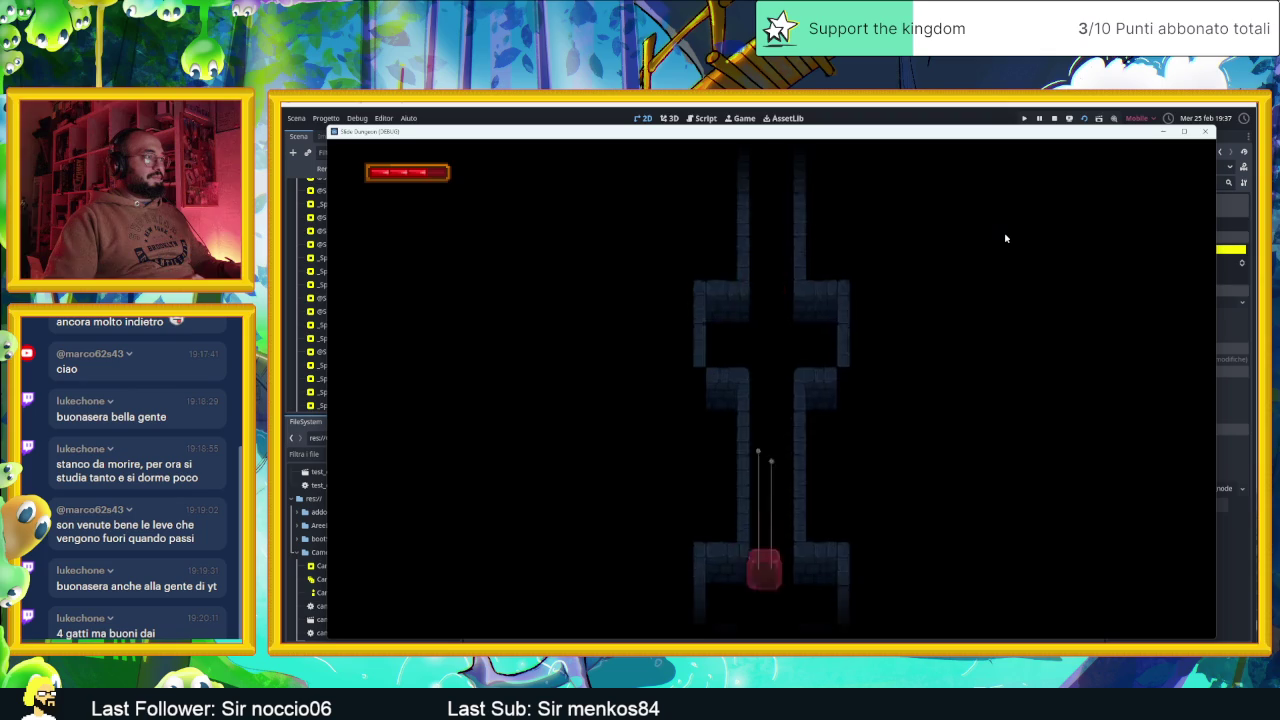
{"action": "key", "text": "Up"}
{"action": "key", "text": "Down"}
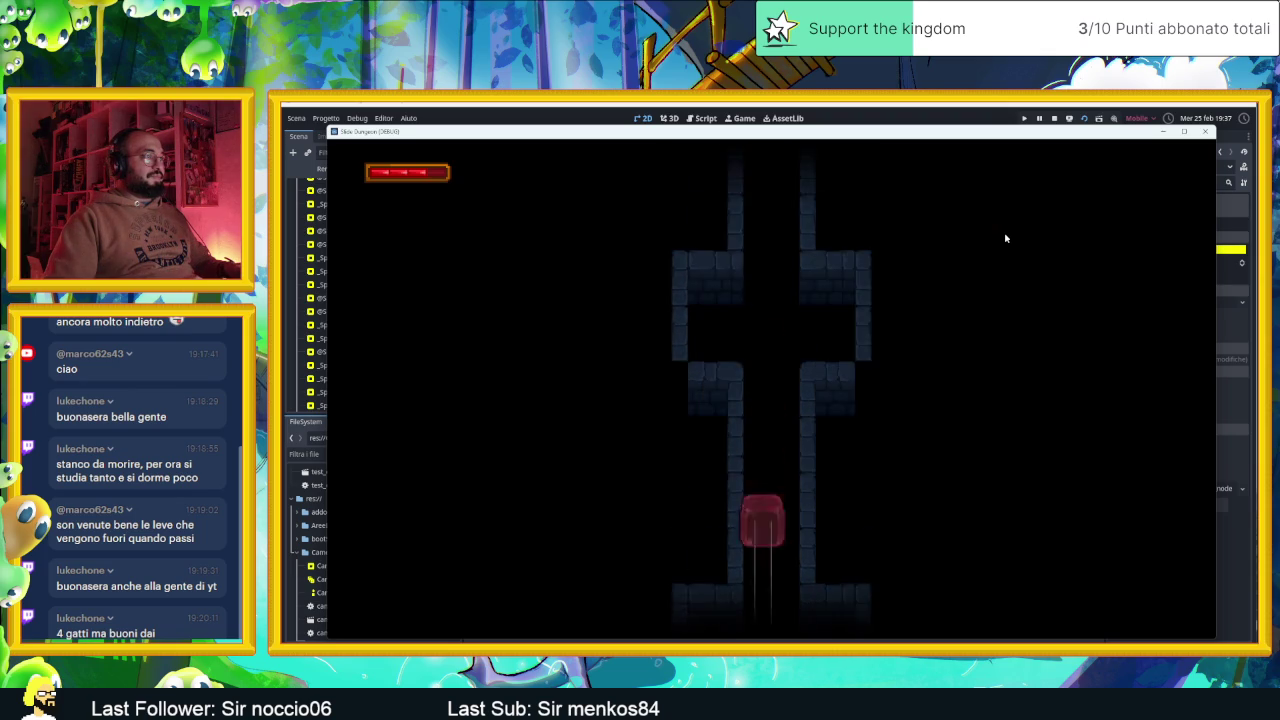
{"action": "key", "text": "Down"}
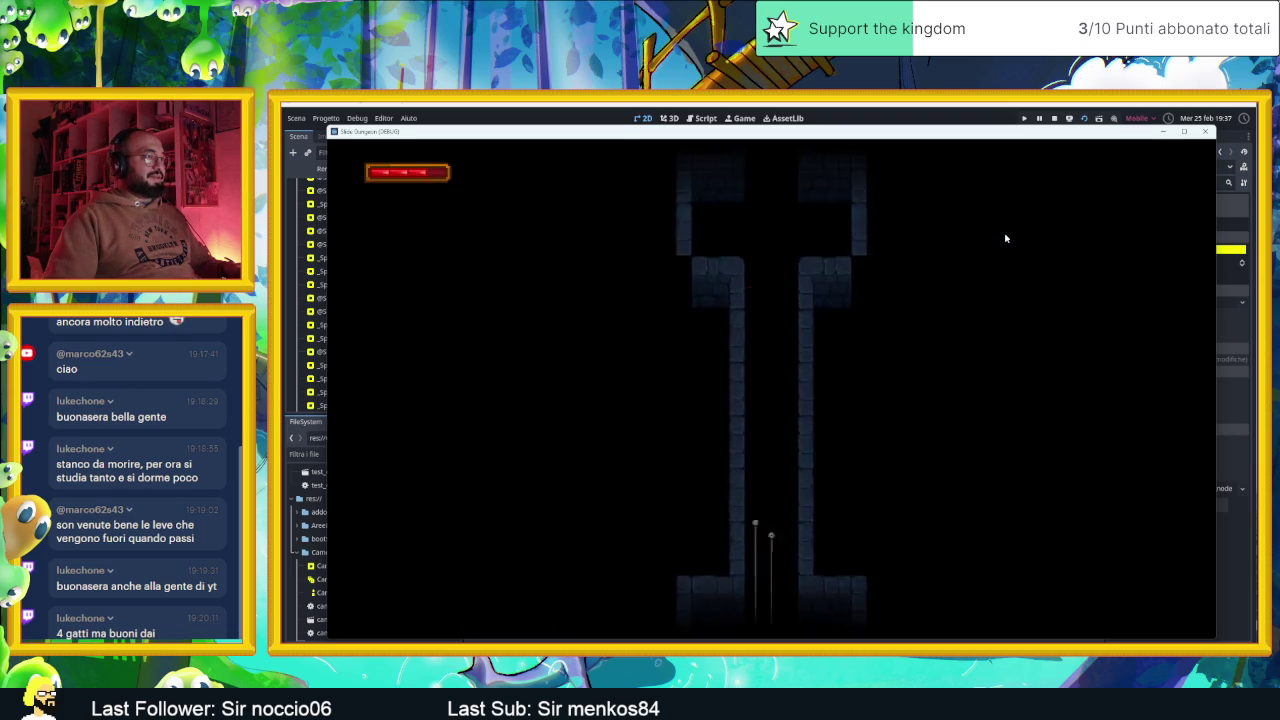
{"action": "key", "text": "Up"}
{"action": "key", "text": "Up"}
{"action": "key", "text": "Down"}
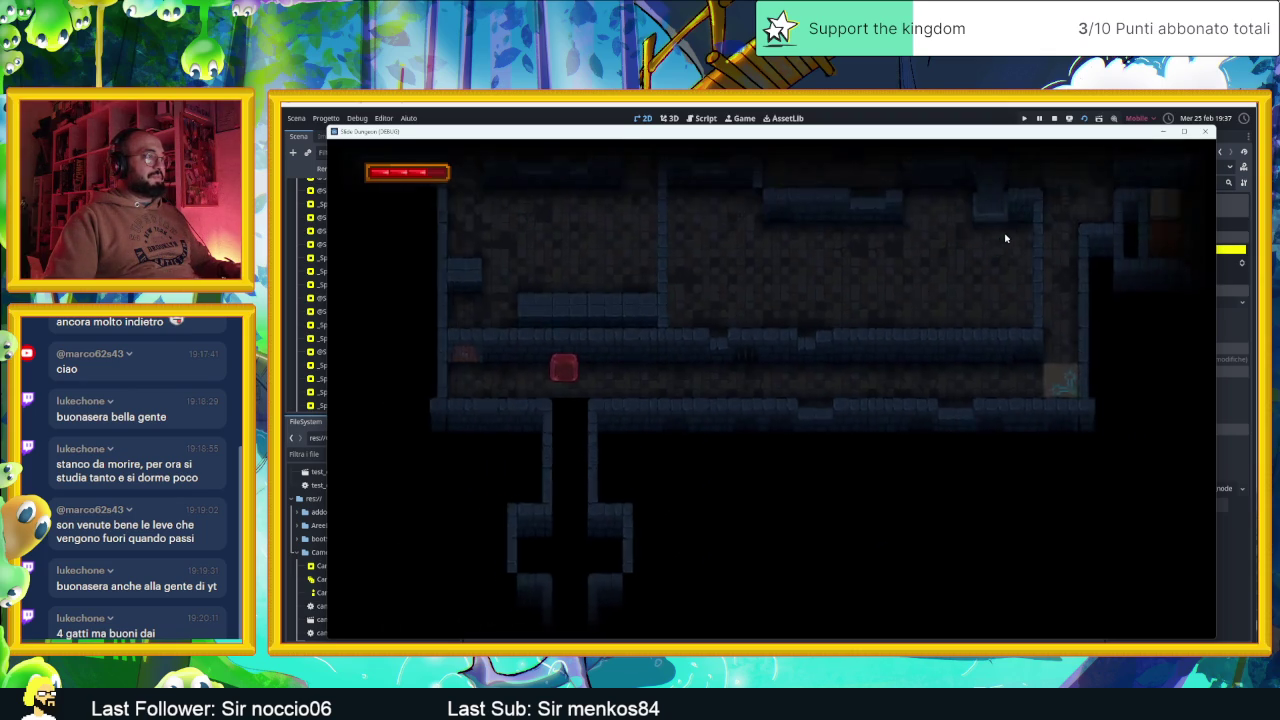
Run the slime up and down the shaft into the corridor, then close the game window
{"action": "key", "text": "Up"}
{"action": "key", "text": "Down"}
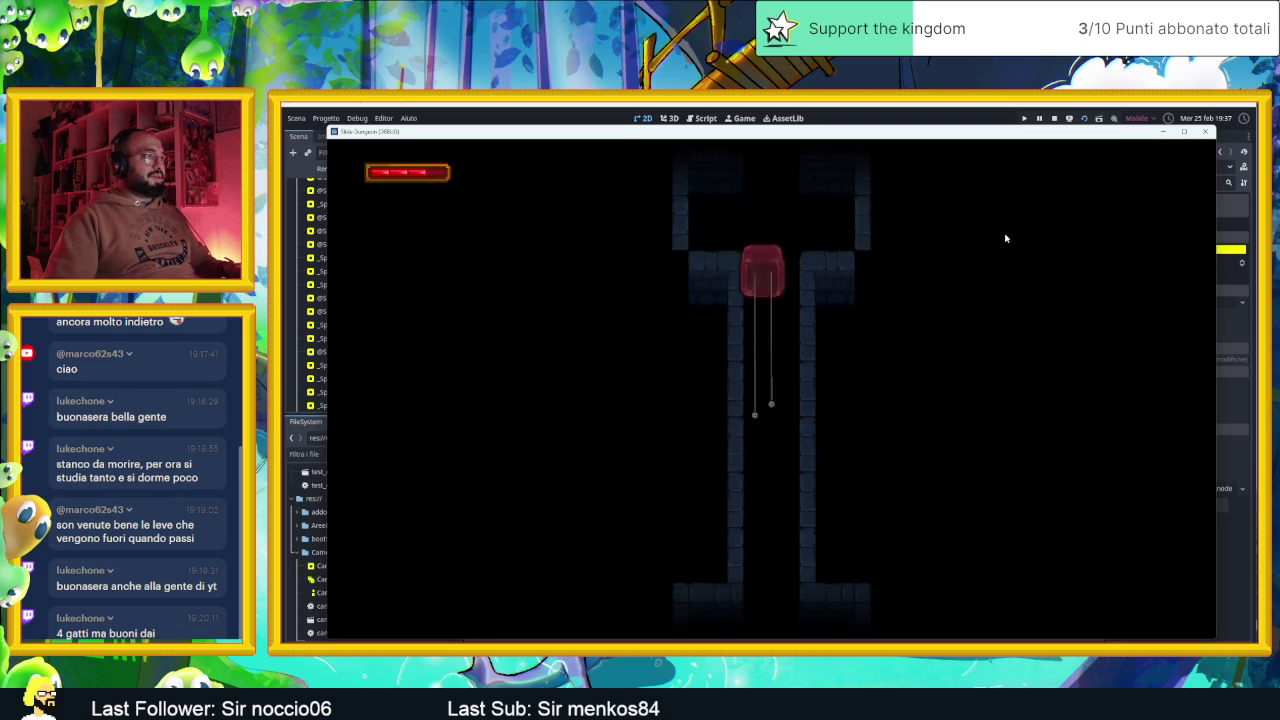
{"action": "key", "text": "Up"}
{"action": "key", "text": "Down"}
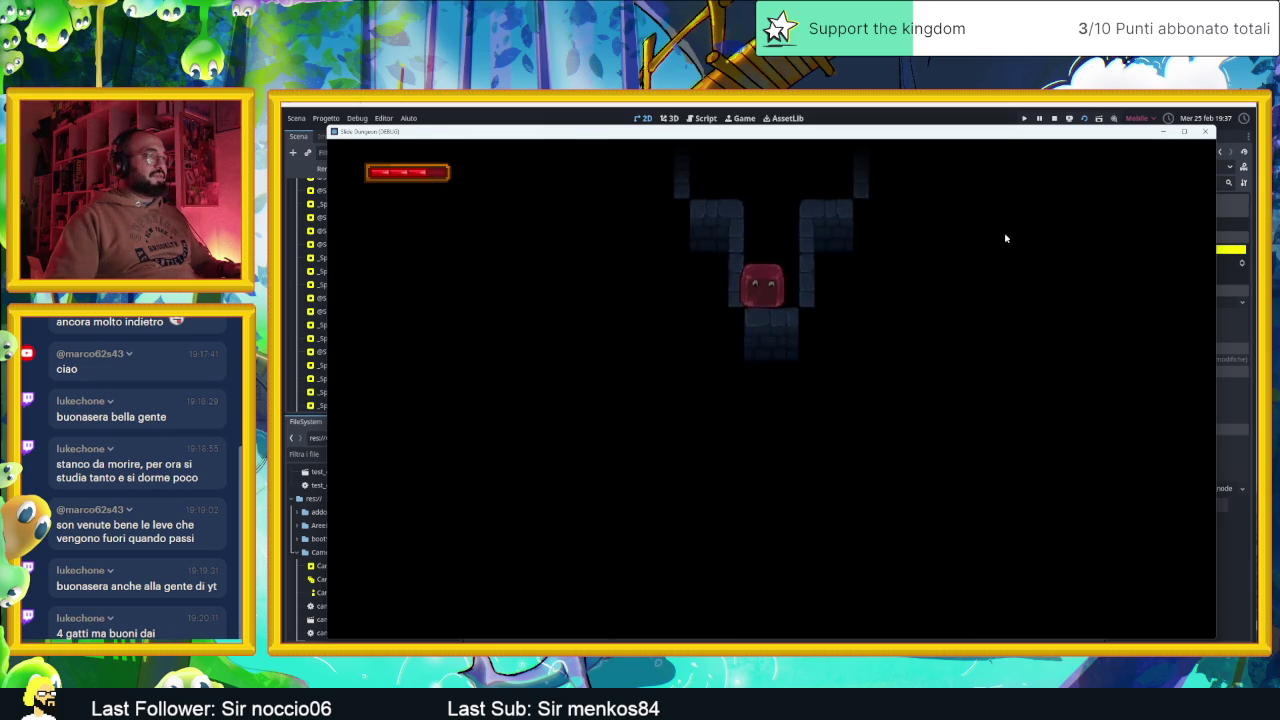
{"action": "key", "text": "Up"}
{"action": "key", "text": "Down"}
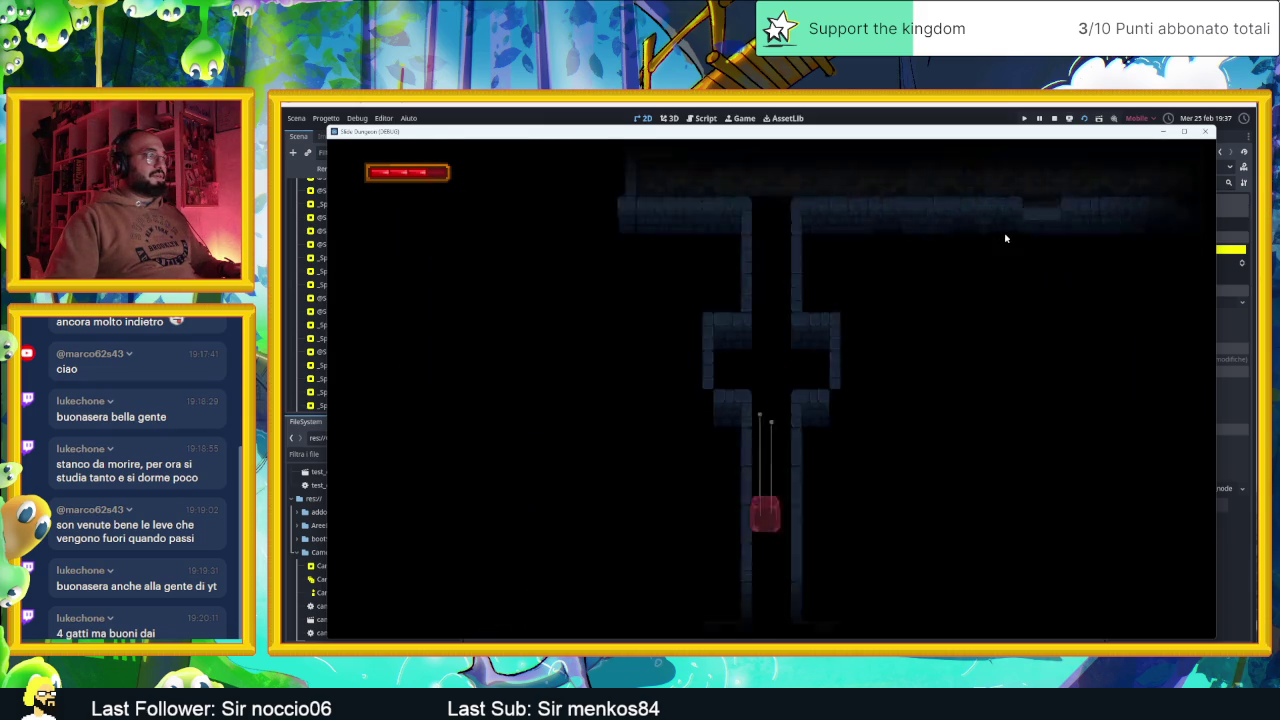
{"action": "key", "text": "Down"}
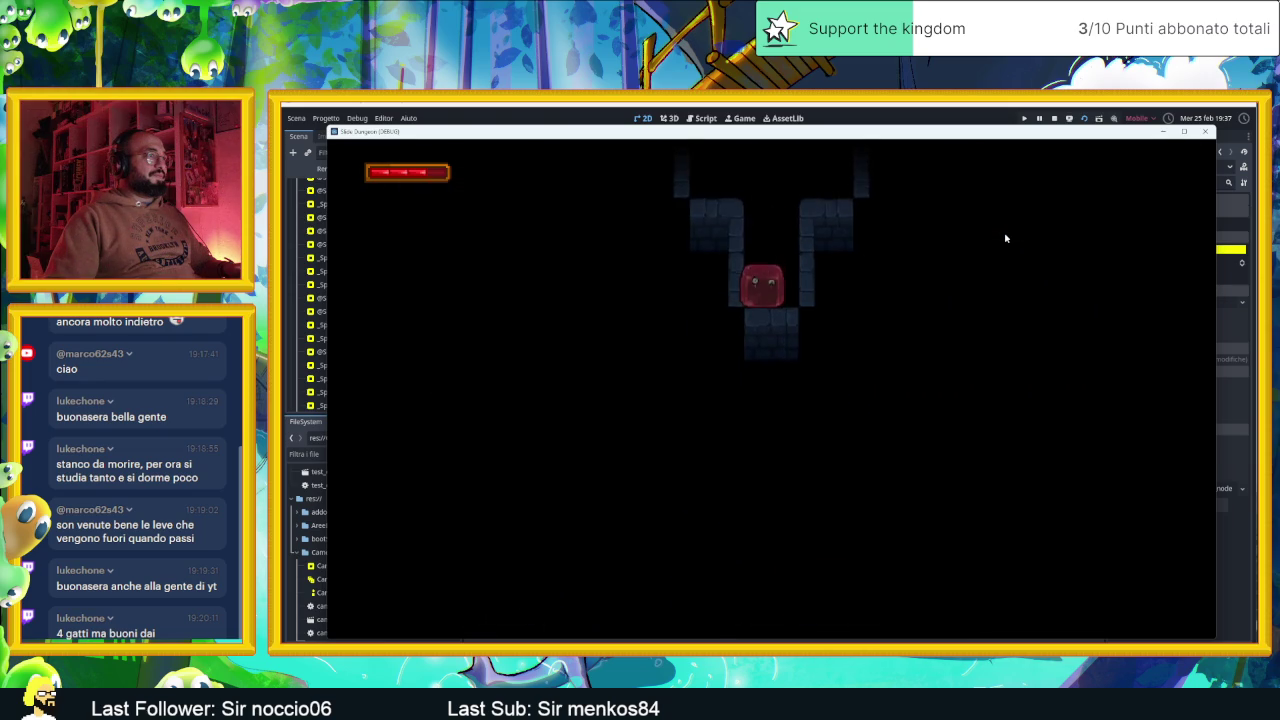
{"action": "key", "text": "Up"}
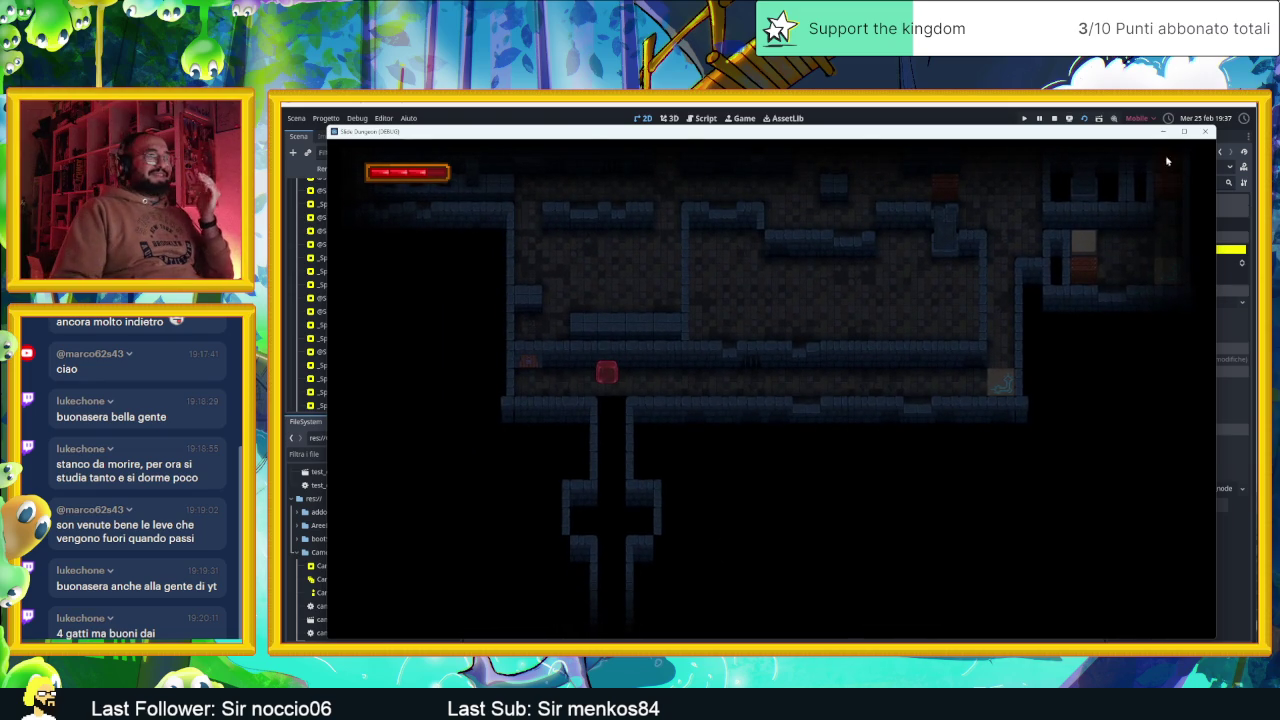
{"action": "left_click", "coordinate": [1205, 132]}
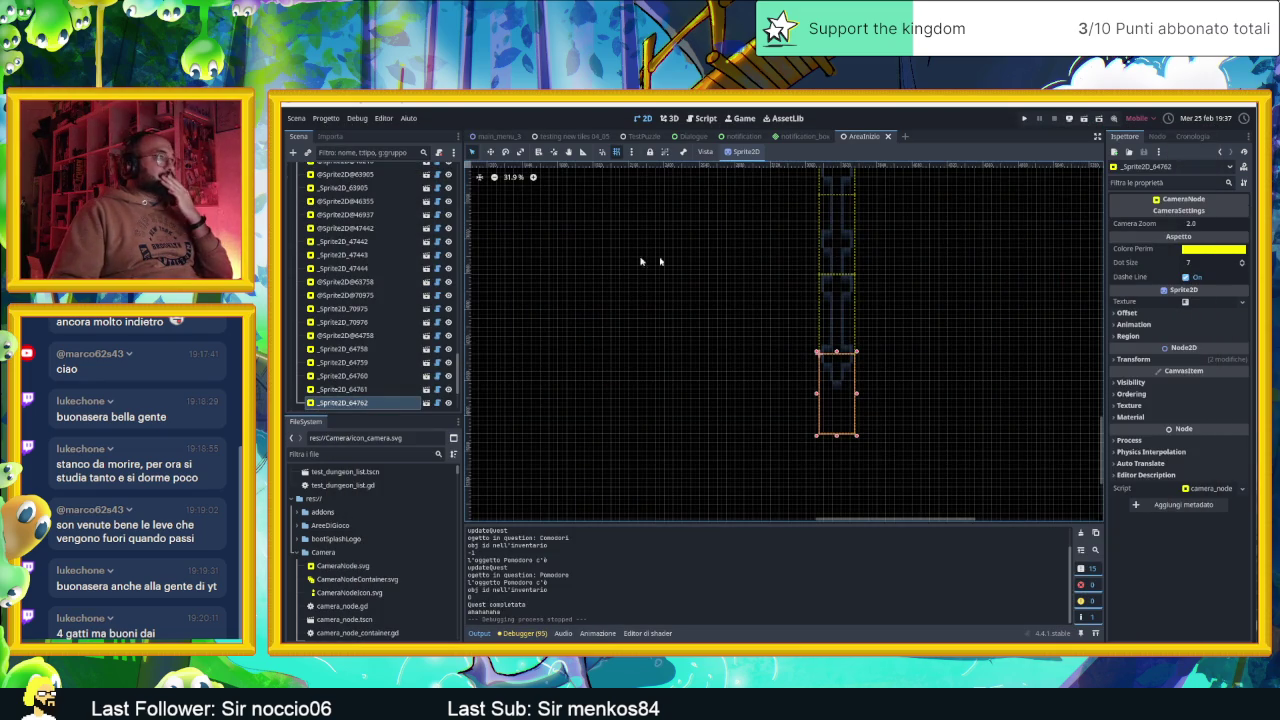
Hide the CameraNodeContainer zones and select the Muri TileMapLayer for tile painting
{"action": "scroll", "coordinate": [390, 354], "scroll_direction": "up", "scroll_amount": 5}
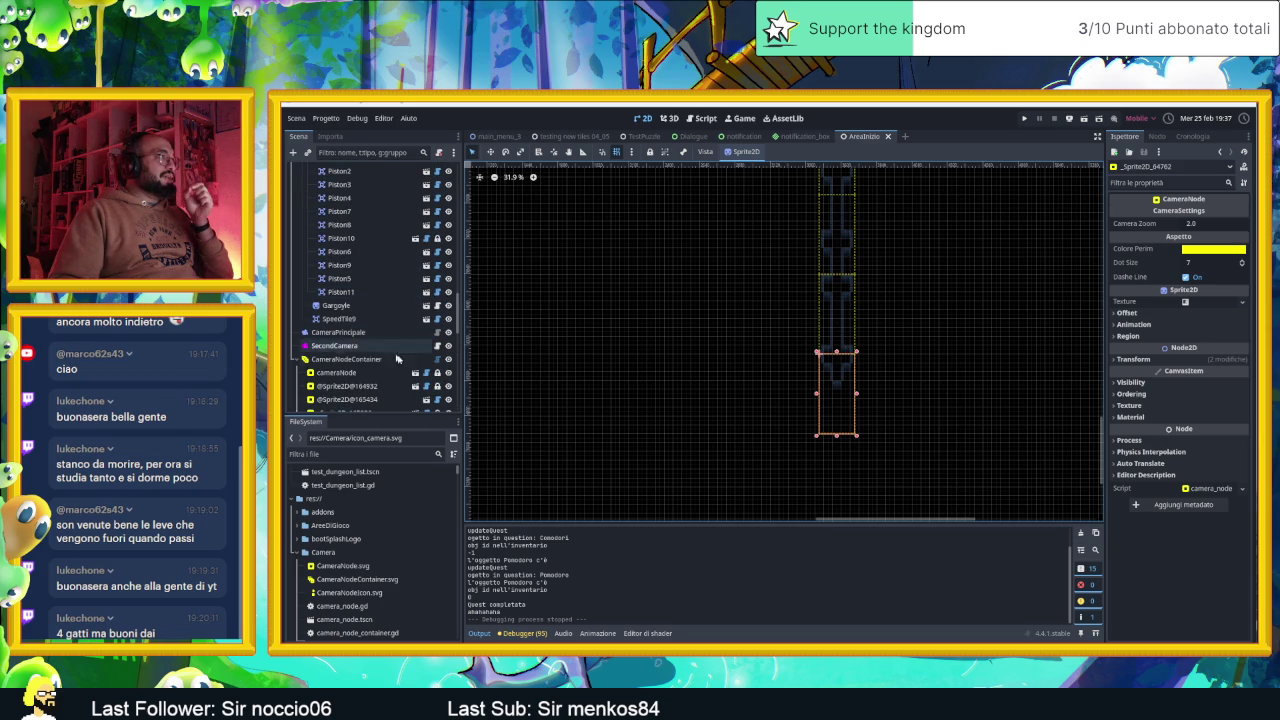
{"action": "left_click", "coordinate": [448, 359]}
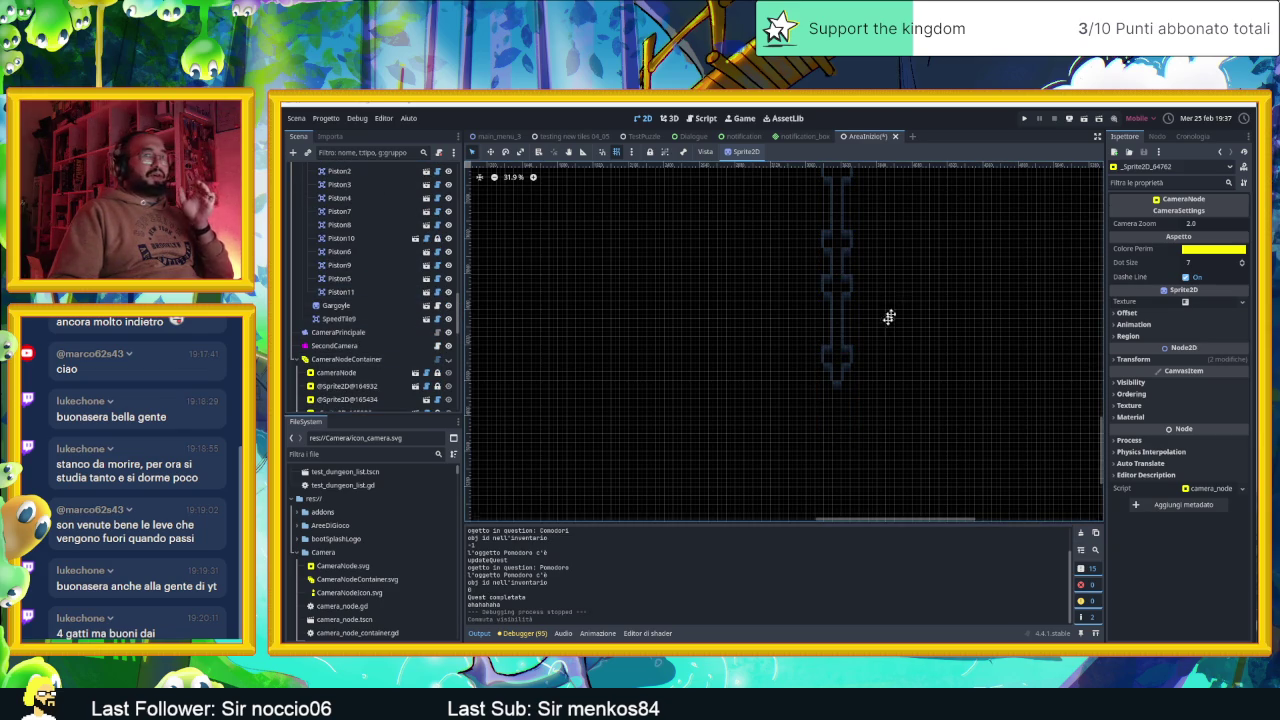
{"action": "left_click_drag", "start_coordinate": [896, 304], "coordinate": [879, 347]}
{"action": "left_click_drag", "start_coordinate": [831, 246], "coordinate": [837, 366]}
{"action": "scroll", "coordinate": [848, 240], "scroll_direction": "up", "scroll_amount": 4}
{"action": "scroll", "coordinate": [847, 325], "scroll_direction": "up", "scroll_amount": 5}
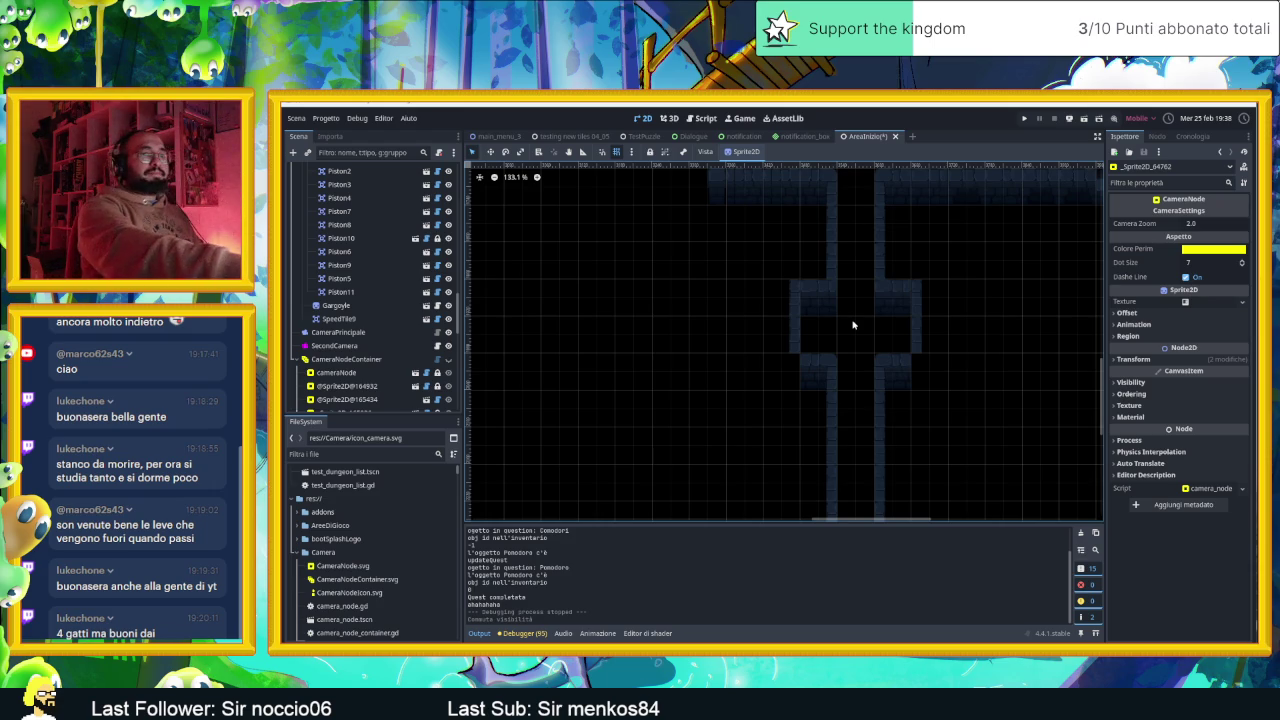
{"action": "scroll", "coordinate": [382, 265], "scroll_direction": "up", "scroll_amount": 5}
{"action": "scroll", "coordinate": [382, 265], "scroll_direction": "up", "scroll_amount": 8}
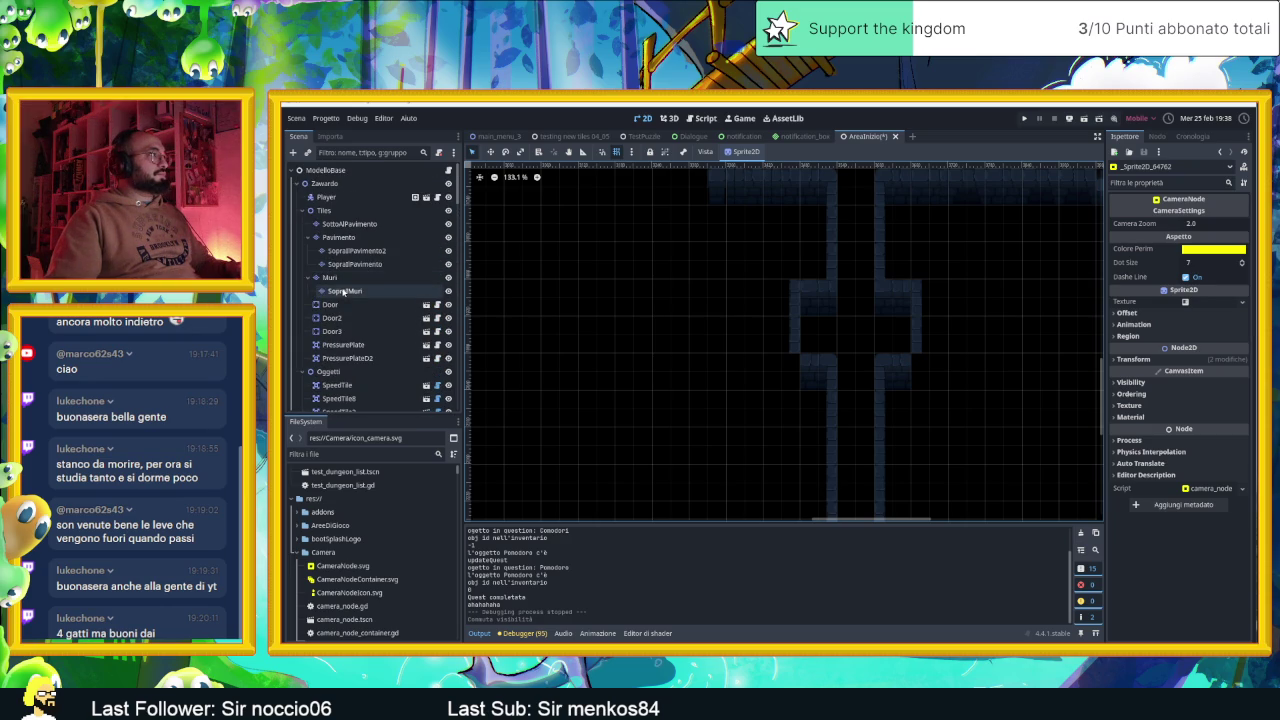
{"action": "left_click", "coordinate": [337, 277]}
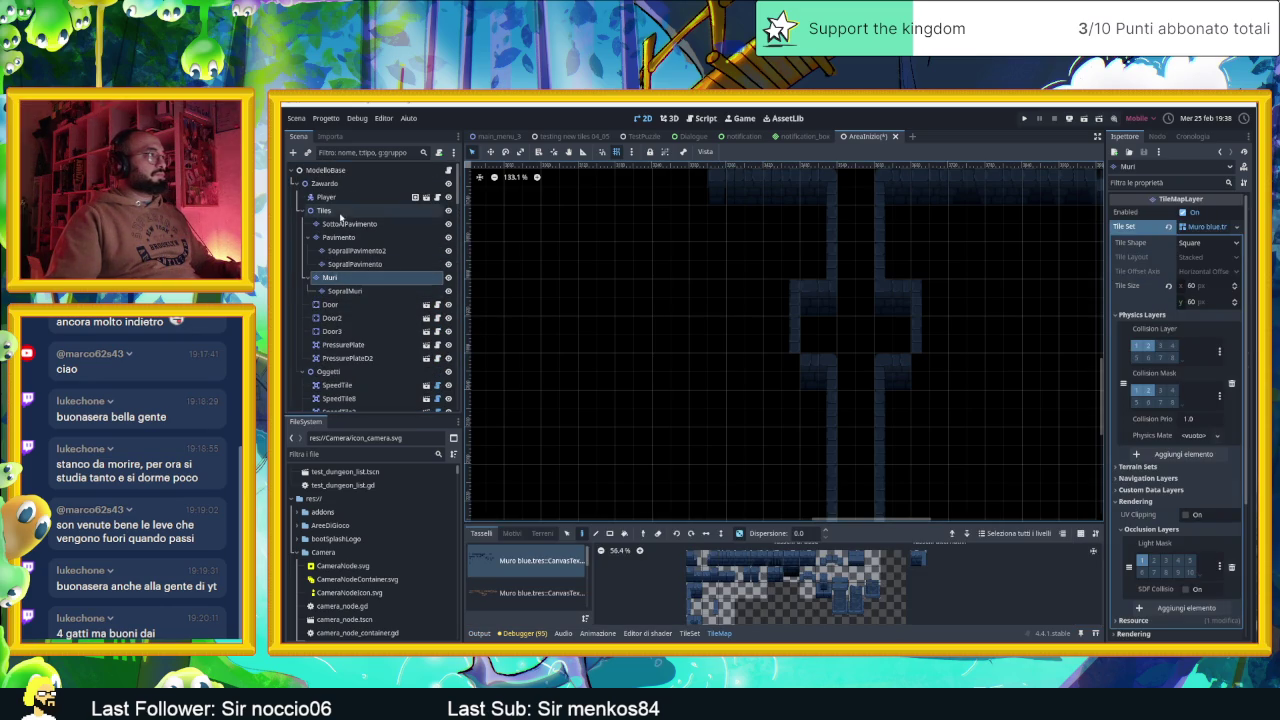
On the Pavimento layer, paint Matonelle Full Random terrain down the lower and upper corridor sections
{"action": "left_click", "coordinate": [340, 237]}
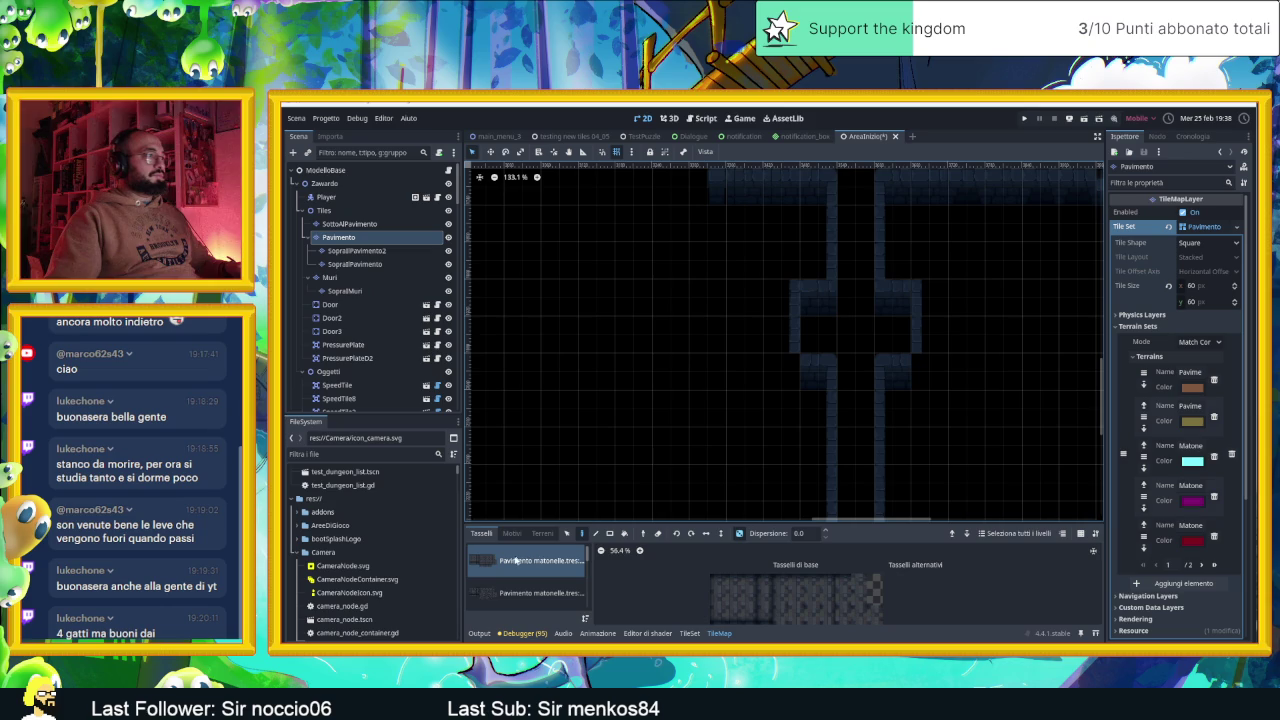
{"action": "left_click", "coordinate": [541, 533]}
{"action": "left_click", "coordinate": [526, 610]}
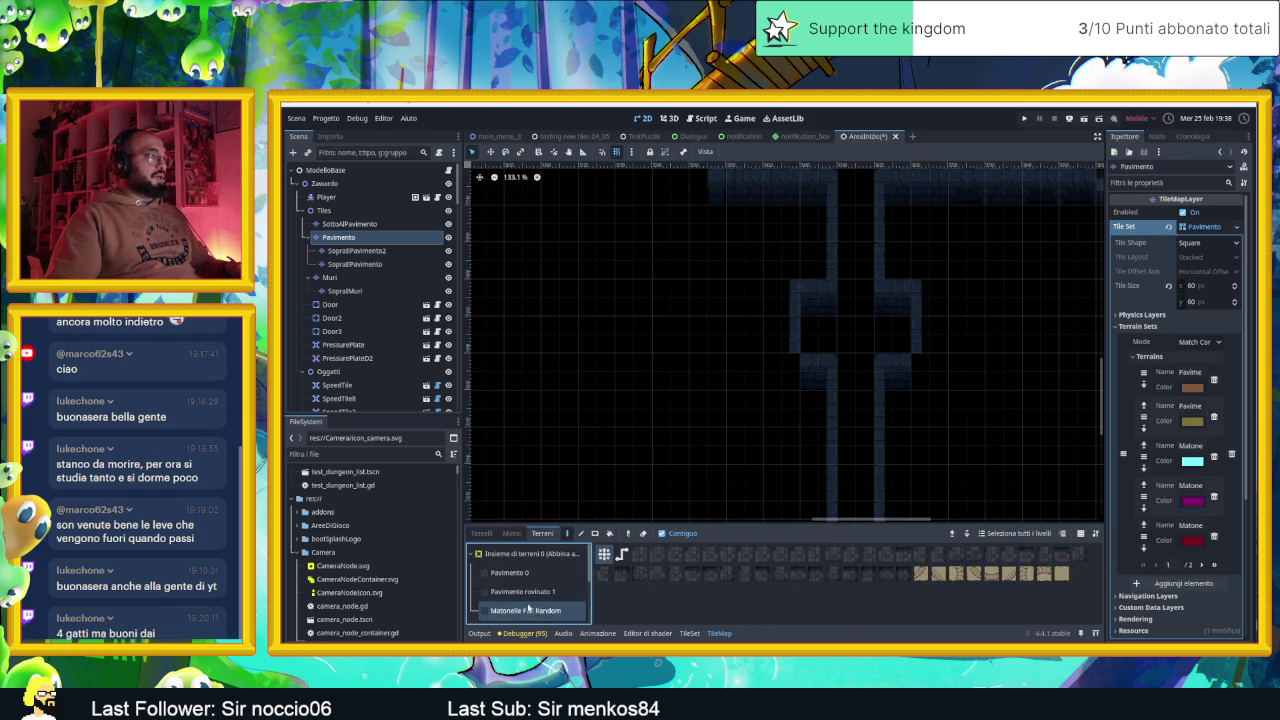
{"action": "scroll", "coordinate": [928, 294], "scroll_direction": "down", "scroll_amount": 2}
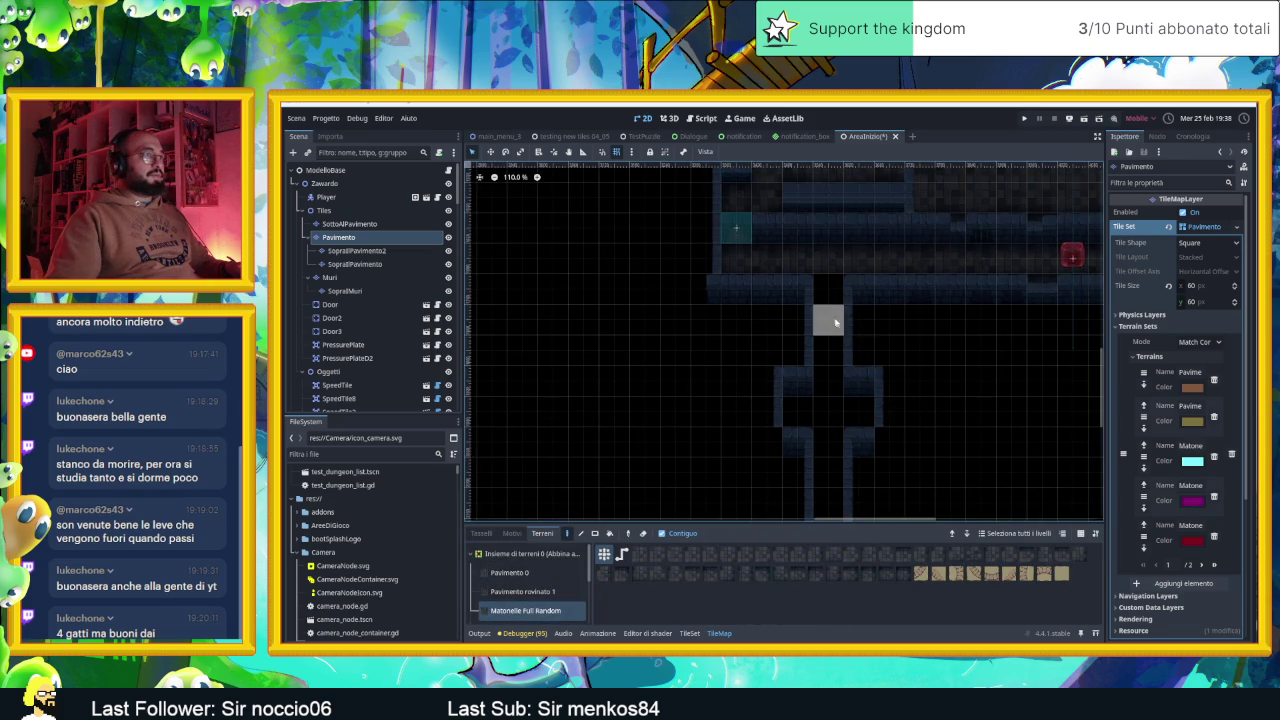
{"action": "mouse_move", "coordinate": [833, 300]}
{"action": "left_mouse_down"}
{"action": "mouse_move", "coordinate": [828, 408]}
{"action": "mouse_move", "coordinate": [846, 411]}
{"action": "left_mouse_up"}
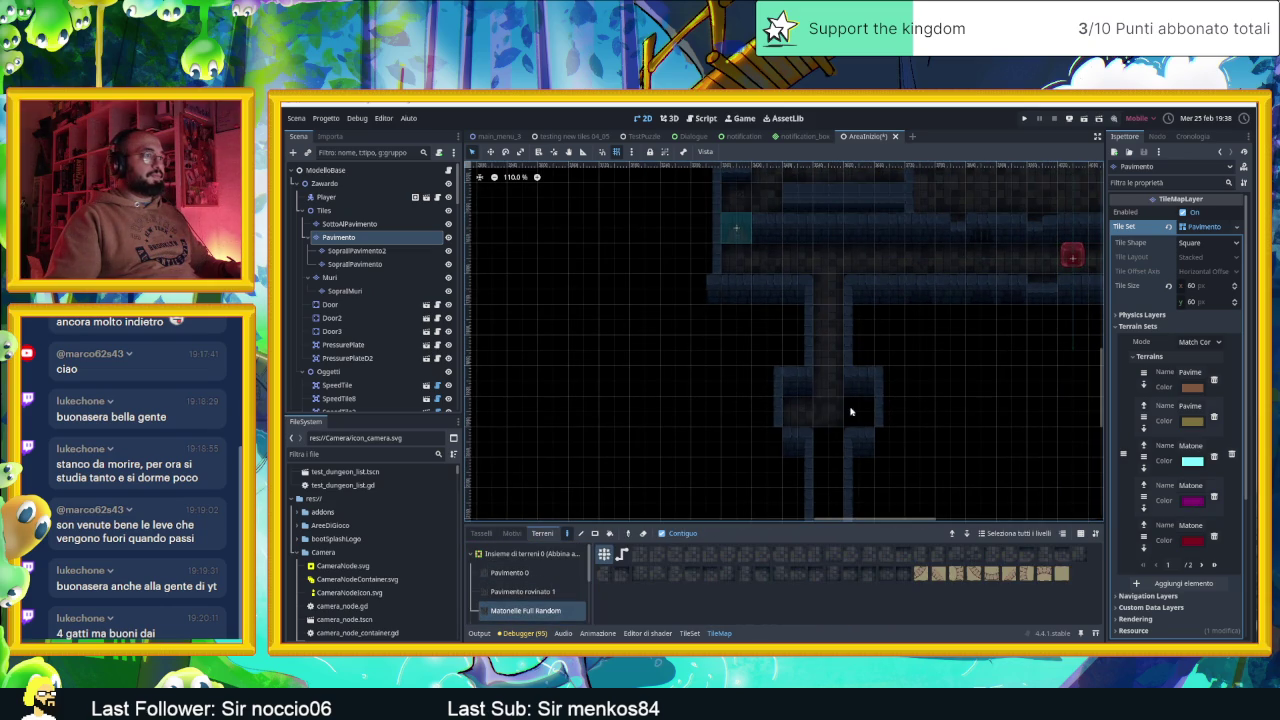
{"action": "scroll", "coordinate": [886, 500], "scroll_direction": "down", "scroll_amount": 5}
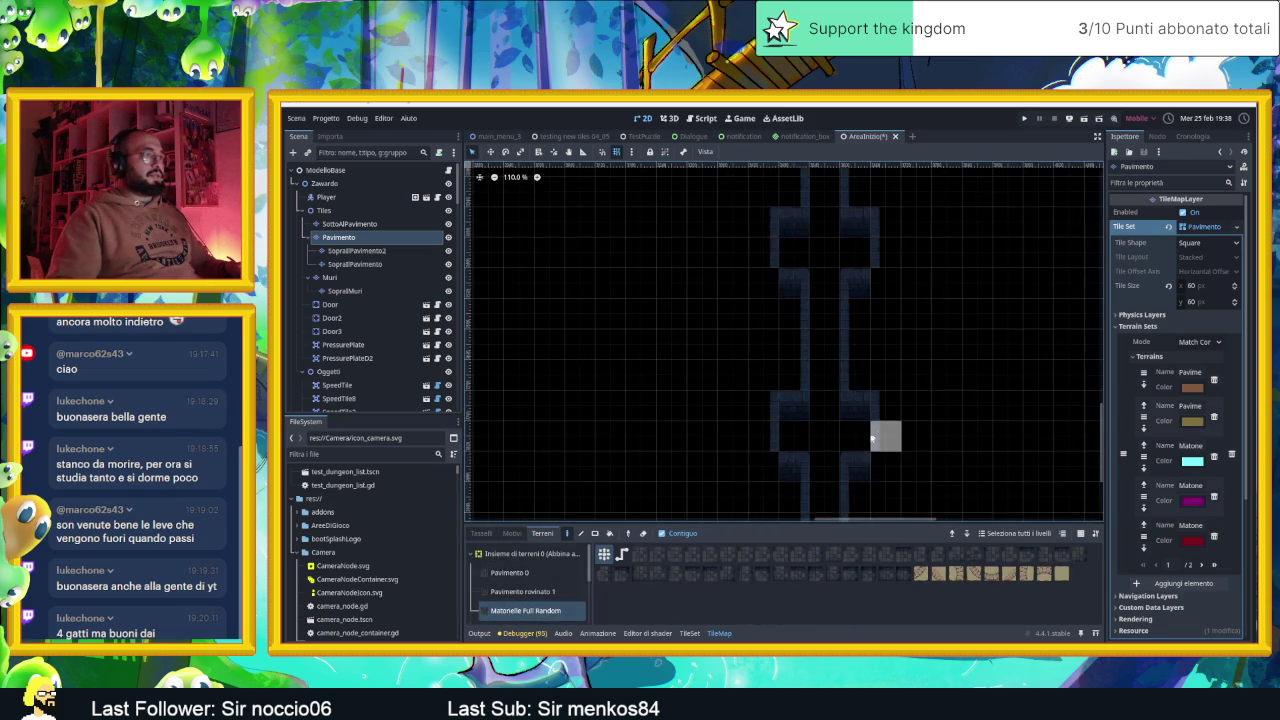
{"action": "scroll", "coordinate": [853, 410], "scroll_direction": "down", "scroll_amount": 3}
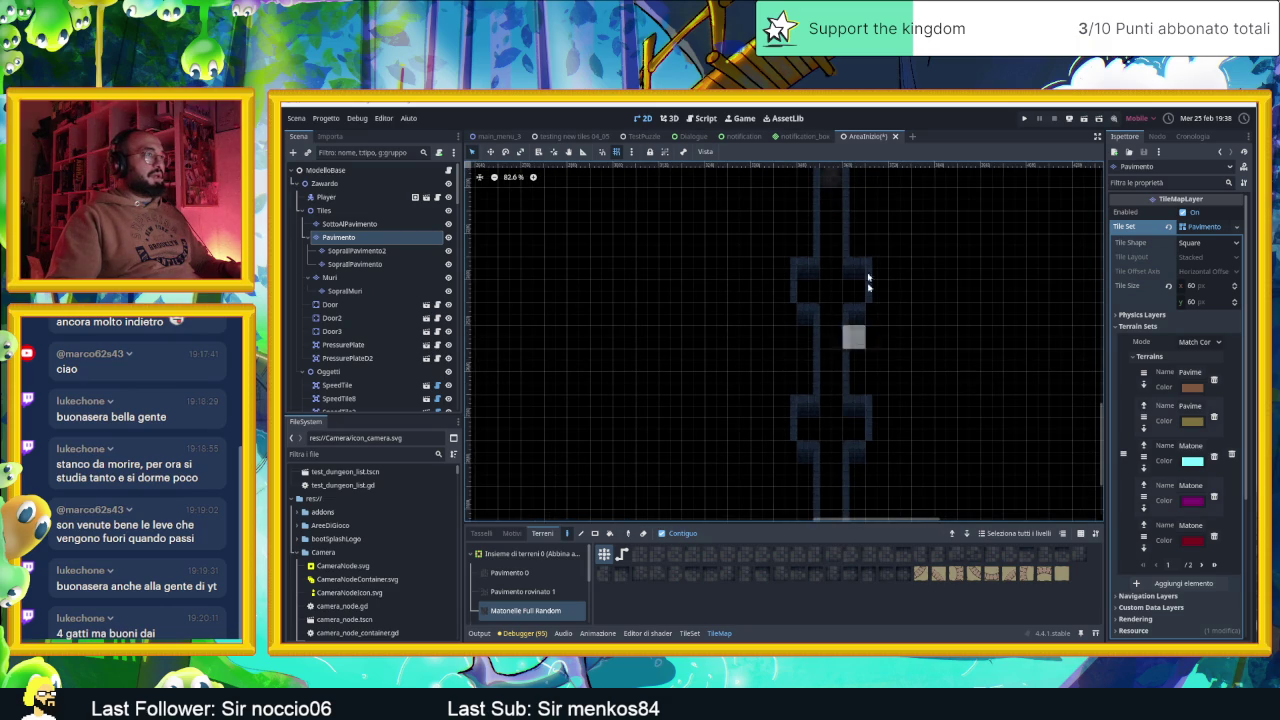
{"action": "left_click_drag", "start_coordinate": [831, 200], "coordinate": [818, 415]}
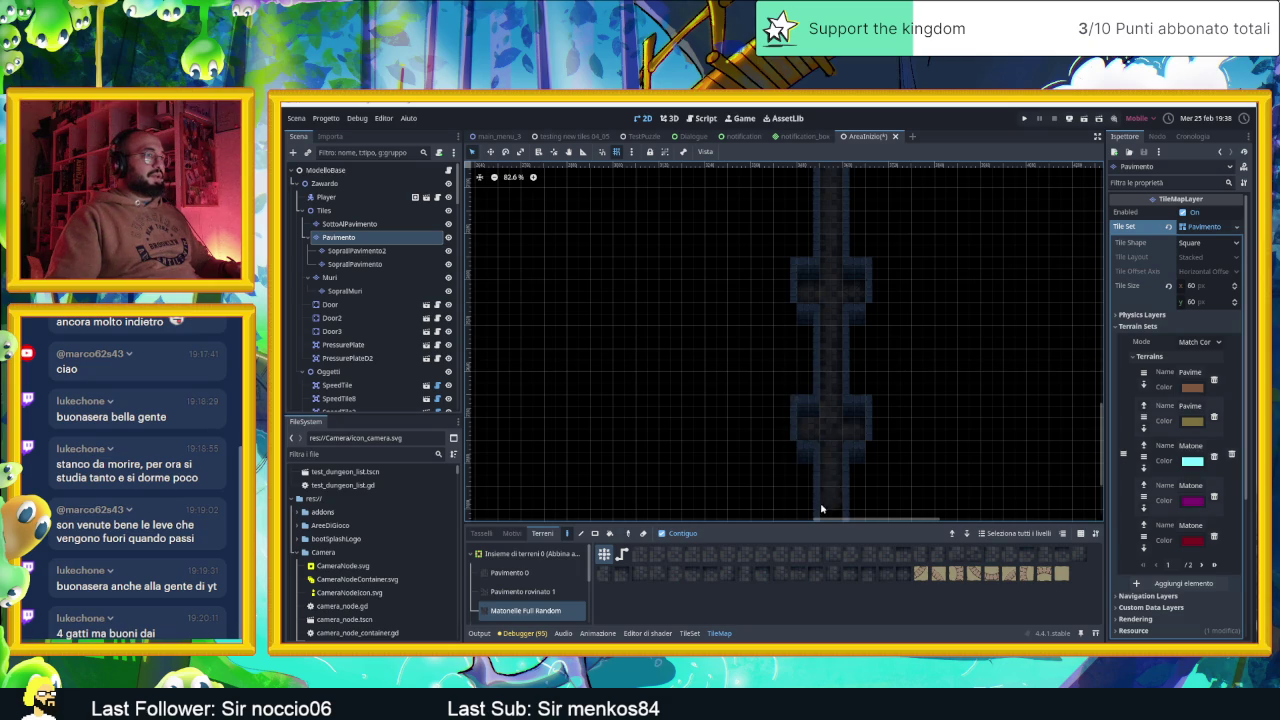
Zoom out over the level, then save and run the current scene
{"action": "scroll", "coordinate": [851, 440], "scroll_direction": "up", "scroll_amount": 3}
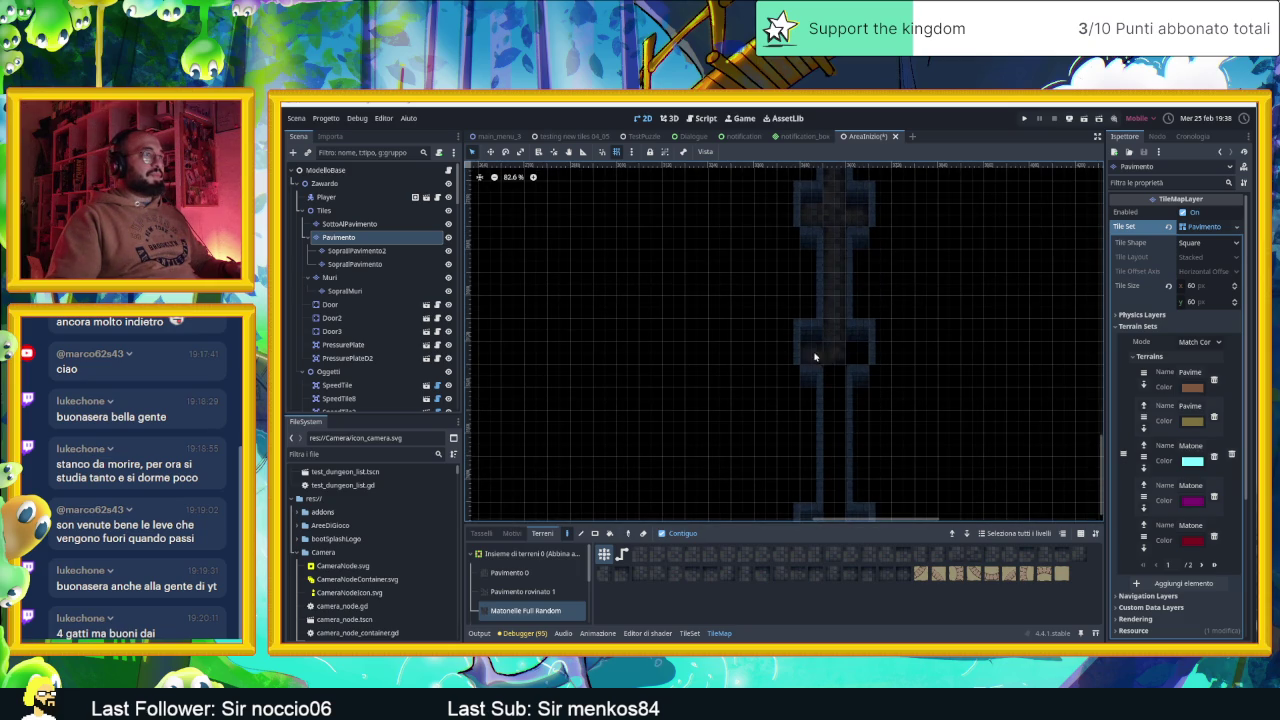
{"action": "scroll", "coordinate": [851, 505], "scroll_direction": "down", "scroll_amount": 2}
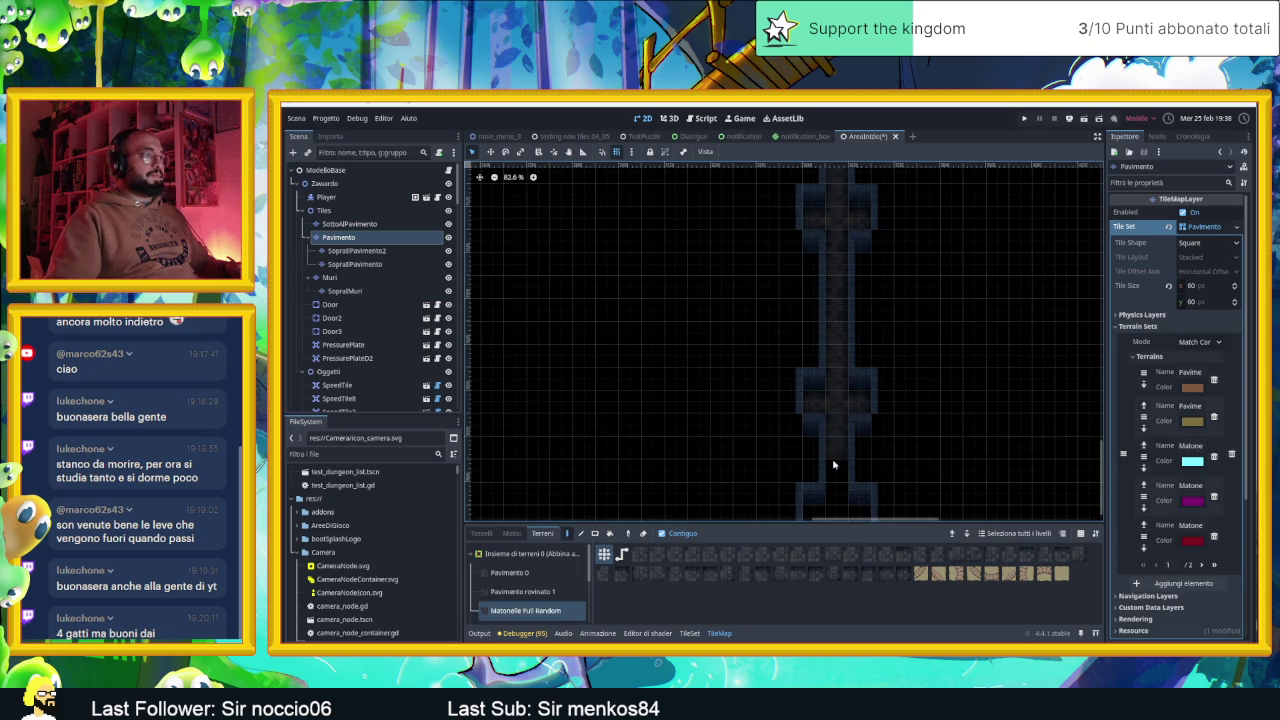
{"action": "scroll", "coordinate": [848, 480], "scroll_direction": "down", "scroll_amount": 2}
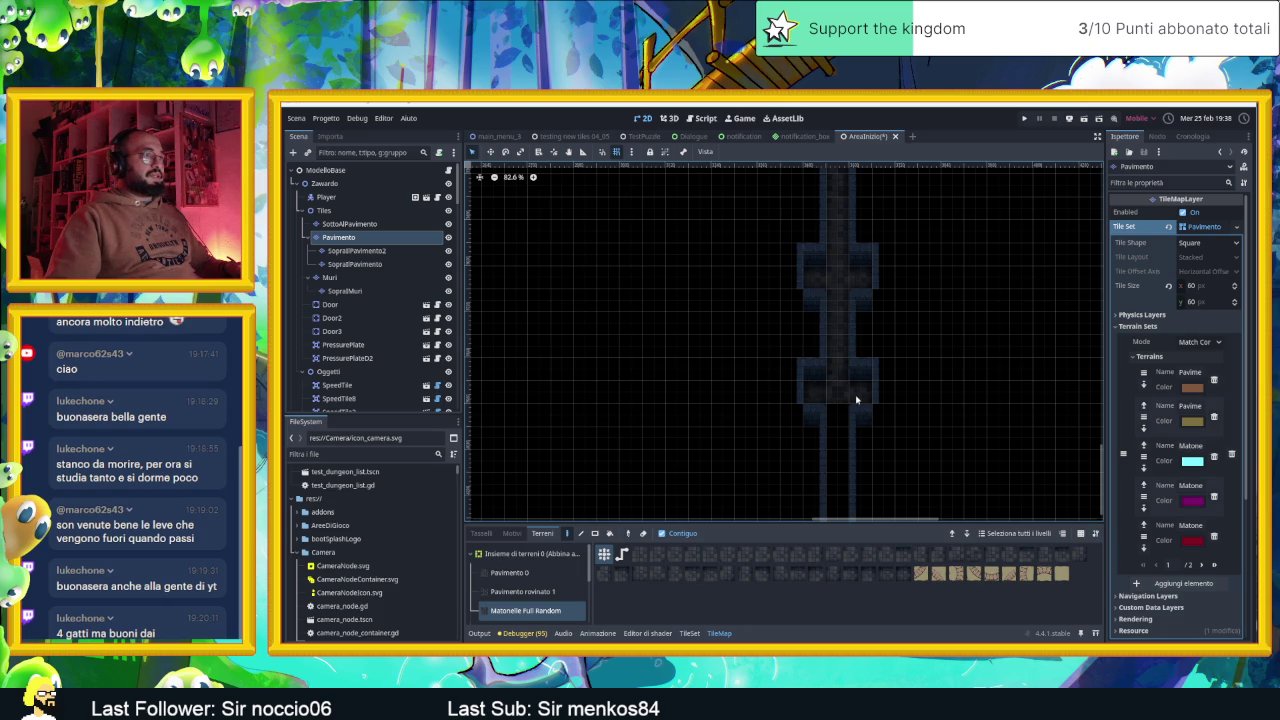
{"action": "scroll", "coordinate": [840, 450], "scroll_direction": "down", "scroll_amount": 2}
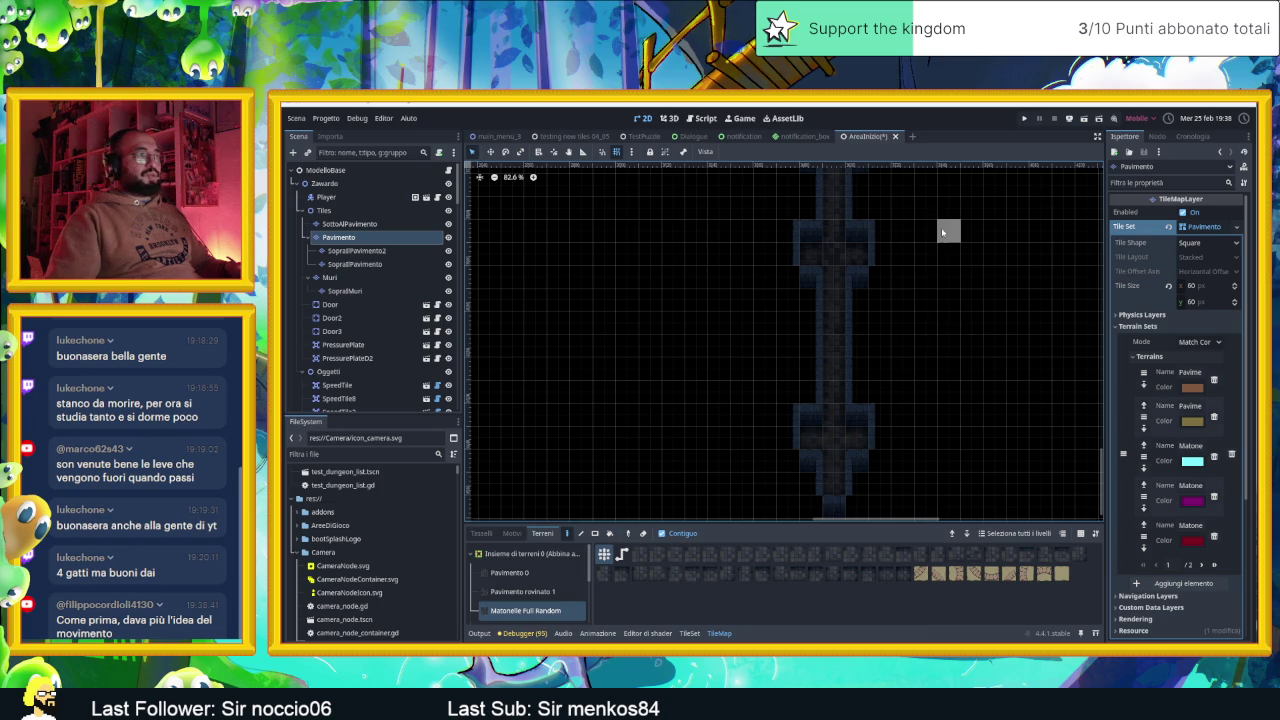
{"action": "scroll", "coordinate": [963, 246], "scroll_direction": "down", "scroll_amount": 4}
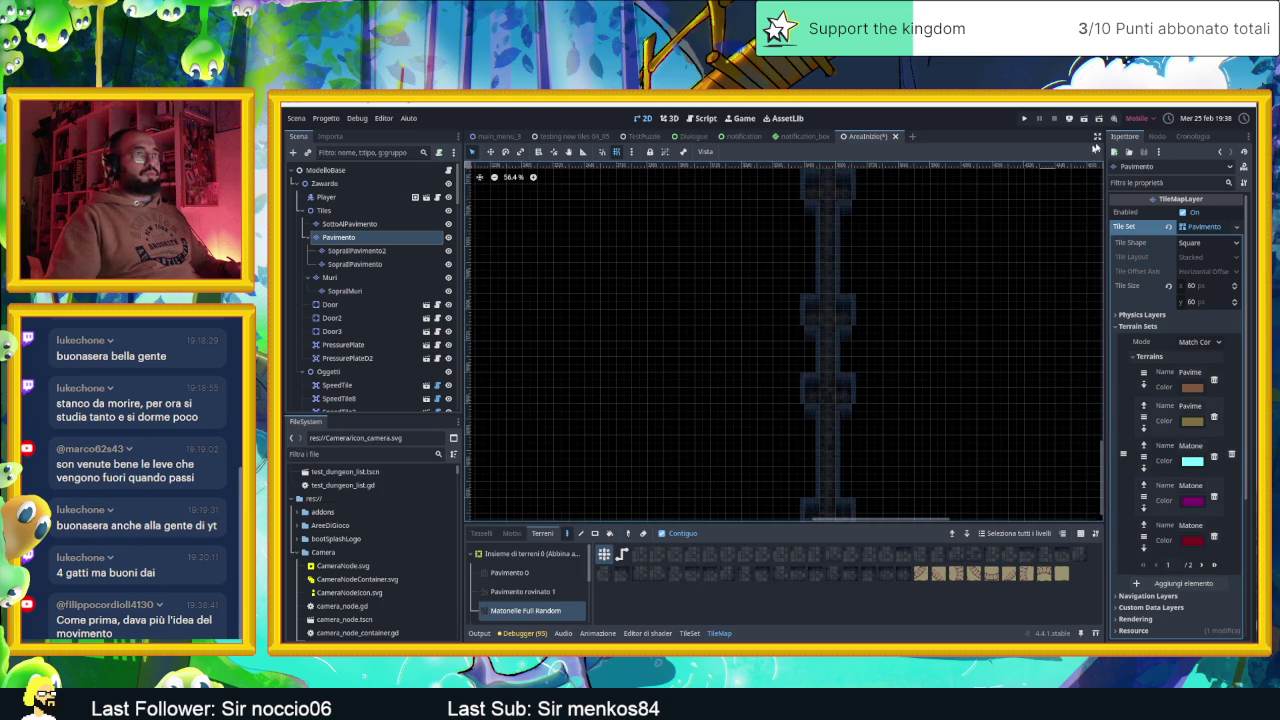
{"action": "left_click", "coordinate": [1082, 120]}
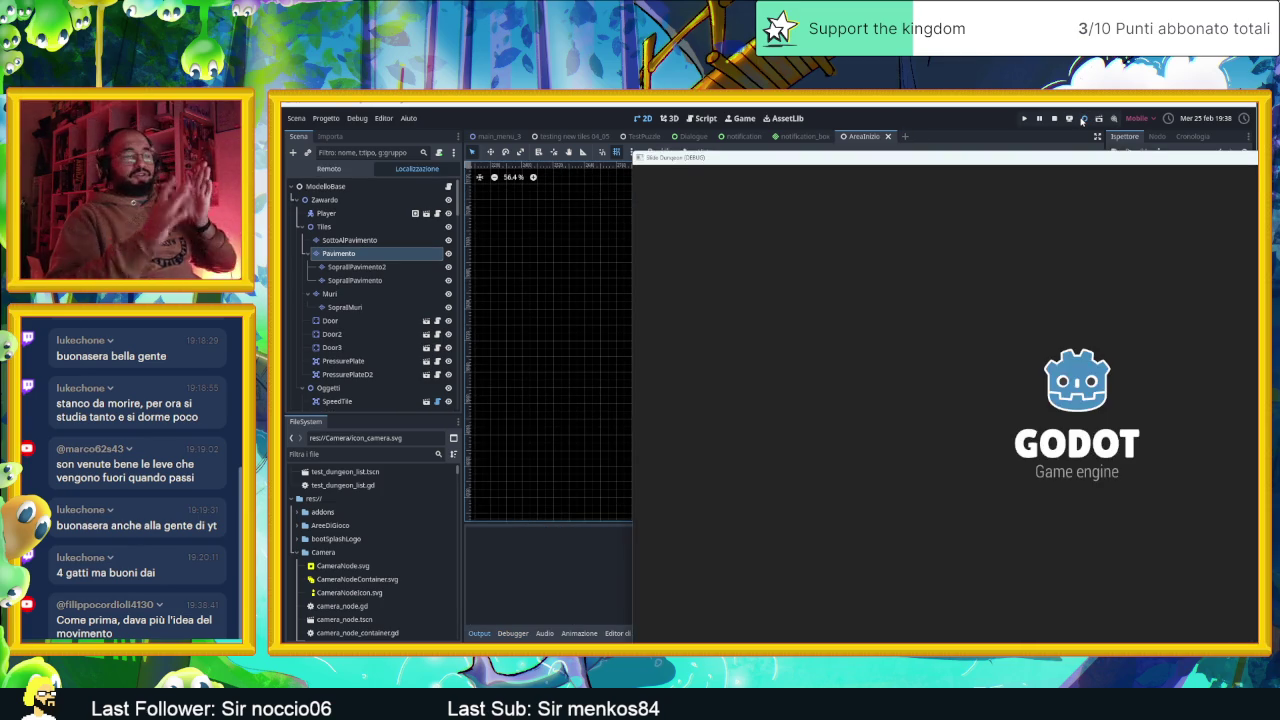
{"action": "key", "text": "Left"}
{"action": "key", "text": "Right"}
{"action": "key", "text": "Down"}
{"action": "key", "text": "Down"}
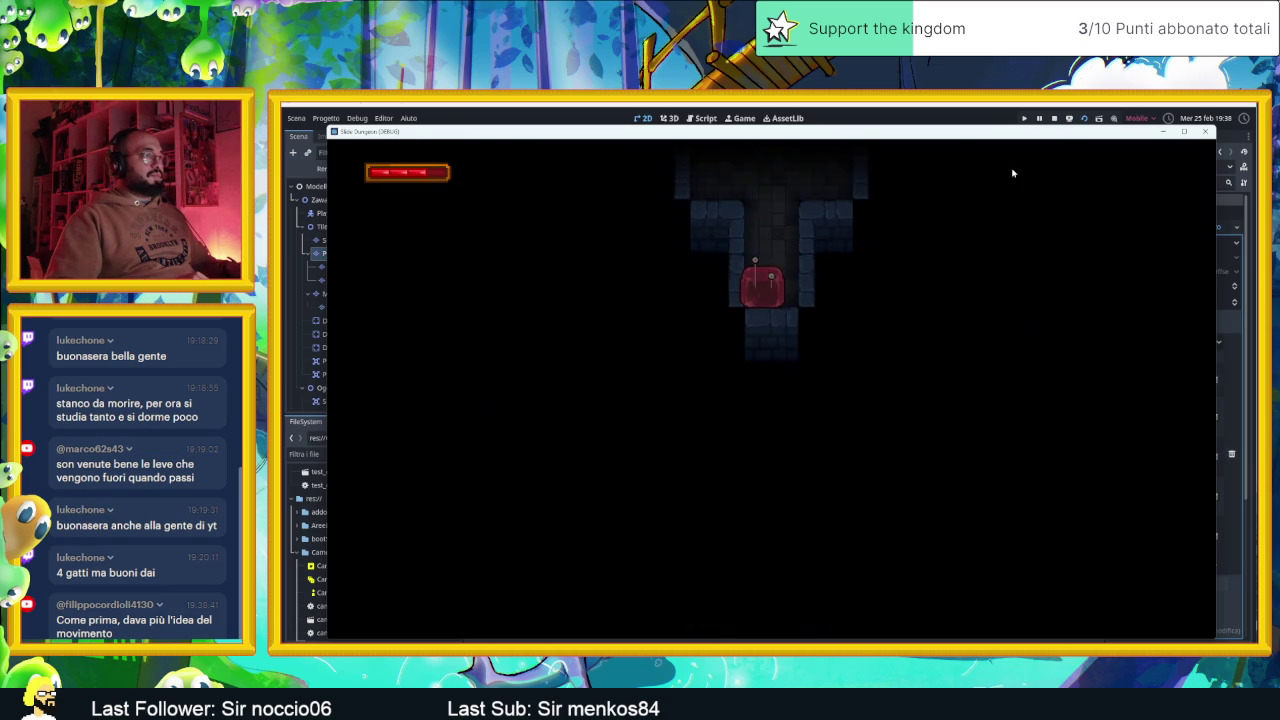
{"action": "key", "text": "Up"}
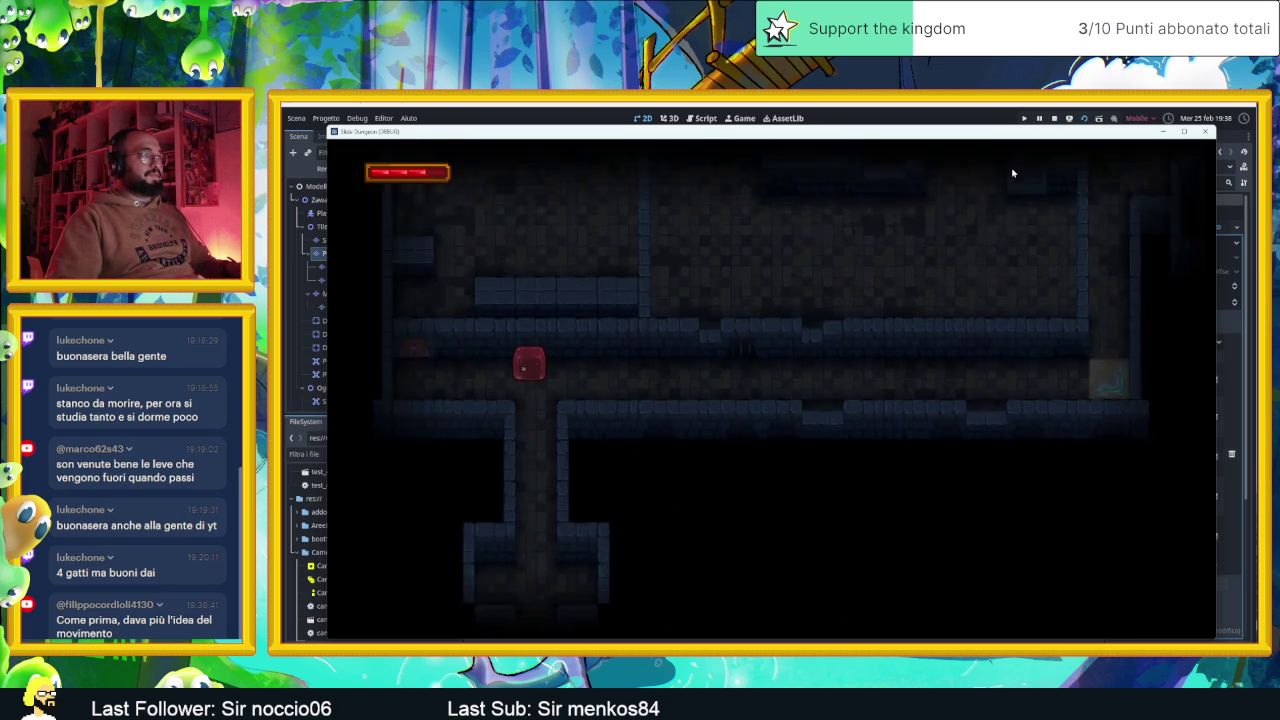
{"action": "key", "text": "Down"}
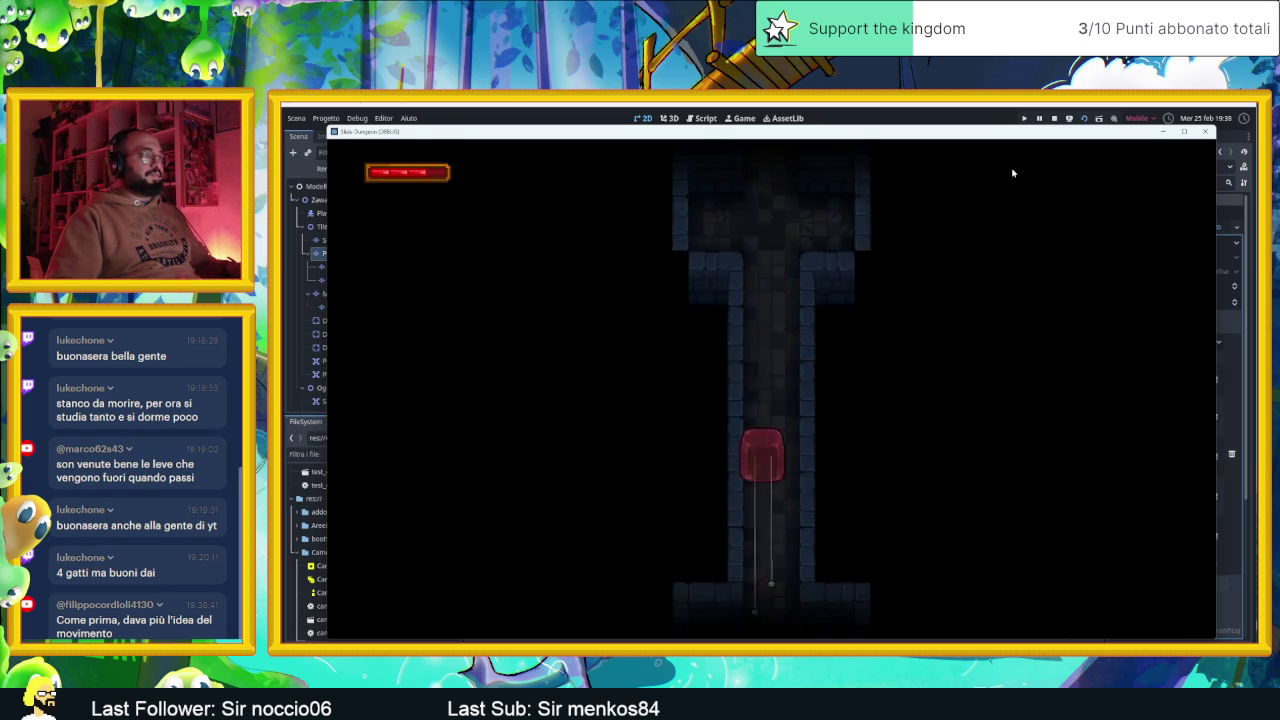
{"action": "key", "text": "Down"}
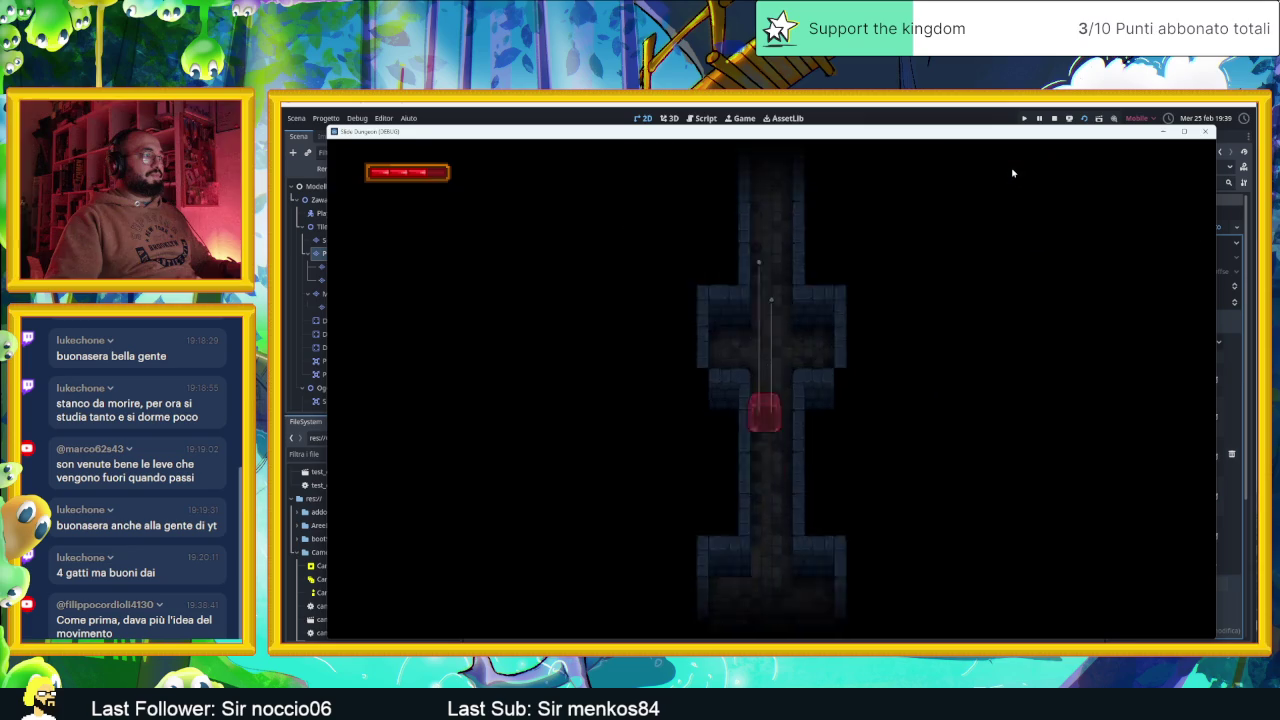
{"action": "key", "text": "Down"}
{"action": "key", "text": "Up"}
{"action": "key", "text": "Down"}
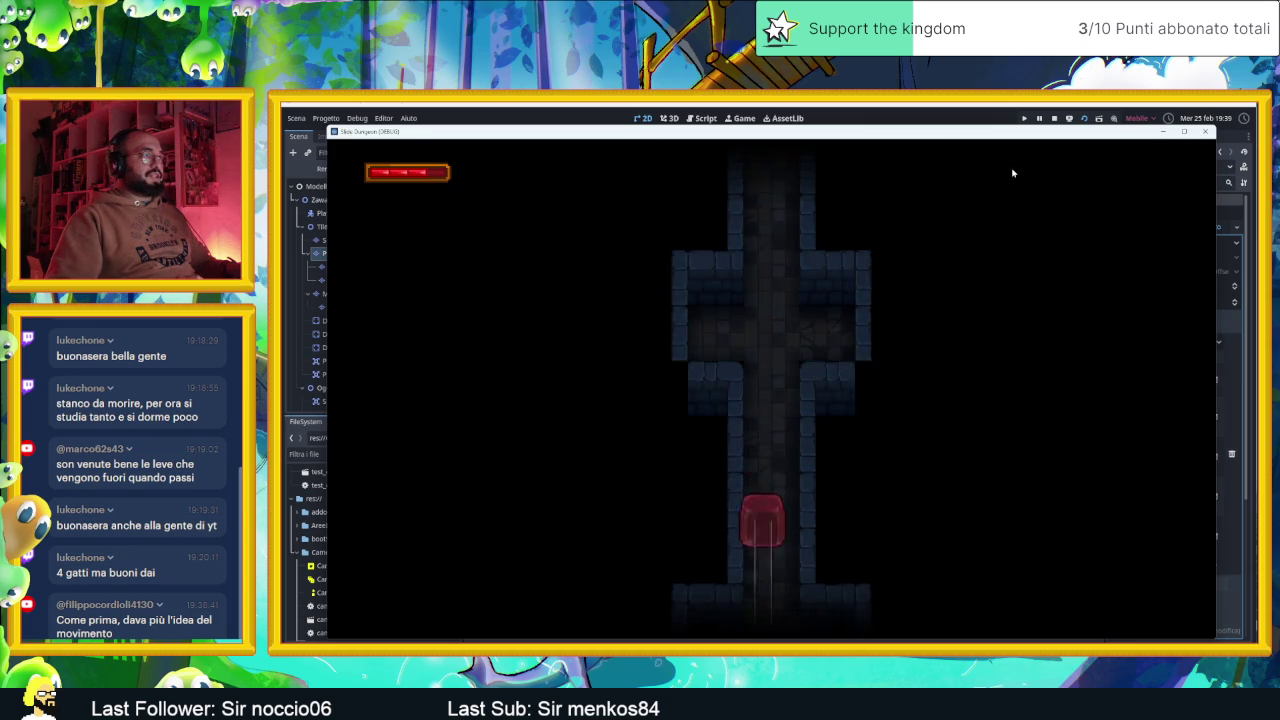
{"action": "key", "text": "Up"}
{"action": "key", "text": "Right"}
{"action": "key", "text": "Down"}
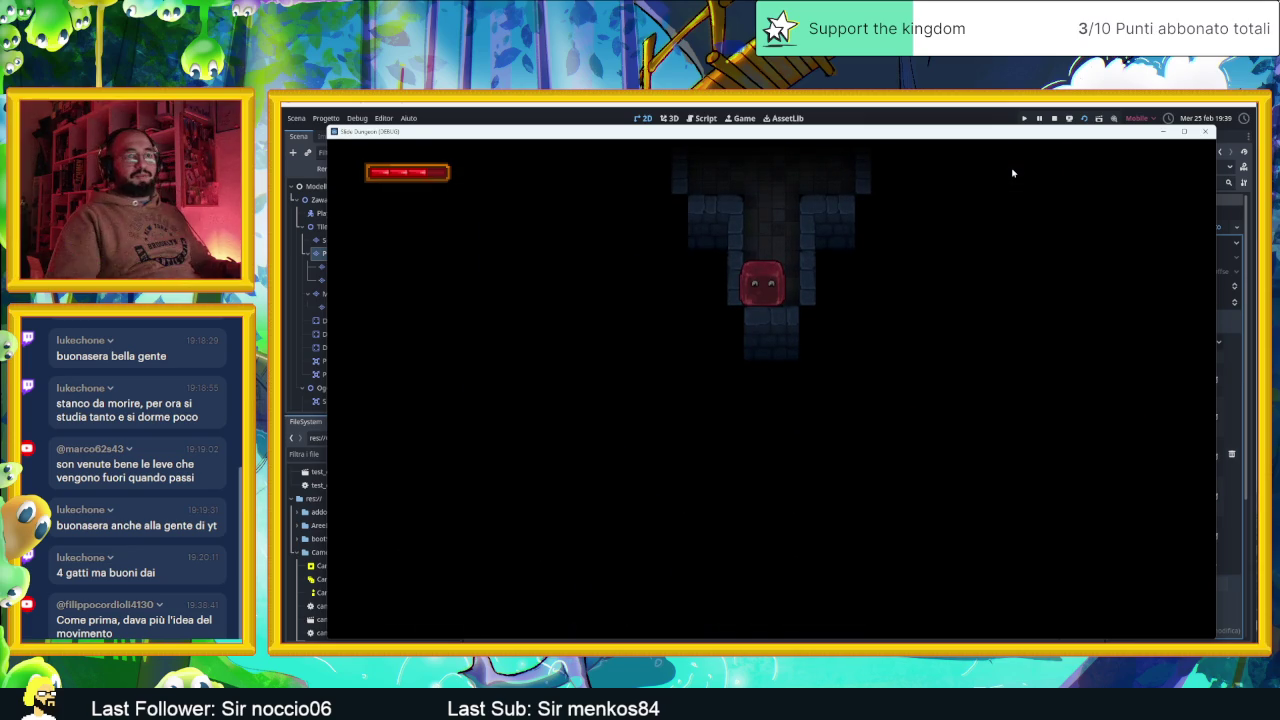
{"action": "left_click", "coordinate": [1204, 132]}
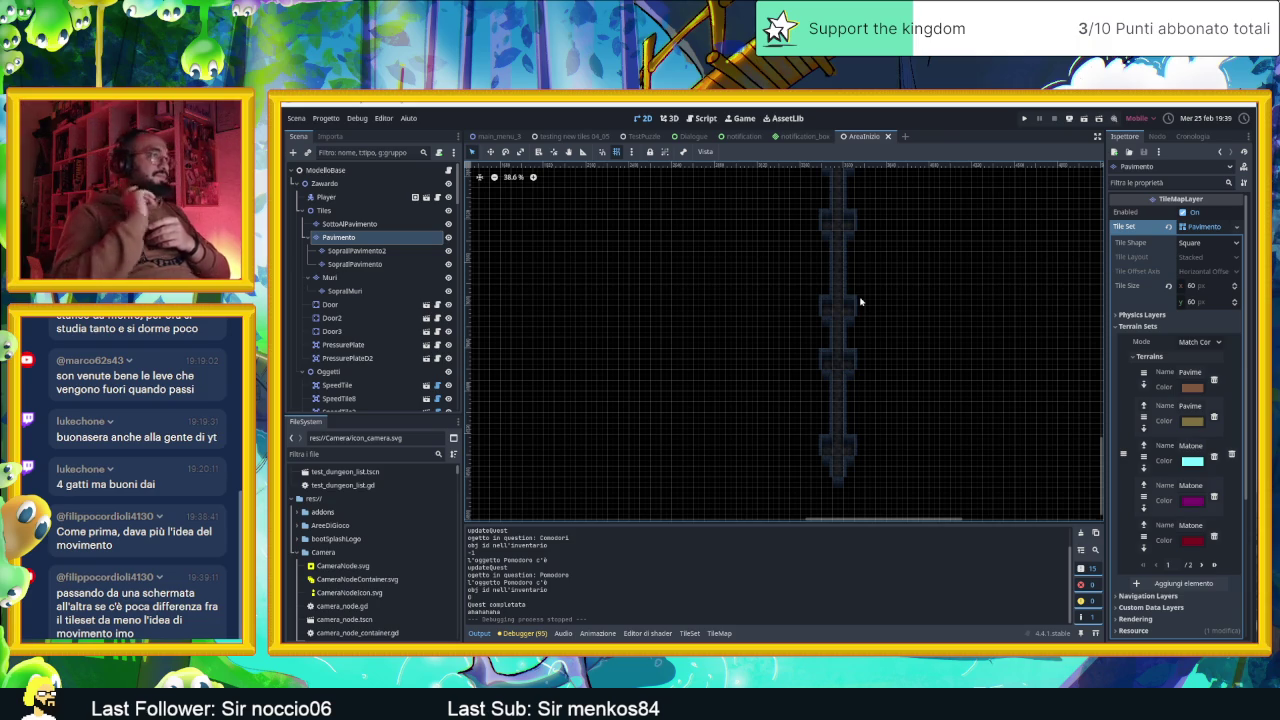
Pan the view from the top horizontal corridor along the long tile column
{"action": "scroll", "coordinate": [860, 301], "scroll_direction": "up", "scroll_amount": 4}
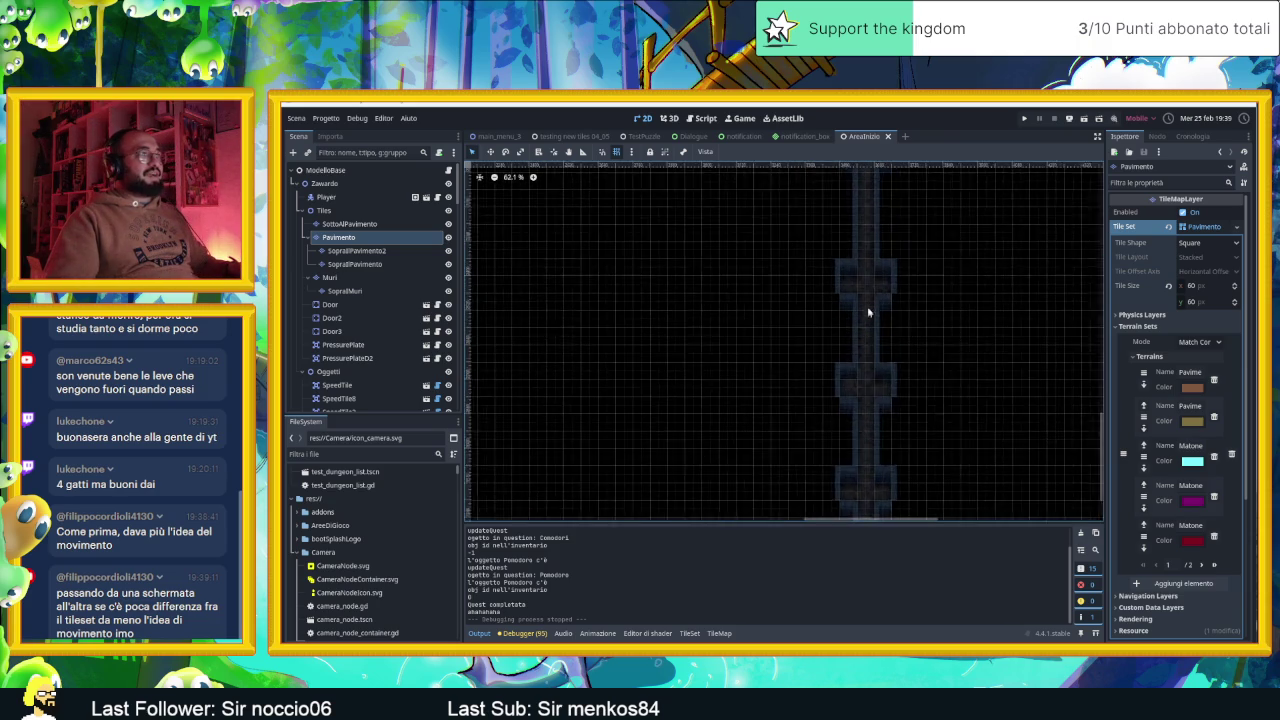
{"action": "left_click_drag", "start_coordinate": [884, 318], "coordinate": [840, 404]}
{"action": "scroll", "coordinate": [840, 372], "scroll_direction": "up", "scroll_amount": 3}
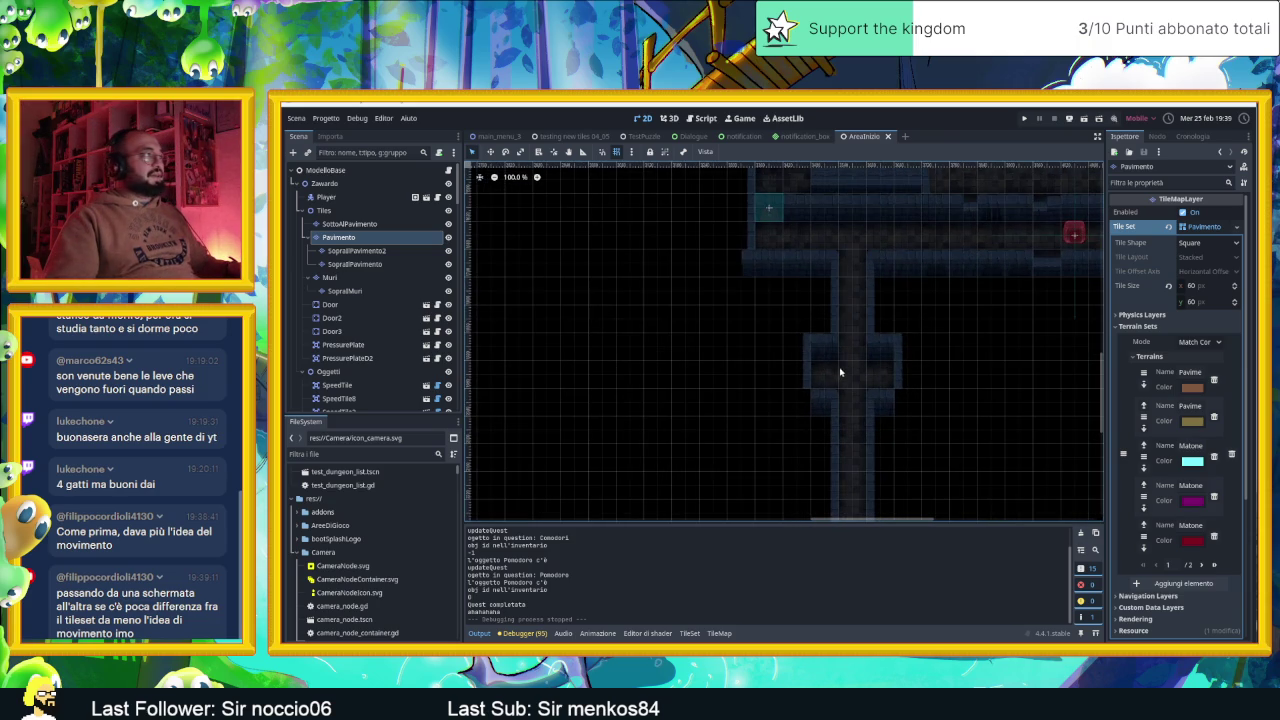
{"action": "scroll", "coordinate": [917, 486], "scroll_direction": "down", "scroll_amount": 5}
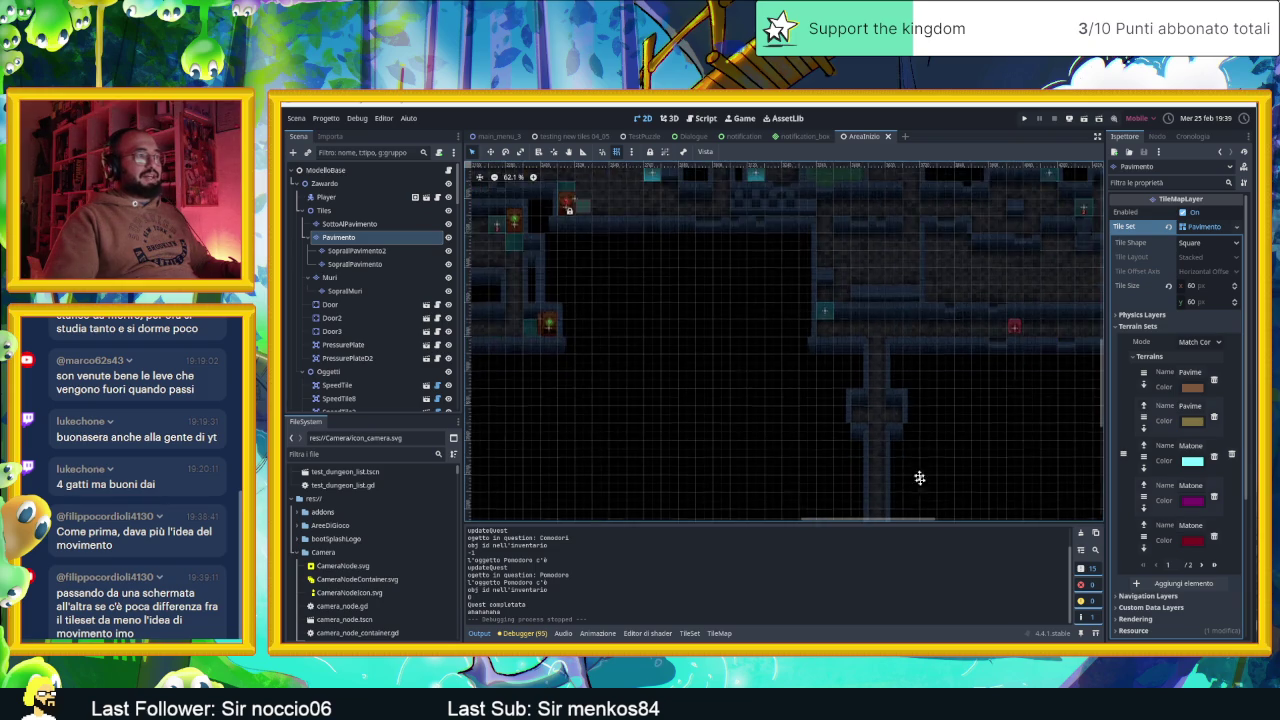
{"action": "scroll", "coordinate": [846, 286], "scroll_direction": "up", "scroll_amount": 2}
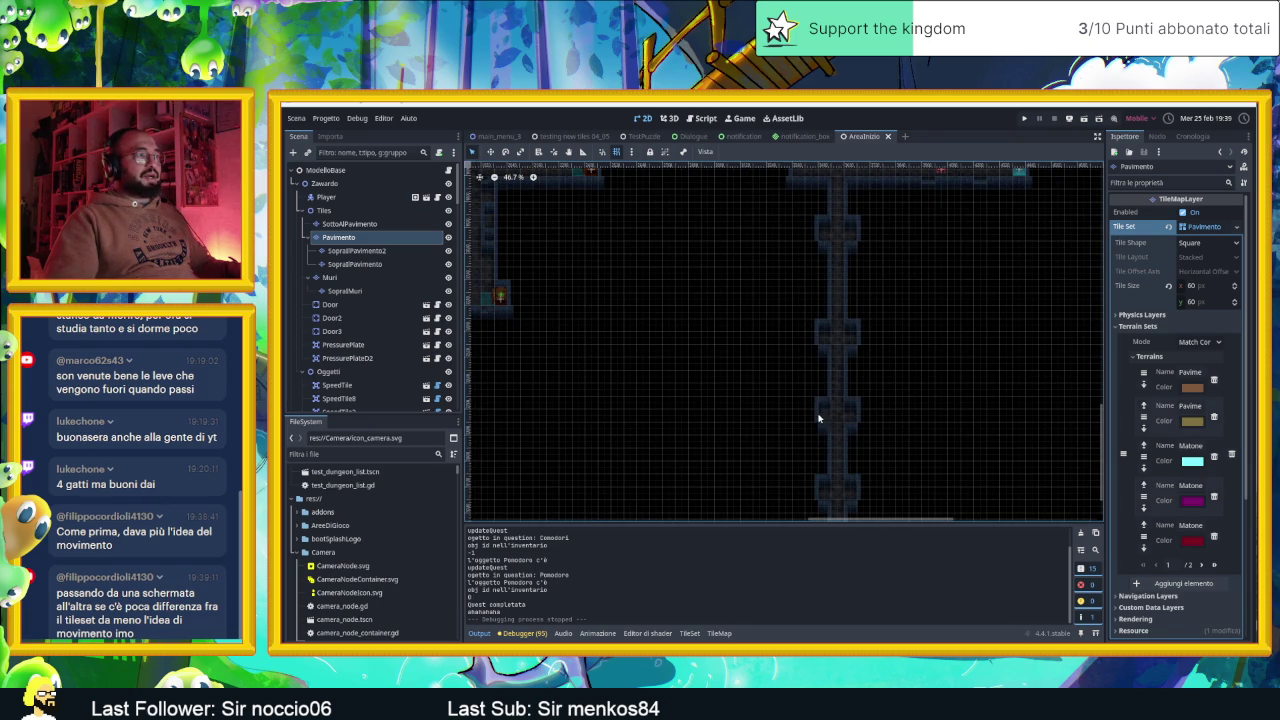
{"action": "left_click_drag", "start_coordinate": [877, 487], "coordinate": [850, 347]}
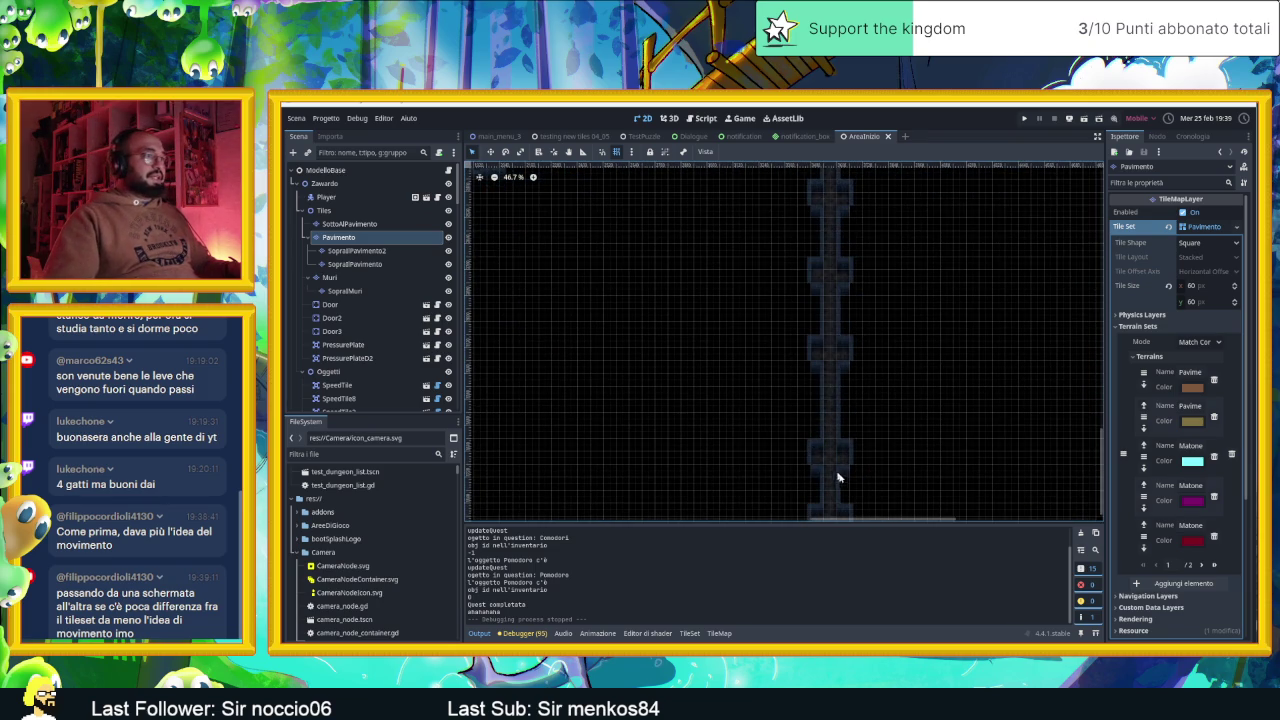
{"action": "left_click_drag", "start_coordinate": [830, 472], "coordinate": [919, 336]}
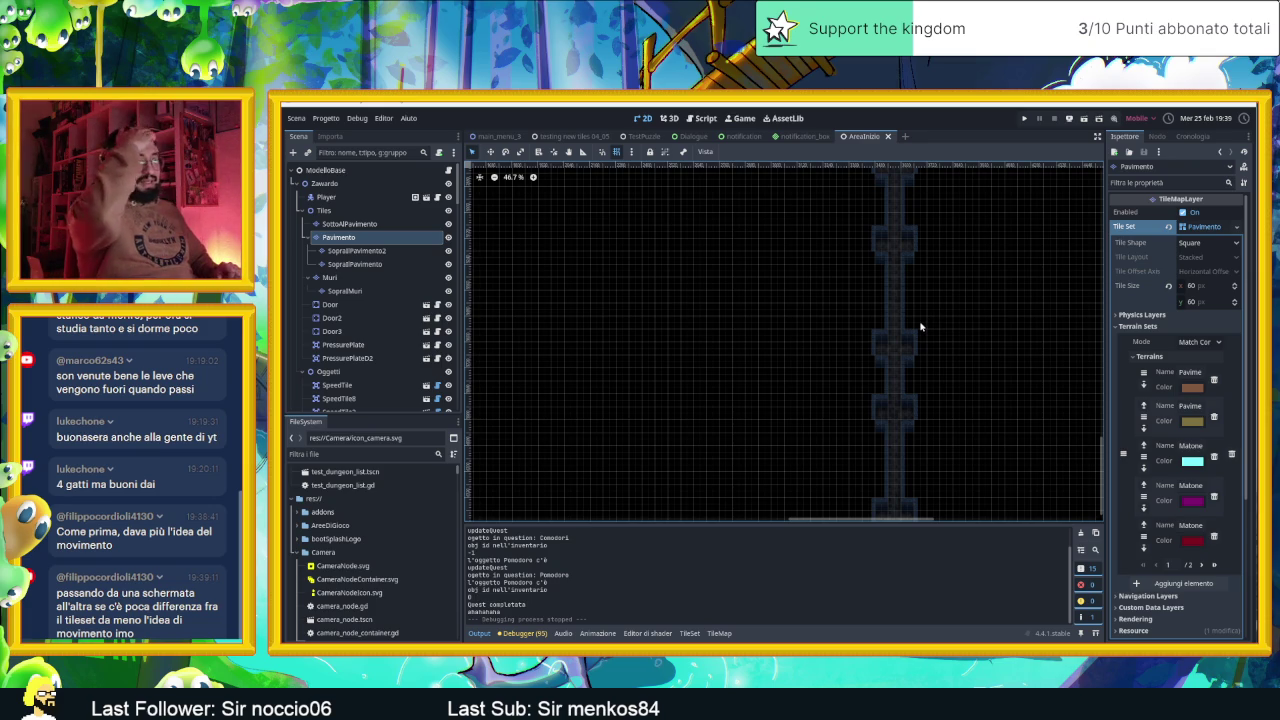
Select CameraNodeContainer in the Scene dock to show it in the Inspector
{"action": "scroll", "coordinate": [937, 317], "scroll_direction": "down", "scroll_amount": 3}
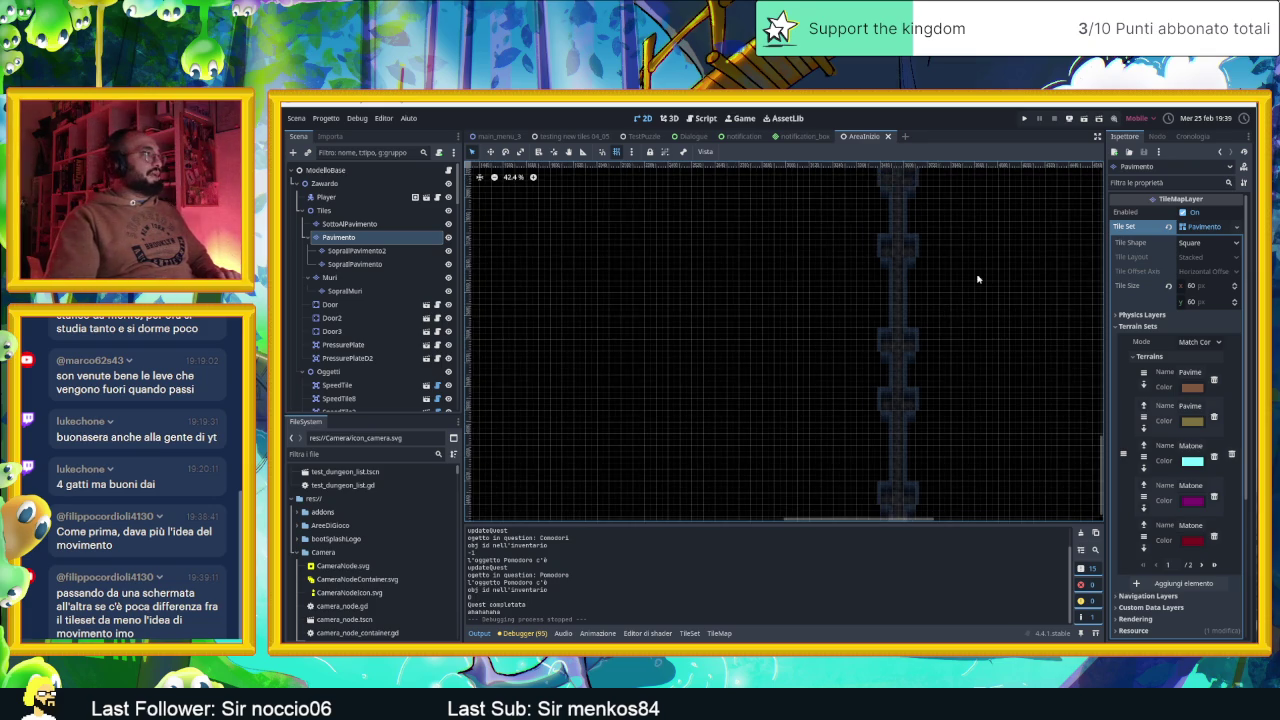
{"action": "scroll", "coordinate": [821, 392], "scroll_direction": "down", "scroll_amount": 1}
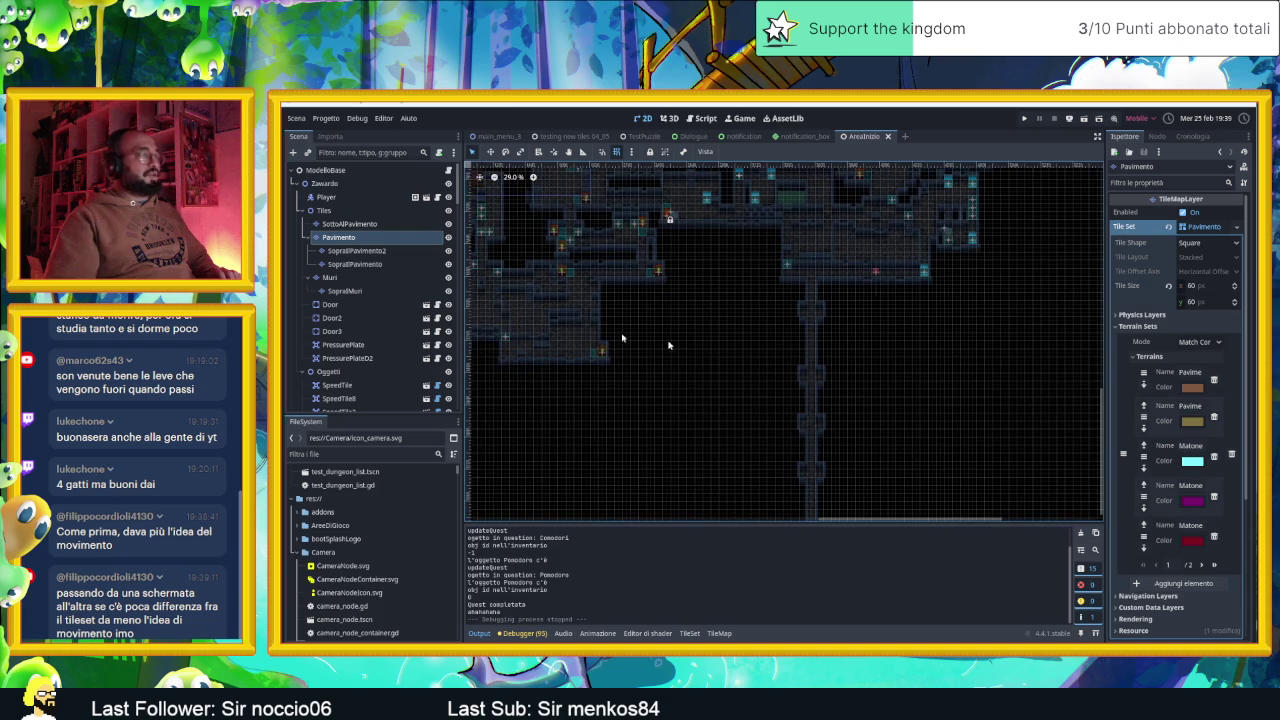
{"action": "scroll", "coordinate": [378, 391], "scroll_direction": "down", "scroll_amount": 8}
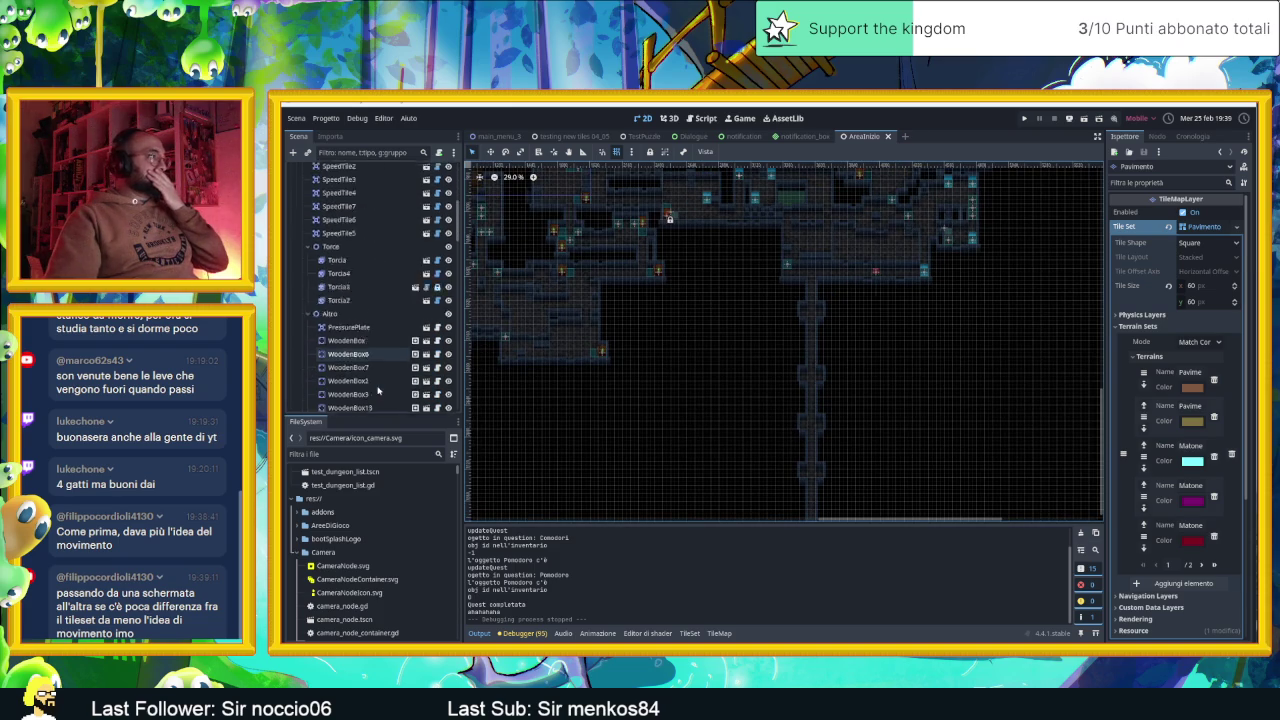
{"action": "scroll", "coordinate": [378, 391], "scroll_direction": "down", "scroll_amount": 5}
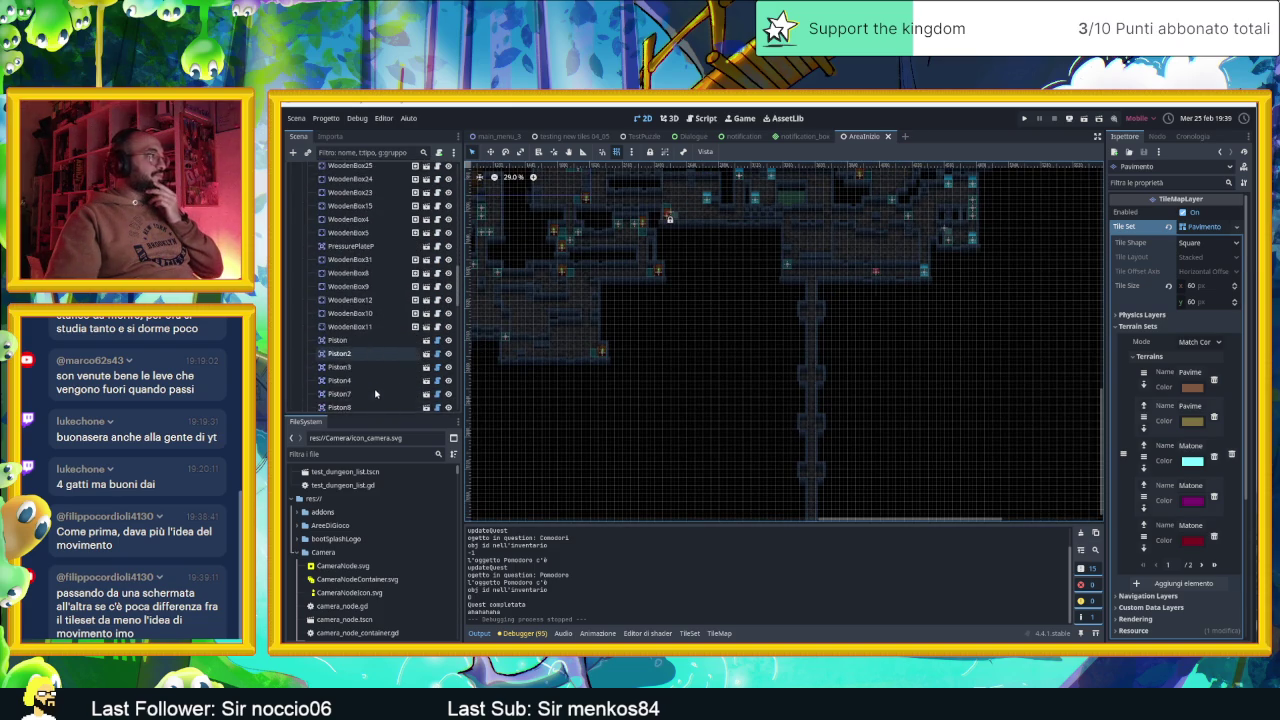
{"action": "scroll", "coordinate": [376, 393], "scroll_direction": "down", "scroll_amount": 5}
{"action": "left_click", "coordinate": [380, 388]}
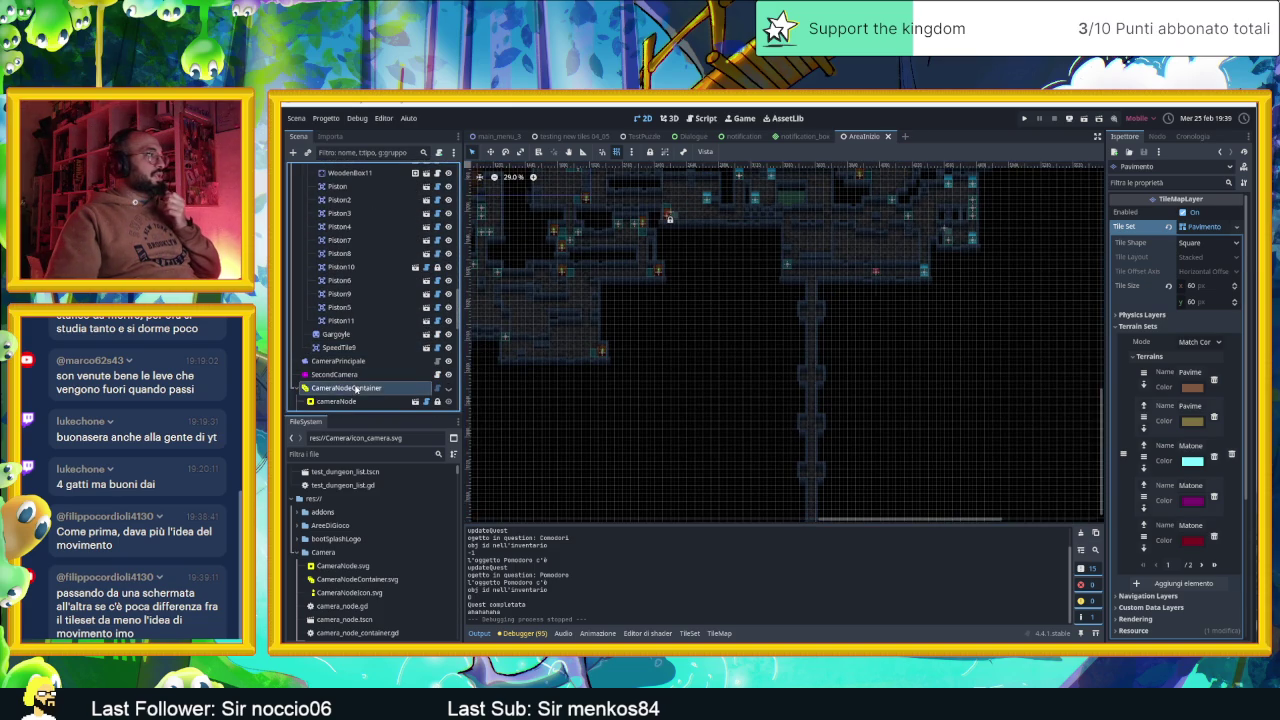
Make the CameraNodeContainer's camera zones visible in the level
{"action": "scroll", "coordinate": [379, 390], "scroll_direction": "down", "scroll_amount": 10}
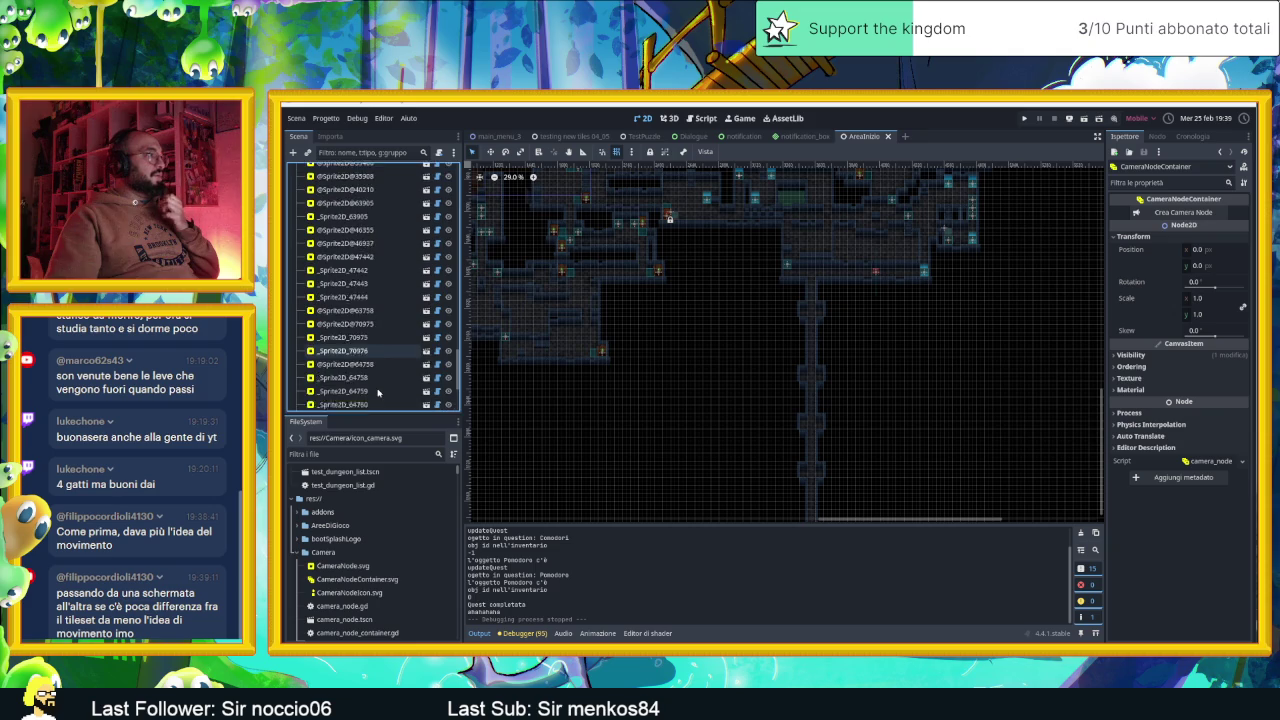
{"action": "left_click", "coordinate": [376, 340]}
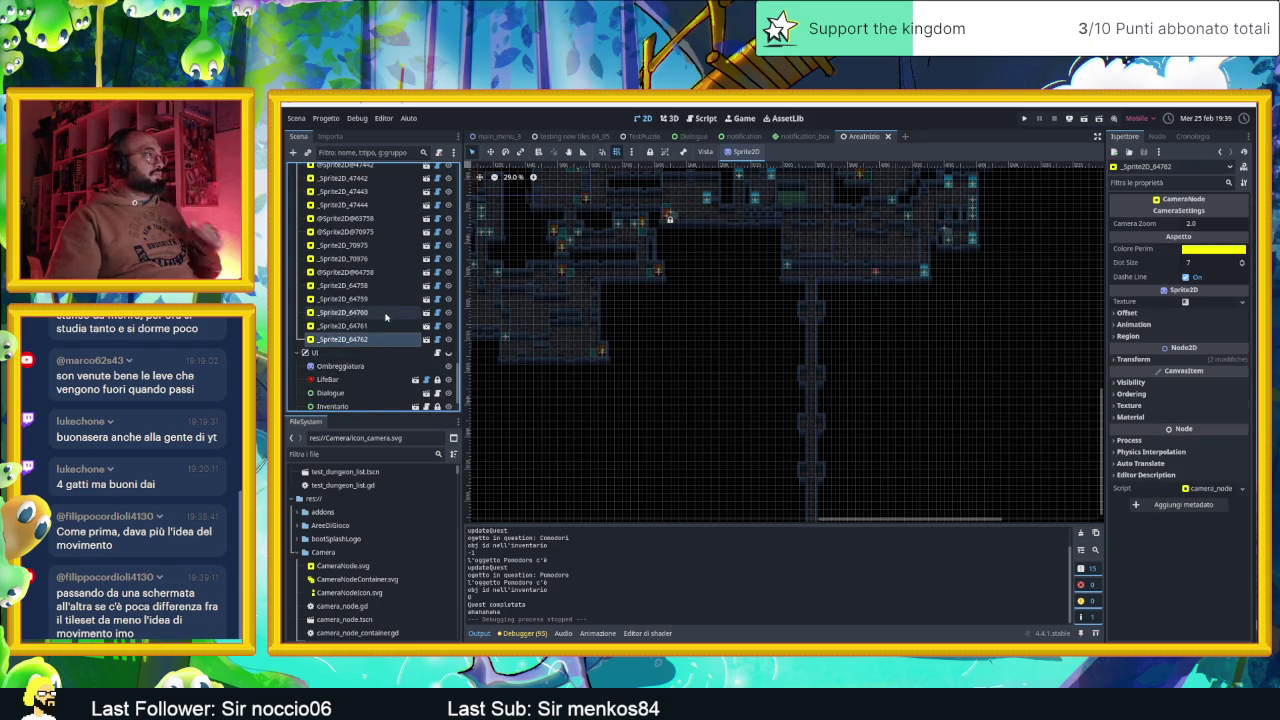
{"action": "scroll", "coordinate": [410, 330], "scroll_direction": "up", "scroll_amount": 10}
{"action": "scroll", "coordinate": [395, 314], "scroll_direction": "down", "scroll_amount": 5}
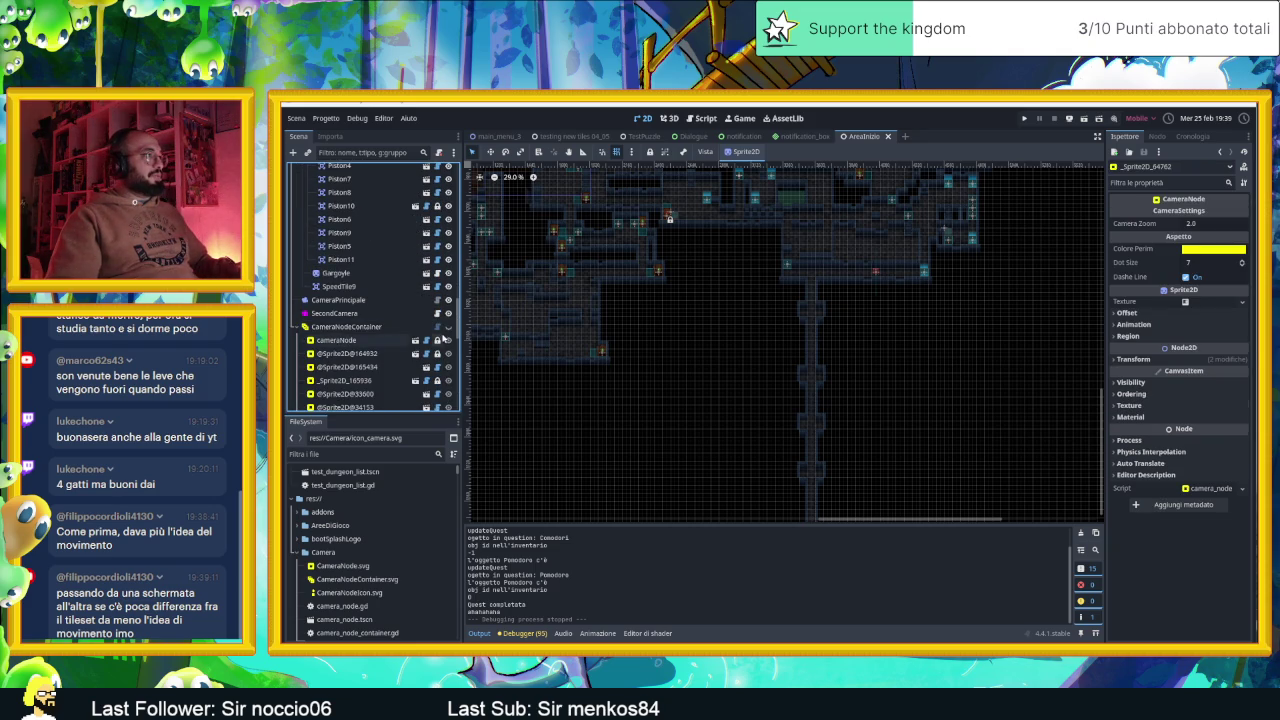
{"action": "left_click", "coordinate": [446, 328]}
Select camera zones _Sprite2D_64759 through _Sprite2D_64761 and press Delete
{"action": "scroll", "coordinate": [371, 370], "scroll_direction": "down", "scroll_amount": 5}
{"action": "scroll", "coordinate": [375, 369], "scroll_direction": "down", "scroll_amount": 5}
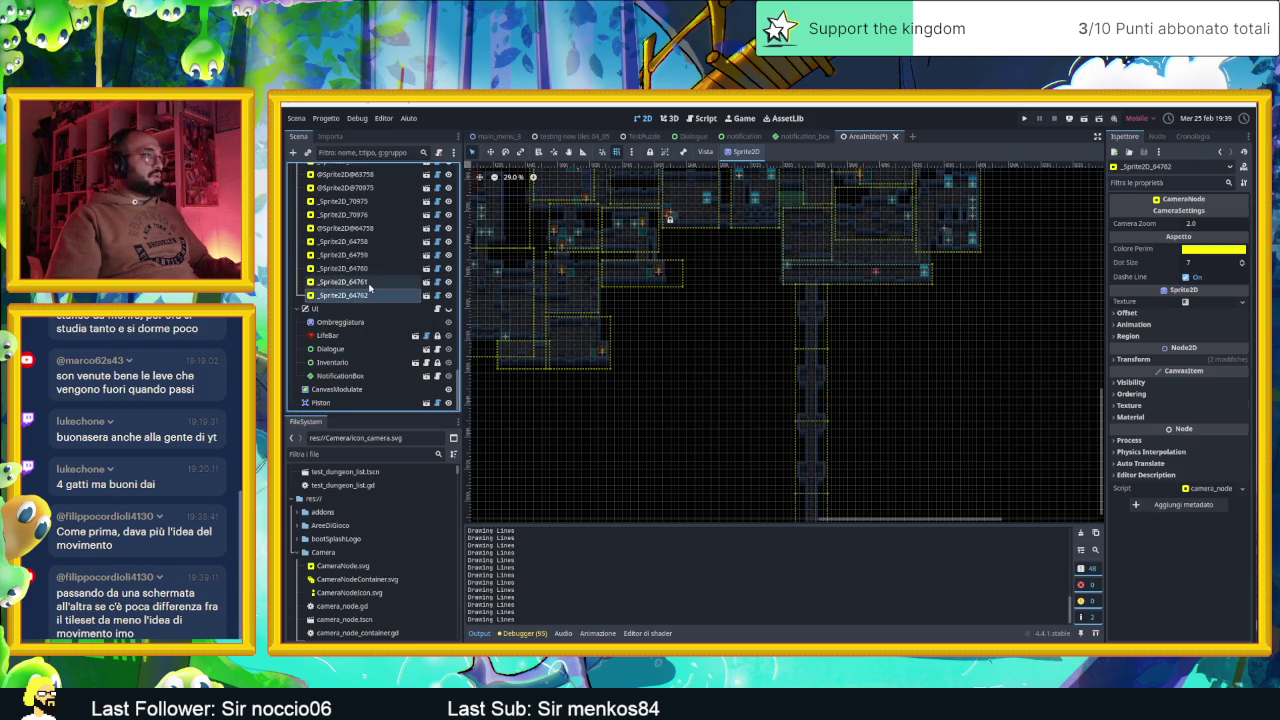
{"action": "scroll", "coordinate": [826, 306], "scroll_direction": "down", "scroll_amount": 3}
{"action": "scroll", "coordinate": [850, 350], "scroll_direction": "down", "scroll_amount": 4}
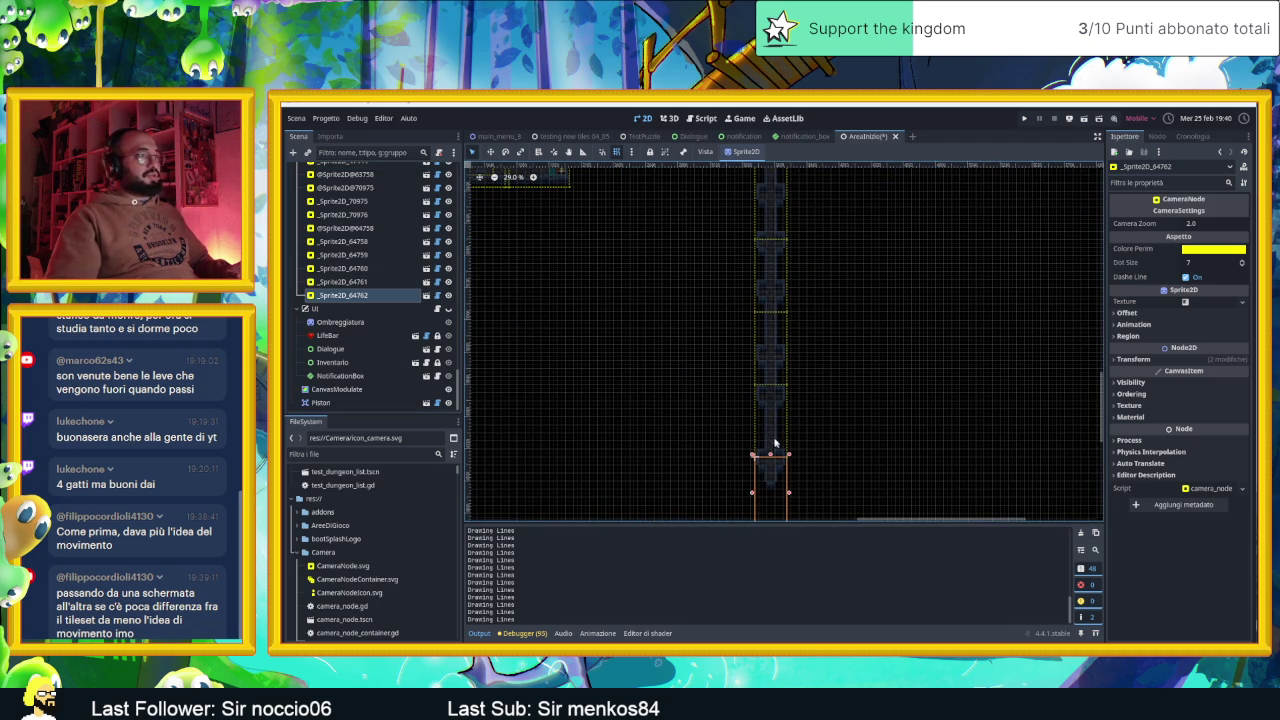
{"action": "left_click", "coordinate": [376, 283]}
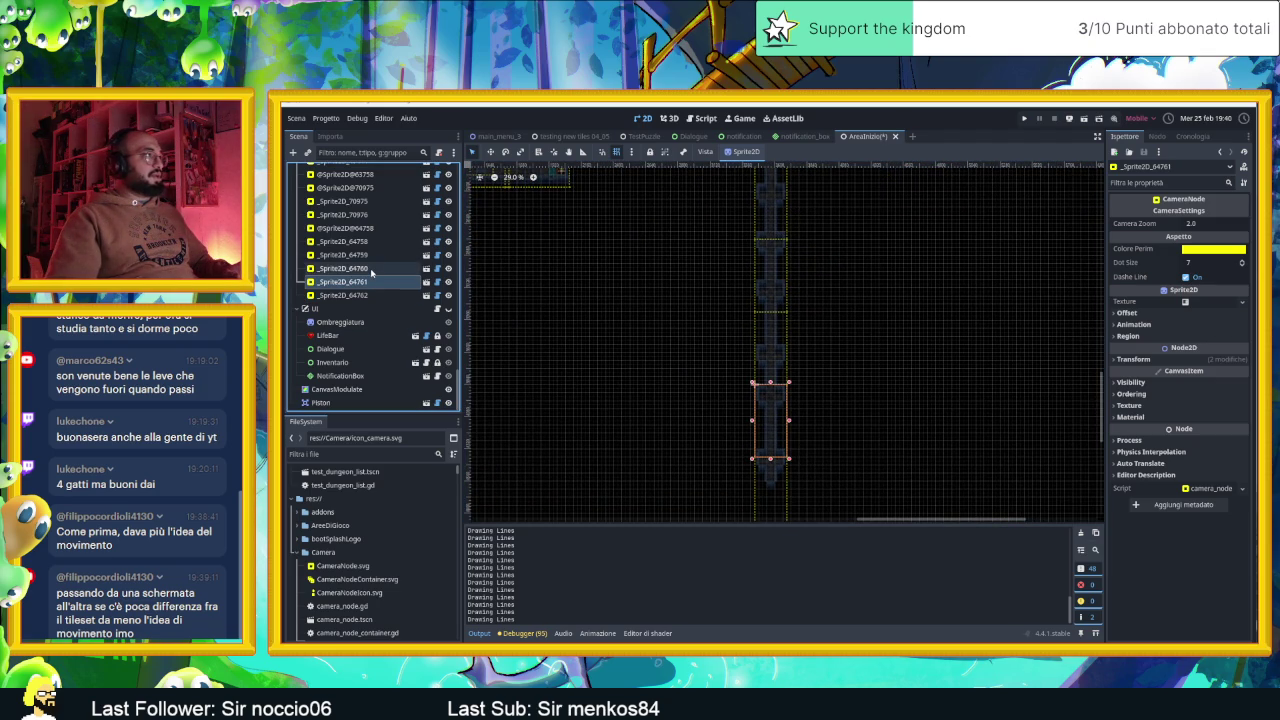
{"action": "scroll", "coordinate": [989, 291], "scroll_direction": "up", "scroll_amount": 3}
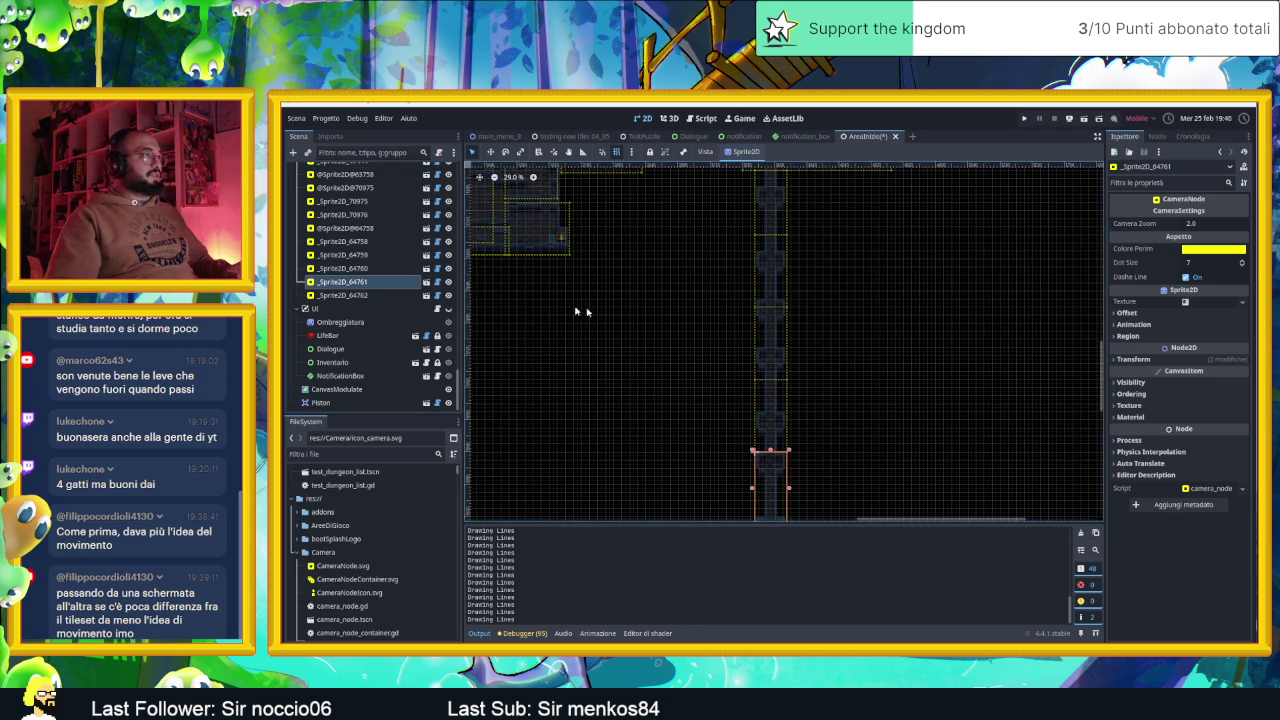
{"action": "left_click", "coordinate": [369, 270], "text": "shift"}
{"action": "left_click", "coordinate": [368, 256], "text": "shift"}
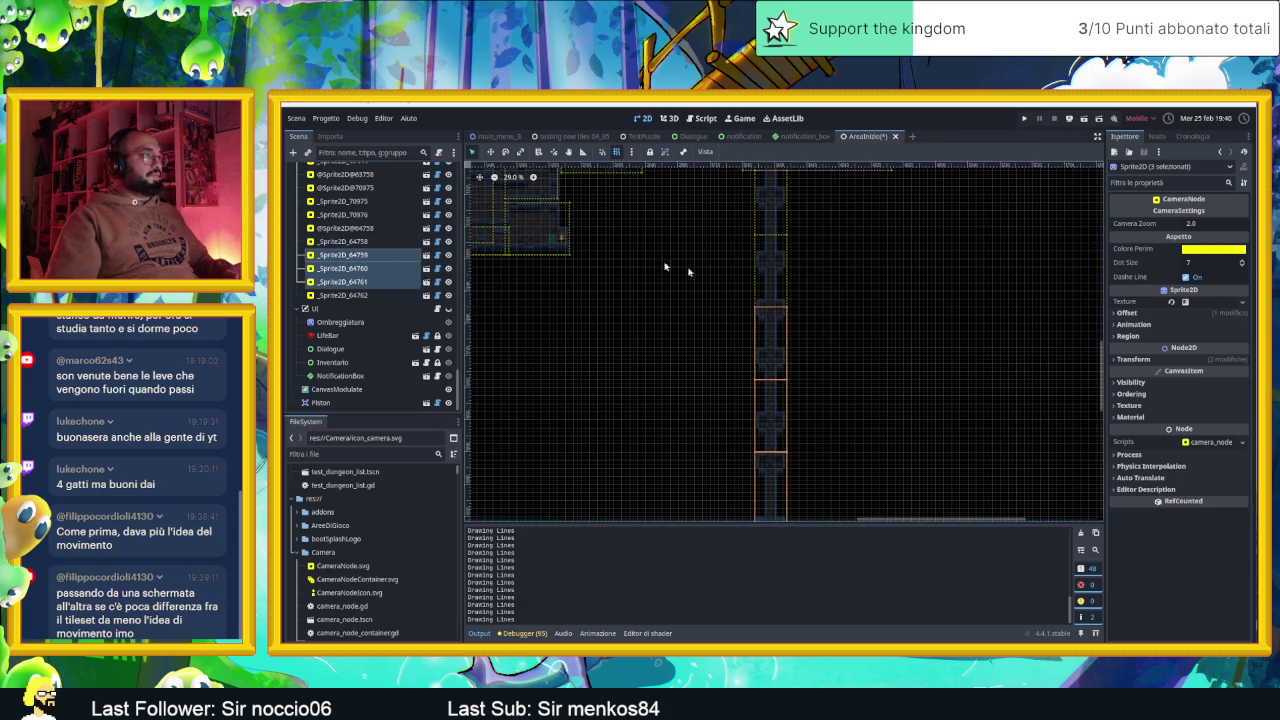
{"action": "scroll", "coordinate": [893, 299], "scroll_direction": "up", "scroll_amount": 1}
{"action": "key", "text": "Delete"}
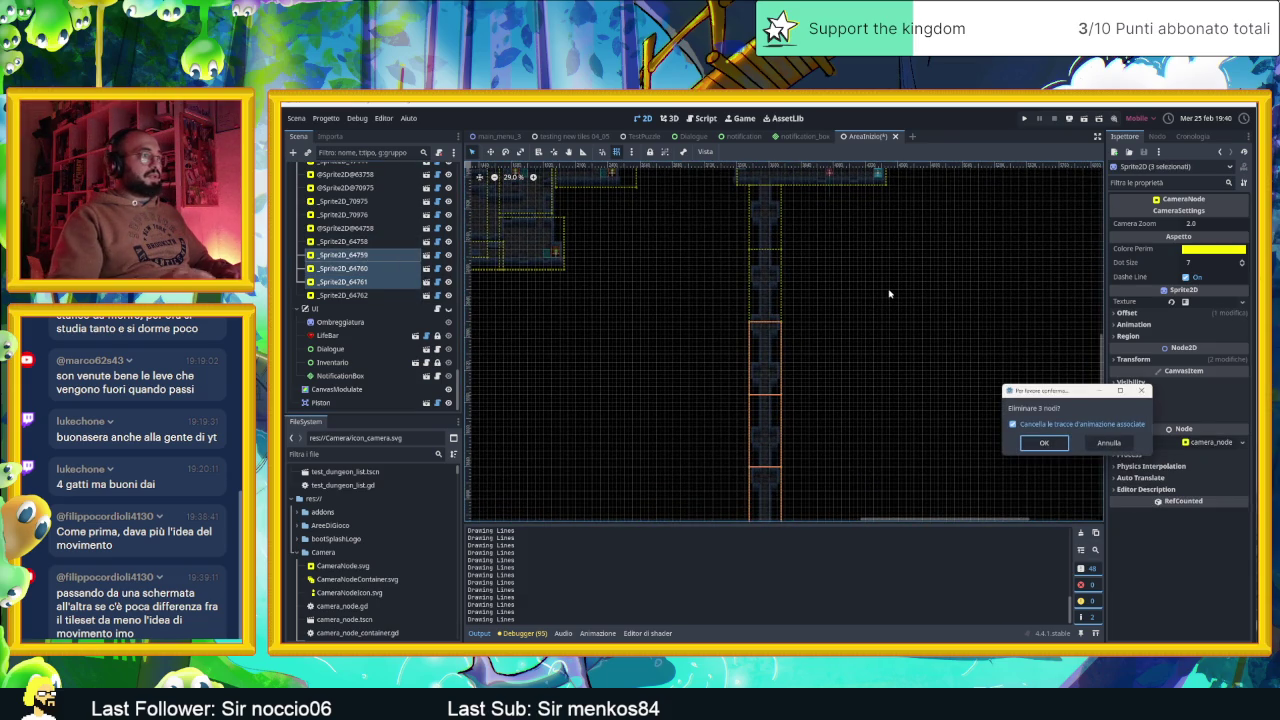
Confirm deleting the three zones and move _Sprite2D_64758 about 140 px down the corridor
{"action": "left_click", "coordinate": [1044, 444]}
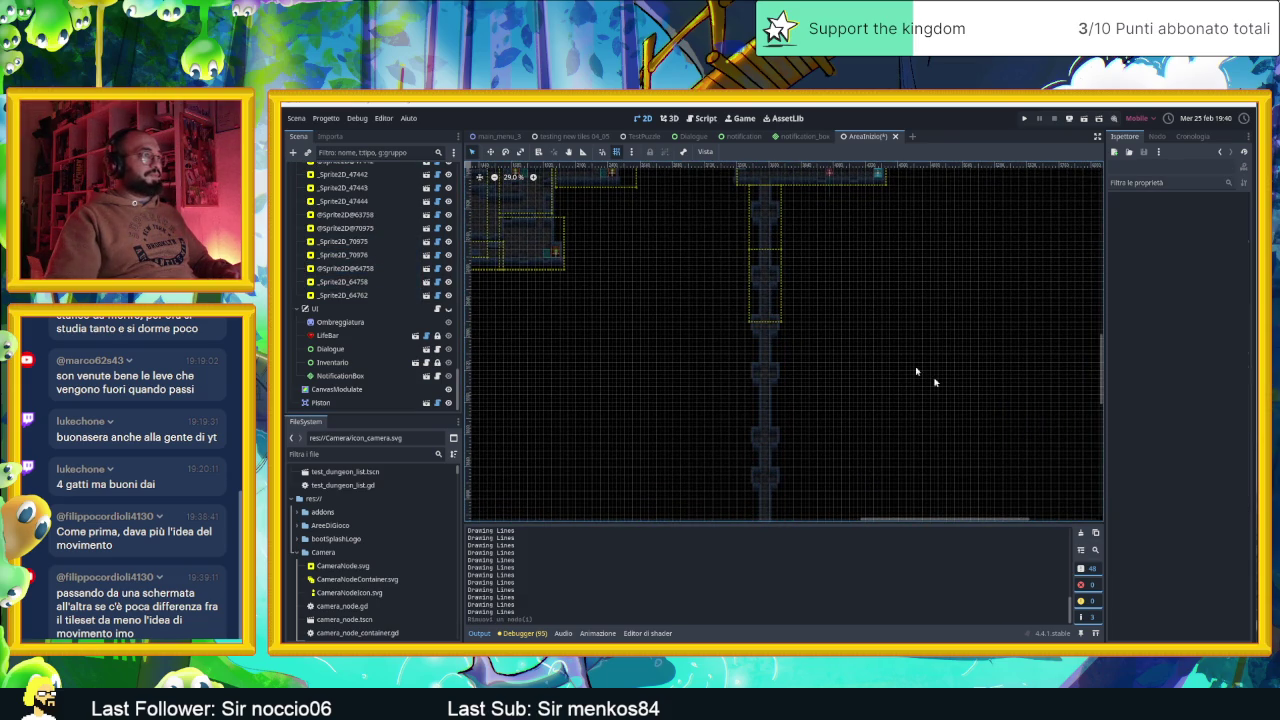
{"action": "left_click", "coordinate": [764, 213]}
{"action": "left_click", "coordinate": [768, 276]}
{"action": "left_click_drag", "start_coordinate": [768, 276], "coordinate": [768, 416]}
Give both the top and bottom camera zones a Camera Zoom of 0.5
{"action": "left_click", "coordinate": [763, 212]}
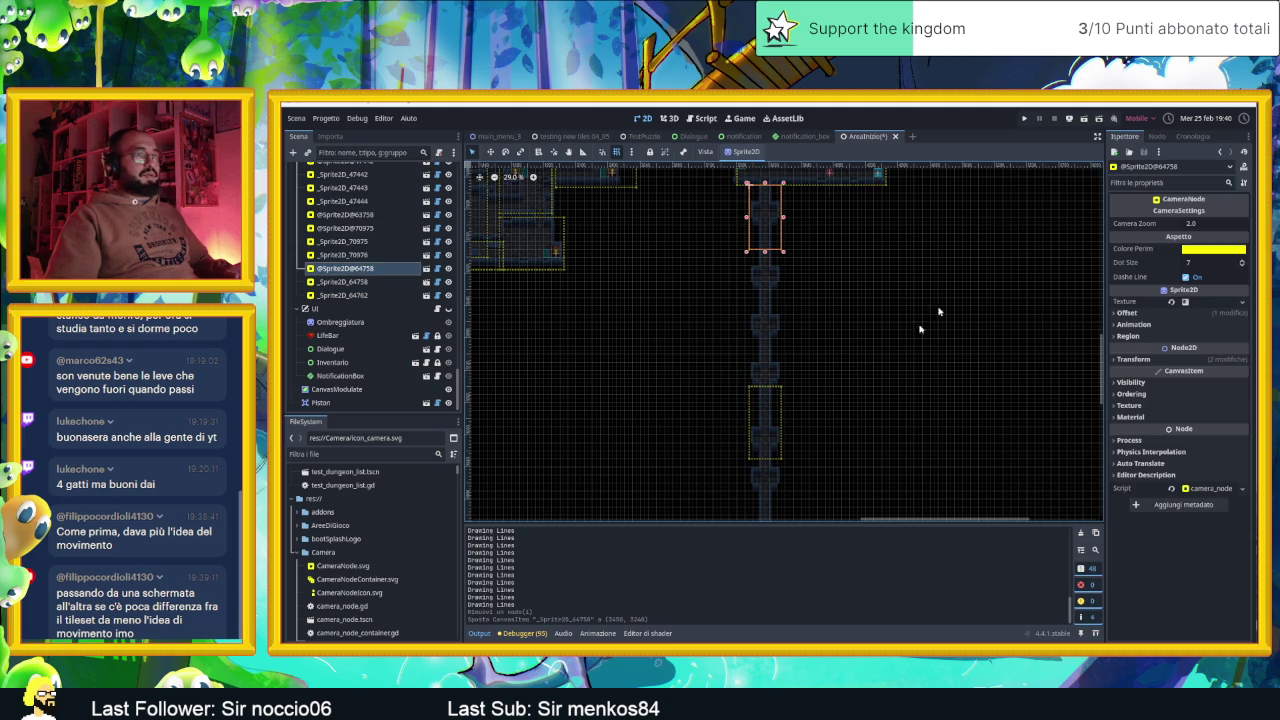
{"action": "left_click", "coordinate": [758, 425], "text": "shift"}
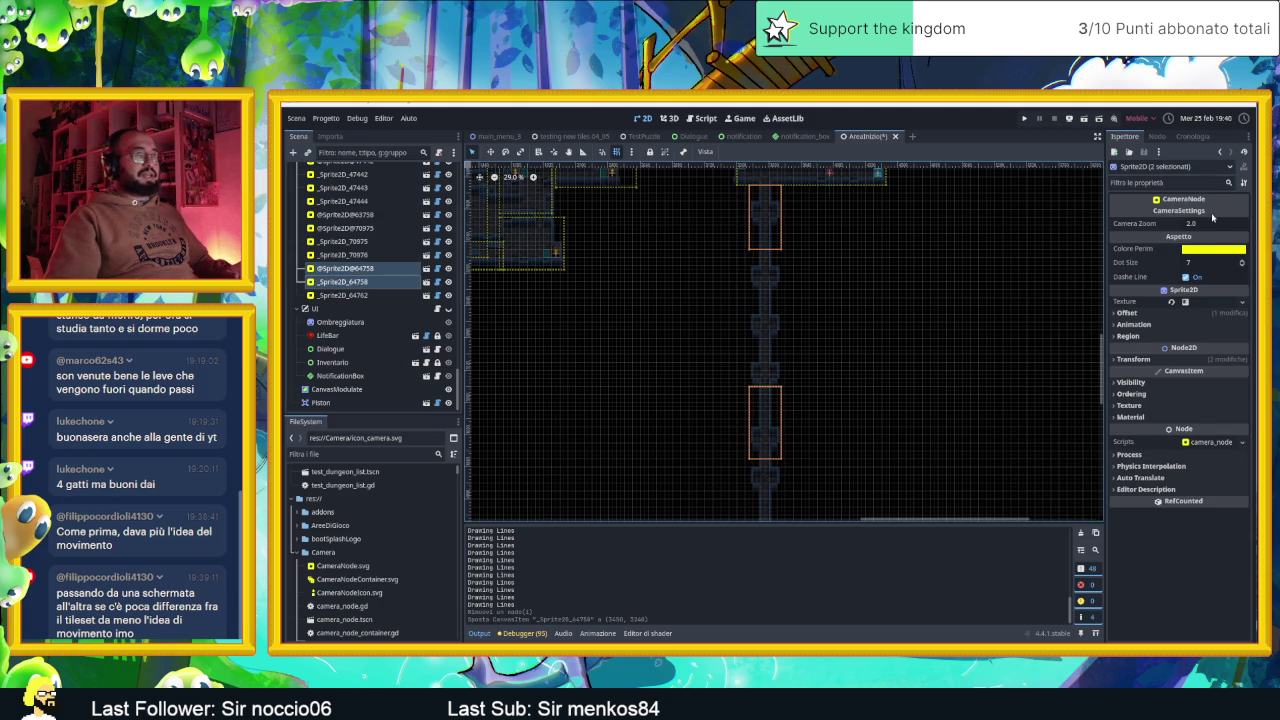
{"action": "left_click", "coordinate": [1211, 223]}
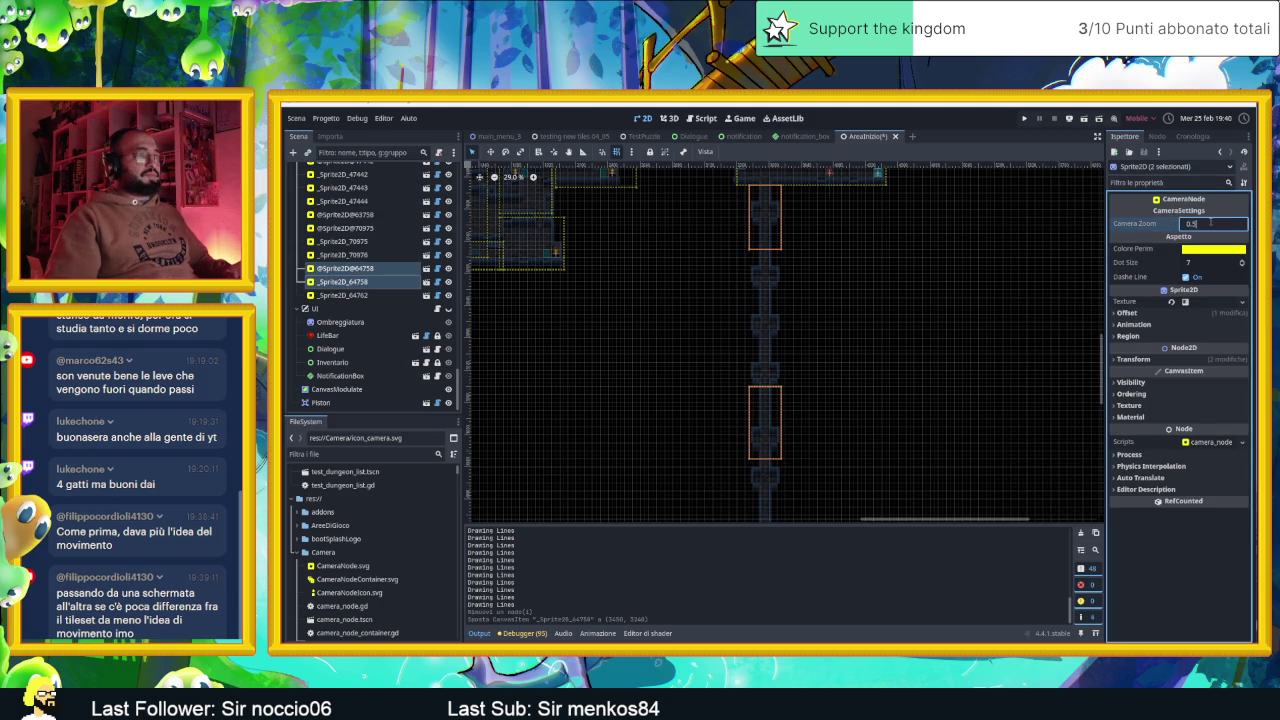
{"action": "type", "text": "0.5"}
{"action": "key", "text": "Return"}
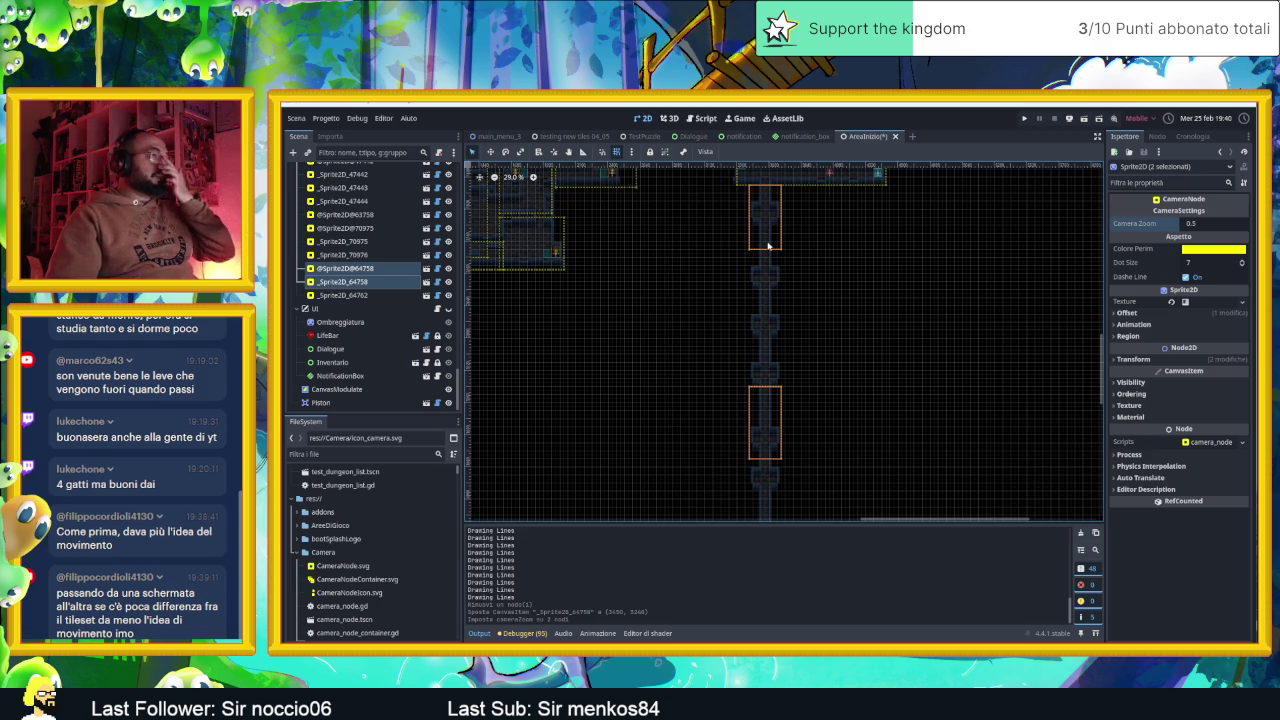
Stretch the top zone down the corridor, shift _Sprite2D_64758 about 150 px, then save and run
{"action": "left_click", "coordinate": [764, 250]}
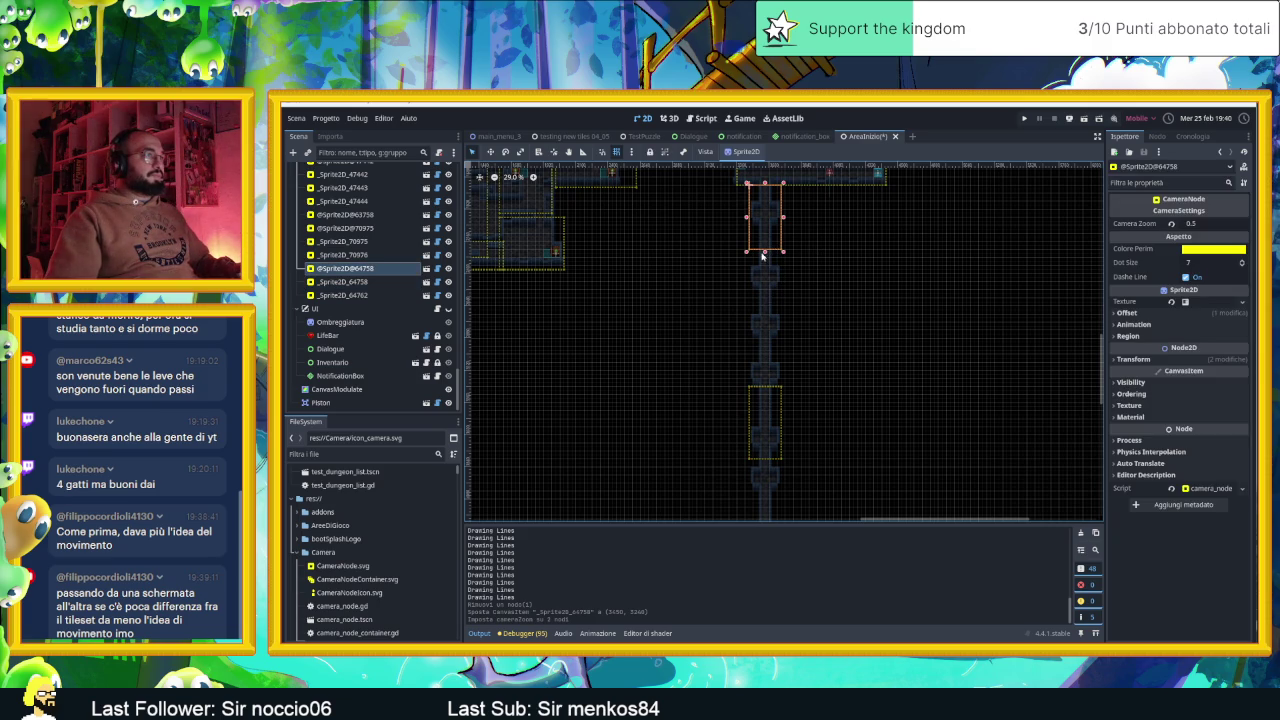
{"action": "left_click_drag", "start_coordinate": [764, 254], "coordinate": [762, 343]}
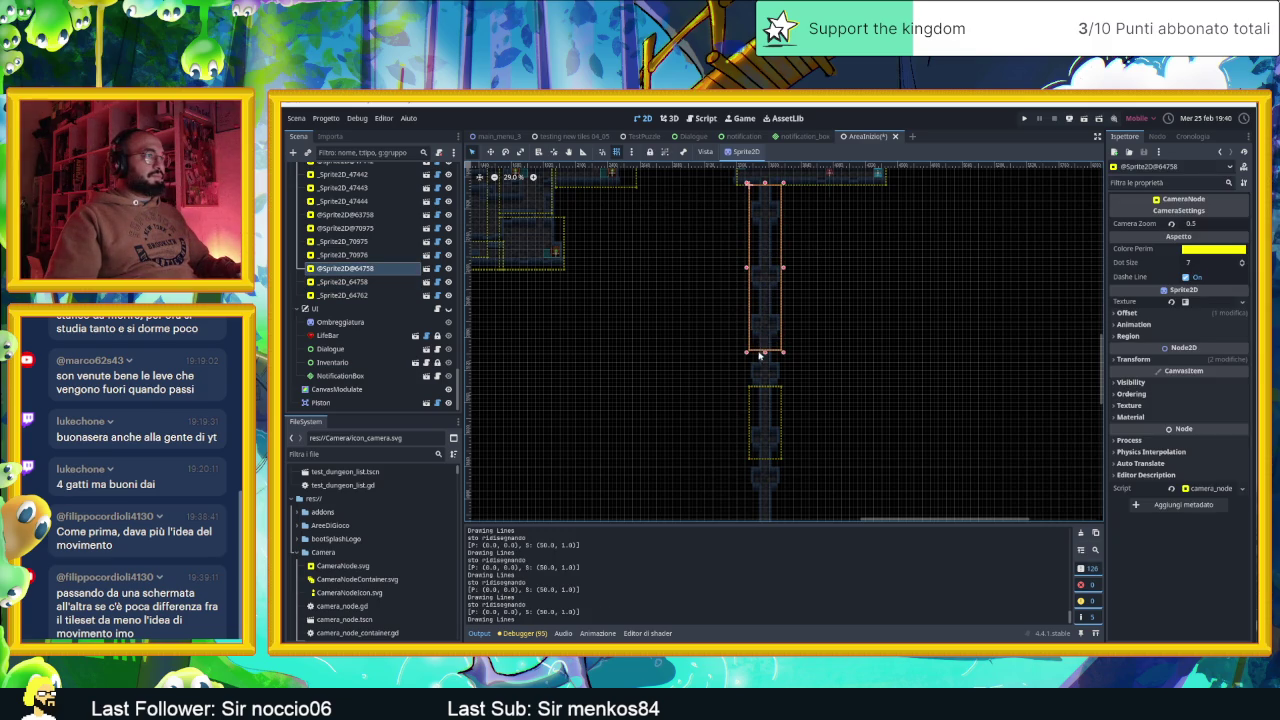
{"action": "scroll", "coordinate": [790, 320], "scroll_direction": "up", "scroll_amount": 2}
{"action": "left_click", "coordinate": [769, 310]}
{"action": "mouse_move", "coordinate": [768, 317]}
{"action": "left_mouse_down"}
{"action": "mouse_move", "coordinate": [768, 289]}
{"action": "mouse_move", "coordinate": [767, 404]}
{"action": "left_mouse_up"}
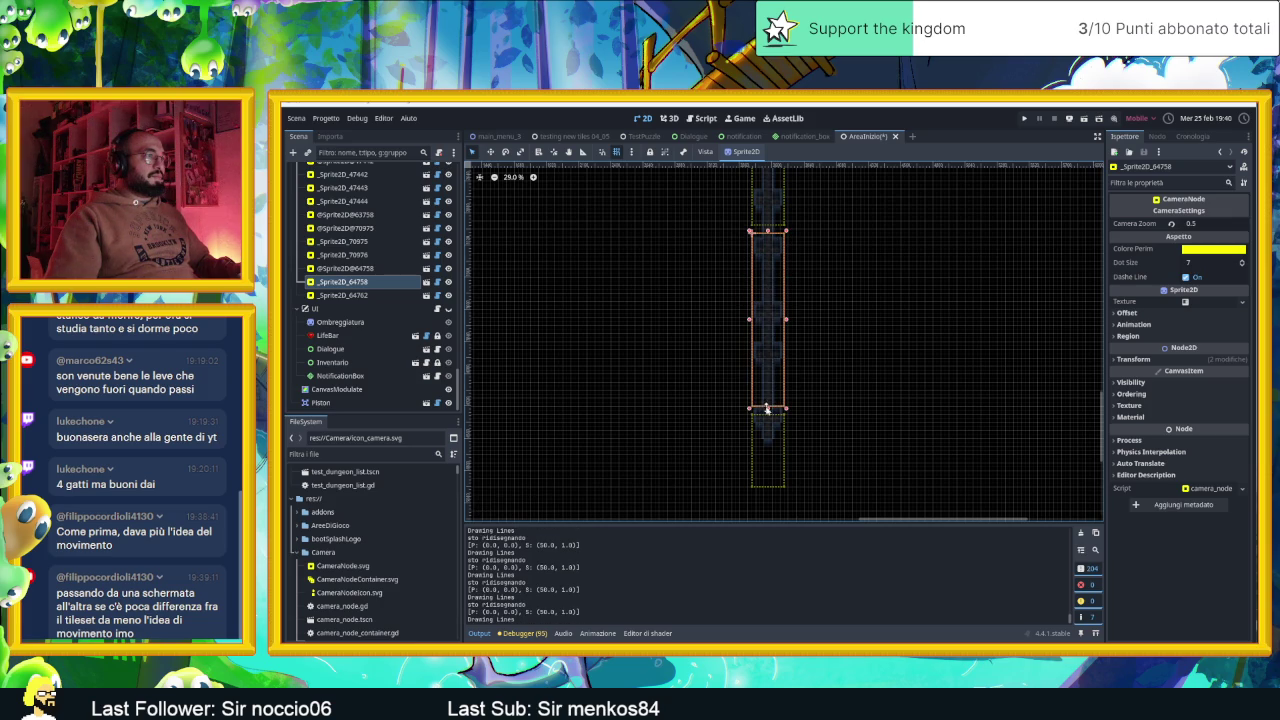
{"action": "left_click", "coordinate": [884, 354]}
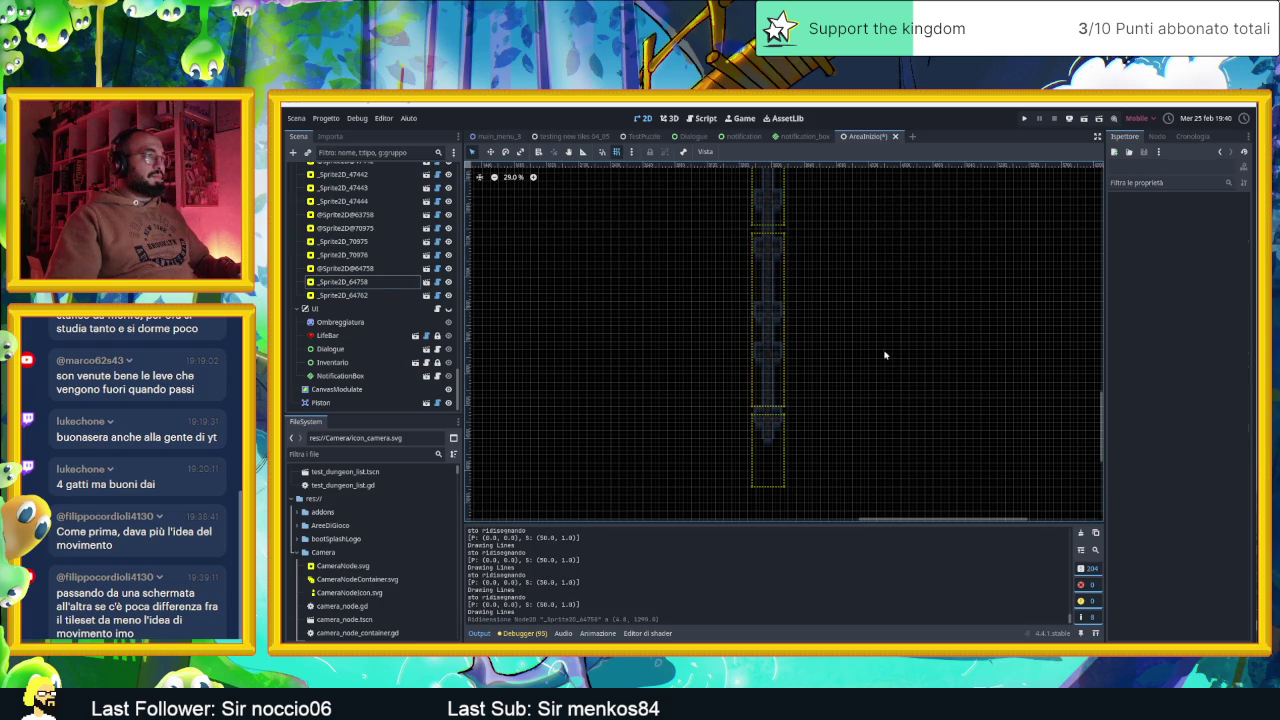
{"action": "left_click", "coordinate": [1075, 119]}
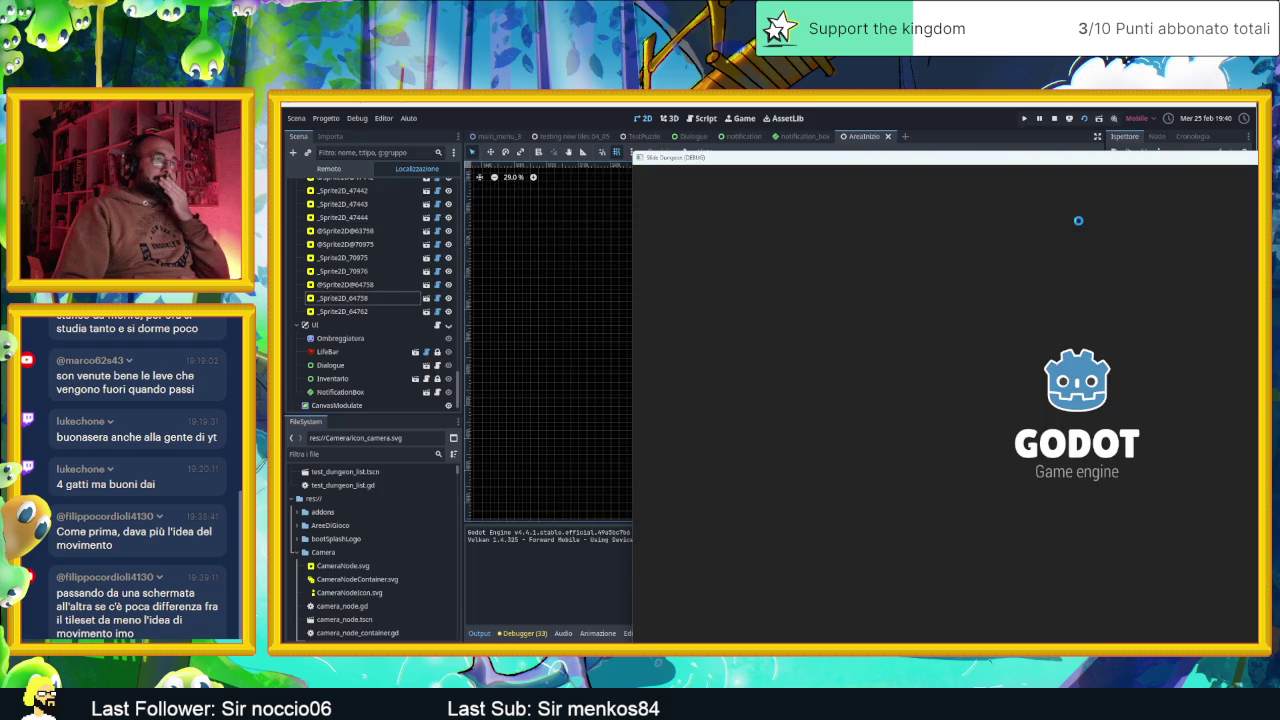
Move the slime left and down into the vertical corridor, then stop the game
{"action": "key", "text": "Left"}
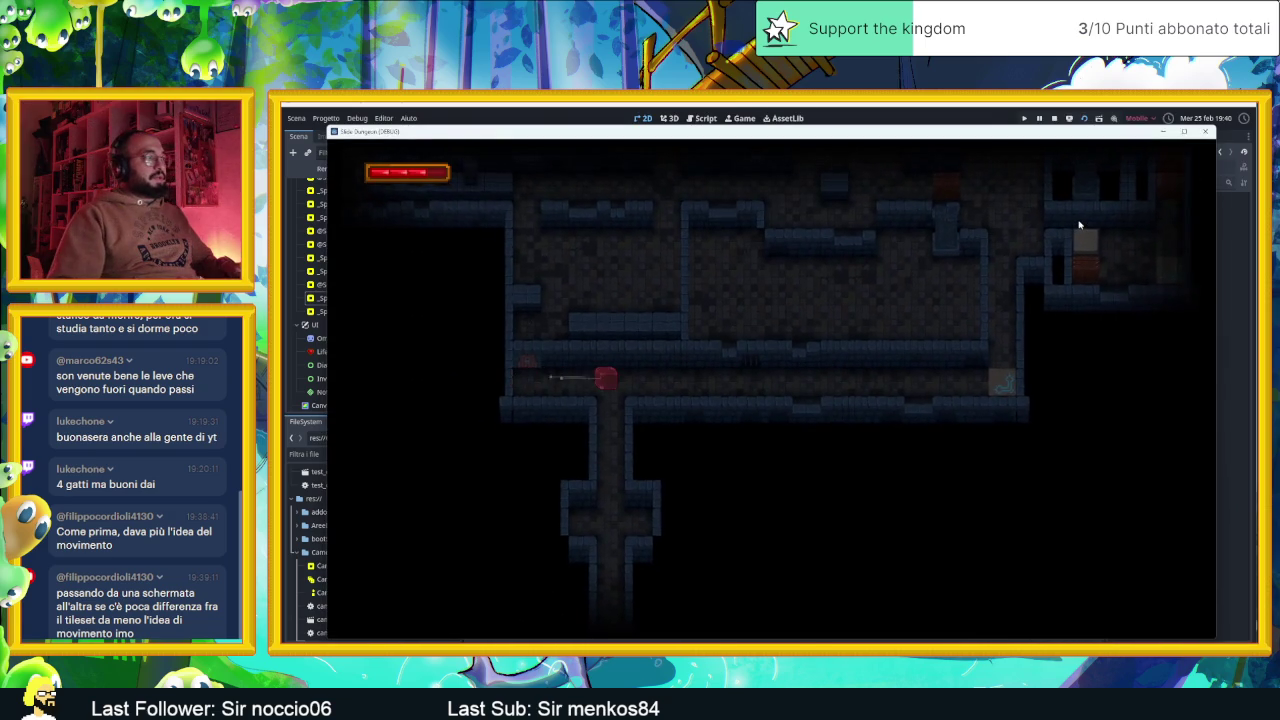
{"action": "key", "text": "Down"}
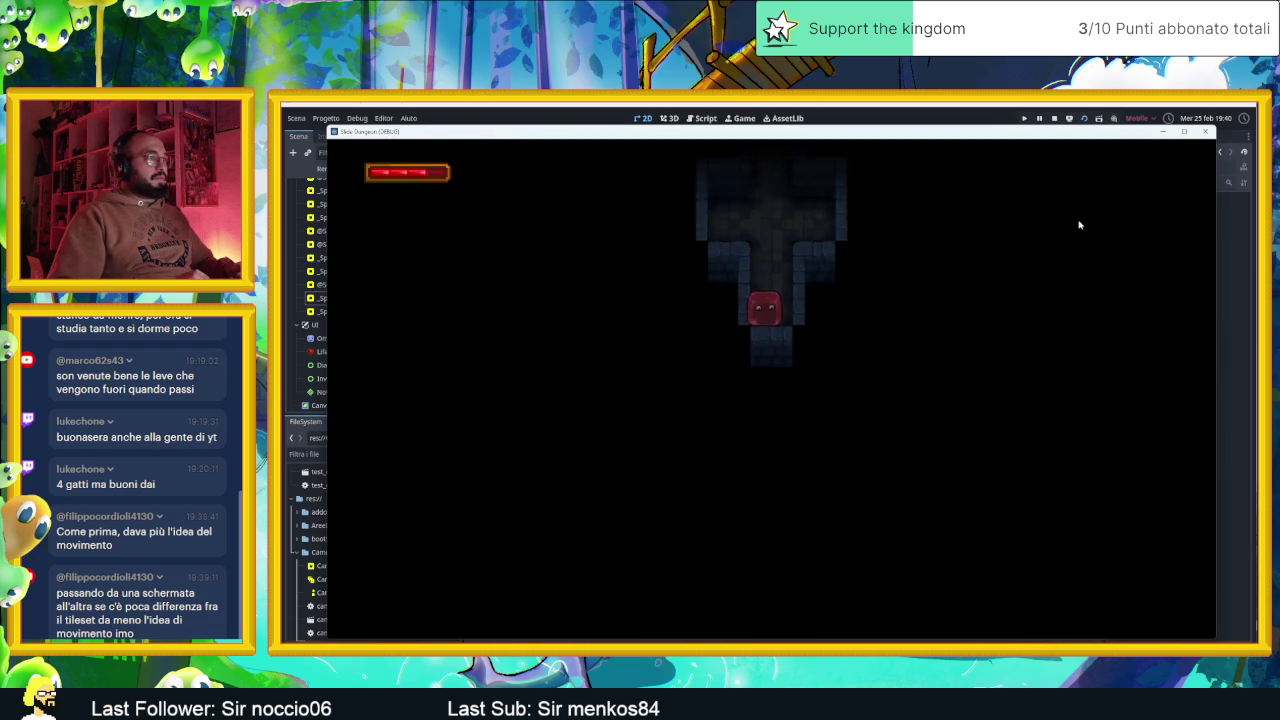
{"action": "left_click", "coordinate": [1053, 120]}
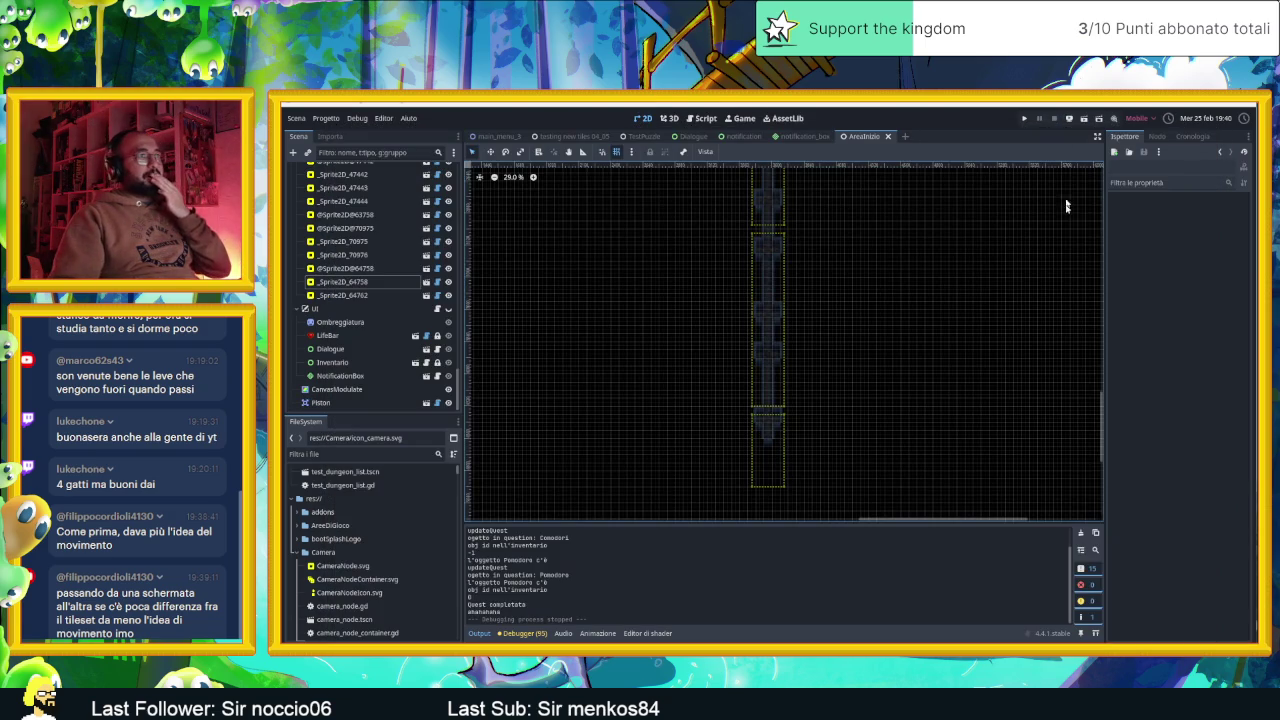
Set _Sprite2D_64762's Camera Zoom to 1.5 and run the scene again
{"action": "left_click", "coordinate": [360, 295]}
{"action": "left_click", "coordinate": [1208, 224]}
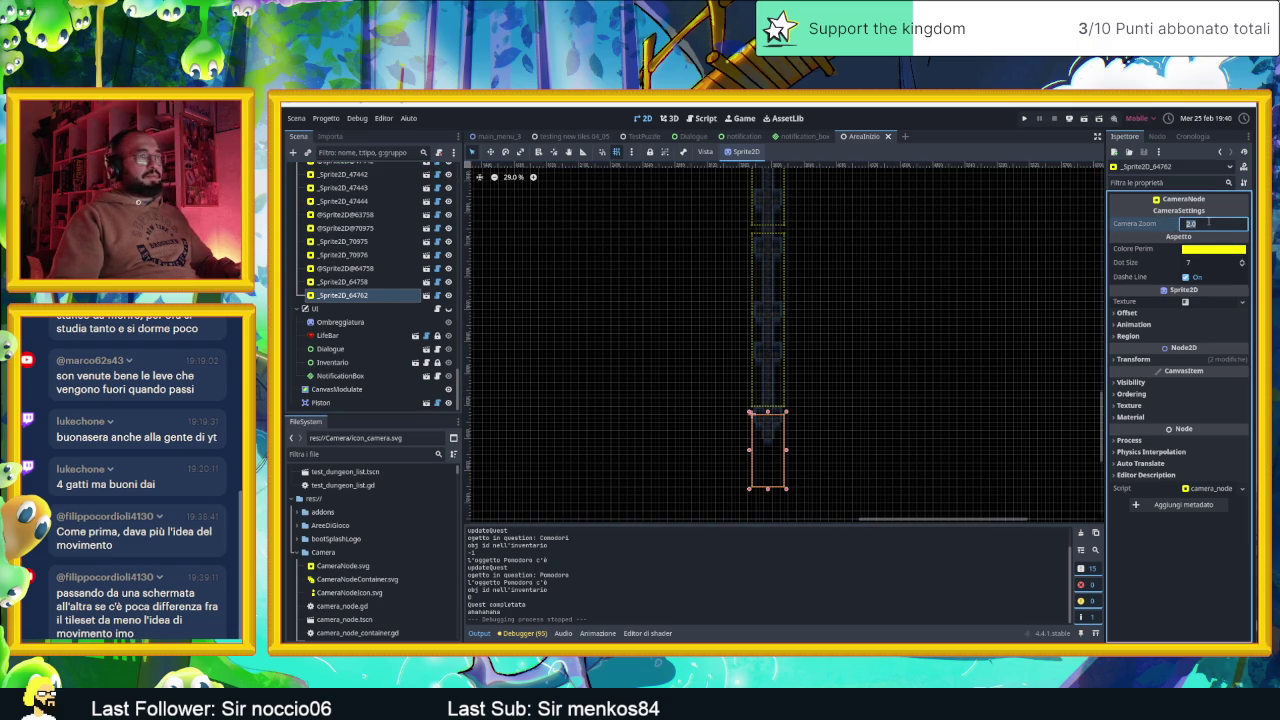
{"action": "type", "text": "1.5"}
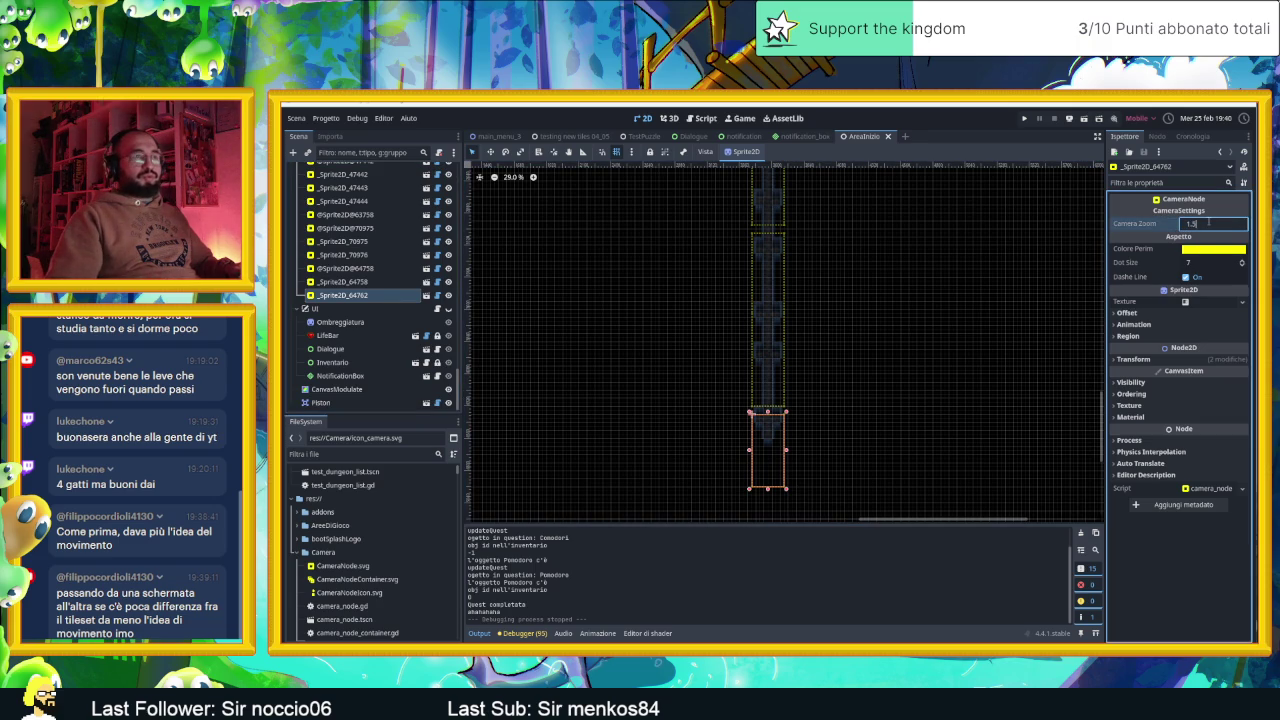
{"action": "key", "text": "Return"}
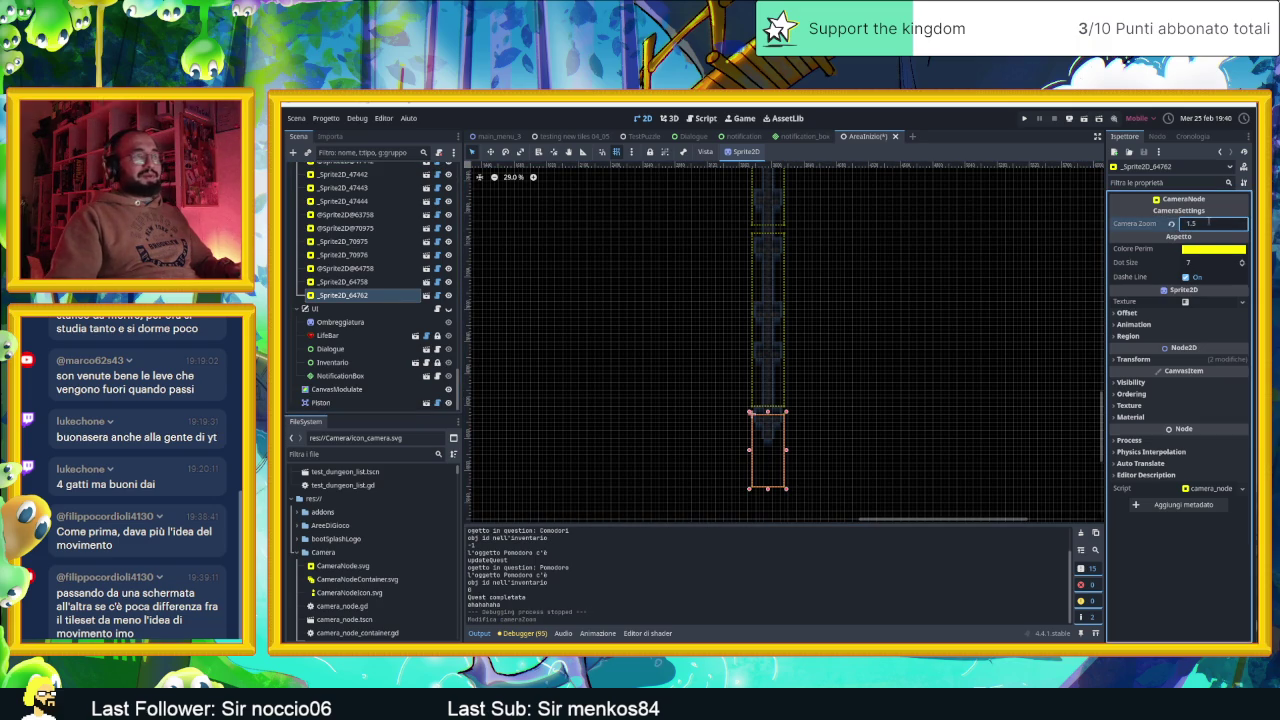
{"action": "left_click", "coordinate": [1081, 119]}
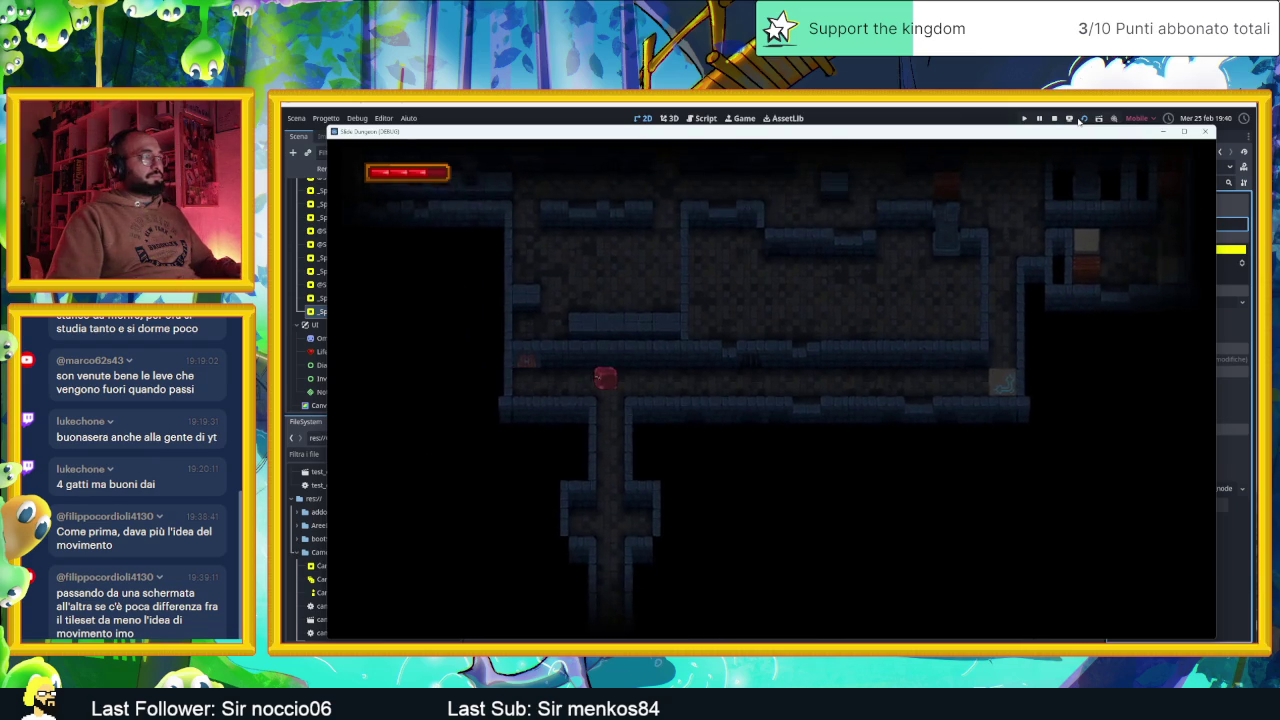
Slide the slime repeatedly between the vertical corridor and the wide room, then stop the game
{"action": "key", "text": "Up"}
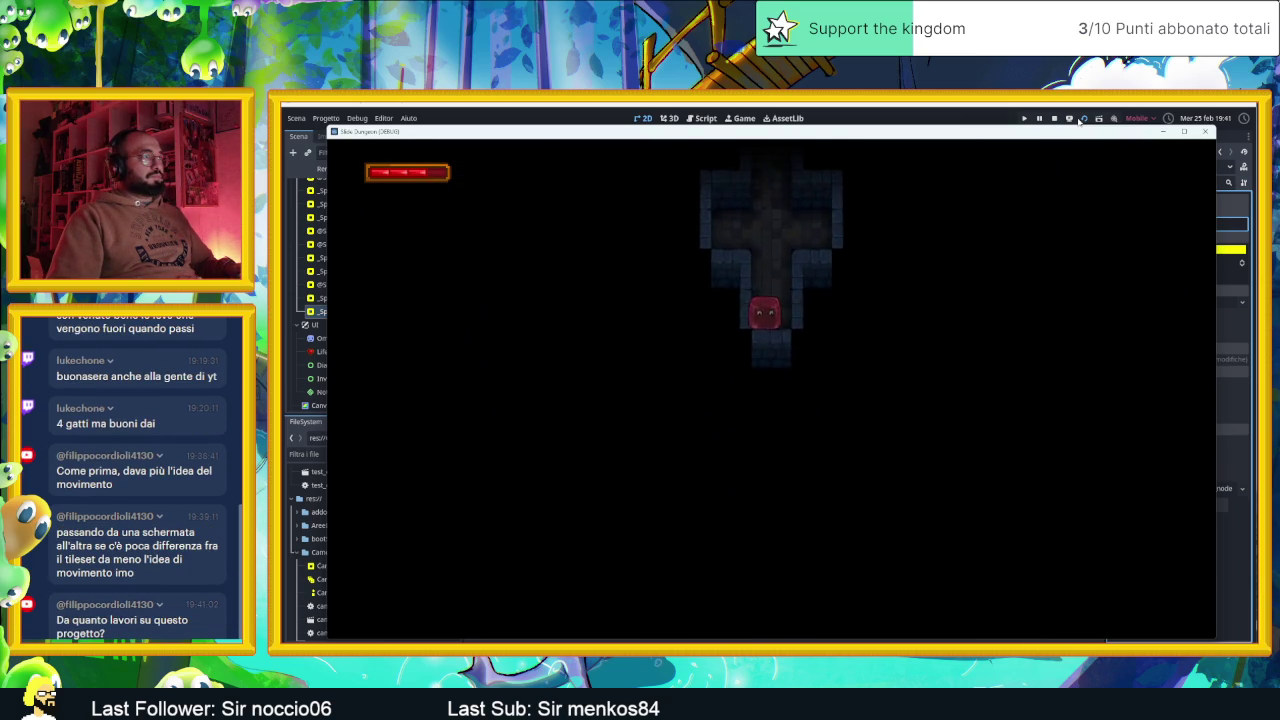
{"action": "key", "text": "Down"}
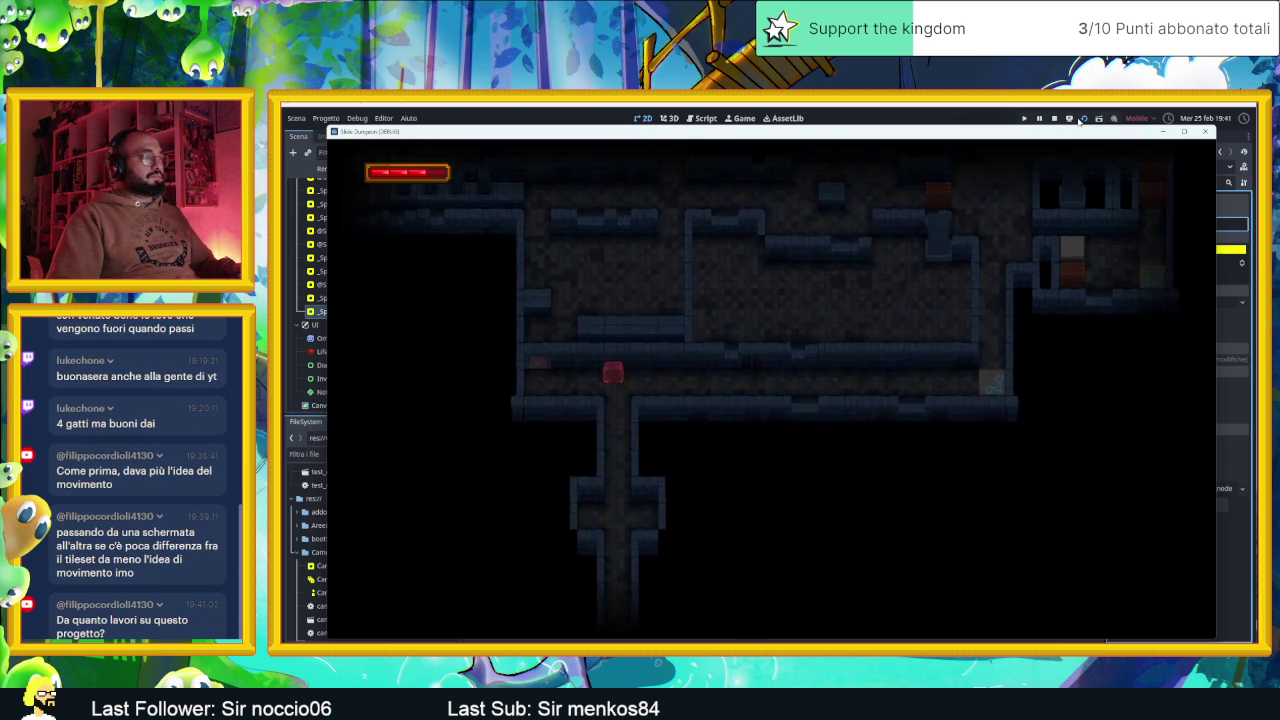
{"action": "key", "text": "Up"}
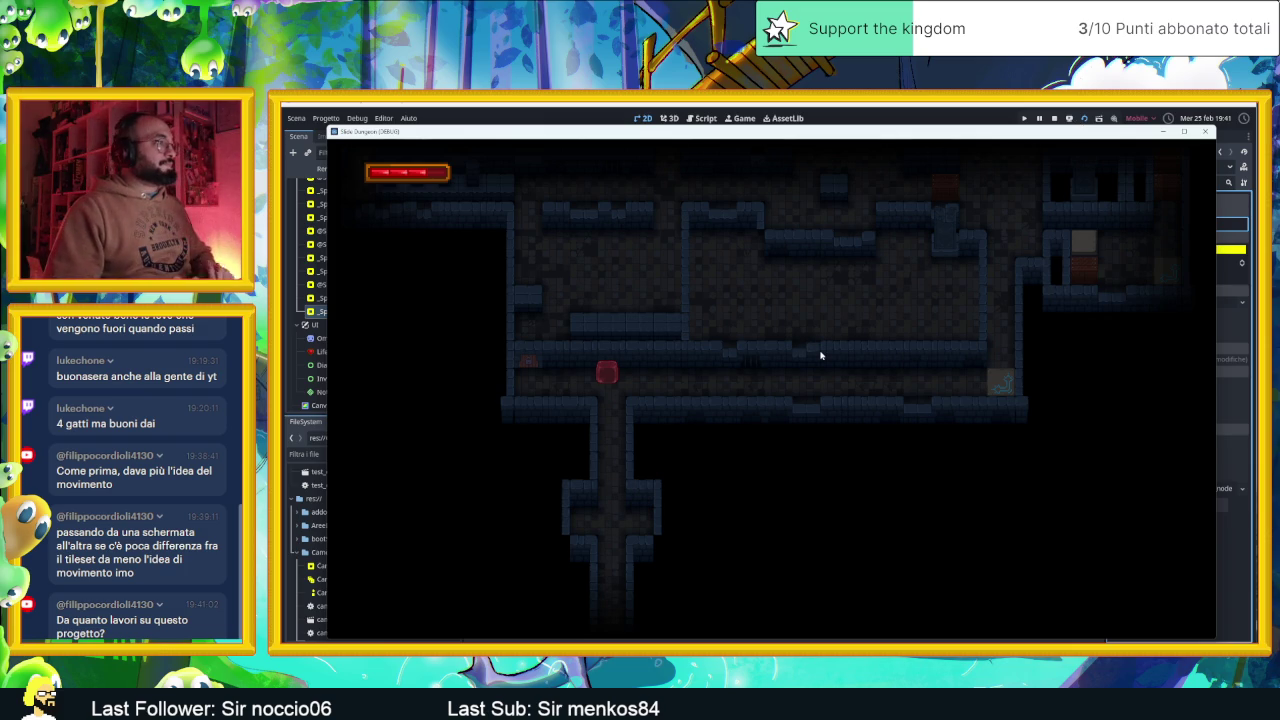
{"action": "key", "text": "Down"}
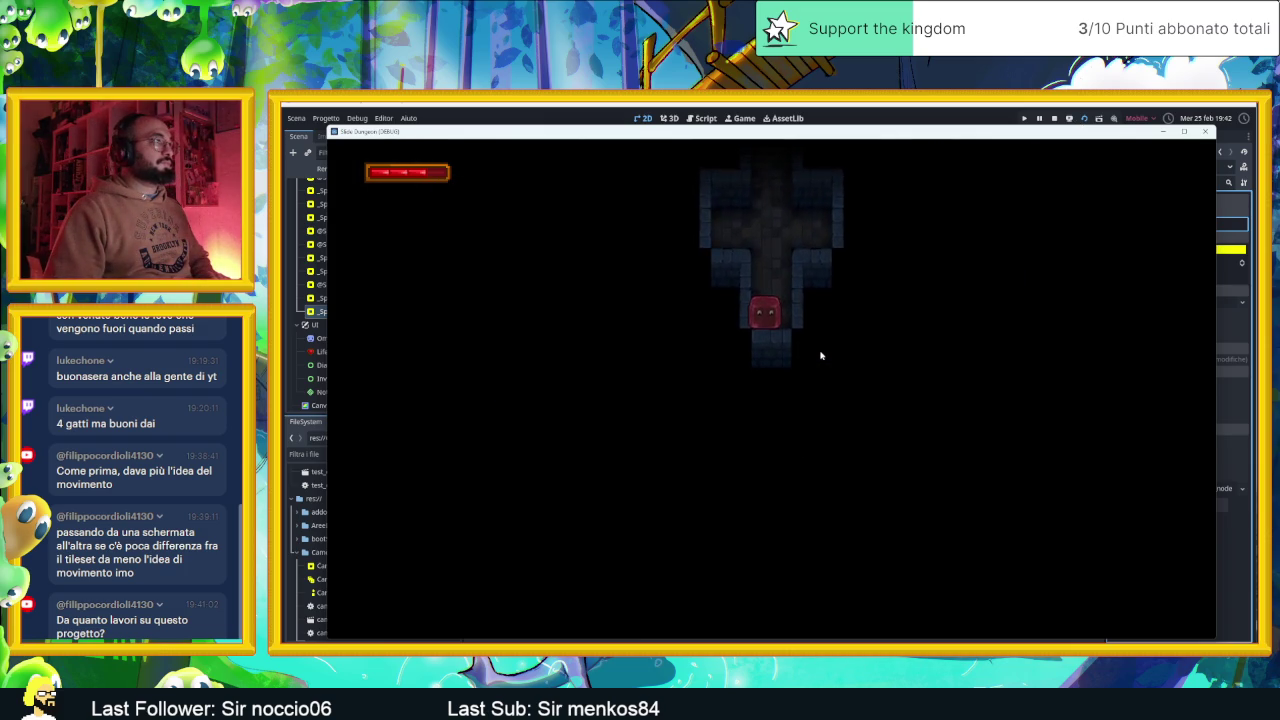
{"action": "key", "text": "Up"}
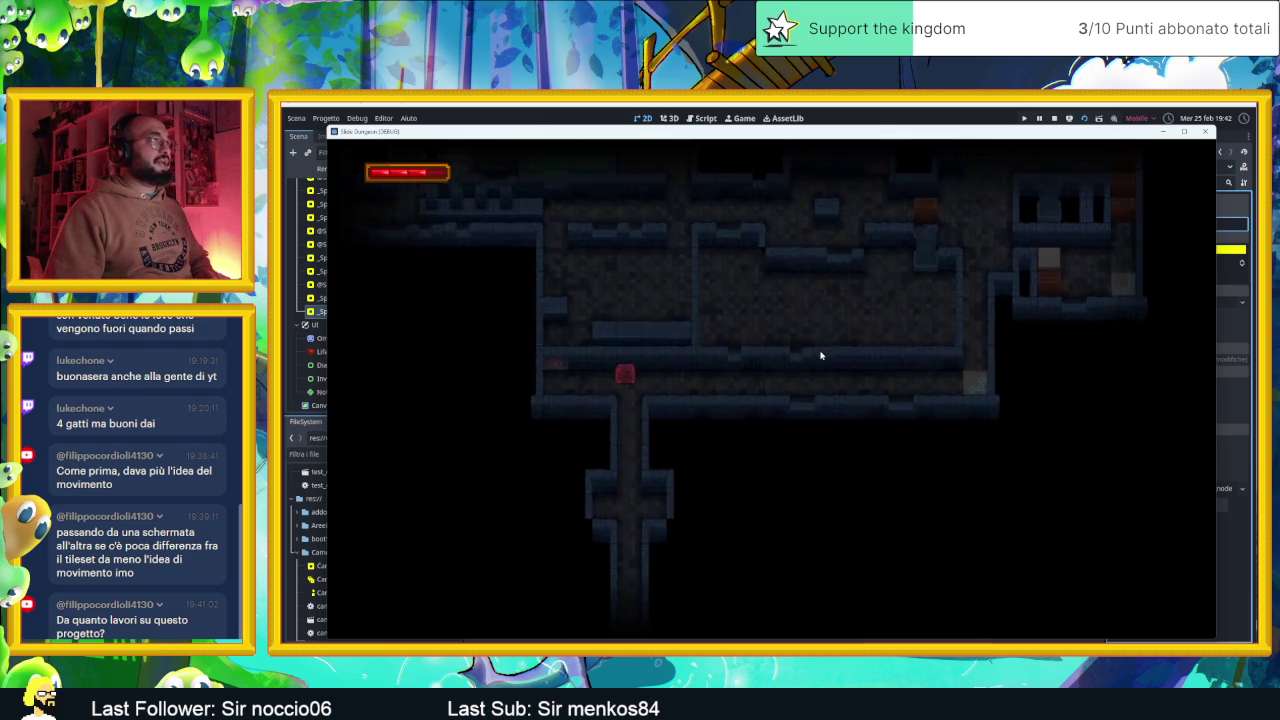
{"action": "key", "text": "Down"}
{"action": "key", "text": "Up"}
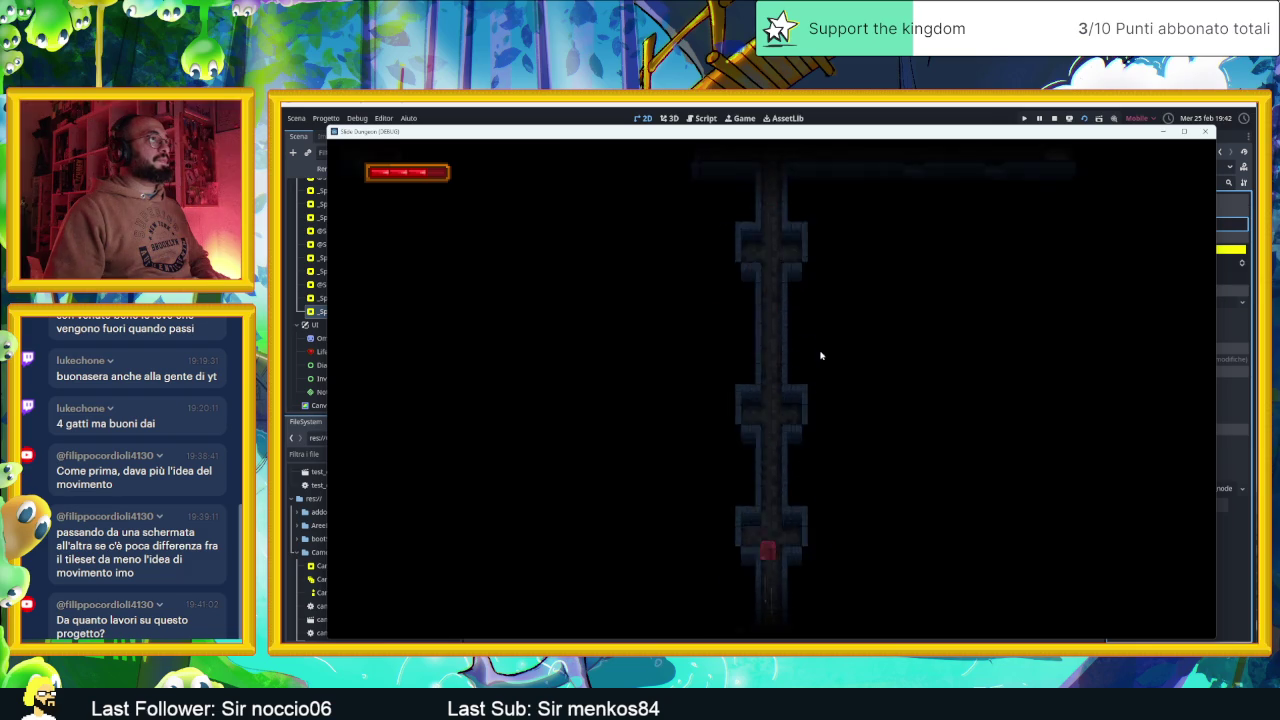
{"action": "key", "text": "Down"}
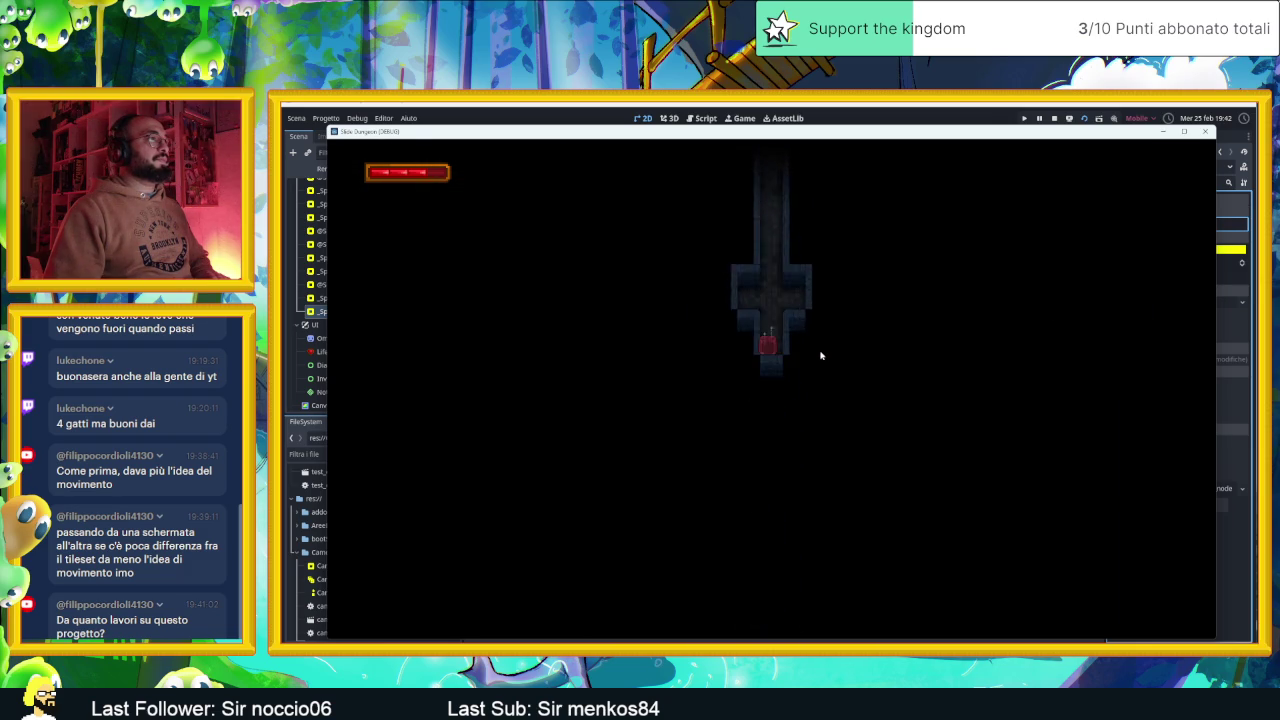
{"action": "key", "text": "Up"}
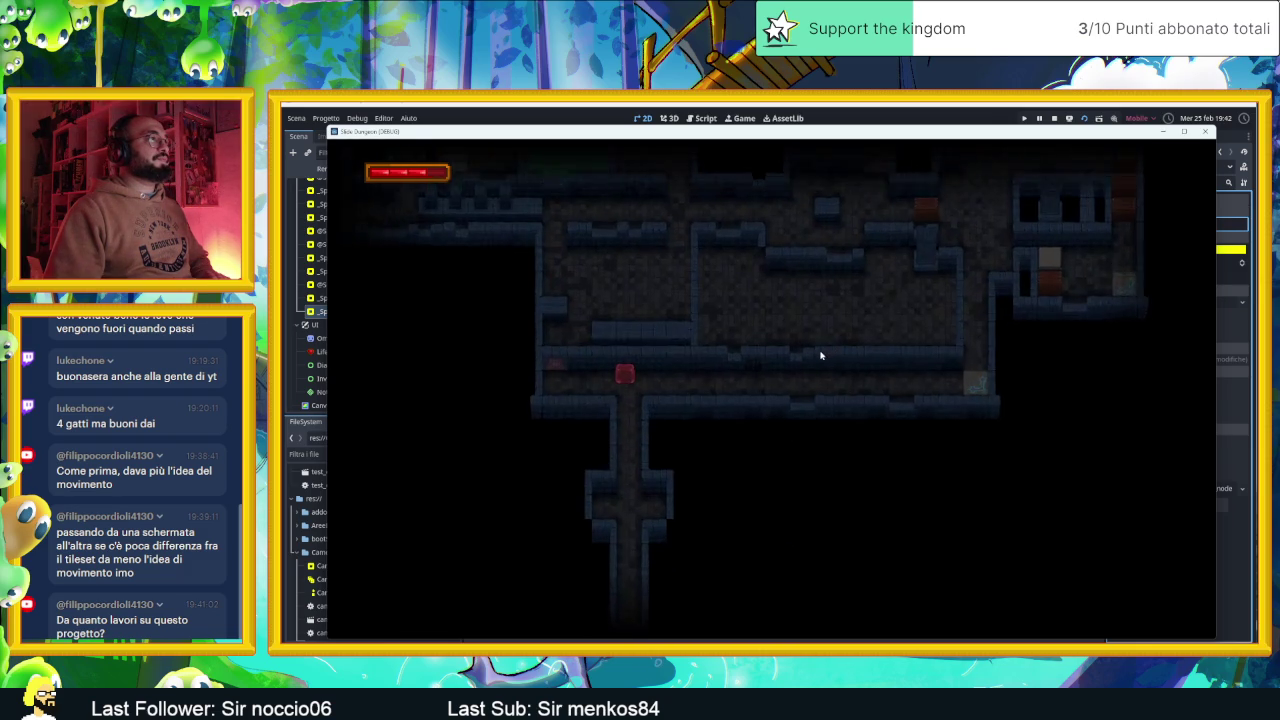
{"action": "key", "text": "Down"}
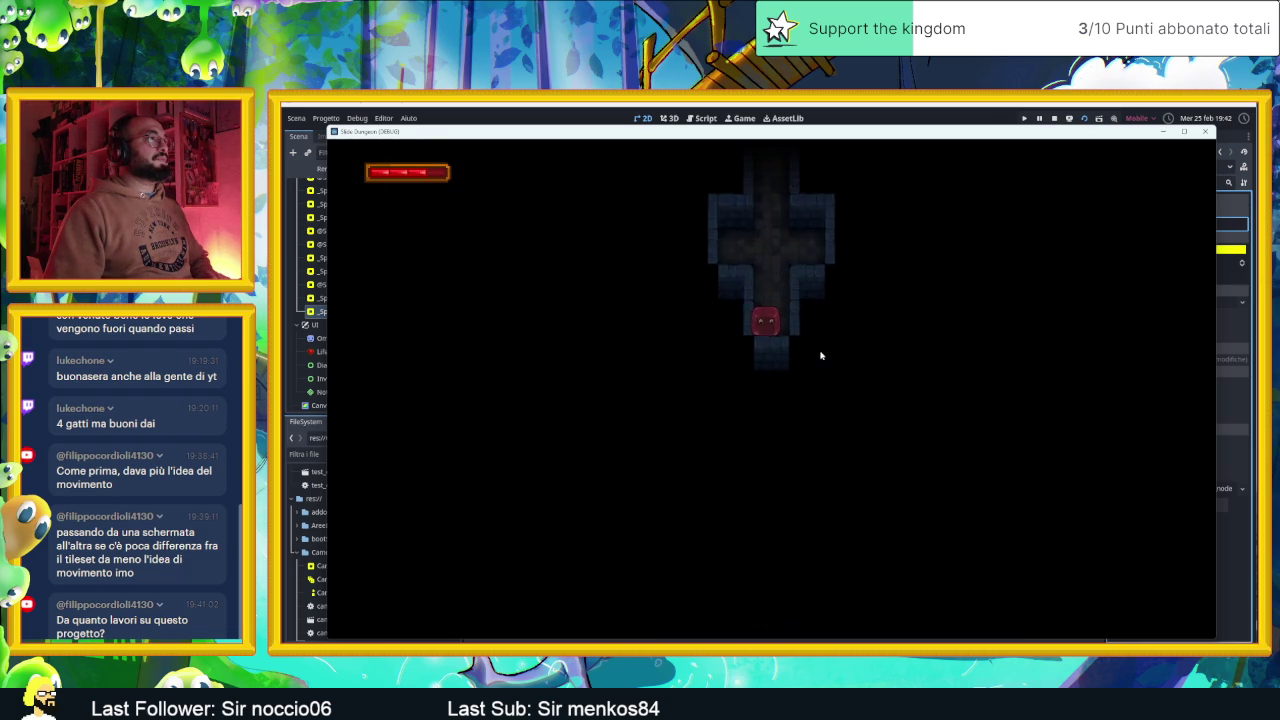
{"action": "key", "text": "Up"}
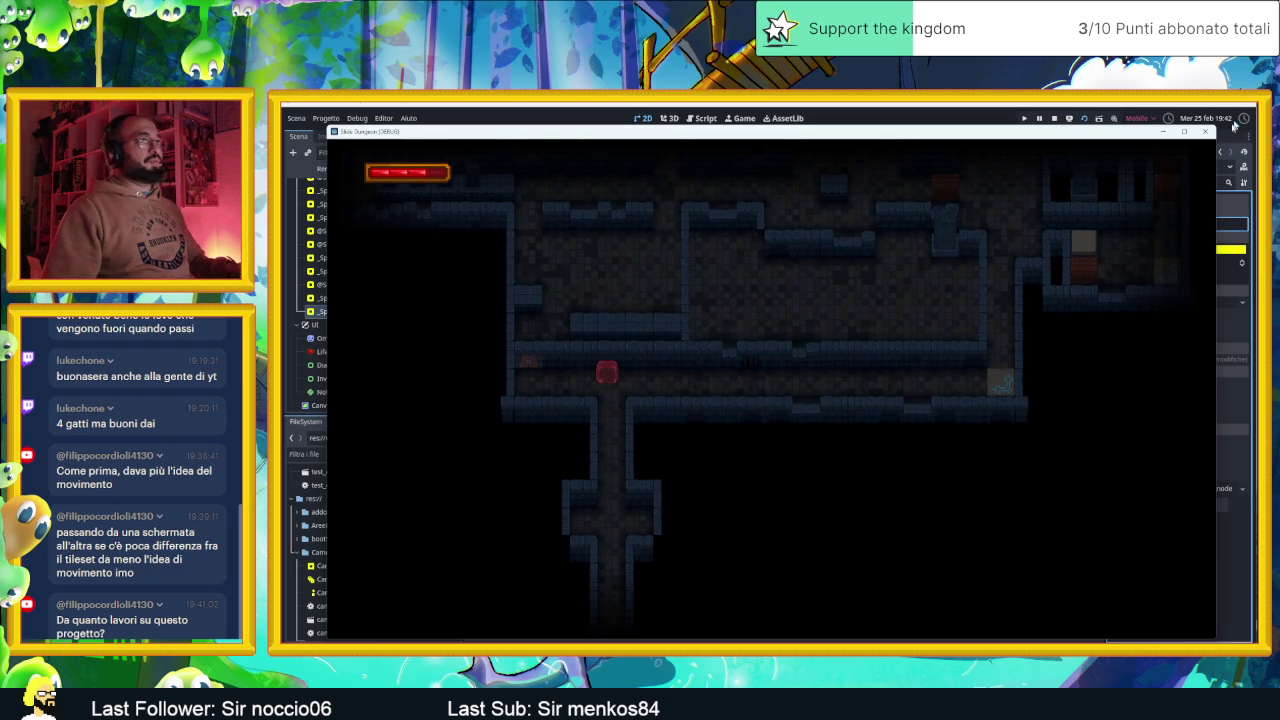
{"action": "left_click", "coordinate": [1205, 131]}
Save the scene, zoom the 2D view over the rooms, then relaunch the game with F5
{"action": "key", "text": "ctrl+s"}
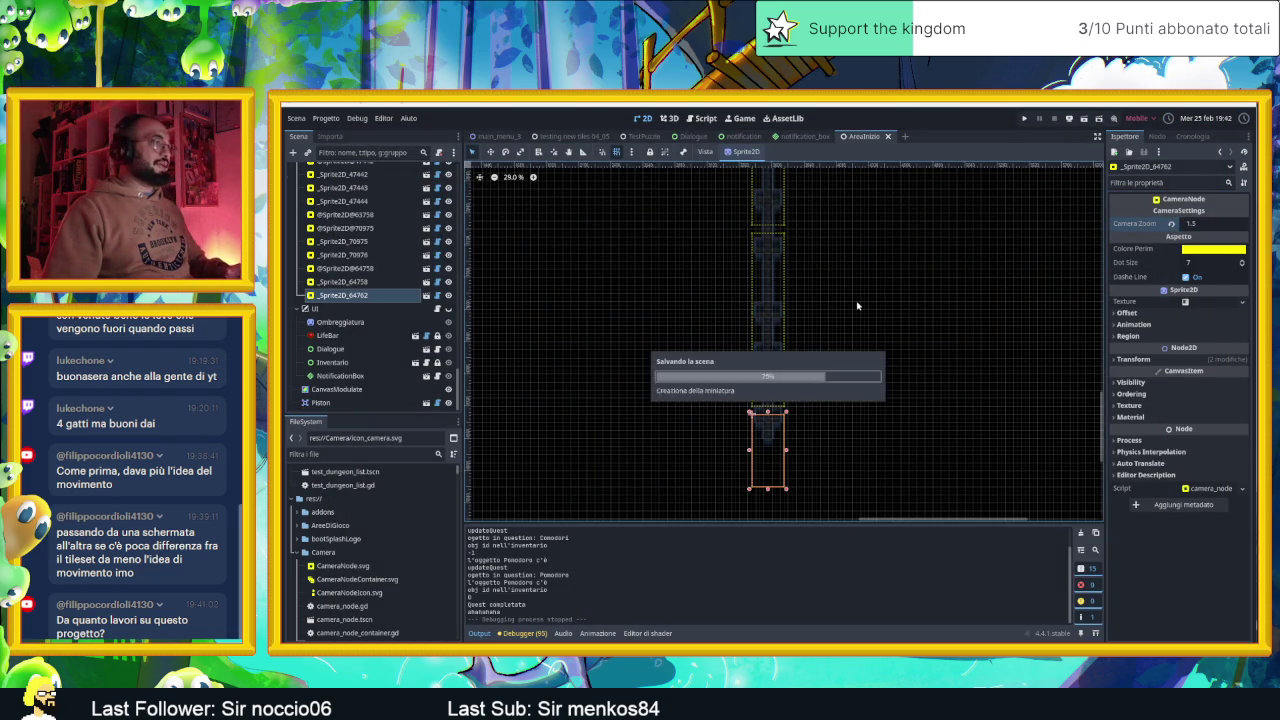
{"action": "scroll", "coordinate": [900, 357], "scroll_direction": "down", "scroll_amount": 3}
{"action": "scroll", "coordinate": [917, 291], "scroll_direction": "up", "scroll_amount": 3}
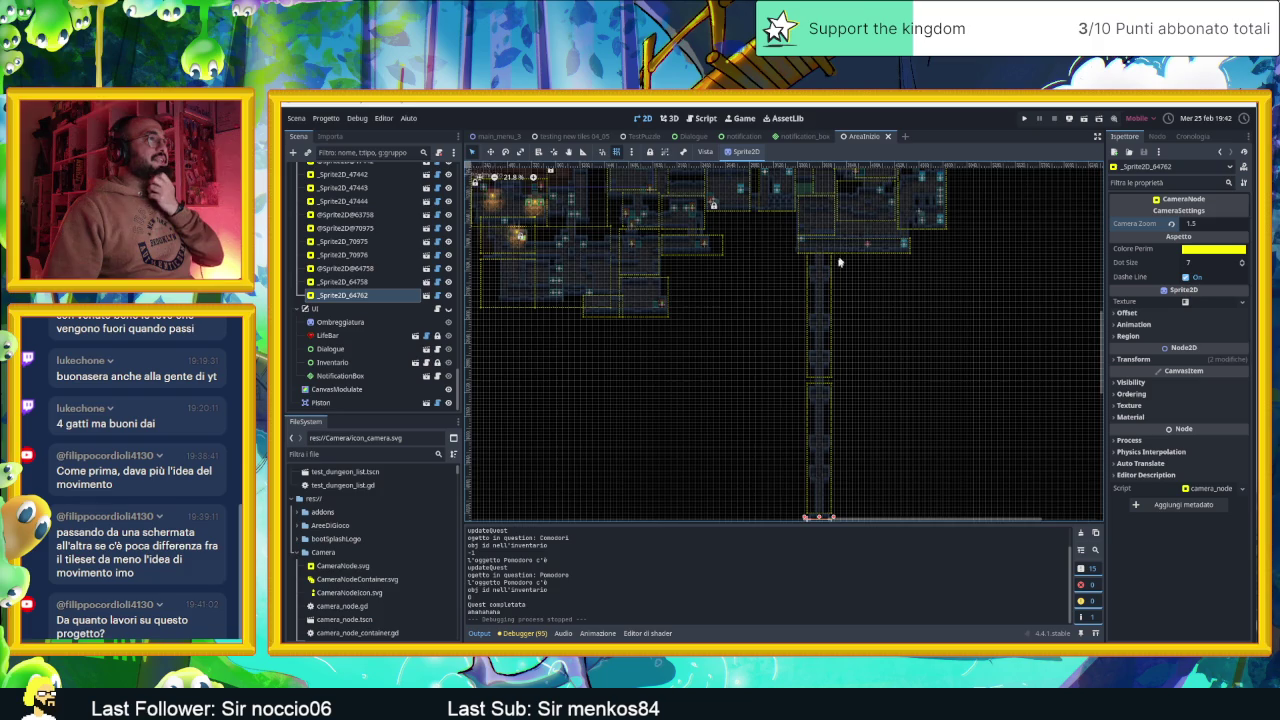
{"action": "scroll", "coordinate": [842, 256], "scroll_direction": "up", "scroll_amount": 2}
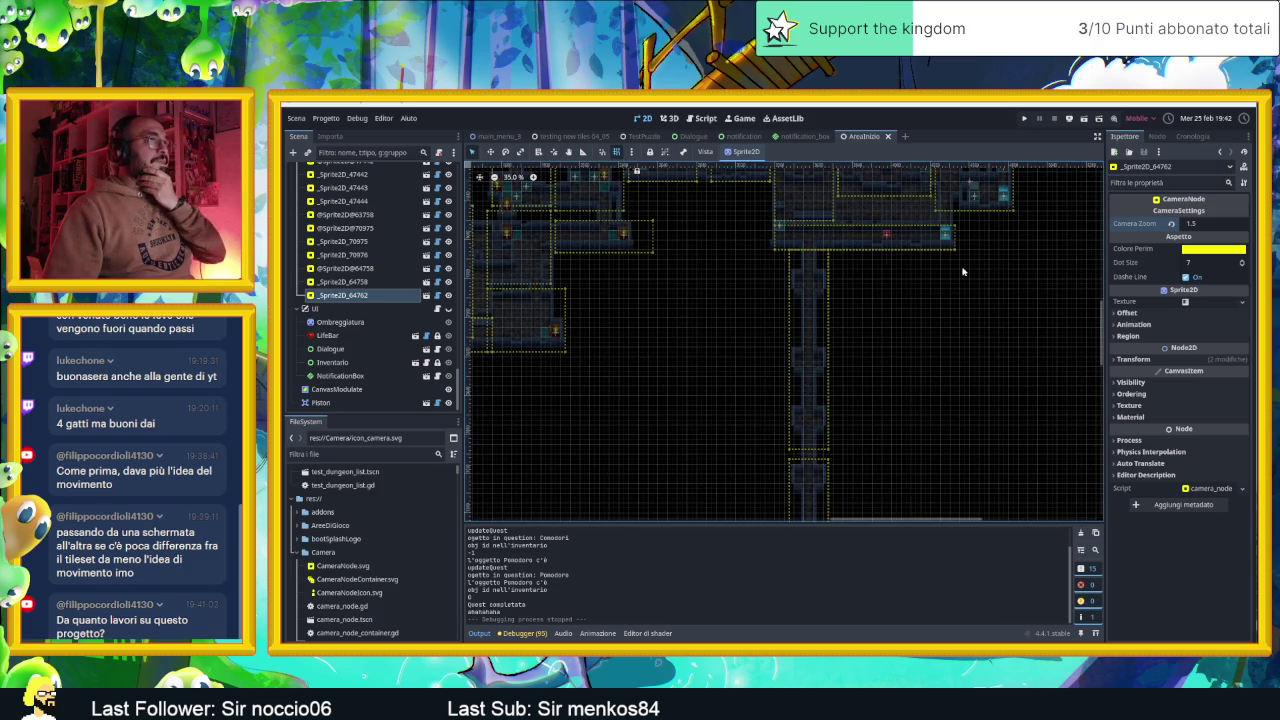
{"action": "scroll", "coordinate": [960, 275], "scroll_direction": "down", "scroll_amount": 3}
{"action": "scroll", "coordinate": [924, 284], "scroll_direction": "up", "scroll_amount": 3}
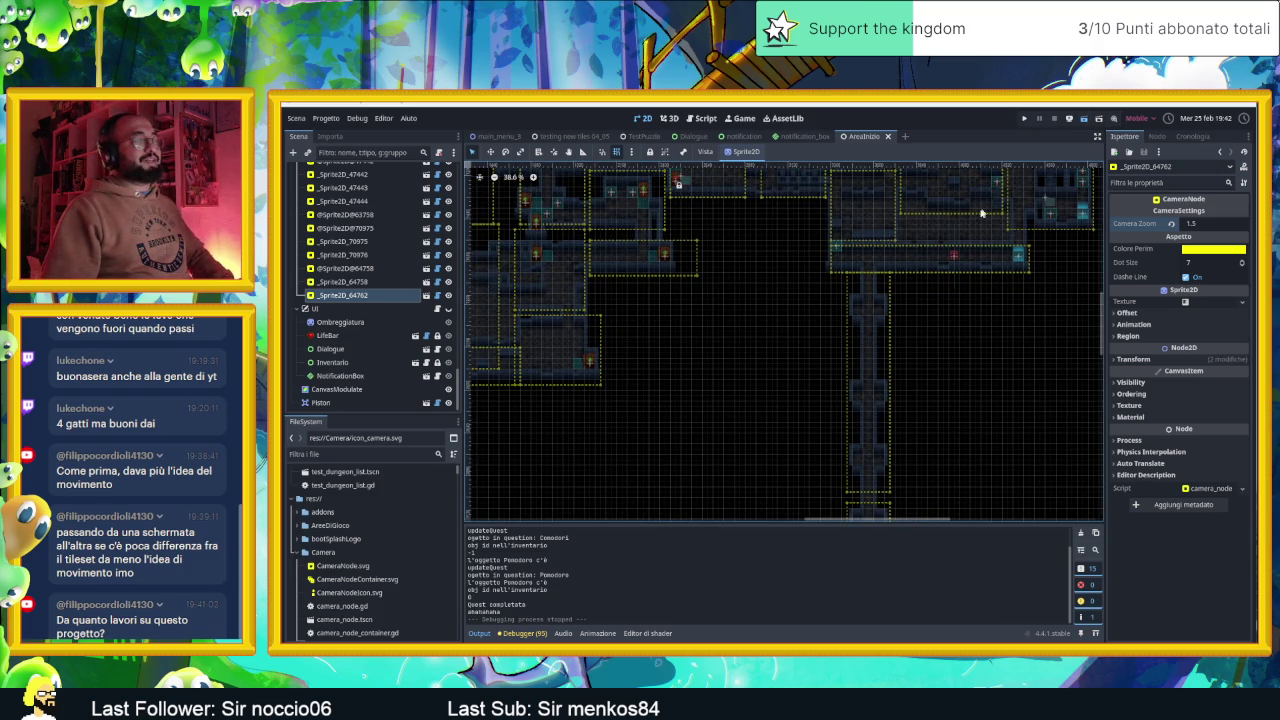
{"action": "key", "text": "F5"}
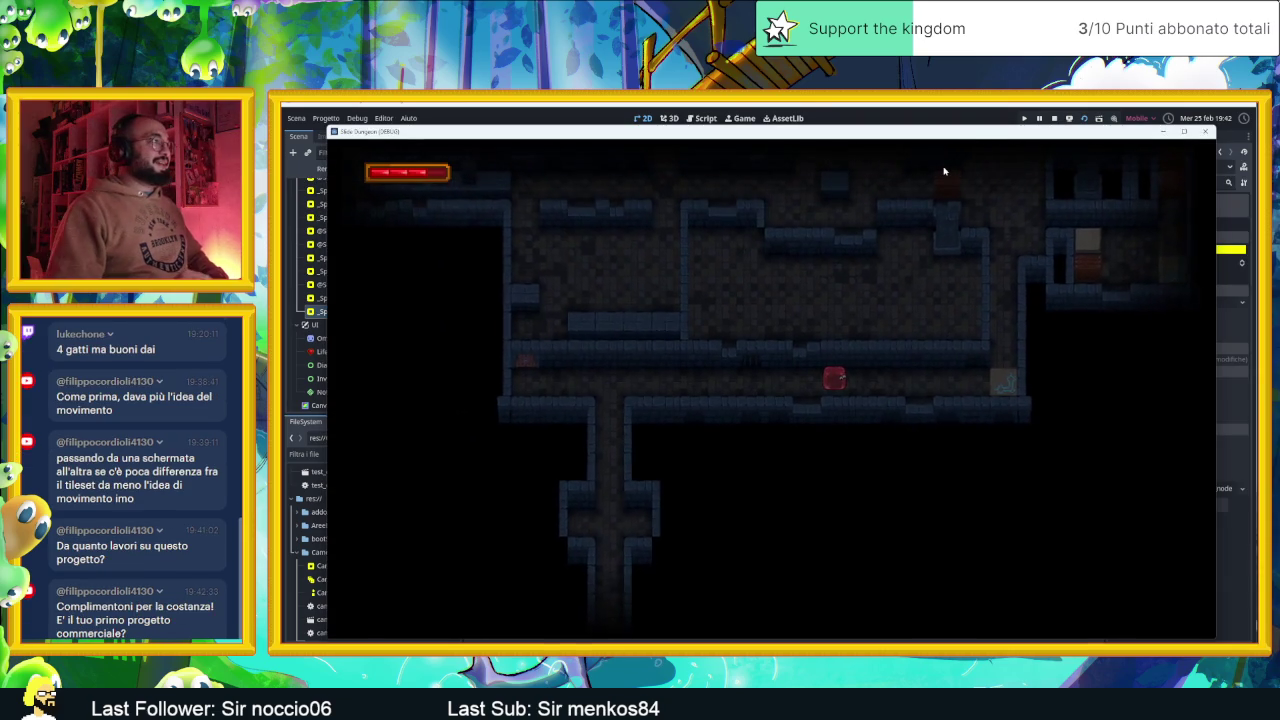
Slide the red player along the corridor and across the first room, then out the bottom exit
{"action": "key", "text": "Left"}
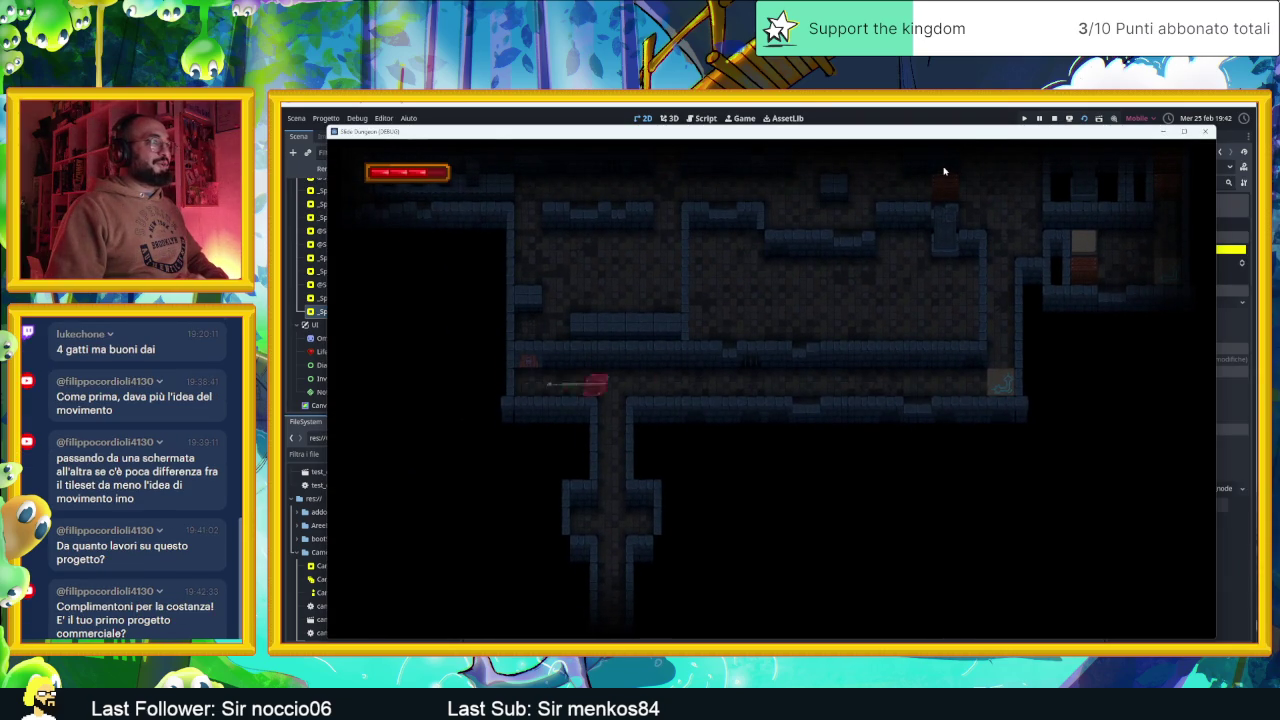
{"action": "key", "text": "Right"}
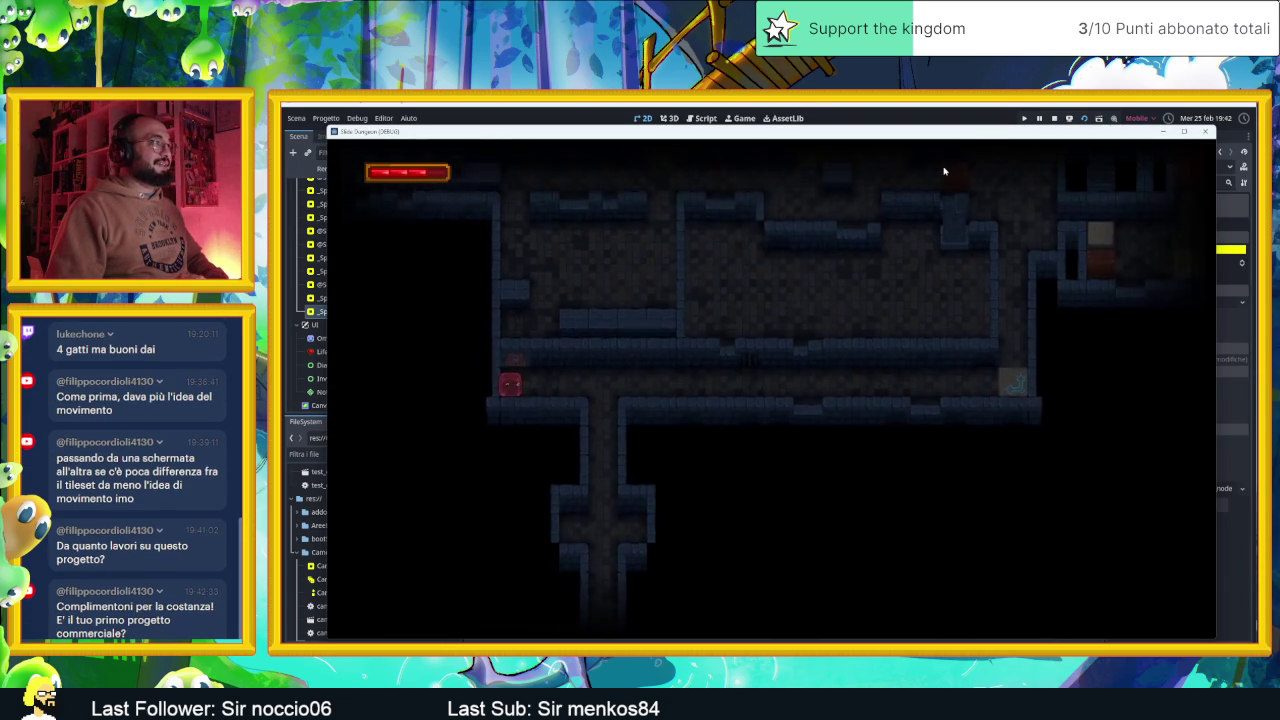
{"action": "key", "text": "Right"}
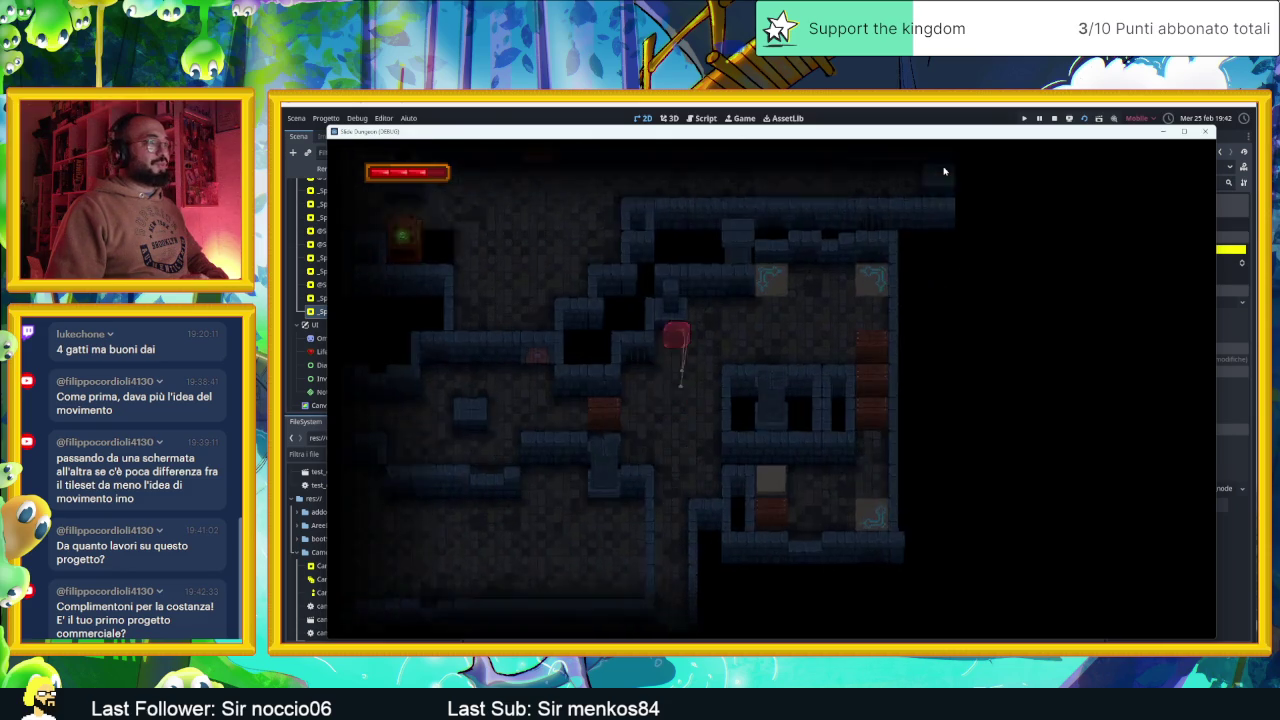
{"action": "key", "text": "Right"}
{"action": "key", "text": "Up"}
{"action": "key", "text": "Left"}
{"action": "key", "text": "Right"}
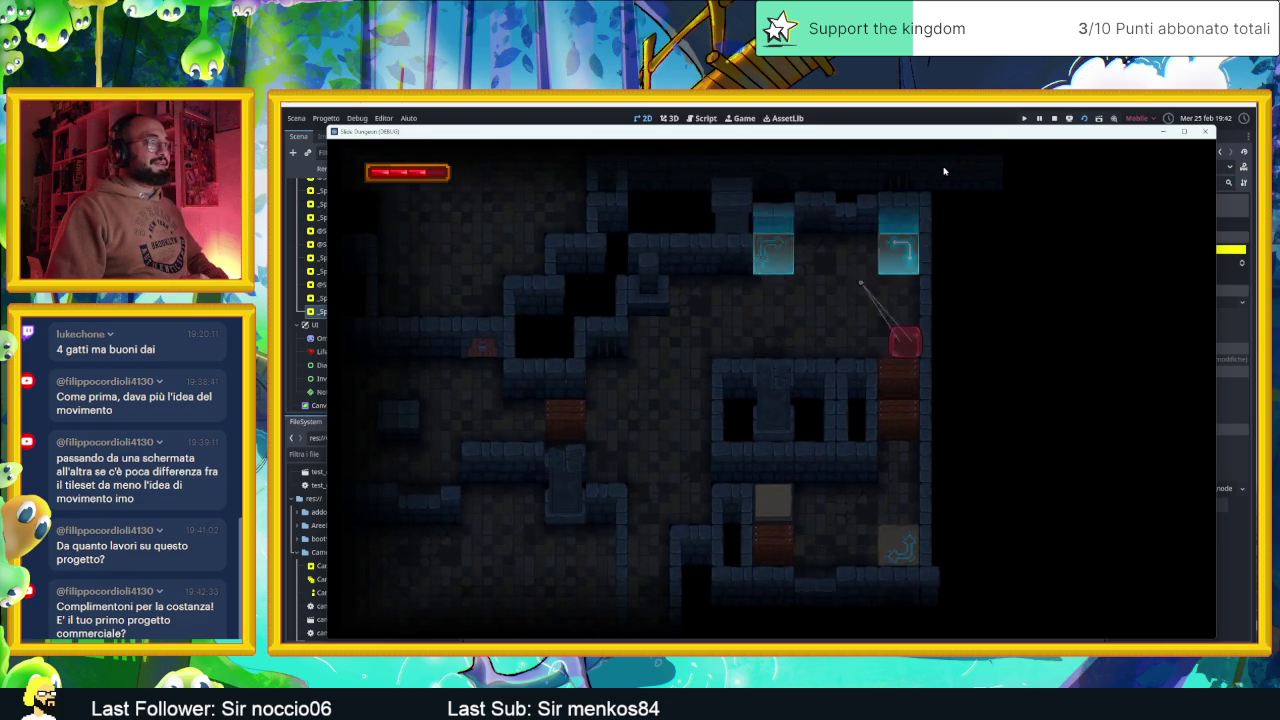
{"action": "key", "text": "Left"}
{"action": "key", "text": "Up"}
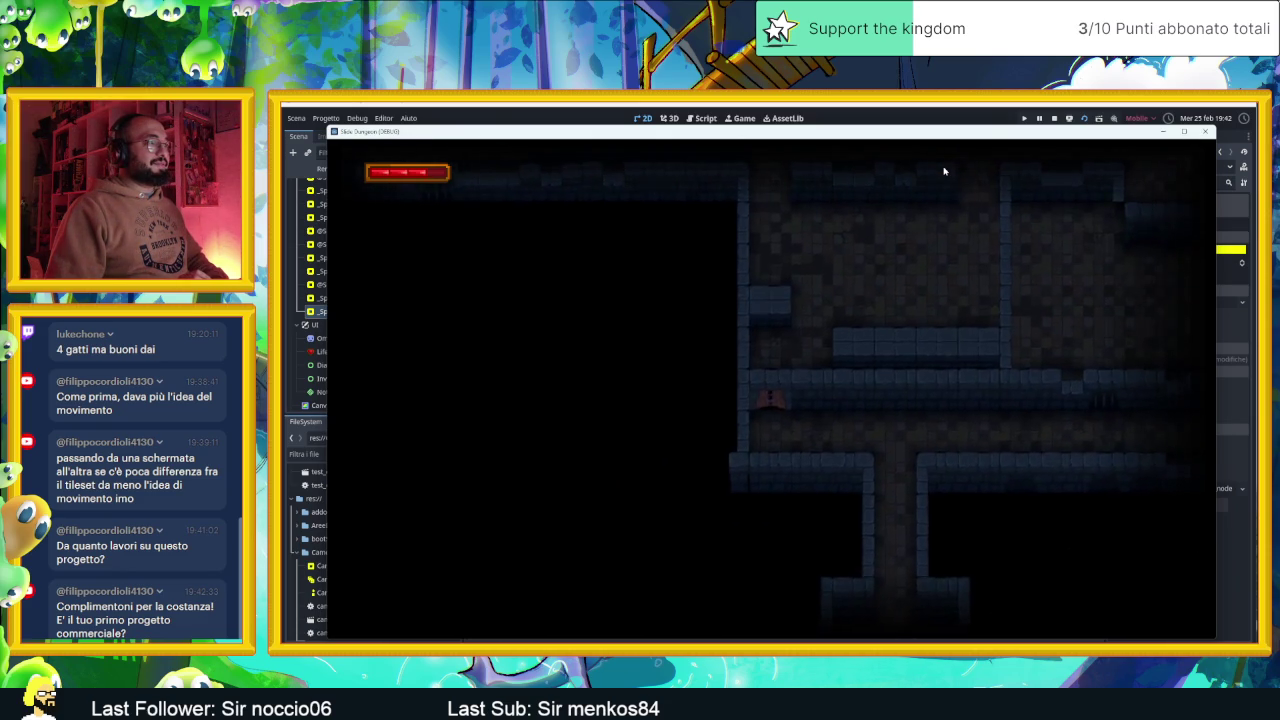
{"action": "key", "text": "Down"}
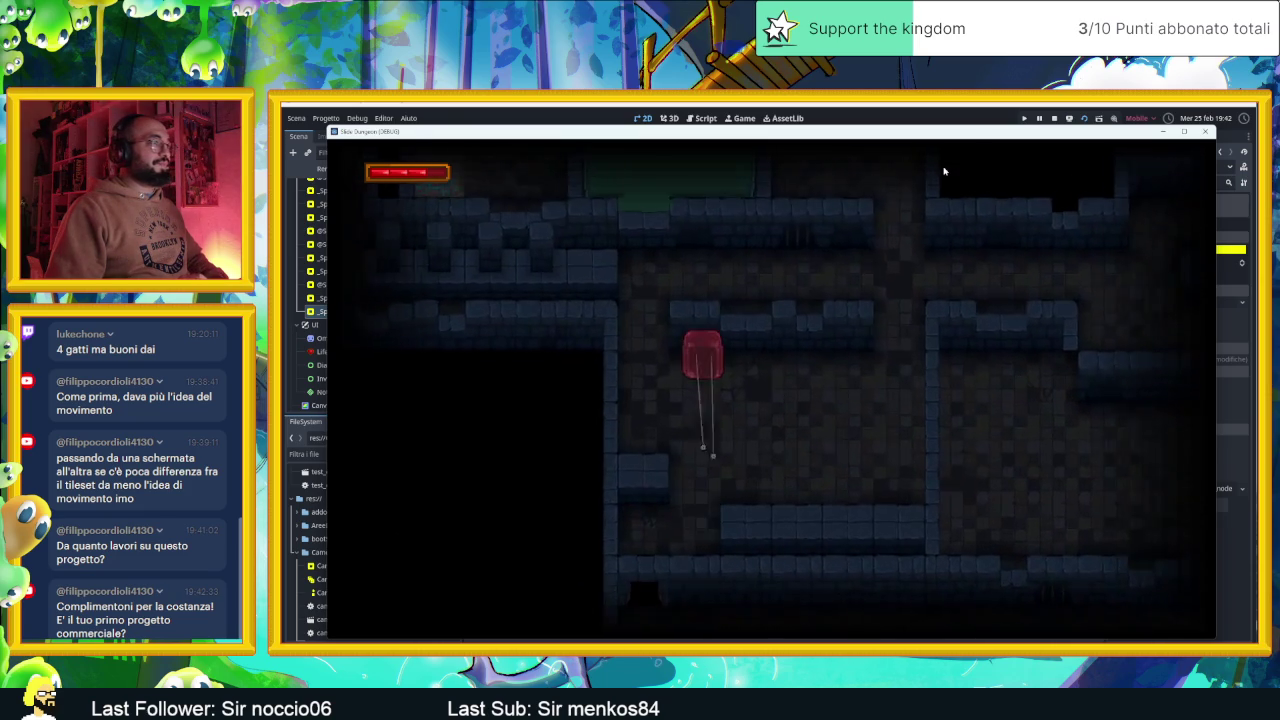
Keep sliding the player up and right through several more rooms to check the camera switching
{"action": "key", "text": "Up"}
{"action": "key", "text": "Left"}
{"action": "key", "text": "Up"}
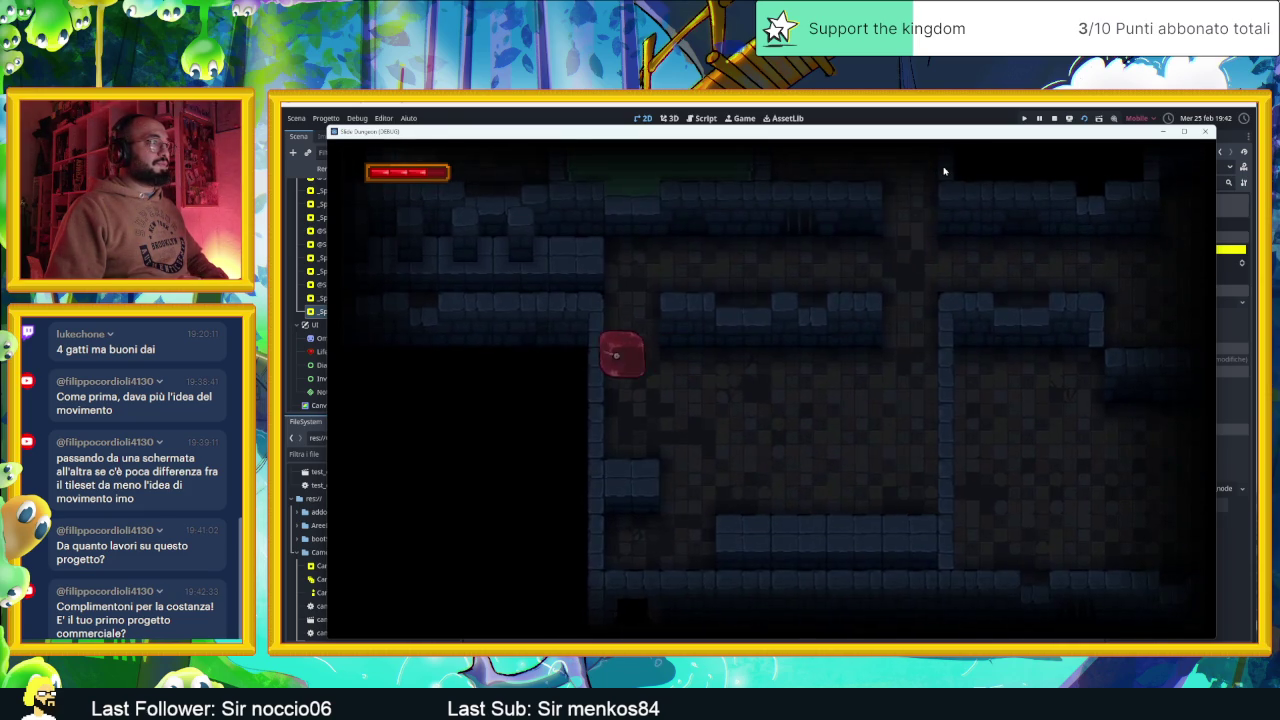
{"action": "key", "text": "Right"}
{"action": "key", "text": "Up"}
{"action": "key", "text": "Left"}
{"action": "key", "text": "Right"}
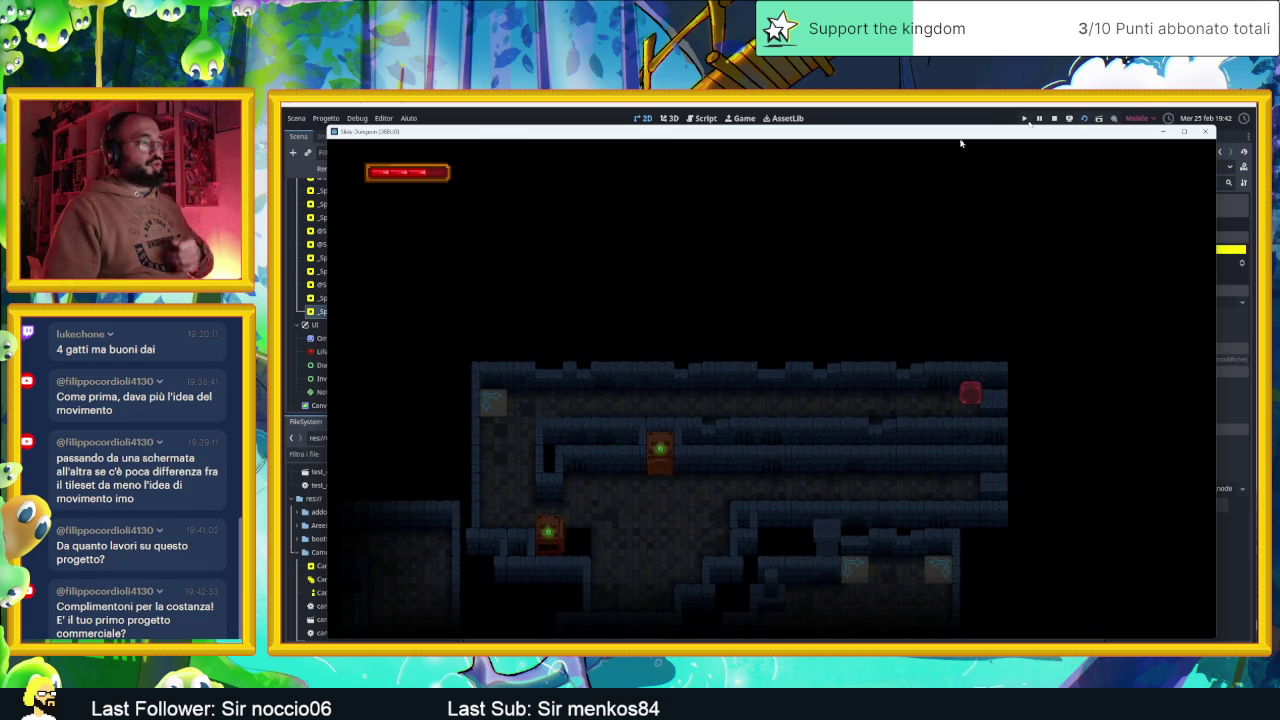
Stop the running game and save the AreaInizio scene
{"action": "left_click", "coordinate": [1205, 131]}
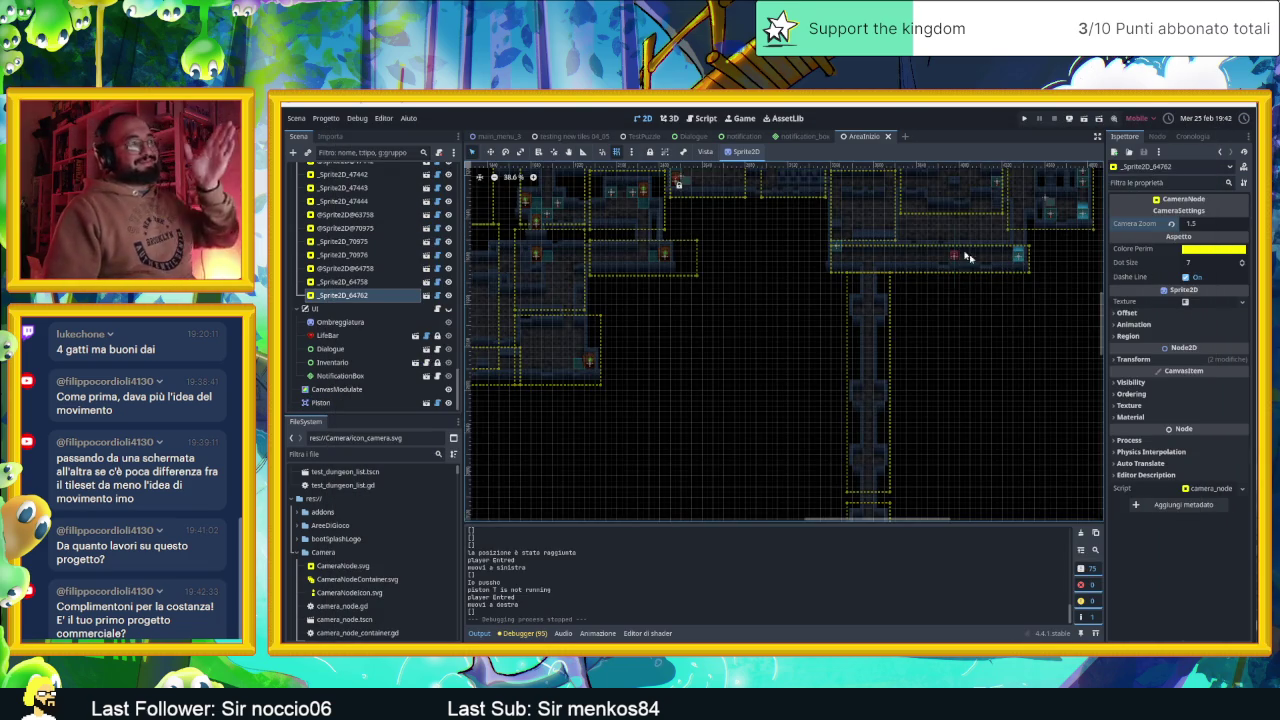
{"action": "scroll", "coordinate": [929, 371], "scroll_direction": "up", "scroll_amount": 3}
{"action": "scroll", "coordinate": [929, 371], "scroll_direction": "right", "scroll_amount": 3}
{"action": "key", "text": "ctrl+s"}
Zoom and pan the 2D view to survey the full dungeon layout and its camera-zone outlines
{"action": "scroll", "coordinate": [929, 396], "scroll_direction": "down", "scroll_amount": 5}
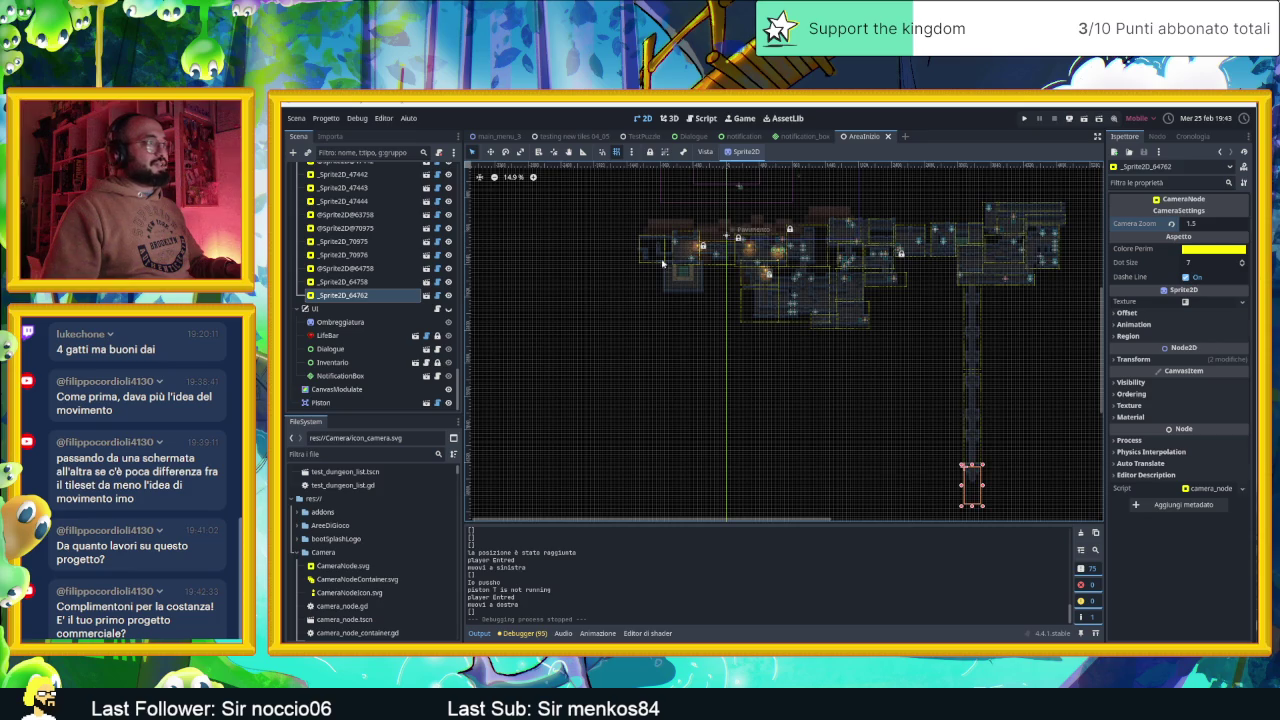
{"action": "scroll", "coordinate": [760, 340], "scroll_direction": "up", "scroll_amount": 5}
{"action": "scroll", "coordinate": [796, 361], "scroll_direction": "up", "scroll_amount": 4}
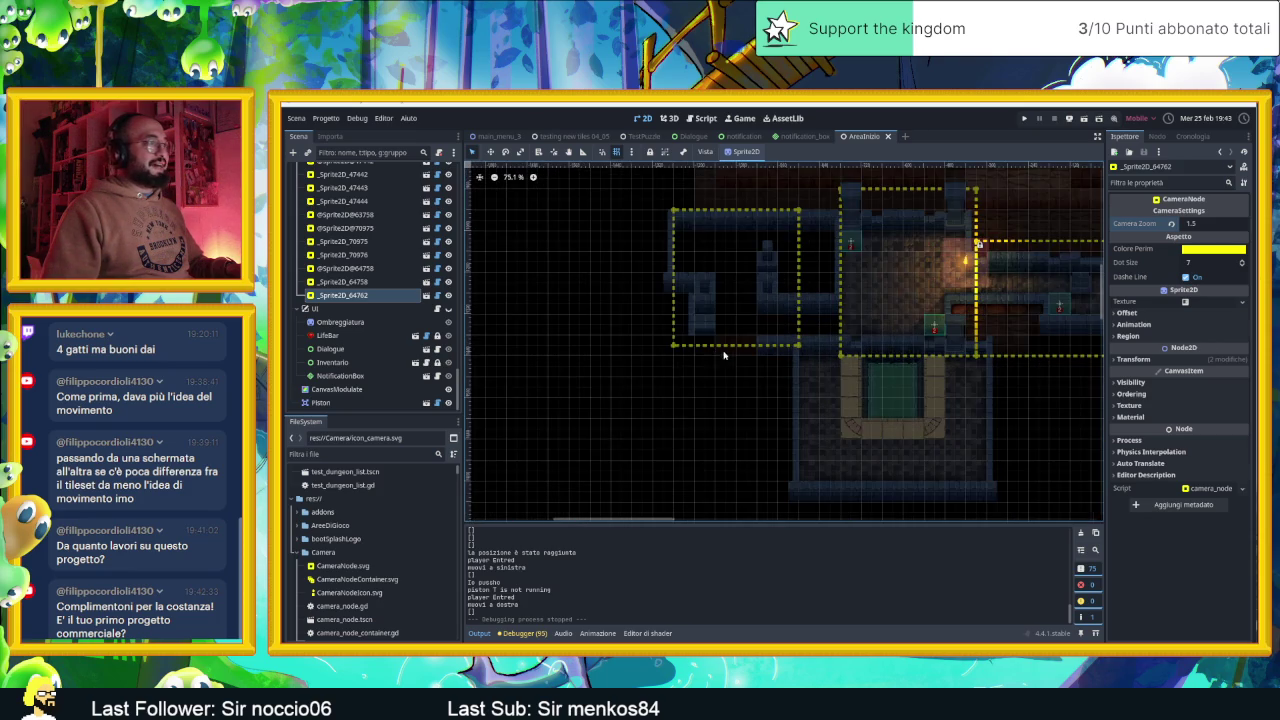
{"action": "scroll", "coordinate": [777, 271], "scroll_direction": "down", "scroll_amount": 6}
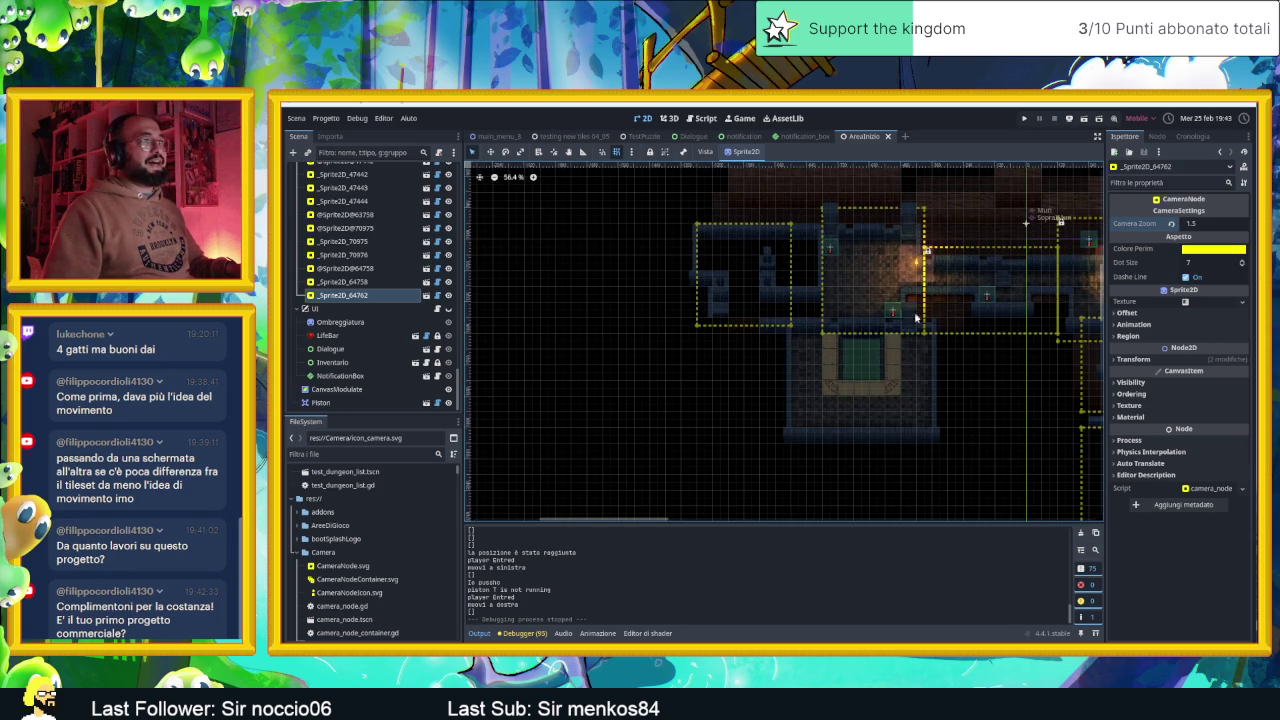
{"action": "scroll", "coordinate": [595, 319], "scroll_direction": "up", "scroll_amount": 4}
{"action": "scroll", "coordinate": [595, 319], "scroll_direction": "left", "scroll_amount": 3}
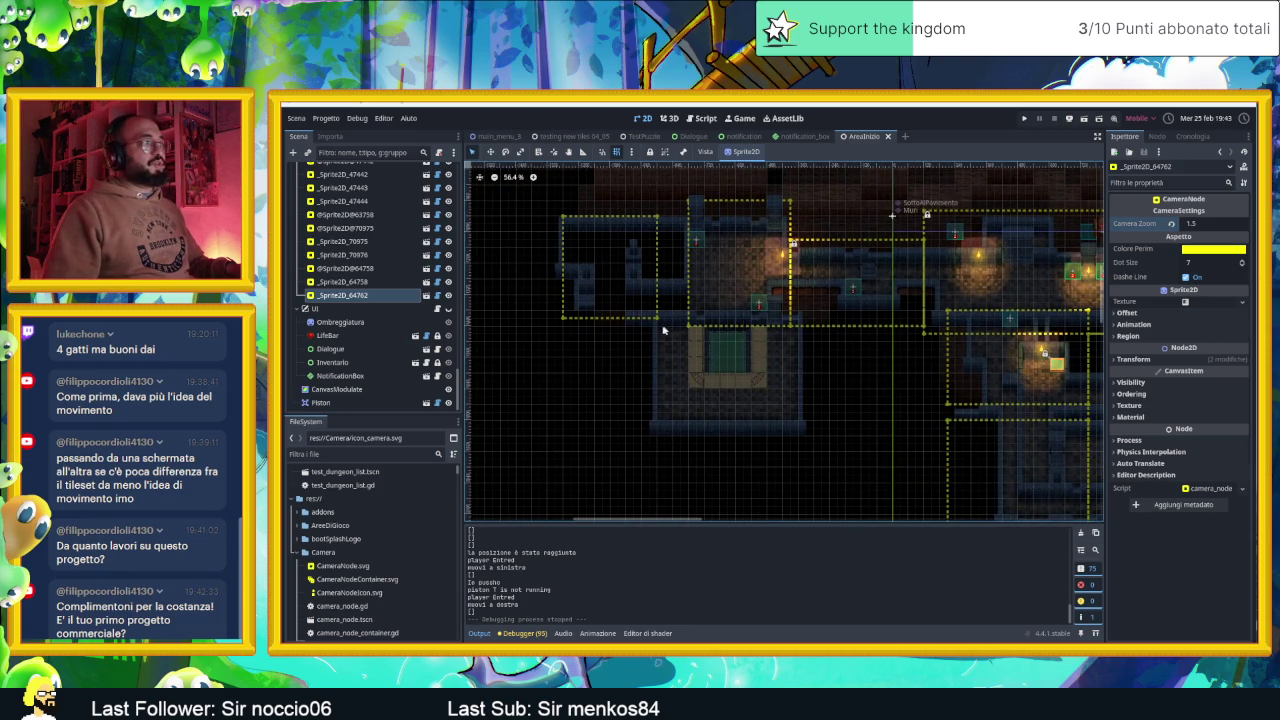
{"action": "scroll", "coordinate": [614, 342], "scroll_direction": "down", "scroll_amount": 3}
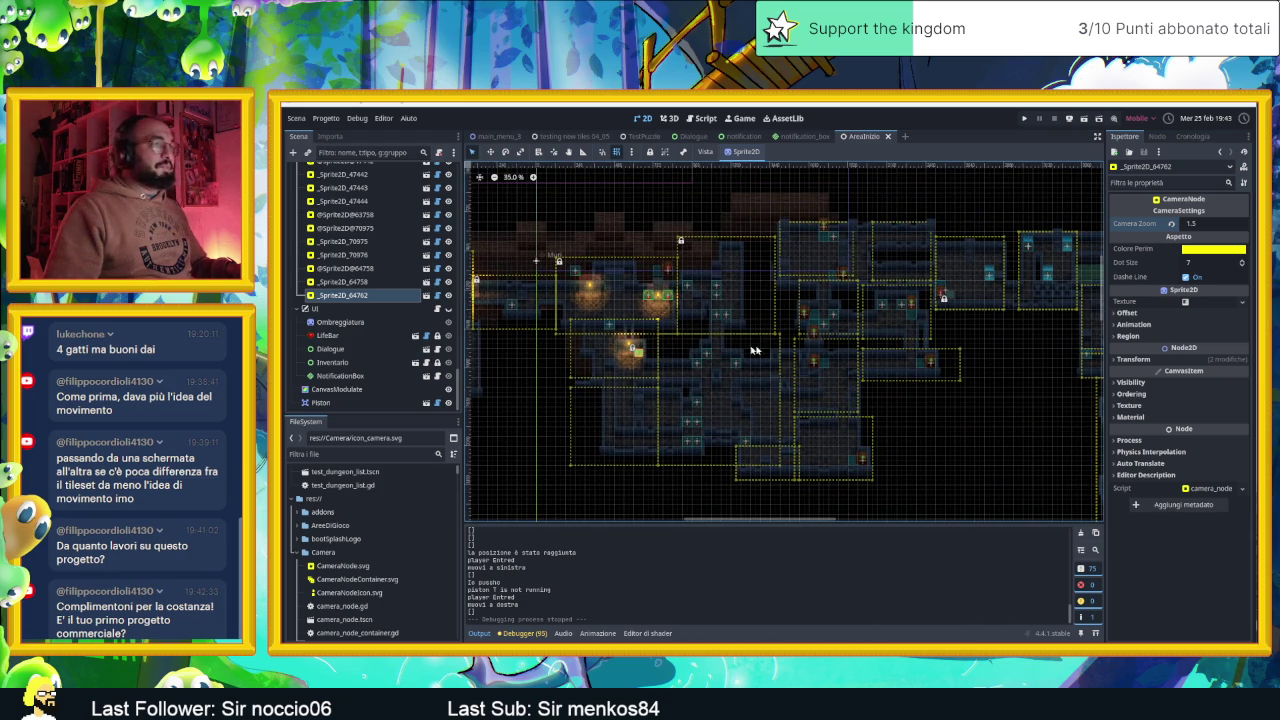
{"action": "left_click_drag", "start_coordinate": [929, 360], "coordinate": [819, 368]}
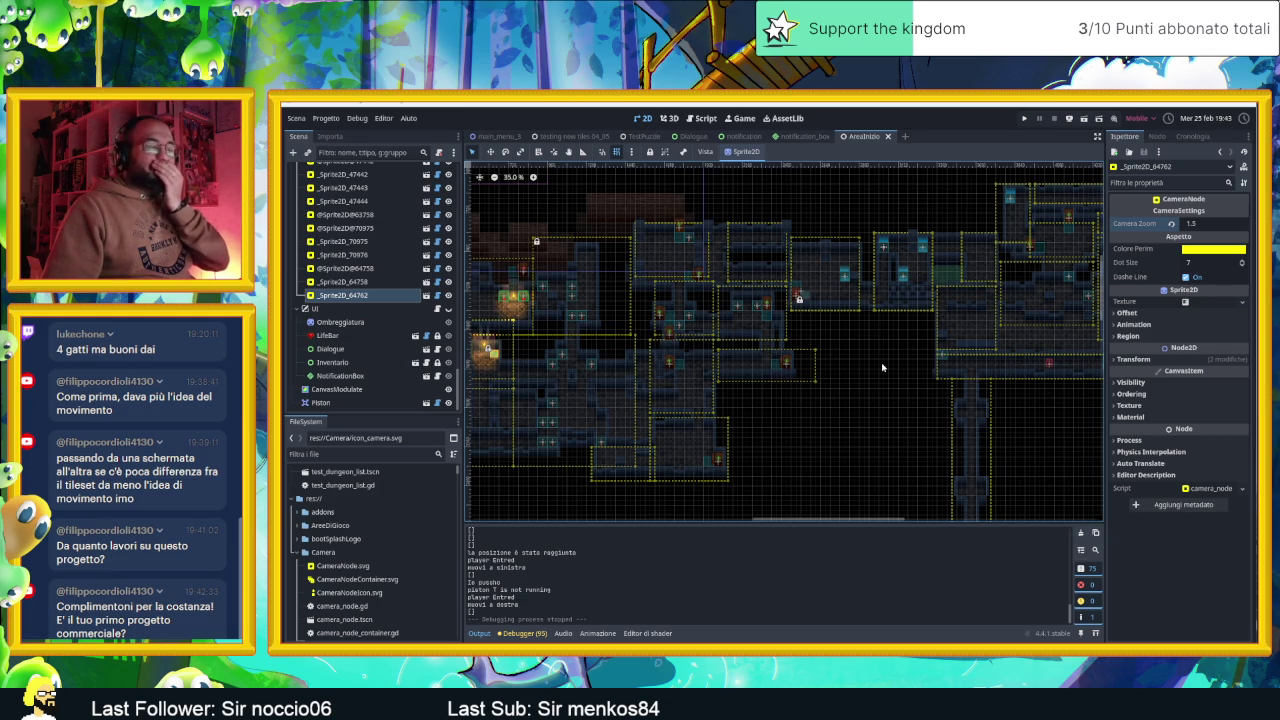
{"action": "left_click_drag", "start_coordinate": [944, 366], "coordinate": [729, 334]}
{"action": "scroll", "coordinate": [380, 258], "scroll_direction": "up", "scroll_amount": 3}
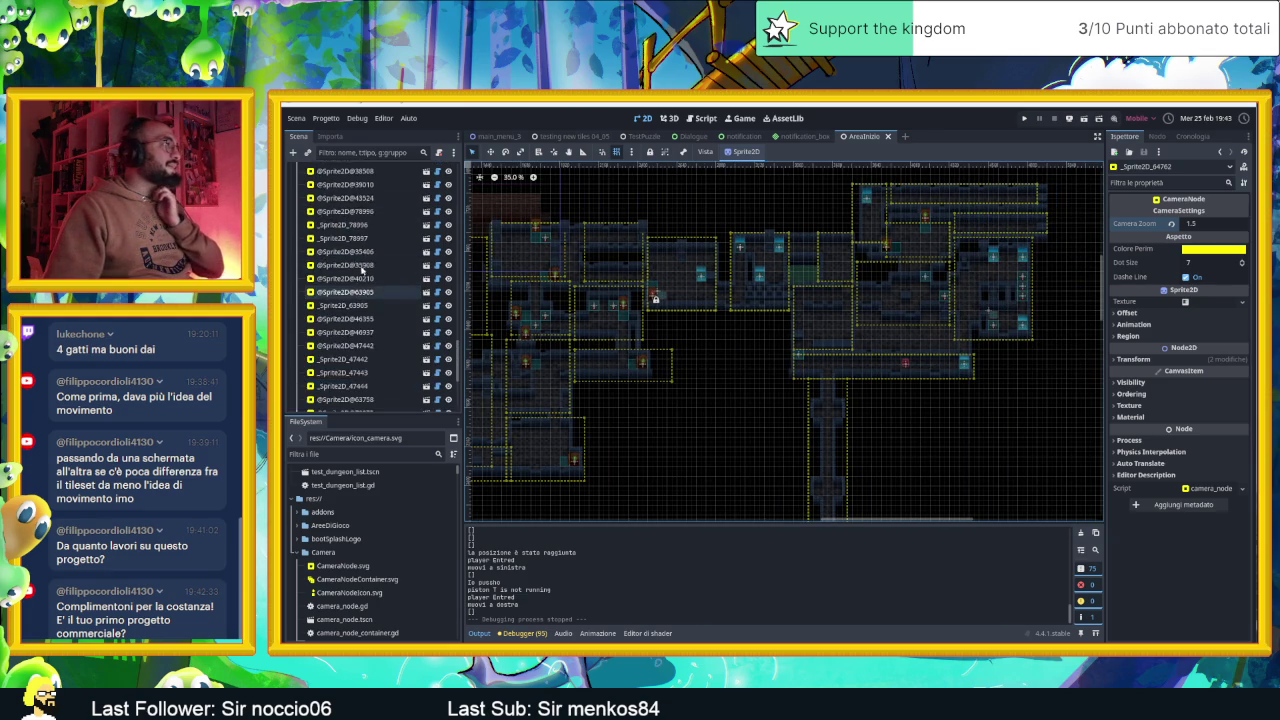
{"action": "left_click", "coordinate": [448, 199]}
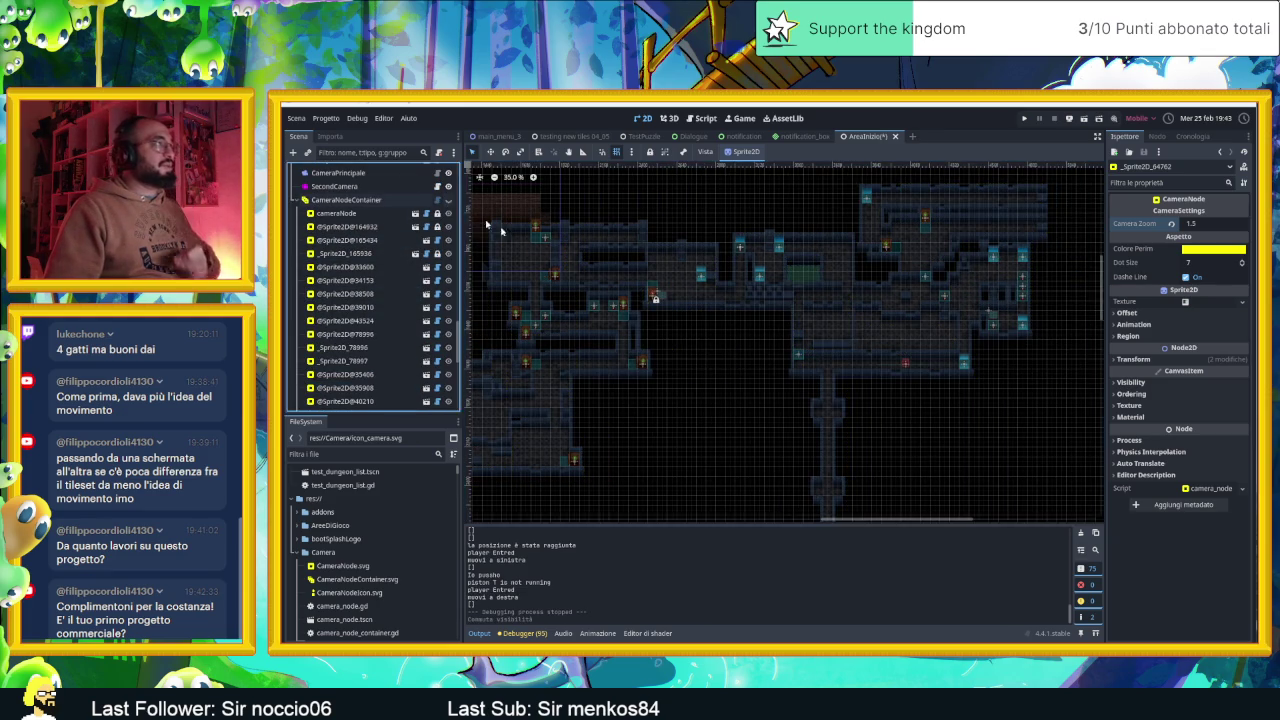
{"action": "scroll", "coordinate": [1040, 285], "scroll_direction": "up", "scroll_amount": 2}
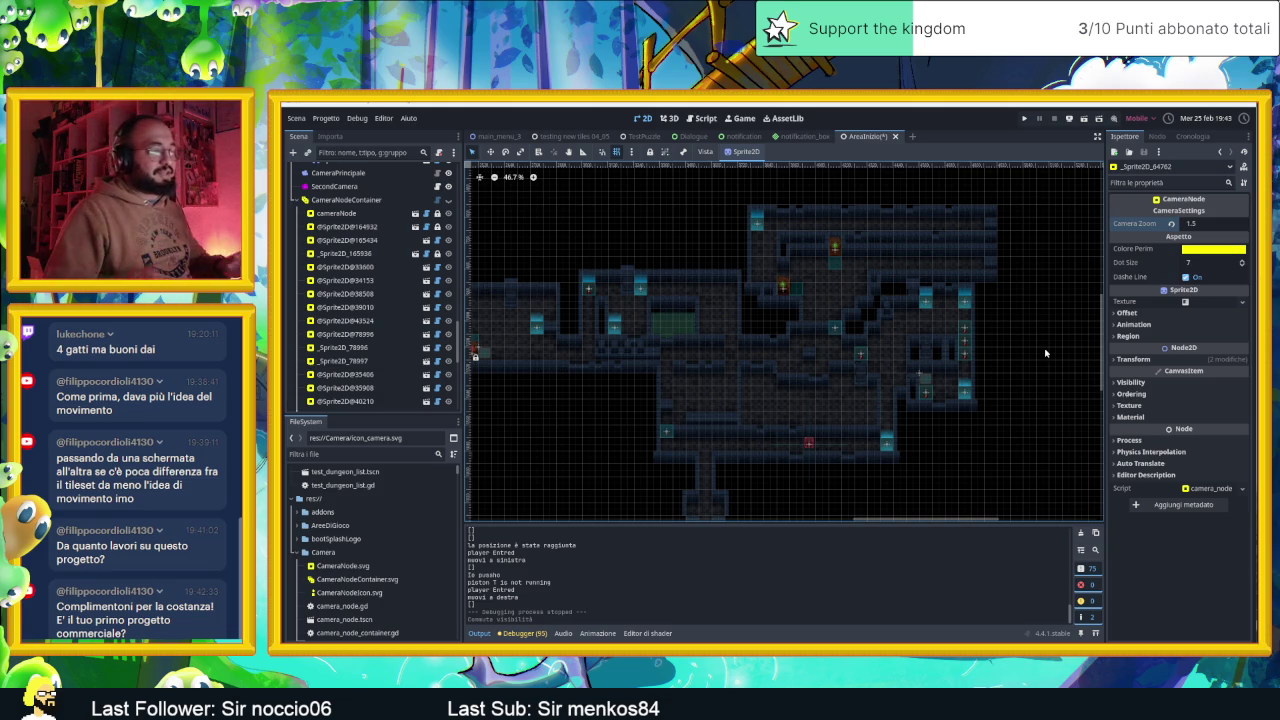
{"action": "scroll", "coordinate": [1003, 247], "scroll_direction": "up", "scroll_amount": 2}
{"action": "left_click_drag", "start_coordinate": [1003, 247], "coordinate": [1001, 378]}
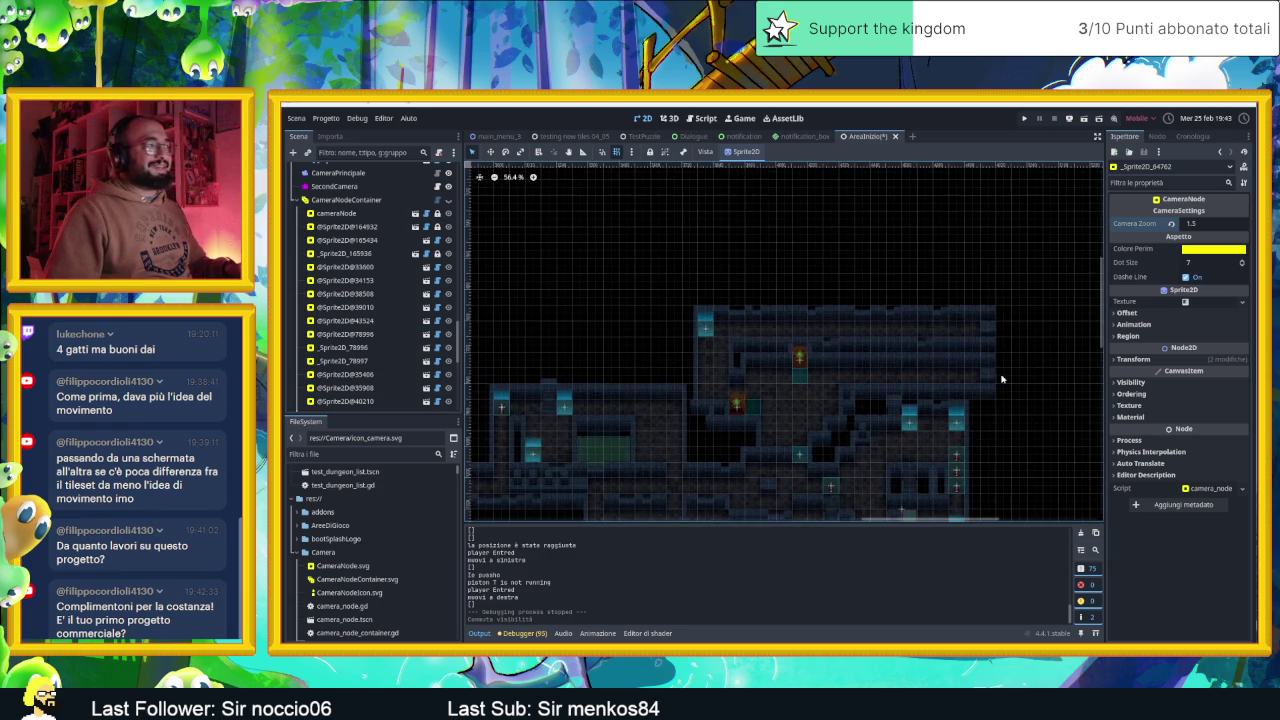
{"action": "scroll", "coordinate": [1020, 338], "scroll_direction": "down", "scroll_amount": 2}
{"action": "left_click_drag", "start_coordinate": [914, 343], "coordinate": [834, 334]}
{"action": "scroll", "coordinate": [864, 364], "scroll_direction": "up", "scroll_amount": 5}
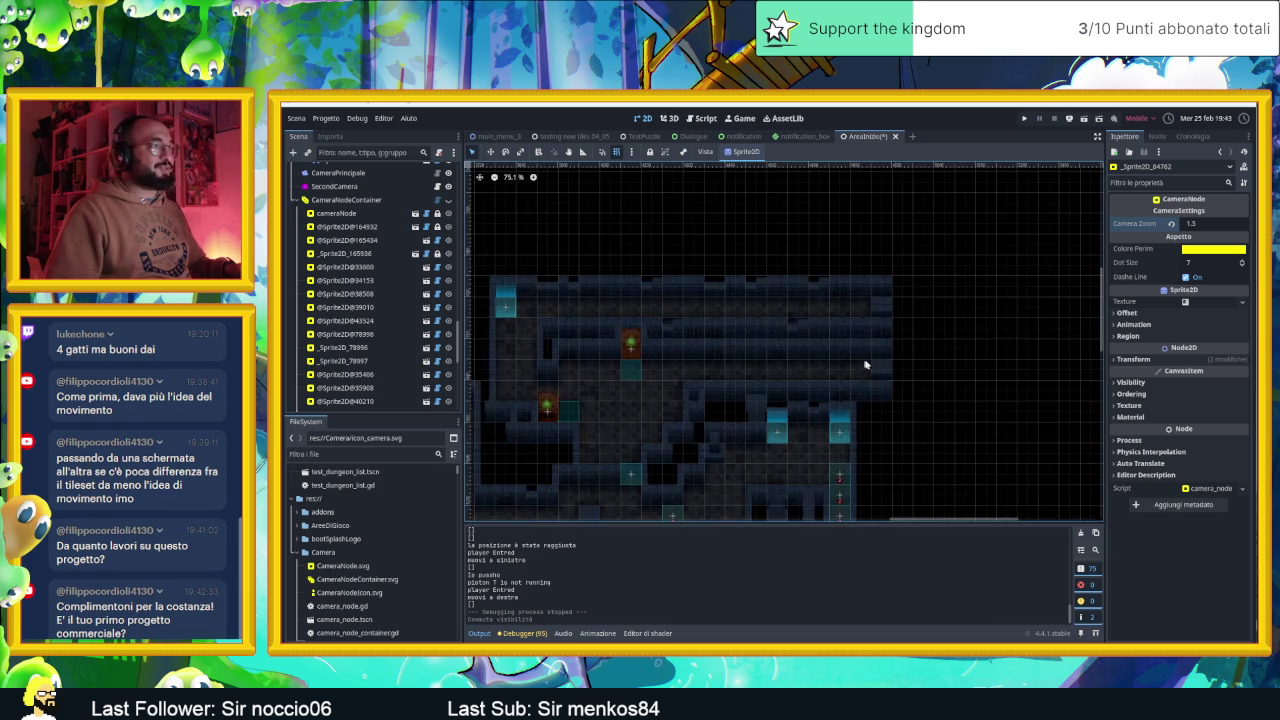
{"action": "scroll", "coordinate": [921, 384], "scroll_direction": "down", "scroll_amount": 4}
{"action": "mouse_move", "coordinate": [884, 366]}
{"action": "left_mouse_down"}
{"action": "mouse_move", "coordinate": [866, 347]}
{"action": "mouse_move", "coordinate": [919, 343]}
{"action": "left_mouse_up"}
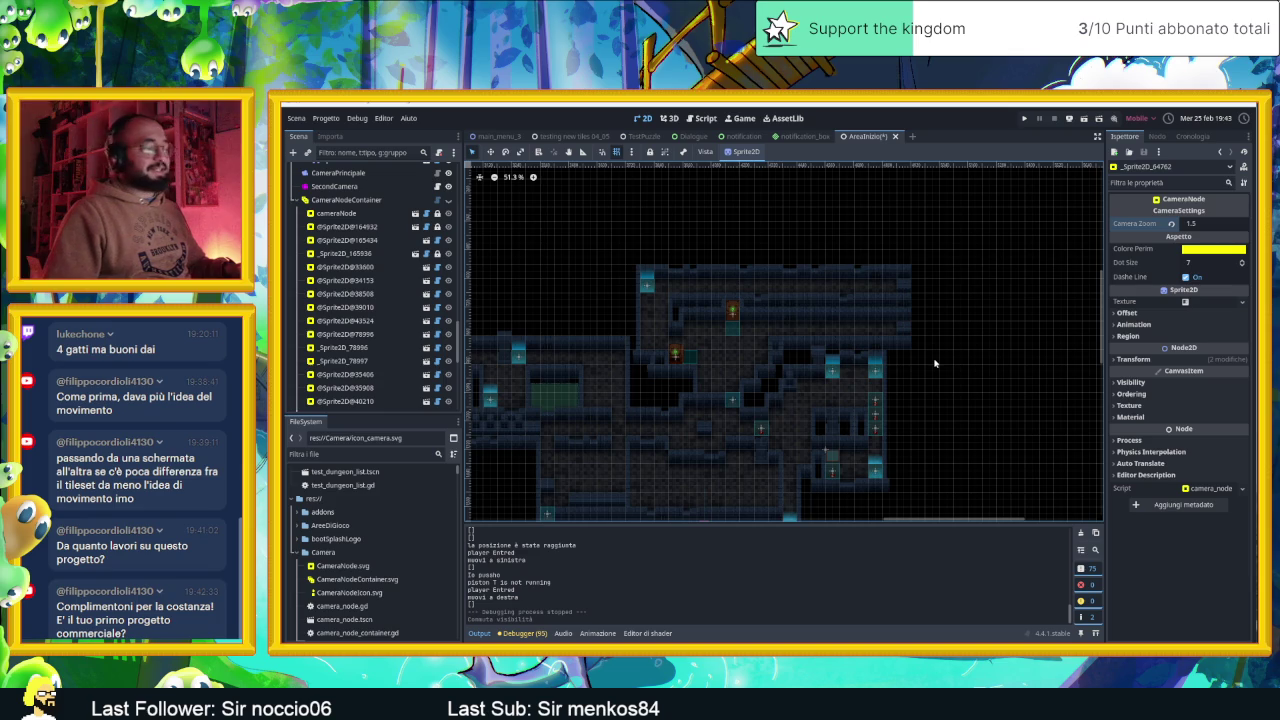
{"action": "key", "text": "ctrl+s"}
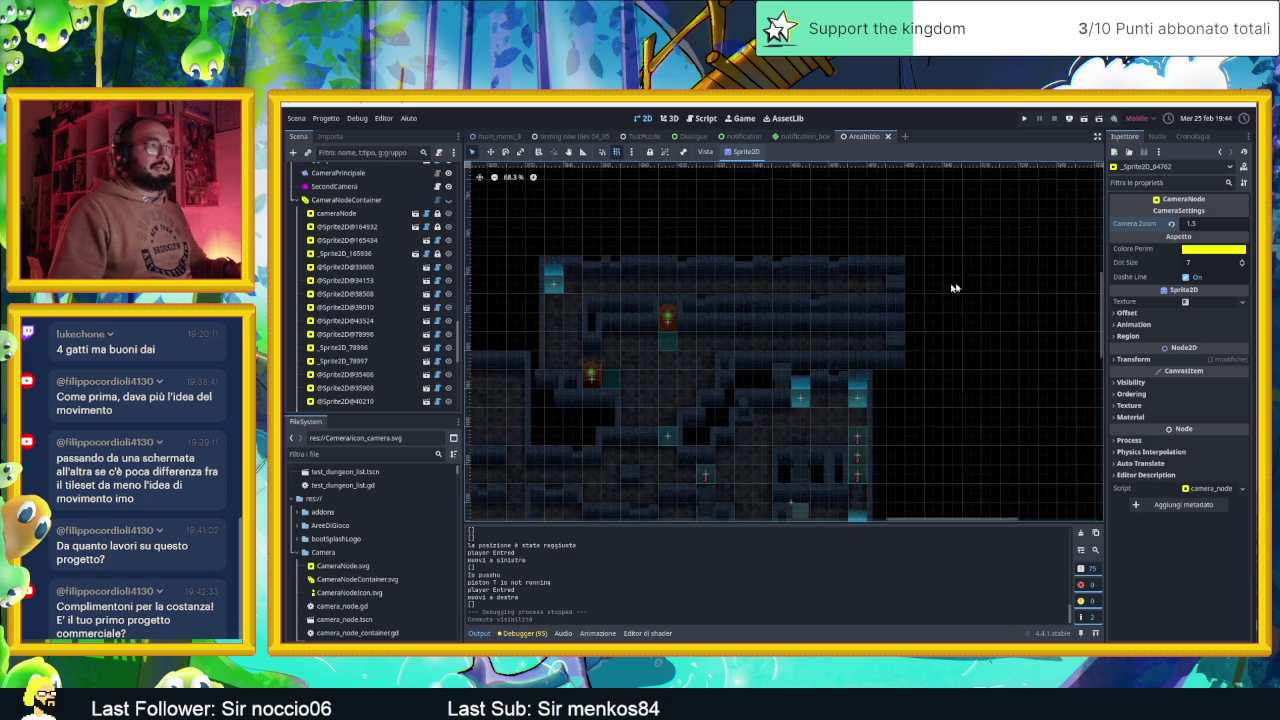
{"action": "scroll", "coordinate": [946, 290], "scroll_direction": "up", "scroll_amount": 3}
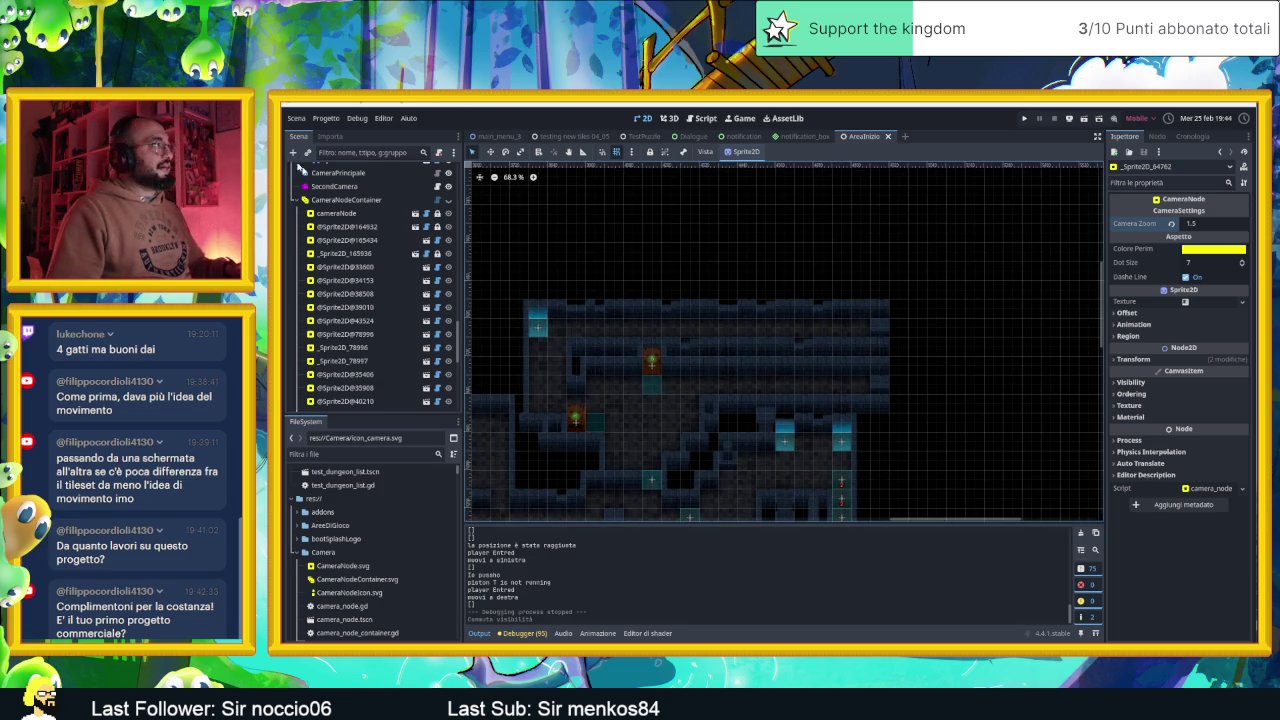
{"action": "scroll", "coordinate": [360, 190], "scroll_direction": "up", "scroll_amount": 5}
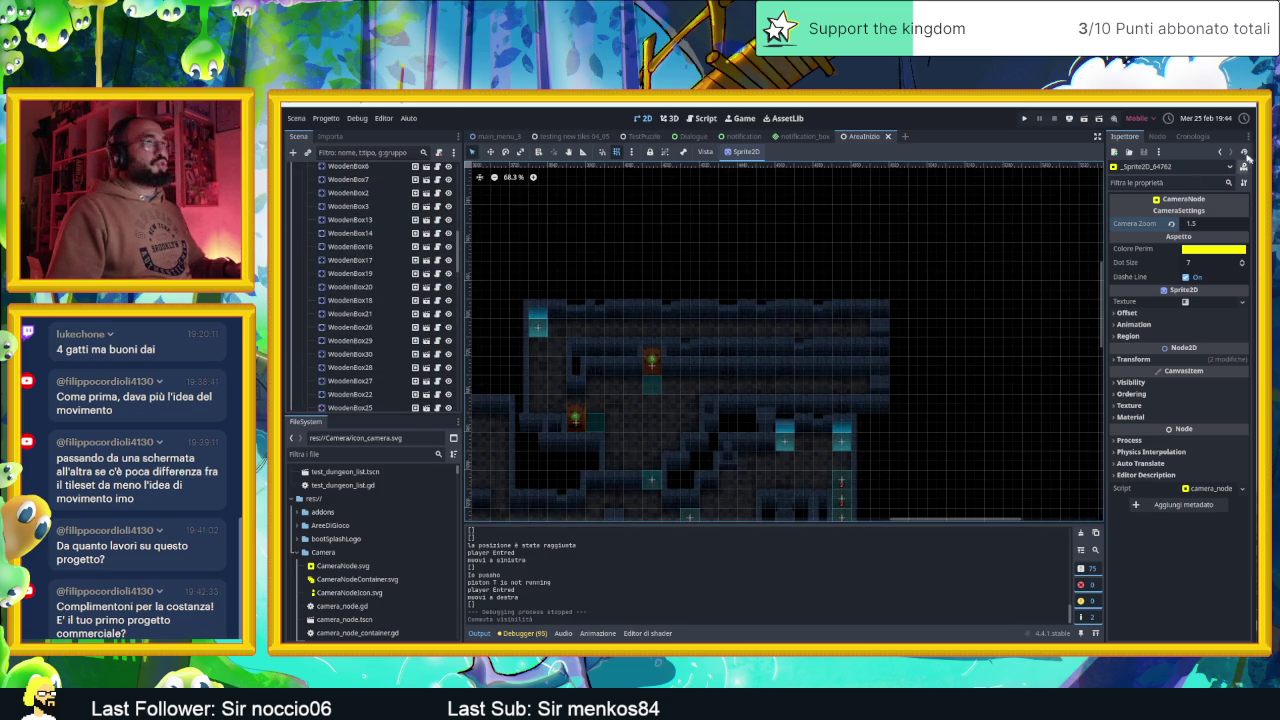
Run the level with F6, open the inventory and flip between its inventory and bestiary pages
{"action": "key", "text": "F6"}
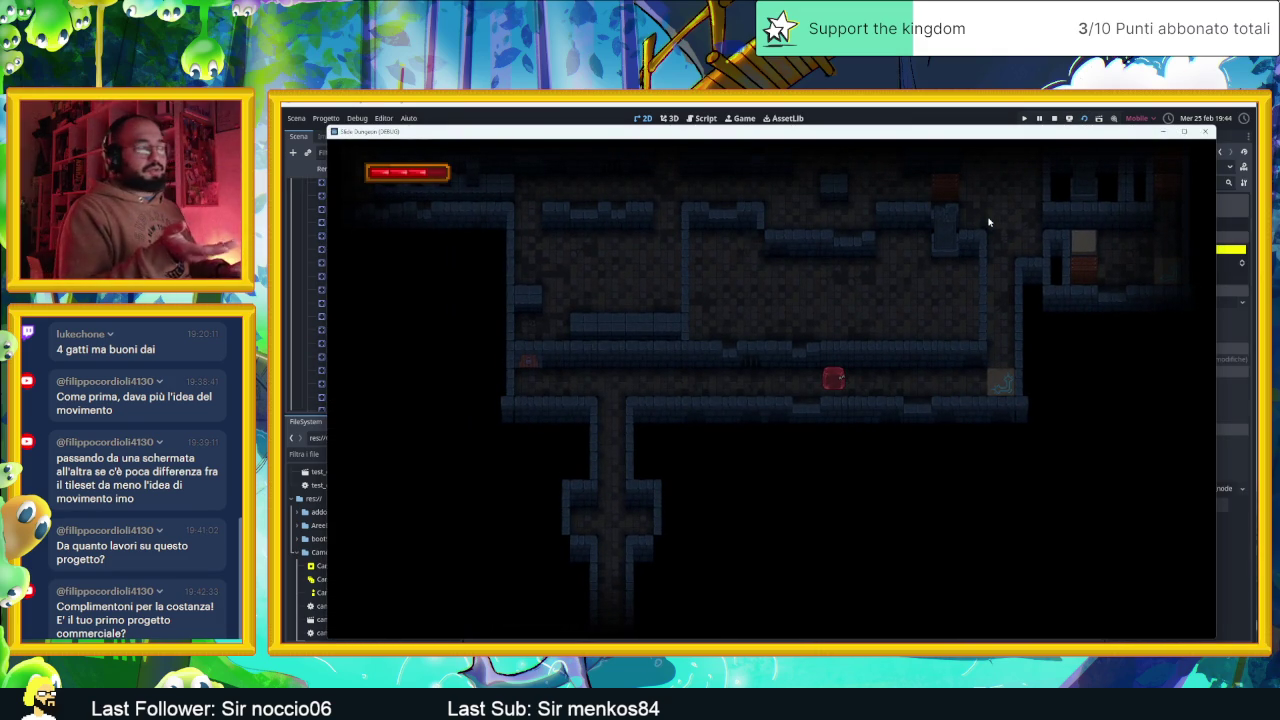
{"action": "key", "text": "i"}
{"action": "key", "text": "Right"}
{"action": "key", "text": "Right"}
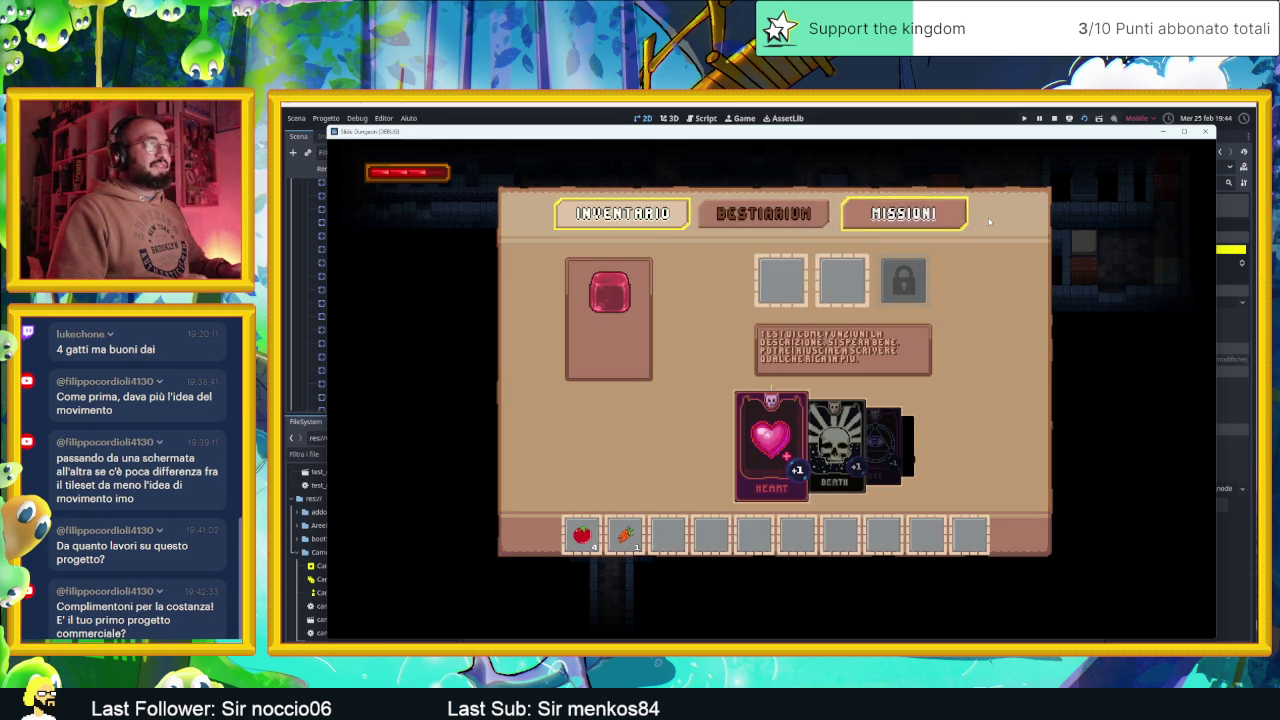
{"action": "key", "text": "Left"}
{"action": "key", "text": "Right"}
{"action": "key", "text": "Left"}
{"action": "key", "text": "Left"}
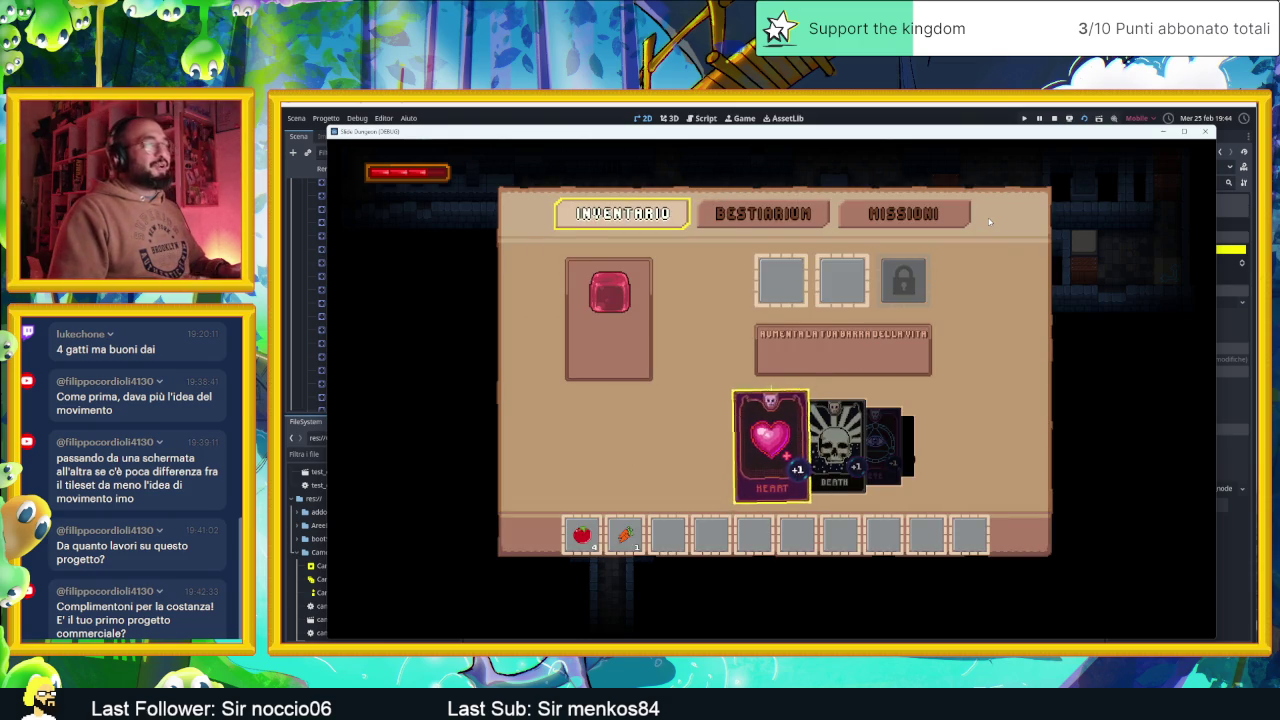
Equip the Heart card in the second slot and the Eye card in the first slot
{"action": "key", "text": "Down"}
{"action": "key", "text": "Right"}
{"action": "key", "text": "Return"}
{"action": "key", "text": "Left"}
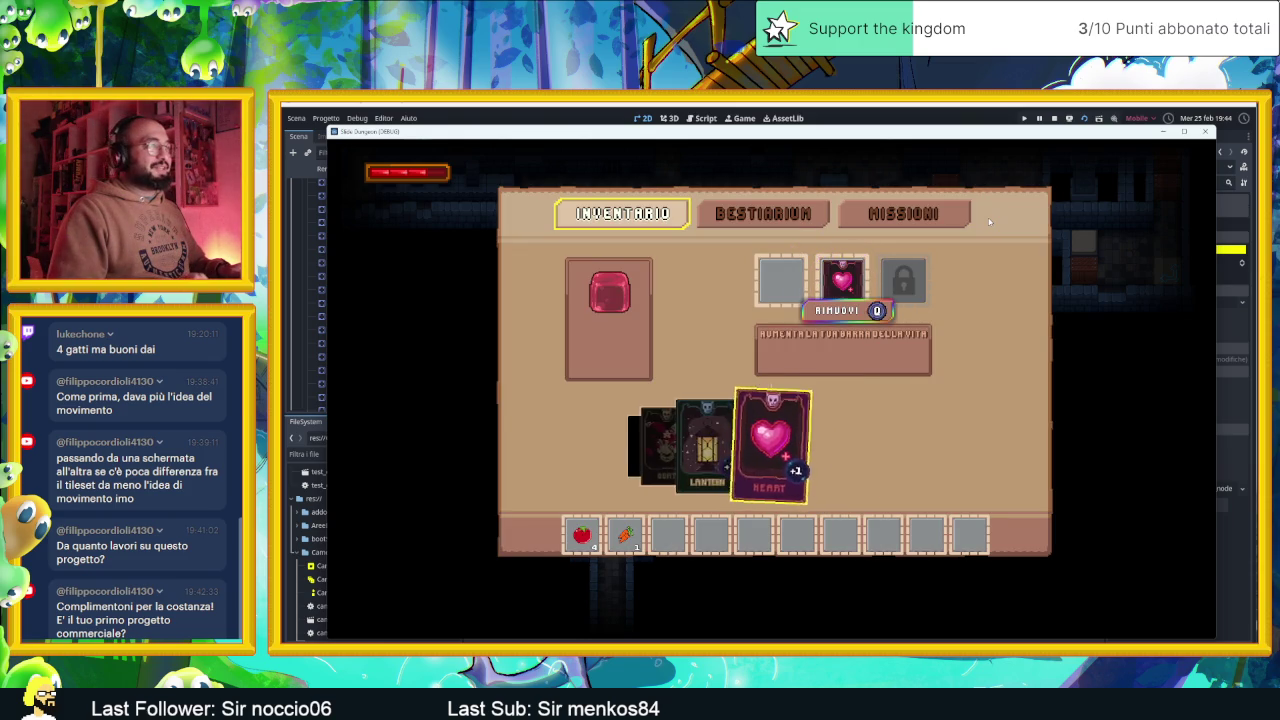
{"action": "key", "text": "Right"}
{"action": "key", "text": "Right"}
{"action": "key", "text": "Right"}
{"action": "key", "text": "Left"}
{"action": "key", "text": "Return"}
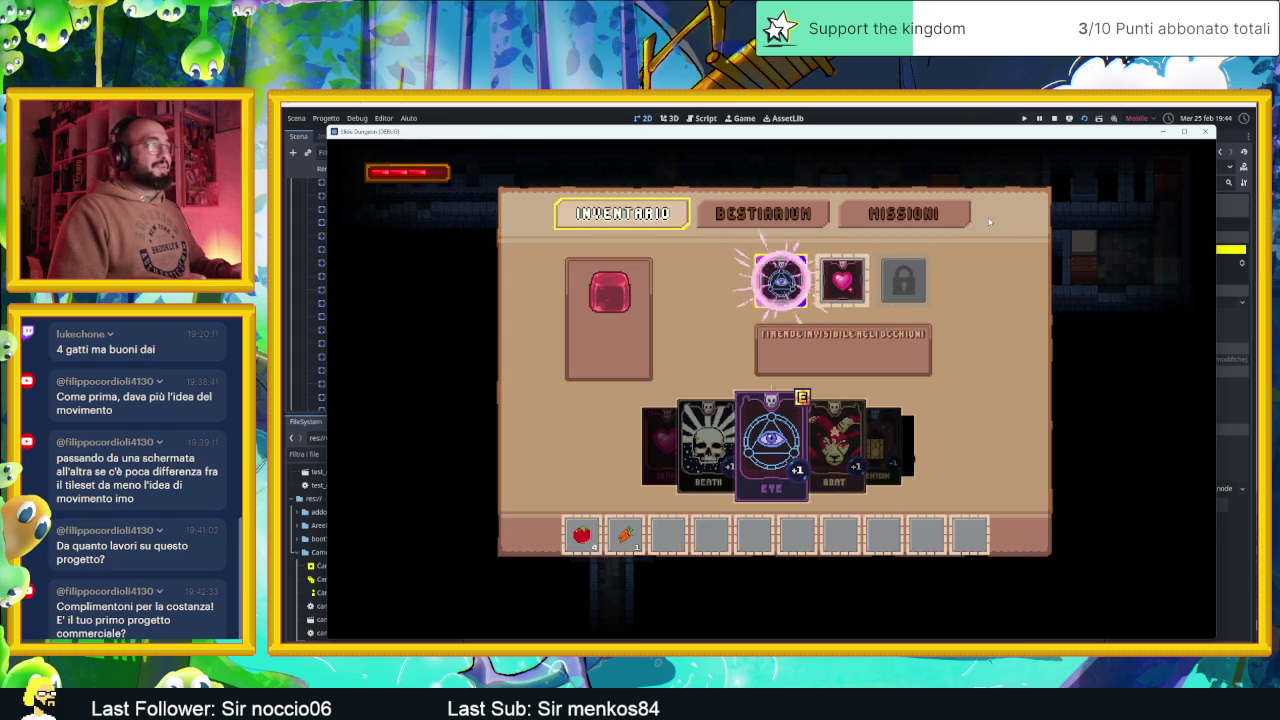
{"action": "key", "text": "Left"}
{"action": "key", "text": "Left"}
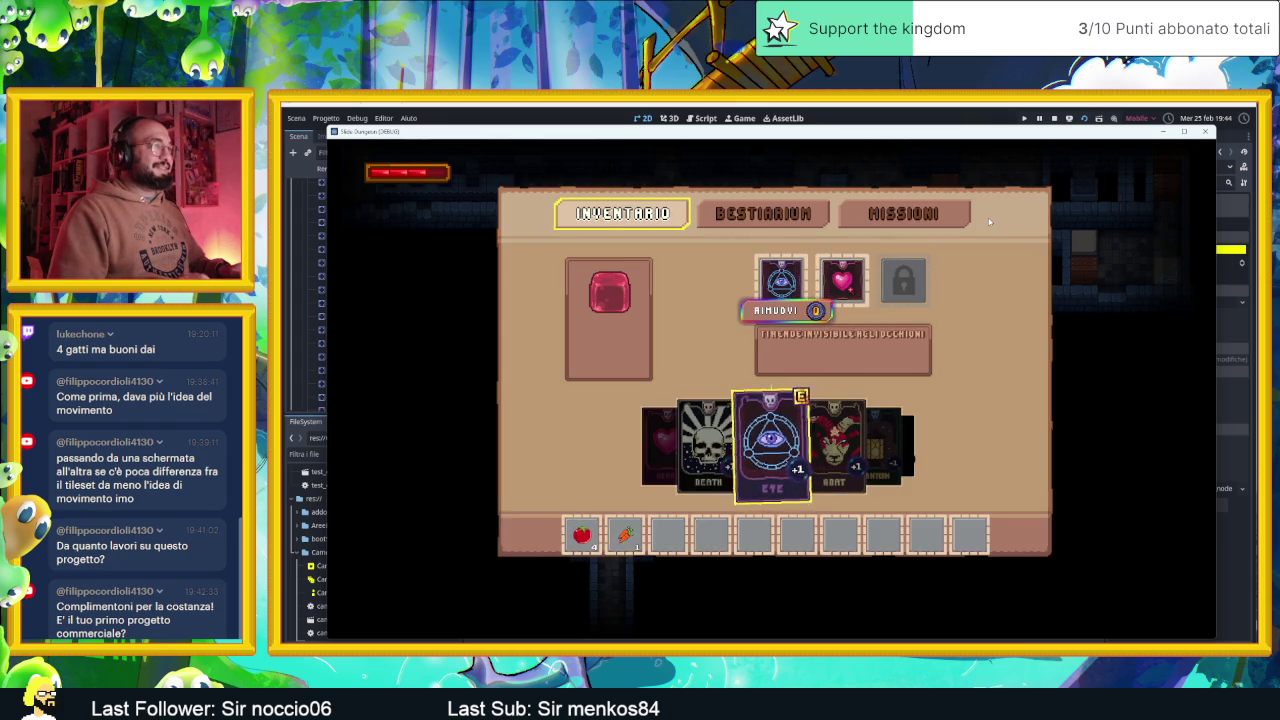
{"action": "key", "text": "Right"}
{"action": "key", "text": "Right"}
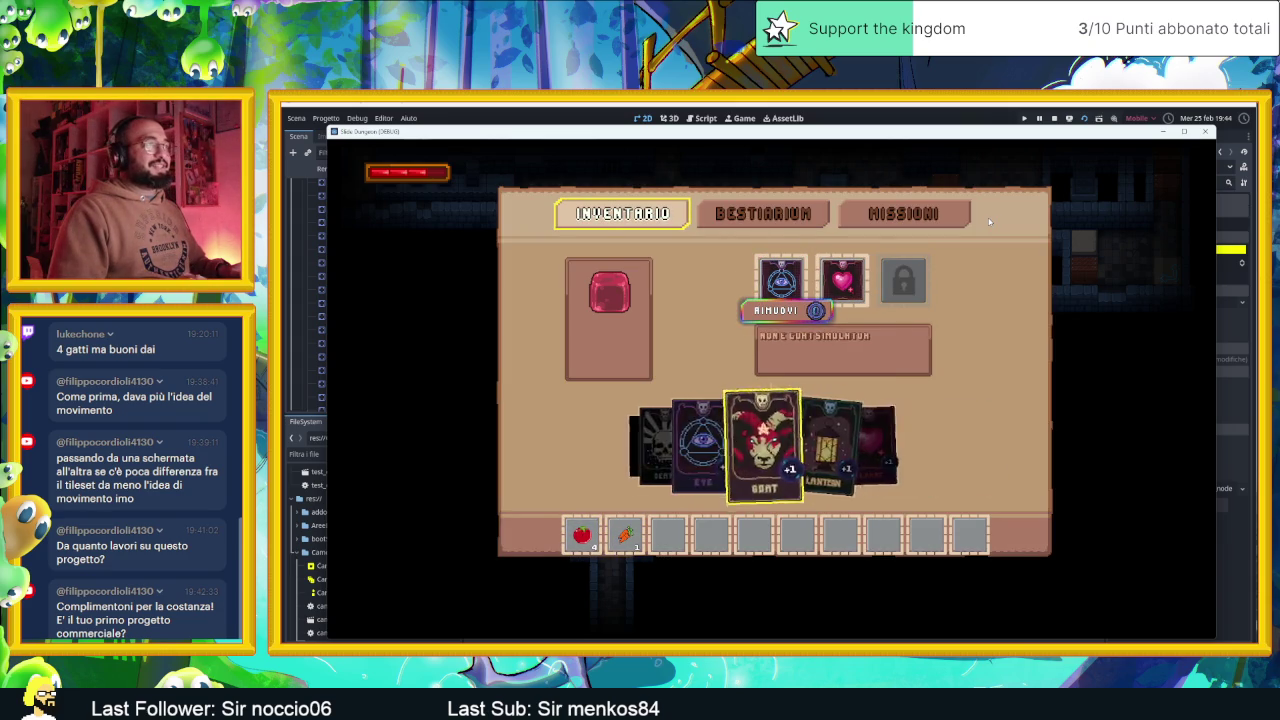
View the bestiary and missions list, close the inventory, walk right into the next room, then stop the game
{"action": "key", "text": "Right"}
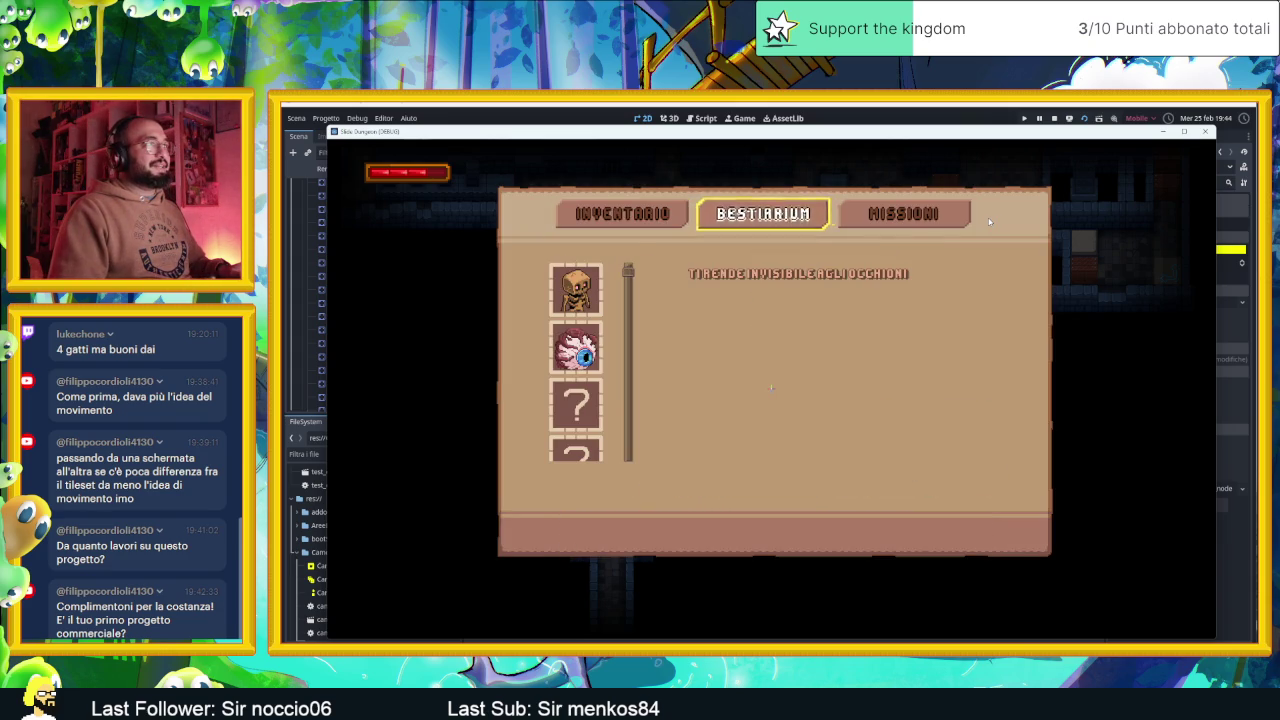
{"action": "key", "text": "Right"}
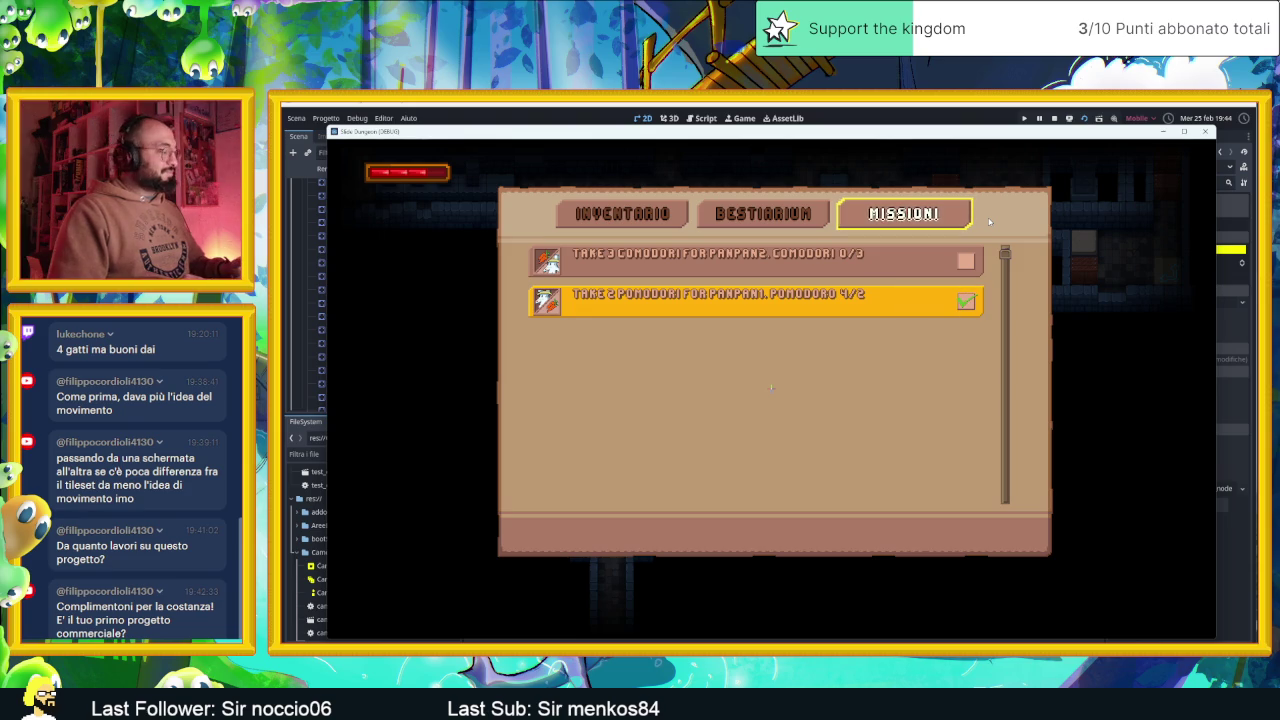
{"action": "key", "text": "Escape"}
{"action": "key", "text": "Escape"}
{"action": "key", "text": "Escape"}
{"action": "key", "text": "Right"}
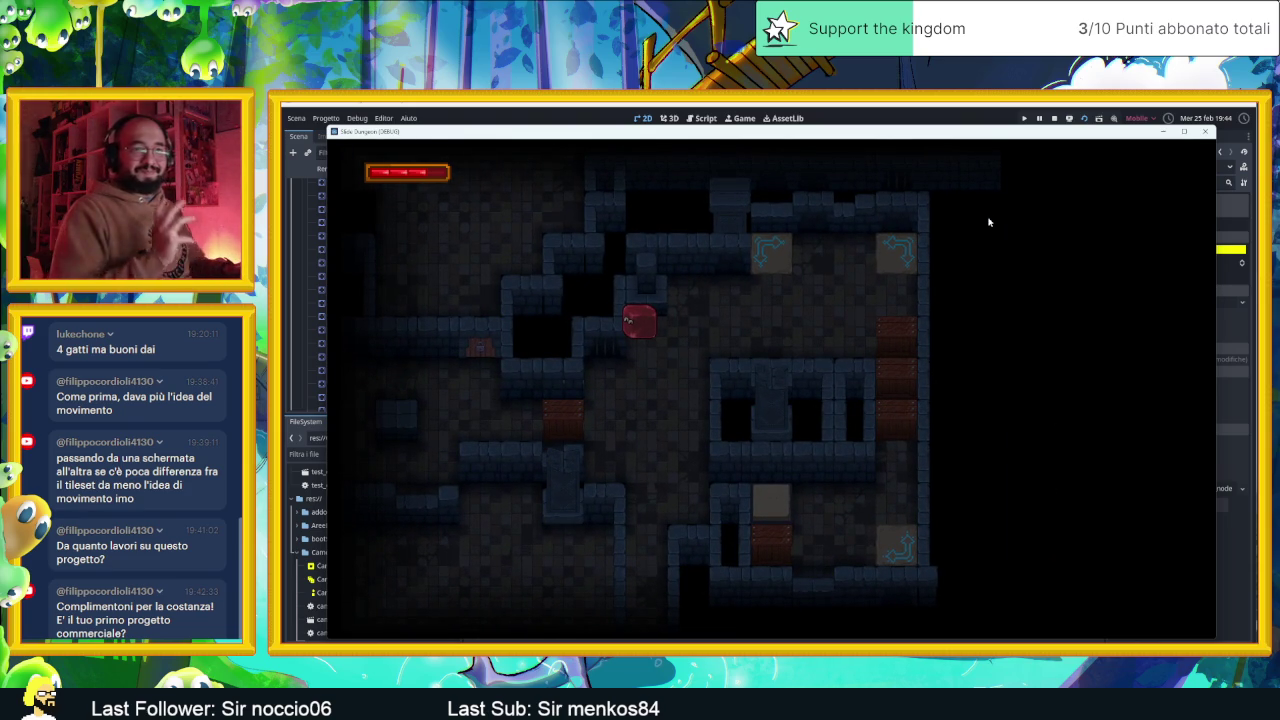
{"action": "left_click", "coordinate": [1054, 118]}
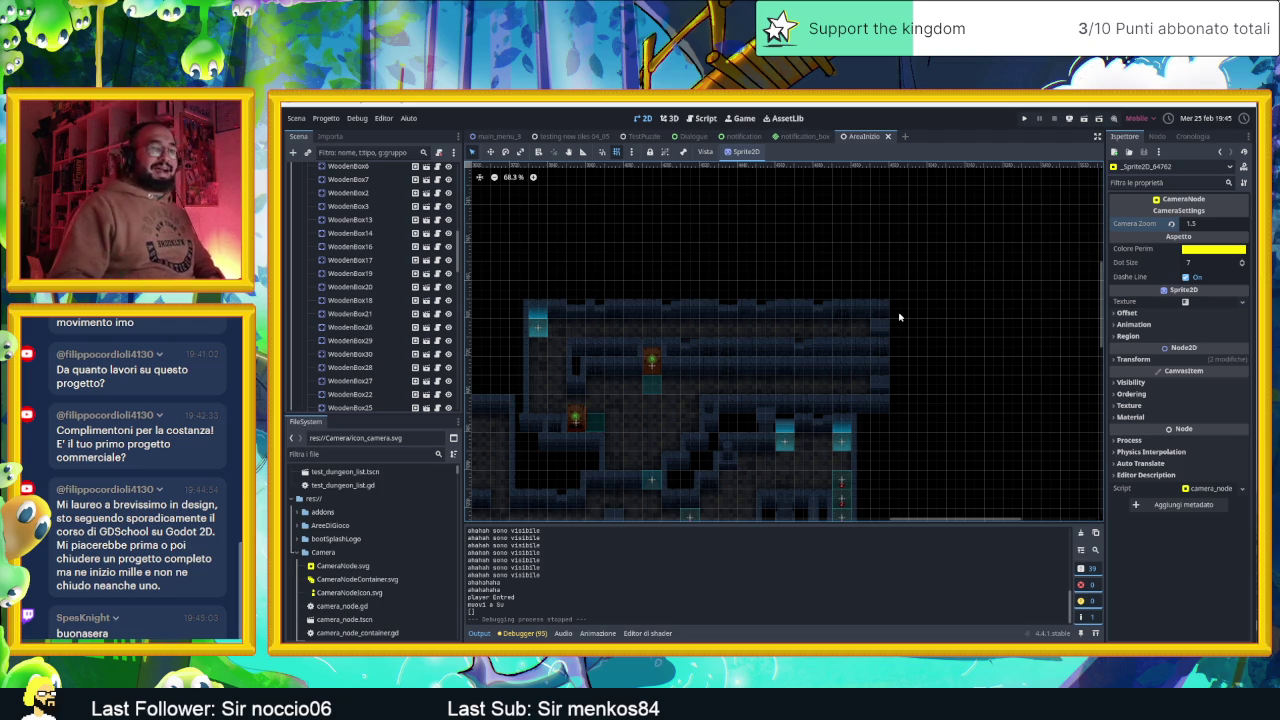
Zoom and pan across the AreaInizio dungeon to look over its upper rooms, crates and chests
{"action": "scroll", "coordinate": [806, 366], "scroll_direction": "up", "scroll_amount": 5}
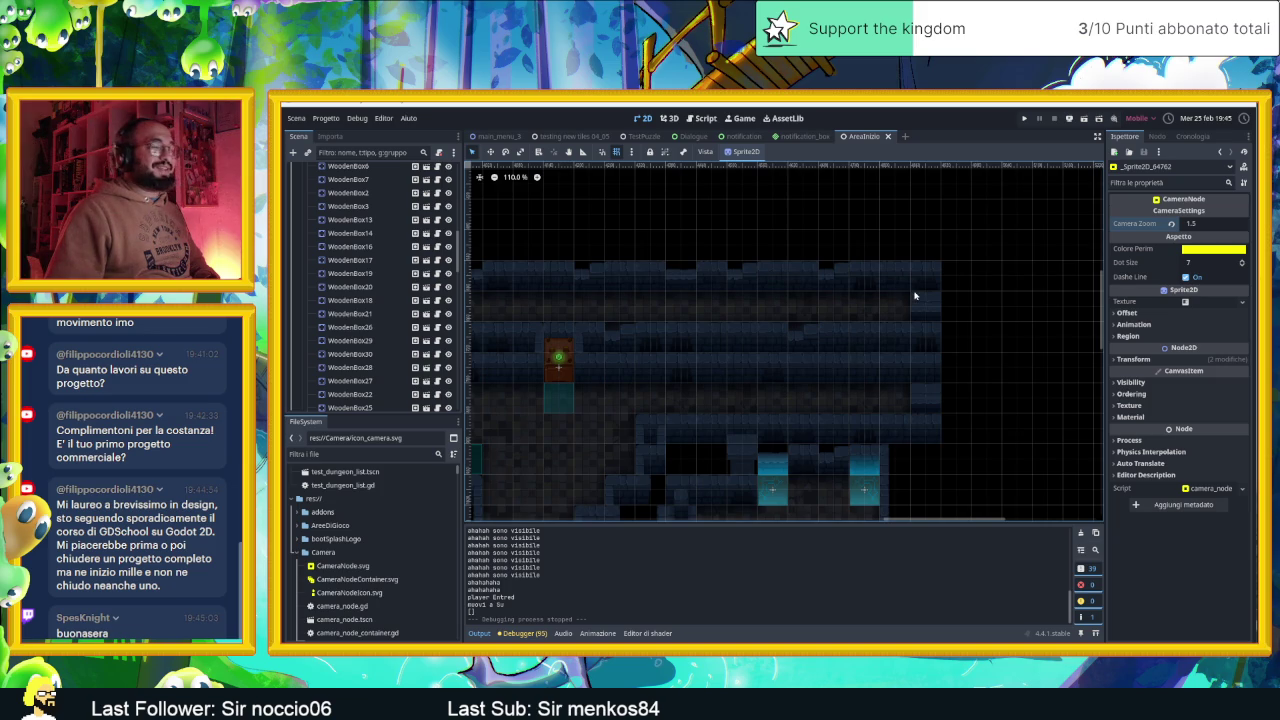
{"action": "scroll", "coordinate": [914, 295], "scroll_direction": "down", "scroll_amount": 3}
{"action": "left_click_drag", "start_coordinate": [948, 312], "coordinate": [970, 326]}
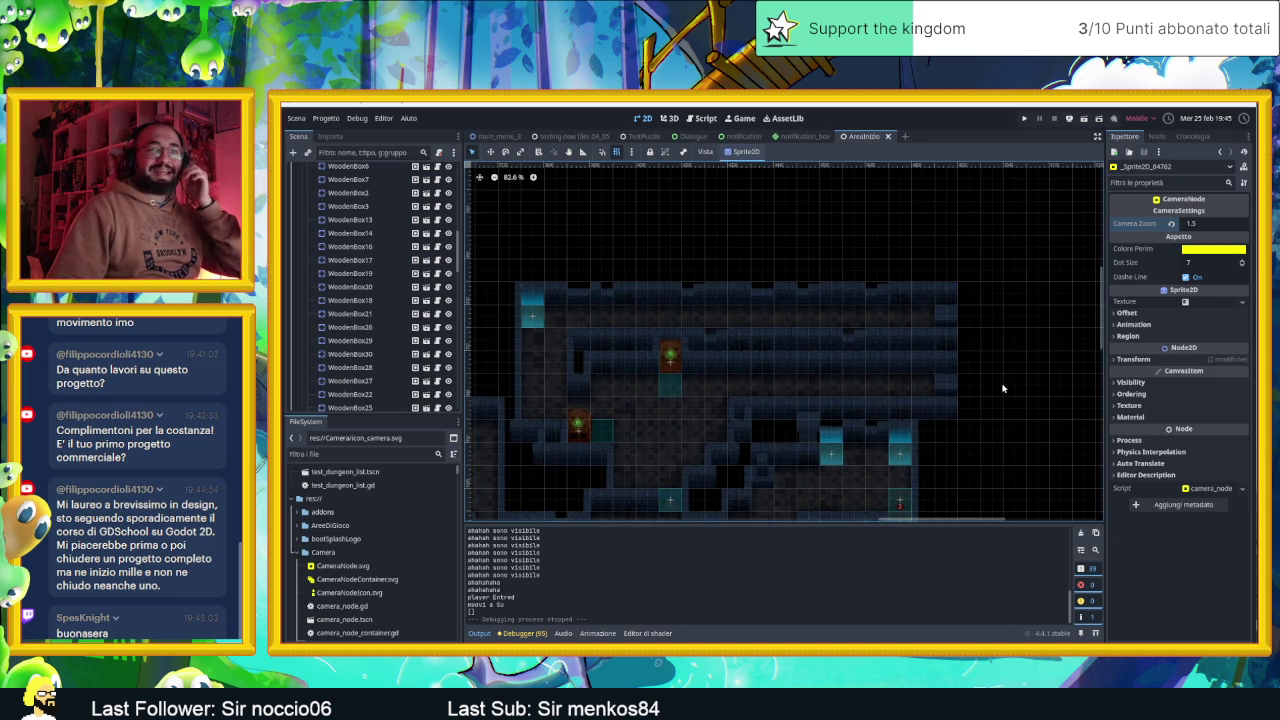
{"action": "scroll", "coordinate": [970, 393], "scroll_direction": "down", "scroll_amount": 2}
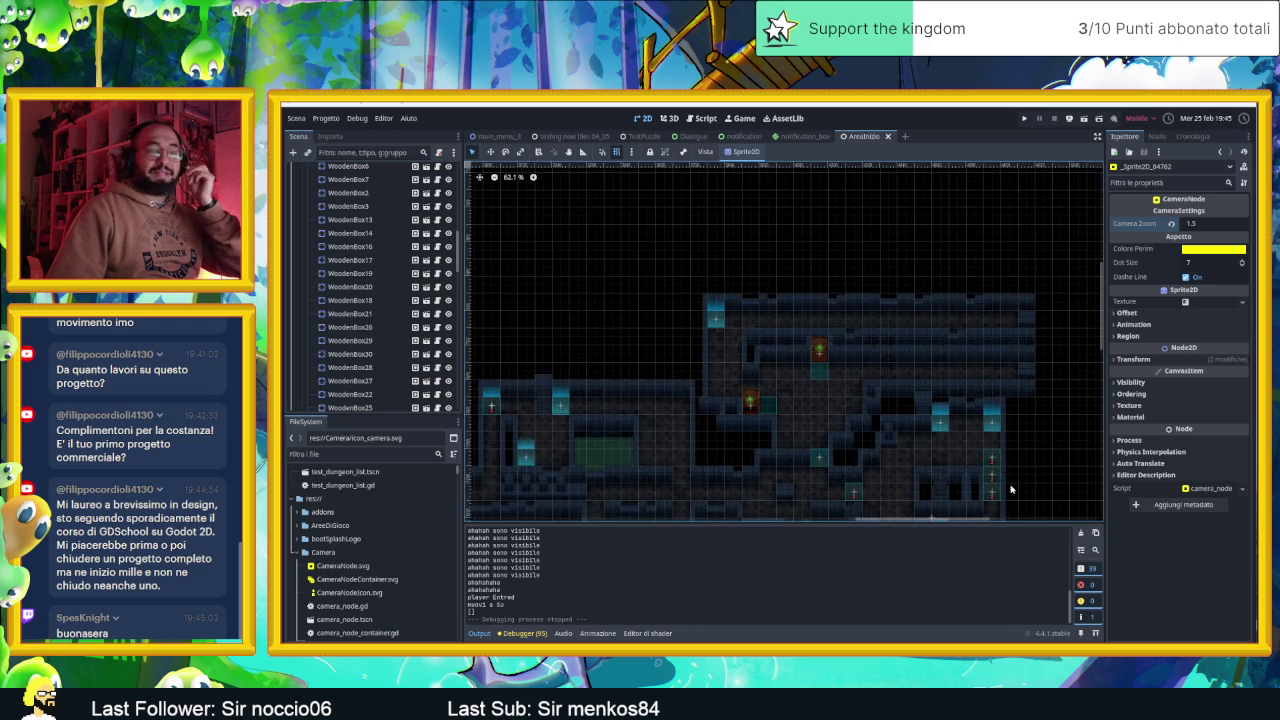
{"action": "scroll", "coordinate": [960, 450], "scroll_direction": "down", "scroll_amount": 1}
{"action": "scroll", "coordinate": [880, 430], "scroll_direction": "left", "scroll_amount": 3}
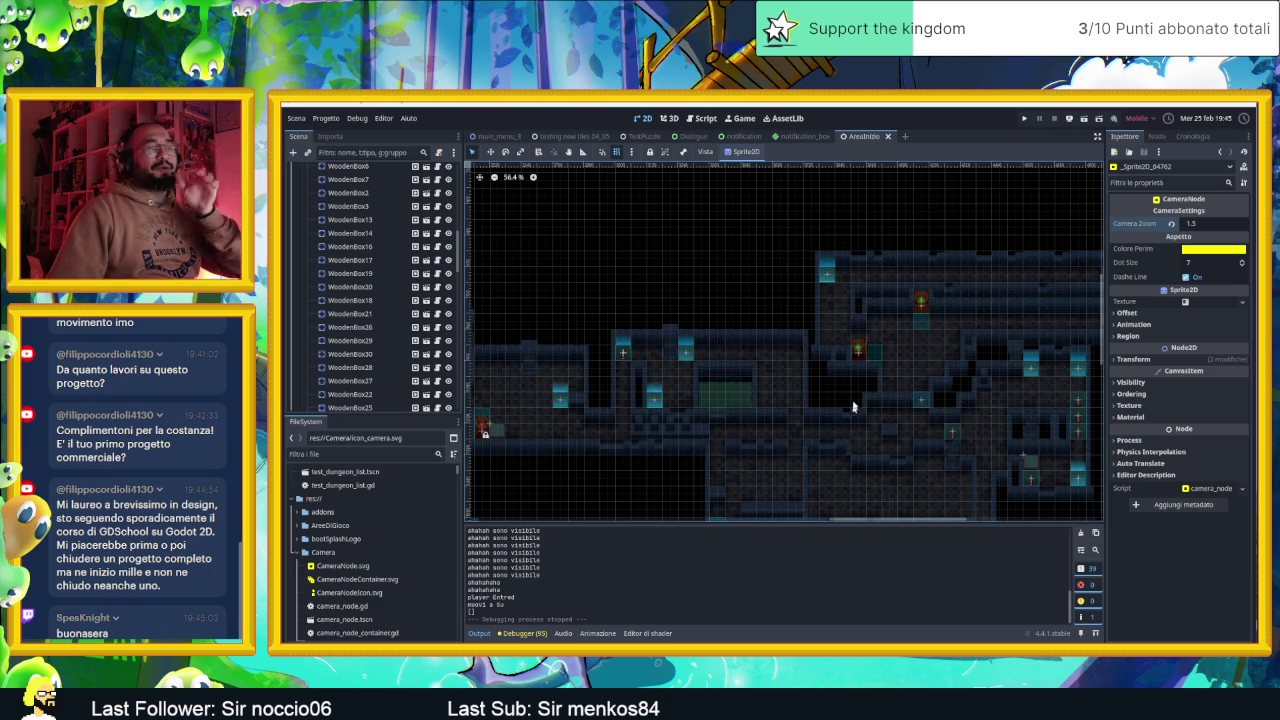
{"action": "scroll", "coordinate": [845, 425], "scroll_direction": "down", "scroll_amount": 2}
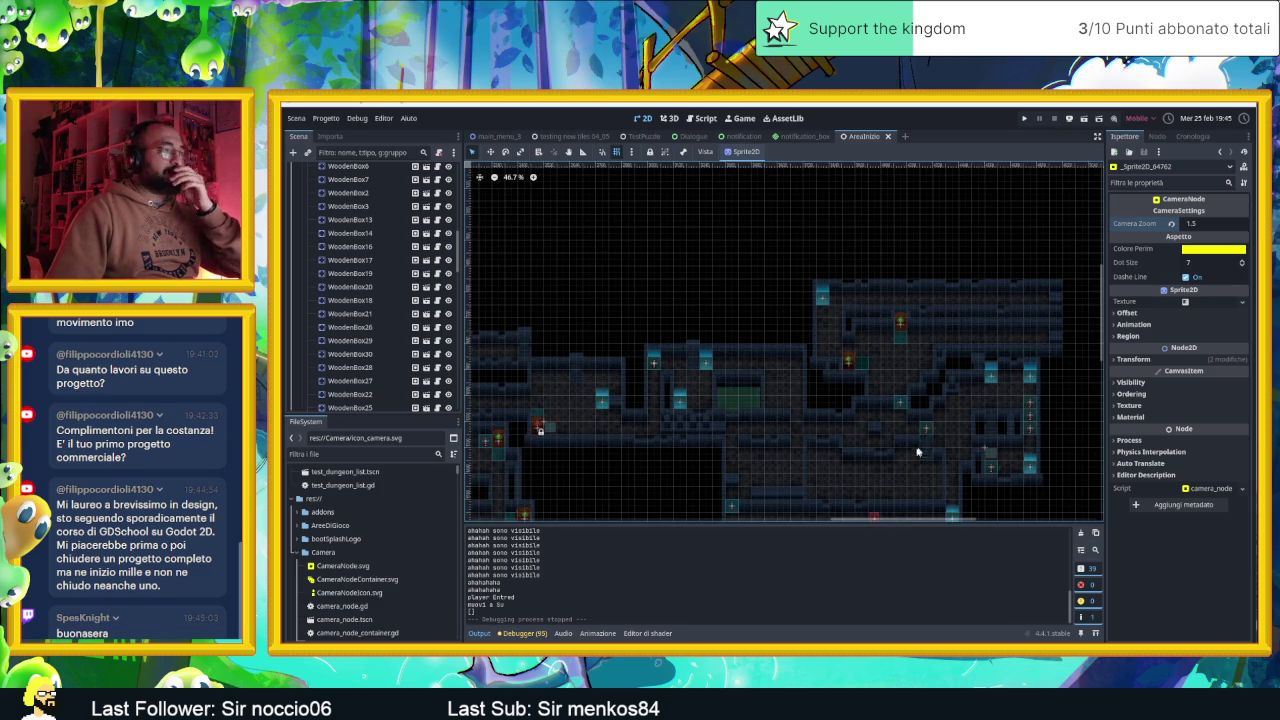
{"action": "scroll", "coordinate": [909, 461], "scroll_direction": "down", "scroll_amount": 4}
{"action": "scroll", "coordinate": [838, 451], "scroll_direction": "up", "scroll_amount": 2}
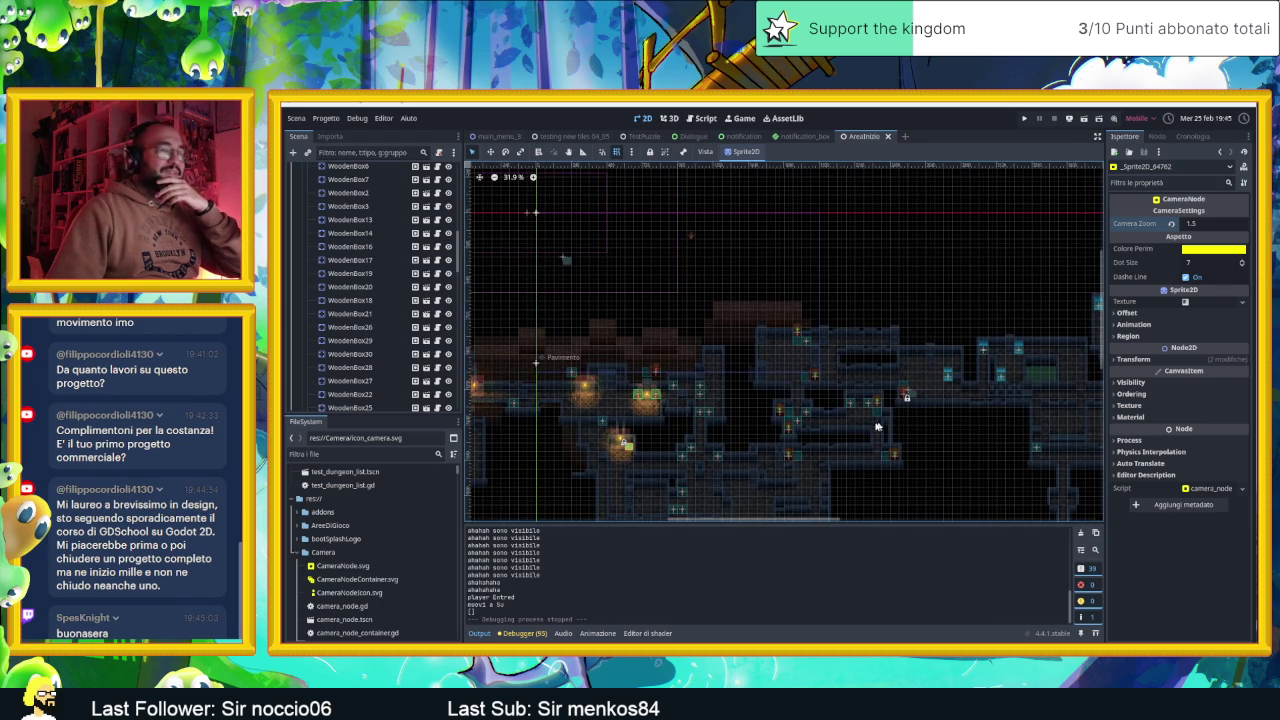
{"action": "scroll", "coordinate": [880, 422], "scroll_direction": "left", "scroll_amount": 3}
{"action": "scroll", "coordinate": [965, 431], "scroll_direction": "right", "scroll_amount": 6}
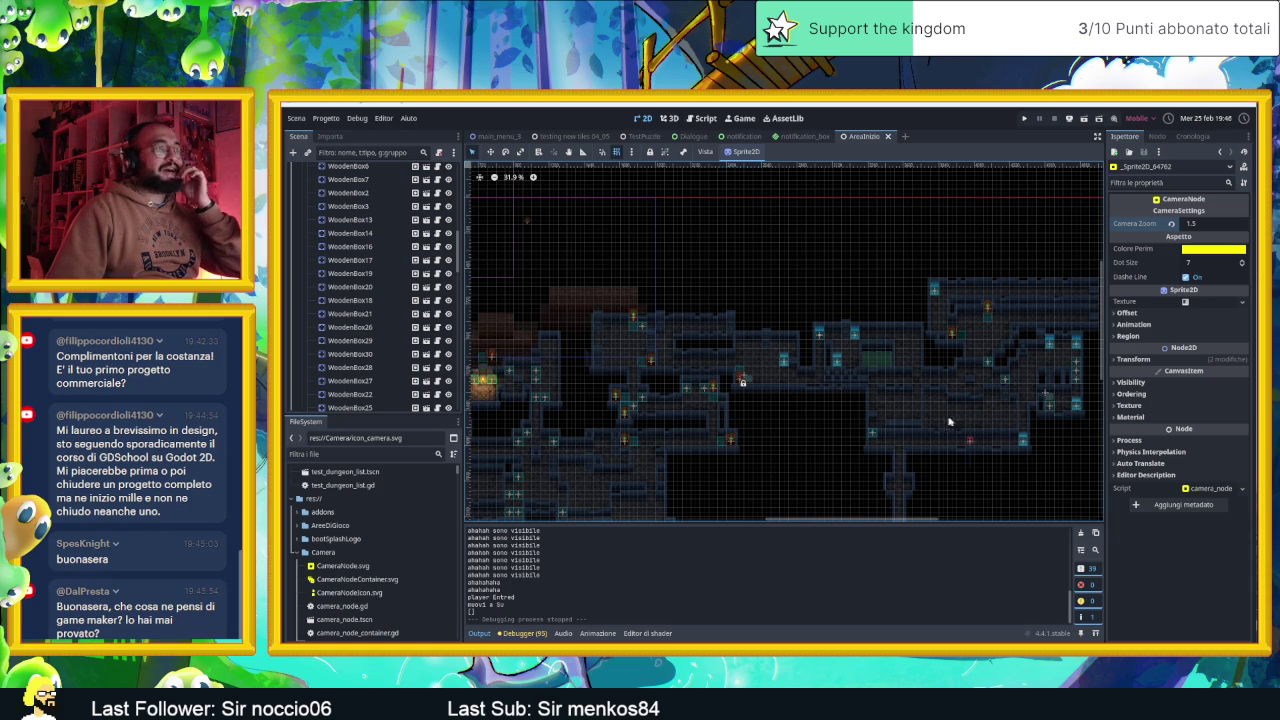
{"action": "scroll", "coordinate": [951, 422], "scroll_direction": "up", "scroll_amount": 3}
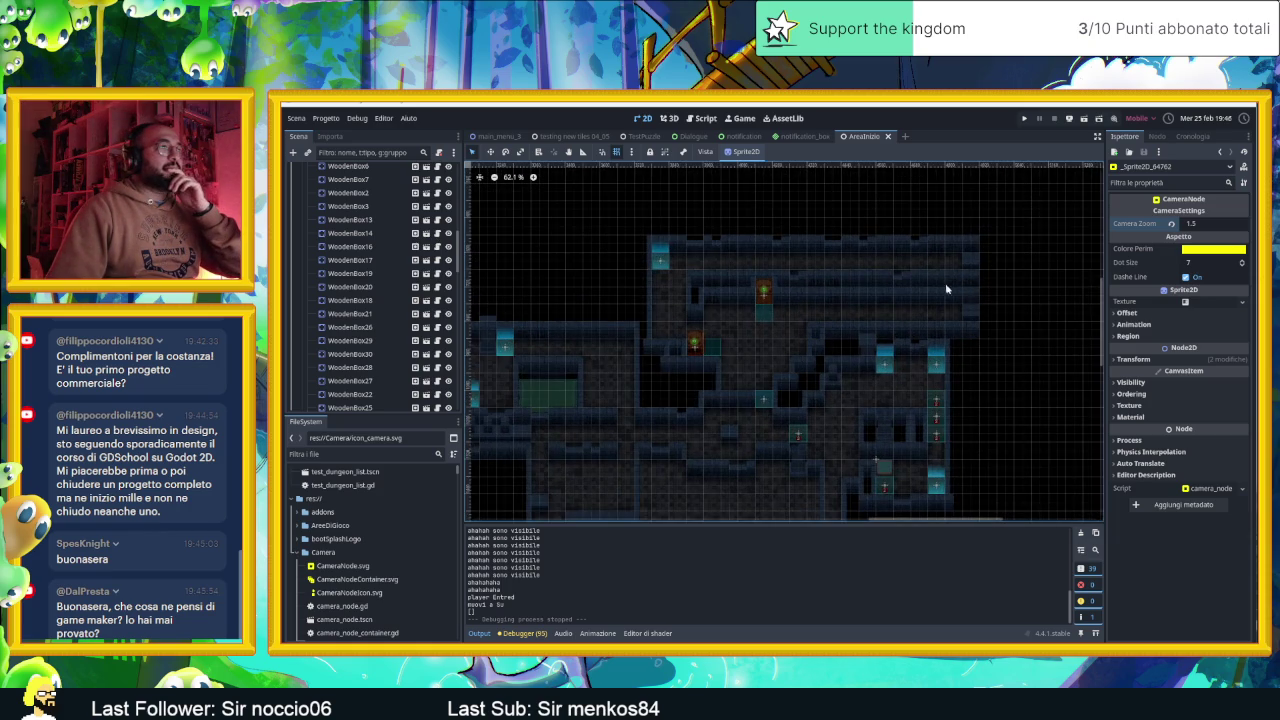
{"action": "left_click_drag", "start_coordinate": [945, 287], "coordinate": [966, 379]}
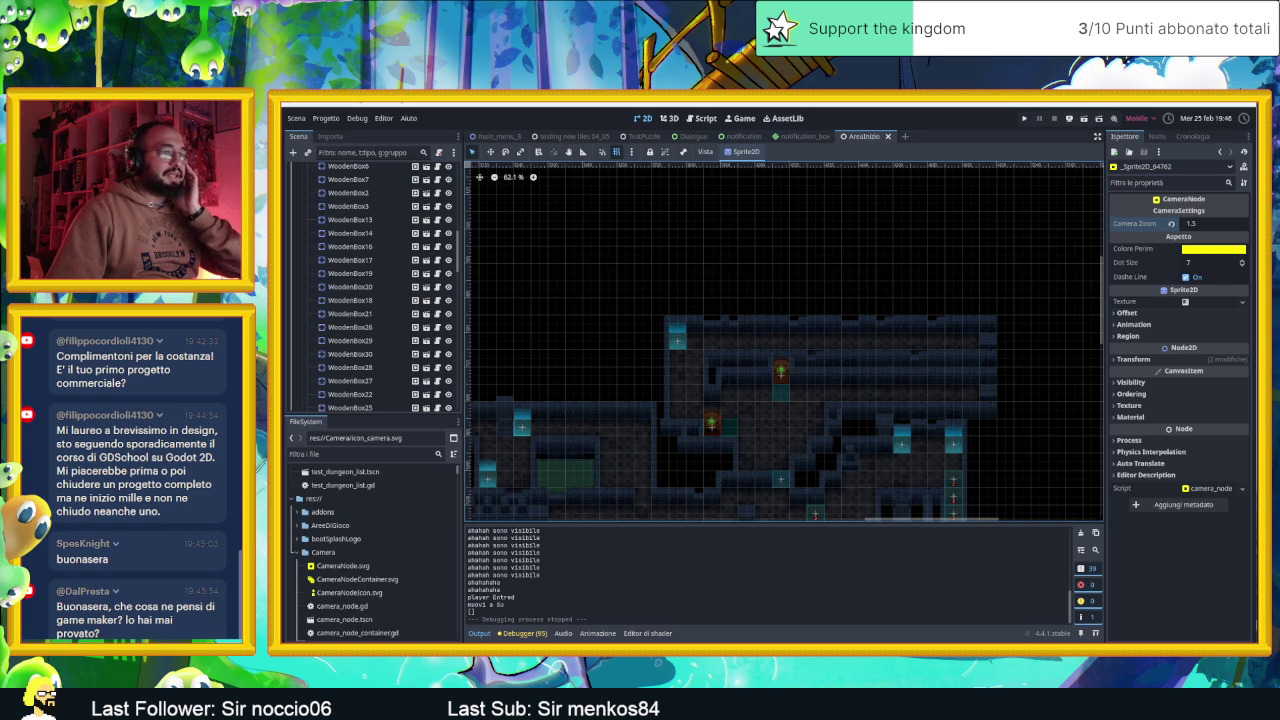
{"action": "key", "text": "alt+Tab"}
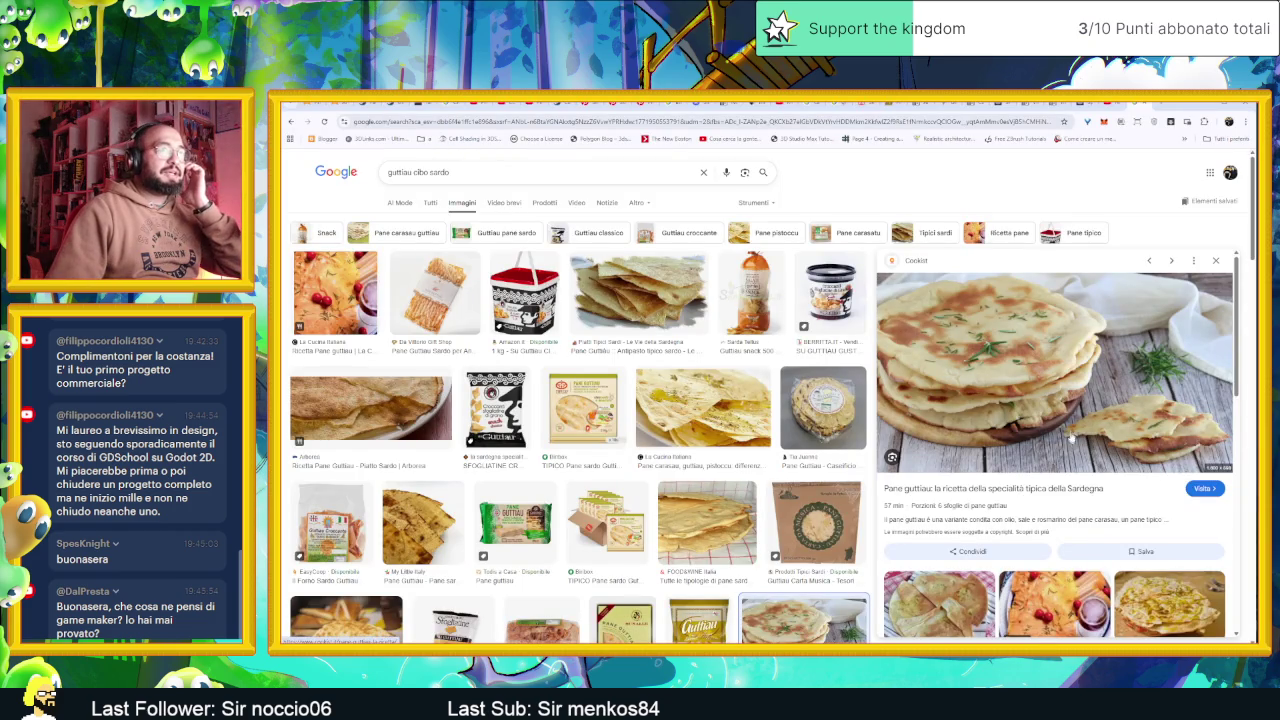
Search Google for 'game maker games' in a new Chrome tab
{"action": "left_click", "coordinate": [1160, 105]}
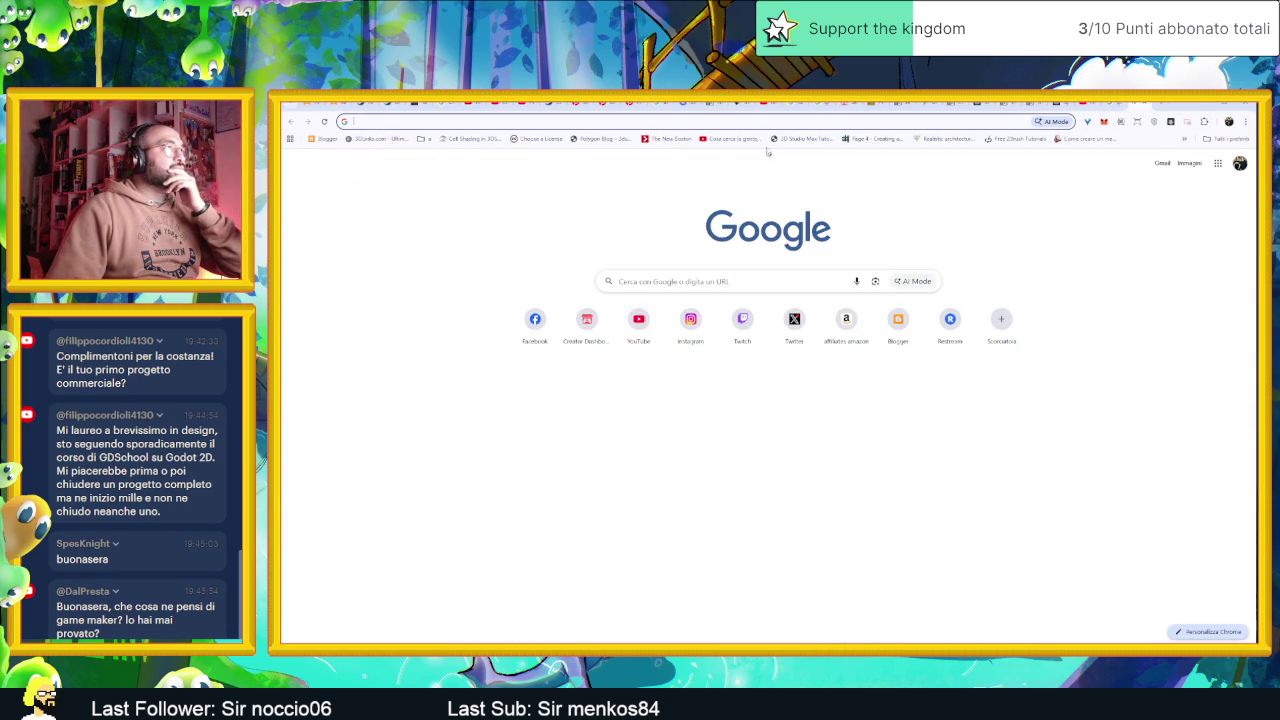
{"action": "key", "text": "ctrl+l"}
{"action": "key", "text": "Escape"}
{"action": "key", "text": "ctrl+l"}
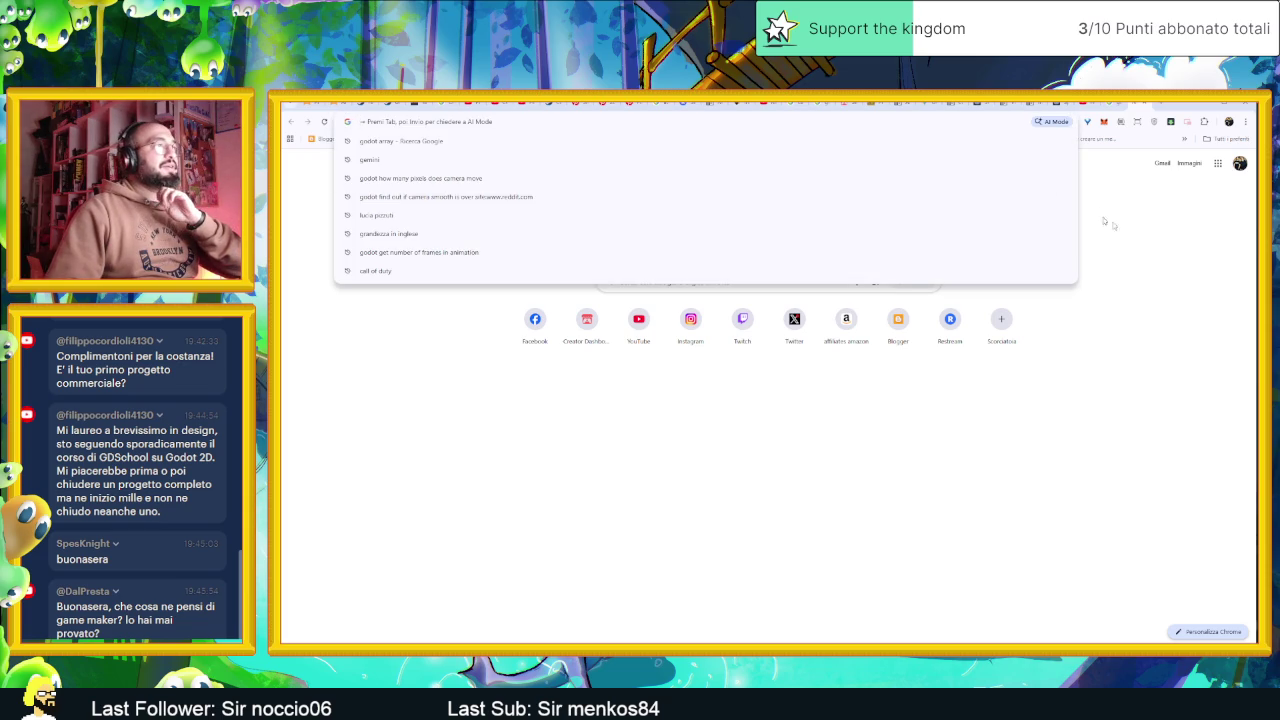
{"action": "left_click", "coordinate": [1132, 238]}
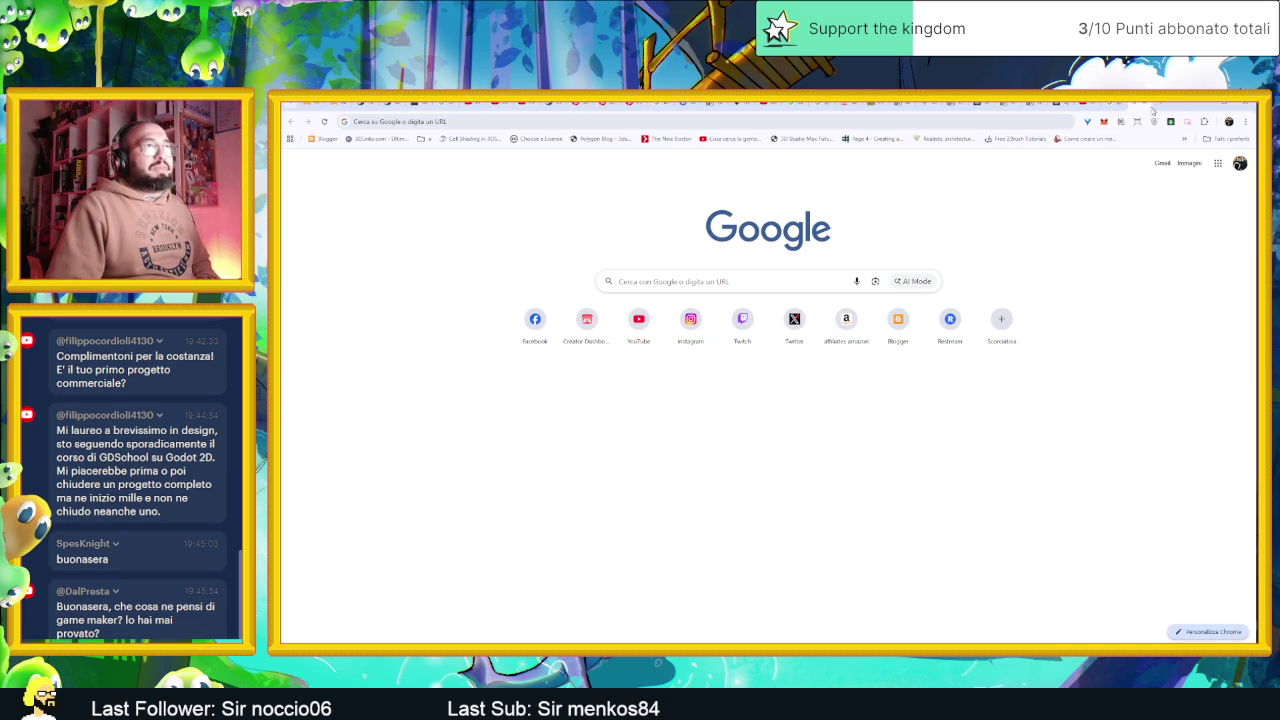
{"action": "left_click", "coordinate": [604, 121]}
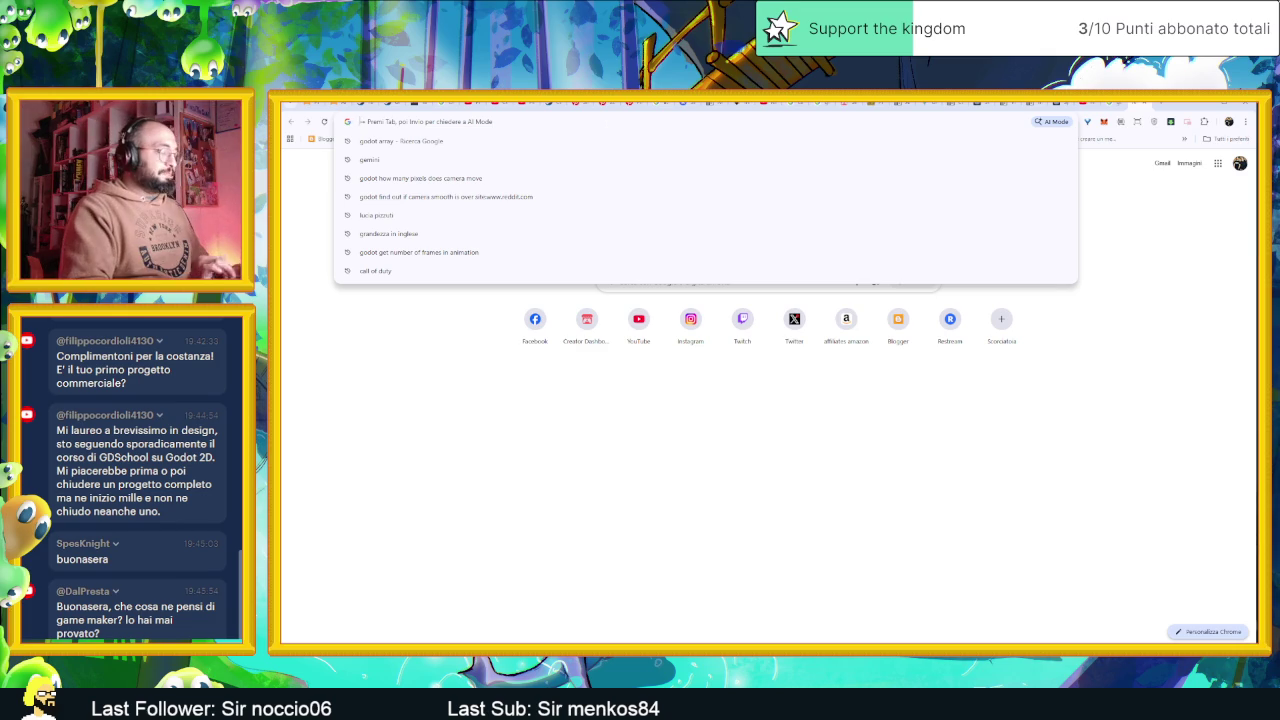
{"action": "type", "text": "game maker games"}
{"action": "key", "text": "Return"}
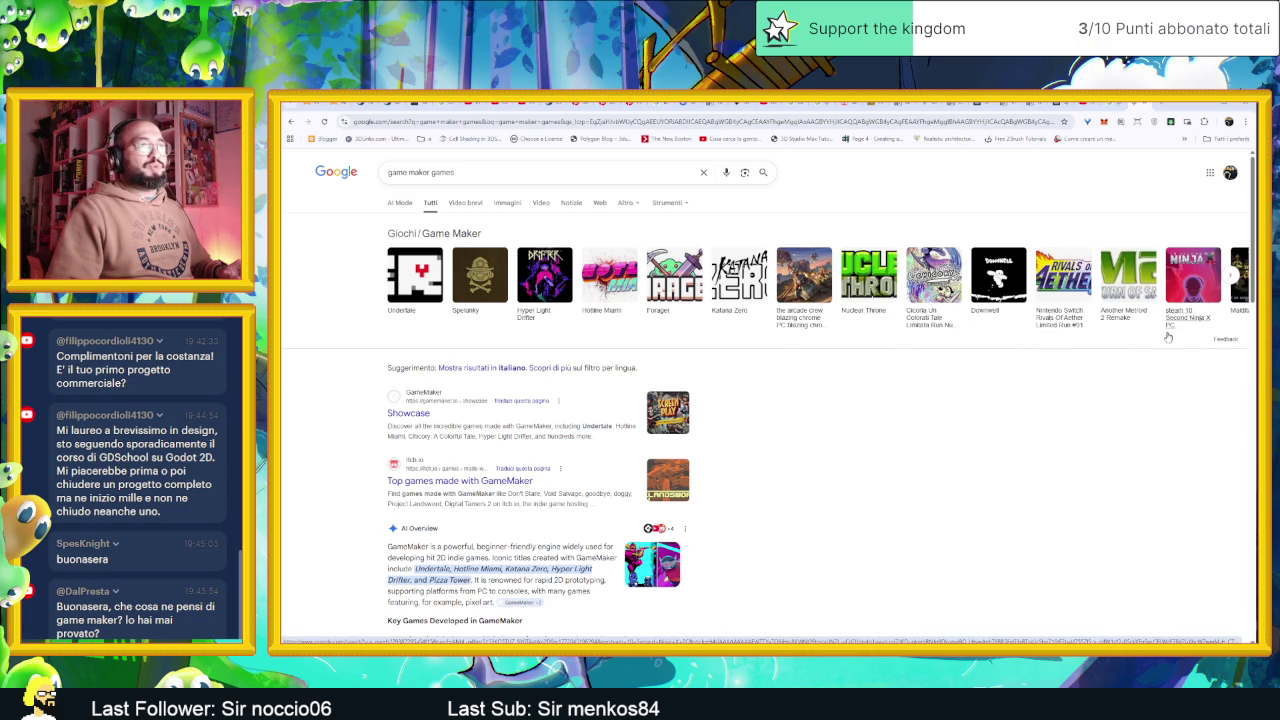
Expand the row of games made with GameMaker and scroll it sideways
{"action": "scroll", "coordinate": [1182, 342], "scroll_direction": "down", "scroll_amount": 1}
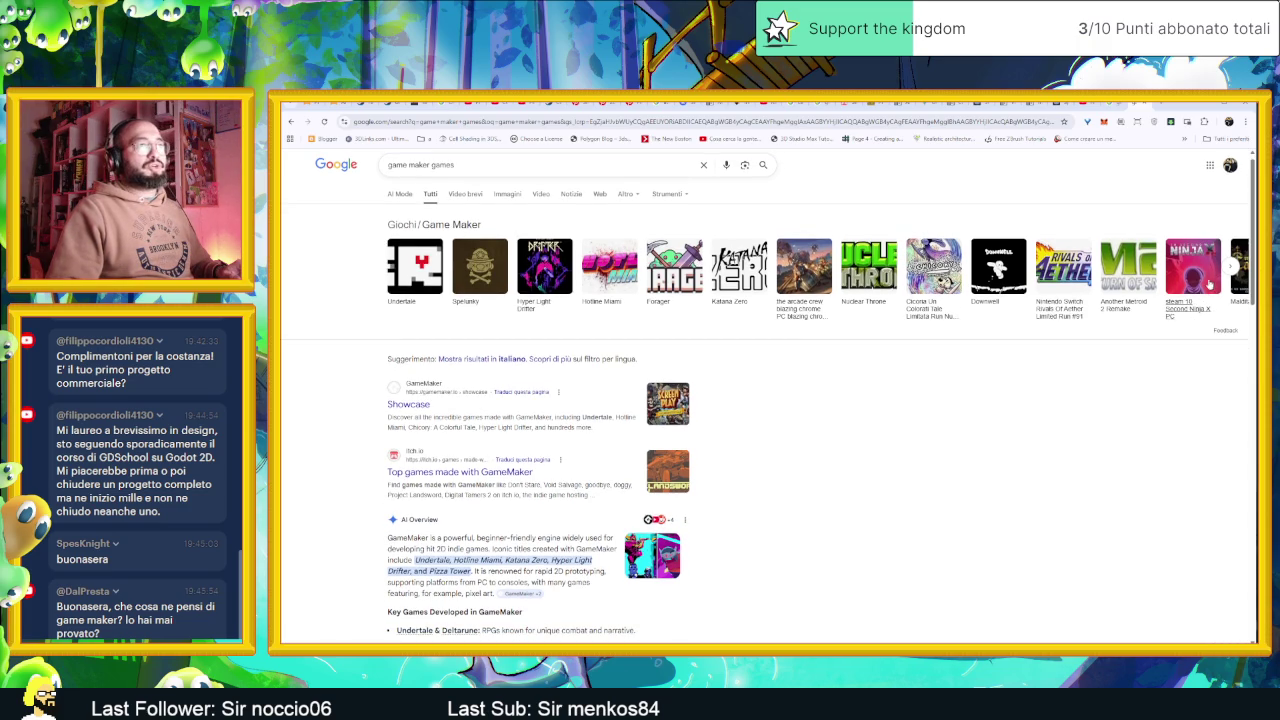
{"action": "left_click", "coordinate": [1236, 266]}
{"action": "scroll", "coordinate": [1195, 280], "scroll_direction": "right", "scroll_amount": 2}
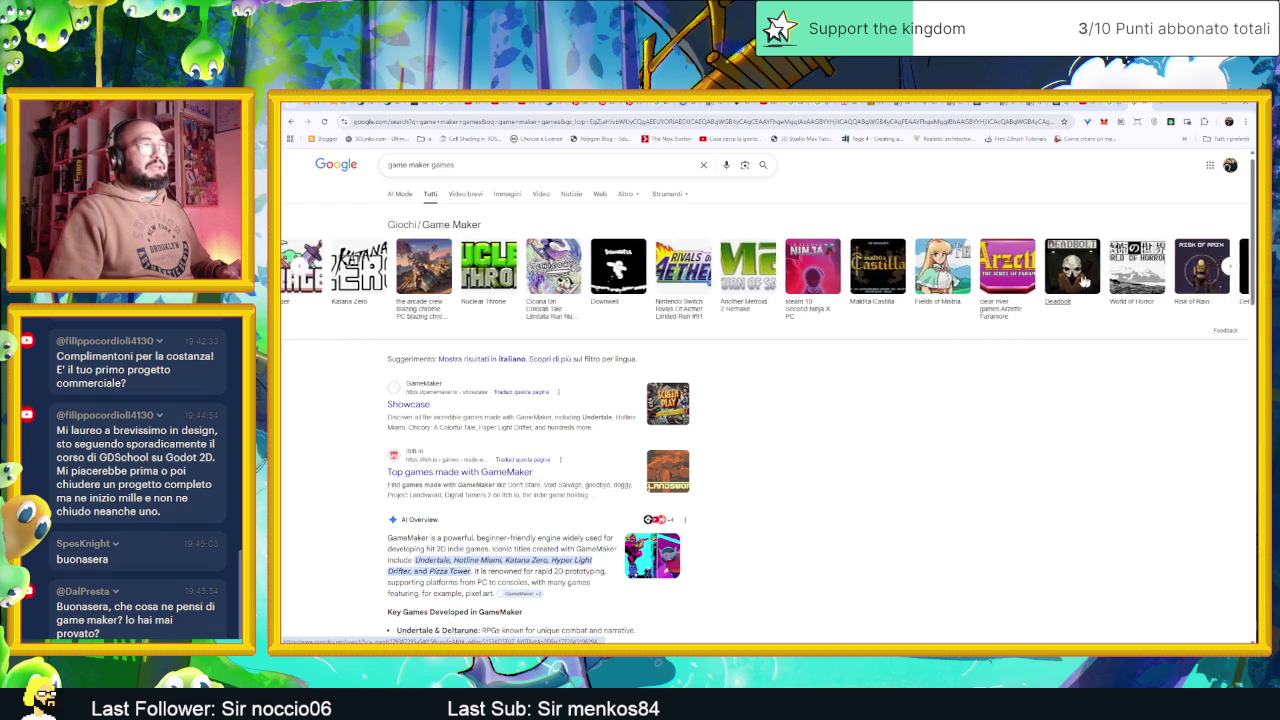
{"action": "scroll", "coordinate": [1195, 285], "scroll_direction": "right", "scroll_amount": 3}
{"action": "scroll", "coordinate": [1150, 274], "scroll_direction": "right", "scroll_amount": 3}
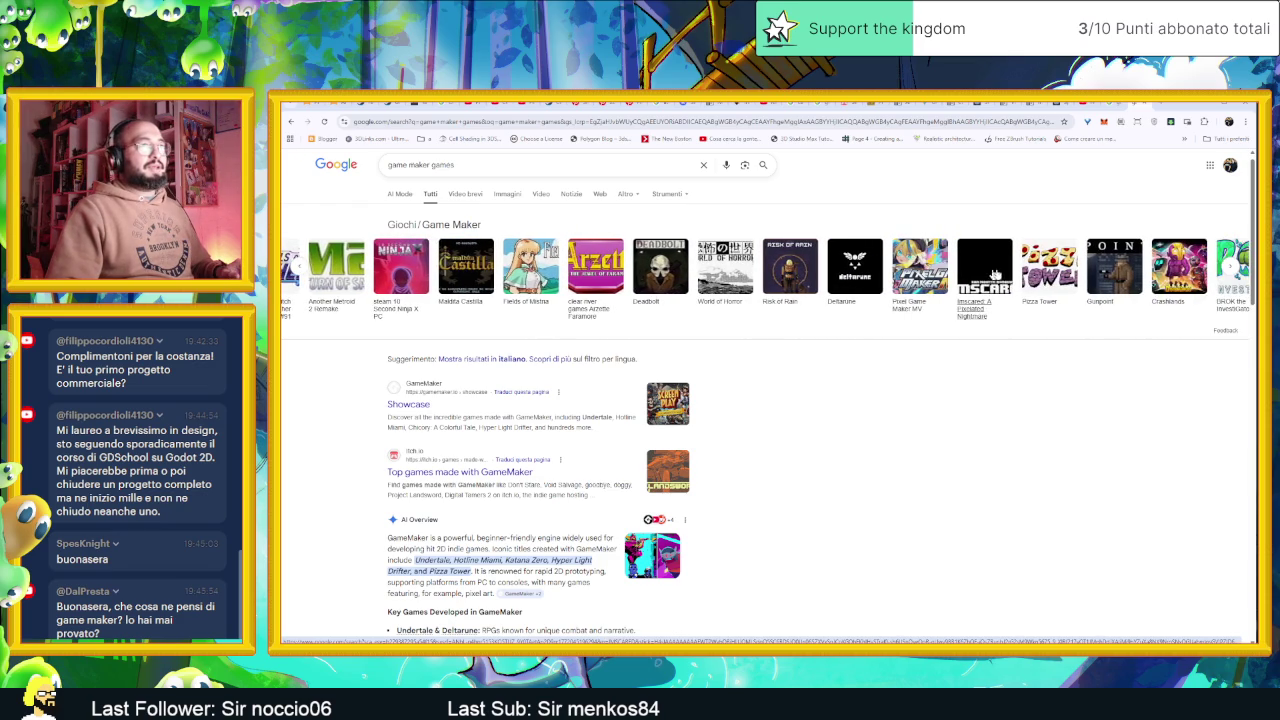
{"action": "scroll", "coordinate": [1125, 280], "scroll_direction": "right", "scroll_amount": 3}
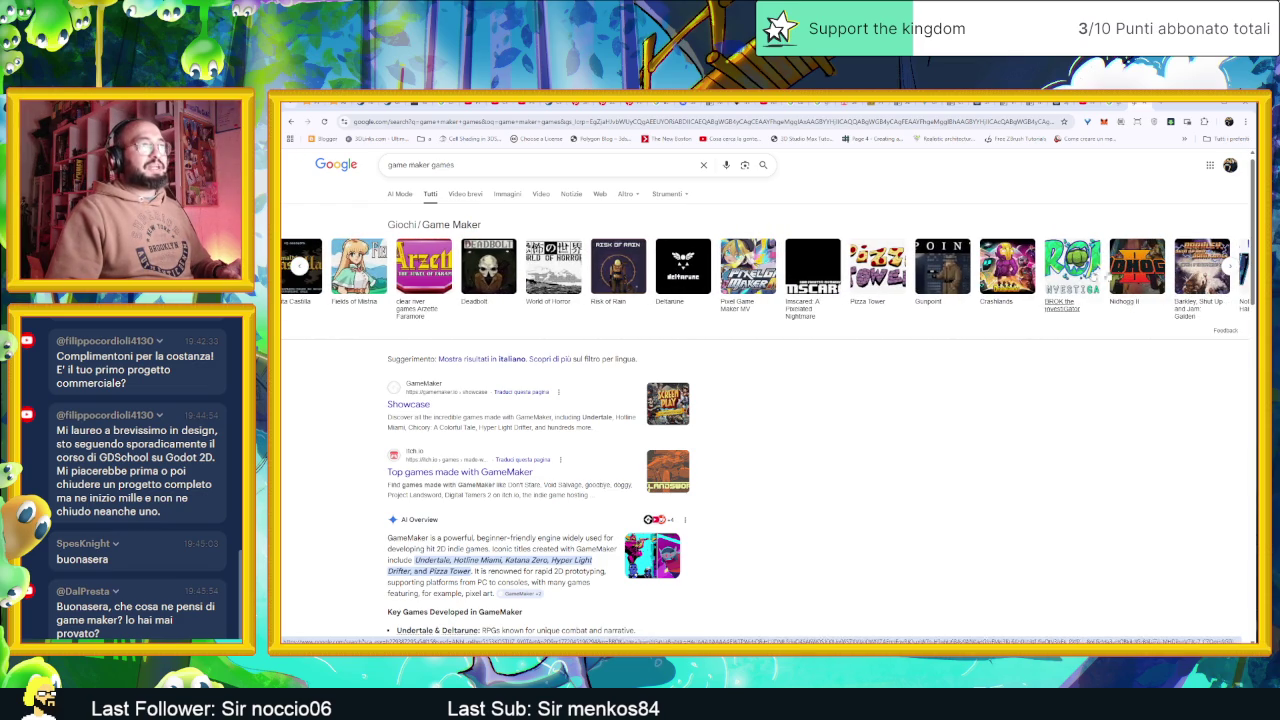
Scroll further through the GameMaker games and open the GameMaker Showcase page
{"action": "scroll", "coordinate": [1123, 280], "scroll_direction": "right", "scroll_amount": 8}
{"action": "scroll", "coordinate": [1005, 280], "scroll_direction": "right", "scroll_amount": 8}
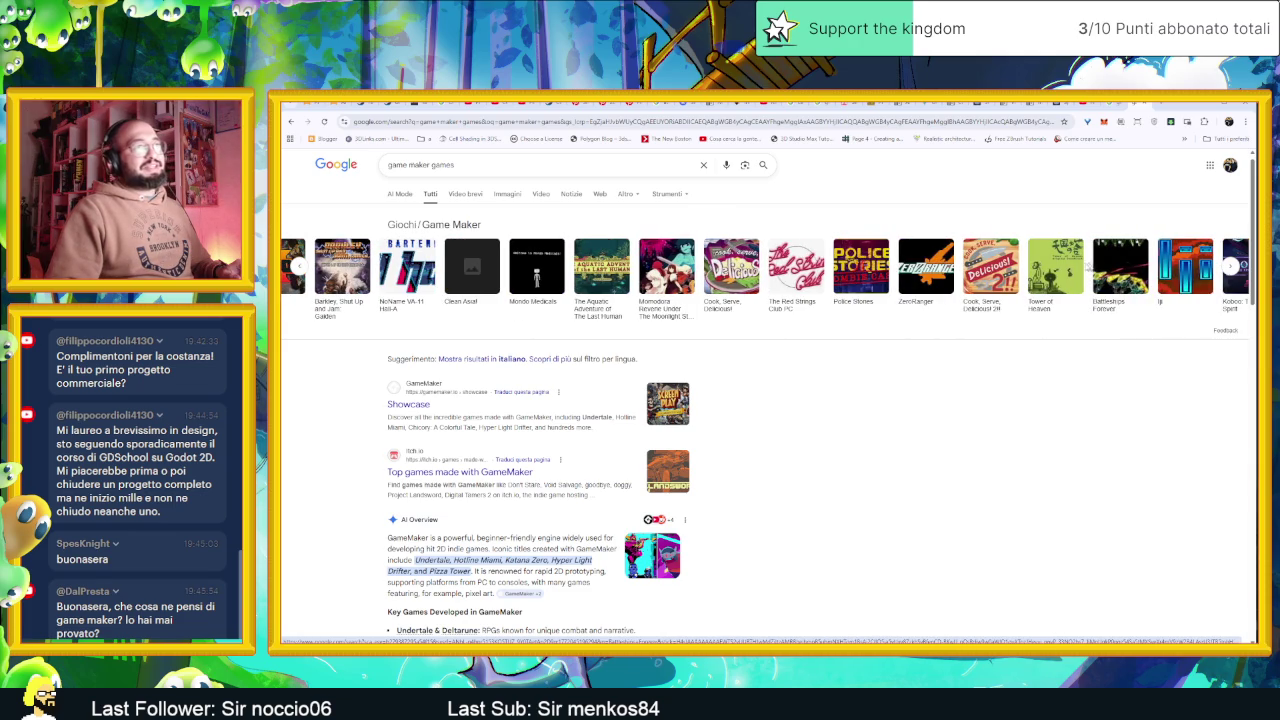
{"action": "scroll", "coordinate": [990, 270], "scroll_direction": "right", "scroll_amount": 3}
{"action": "scroll", "coordinate": [1100, 265], "scroll_direction": "right", "scroll_amount": 3}
{"action": "scroll", "coordinate": [1233, 258], "scroll_direction": "right", "scroll_amount": 3}
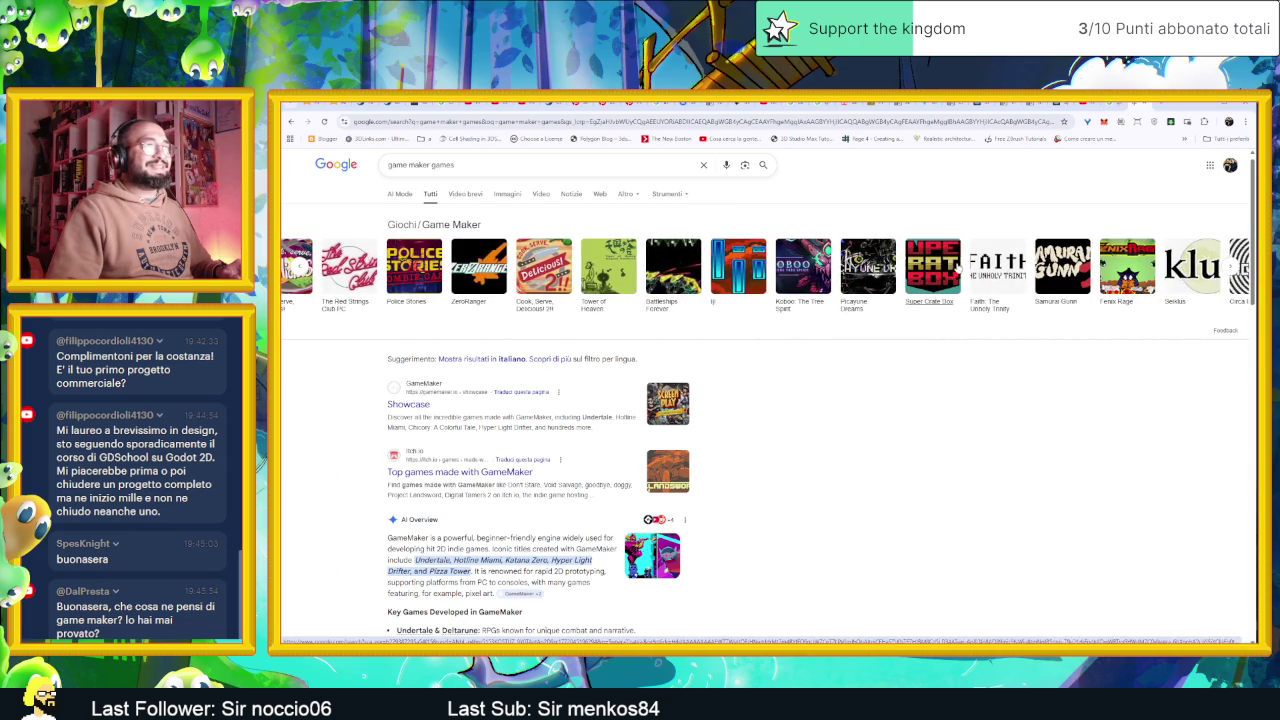
{"action": "scroll", "coordinate": [1100, 268], "scroll_direction": "right", "scroll_amount": 3}
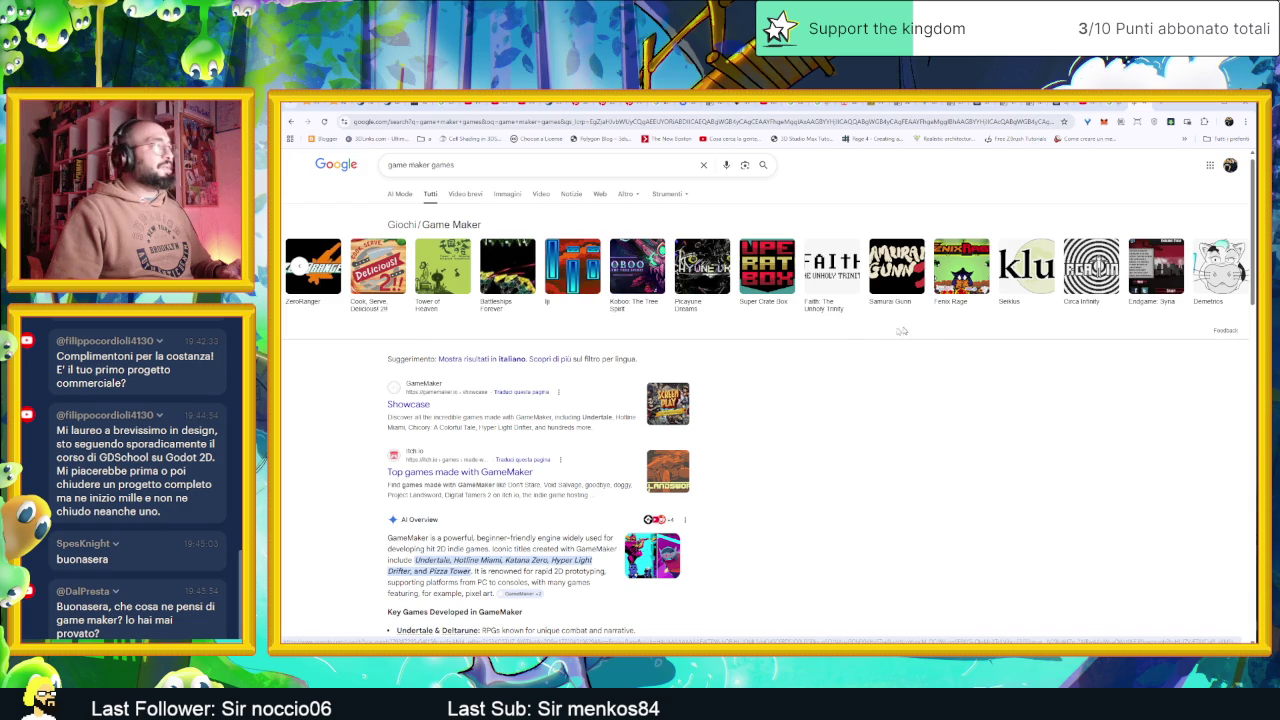
{"action": "left_click", "coordinate": [429, 406]}
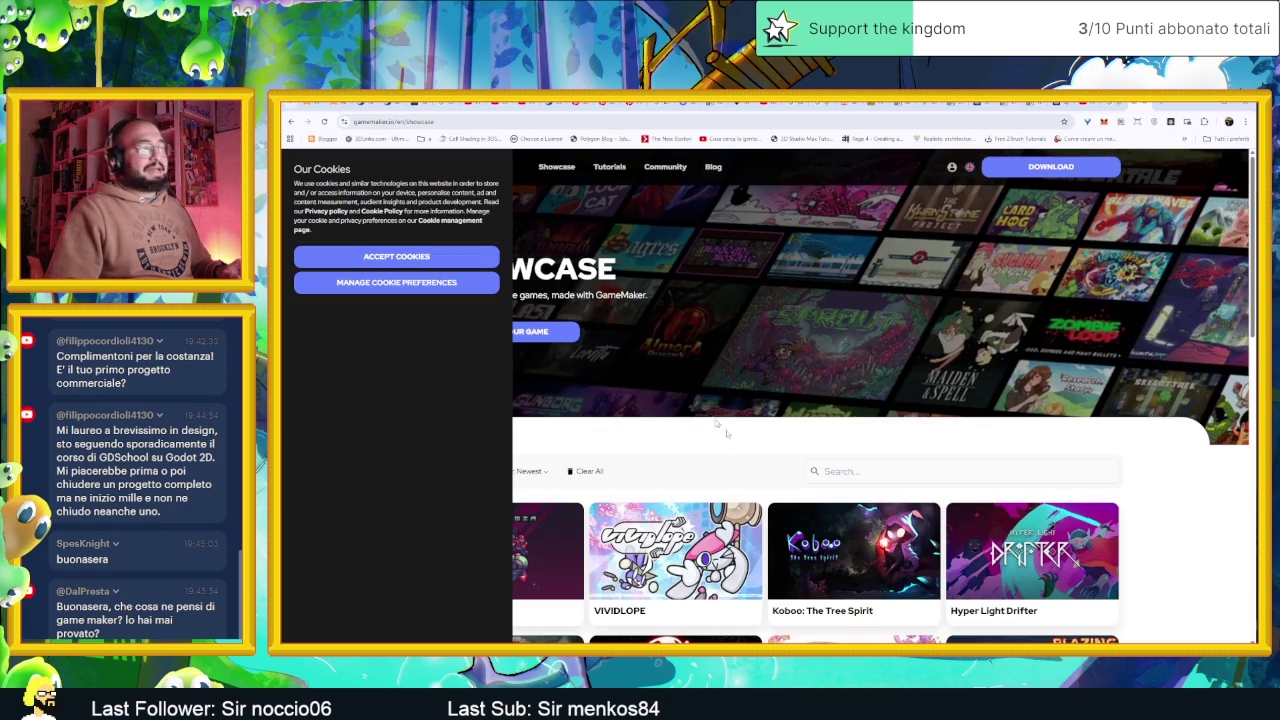
Accept the site's cookies and look over the GameMaker Showcase page
{"action": "scroll", "coordinate": [700, 410], "scroll_direction": "down", "scroll_amount": 2}
{"action": "left_click", "coordinate": [400, 257]}
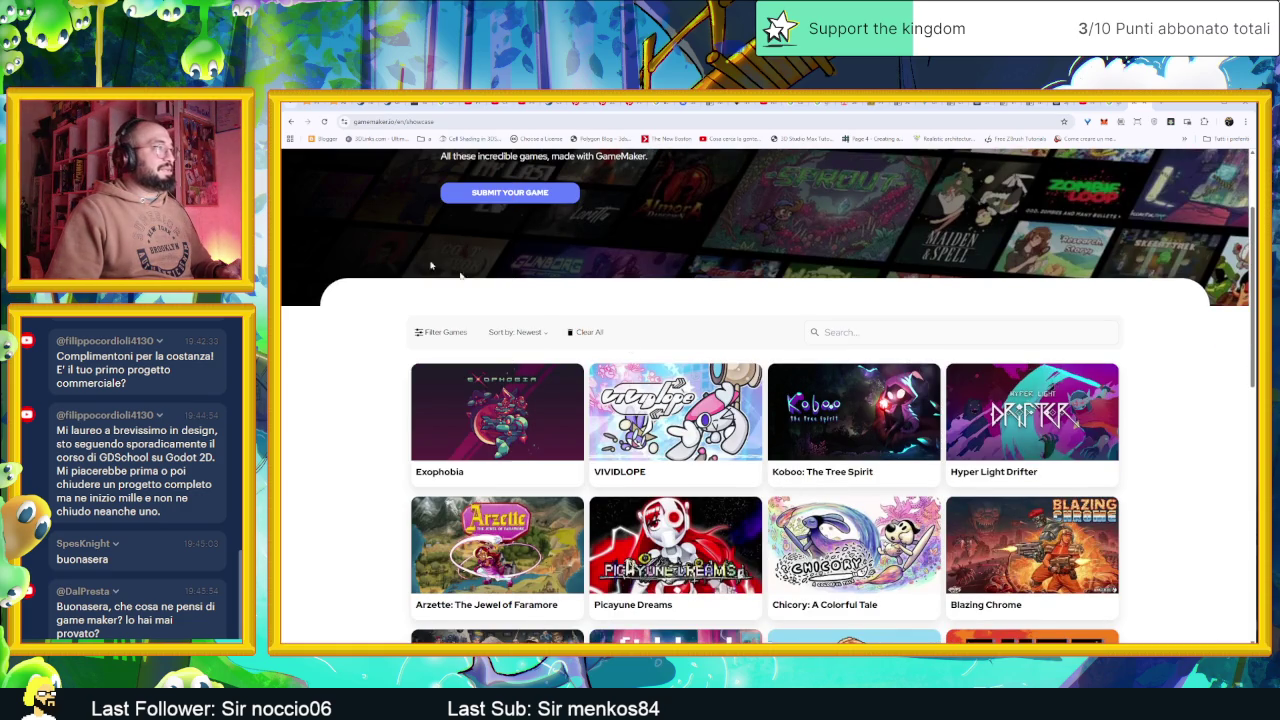
{"action": "scroll", "coordinate": [590, 325], "scroll_direction": "up", "scroll_amount": 2}
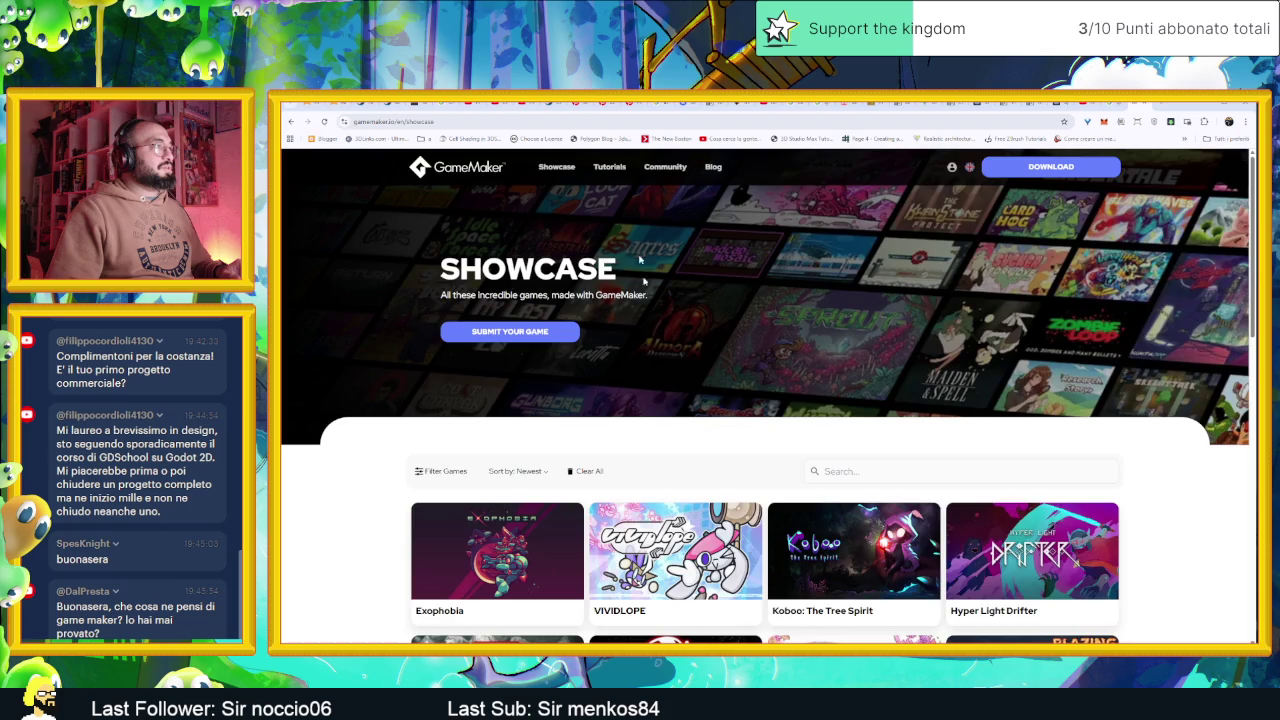
{"action": "scroll", "coordinate": [639, 245], "scroll_direction": "down", "scroll_amount": 5}
{"action": "scroll", "coordinate": [634, 366], "scroll_direction": "up", "scroll_amount": 5}
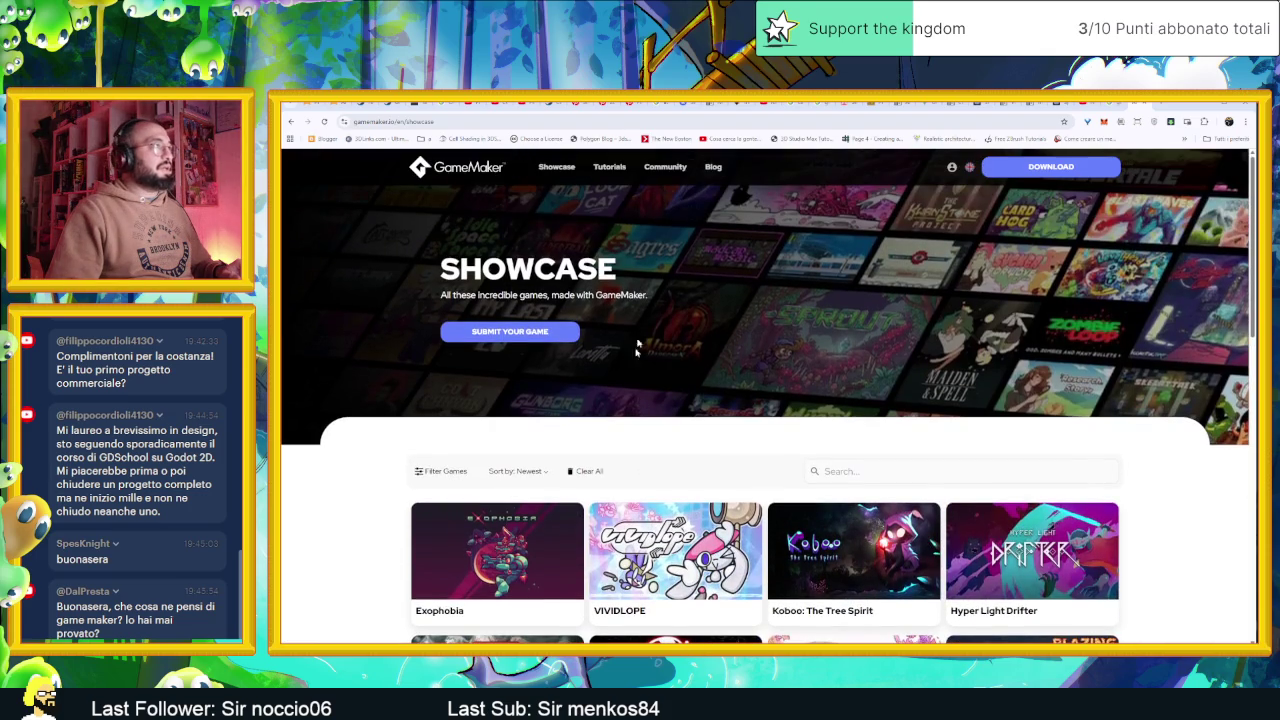
Go to the GameMaker home page and browse the Download page
{"action": "left_click", "coordinate": [484, 172]}
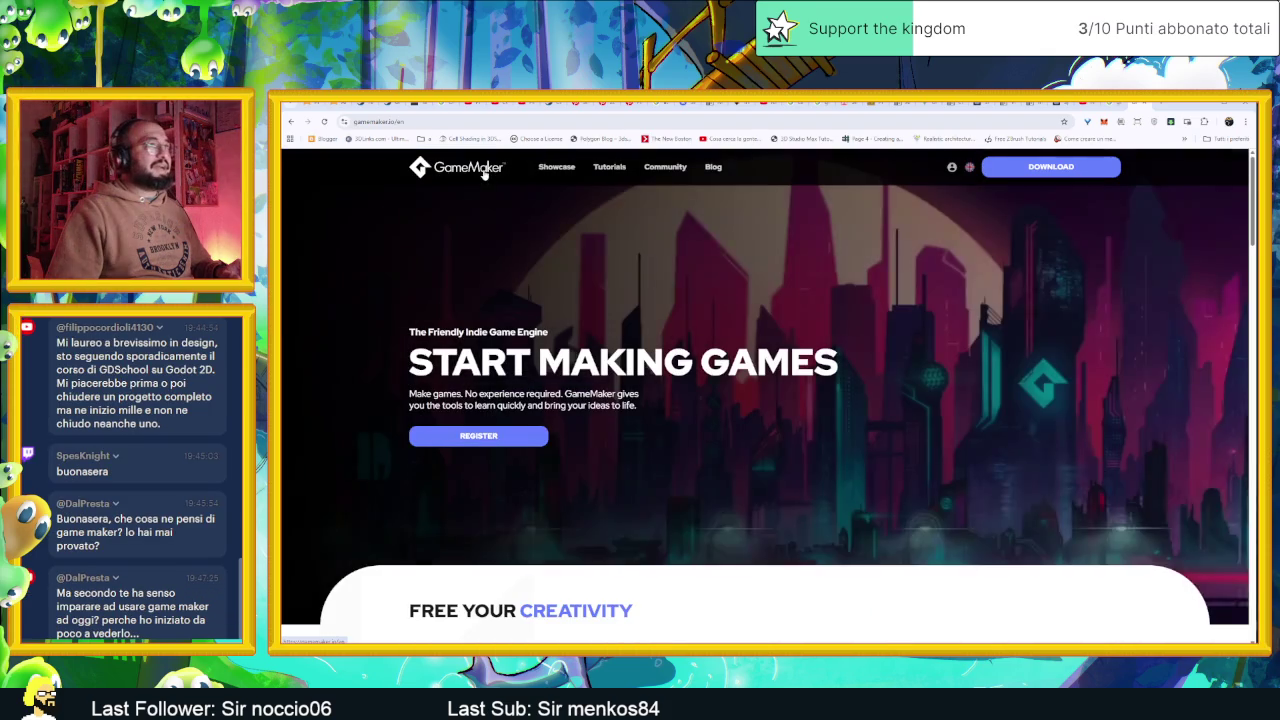
{"action": "left_click", "coordinate": [1060, 168]}
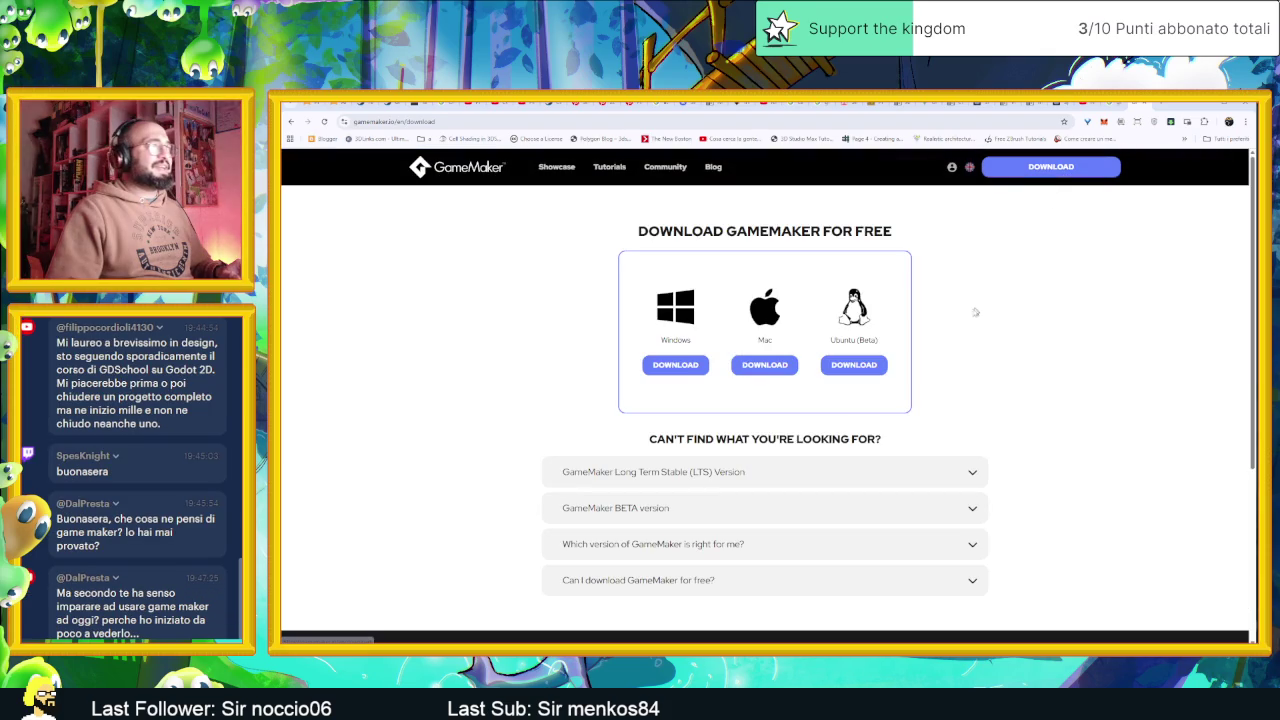
{"action": "scroll", "coordinate": [1006, 334], "scroll_direction": "down", "scroll_amount": 1}
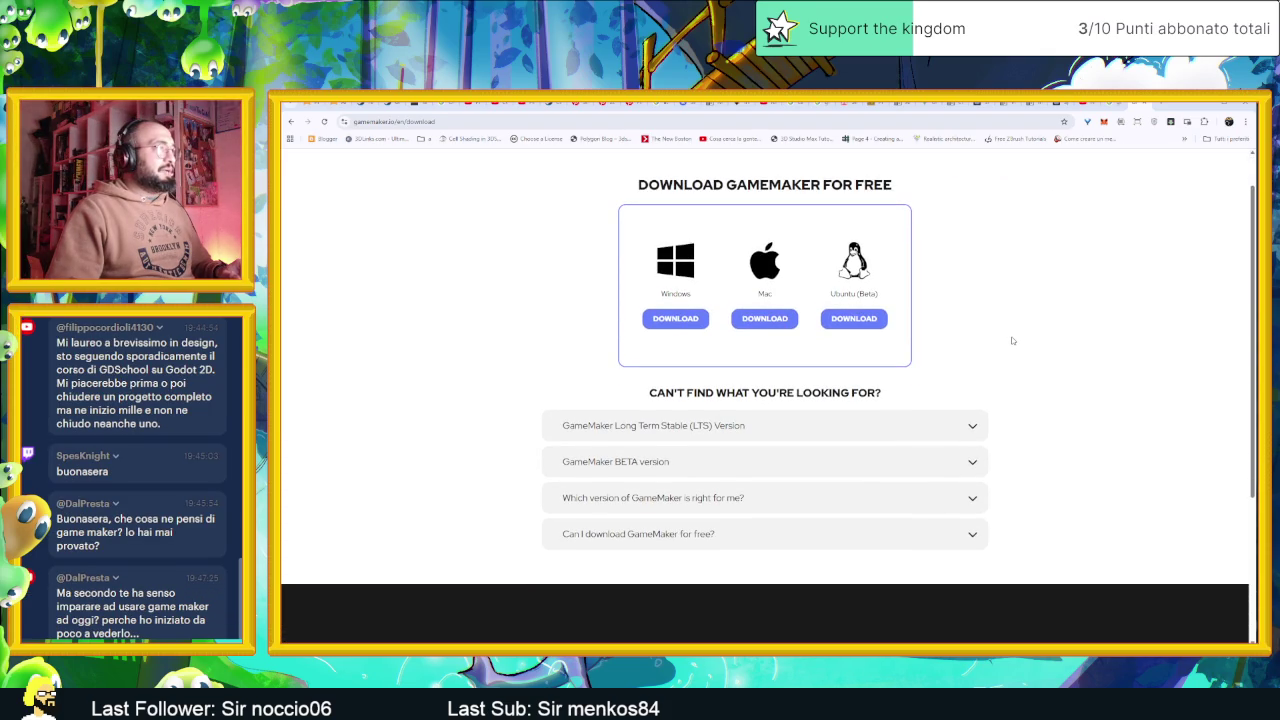
{"action": "scroll", "coordinate": [1000, 284], "scroll_direction": "up", "scroll_amount": 1}
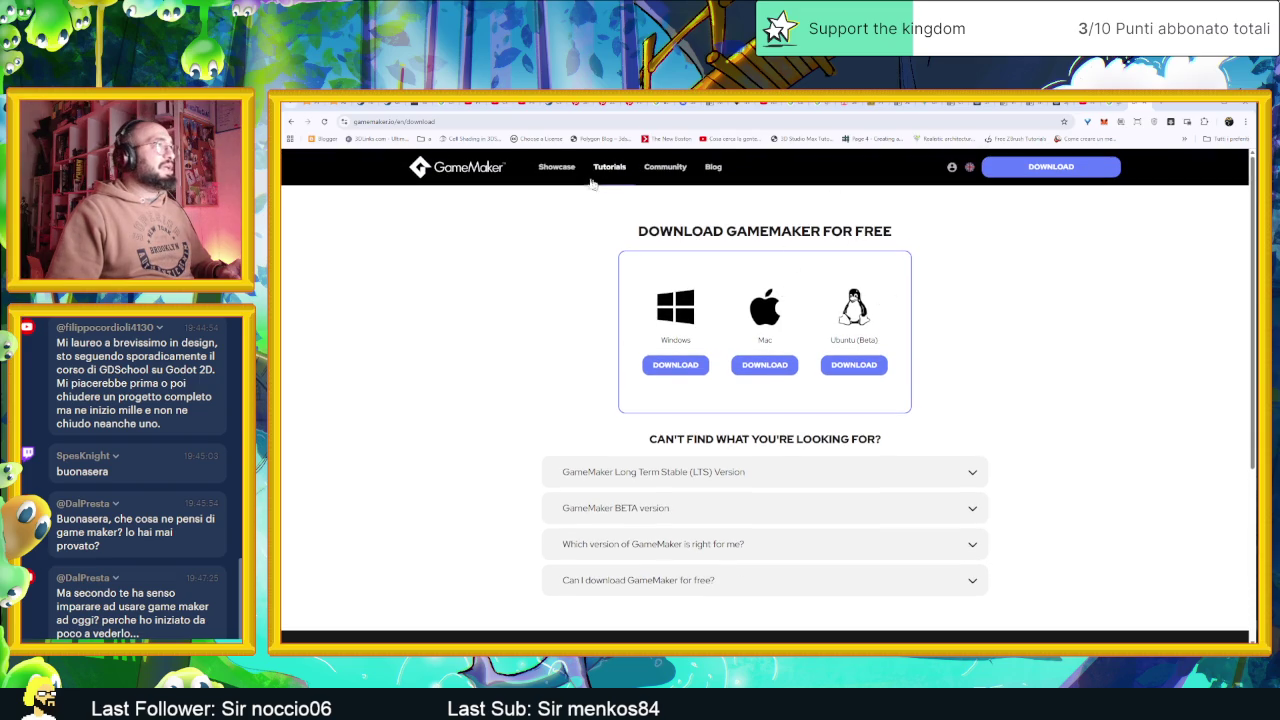
Return to the GameMaker home page and scroll down to the Free, Professional and Enterprise tiers
{"action": "left_click", "coordinate": [456, 166]}
{"action": "scroll", "coordinate": [732, 415], "scroll_direction": "down", "scroll_amount": 10}
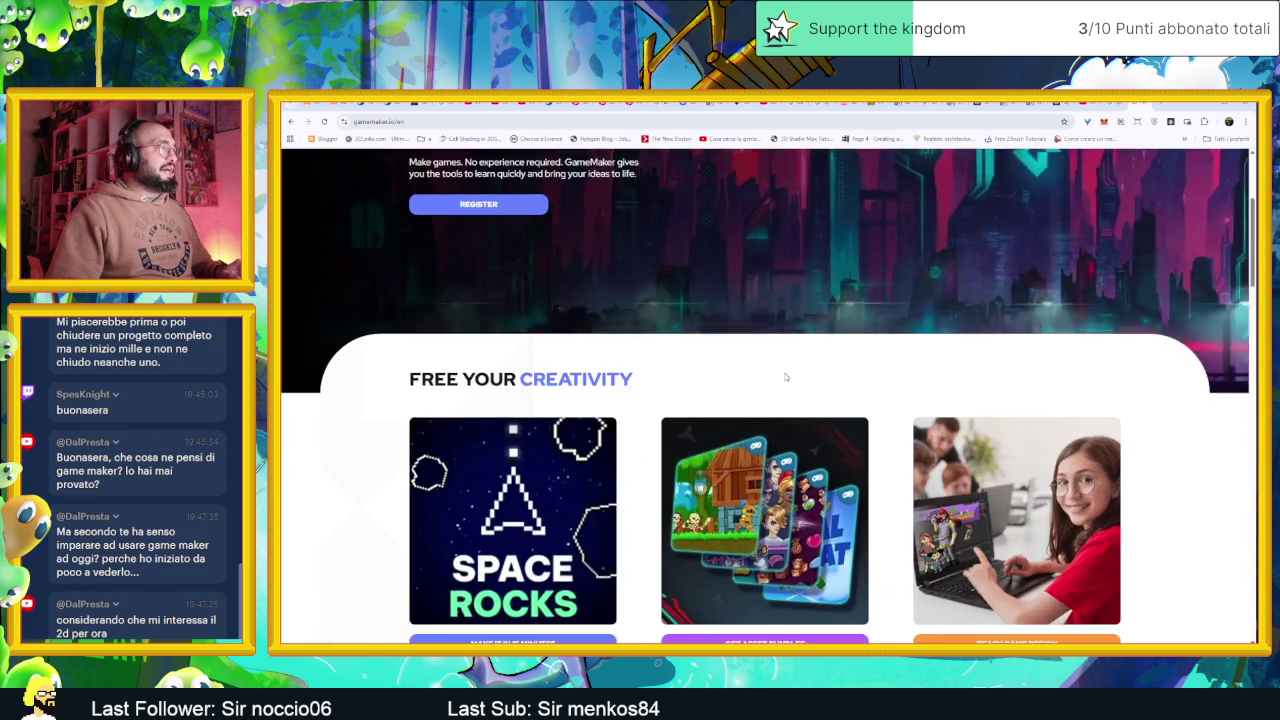
{"action": "scroll", "coordinate": [732, 415], "scroll_direction": "down", "scroll_amount": 5}
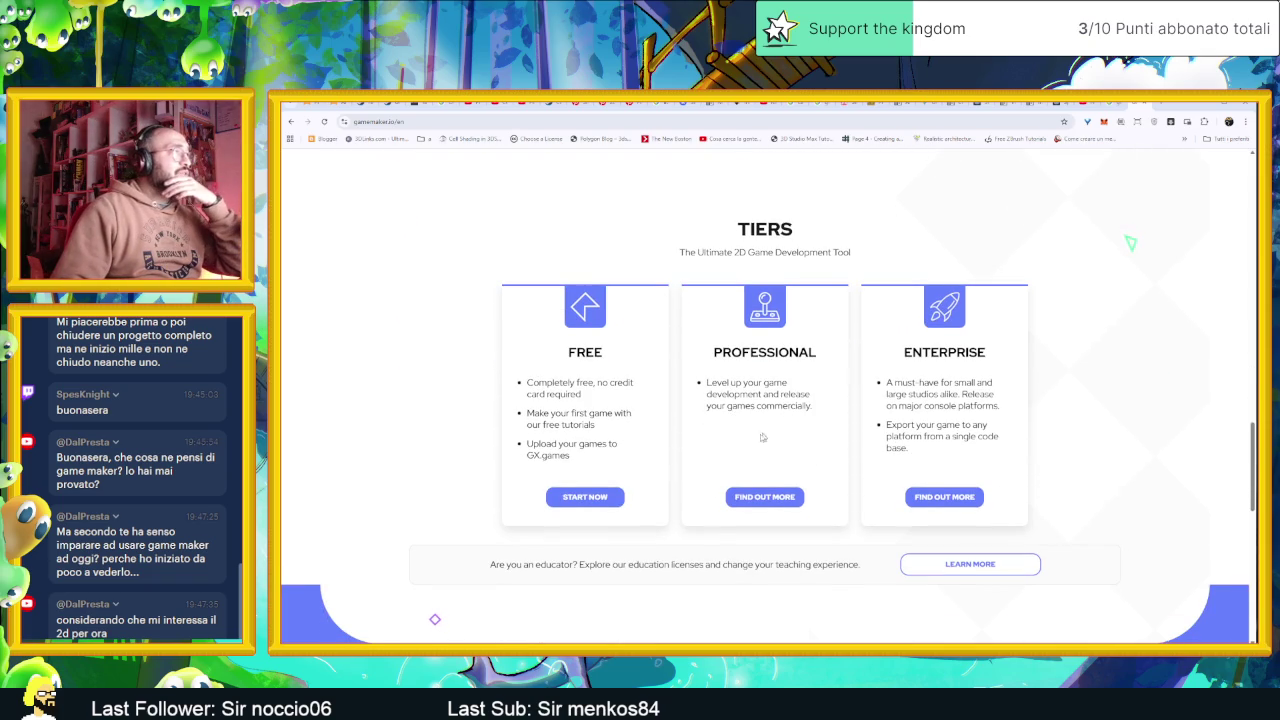
Open the pricing comparison page and view then close the Free plan's details popup
{"action": "left_click", "coordinate": [765, 497]}
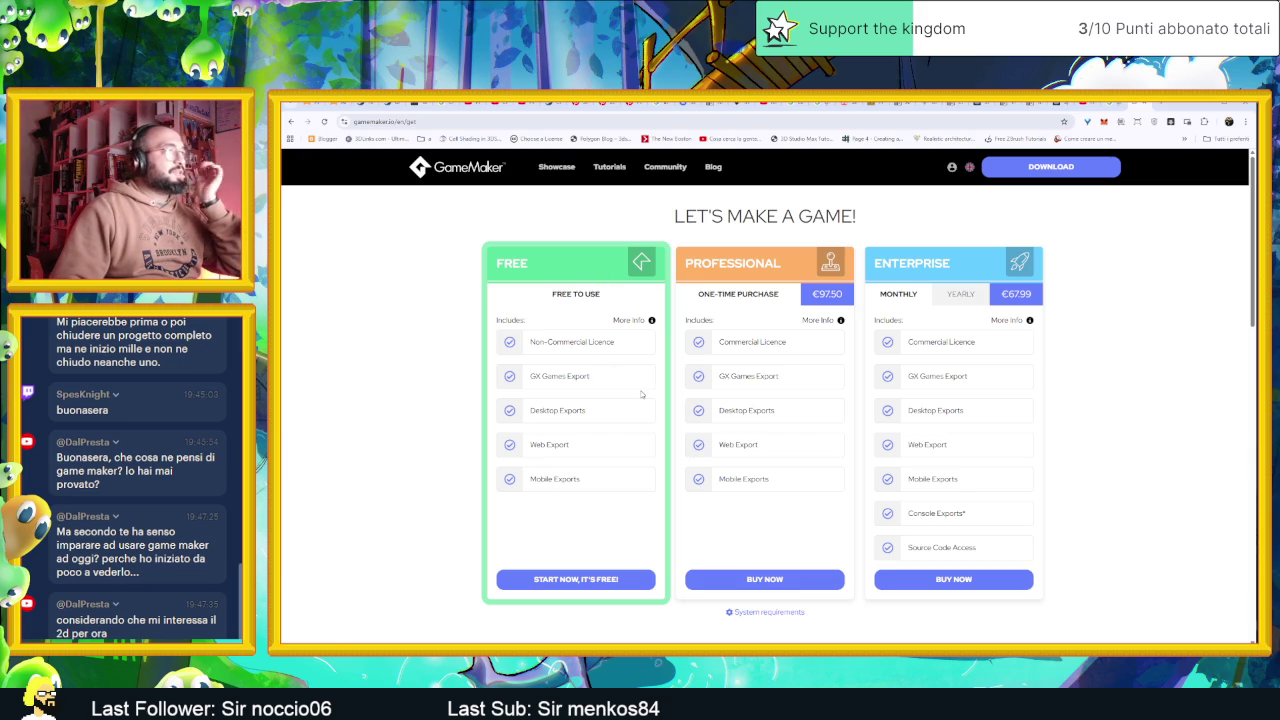
{"action": "left_click", "coordinate": [651, 321]}
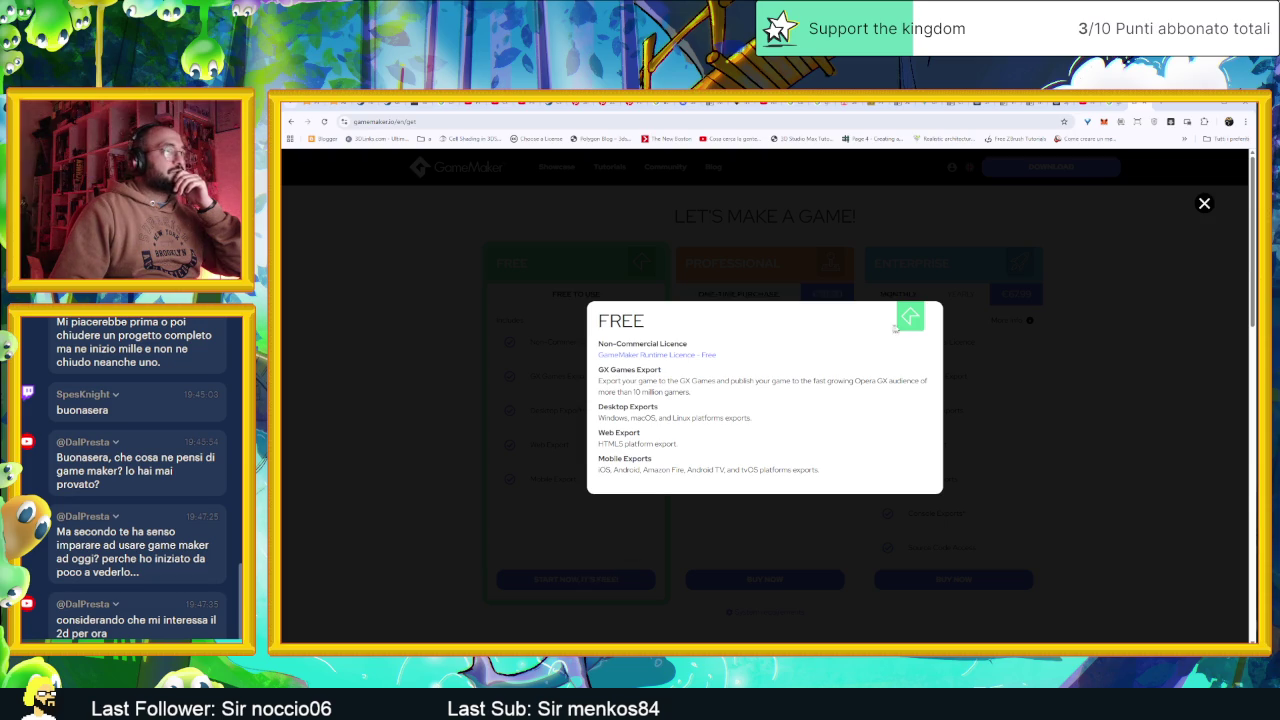
{"action": "left_click", "coordinate": [1203, 204]}
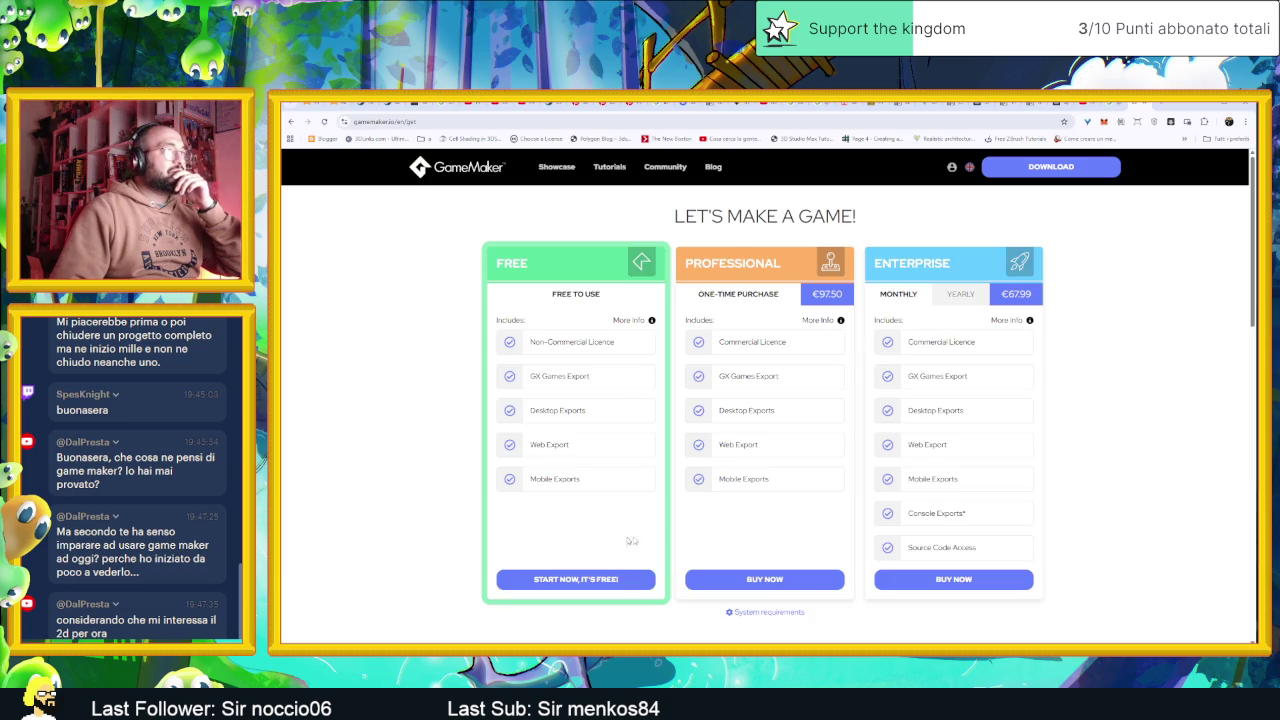
Scroll the plans and highlight the Free plan's Non-Commercial Licence line
{"action": "scroll", "coordinate": [799, 511], "scroll_direction": "down", "scroll_amount": 2}
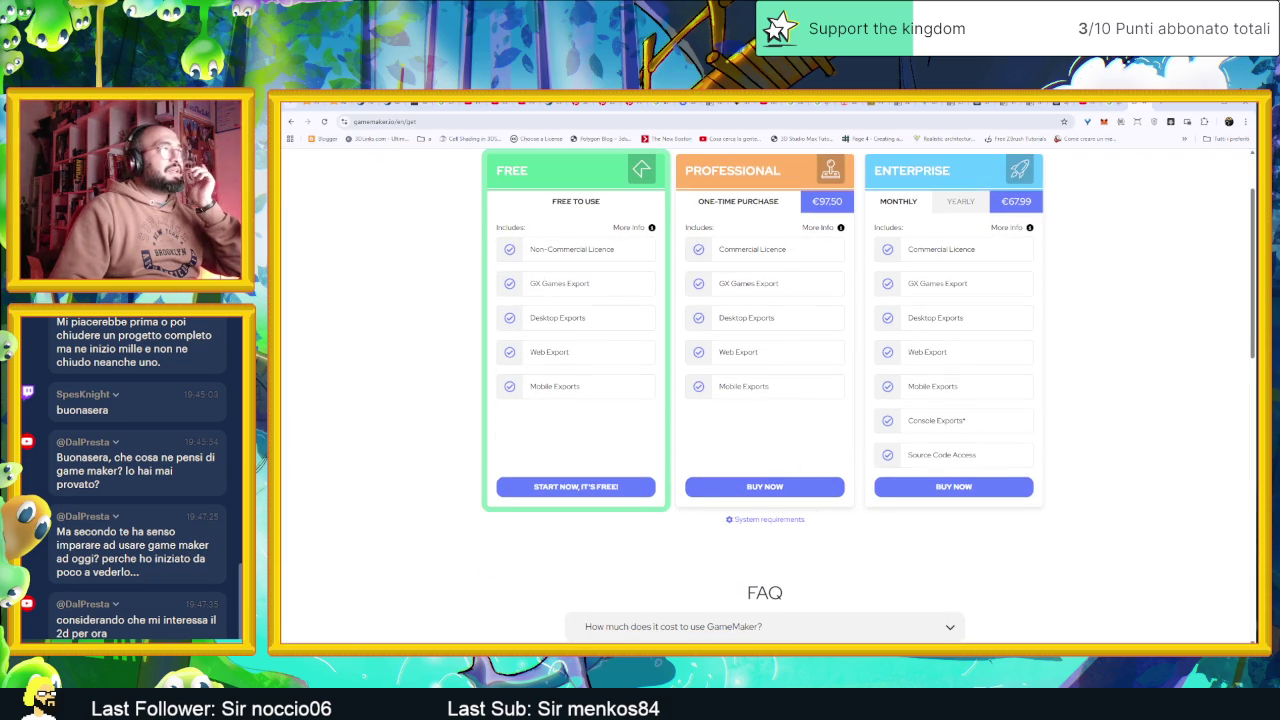
{"action": "triple_click", "coordinate": [578, 255]}
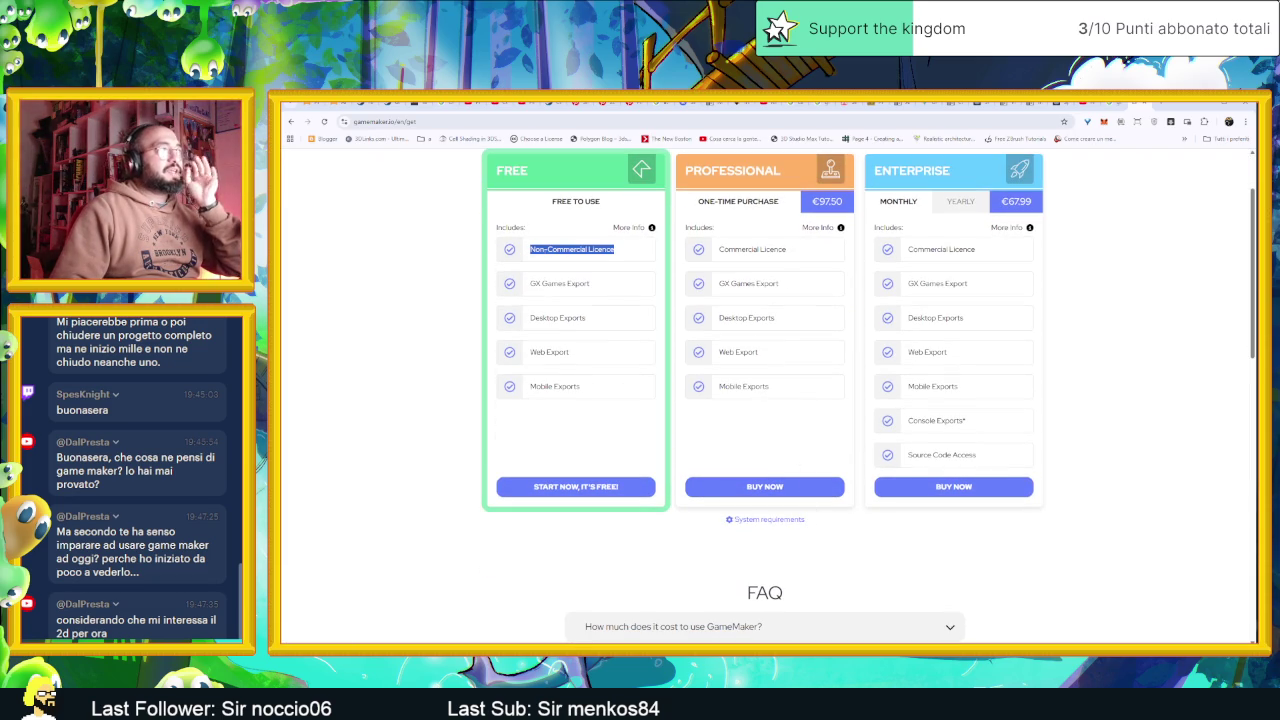
{"action": "left_click", "coordinate": [618, 257]}
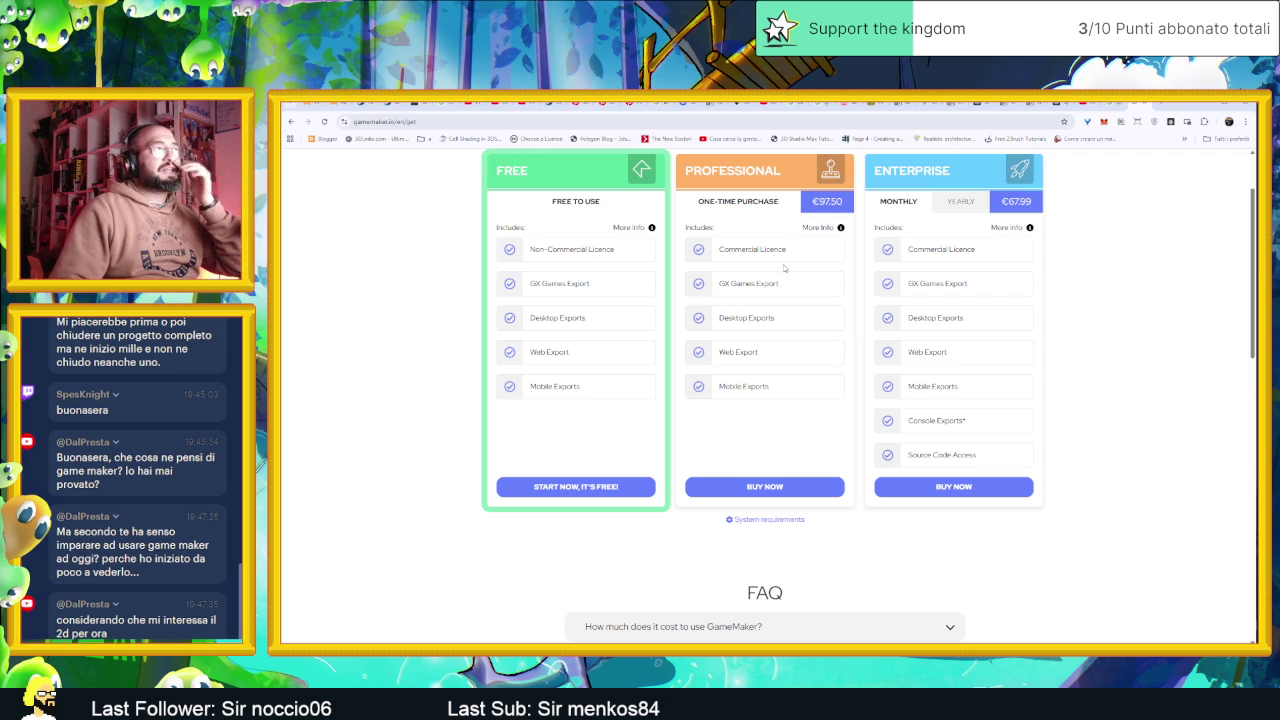
{"action": "scroll", "coordinate": [808, 255], "scroll_direction": "up", "scroll_amount": 2}
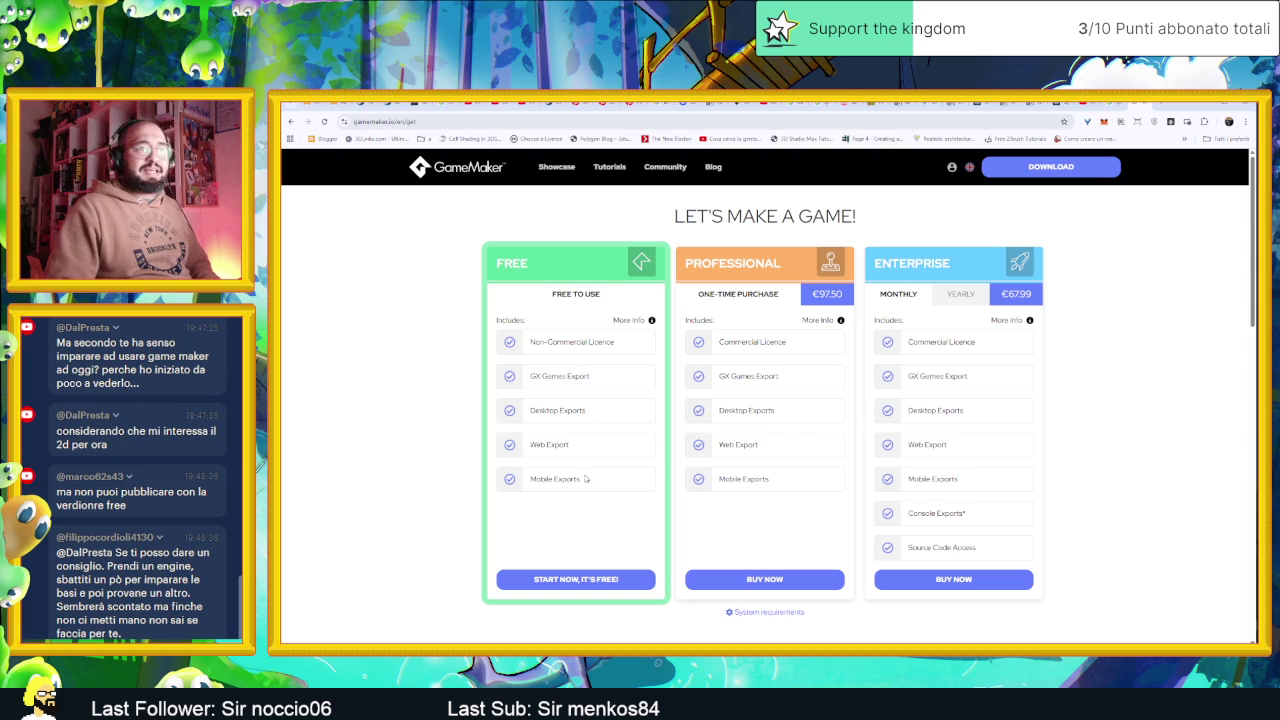
In Godot, select the Zawardo node to inspect its properties and zoom around the dungeon map
{"action": "left_click", "coordinate": [1203, 106]}
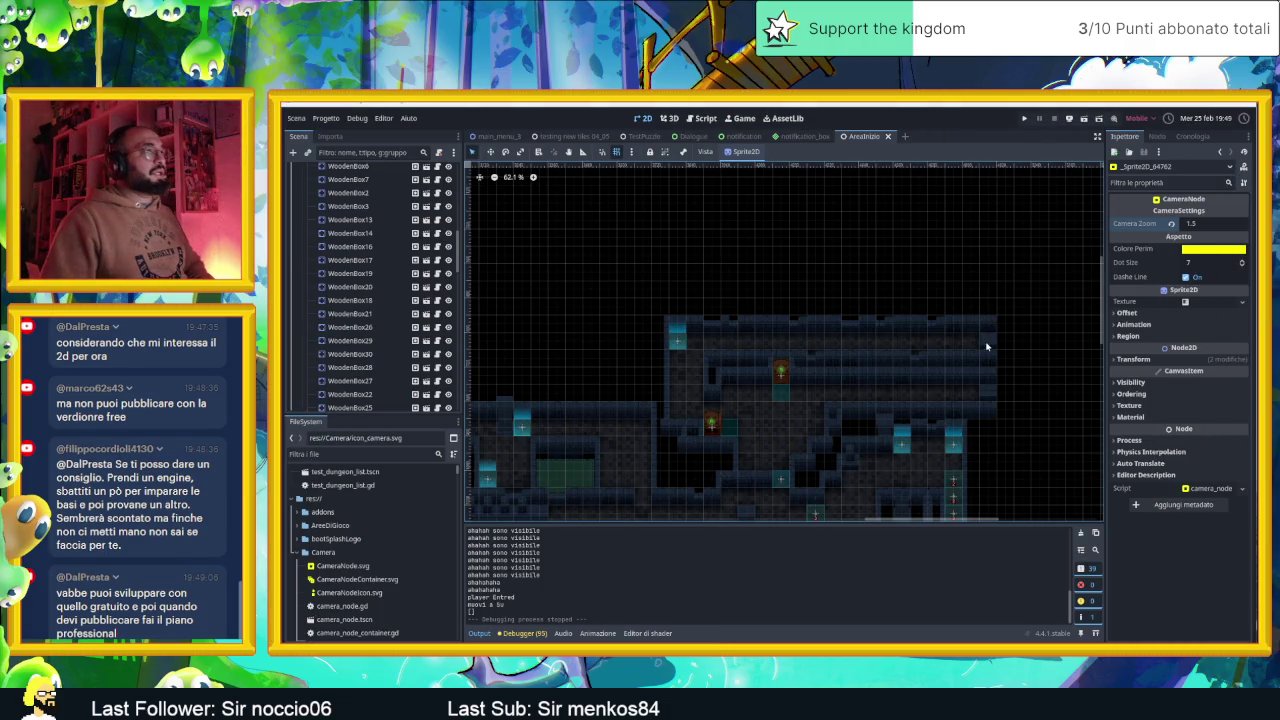
{"action": "left_click_drag", "start_coordinate": [986, 347], "coordinate": [929, 321]}
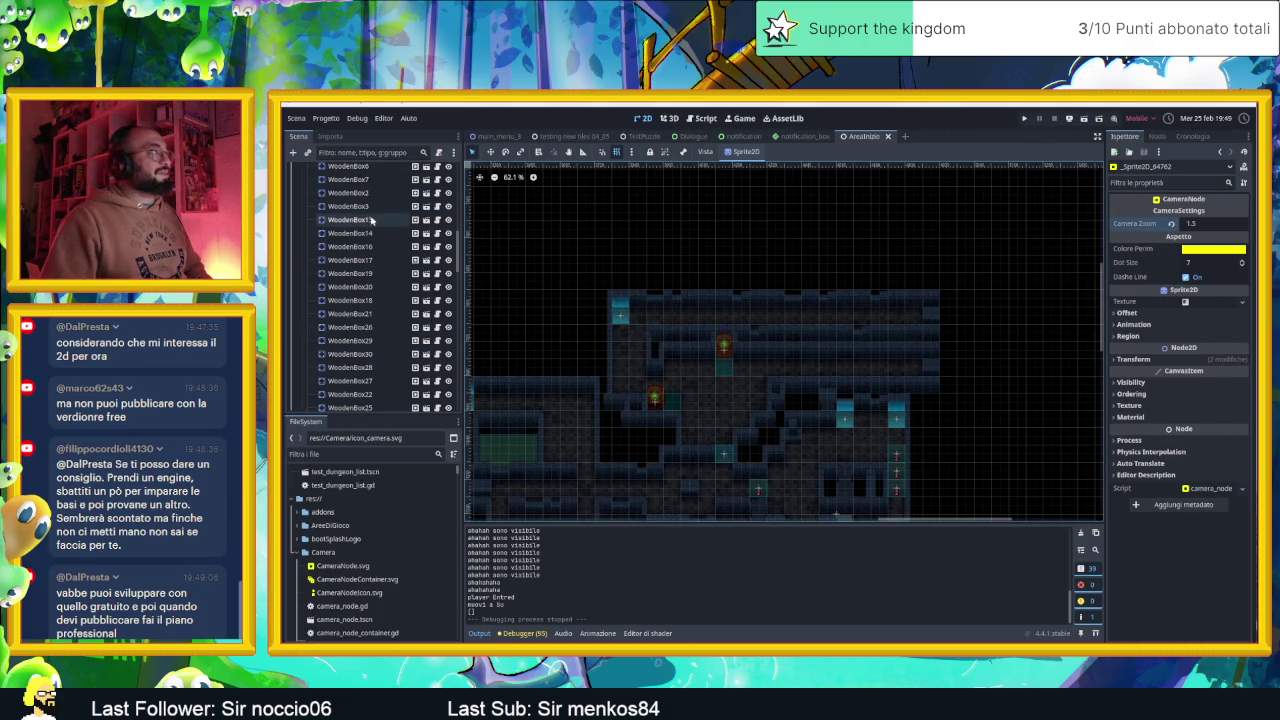
{"action": "scroll", "coordinate": [368, 218], "scroll_direction": "up", "scroll_amount": 10}
{"action": "left_click", "coordinate": [344, 185]}
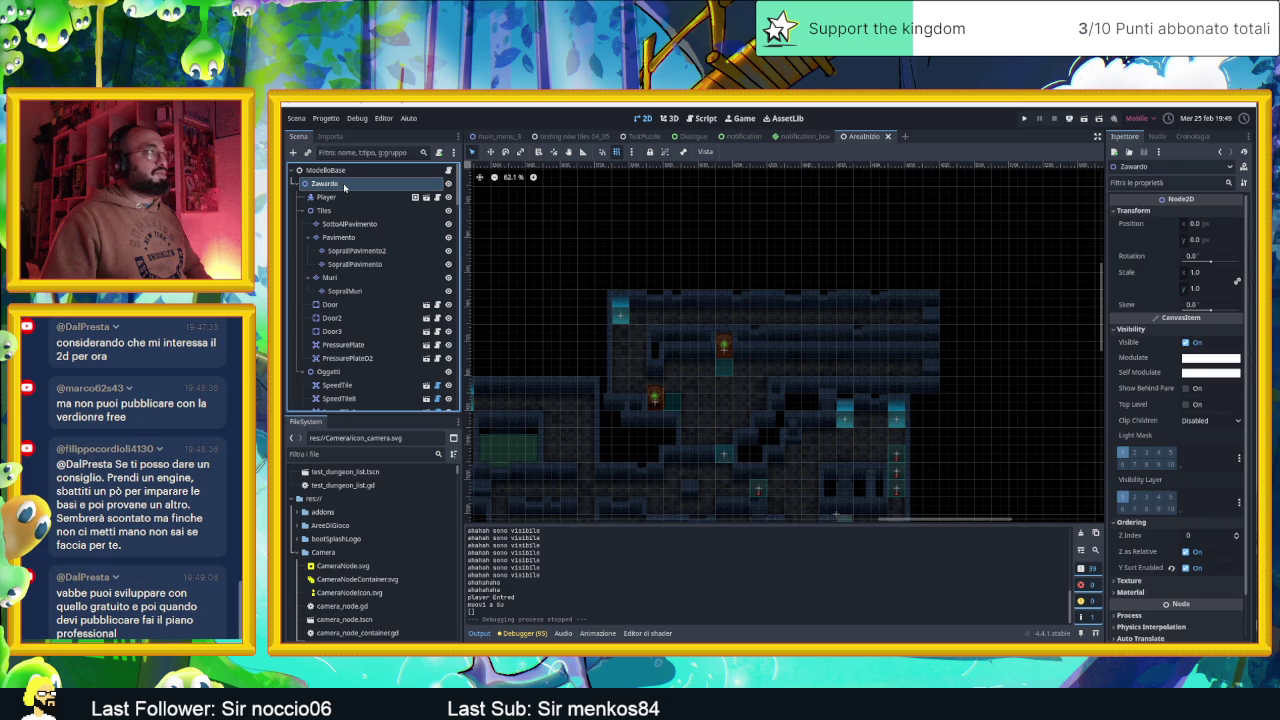
{"action": "left_click_drag", "start_coordinate": [945, 339], "coordinate": [950, 344]}
{"action": "scroll", "coordinate": [950, 344], "scroll_direction": "down", "scroll_amount": 2}
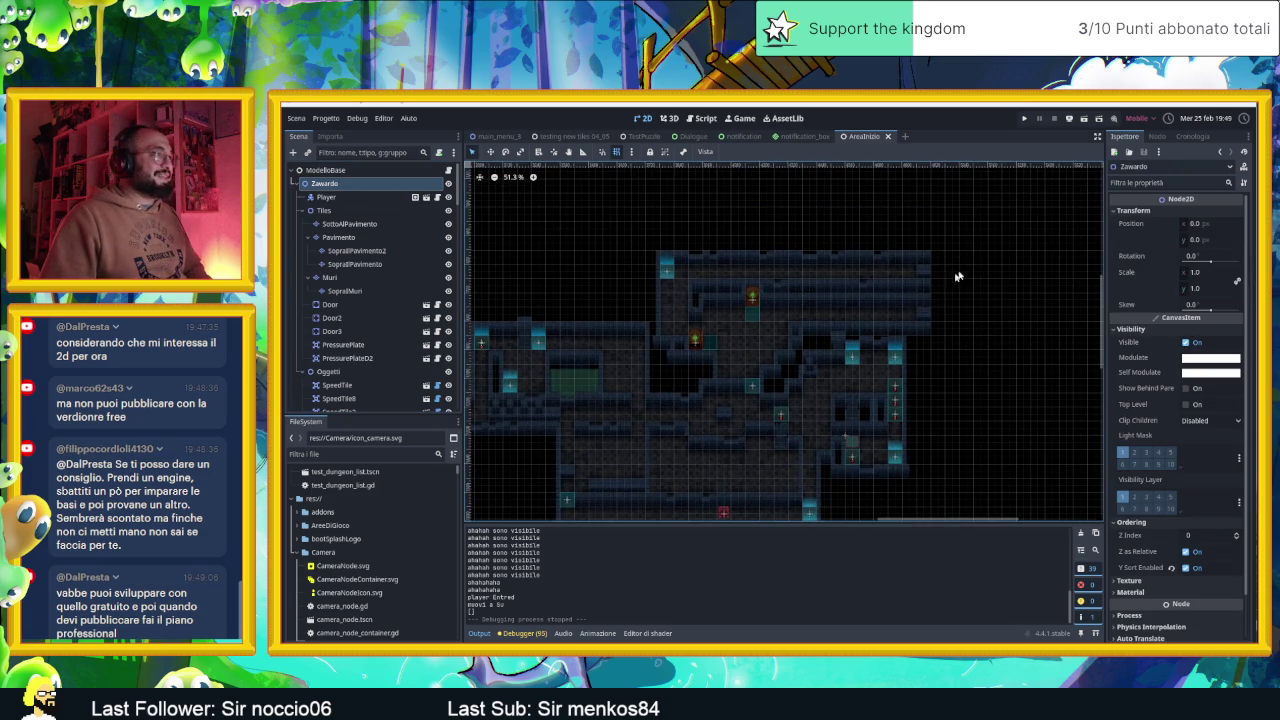
{"action": "scroll", "coordinate": [969, 268], "scroll_direction": "up", "scroll_amount": 2}
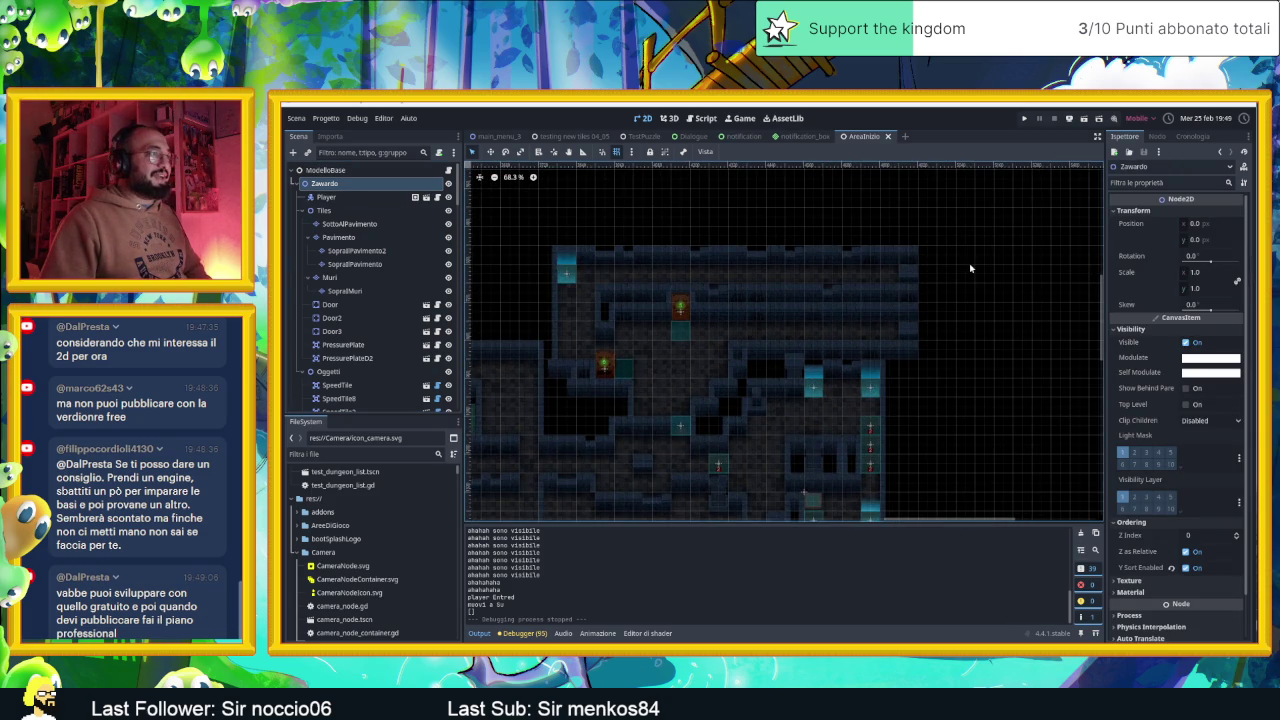
{"action": "scroll", "coordinate": [966, 270], "scroll_direction": "up", "scroll_amount": 2}
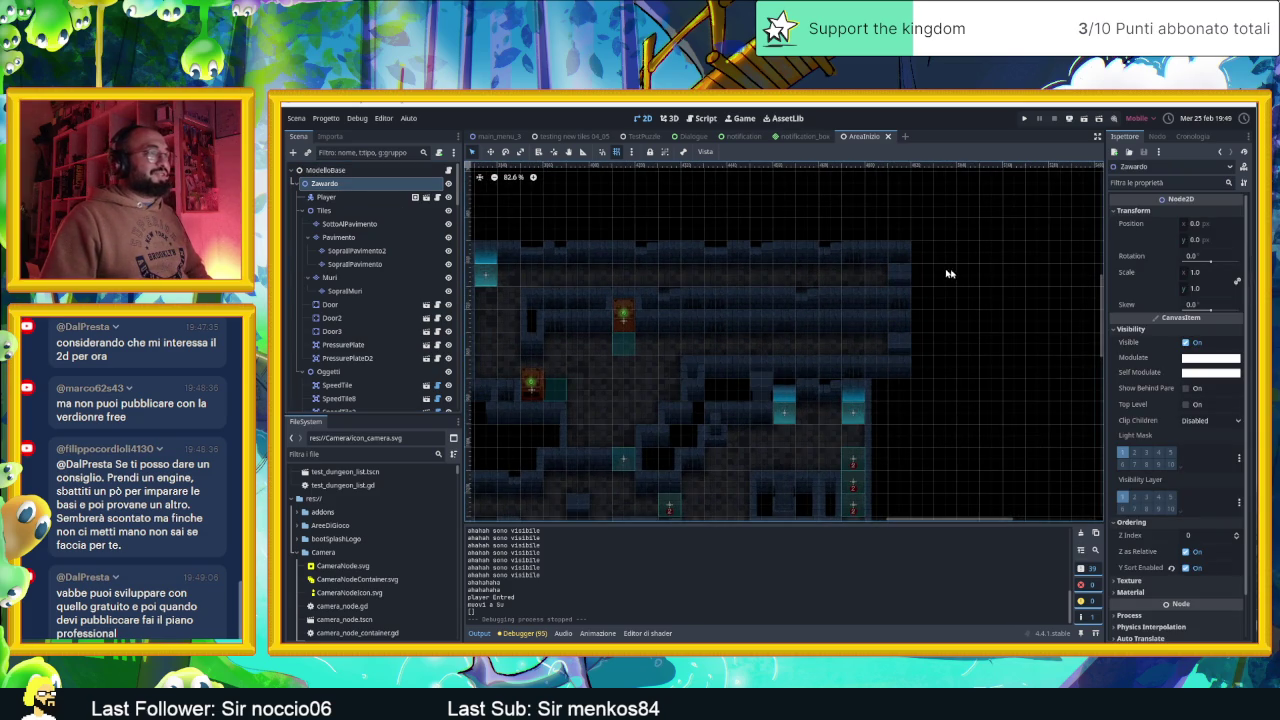
{"action": "scroll", "coordinate": [896, 344], "scroll_direction": "down", "scroll_amount": 3}
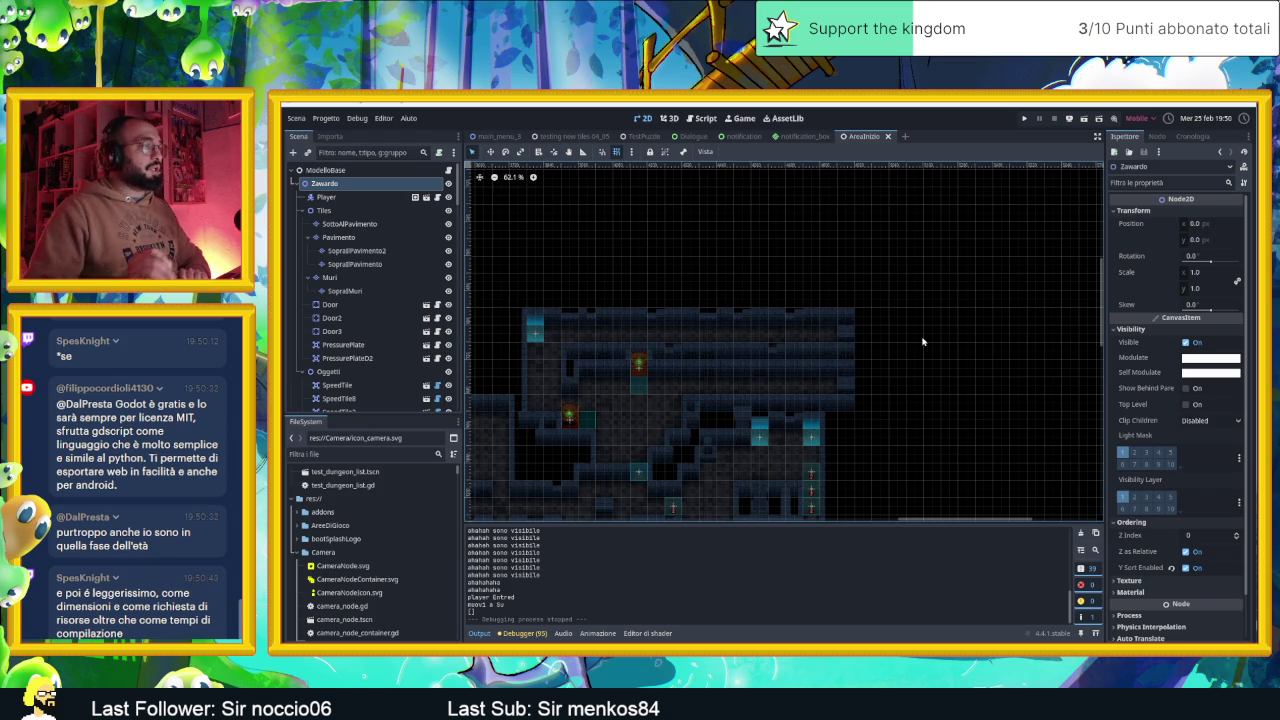
{"action": "scroll", "coordinate": [854, 347], "scroll_direction": "up", "scroll_amount": 2}
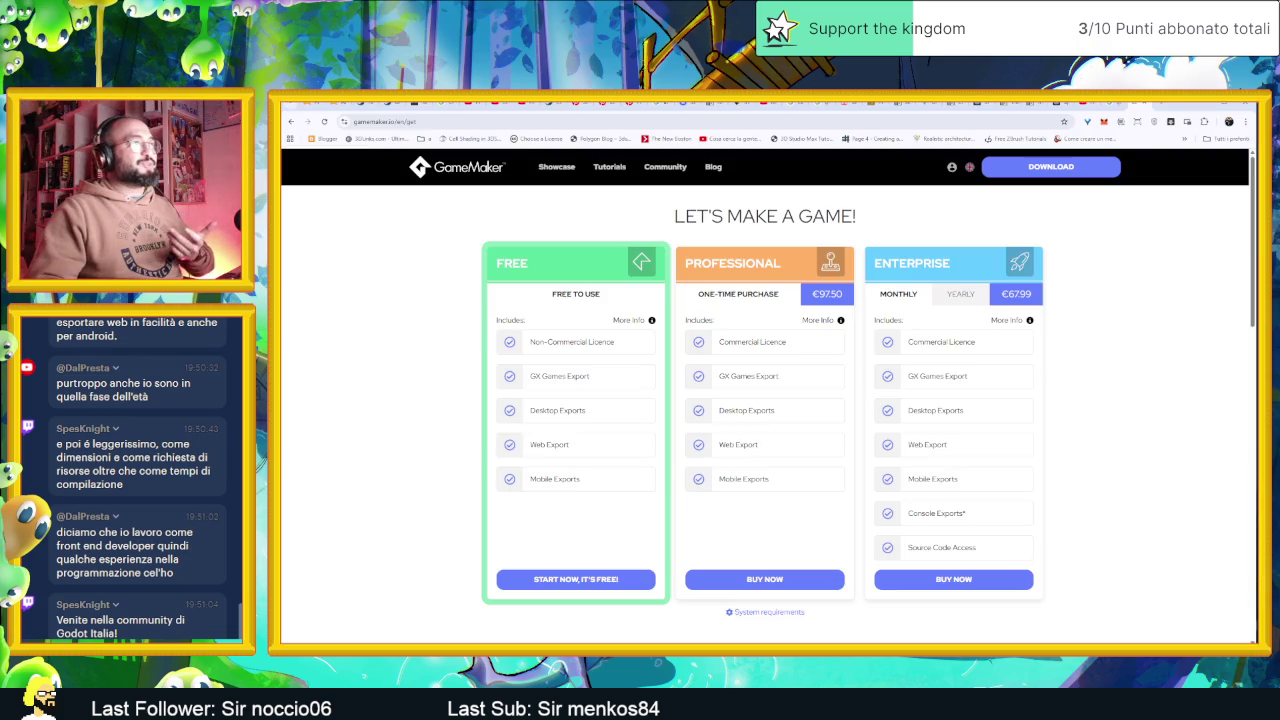
Open YouTube in a new tab and go to the channel's video list in YouTube Studio
{"action": "left_click", "coordinate": [1160, 106]}
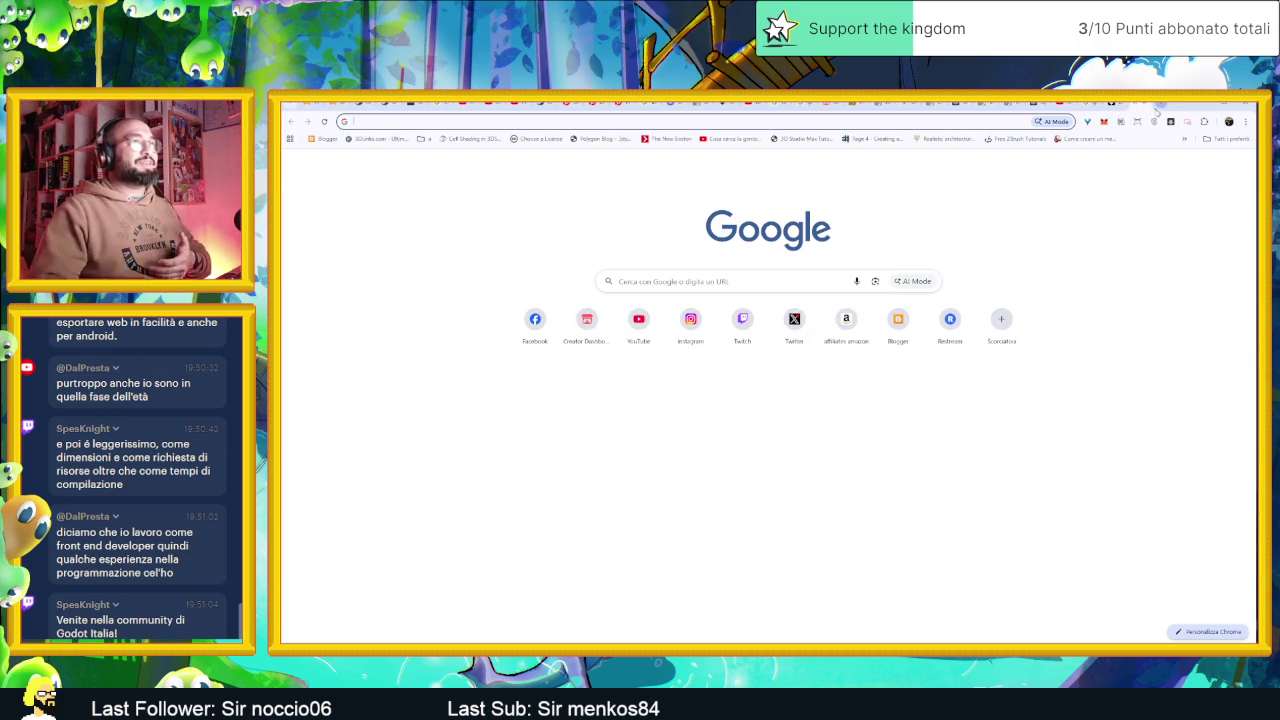
{"action": "left_click", "coordinate": [638, 322]}
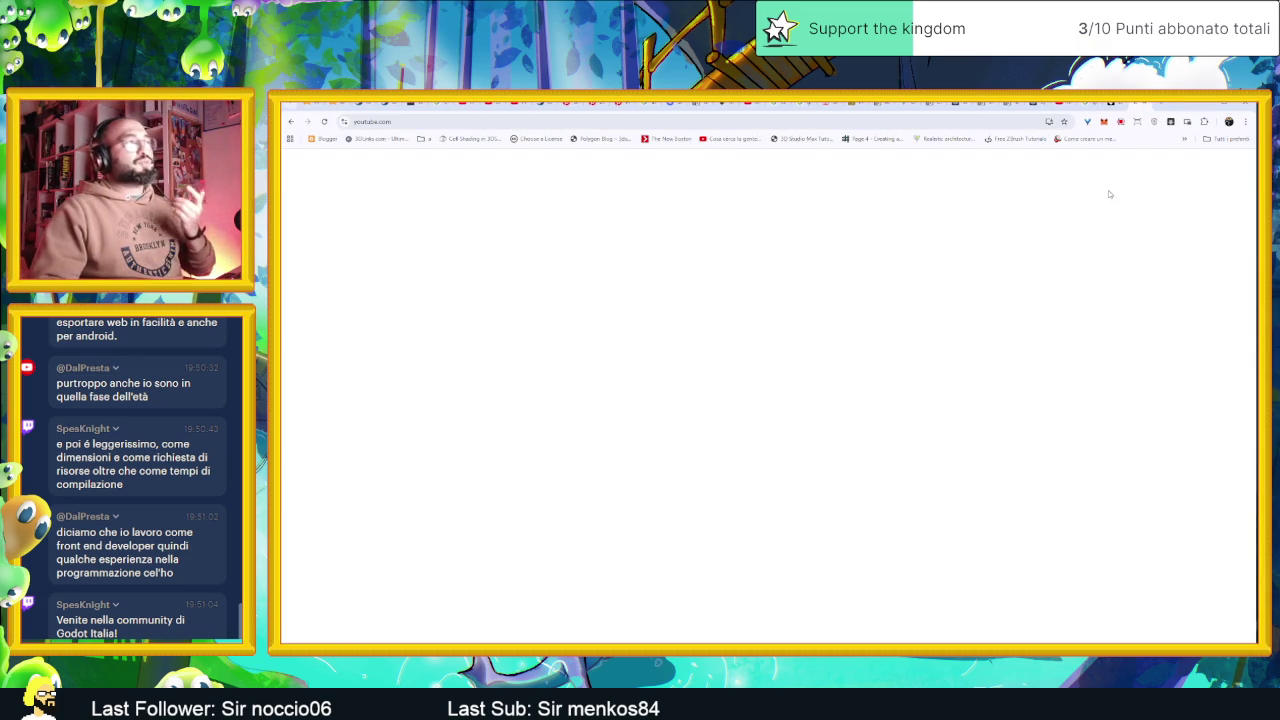
{"action": "left_click", "coordinate": [1228, 163]}
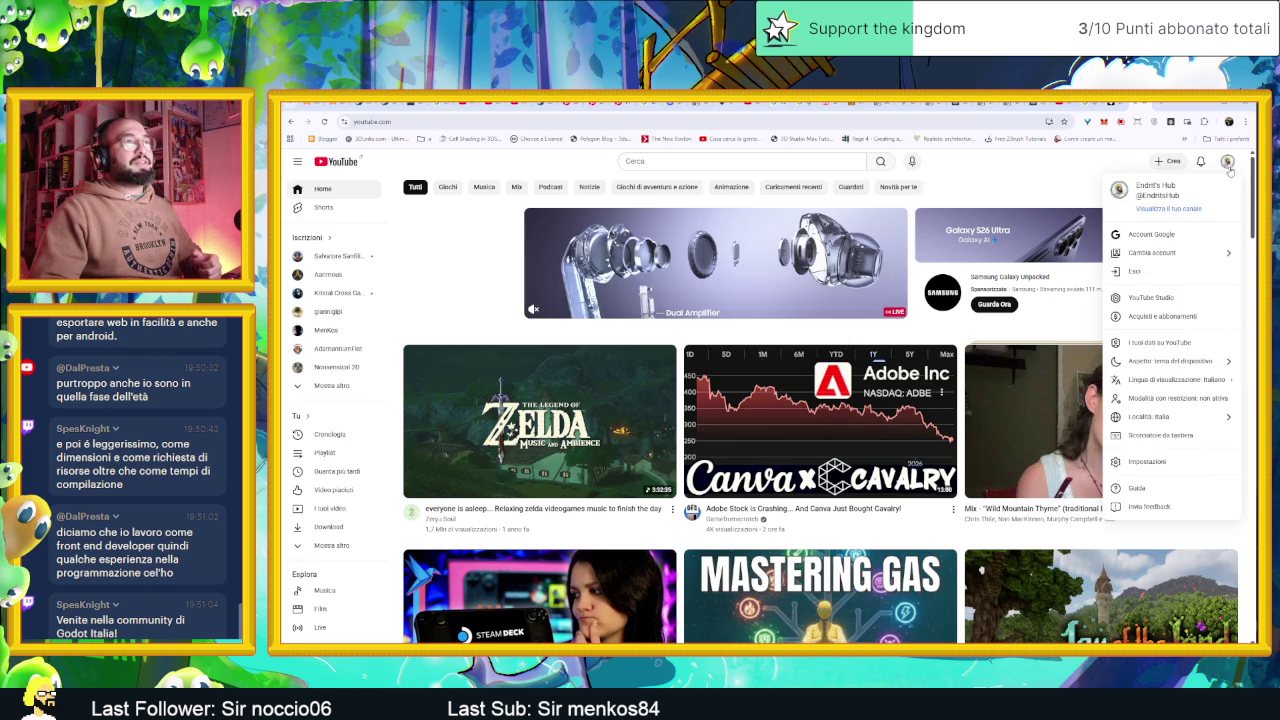
{"action": "left_click", "coordinate": [1178, 297]}
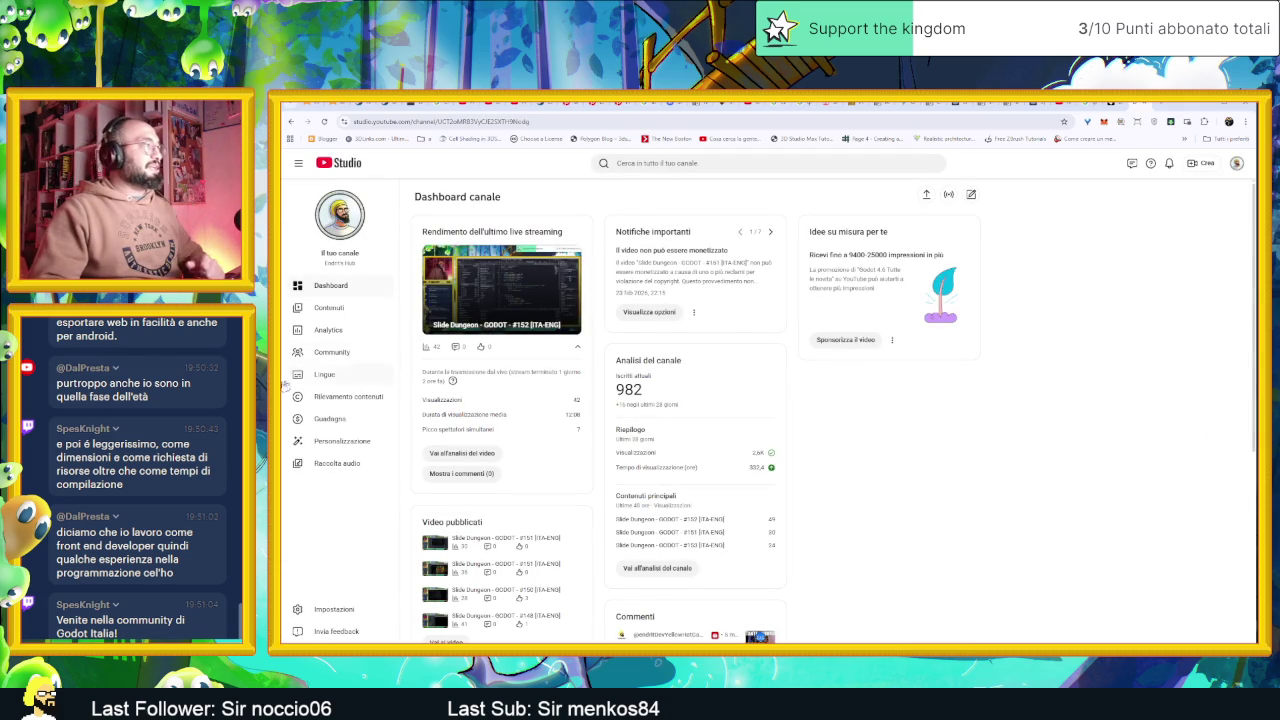
{"action": "left_click", "coordinate": [326, 308]}
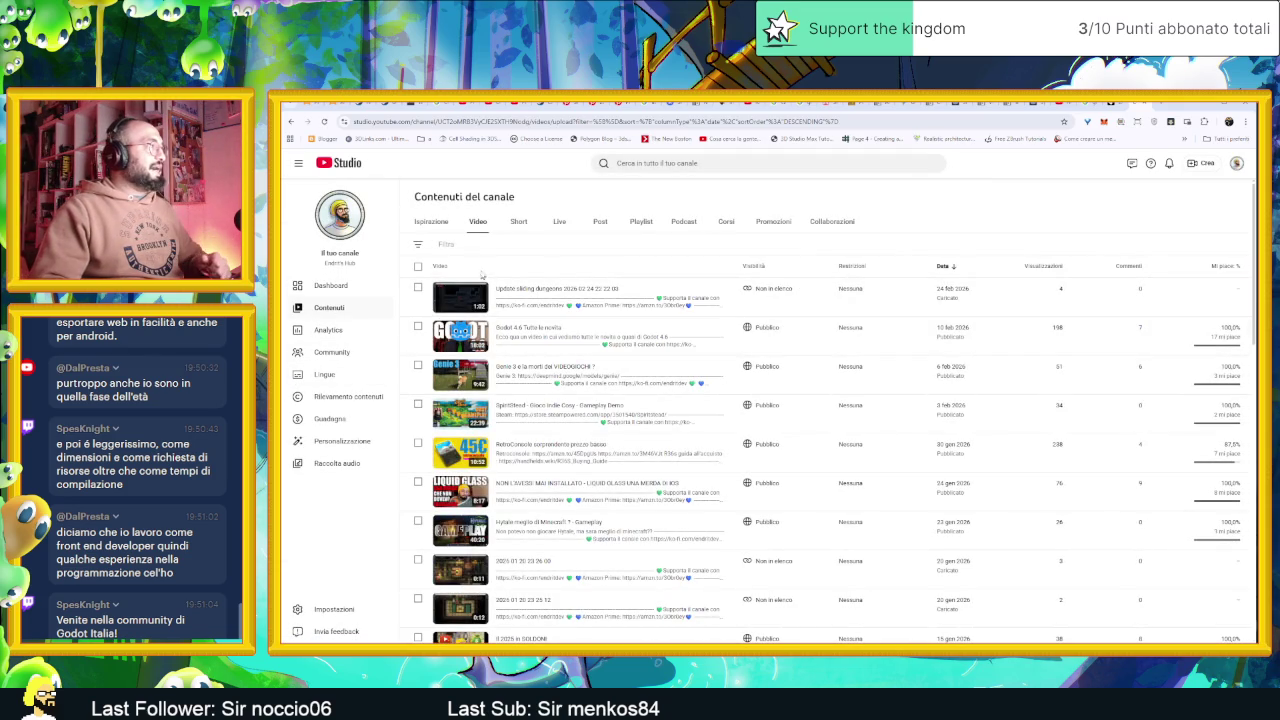
Search the channel videos for 'che engine' and open 'Sviluppare videogiochi - Che Engine usare ?'
{"action": "left_click", "coordinate": [484, 258]}
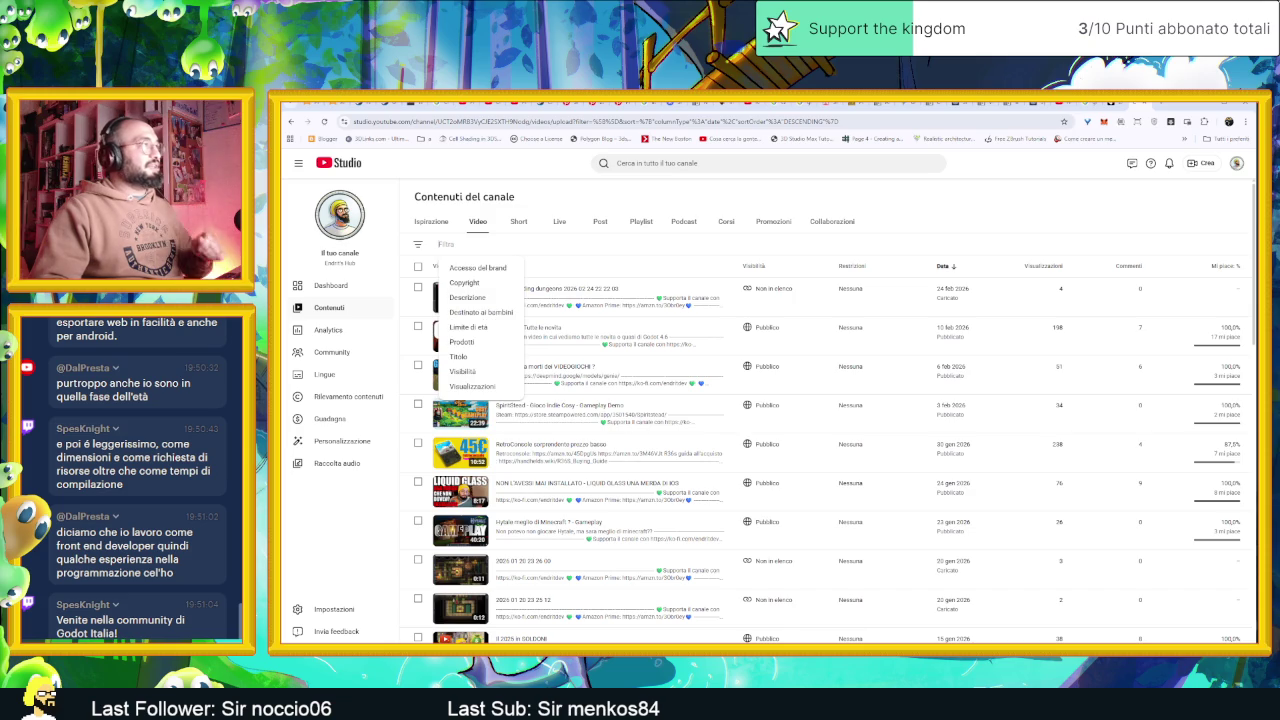
{"action": "left_click", "coordinate": [675, 160]}
{"action": "type", "text": "c"}
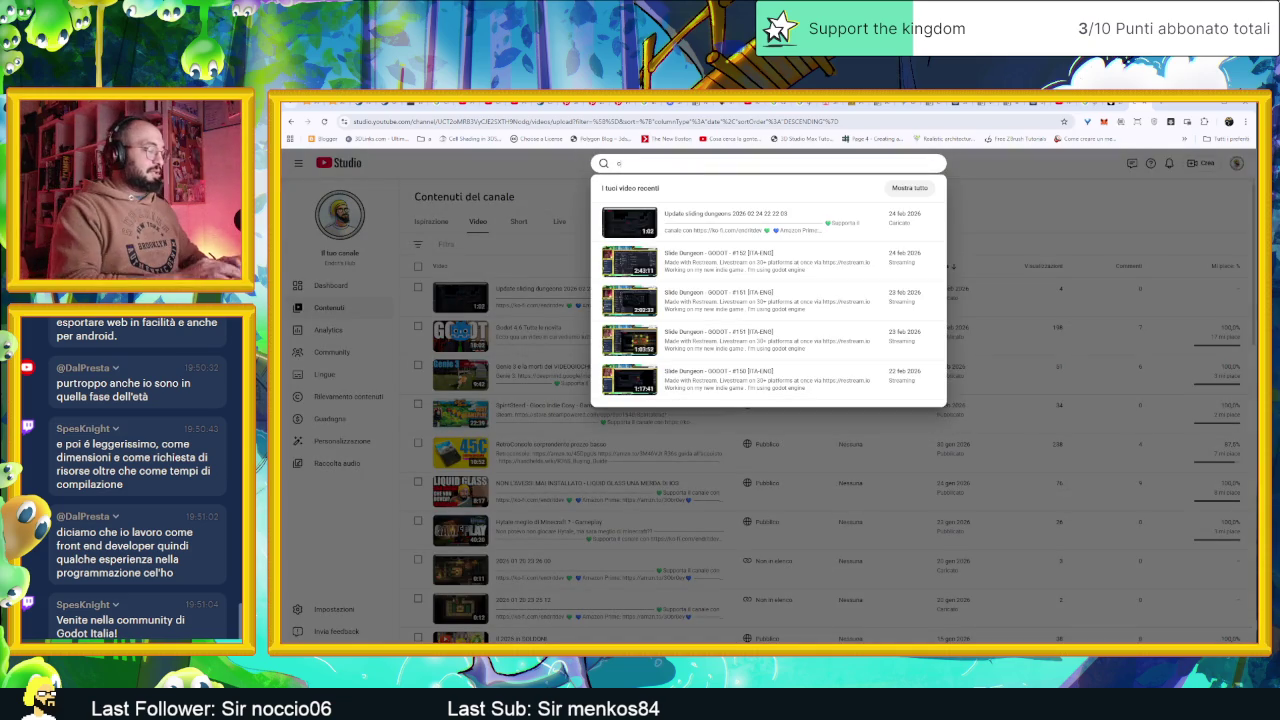
{"action": "type", "text": "he engine"}
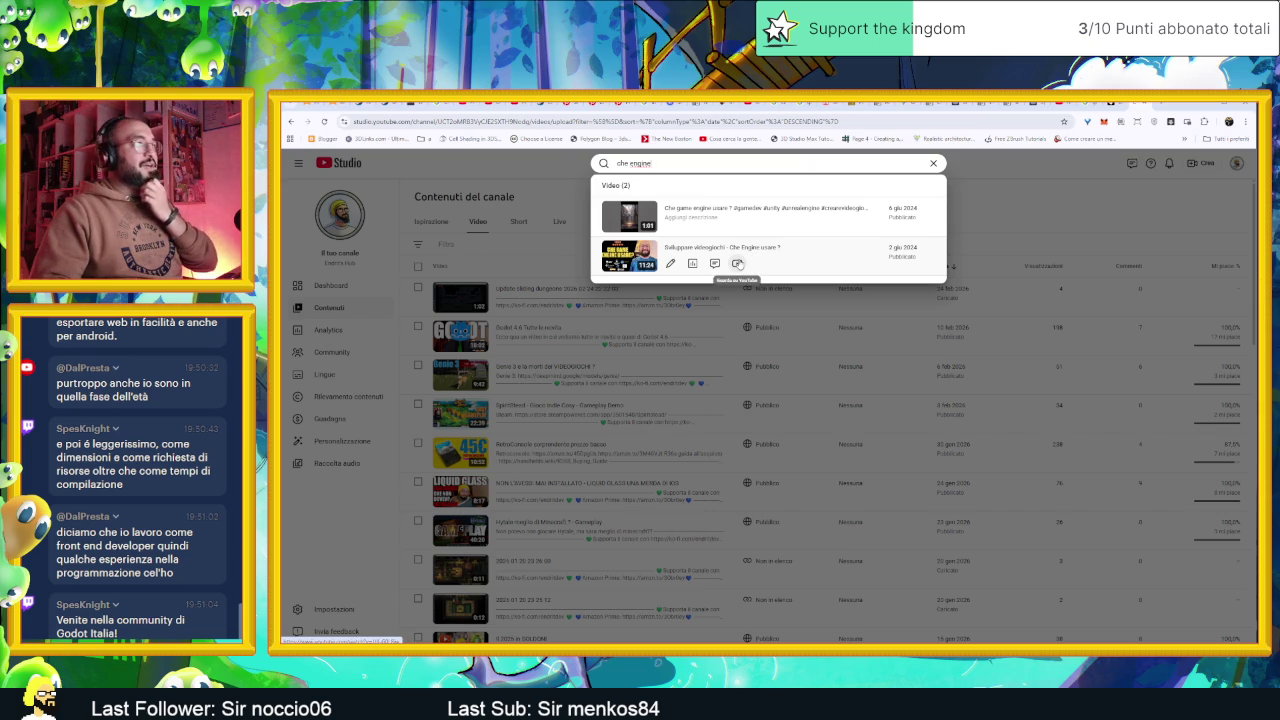
{"action": "left_click", "coordinate": [737, 264]}
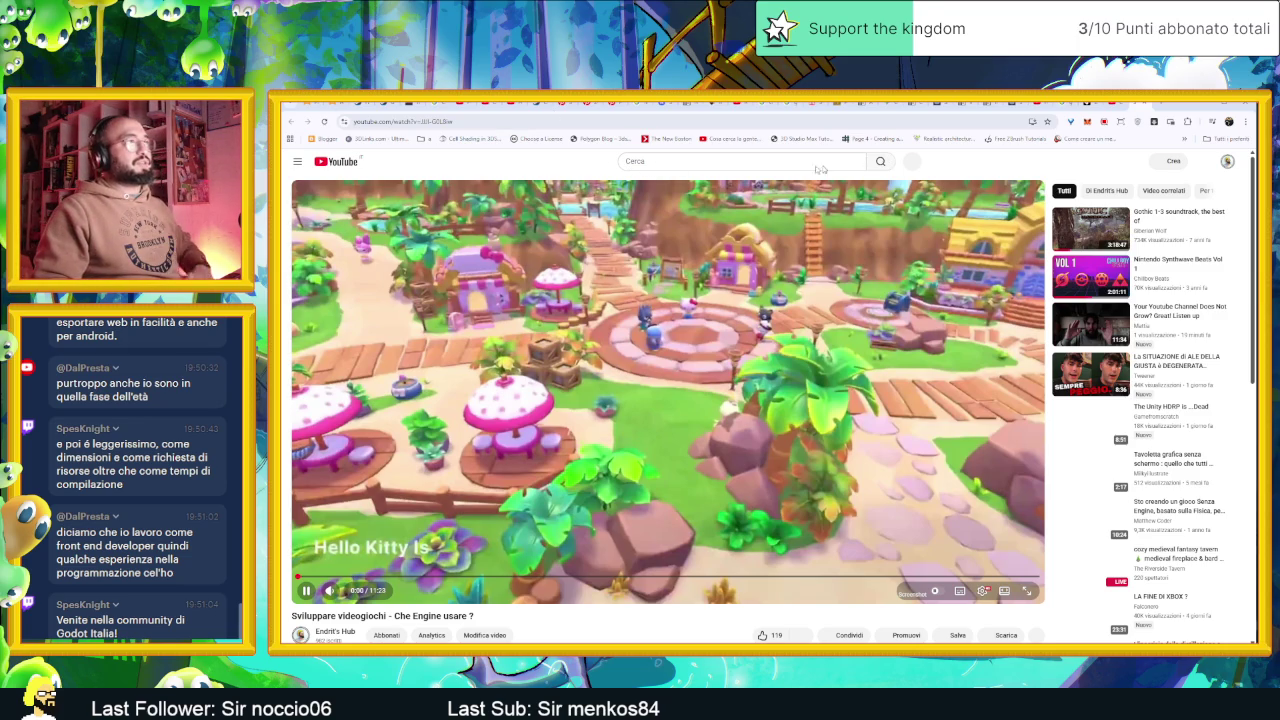
Show the Godot editor briefly, then return to the 'Sviluppare videogiochi - Che Engine usare ?' video
{"action": "key", "text": "alt+Tab"}
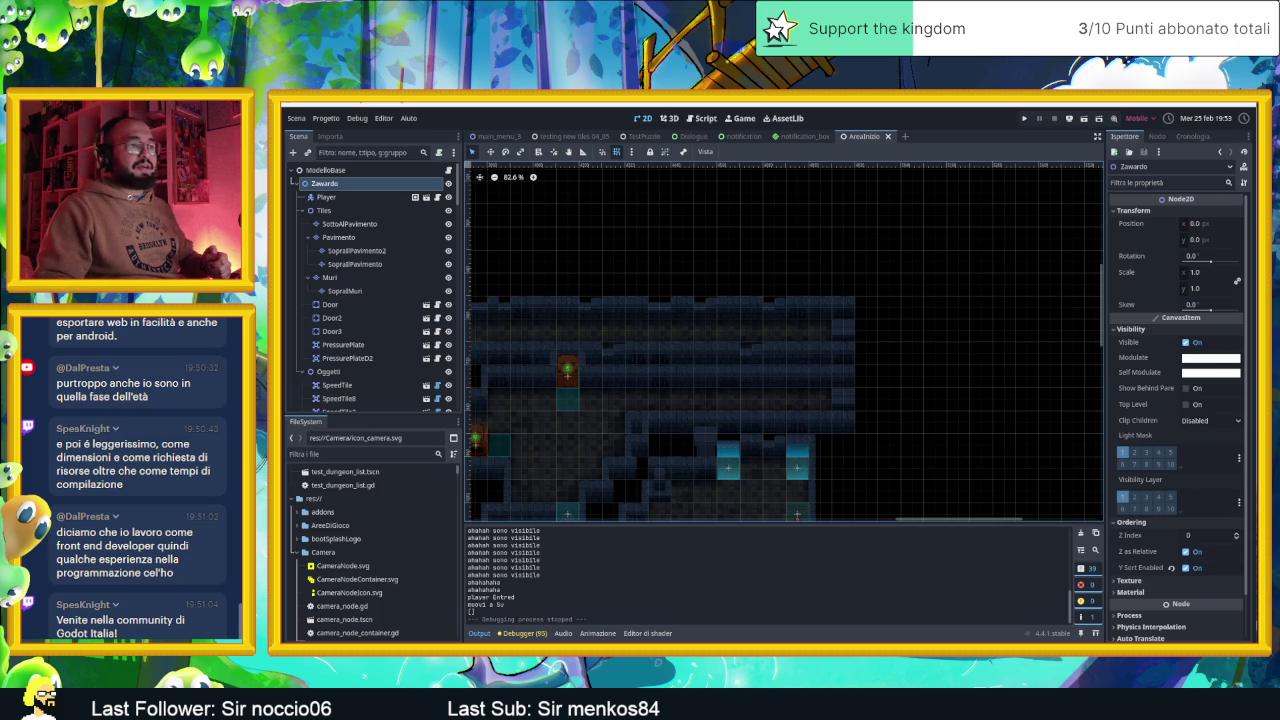
{"action": "key", "text": "alt+Tab"}
Return to the video page and copy its web address from the address bar
{"action": "key", "text": "alt+Tab"}
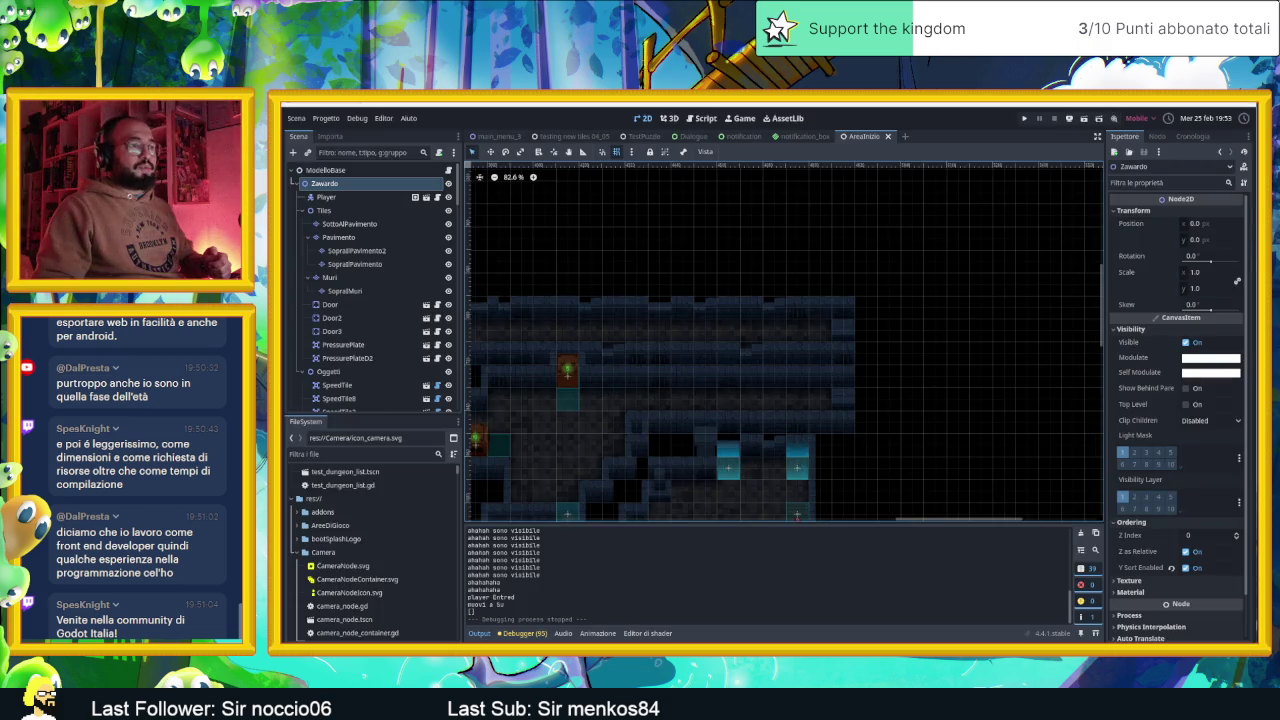
{"action": "key", "text": "alt+Tab"}
{"action": "scroll", "coordinate": [700, 400], "scroll_direction": "down", "scroll_amount": 4}
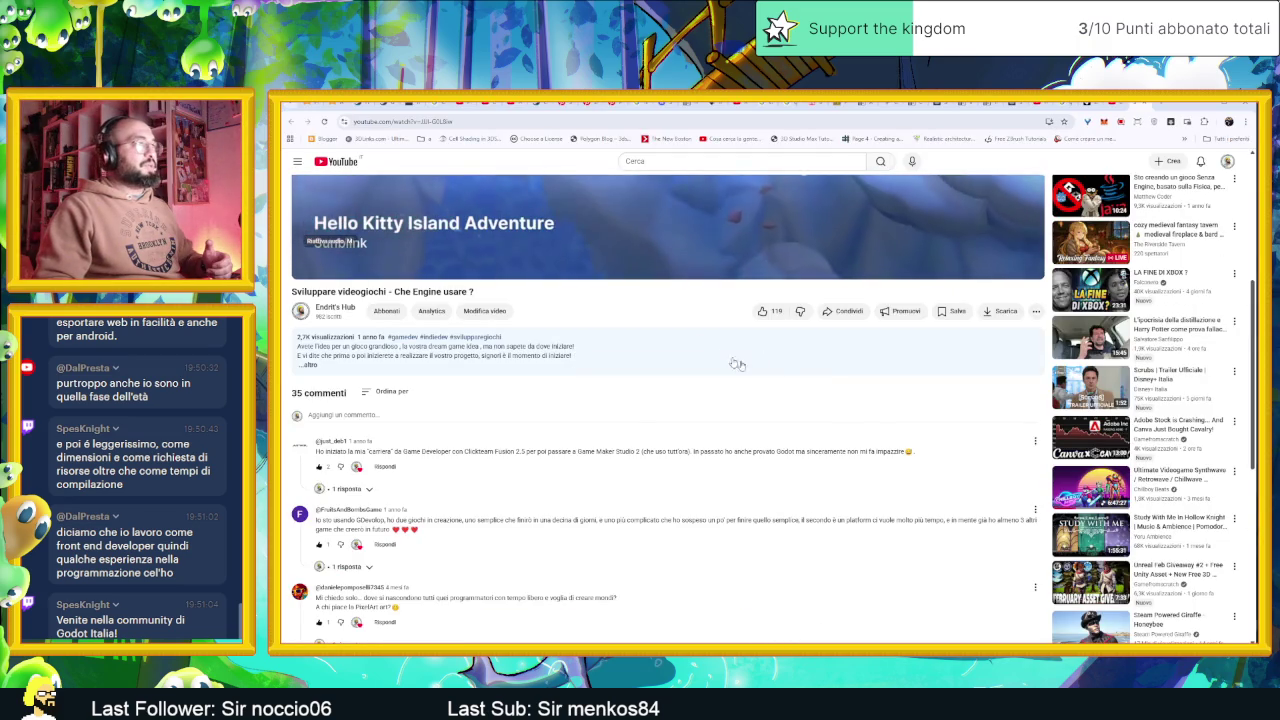
{"action": "scroll", "coordinate": [863, 376], "scroll_direction": "up", "scroll_amount": 1}
{"action": "scroll", "coordinate": [863, 376], "scroll_direction": "up", "scroll_amount": 3}
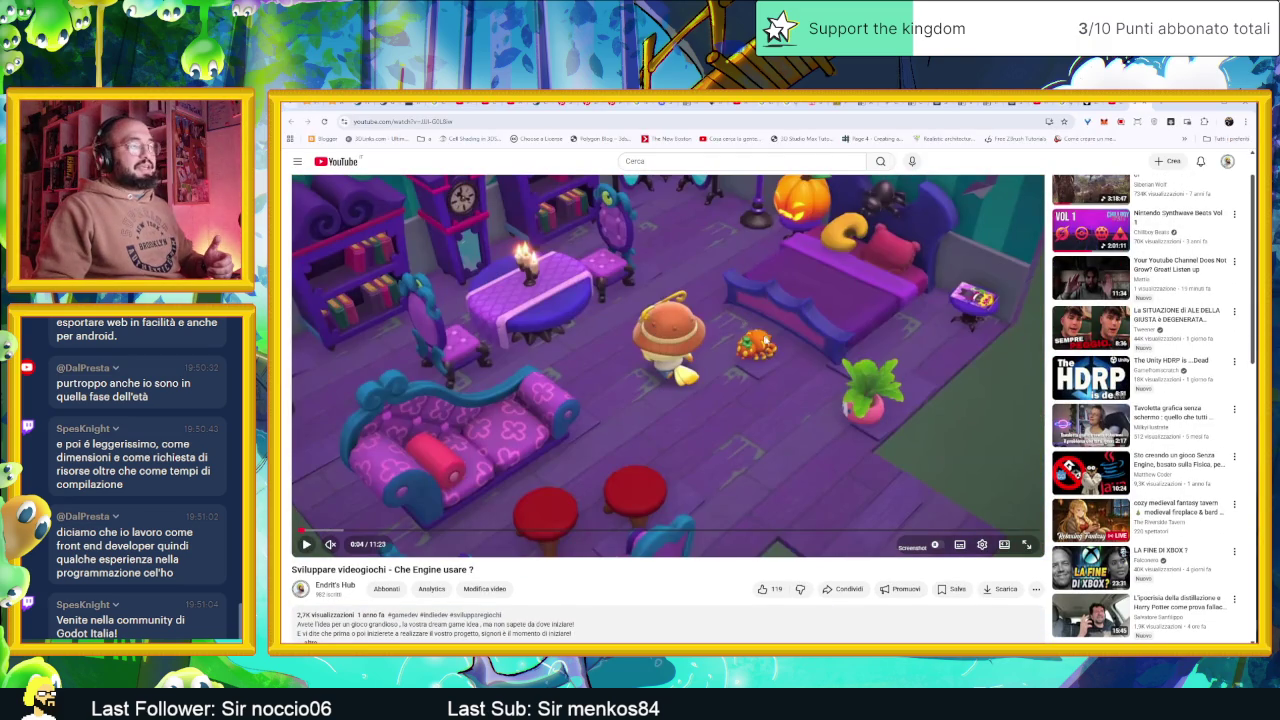
{"action": "scroll", "coordinate": [797, 322], "scroll_direction": "up", "scroll_amount": 1}
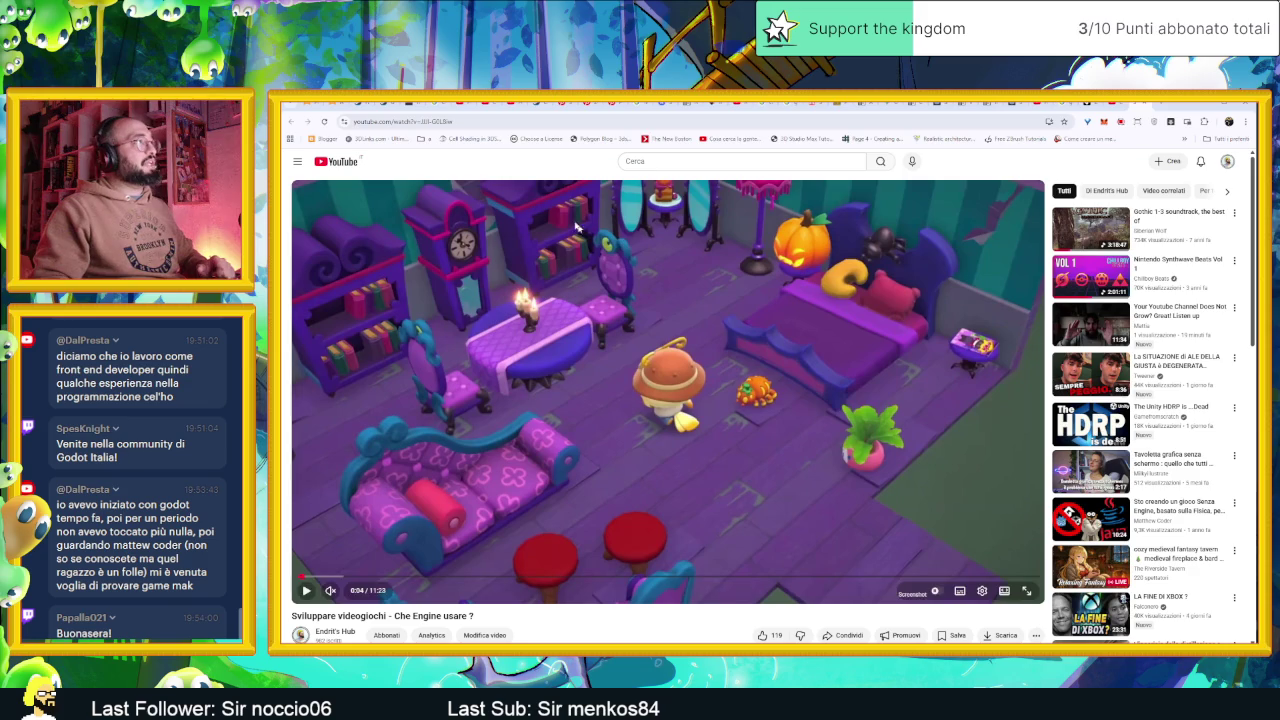
{"action": "key", "text": "ctrl+l"}
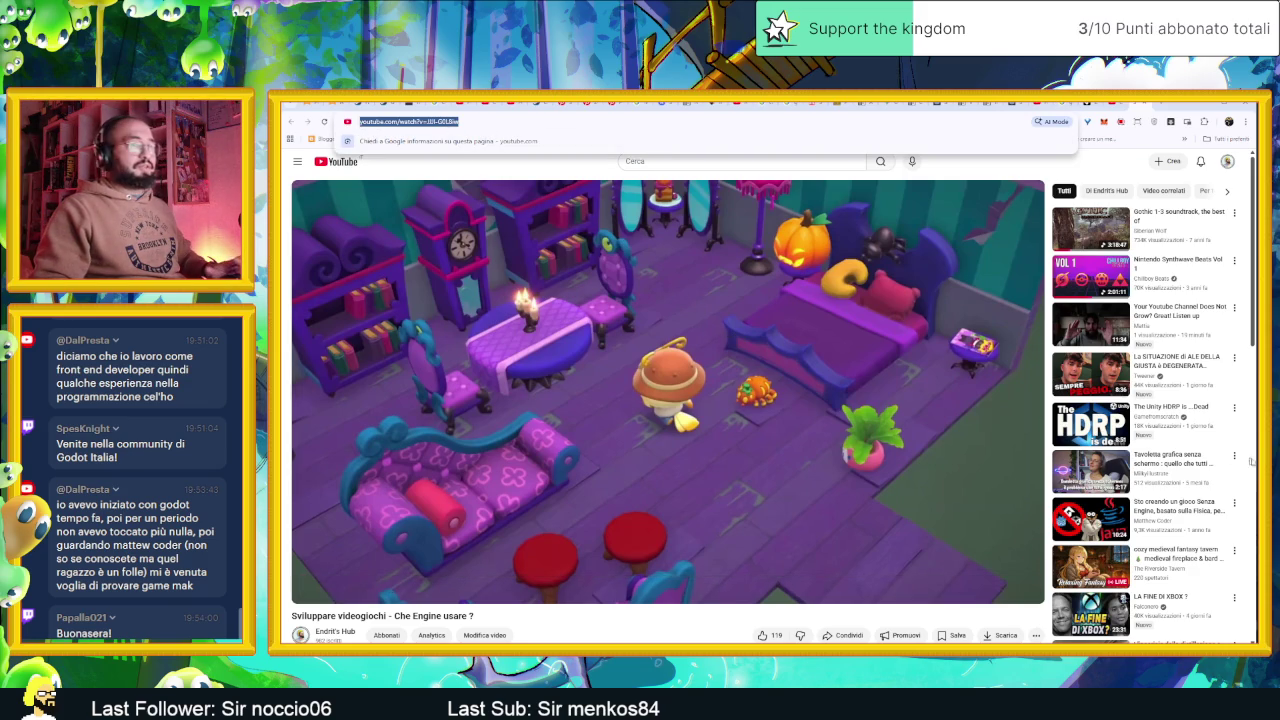
{"action": "key", "text": "Escape"}
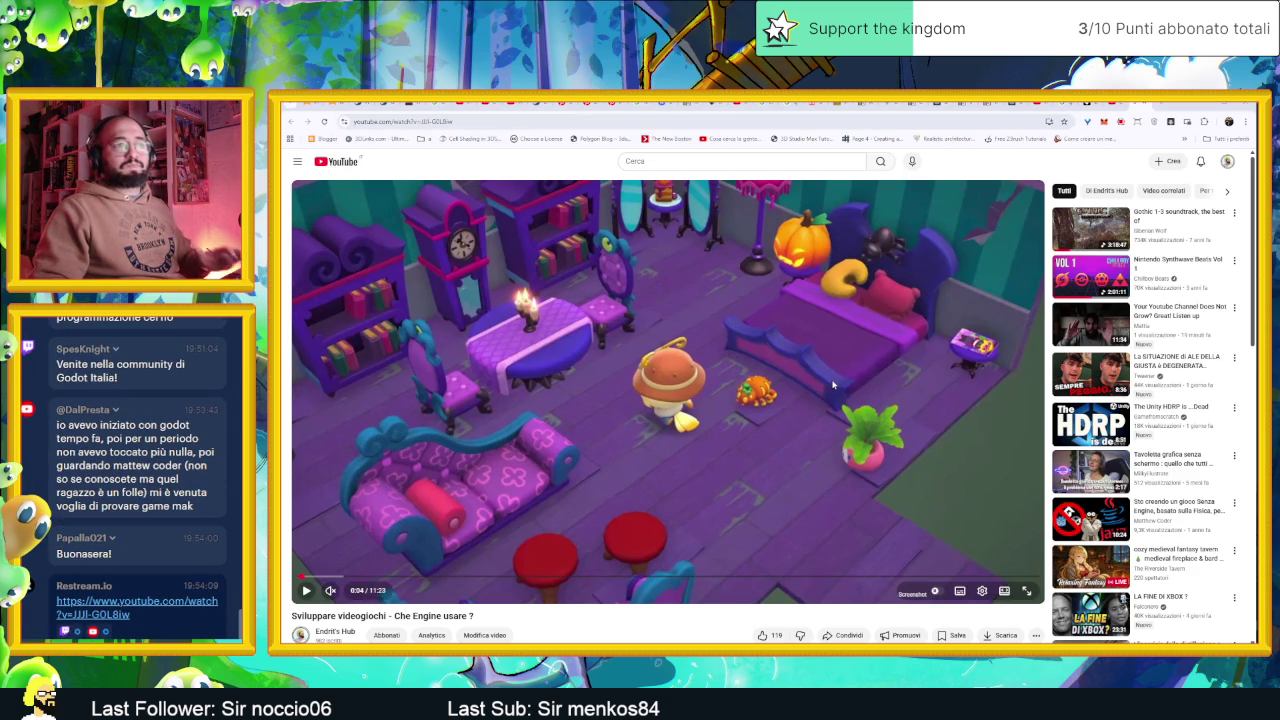
Minimize the browser so the Godot editor is visible
{"action": "scroll", "coordinate": [180, 490], "scroll_direction": "up", "scroll_amount": 4}
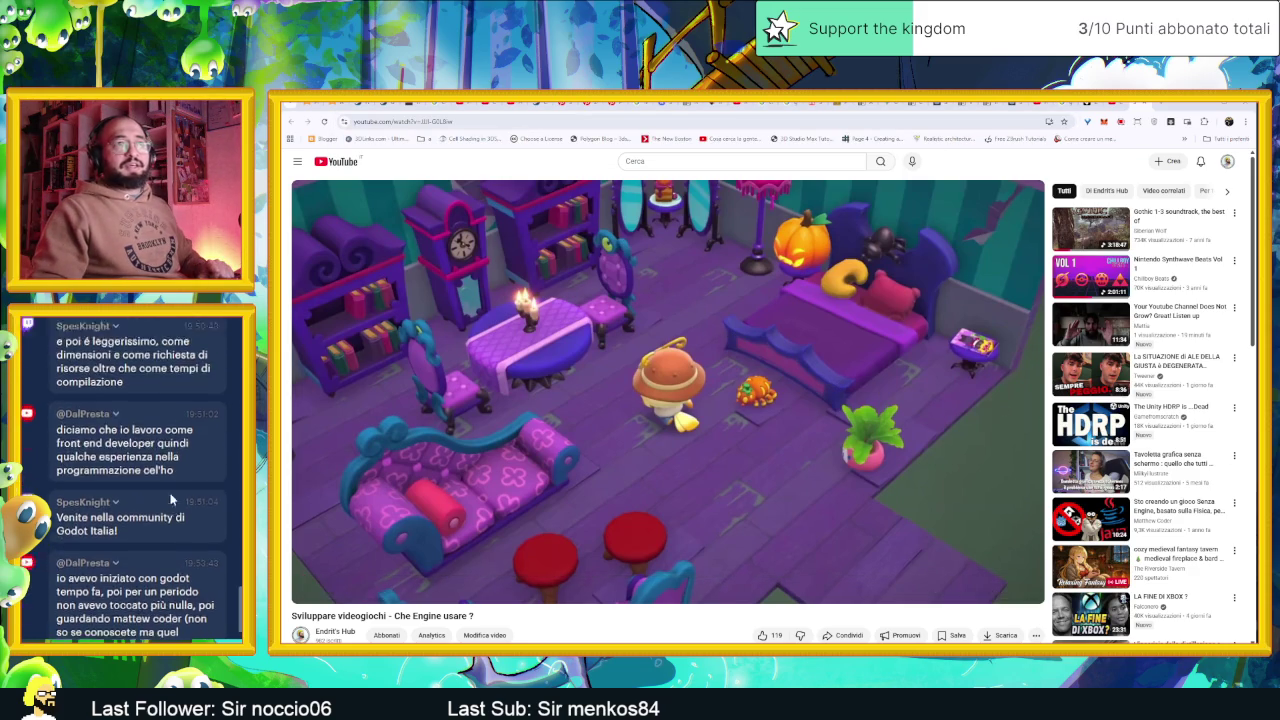
{"action": "scroll", "coordinate": [160, 494], "scroll_direction": "up", "scroll_amount": 2}
{"action": "scroll", "coordinate": [160, 494], "scroll_direction": "up", "scroll_amount": 1}
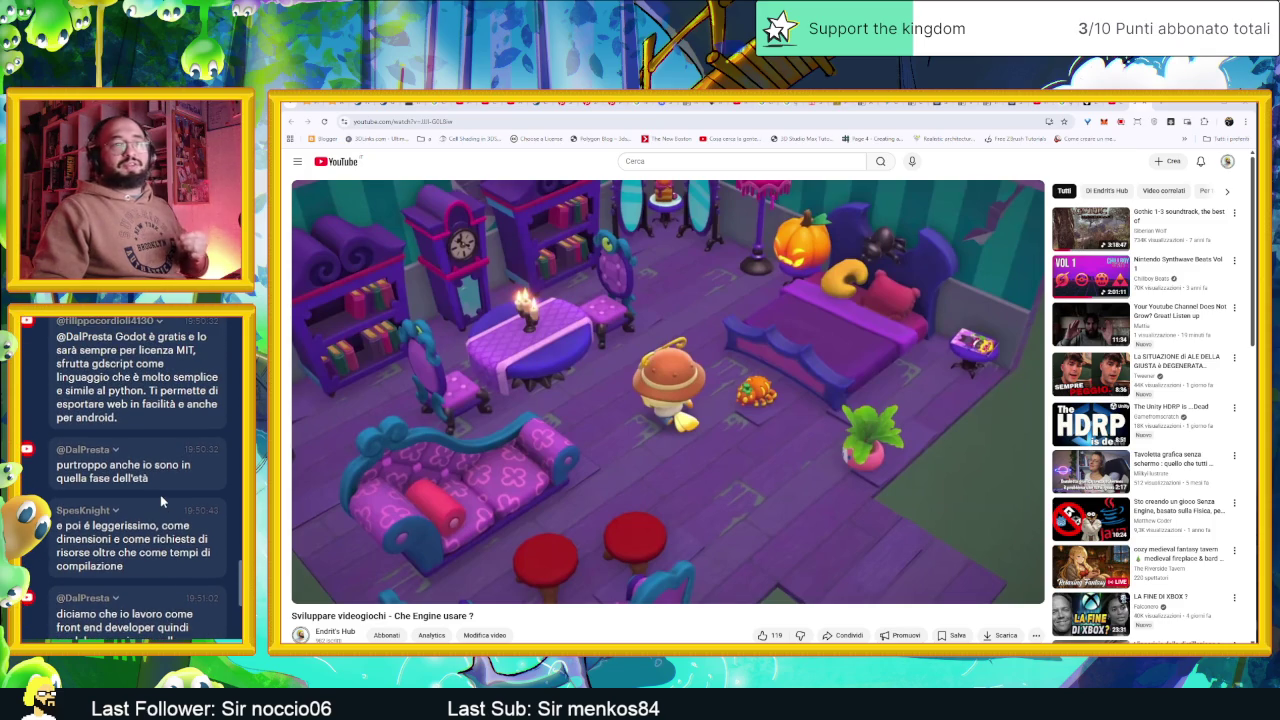
{"action": "scroll", "coordinate": [160, 494], "scroll_direction": "up", "scroll_amount": 6}
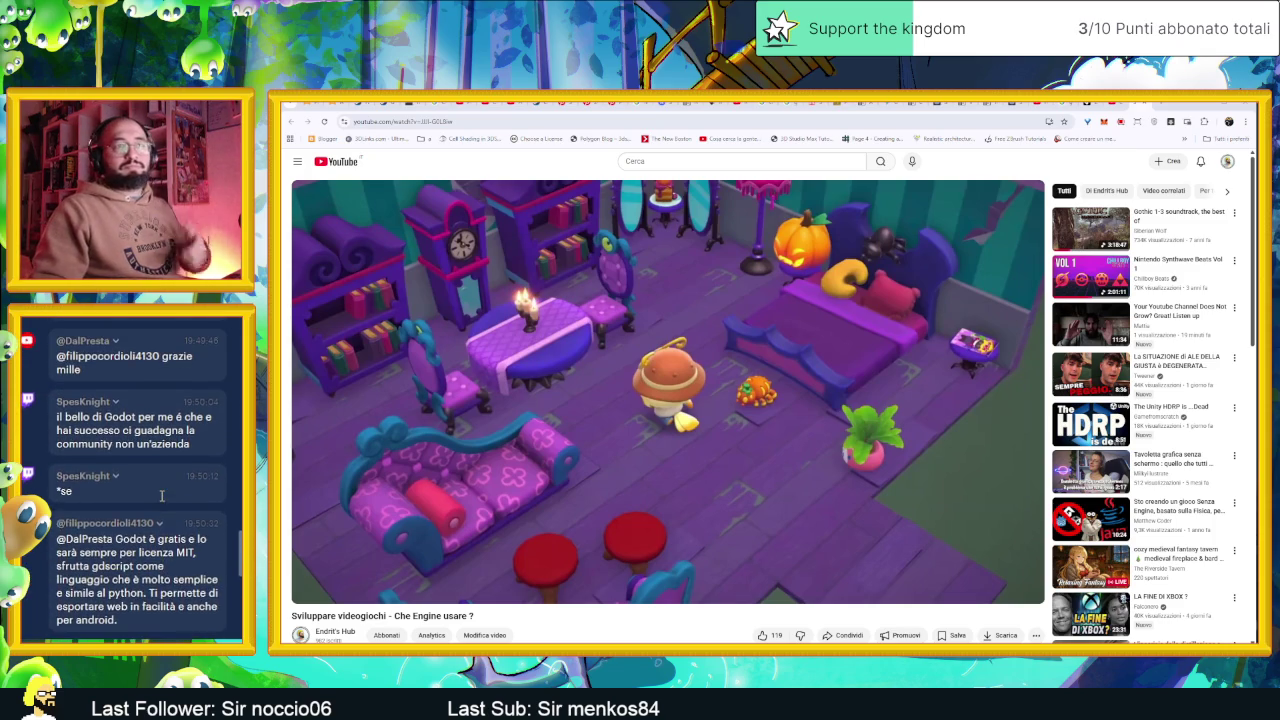
{"action": "left_click", "coordinate": [1203, 110]}
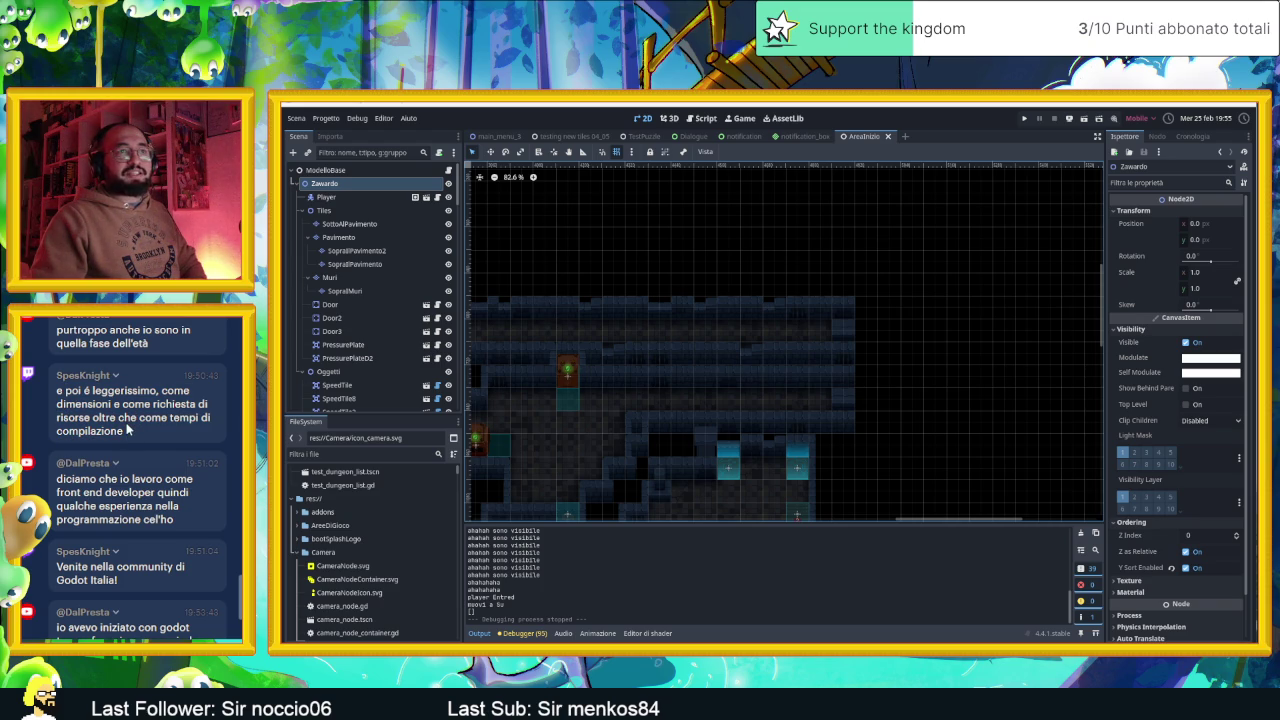
{"action": "left_click_drag", "start_coordinate": [124, 432], "coordinate": [57, 390]}
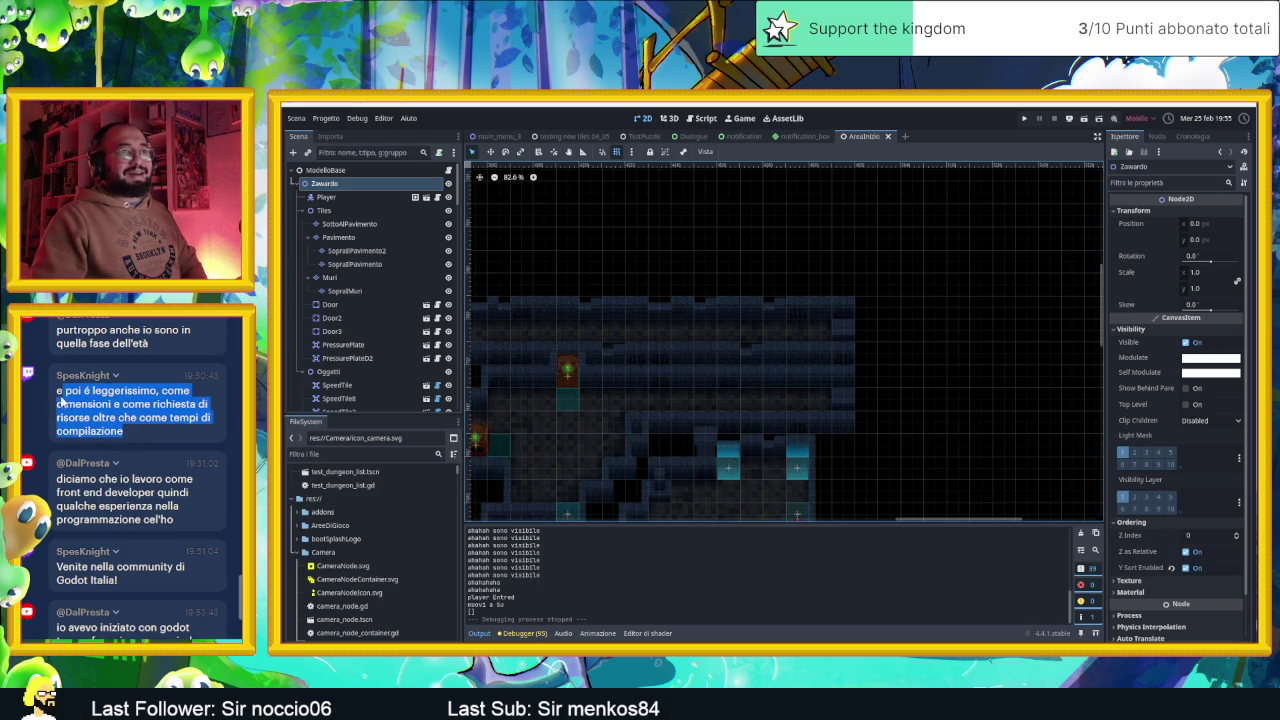
{"action": "left_click", "coordinate": [118, 427]}
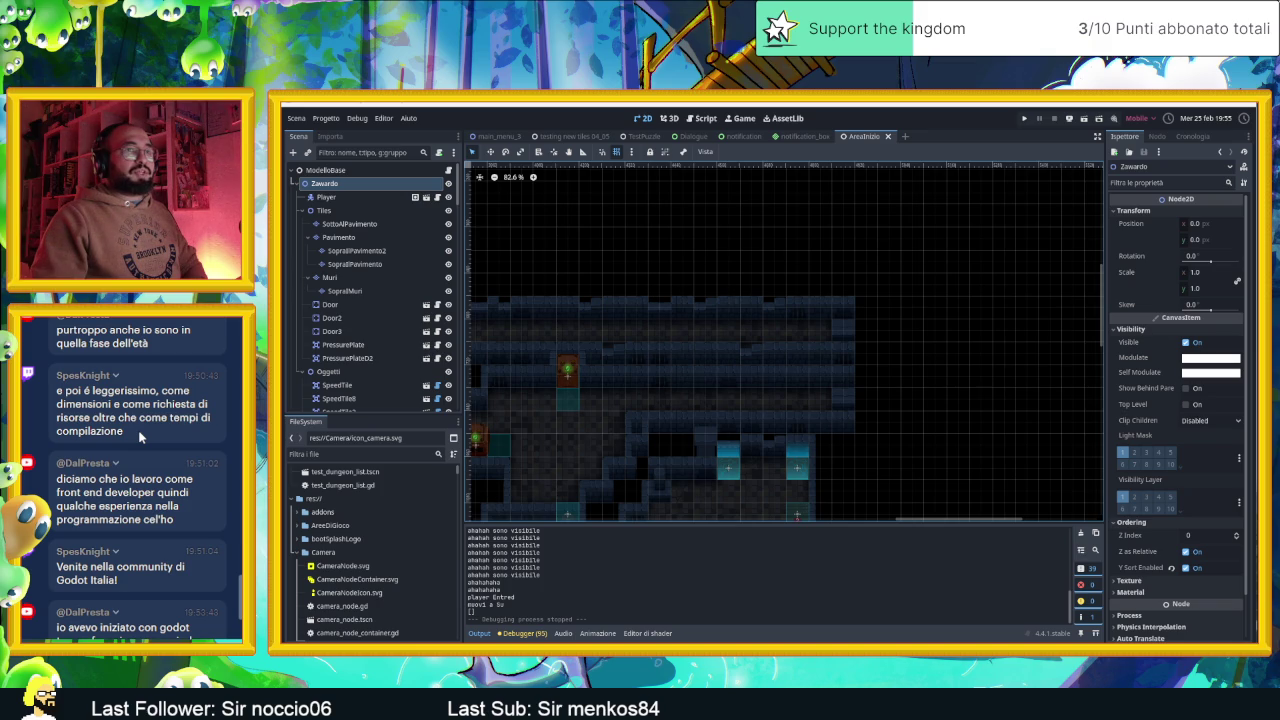
{"action": "left_click_drag", "start_coordinate": [127, 438], "coordinate": [58, 385]}
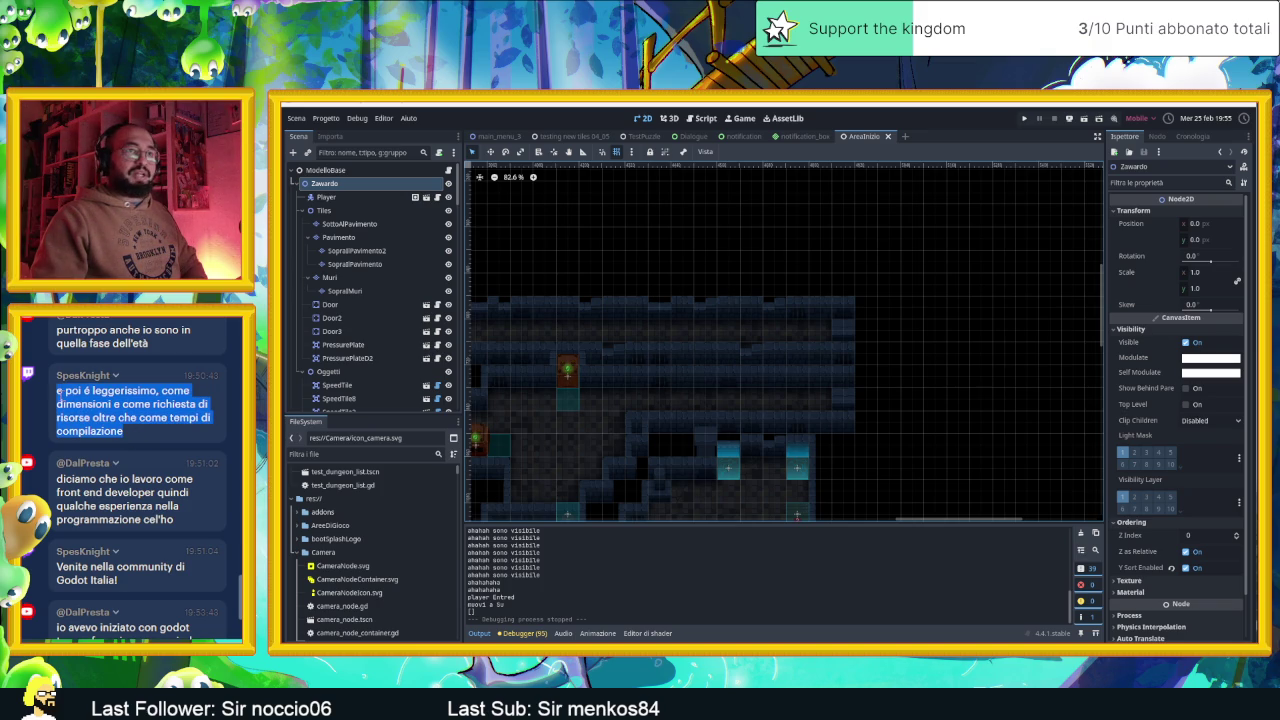
{"action": "left_click", "coordinate": [82, 413]}
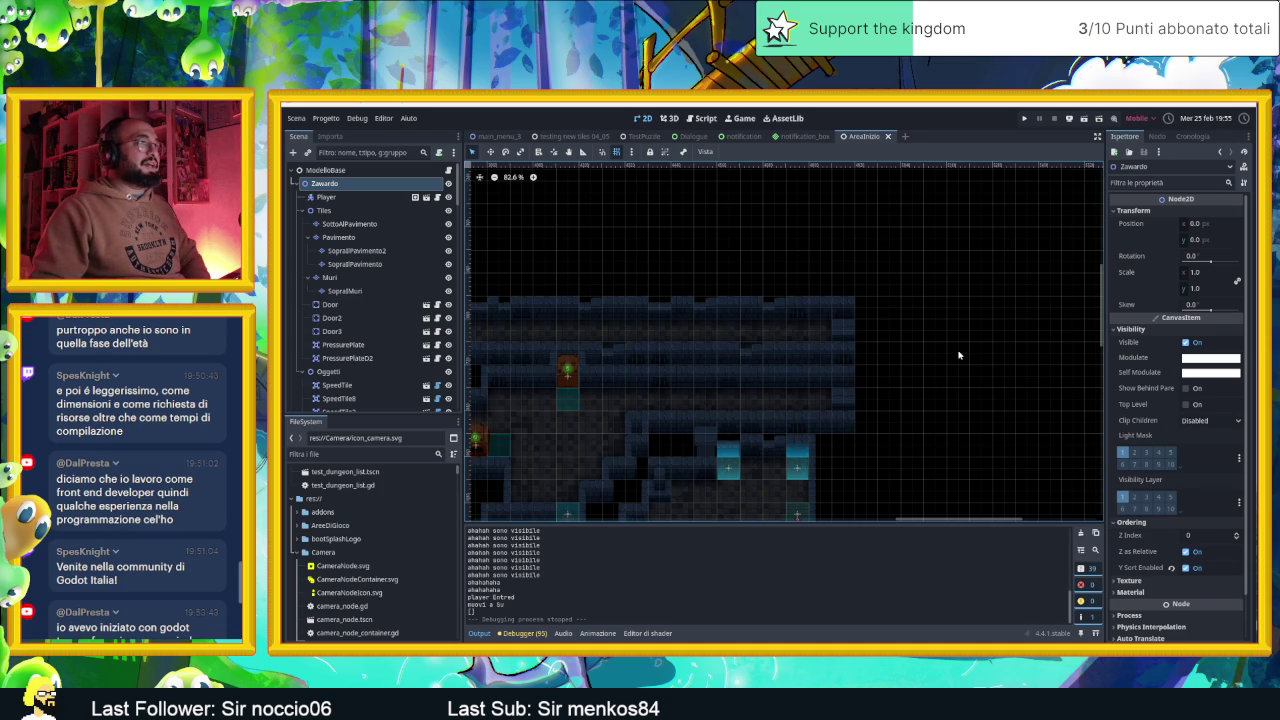
{"action": "scroll", "coordinate": [1005, 364], "scroll_direction": "down", "scroll_amount": 1}
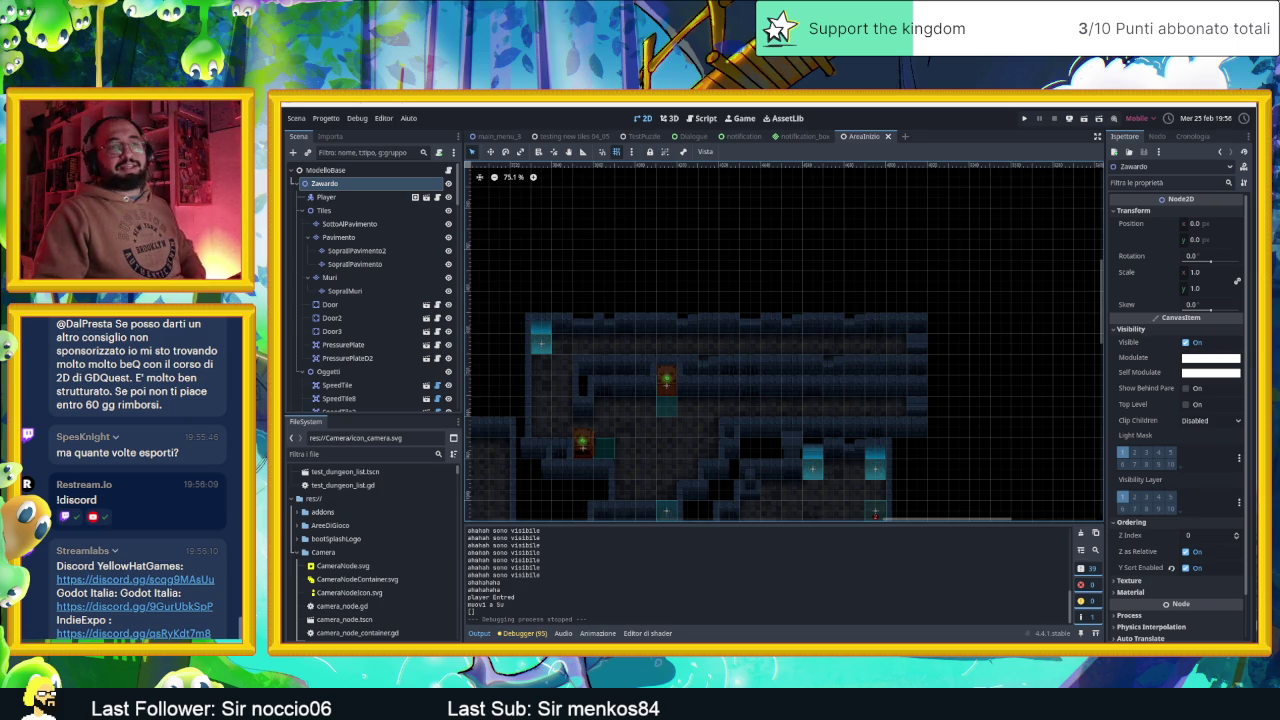
Zoom the AreaInizio dungeon's 2D viewport out to 75.1% with the mouse wheel
{"action": "scroll", "coordinate": [137, 520], "scroll_direction": "up", "scroll_amount": 5}
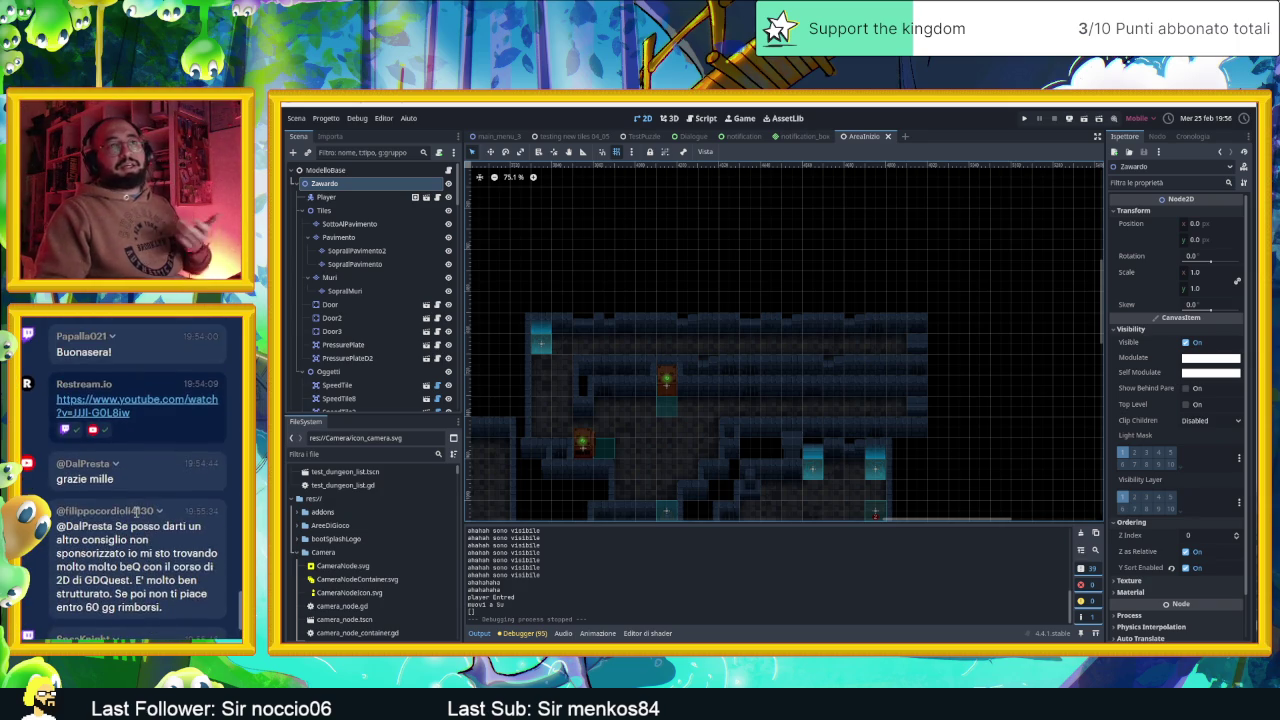
{"action": "scroll", "coordinate": [137, 532], "scroll_direction": "up", "scroll_amount": 3}
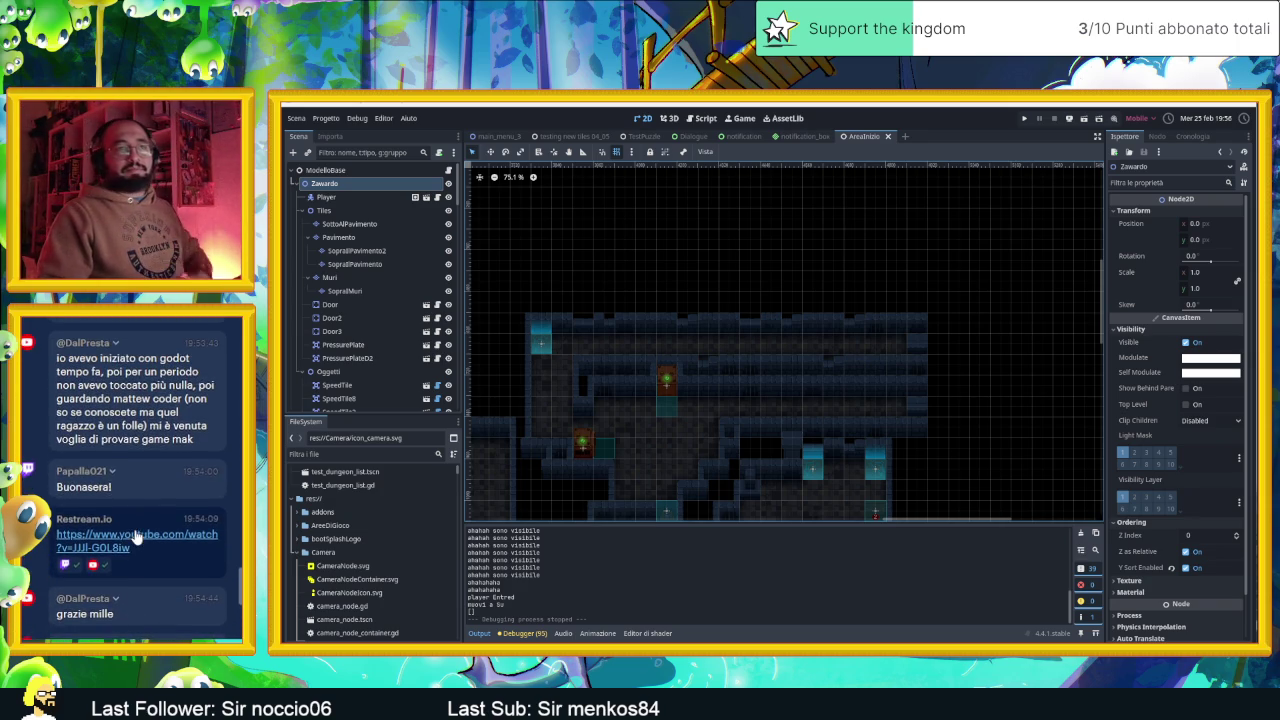
{"action": "scroll", "coordinate": [160, 532], "scroll_direction": "up", "scroll_amount": 5}
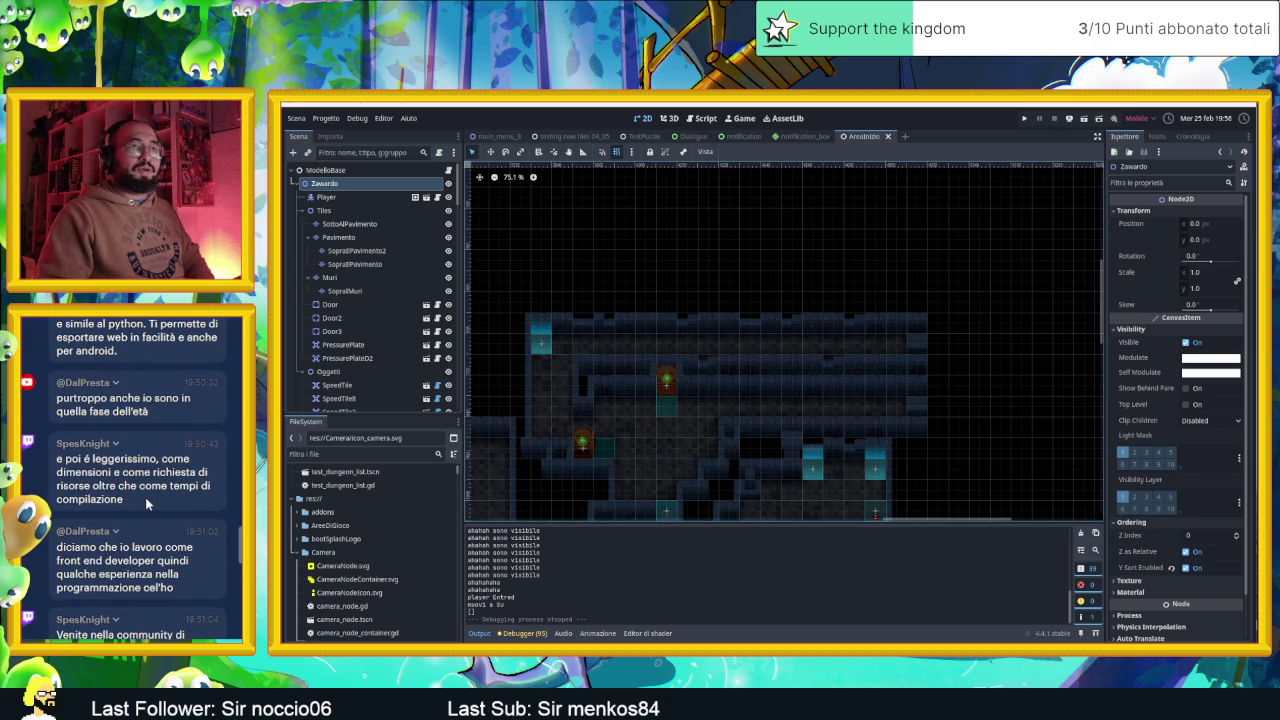
{"action": "scroll", "coordinate": [145, 497], "scroll_direction": "up", "scroll_amount": 2}
{"action": "scroll", "coordinate": [145, 497], "scroll_direction": "down", "scroll_amount": 5}
{"action": "scroll", "coordinate": [145, 500], "scroll_direction": "down", "scroll_amount": 5}
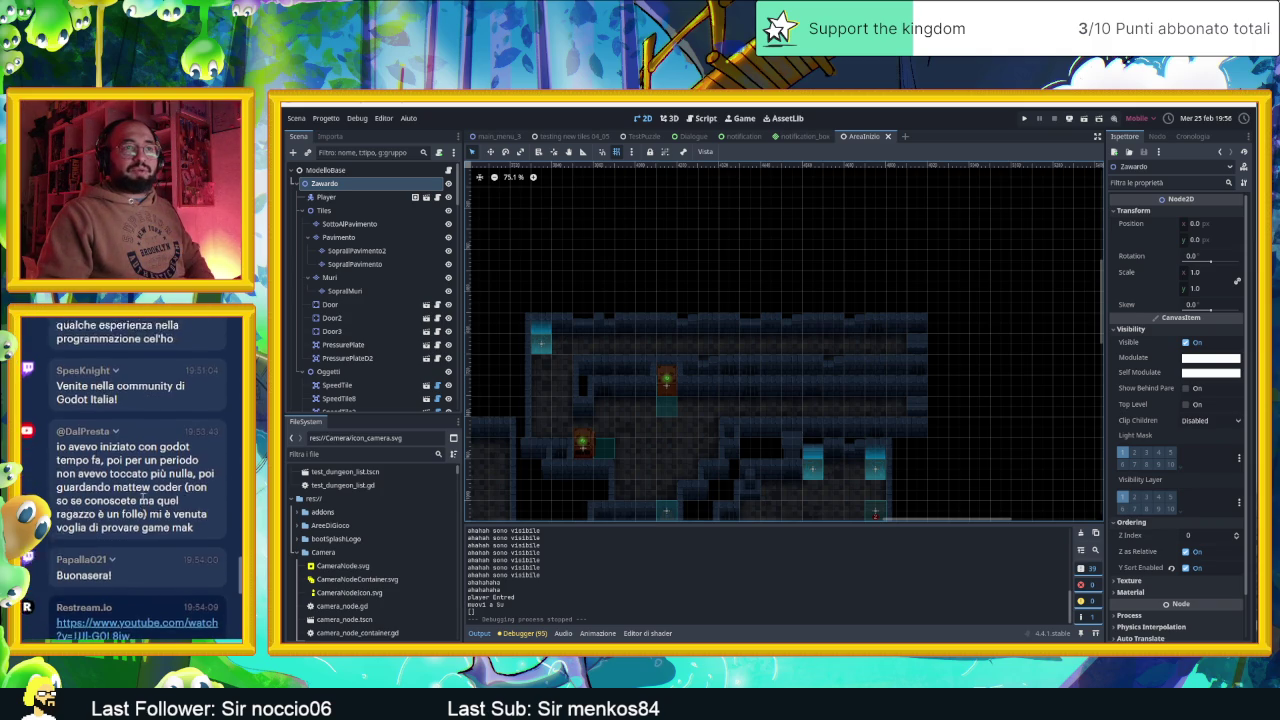
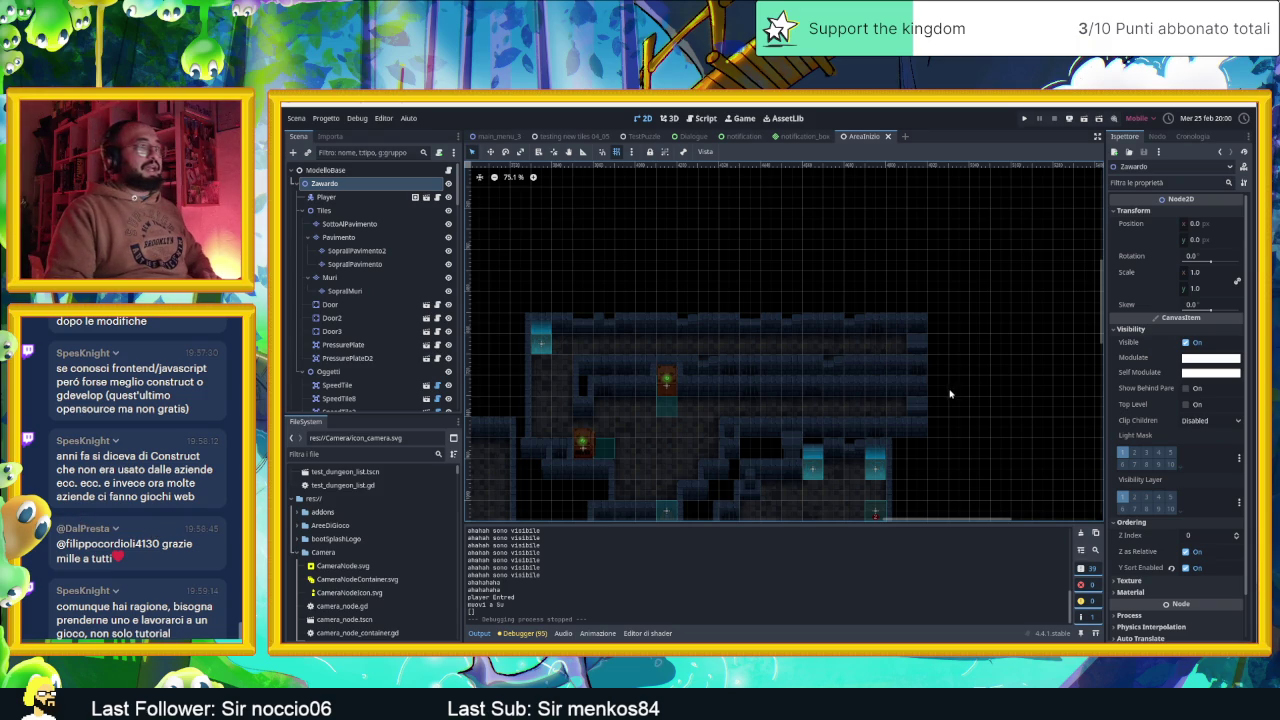
Pan the AreaInizio tilemap up and to the right to survey the level
{"action": "scroll", "coordinate": [986, 369], "scroll_direction": "up", "scroll_amount": 1}
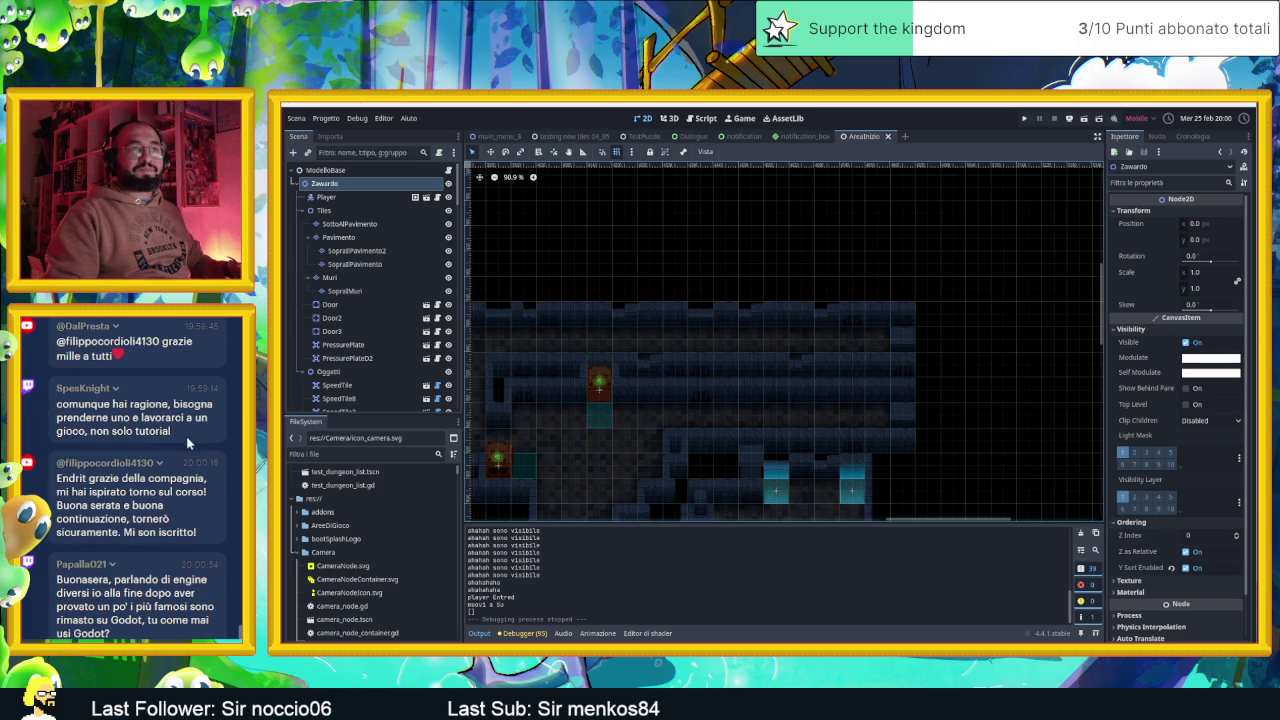
{"action": "scroll", "coordinate": [190, 441], "scroll_direction": "up", "scroll_amount": 1}
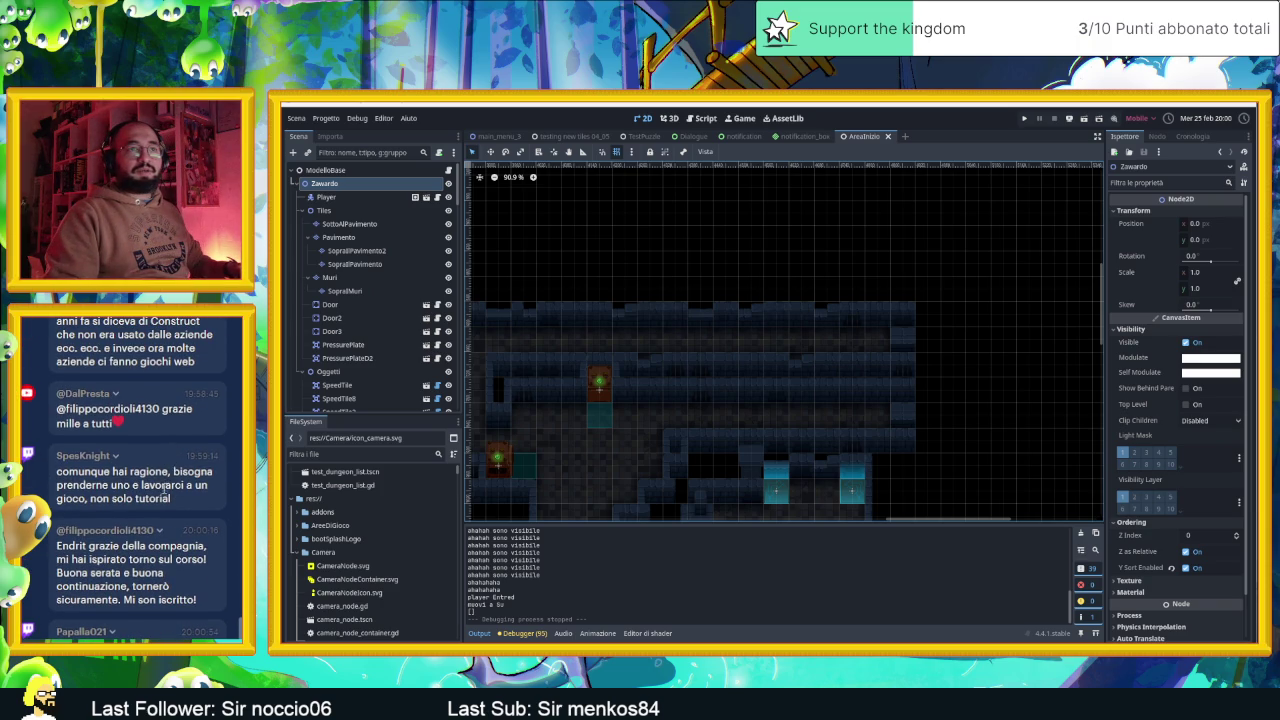
{"action": "scroll", "coordinate": [161, 490], "scroll_direction": "down", "scroll_amount": 1}
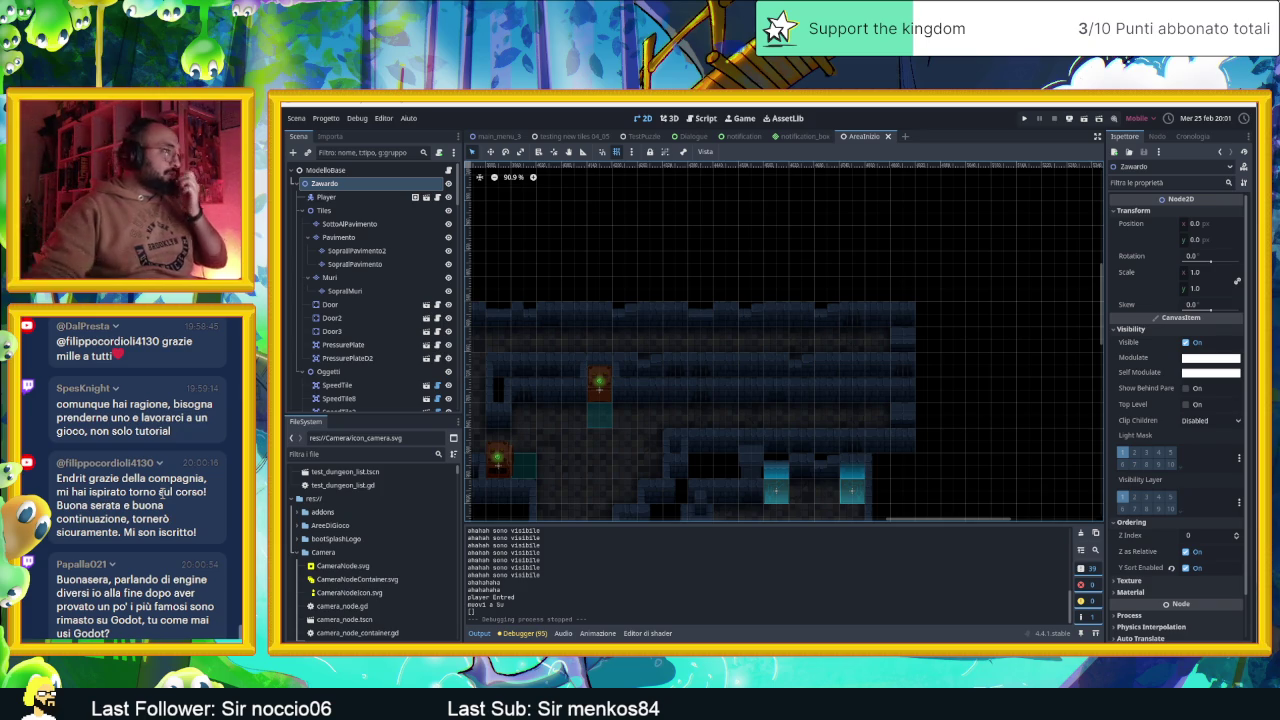
{"action": "mouse_move", "coordinate": [865, 440]}
{"action": "left_mouse_down"}
{"action": "mouse_move", "coordinate": [1015, 407]}
{"action": "mouse_move", "coordinate": [1013, 395]}
{"action": "mouse_move", "coordinate": [926, 427]}
{"action": "mouse_move", "coordinate": [941, 408]}
{"action": "left_mouse_up"}
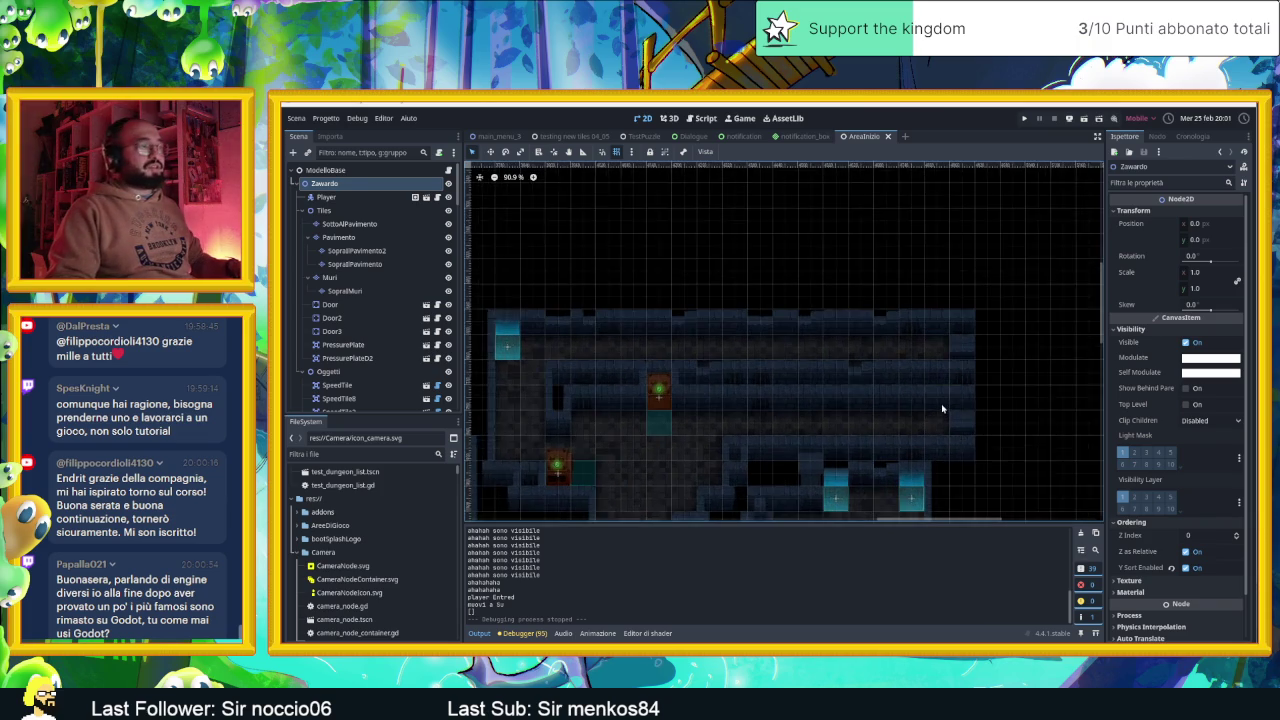
{"action": "scroll", "coordinate": [941, 408], "scroll_direction": "up", "scroll_amount": 1}
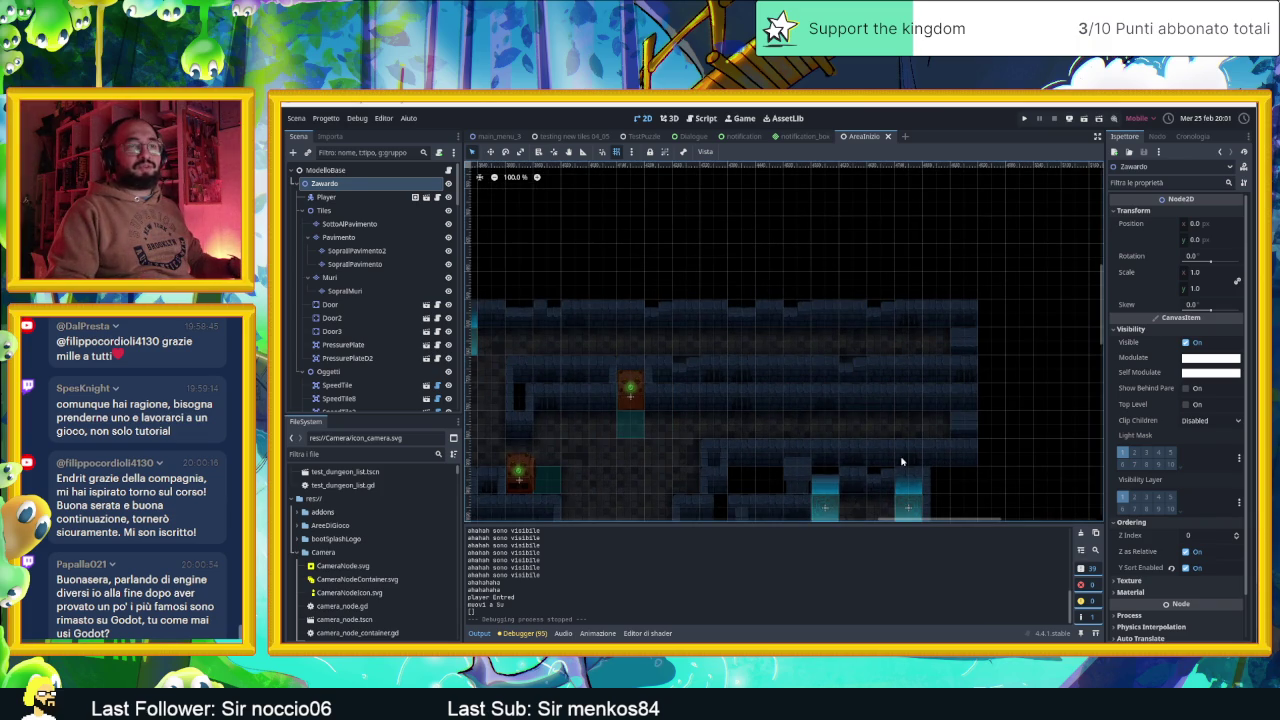
{"action": "scroll", "coordinate": [831, 393], "scroll_direction": "down", "scroll_amount": 2}
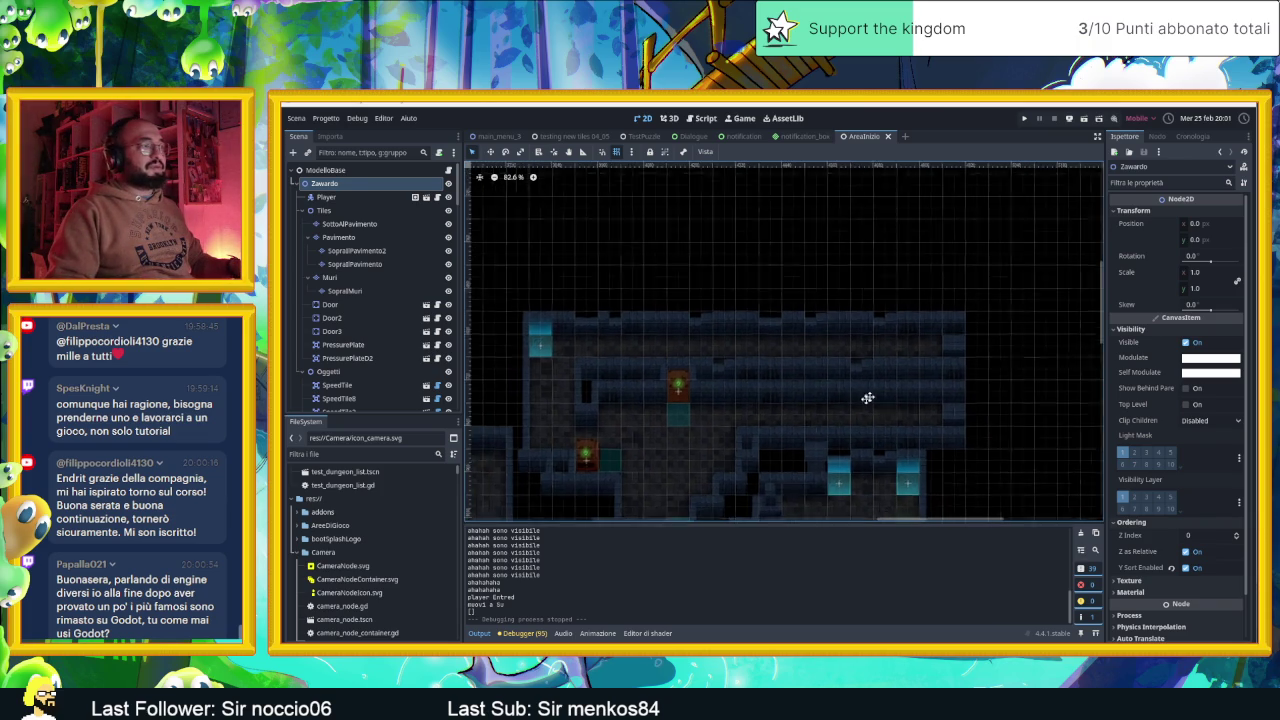
{"action": "left_click_drag", "start_coordinate": [841, 416], "coordinate": [867, 373]}
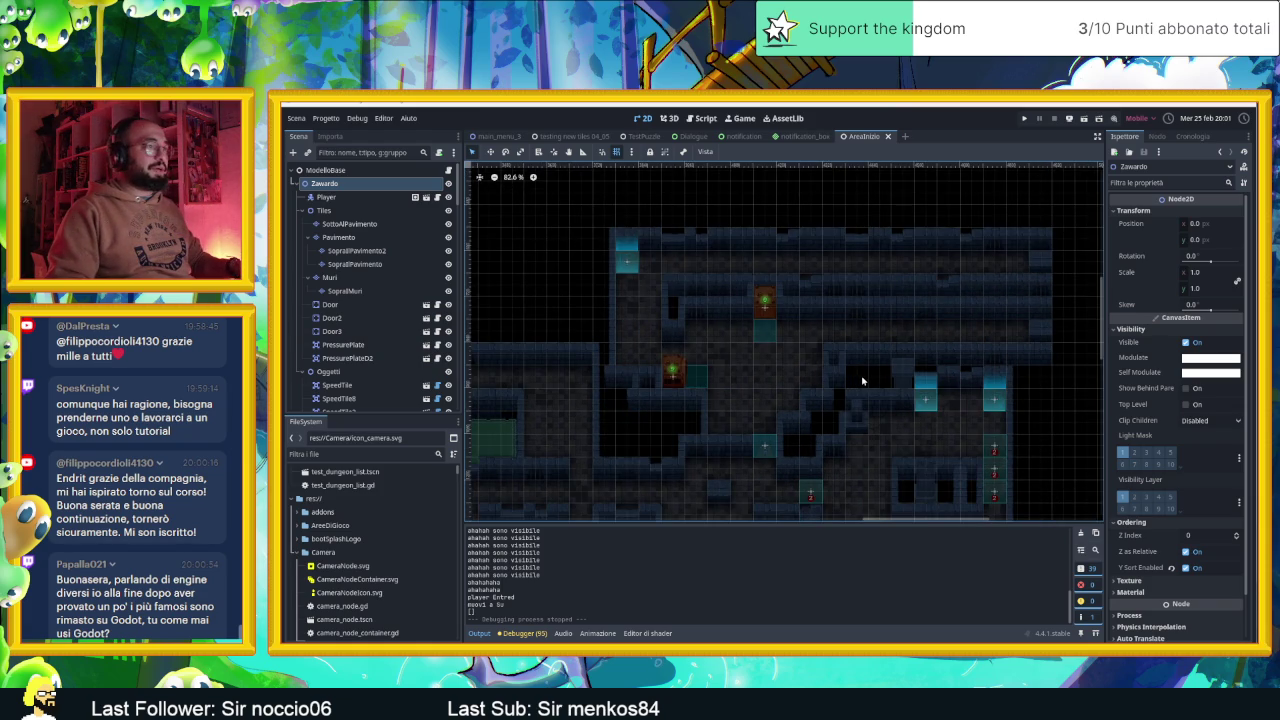
{"action": "scroll", "coordinate": [885, 395], "scroll_direction": "down", "scroll_amount": 2}
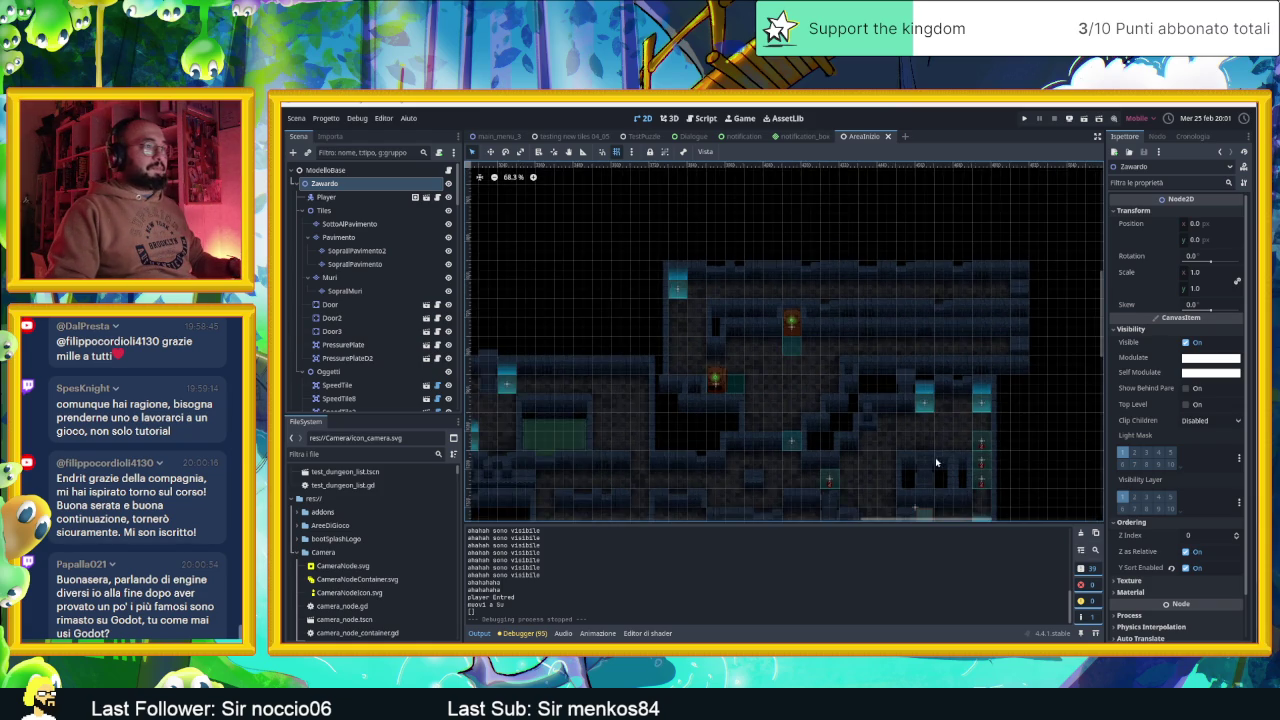
{"action": "left_click_drag", "start_coordinate": [935, 457], "coordinate": [951, 377]}
Zoom to 121% on the two cyan tiles at the level's right edge
{"action": "scroll", "coordinate": [940, 387], "scroll_direction": "down", "scroll_amount": 12}
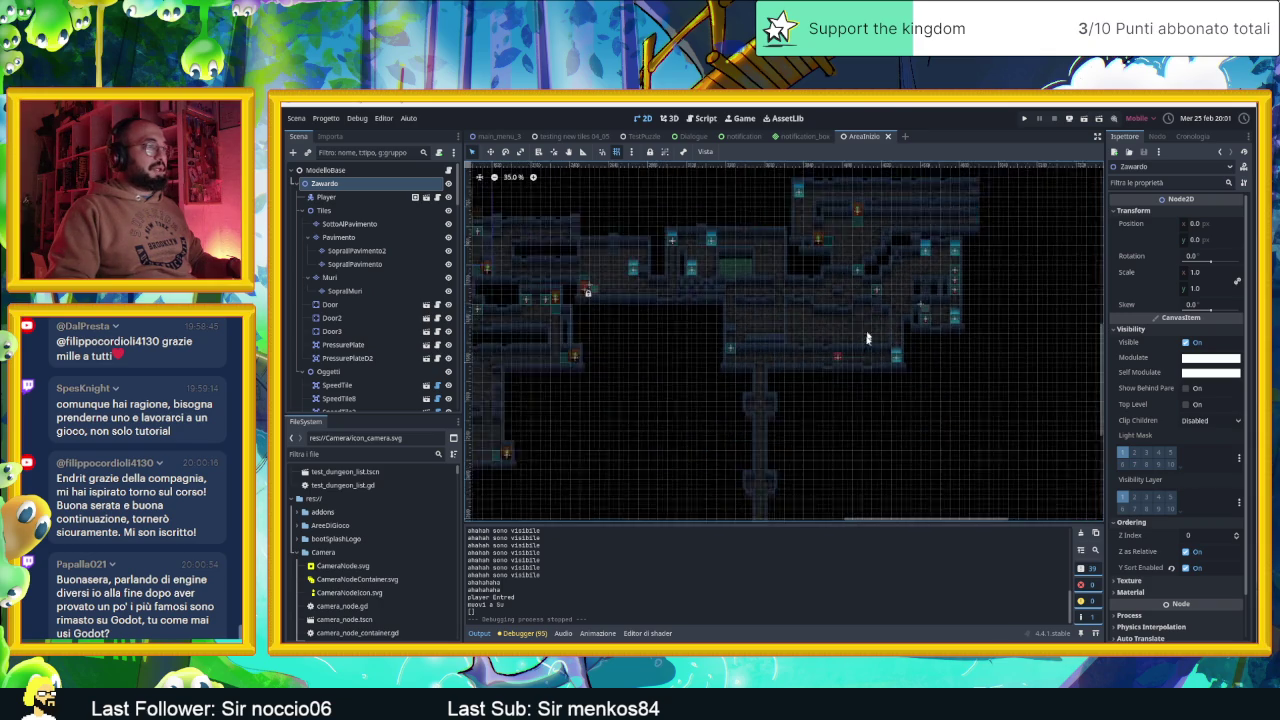
{"action": "scroll", "coordinate": [860, 398], "scroll_direction": "up", "scroll_amount": 3}
{"action": "scroll", "coordinate": [857, 353], "scroll_direction": "down", "scroll_amount": 8}
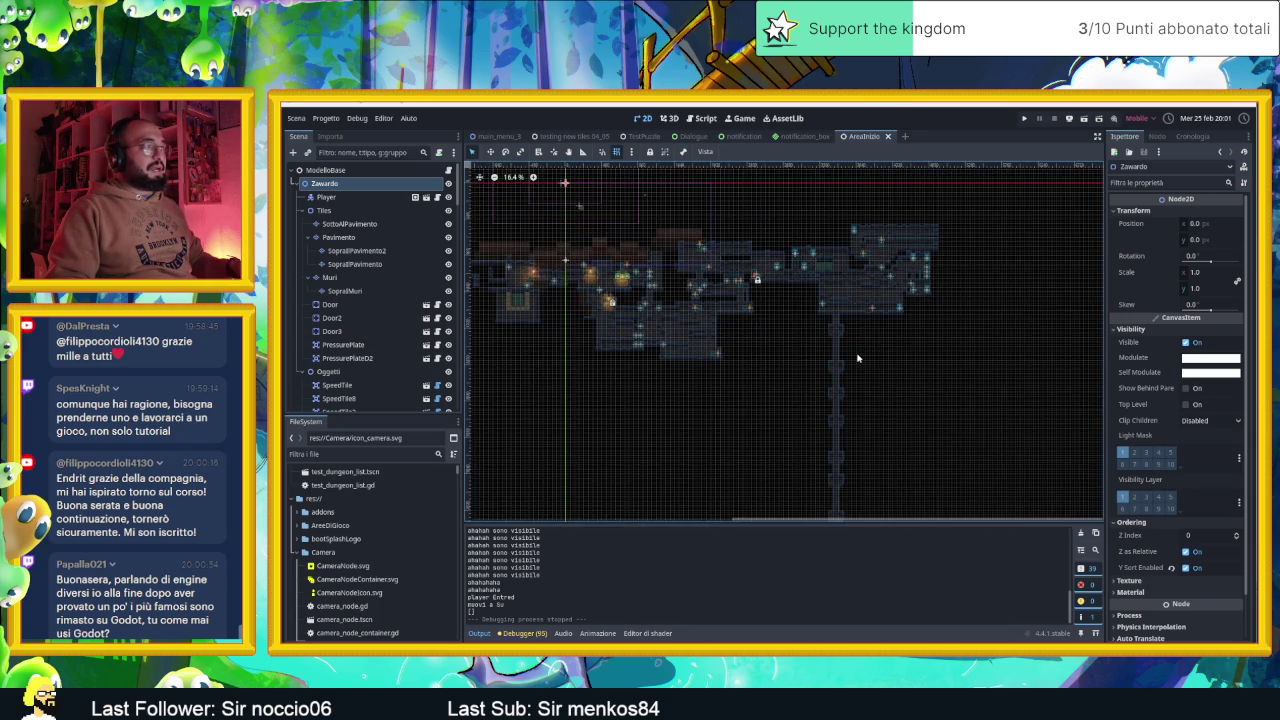
{"action": "scroll", "coordinate": [893, 269], "scroll_direction": "up", "scroll_amount": 4}
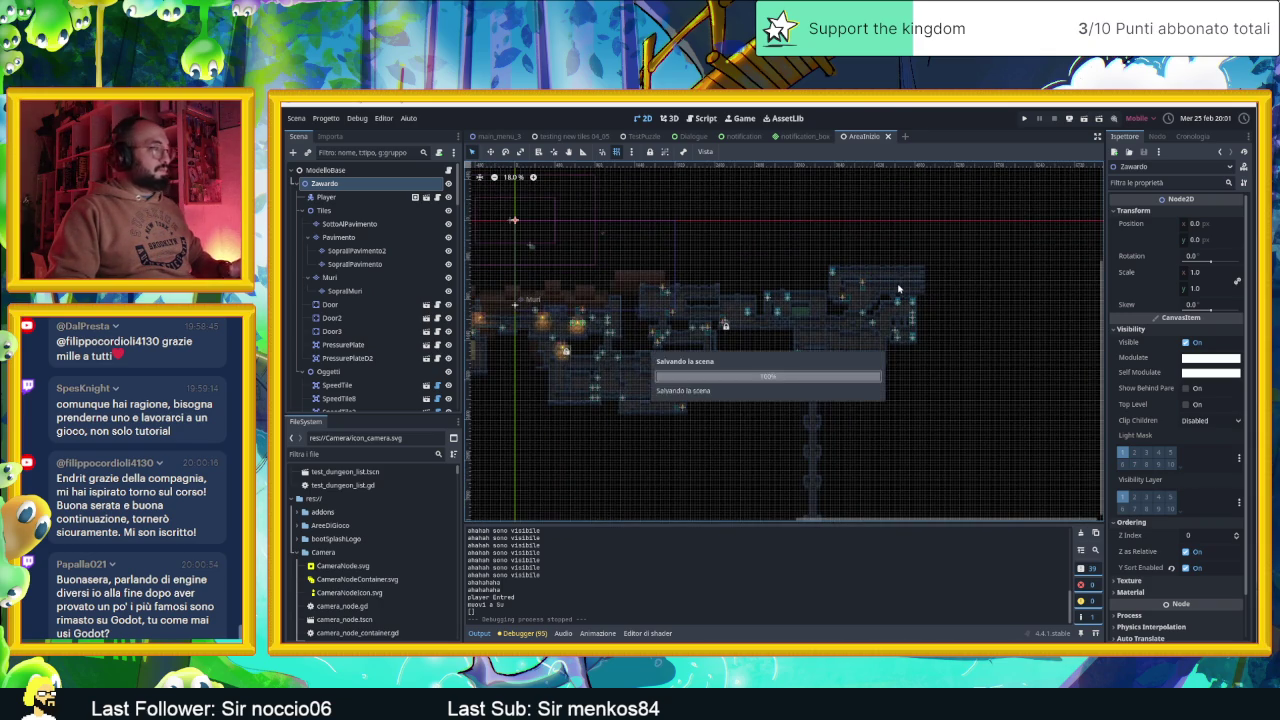
{"action": "scroll", "coordinate": [925, 272], "scroll_direction": "up", "scroll_amount": 3}
{"action": "scroll", "coordinate": [925, 272], "scroll_direction": "up", "scroll_amount": 7}
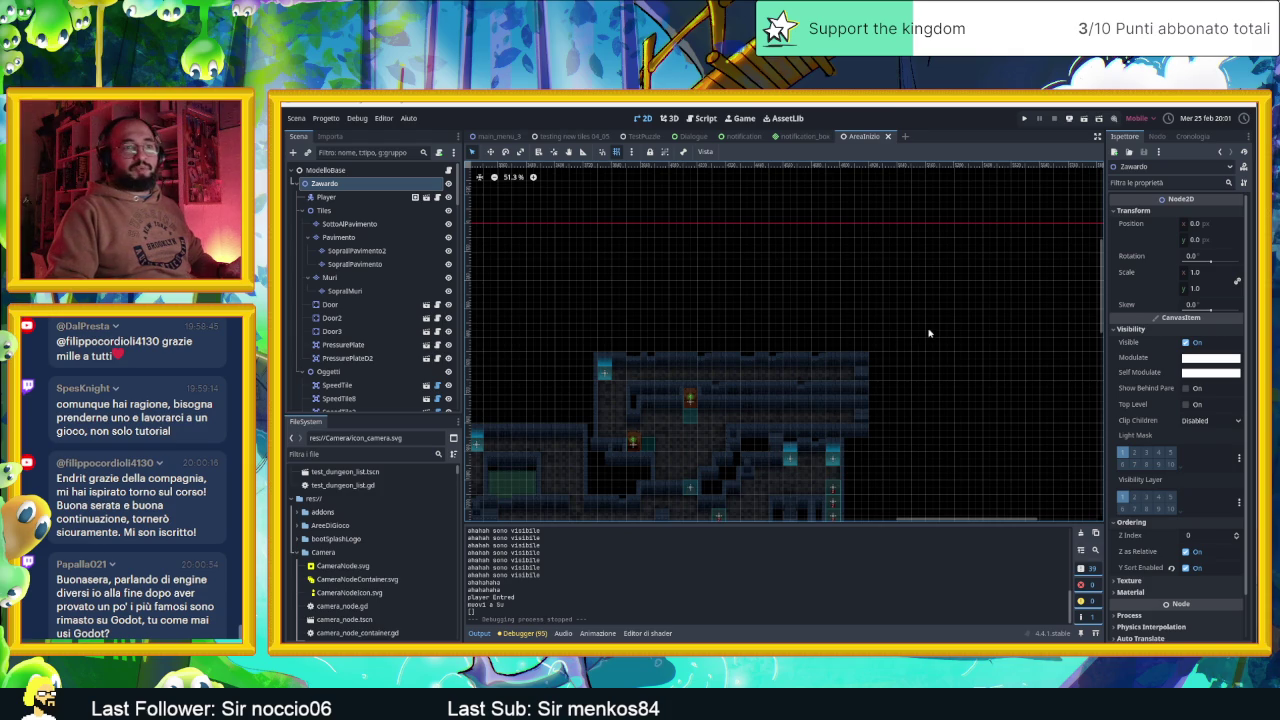
{"action": "scroll", "coordinate": [918, 375], "scroll_direction": "up", "scroll_amount": 3}
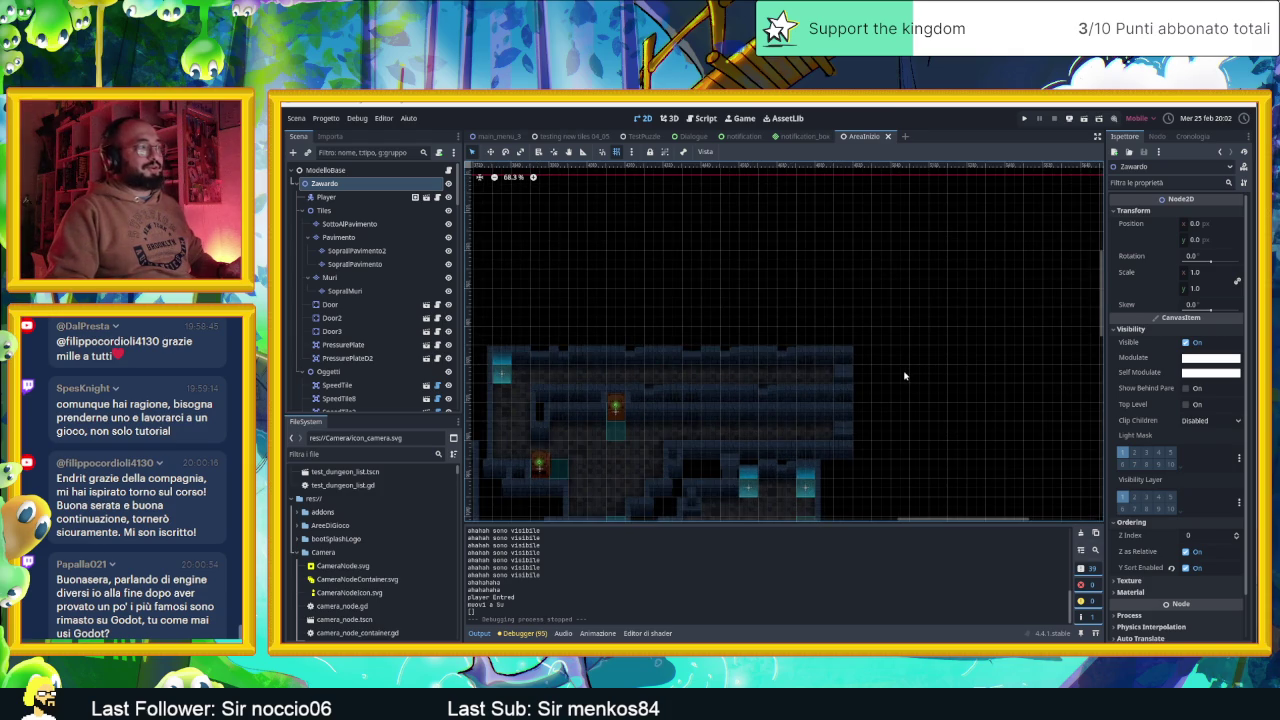
{"action": "scroll", "coordinate": [900, 437], "scroll_direction": "down", "scroll_amount": 3}
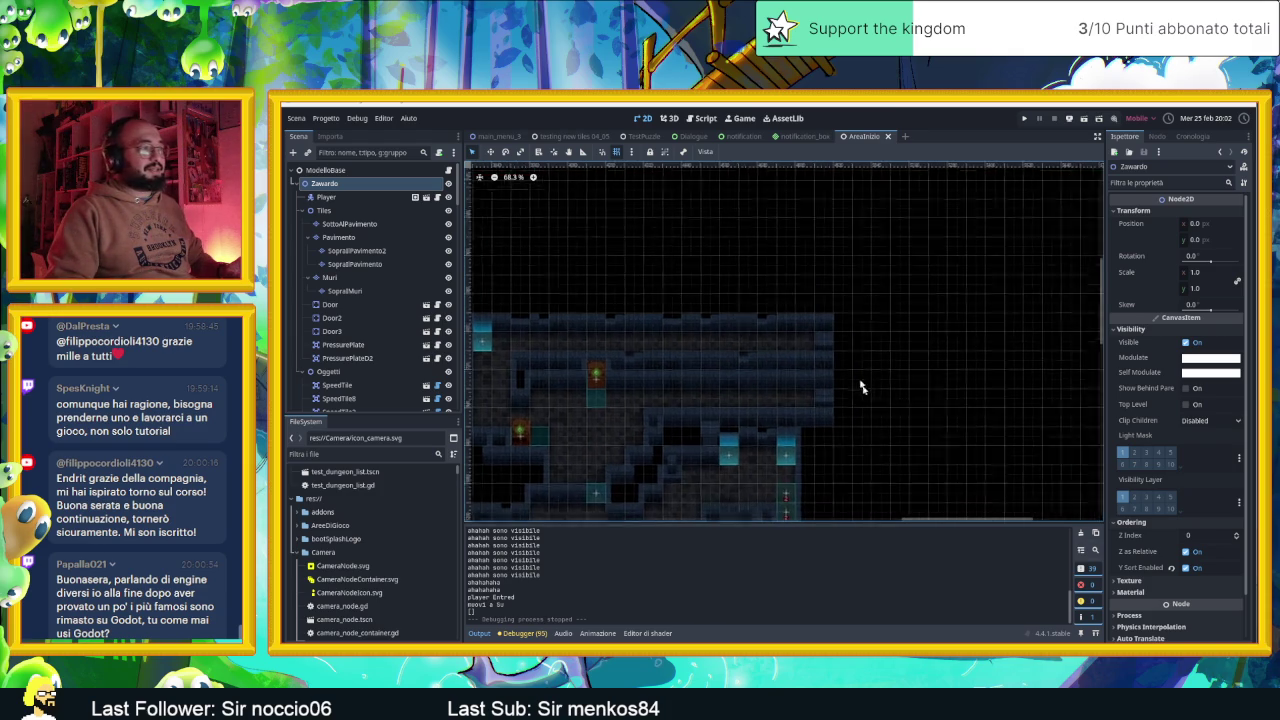
{"action": "scroll", "coordinate": [835, 405], "scroll_direction": "up", "scroll_amount": 6}
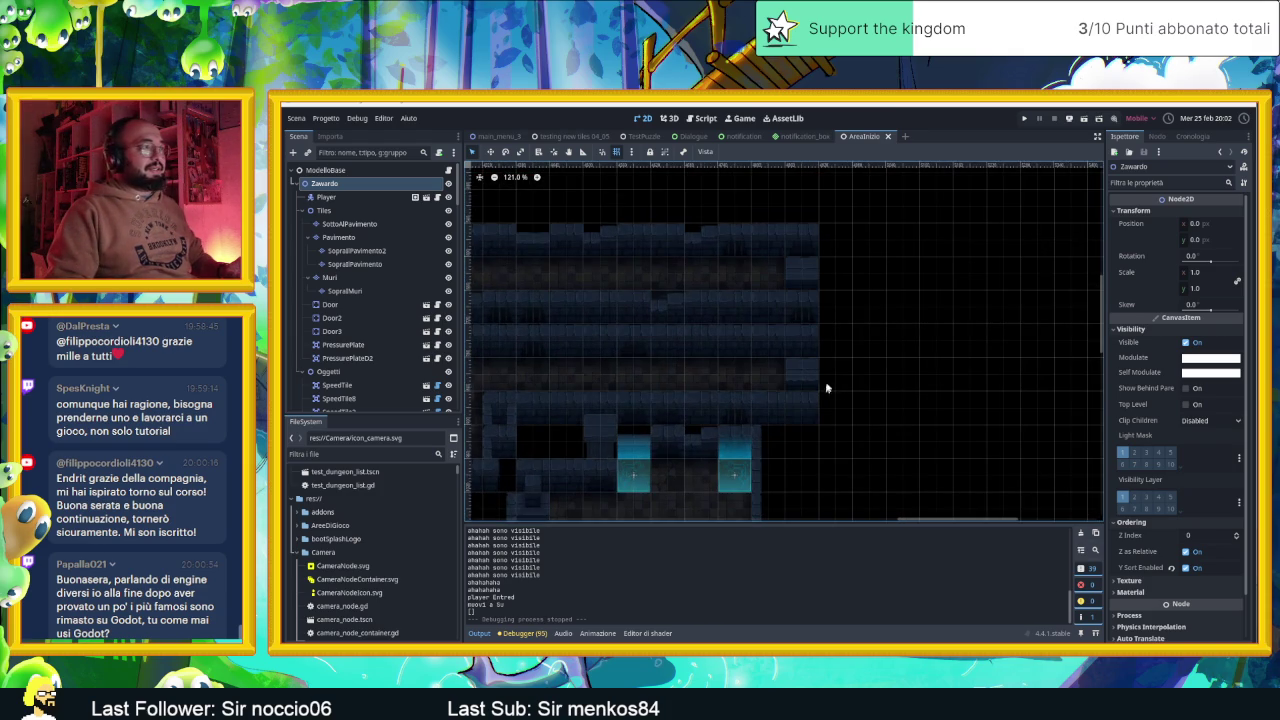
{"action": "scroll", "coordinate": [762, 338], "scroll_direction": "down", "scroll_amount": 3}
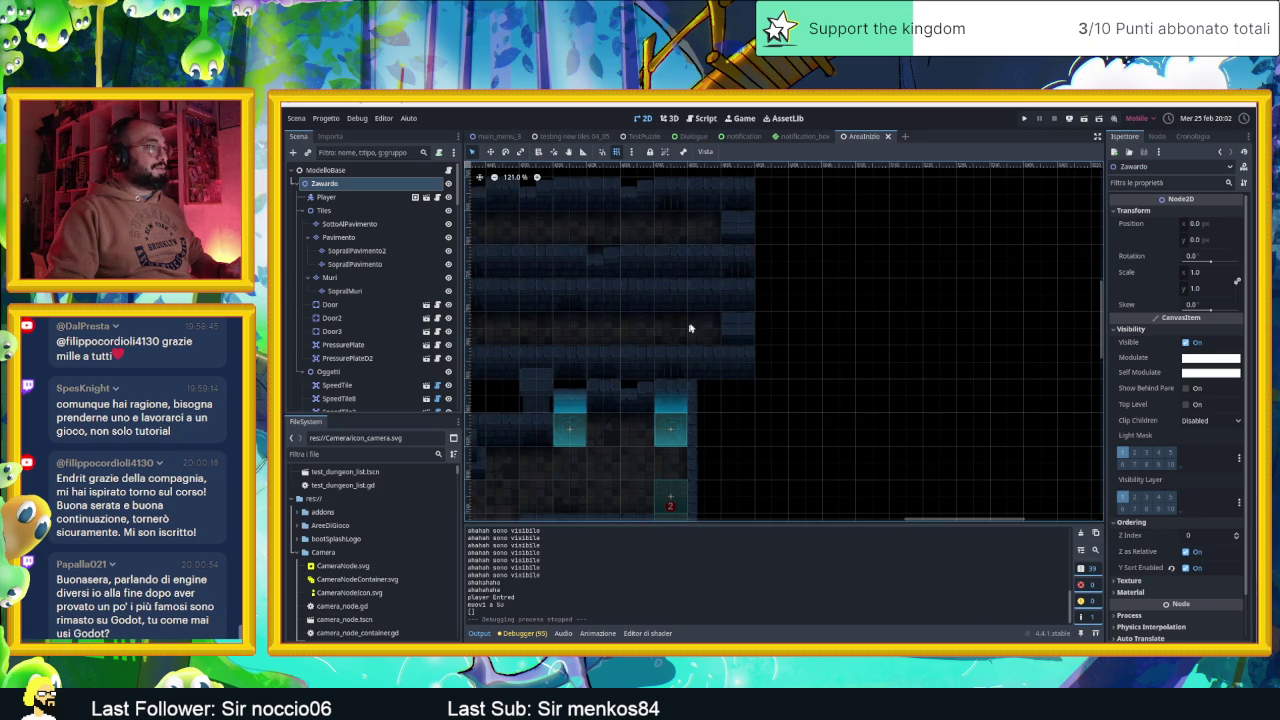
Select the Muri layer and the blue wall tile source, then paint a first wall tile
{"action": "left_click", "coordinate": [396, 276]}
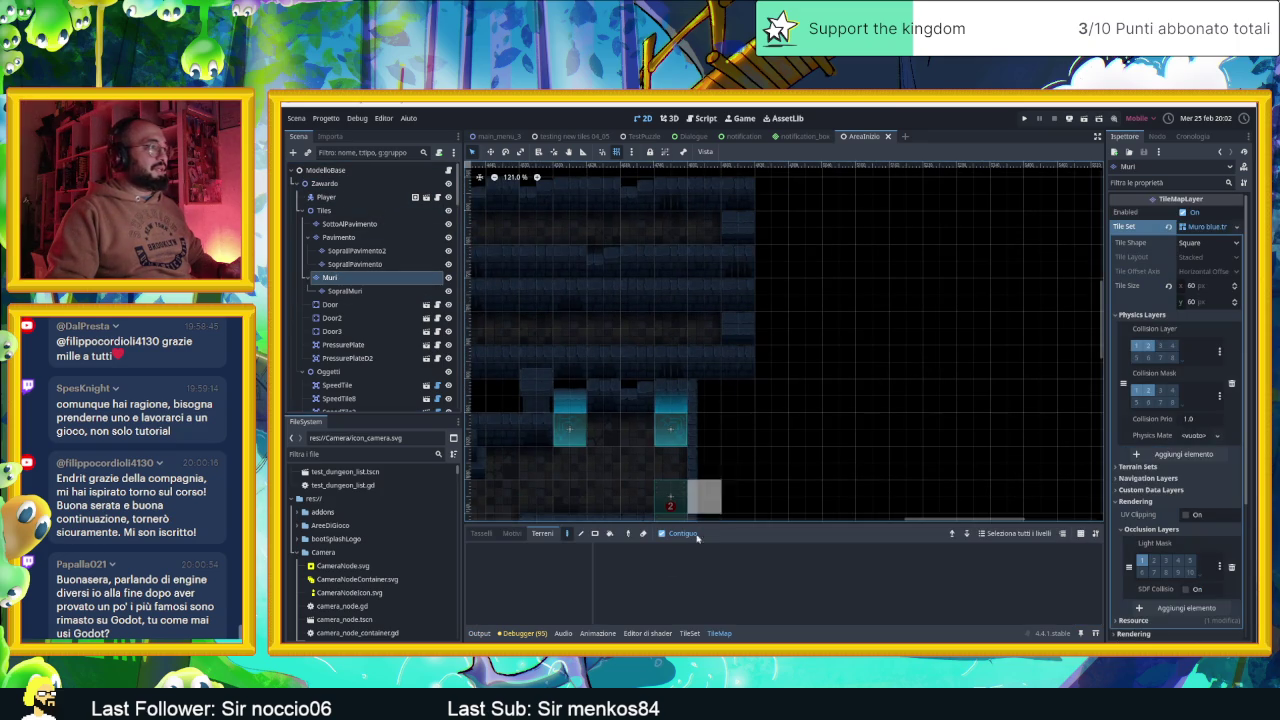
{"action": "left_click", "coordinate": [481, 533]}
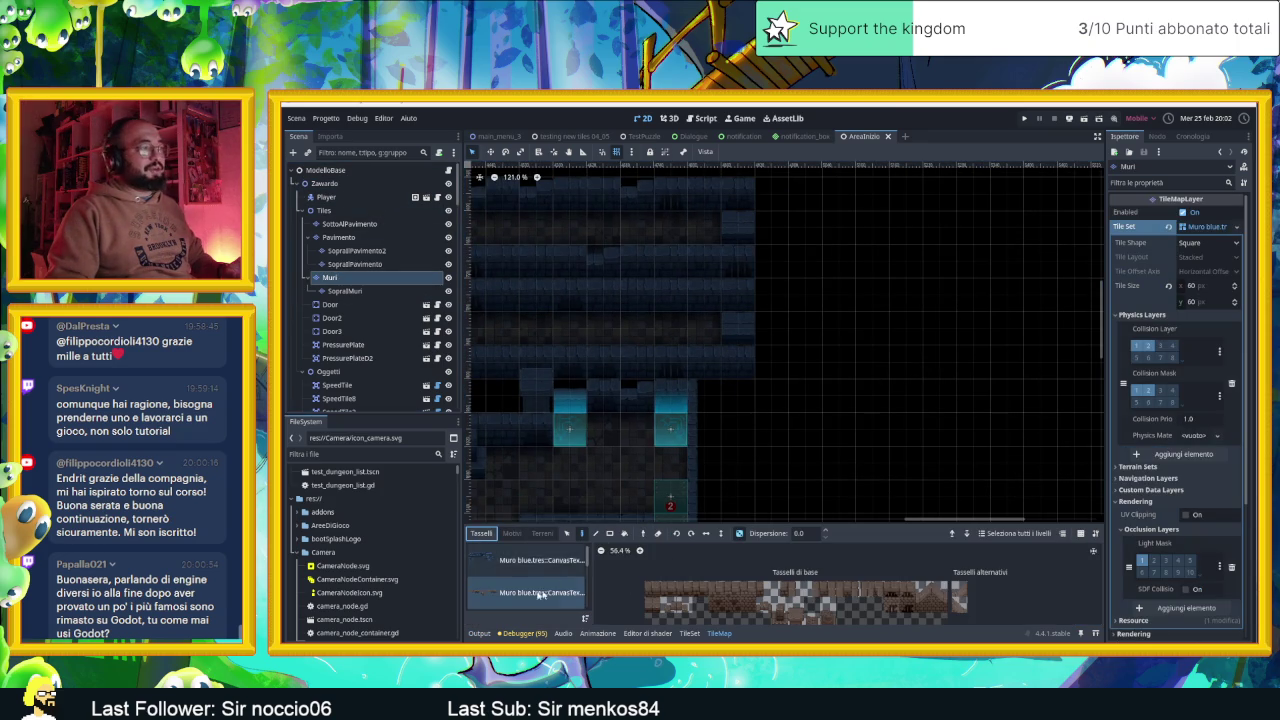
{"action": "left_click", "coordinate": [535, 560]}
{"action": "left_click", "coordinate": [740, 557]}
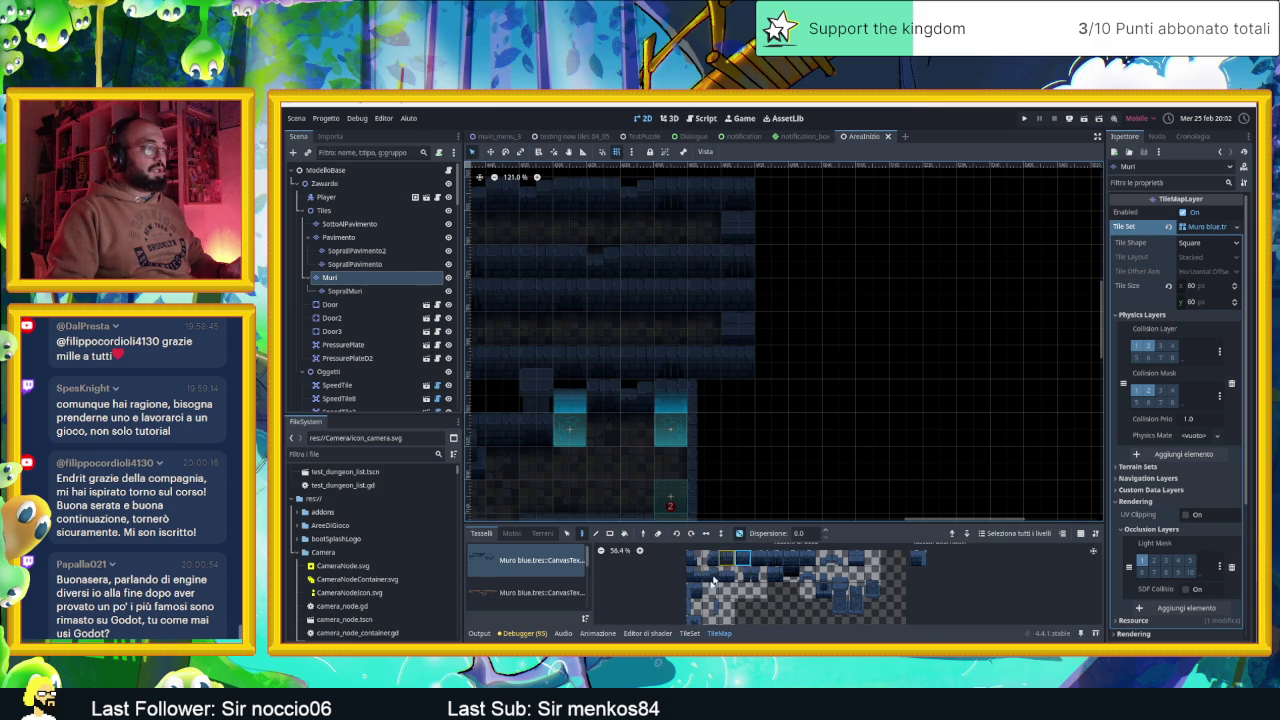
{"action": "left_click", "coordinate": [919, 558]}
{"action": "left_click", "coordinate": [737, 394]}
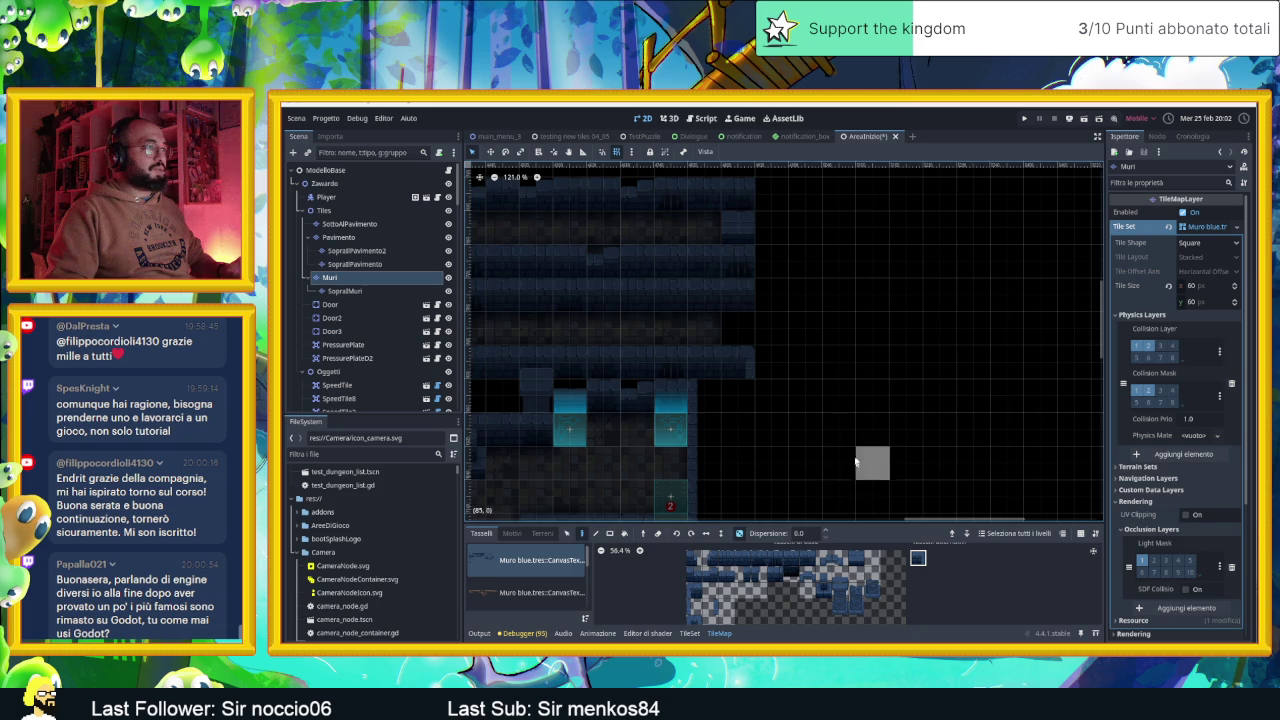
Paint wall tiles beside the upper wall, stepping two cells down-right
{"action": "left_click_drag", "start_coordinate": [856, 470], "coordinate": [818, 432]}
{"action": "left_click", "coordinate": [708, 606]}
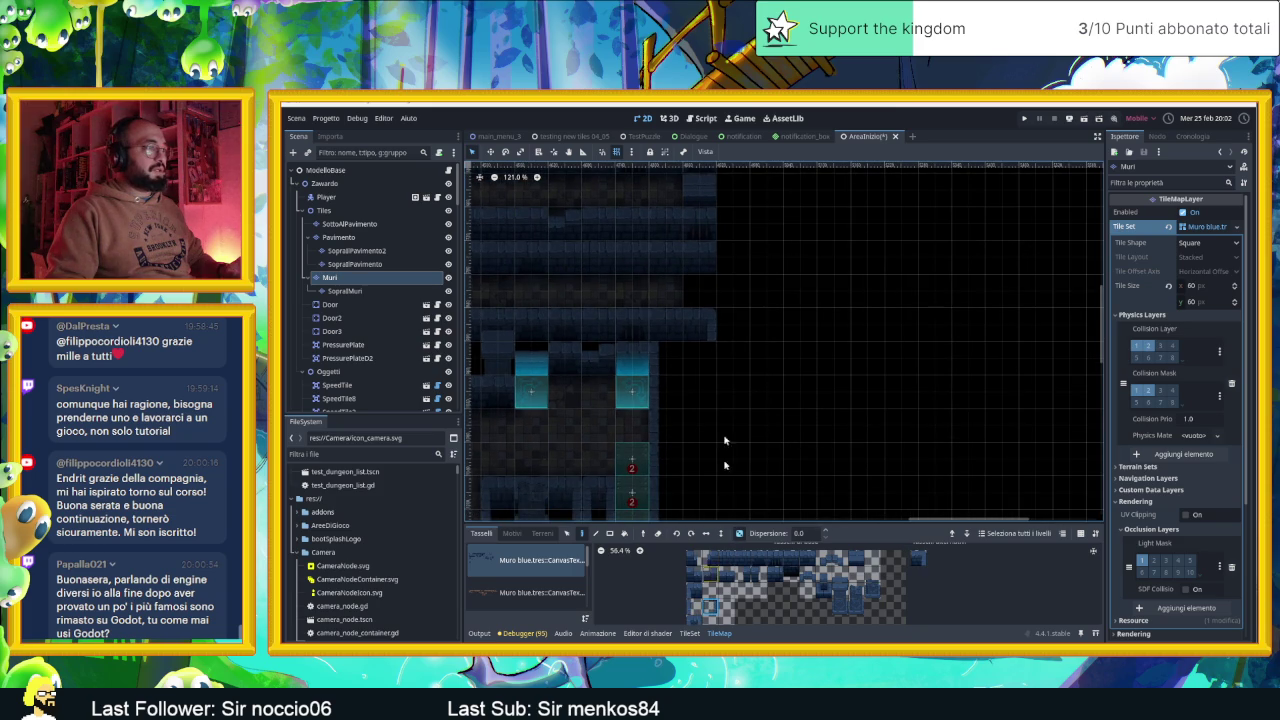
{"action": "left_click_drag", "start_coordinate": [866, 370], "coordinate": [799, 382]}
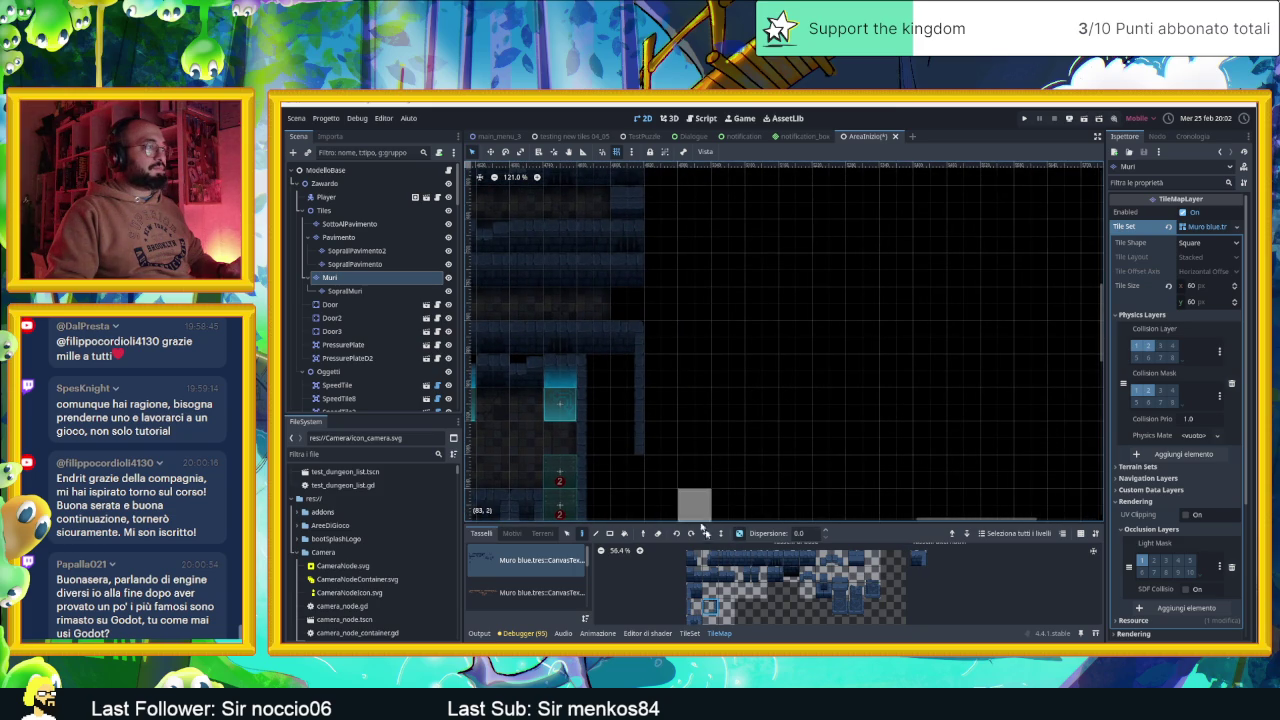
{"action": "left_click", "coordinate": [727, 558]}
{"action": "left_click_drag", "start_coordinate": [806, 560], "coordinate": [722, 560]}
{"action": "left_click", "coordinate": [673, 282]}
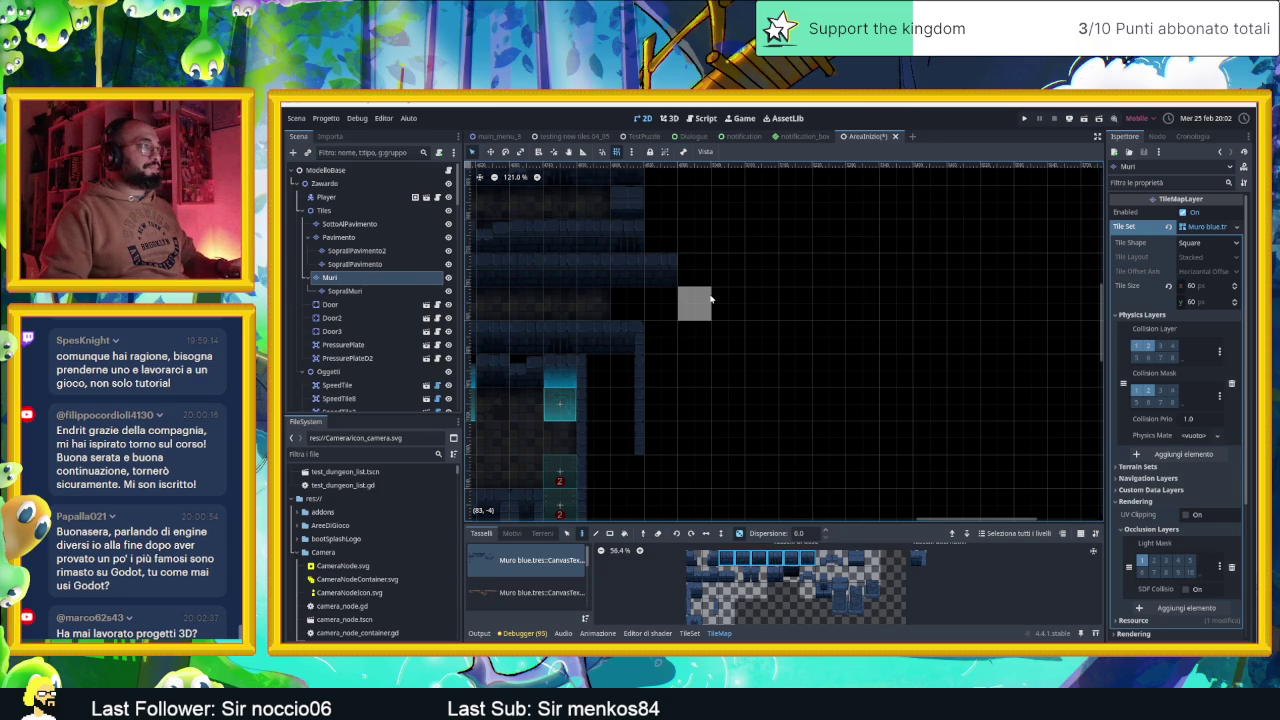
{"action": "left_click", "coordinate": [708, 300]}
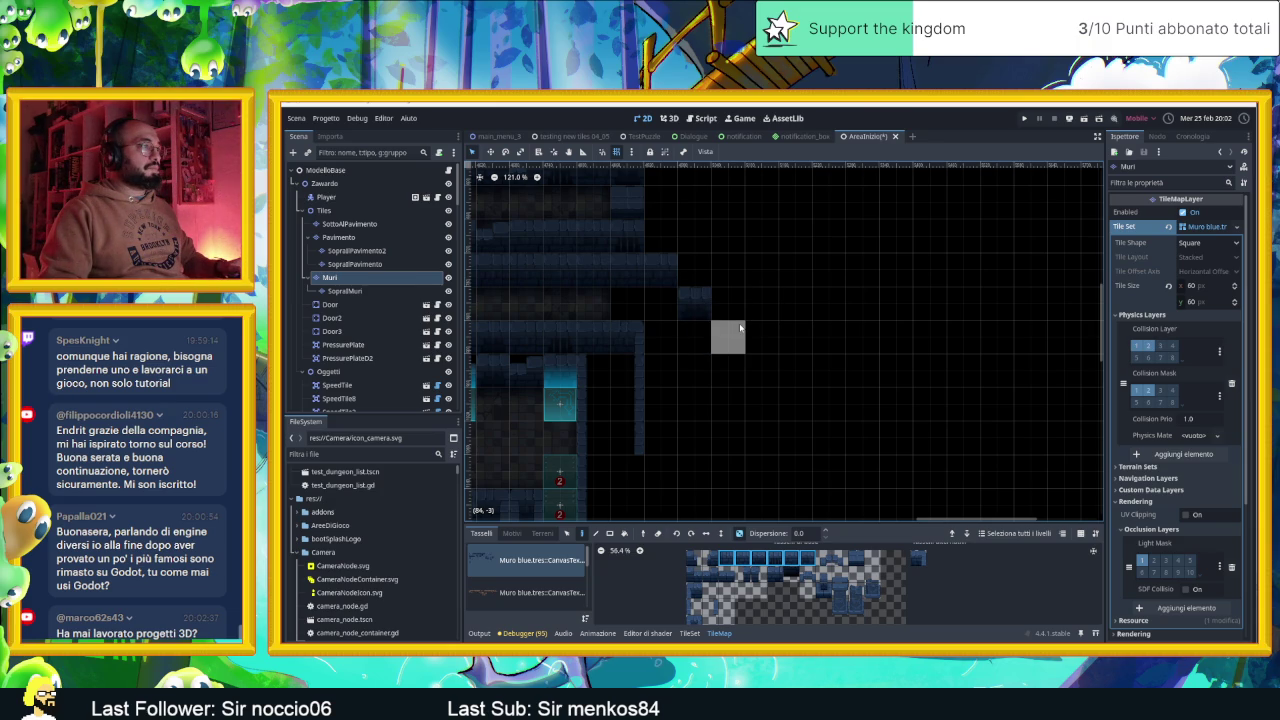
{"action": "left_click", "coordinate": [740, 327]}
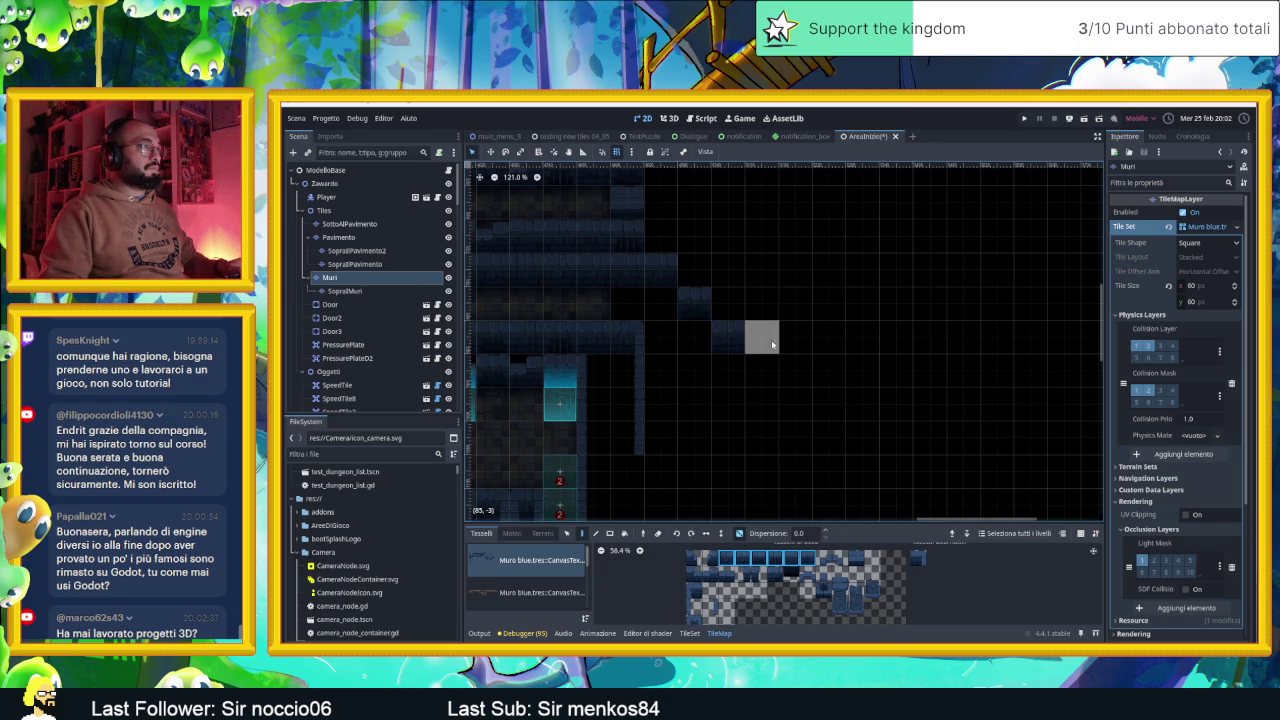
{"action": "scroll", "coordinate": [747, 412], "scroll_direction": "down", "scroll_amount": 1}
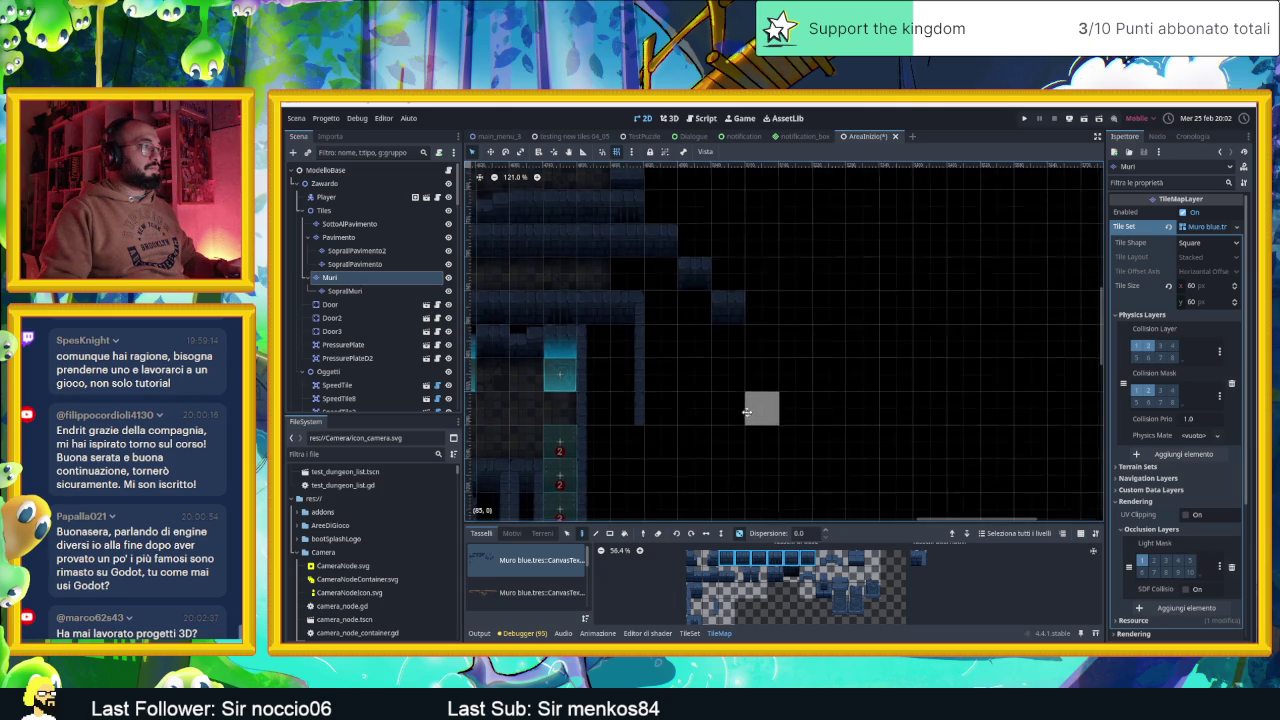
Paint wall tiles along the lower row, continuing up and to the right
{"action": "left_click", "coordinate": [652, 445]}
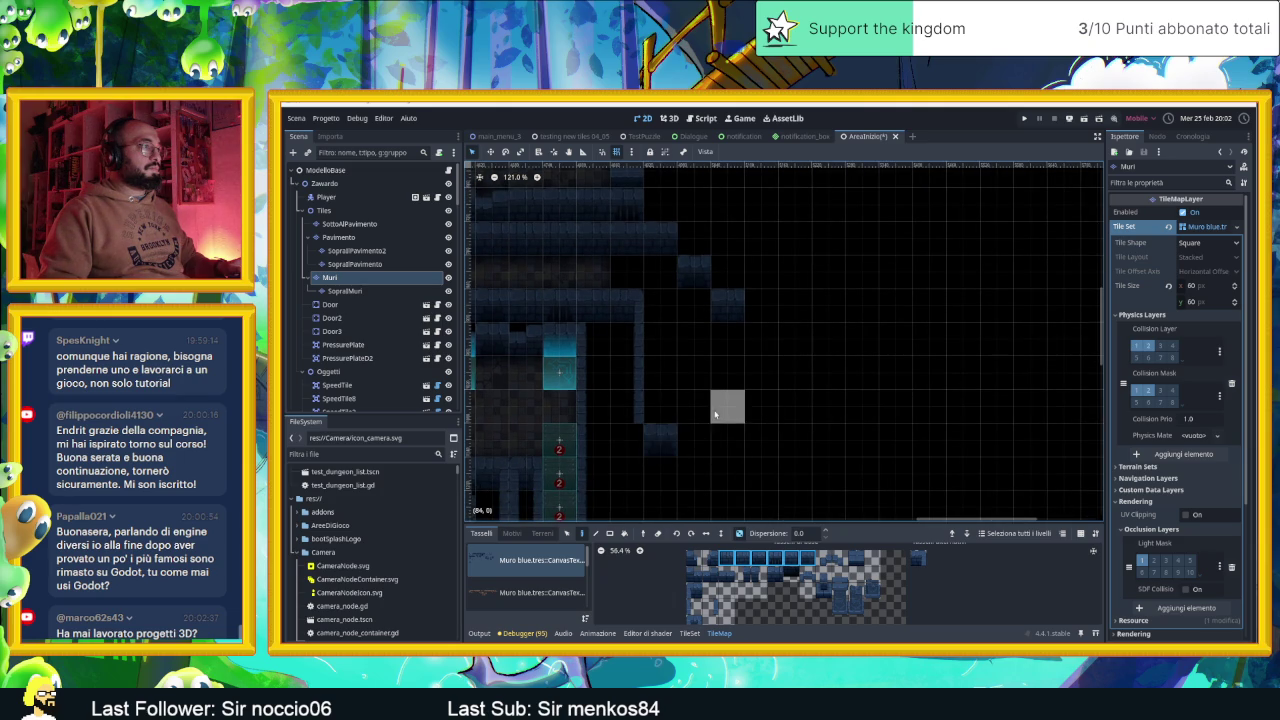
{"action": "left_click", "coordinate": [700, 440]}
{"action": "left_click", "coordinate": [732, 416]}
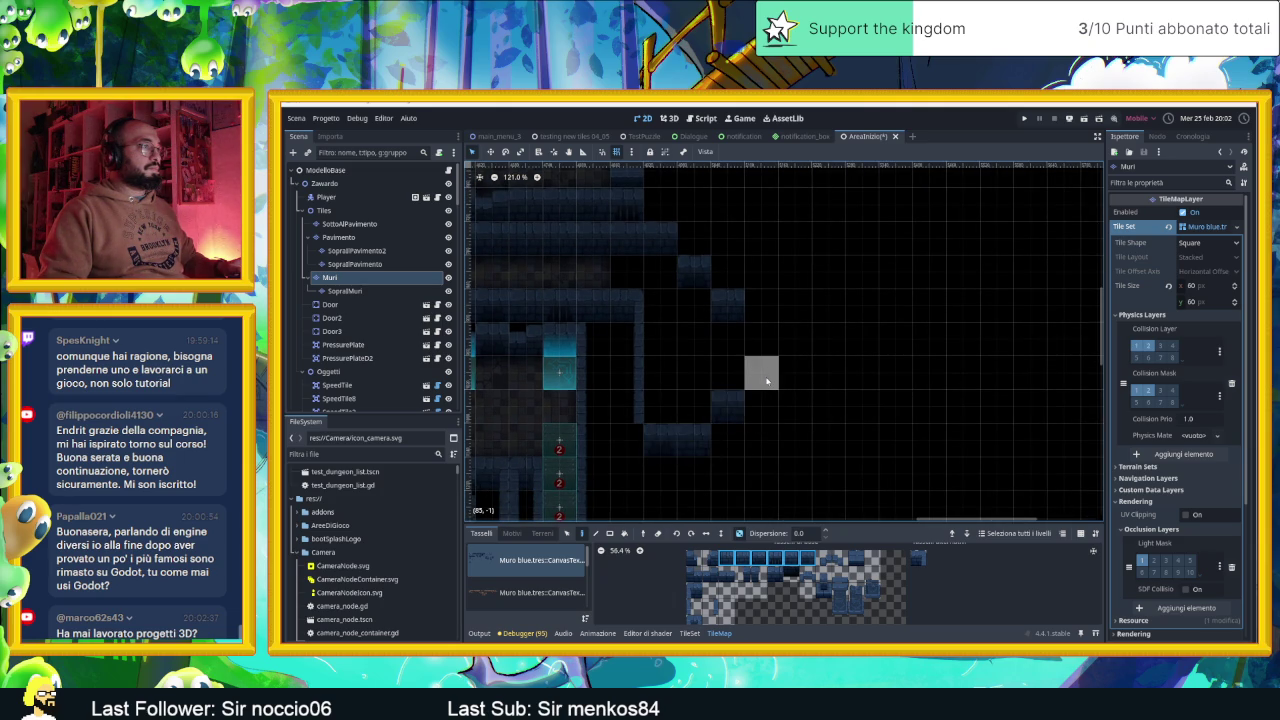
{"action": "left_click", "coordinate": [766, 380]}
{"action": "left_click", "coordinate": [798, 380]}
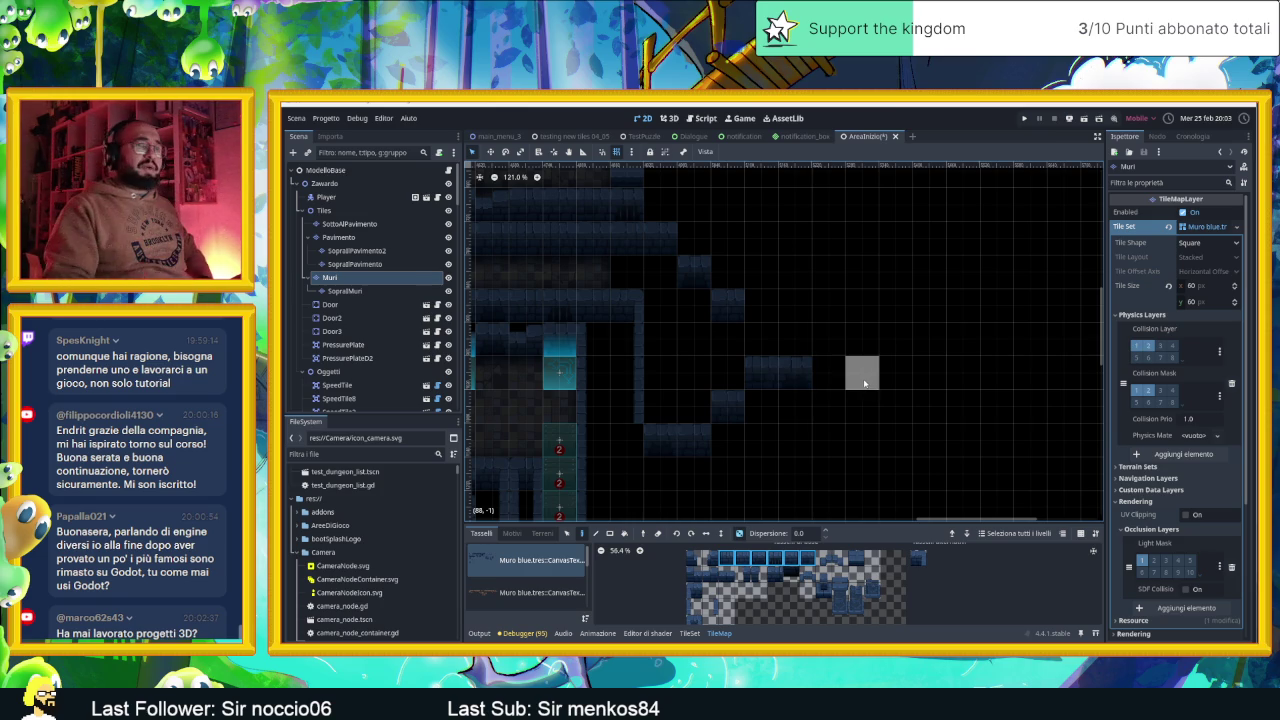
Extend the top wall row right and down at its end, then switch to the browser
{"action": "left_click", "coordinate": [762, 306]}
{"action": "left_click", "coordinate": [795, 307]}
{"action": "left_click", "coordinate": [829, 306]}
{"action": "left_click", "coordinate": [862, 339]}
{"action": "left_click", "coordinate": [862, 306]}
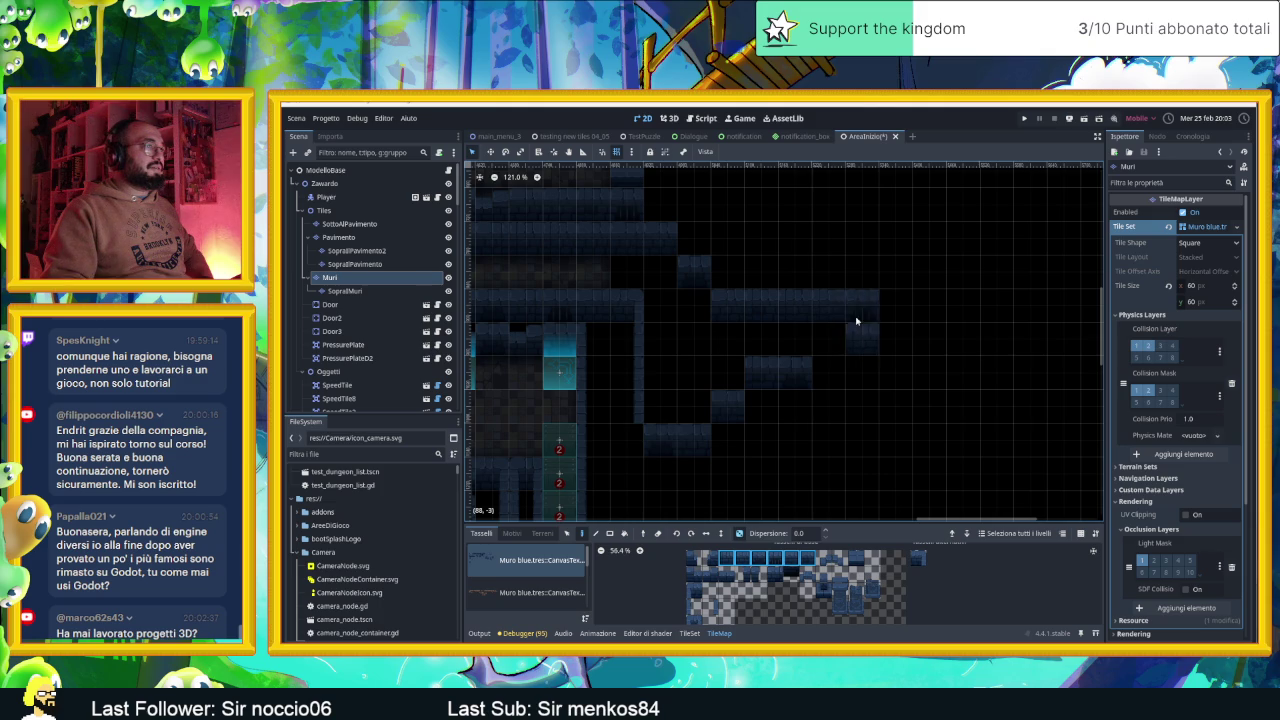
{"action": "left_click", "coordinate": [862, 373]}
{"action": "left_click", "coordinate": [829, 373]}
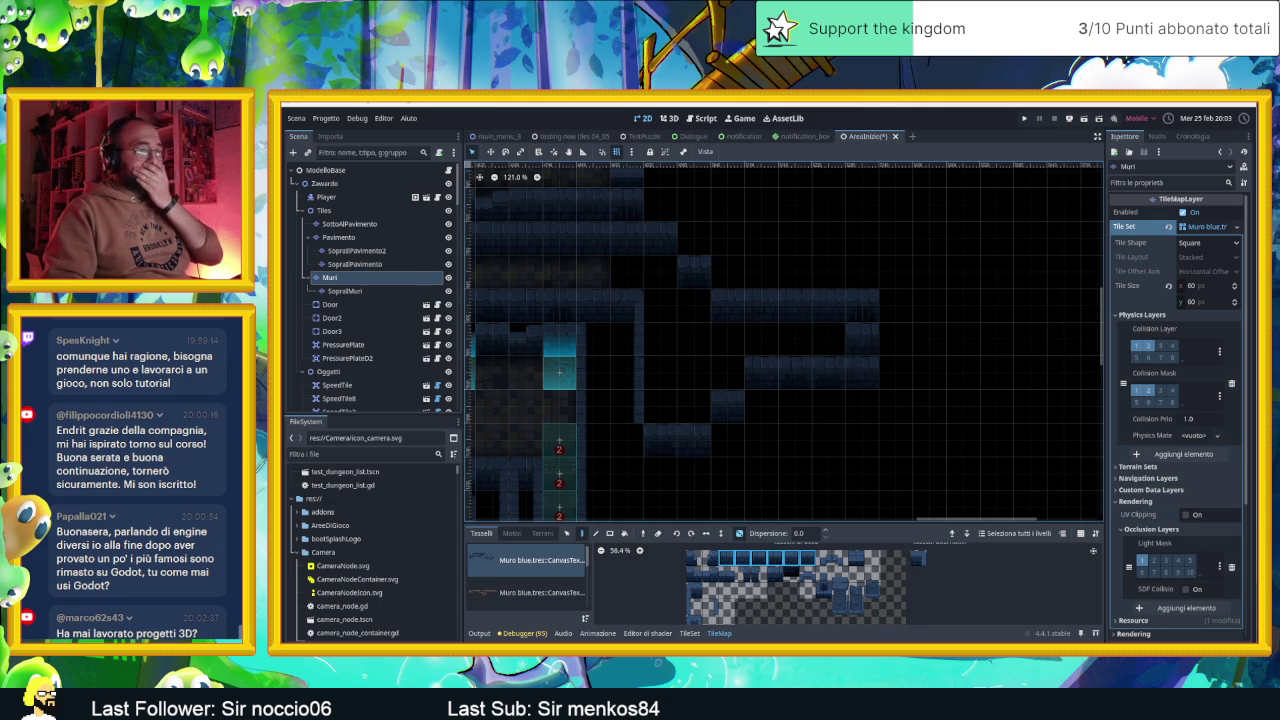
{"action": "key", "text": "alt+Tab"}
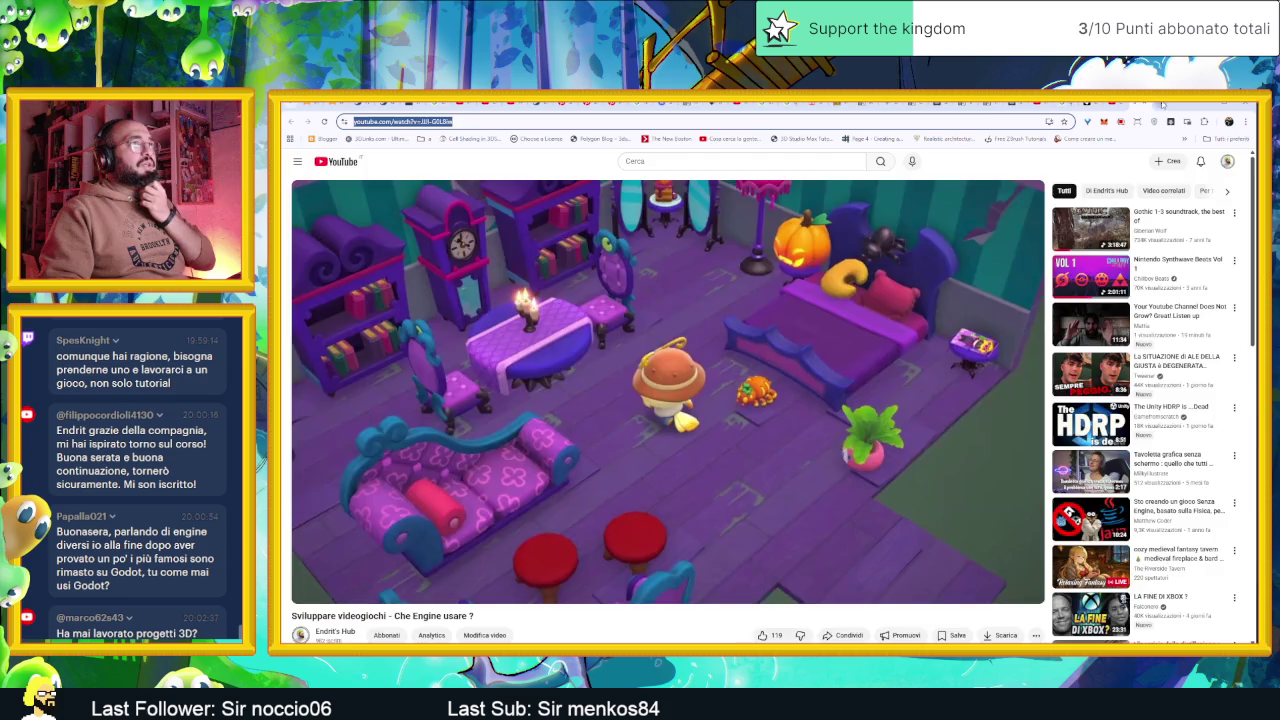
Go from the itch.io dashboard to the creator profile and the Look Mom I'm Natural page
{"action": "left_click", "coordinate": [1165, 105]}
{"action": "left_click", "coordinate": [587, 322]}
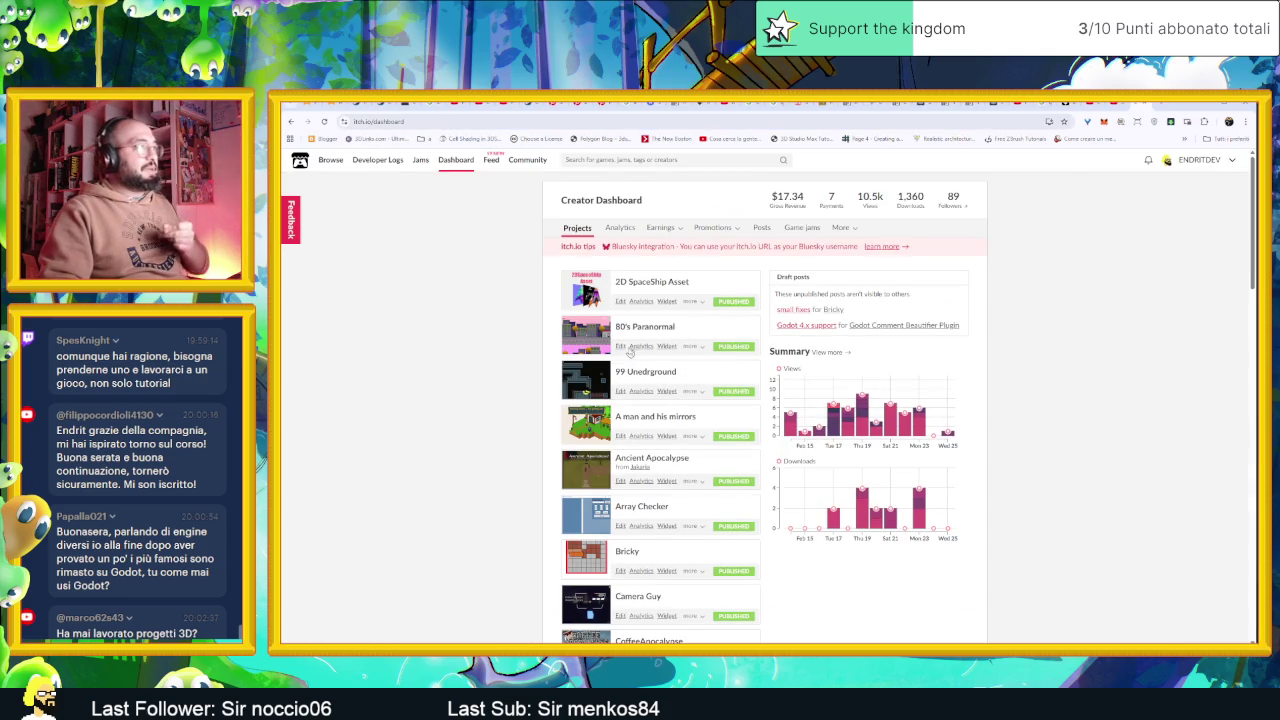
{"action": "scroll", "coordinate": [814, 342], "scroll_direction": "down", "scroll_amount": 5}
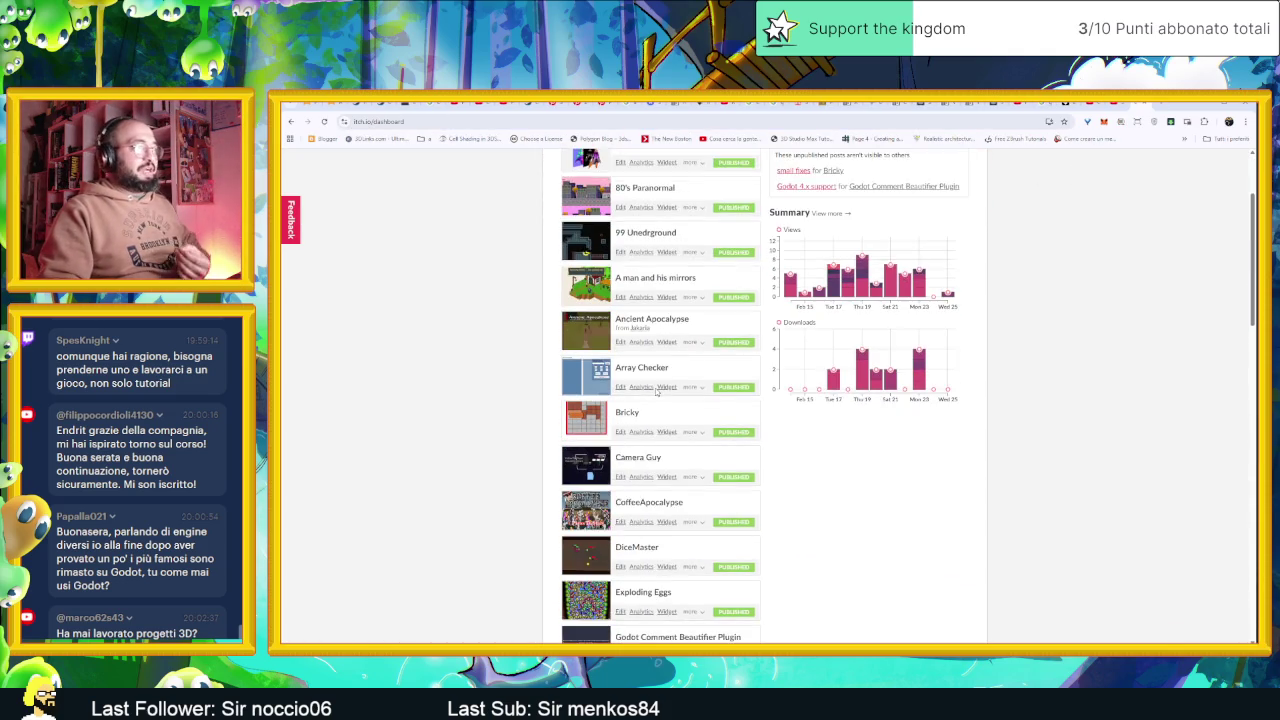
{"action": "scroll", "coordinate": [814, 342], "scroll_direction": "up", "scroll_amount": 5}
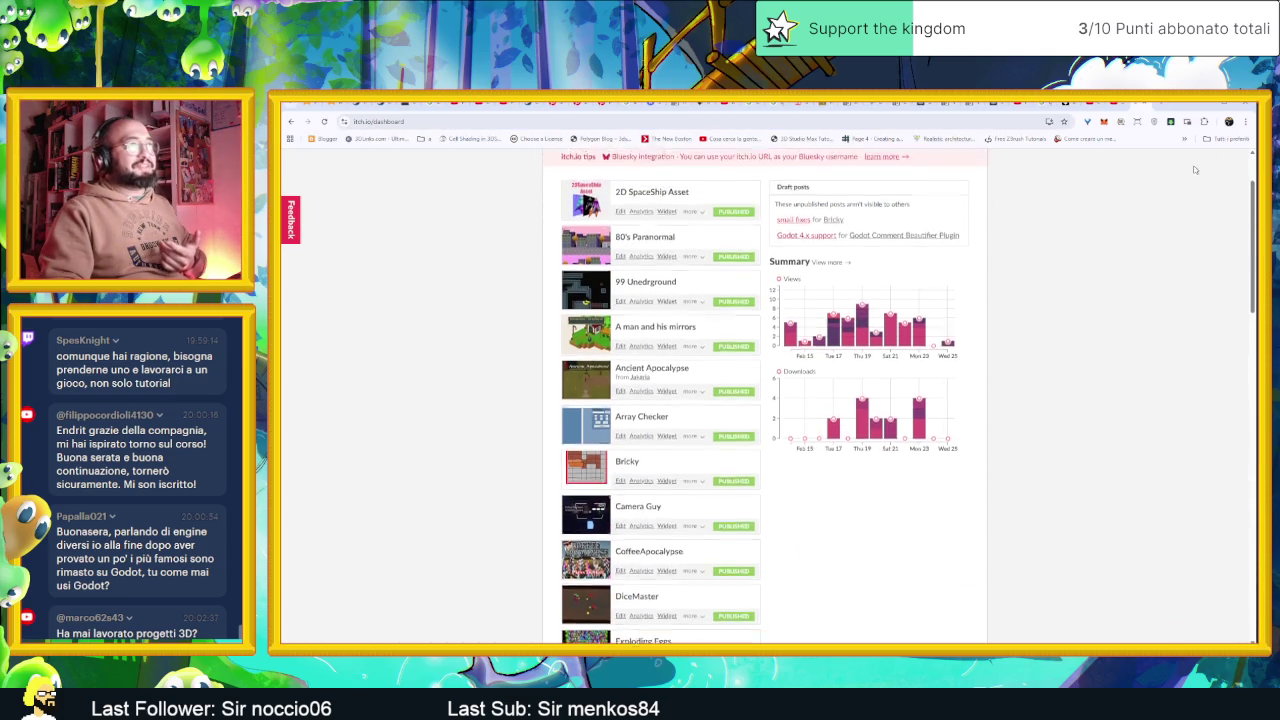
{"action": "left_click", "coordinate": [1198, 160]}
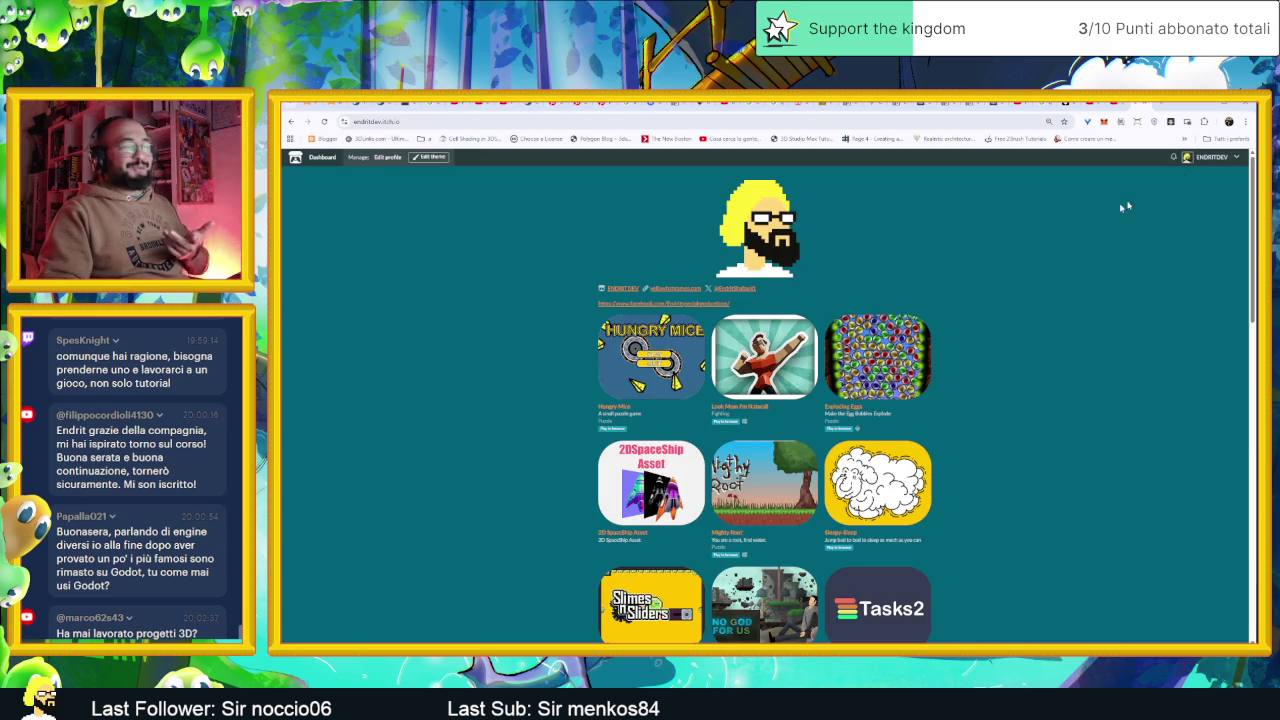
{"action": "left_click", "coordinate": [737, 354]}
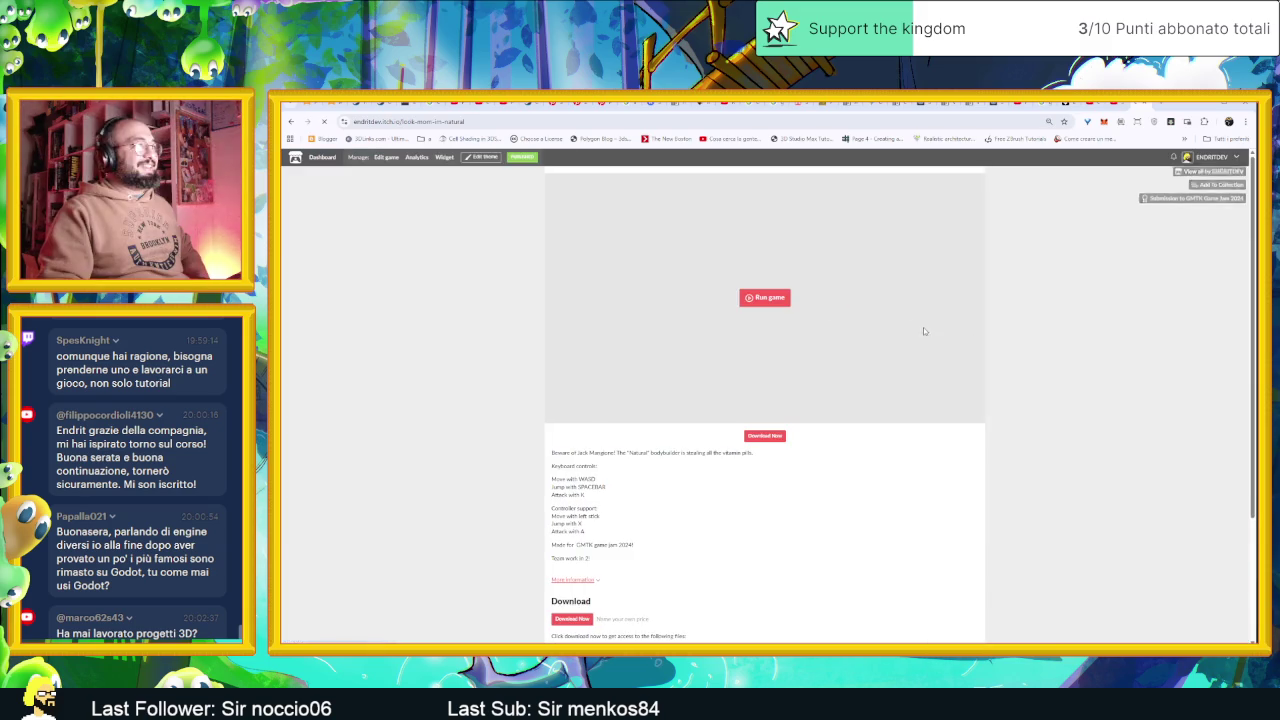
Run the Look Mom I'm Natural web build and start play from its title screen
{"action": "left_click", "coordinate": [776, 303]}
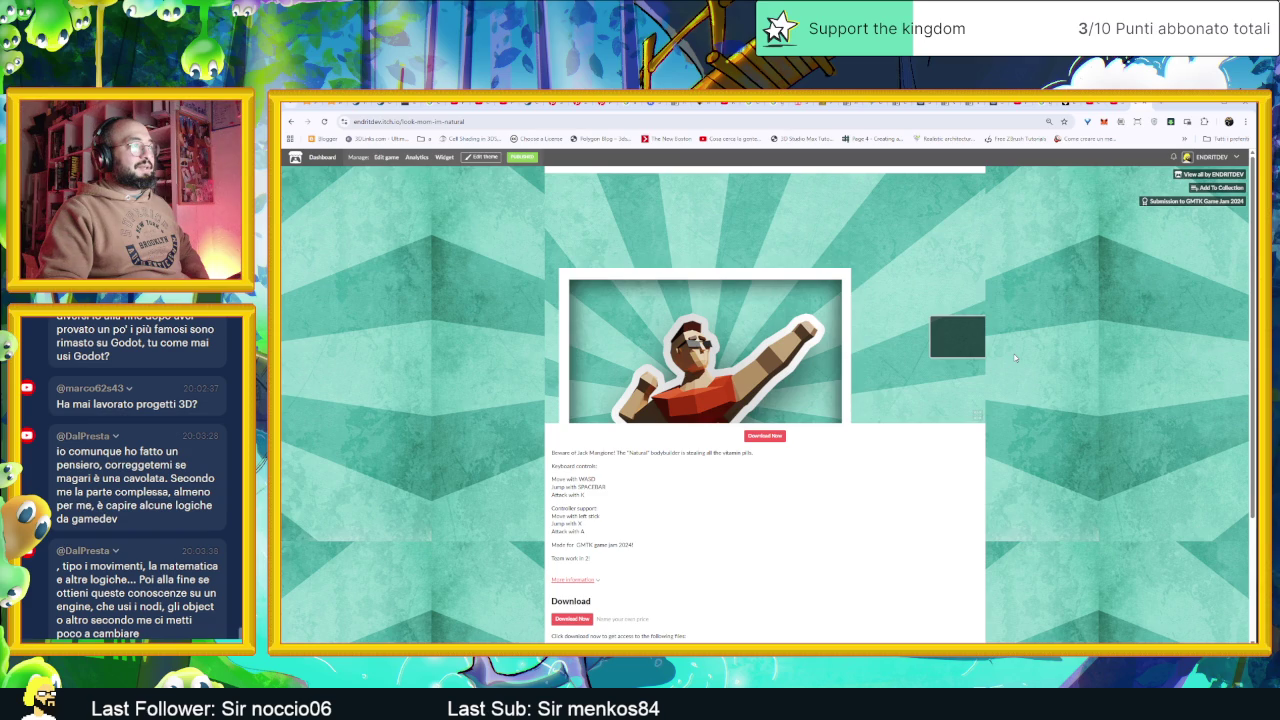
{"action": "left_click", "coordinate": [966, 338]}
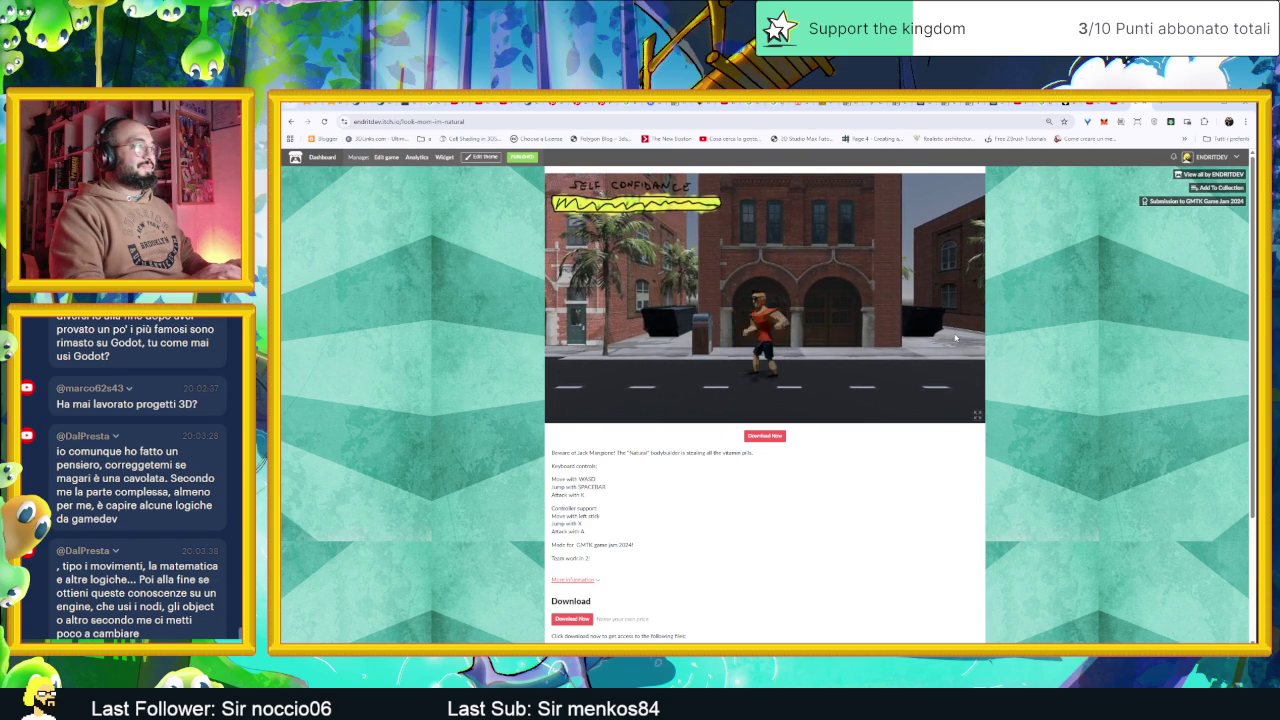
Run the bodybuilder right along the street with the D key, past the thugs
{"action": "key", "text": "d"}
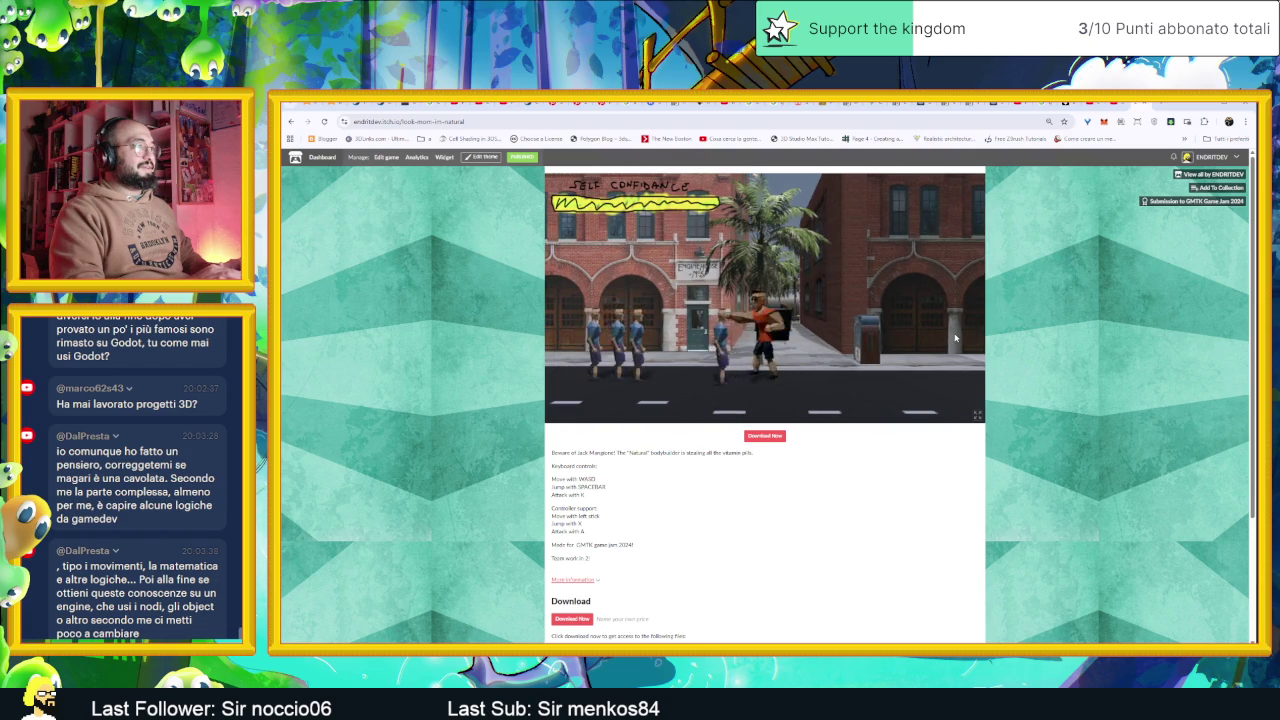
{"action": "key", "text": "d"}
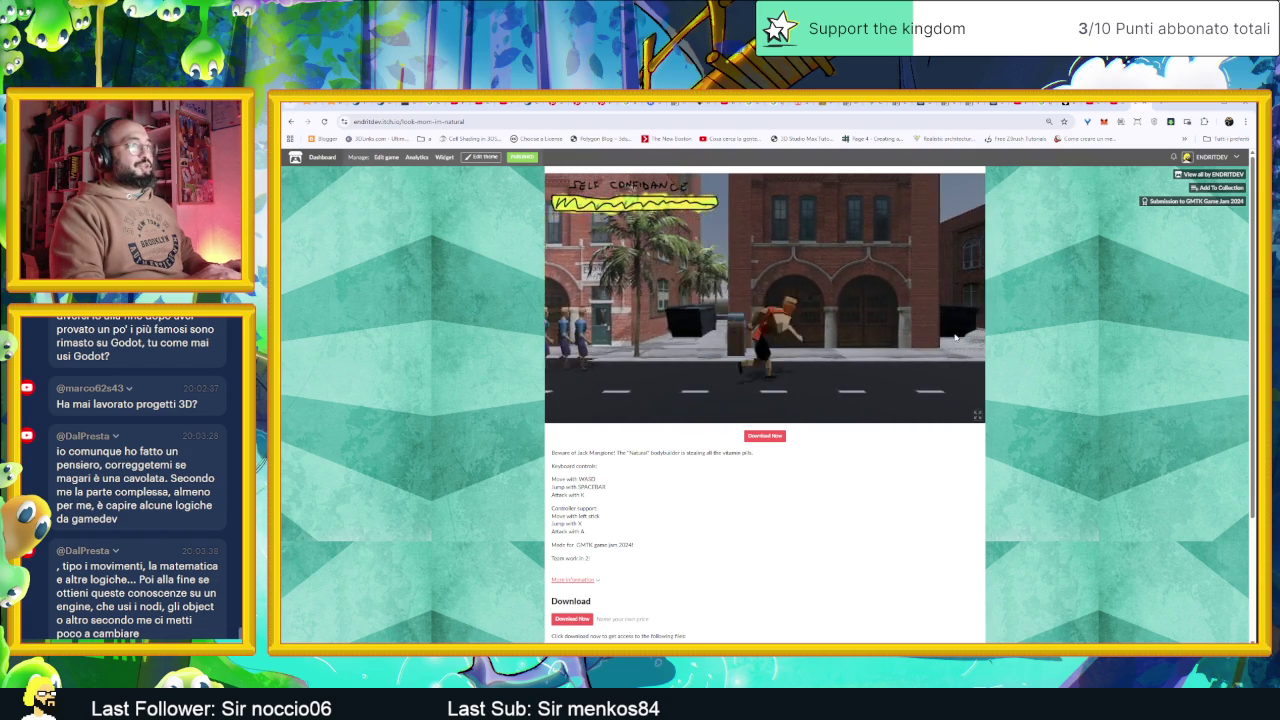
{"action": "key", "text": "d"}
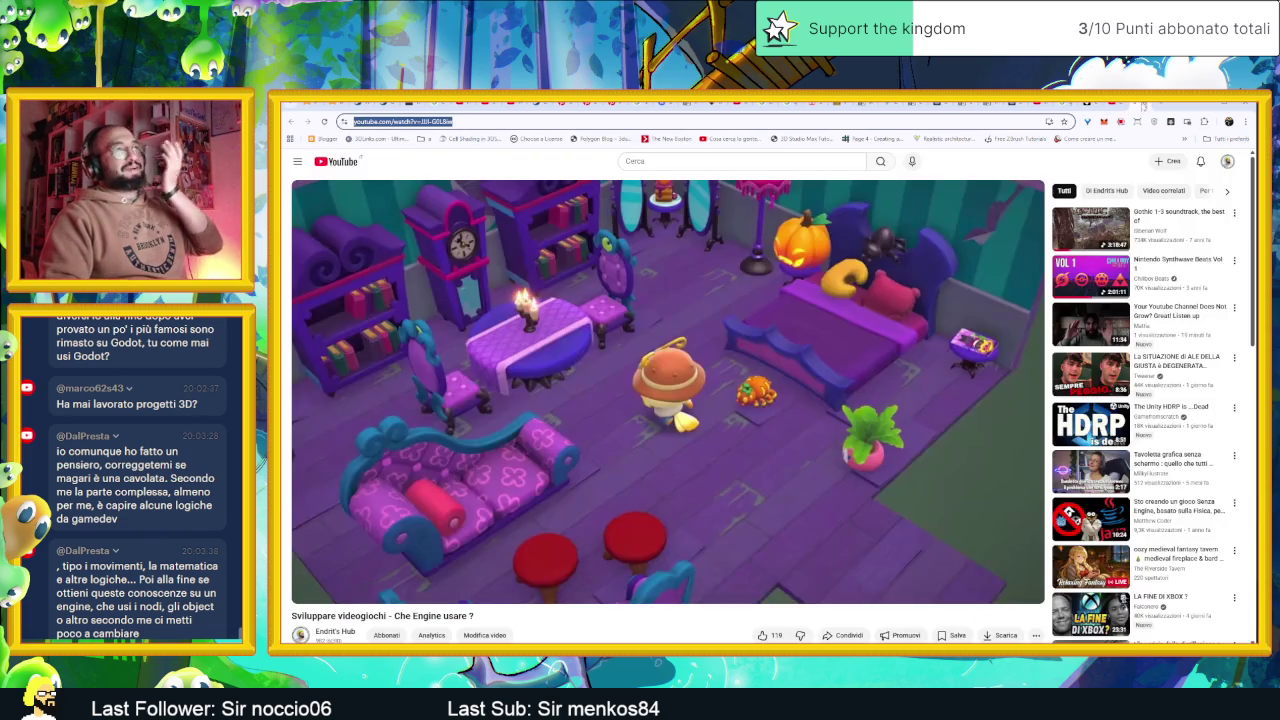
Go to the YouTube tab and minimize Chrome to reveal the Godot editor
{"action": "left_click", "coordinate": [1215, 104]}
{"action": "left_click", "coordinate": [1215, 105]}
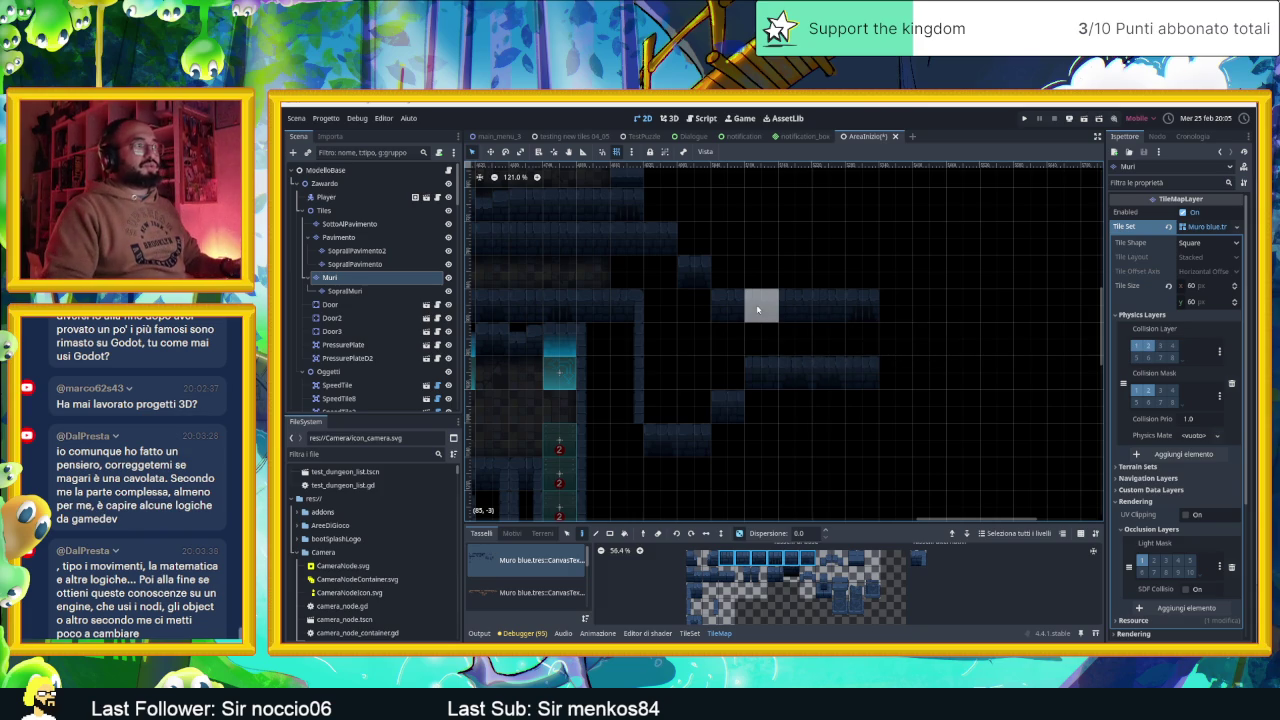
Erase a right-side wall tile, paint one lower right, and try several atlas wall pieces
{"action": "left_click", "coordinate": [727, 308]}
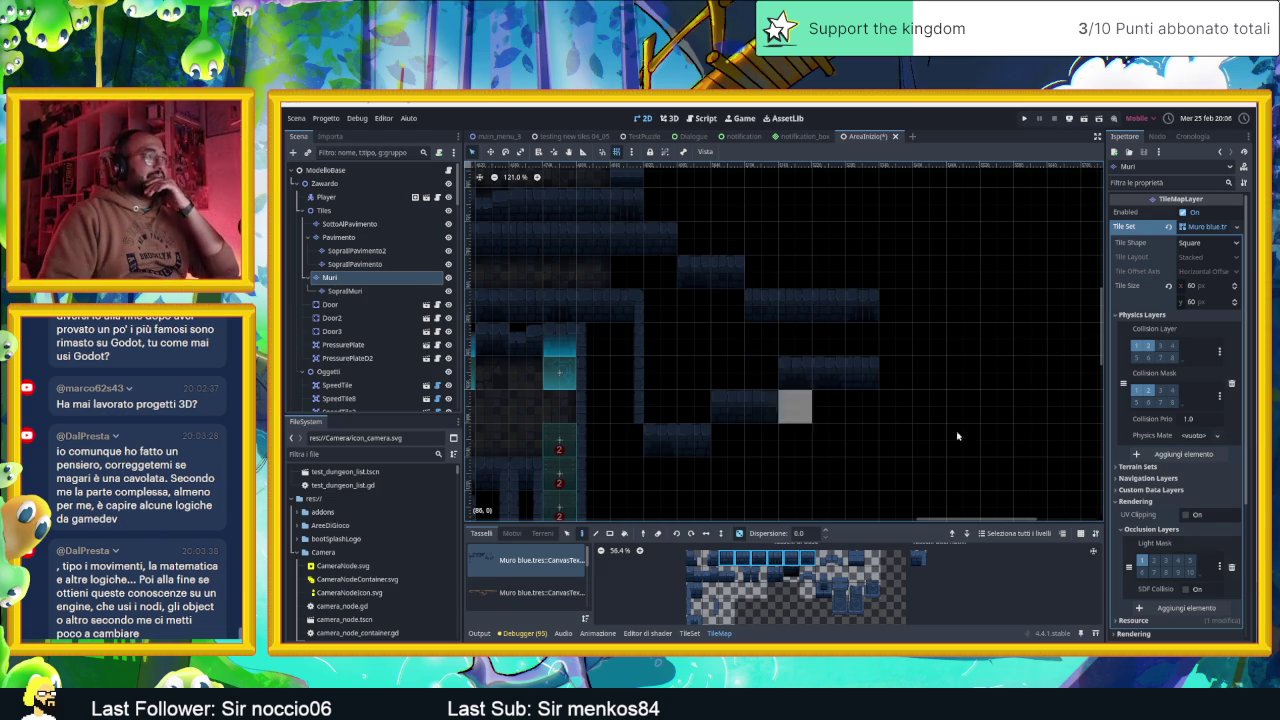
{"action": "left_click", "coordinate": [761, 406]}
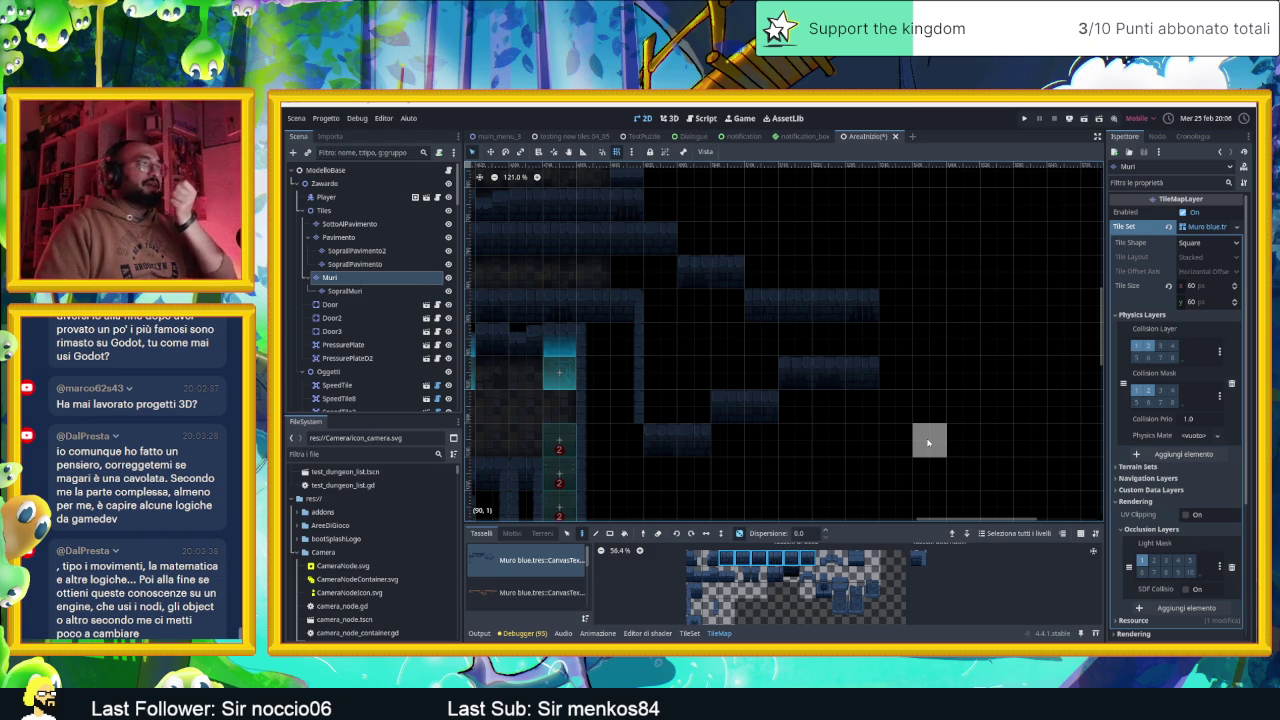
{"action": "left_click", "coordinate": [790, 557]}
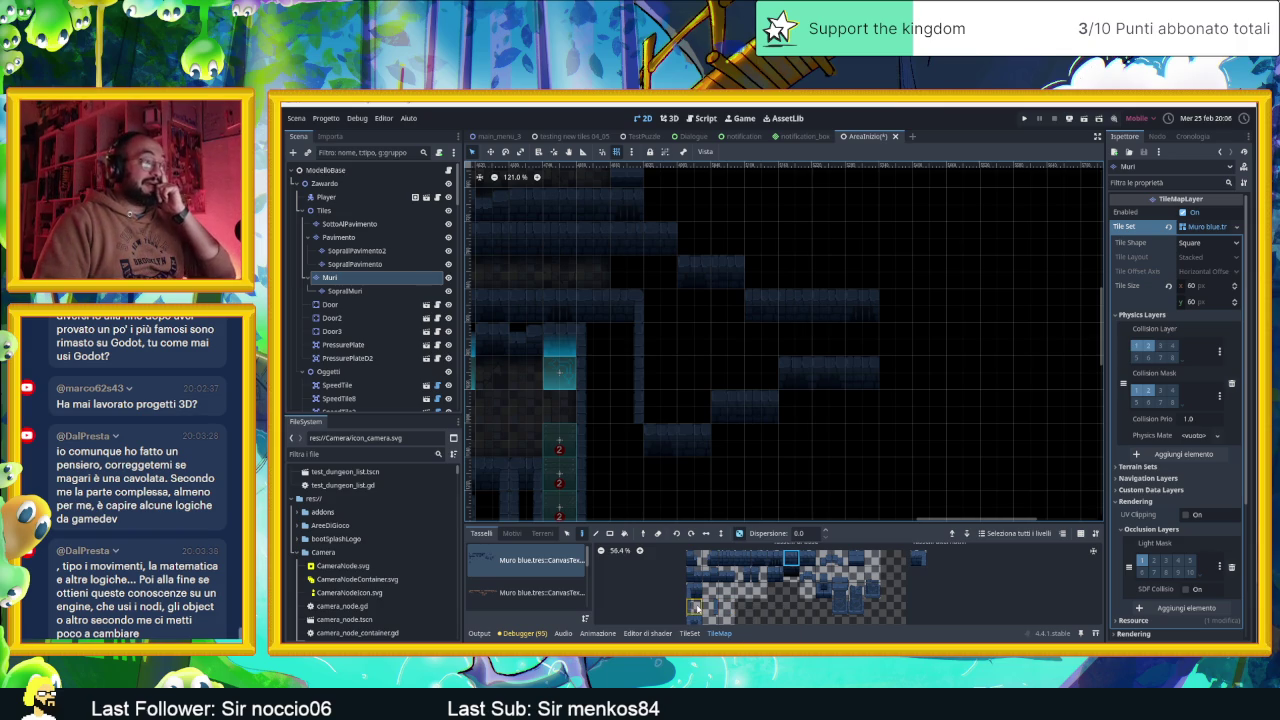
{"action": "left_click", "coordinate": [918, 558]}
{"action": "left_click", "coordinate": [694, 606]}
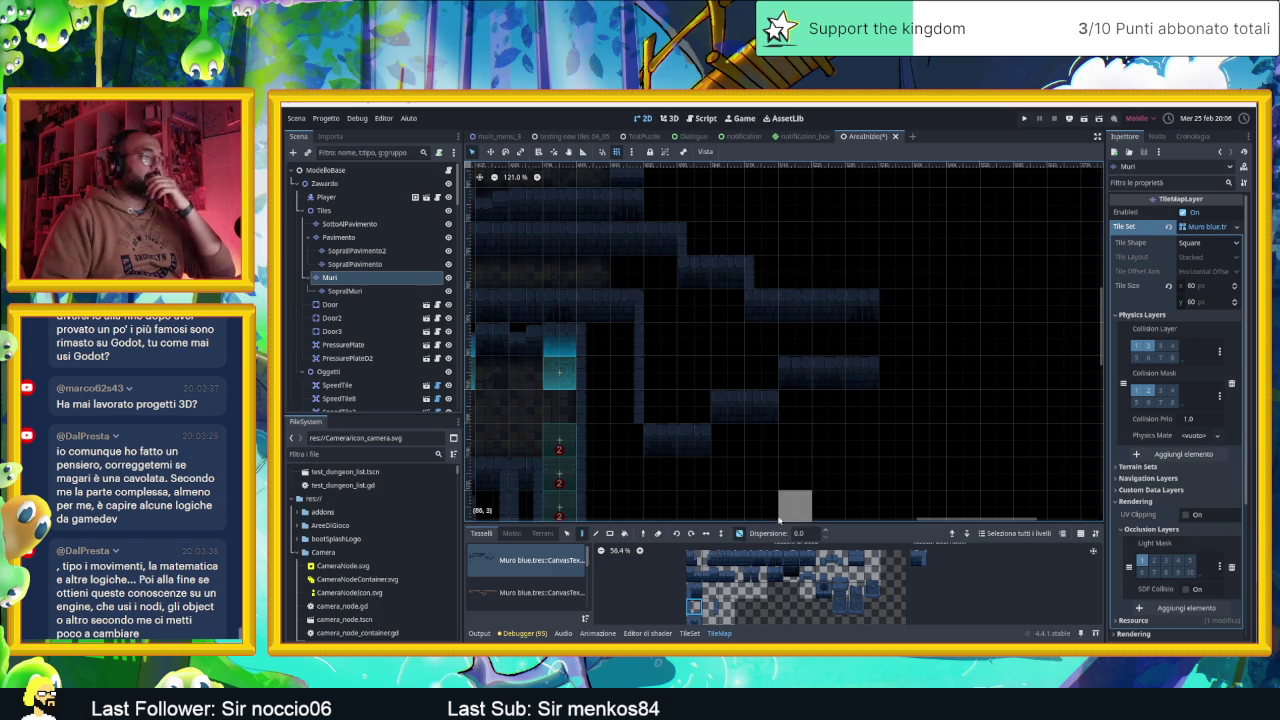
{"action": "left_click", "coordinate": [694, 591]}
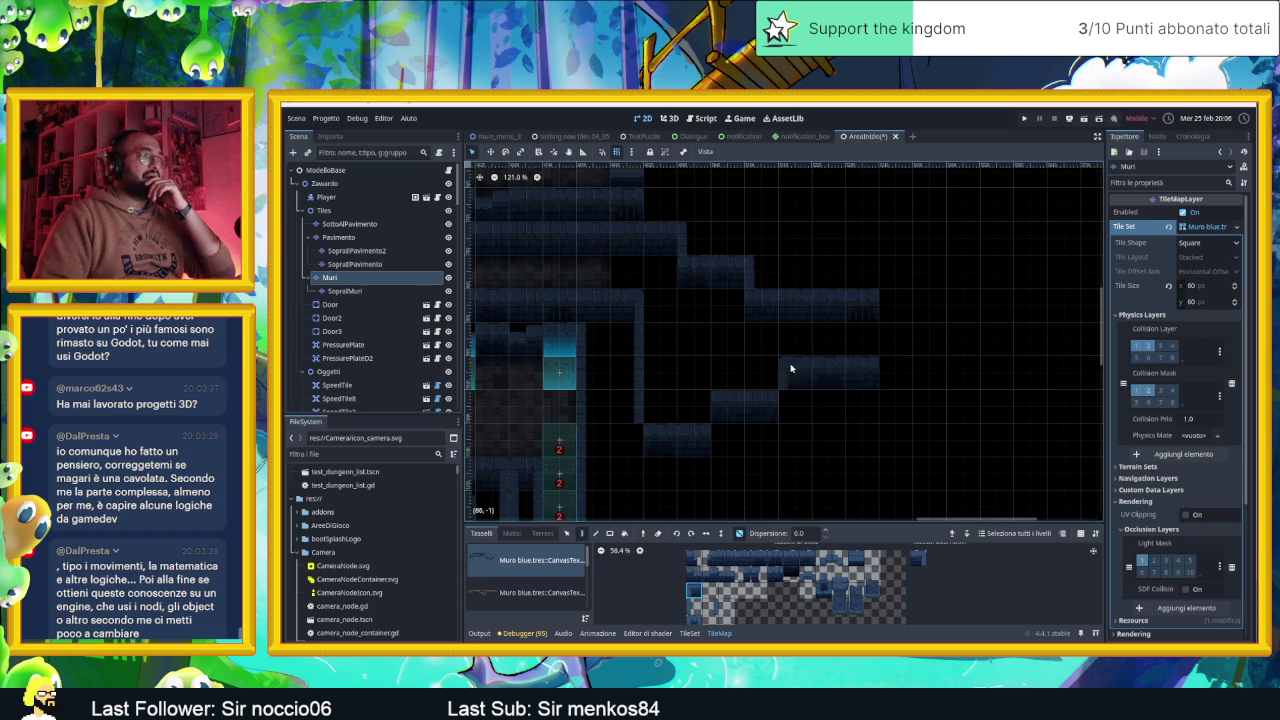
{"action": "left_click", "coordinate": [693, 606]}
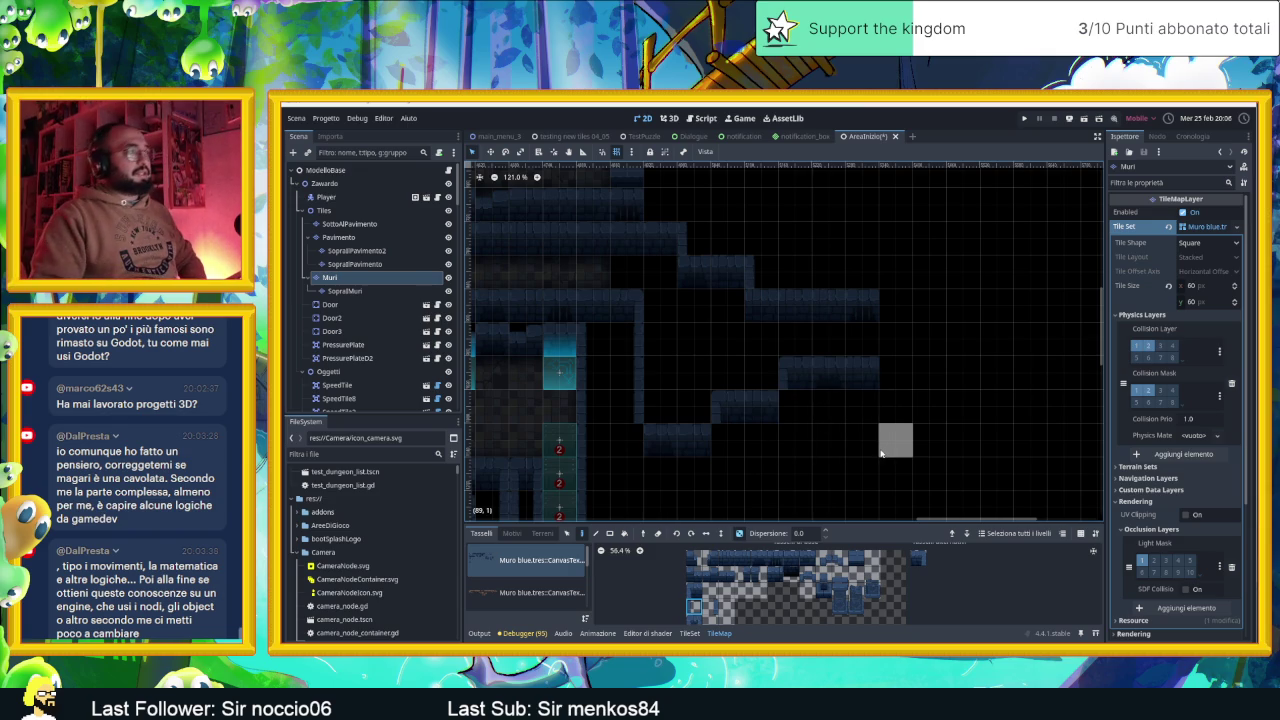
{"action": "scroll", "coordinate": [830, 453], "scroll_direction": "down", "scroll_amount": 5}
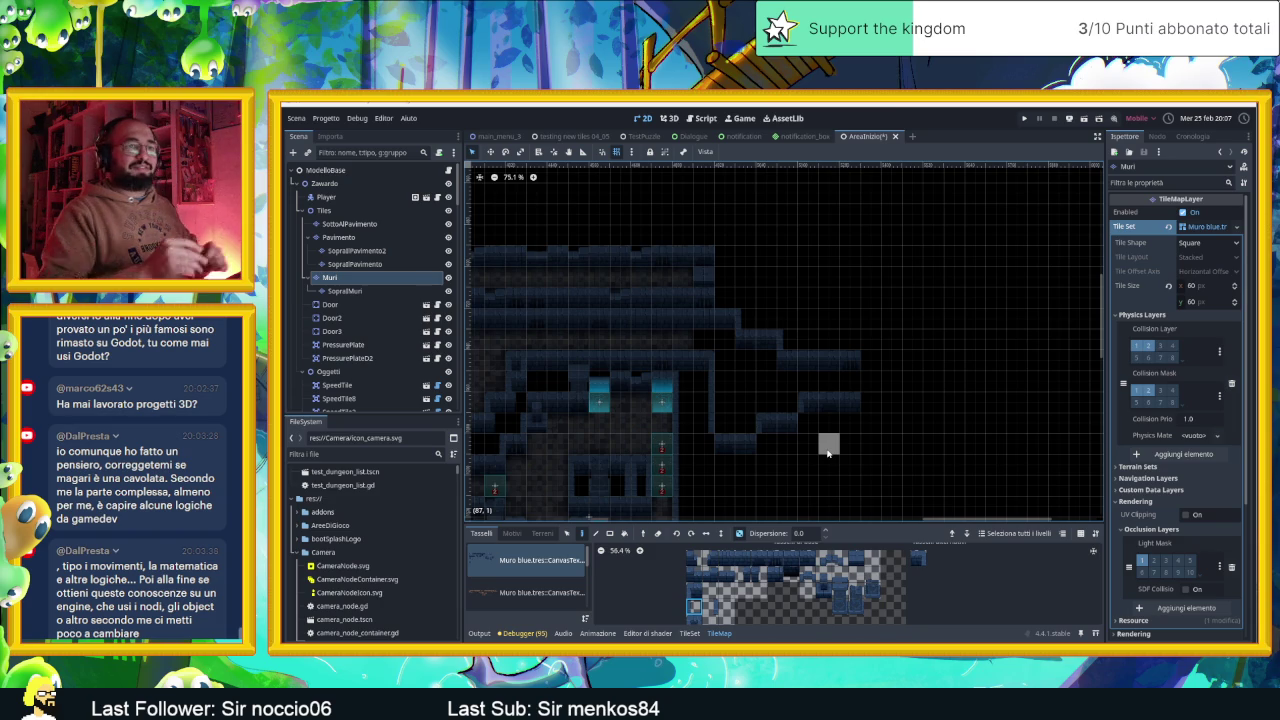
Zoom out to 75% over the level and pick a different wall tile in the atlas
{"action": "scroll", "coordinate": [880, 443], "scroll_direction": "left", "scroll_amount": 3}
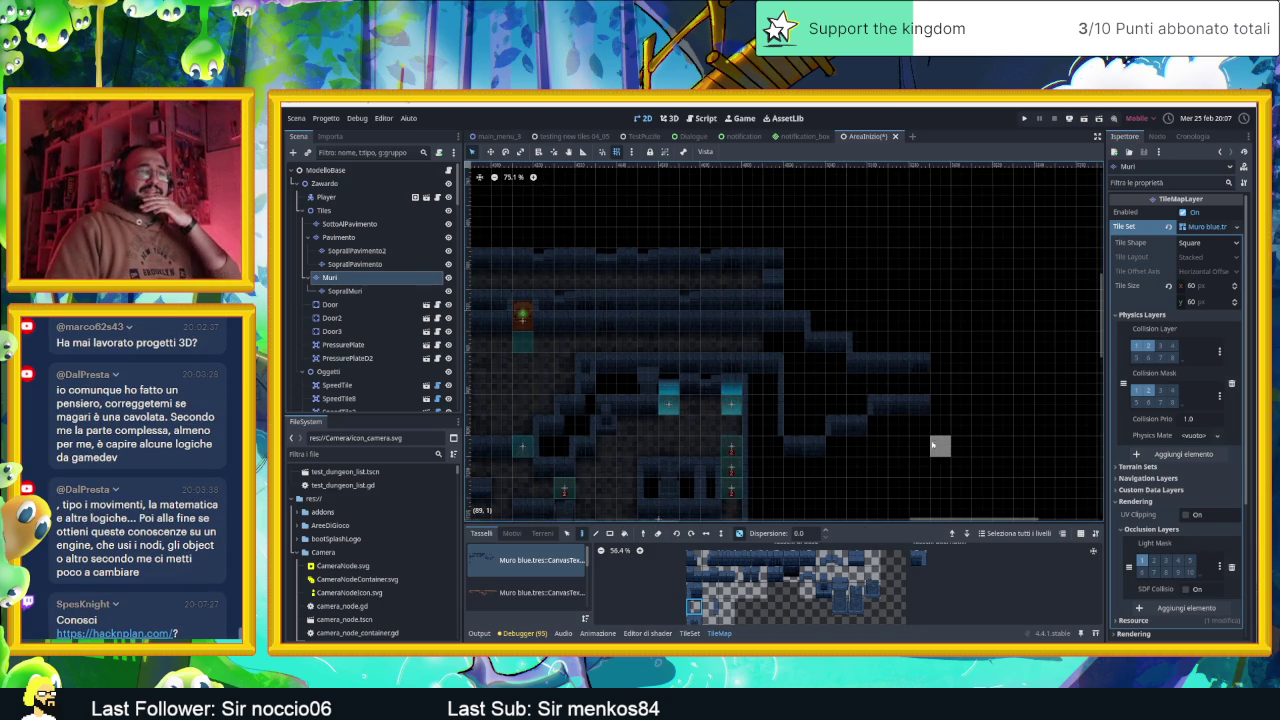
{"action": "left_click", "coordinate": [918, 557]}
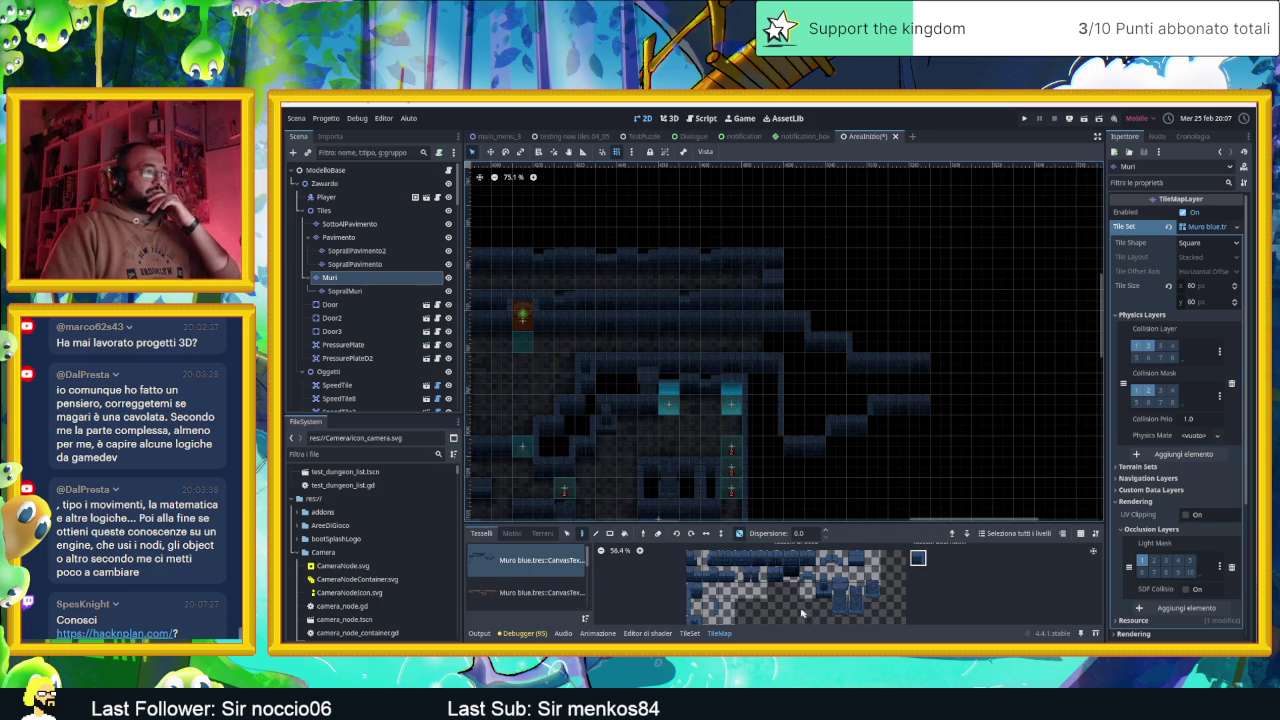
{"action": "left_click", "coordinate": [799, 562]}
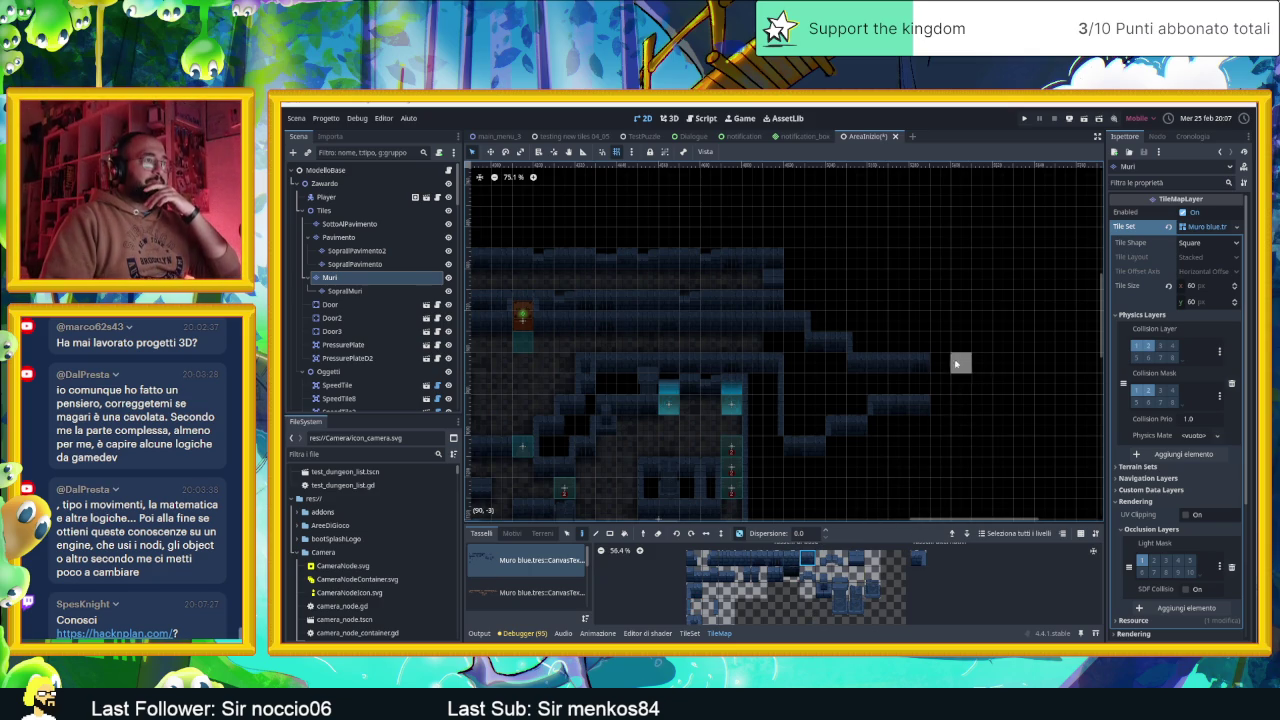
{"action": "scroll", "coordinate": [980, 390], "scroll_direction": "up", "scroll_amount": 4}
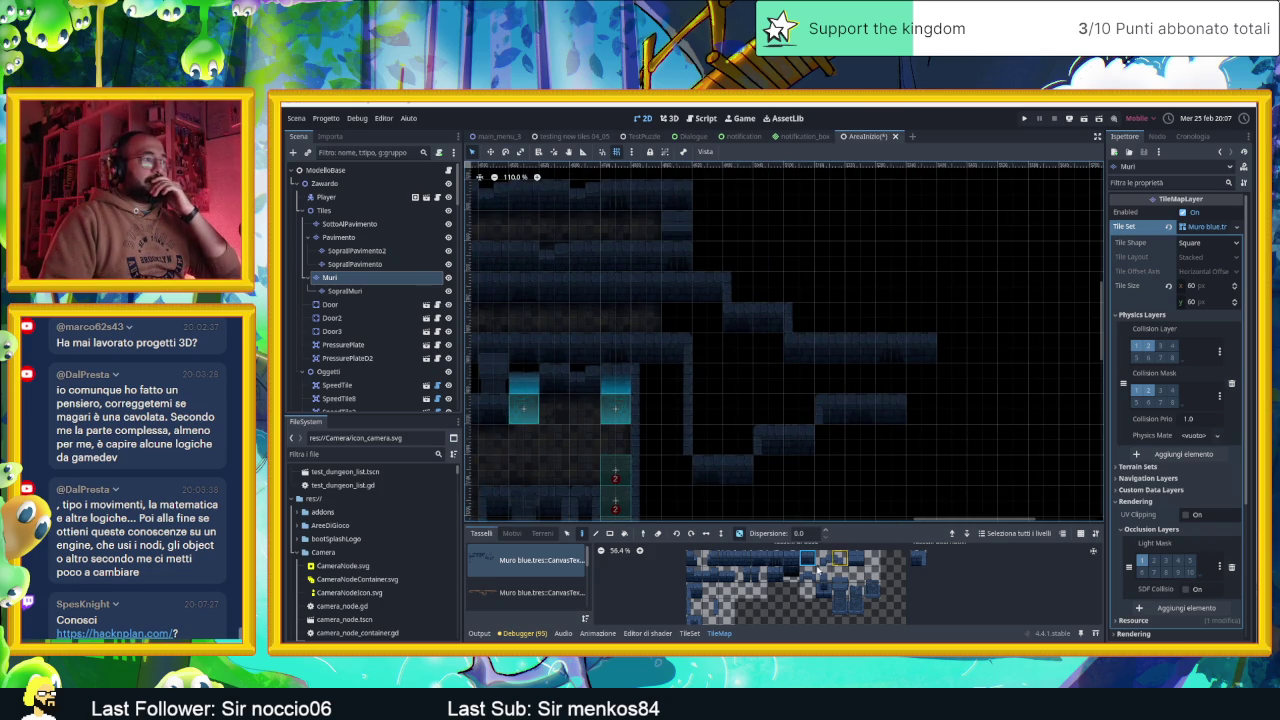
Paint vertical wall strips on the right side, including a three-tile wall column
{"action": "left_click", "coordinate": [693, 605]}
{"action": "left_click_drag", "start_coordinate": [942, 345], "coordinate": [949, 396]}
{"action": "left_click", "coordinate": [918, 557]}
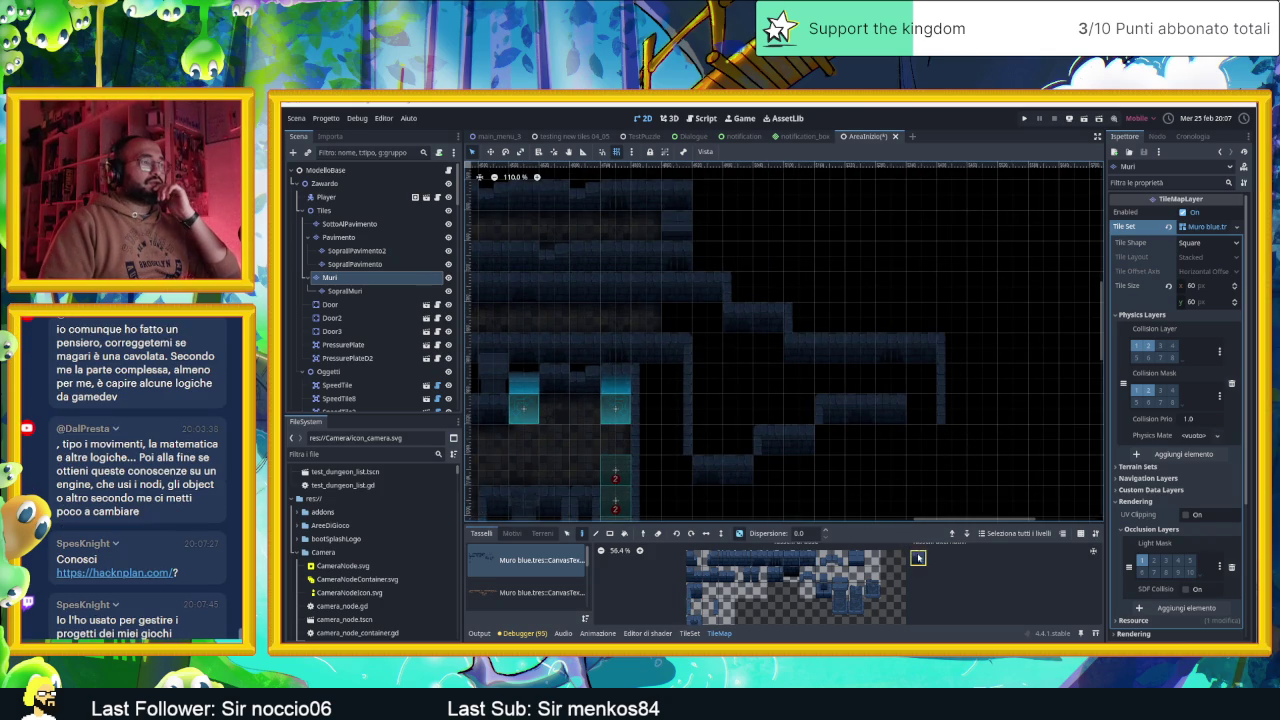
{"action": "scroll", "coordinate": [980, 465], "scroll_direction": "down", "scroll_amount": 2}
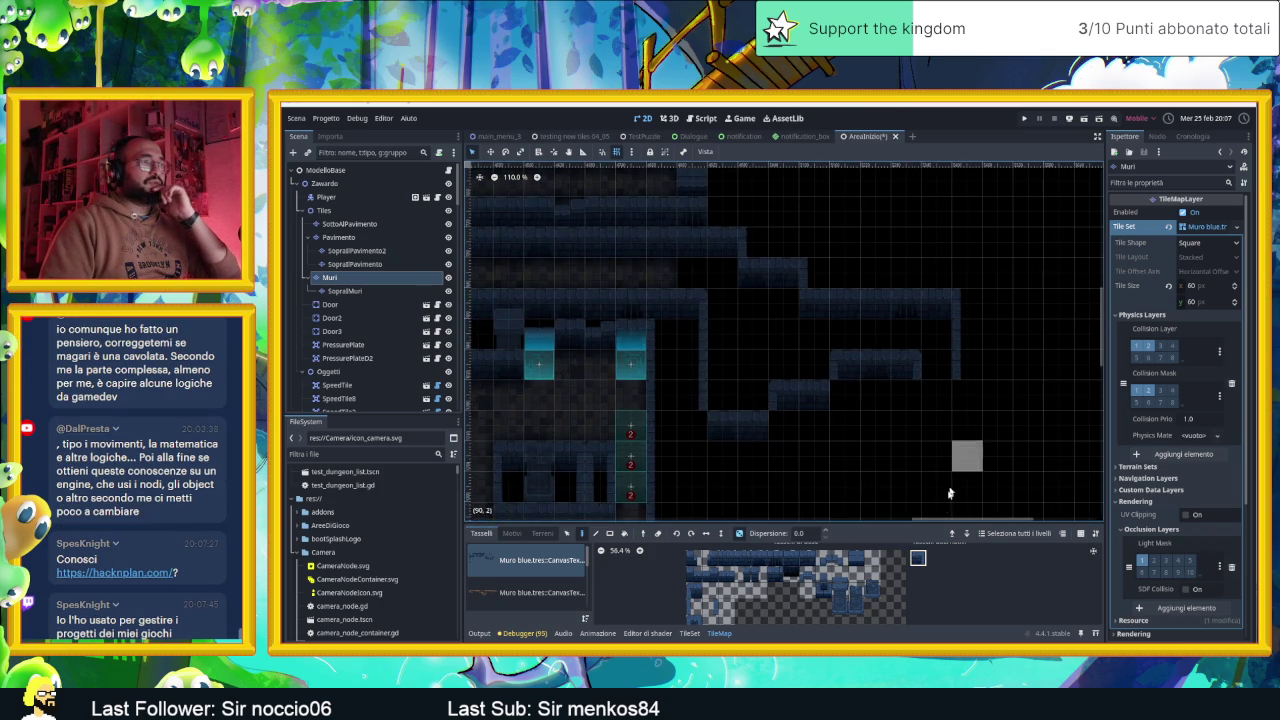
{"action": "scroll", "coordinate": [906, 480], "scroll_direction": "down", "scroll_amount": 1}
{"action": "scroll", "coordinate": [917, 430], "scroll_direction": "down", "scroll_amount": 2}
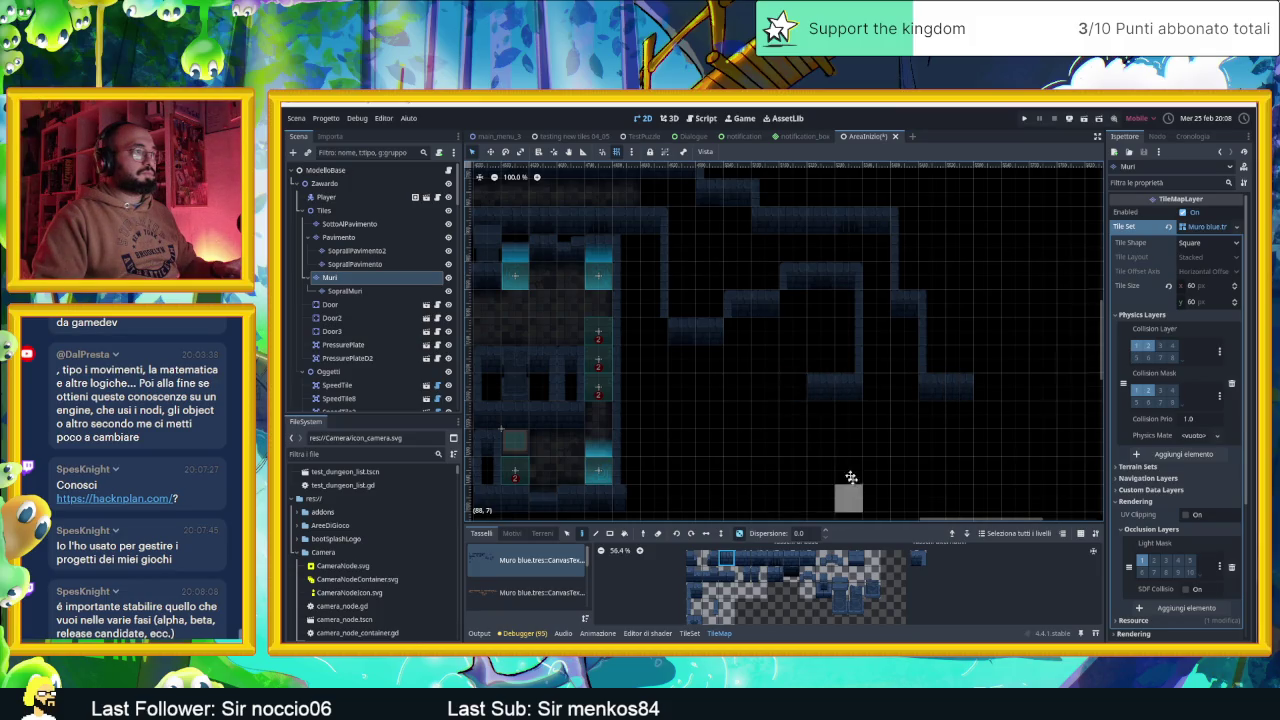
{"action": "left_click_drag", "start_coordinate": [846, 491], "coordinate": [804, 425]}
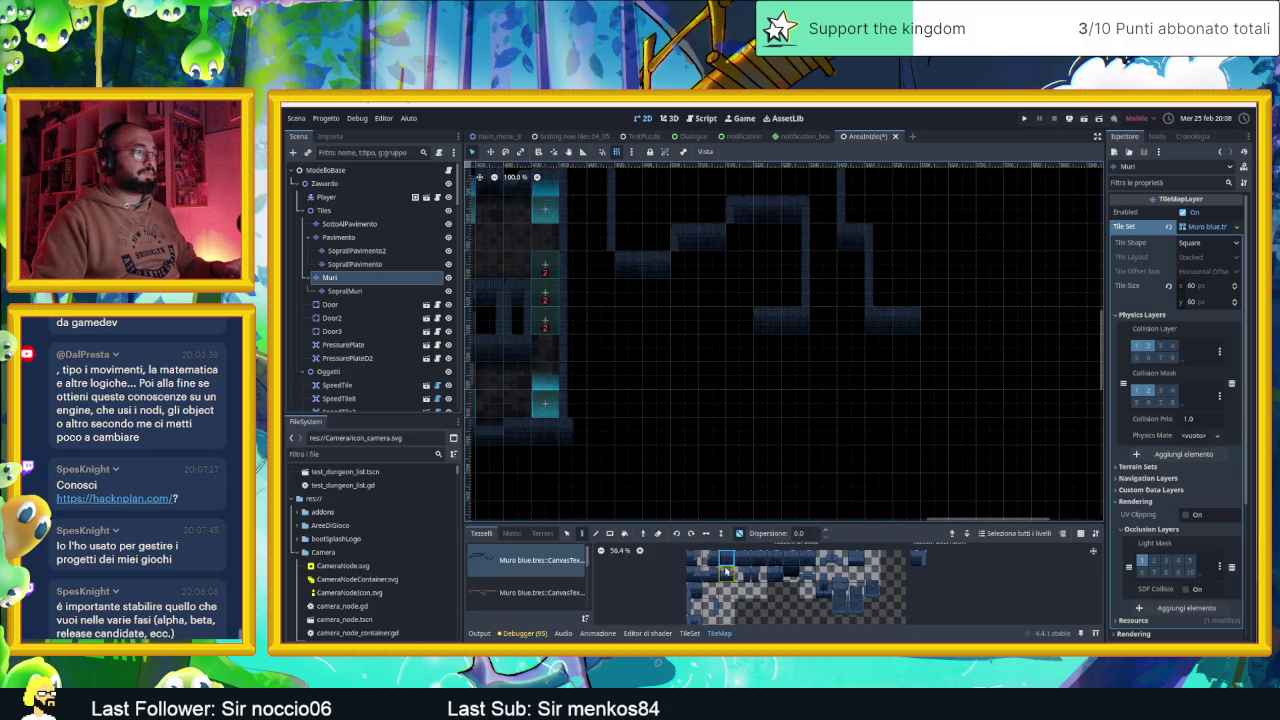
{"action": "left_click", "coordinate": [709, 607]}
{"action": "left_click", "coordinate": [738, 347]}
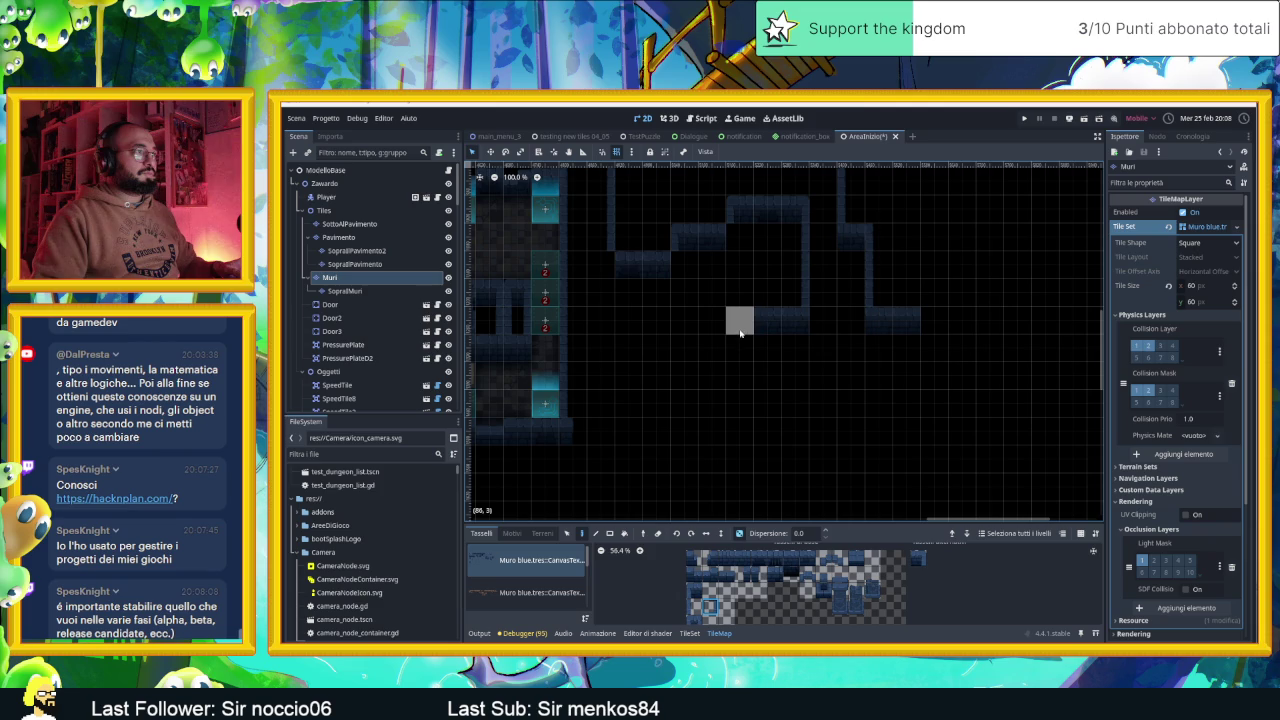
{"action": "left_click_drag", "start_coordinate": [740, 374], "coordinate": [741, 409]}
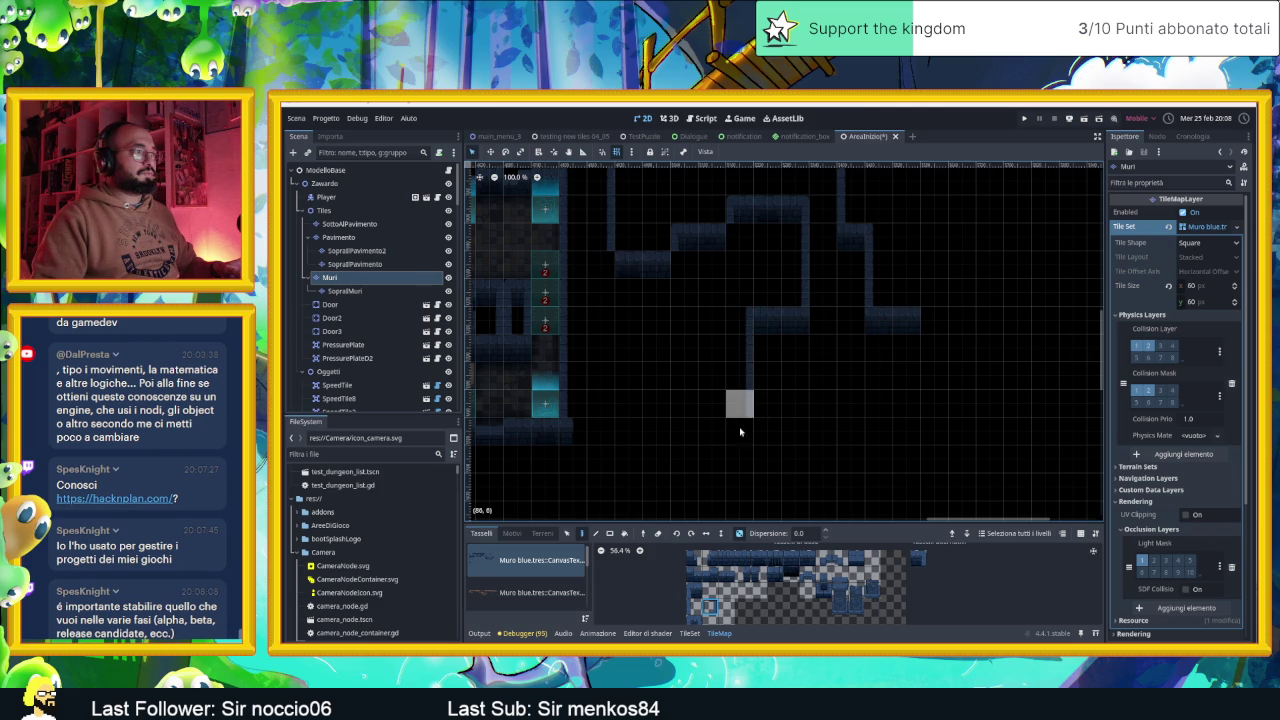
Paint a top-row wall run along the right room's upper side, fix its end, open HacknPlan
{"action": "left_click", "coordinate": [731, 561]}
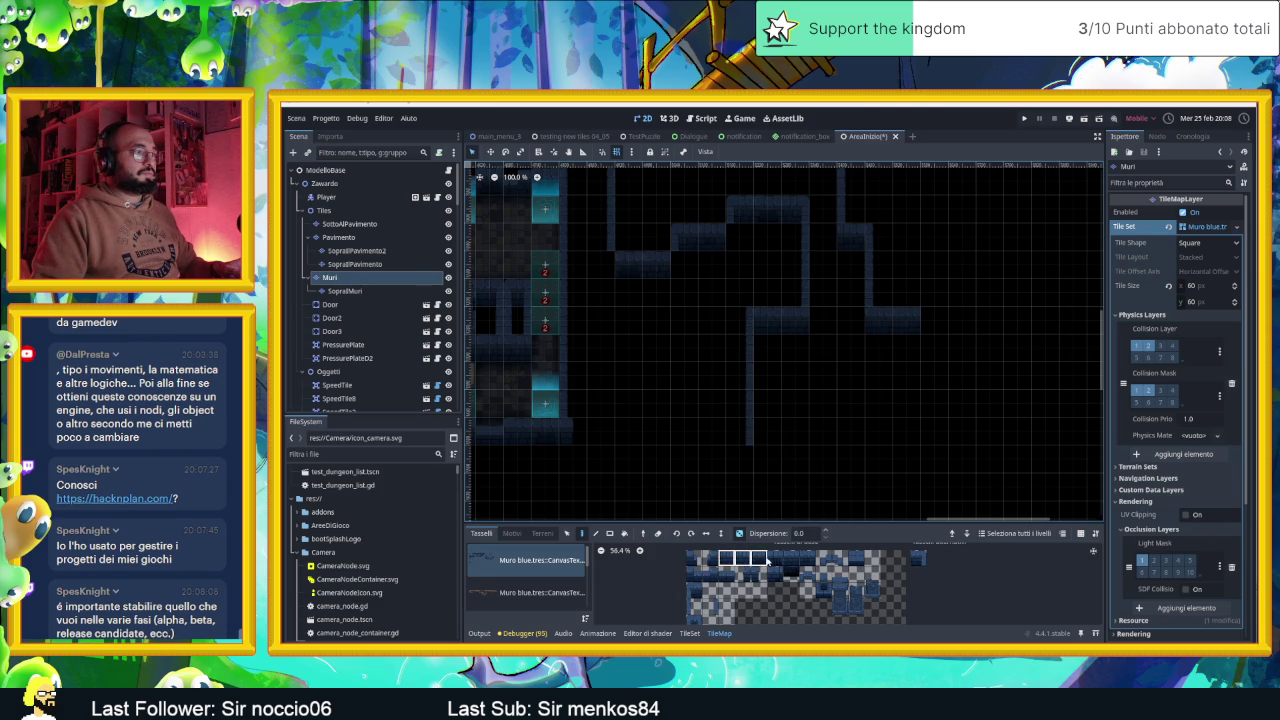
{"action": "left_click_drag", "start_coordinate": [726, 561], "coordinate": [812, 558]}
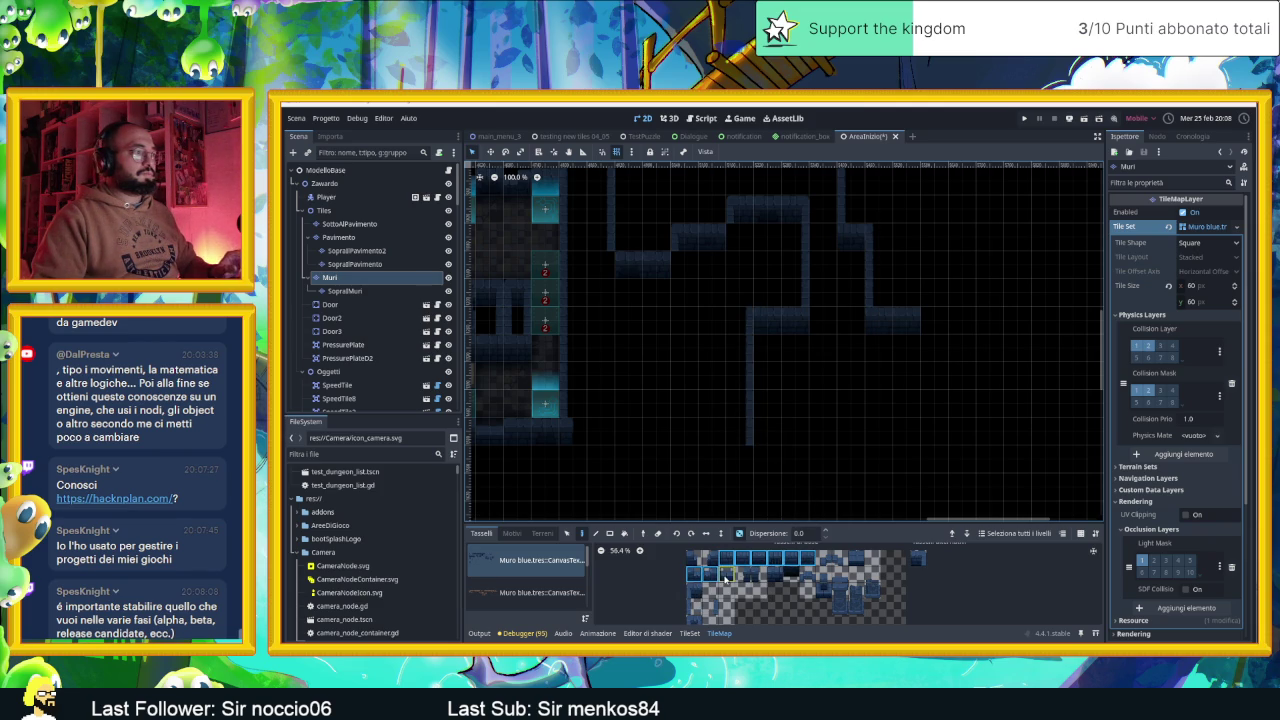
{"action": "left_click_drag", "start_coordinate": [766, 457], "coordinate": [933, 457]}
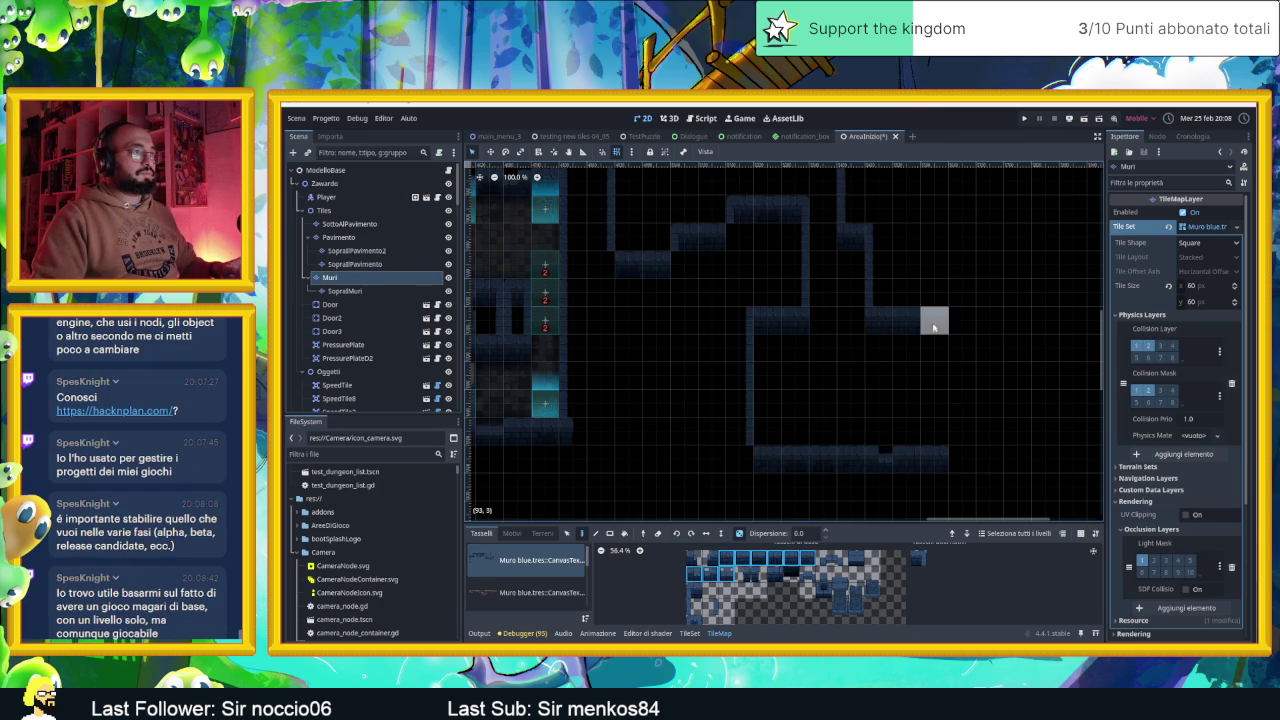
{"action": "right_click", "coordinate": [906, 459]}
{"action": "right_click", "coordinate": [934, 459]}
{"action": "left_click", "coordinate": [906, 458]}
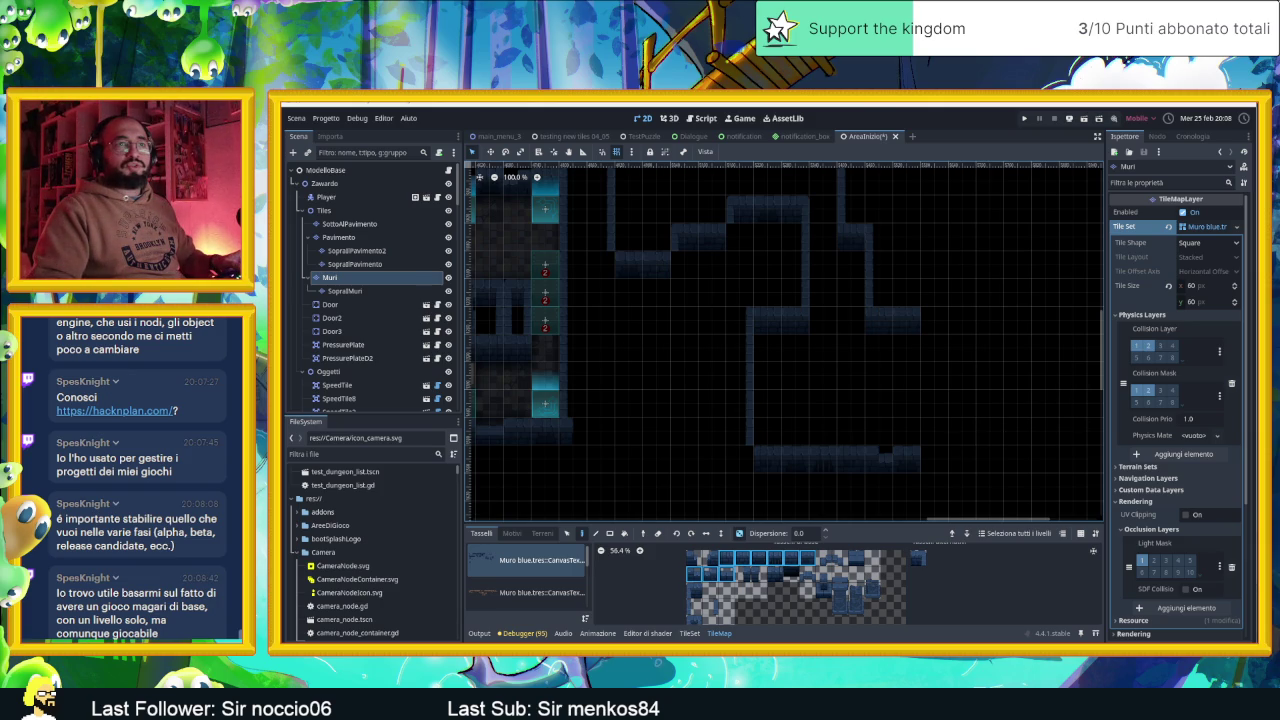
{"action": "left_click", "coordinate": [117, 411]}
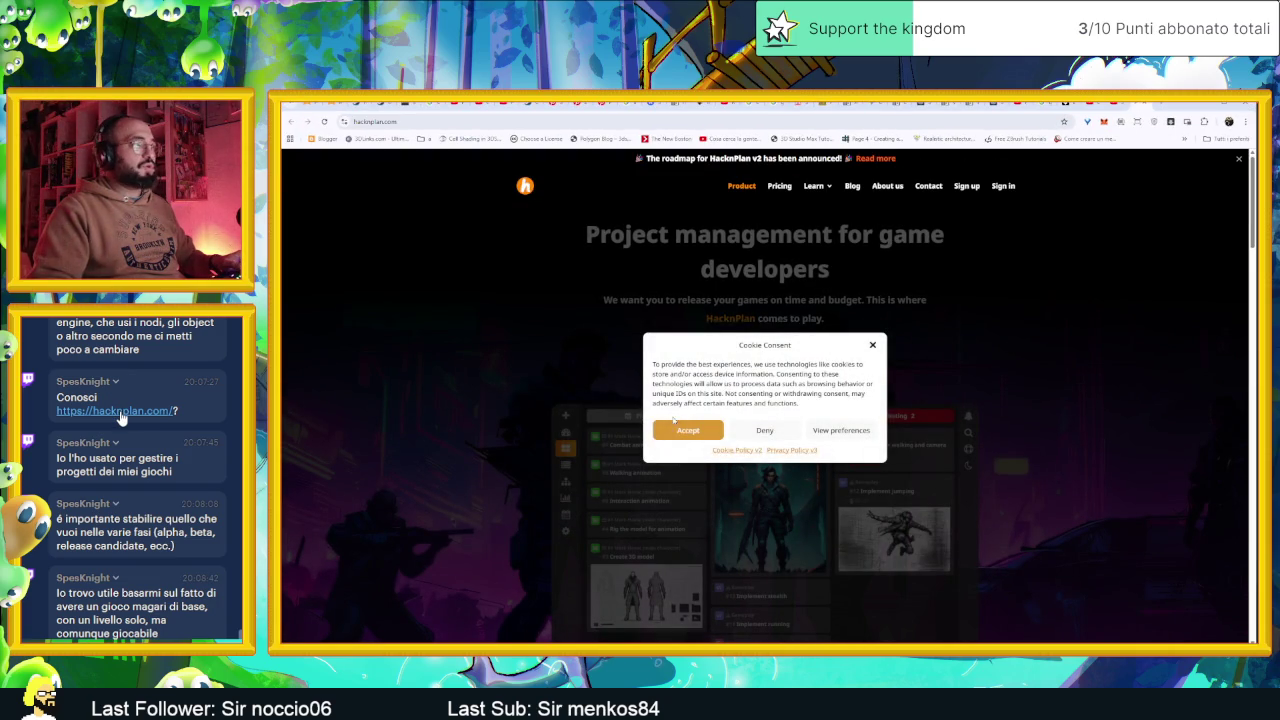
Accept HacknPlan's cookie notice, scroll through its Features, then return to the YouTube tab
{"action": "left_click", "coordinate": [676, 431]}
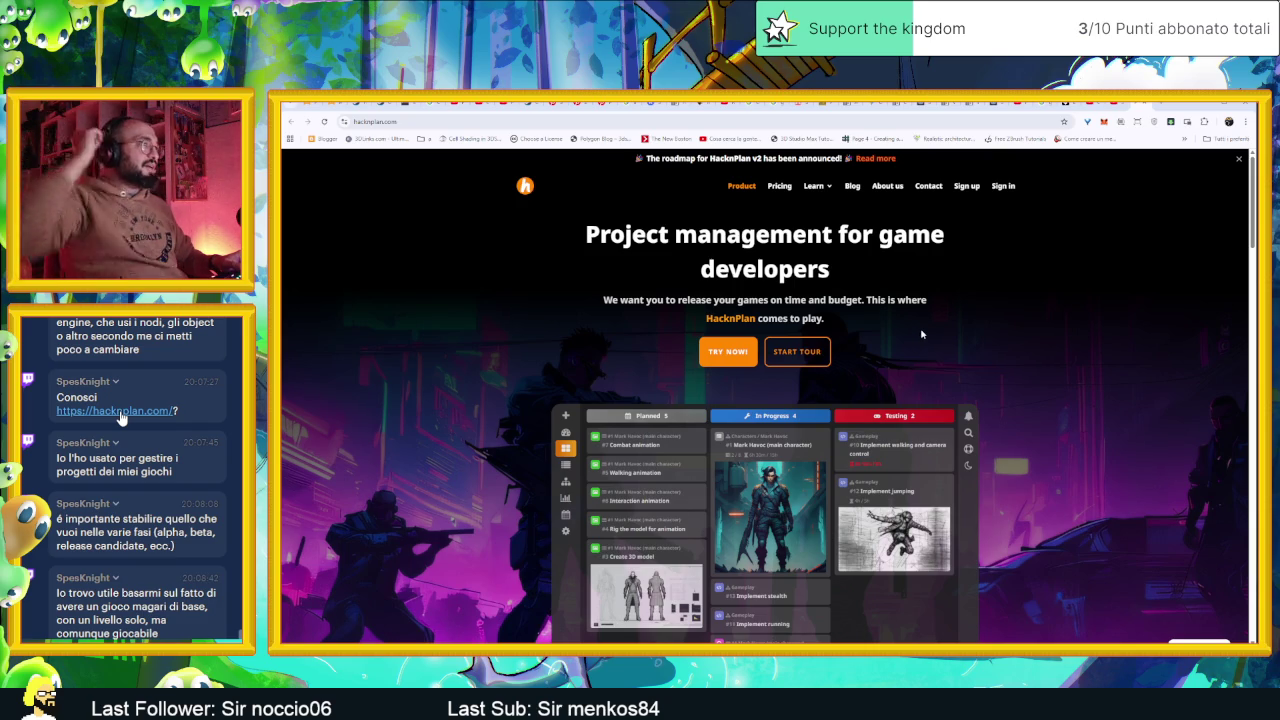
{"action": "scroll", "coordinate": [1073, 389], "scroll_direction": "down", "scroll_amount": 3}
{"action": "scroll", "coordinate": [1075, 391], "scroll_direction": "down", "scroll_amount": 3}
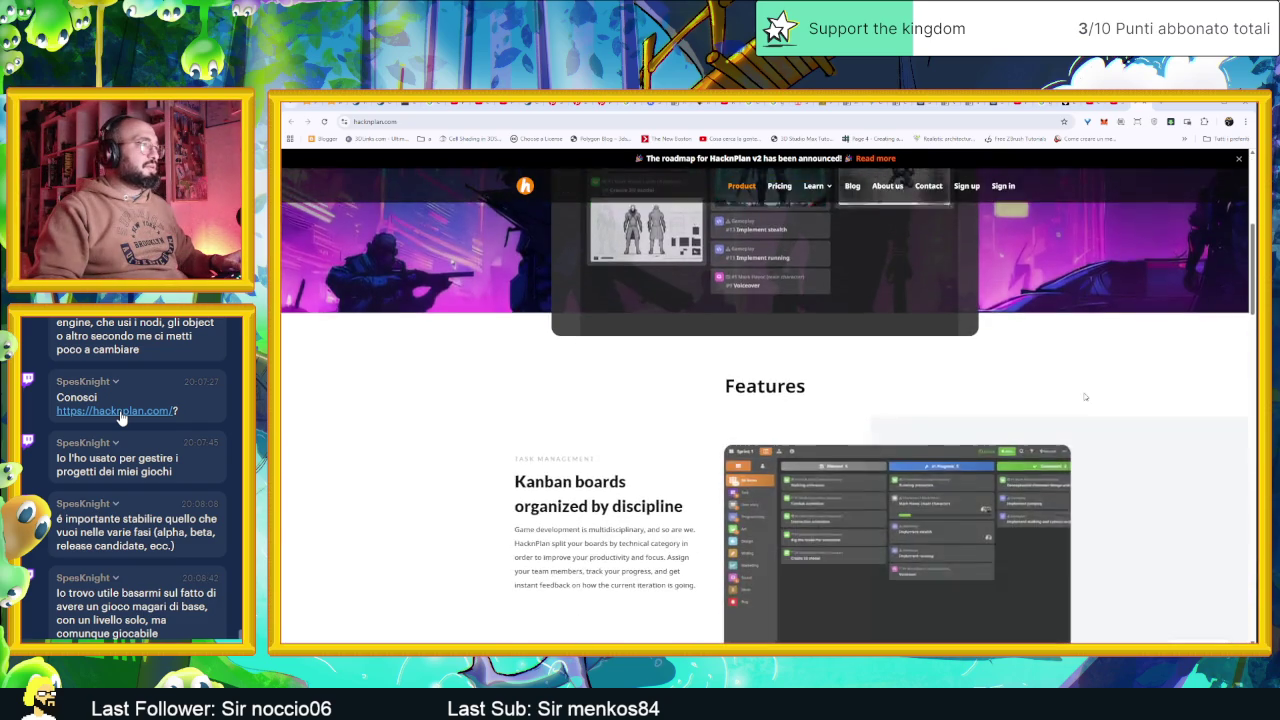
{"action": "scroll", "coordinate": [1080, 394], "scroll_direction": "down", "scroll_amount": 3}
{"action": "scroll", "coordinate": [1084, 397], "scroll_direction": "down", "scroll_amount": 2}
{"action": "scroll", "coordinate": [1084, 397], "scroll_direction": "up", "scroll_amount": 2}
{"action": "left_click", "coordinate": [1136, 107]}
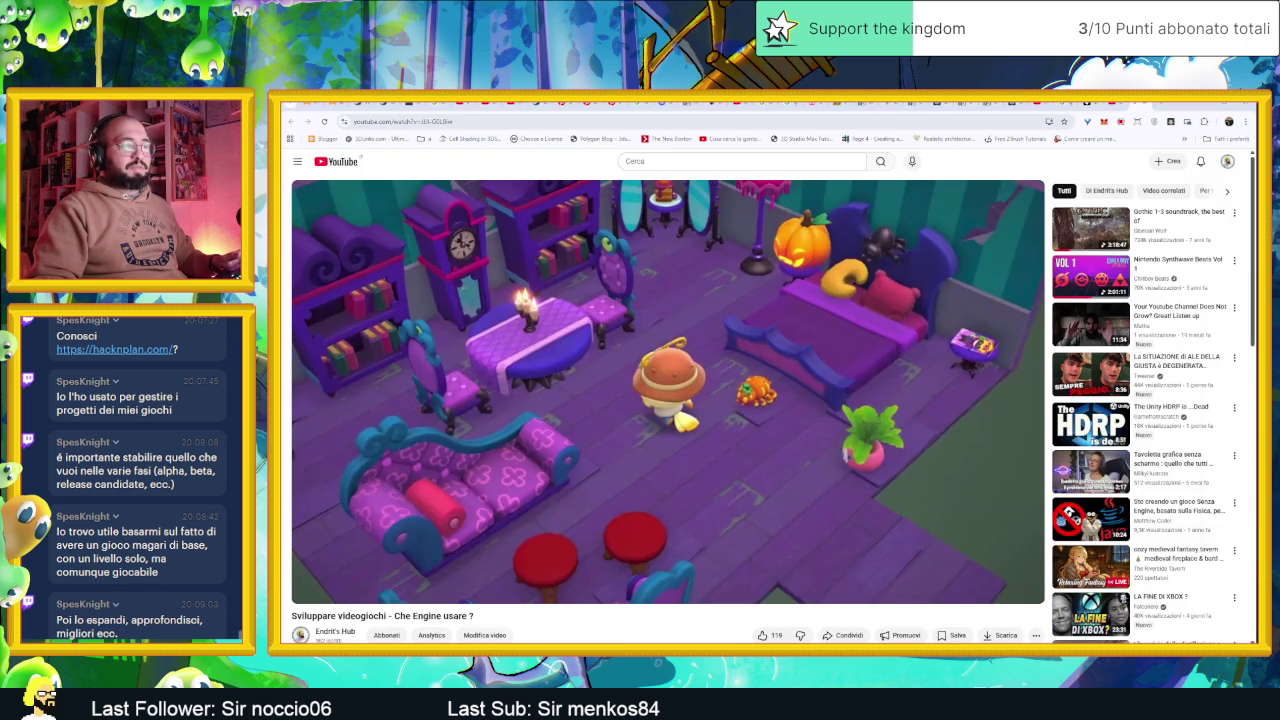
Switch to the Slide Dungeon task board and scroll through its columns
{"action": "key", "text": "alt+Tab"}
{"action": "scroll", "coordinate": [963, 420], "scroll_direction": "left", "scroll_amount": 5}
{"action": "scroll", "coordinate": [963, 420], "scroll_direction": "right", "scroll_amount": 5}
{"action": "scroll", "coordinate": [963, 420], "scroll_direction": "left", "scroll_amount": 10}
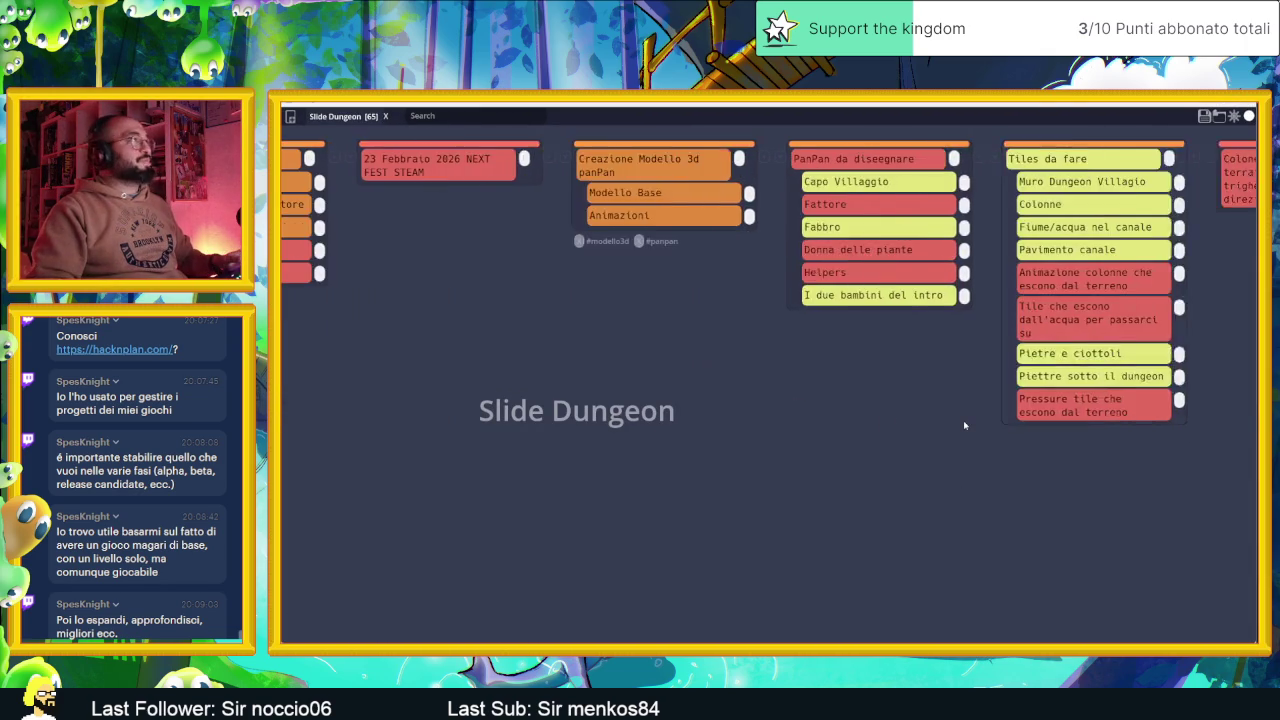
{"action": "scroll", "coordinate": [965, 425], "scroll_direction": "left", "scroll_amount": 15}
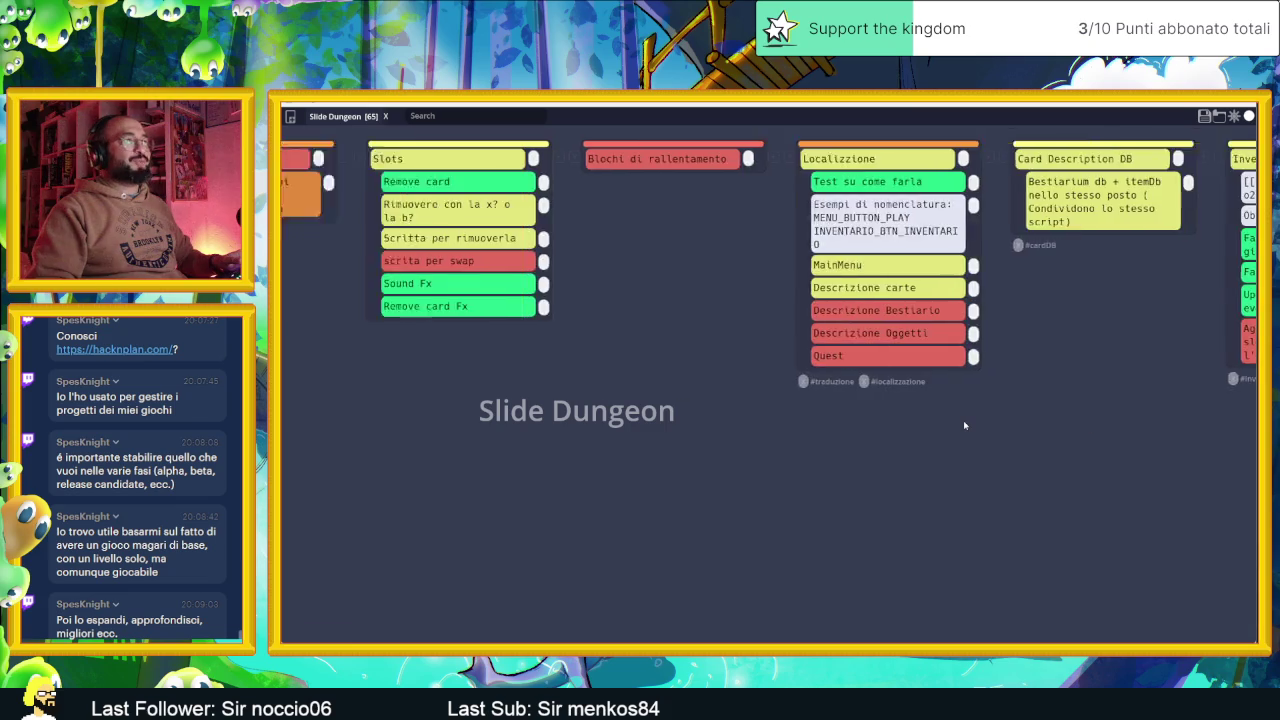
{"action": "scroll", "coordinate": [965, 425], "scroll_direction": "left", "scroll_amount": 12}
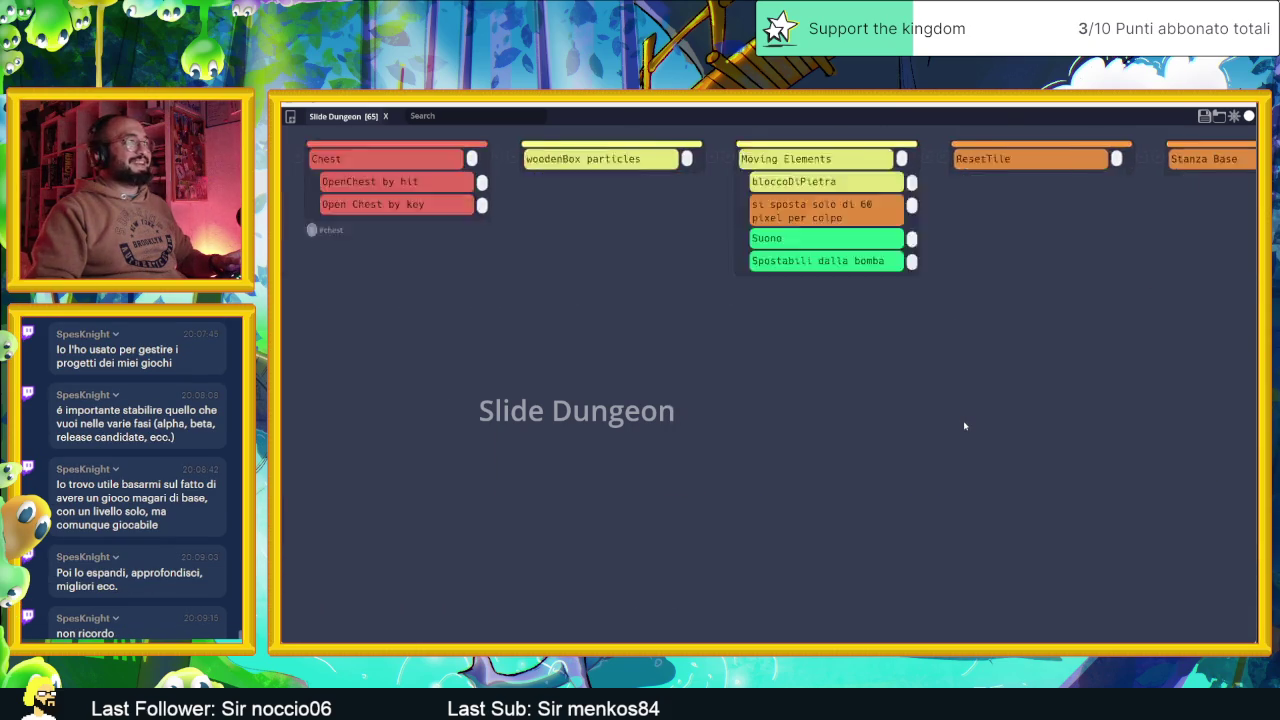
{"action": "scroll", "coordinate": [964, 426], "scroll_direction": "left", "scroll_amount": 5}
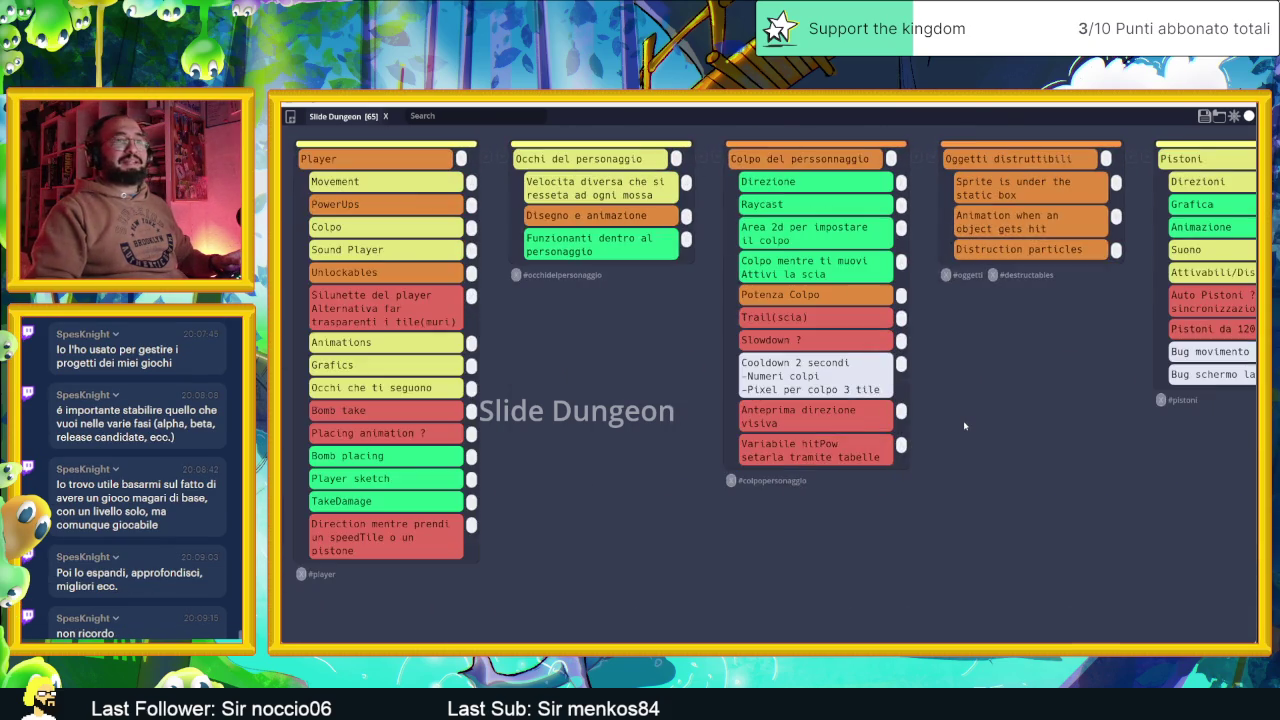
{"action": "scroll", "coordinate": [964, 426], "scroll_direction": "right", "scroll_amount": 8}
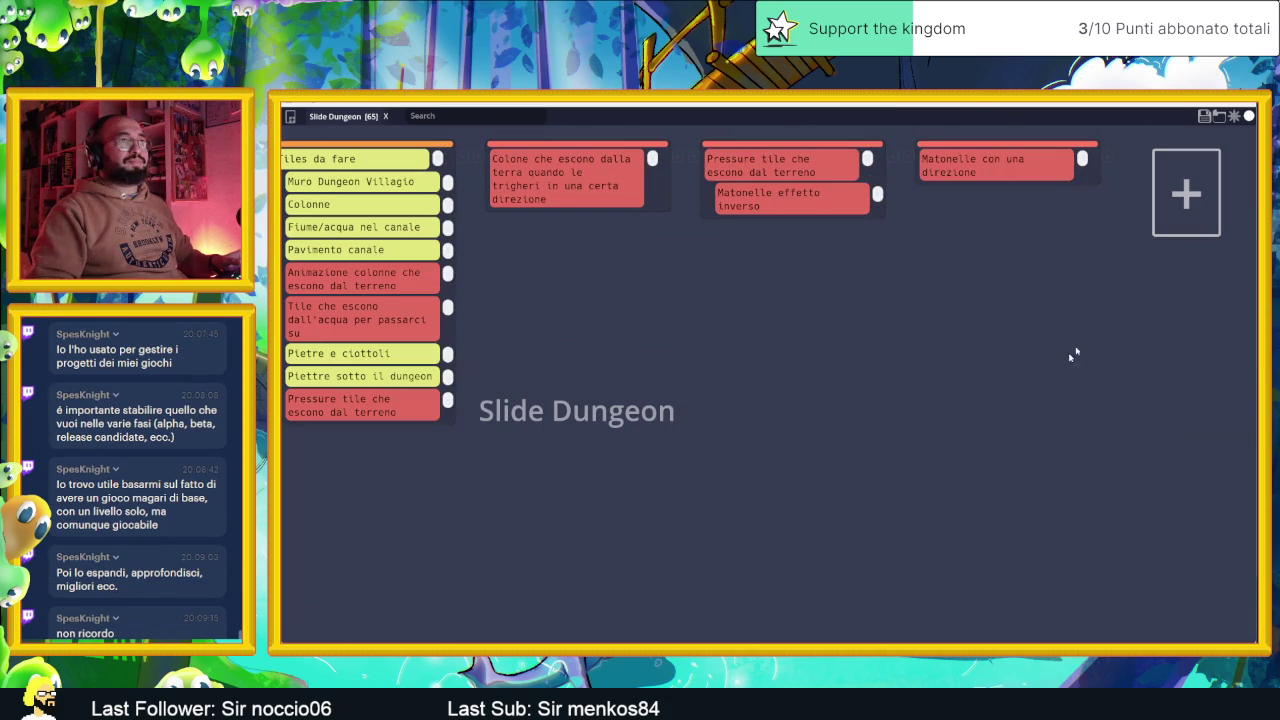
Save the board over Slide Dungeon.tasks, then minimize the board and browser windows
{"action": "left_click", "coordinate": [1204, 116]}
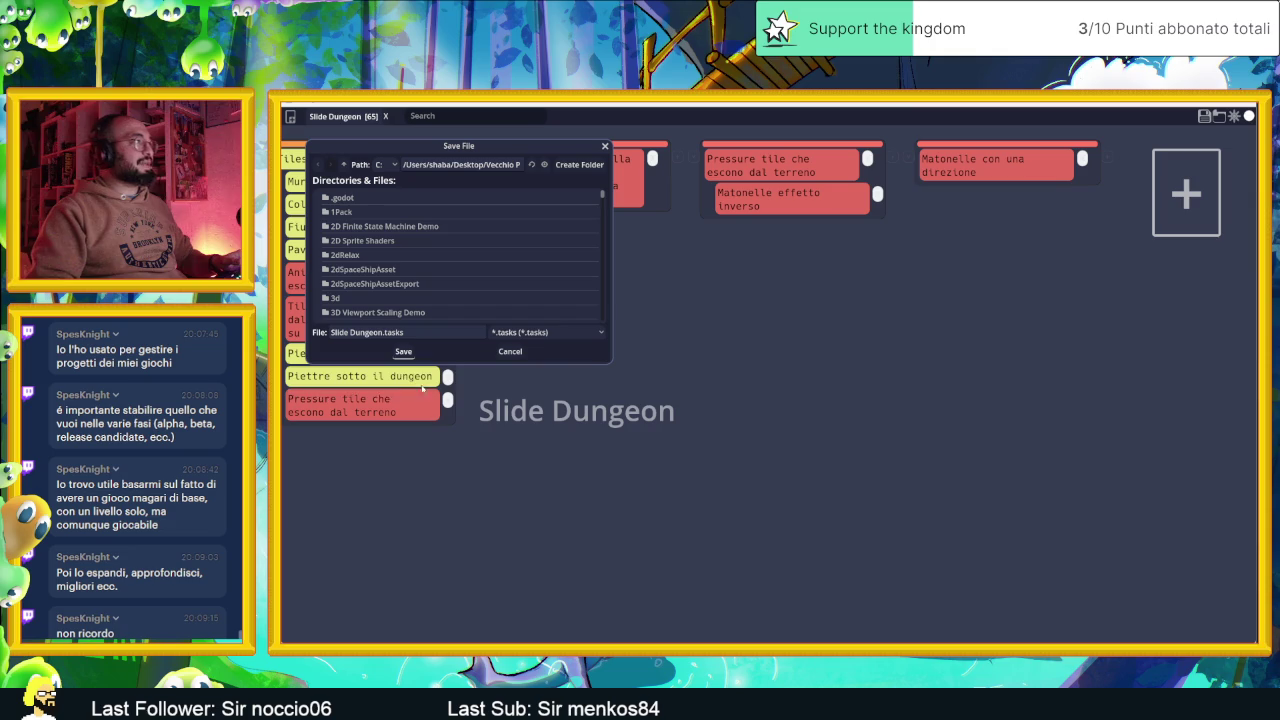
{"action": "left_click", "coordinate": [405, 353]}
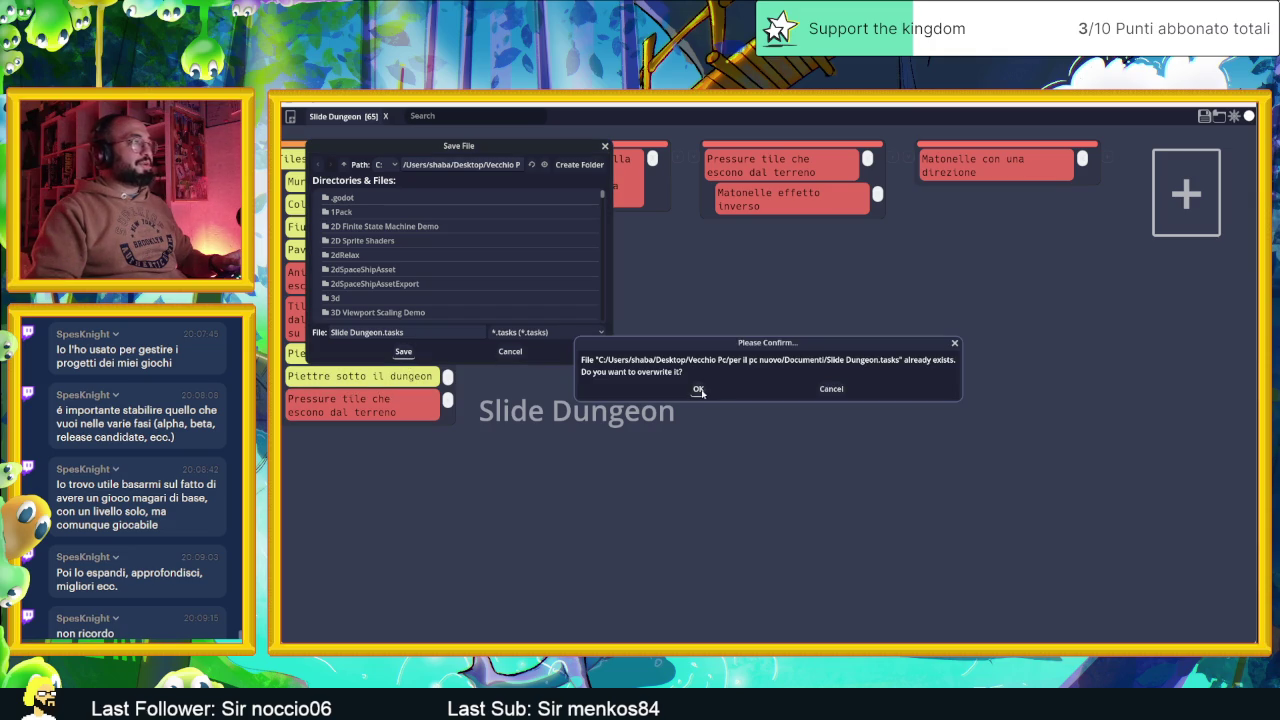
{"action": "left_click", "coordinate": [699, 390]}
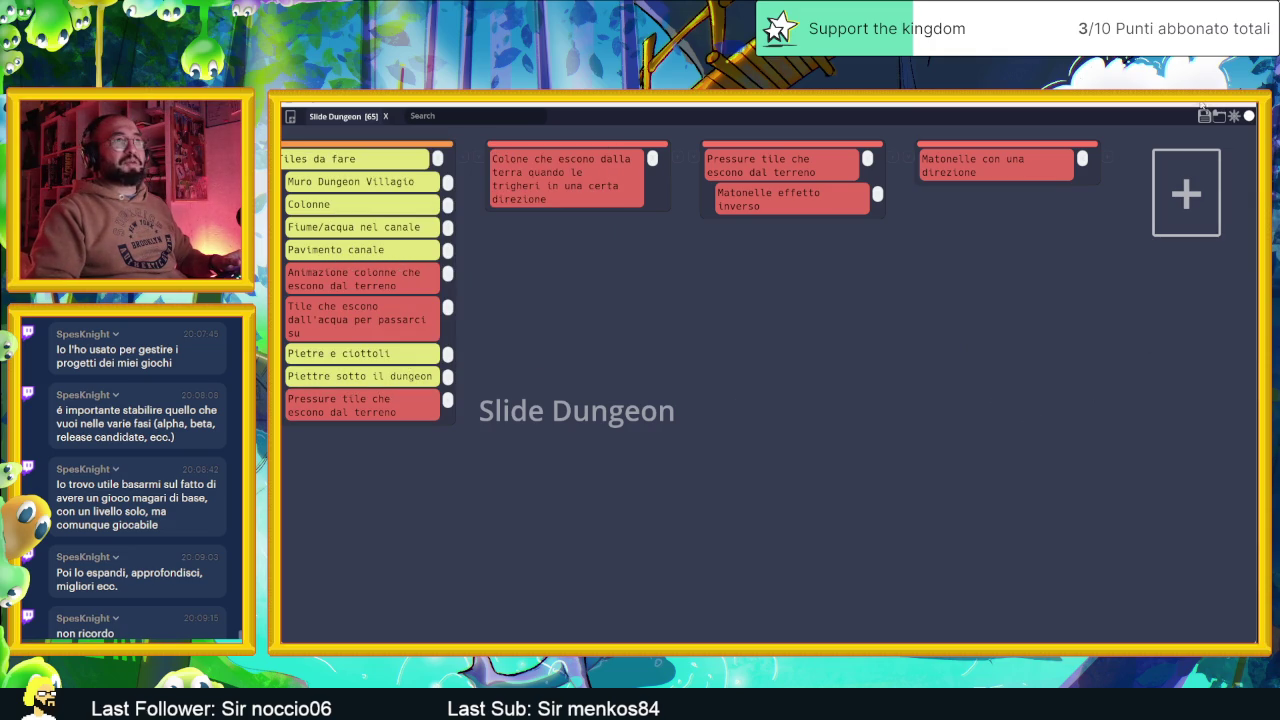
{"action": "left_click", "coordinate": [1204, 114]}
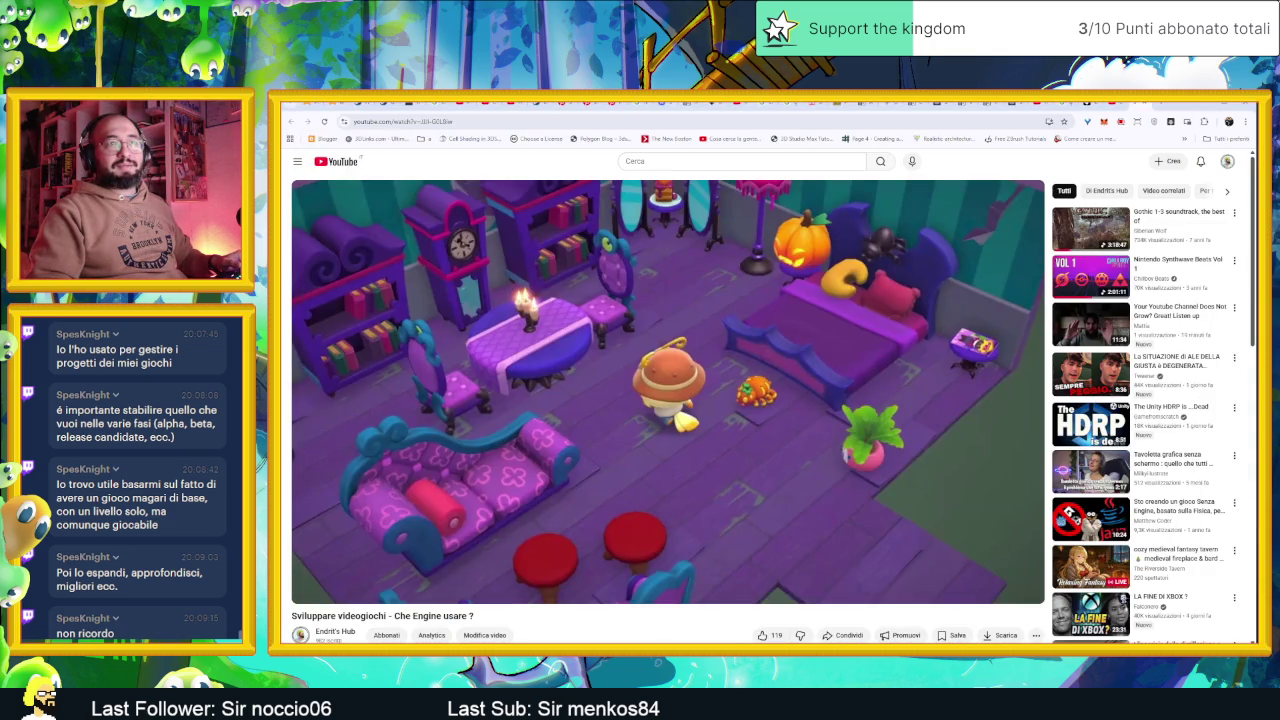
{"action": "left_click", "coordinate": [1203, 106]}
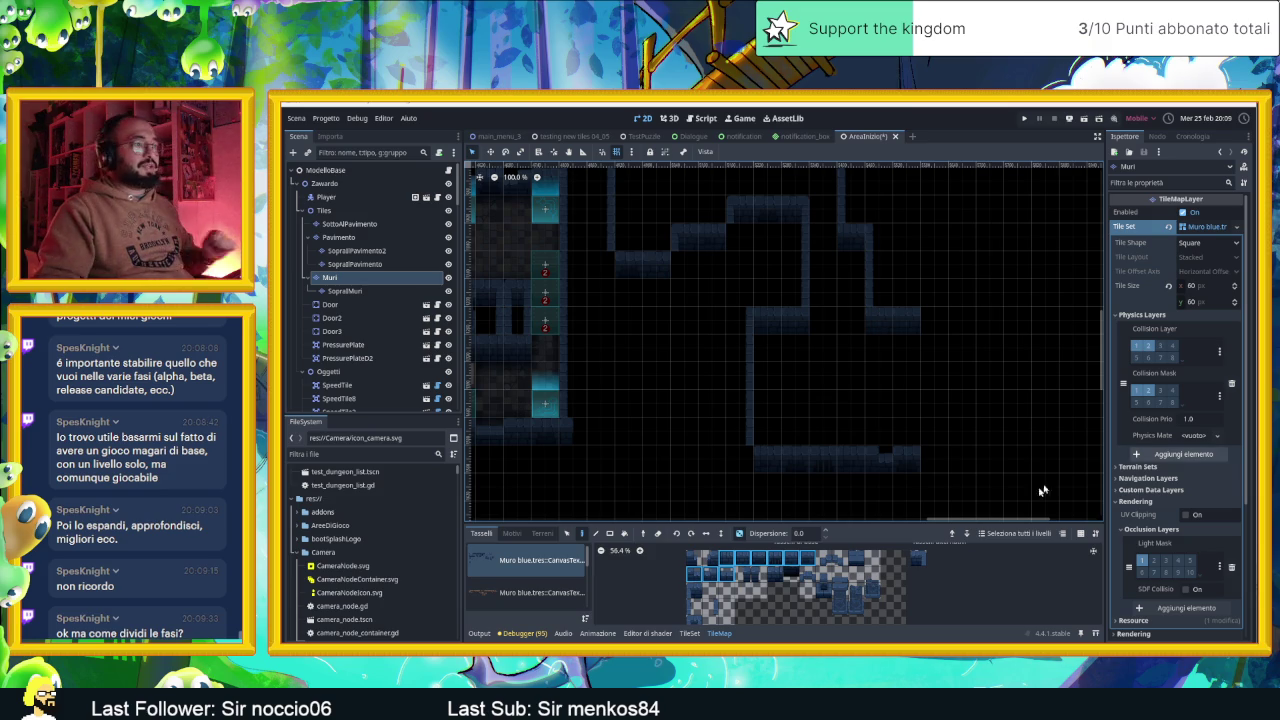
Paint a wall column down the room's right side plus bottom-row wall tiles, then save
{"action": "left_click", "coordinate": [690, 607]}
{"action": "left_click_drag", "start_coordinate": [931, 320], "coordinate": [929, 432]}
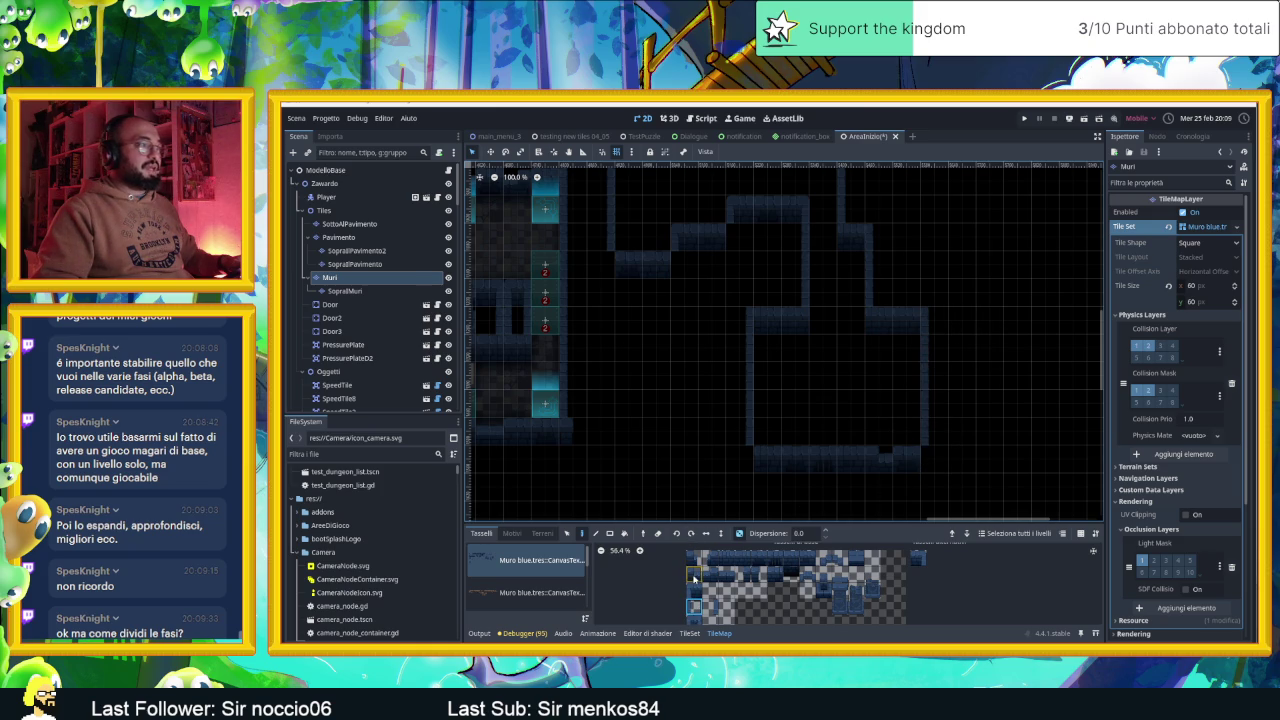
{"action": "left_click", "coordinate": [741, 574]}
{"action": "left_click", "coordinate": [753, 460]}
{"action": "left_click", "coordinate": [759, 574]}
{"action": "scroll", "coordinate": [988, 486], "scroll_direction": "up", "scroll_amount": 2}
{"action": "key", "text": "ctrl+s"}
{"action": "scroll", "coordinate": [890, 405], "scroll_direction": "down", "scroll_amount": 2}
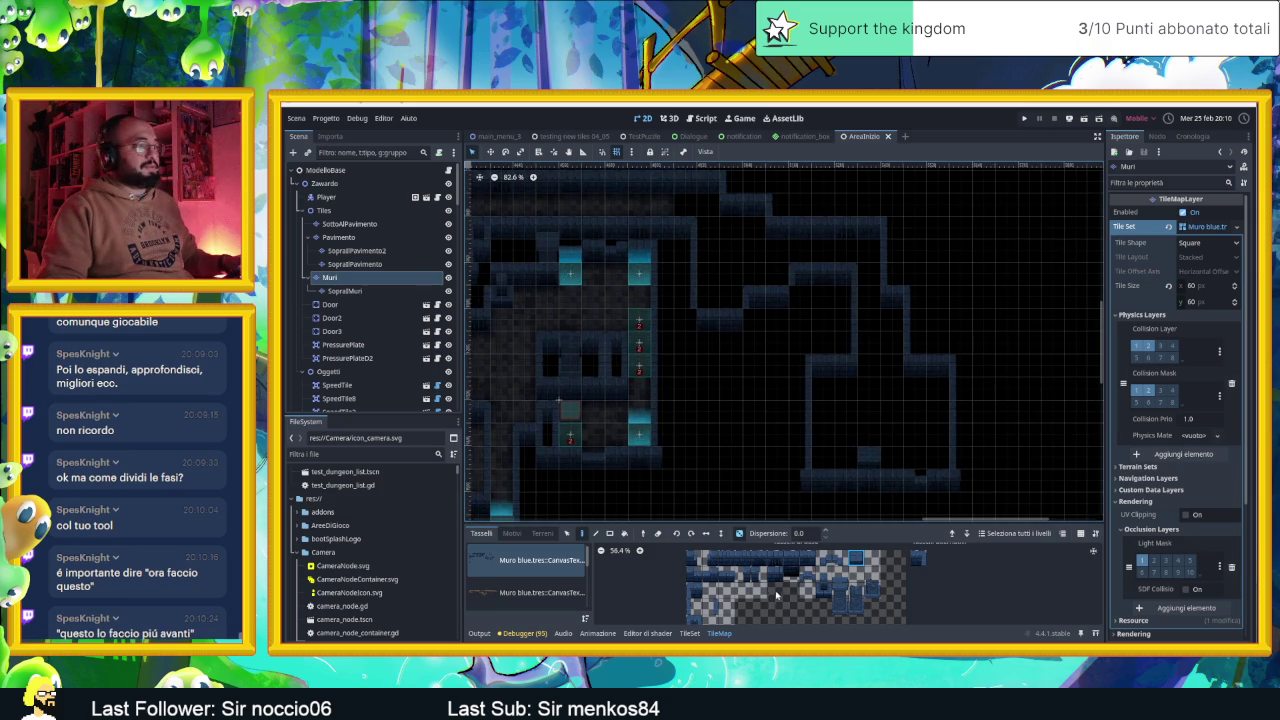
Paint another wall tile onto the room's outline and pick a further wall tile
{"action": "left_click", "coordinate": [741, 563]}
{"action": "left_click", "coordinate": [754, 368]}
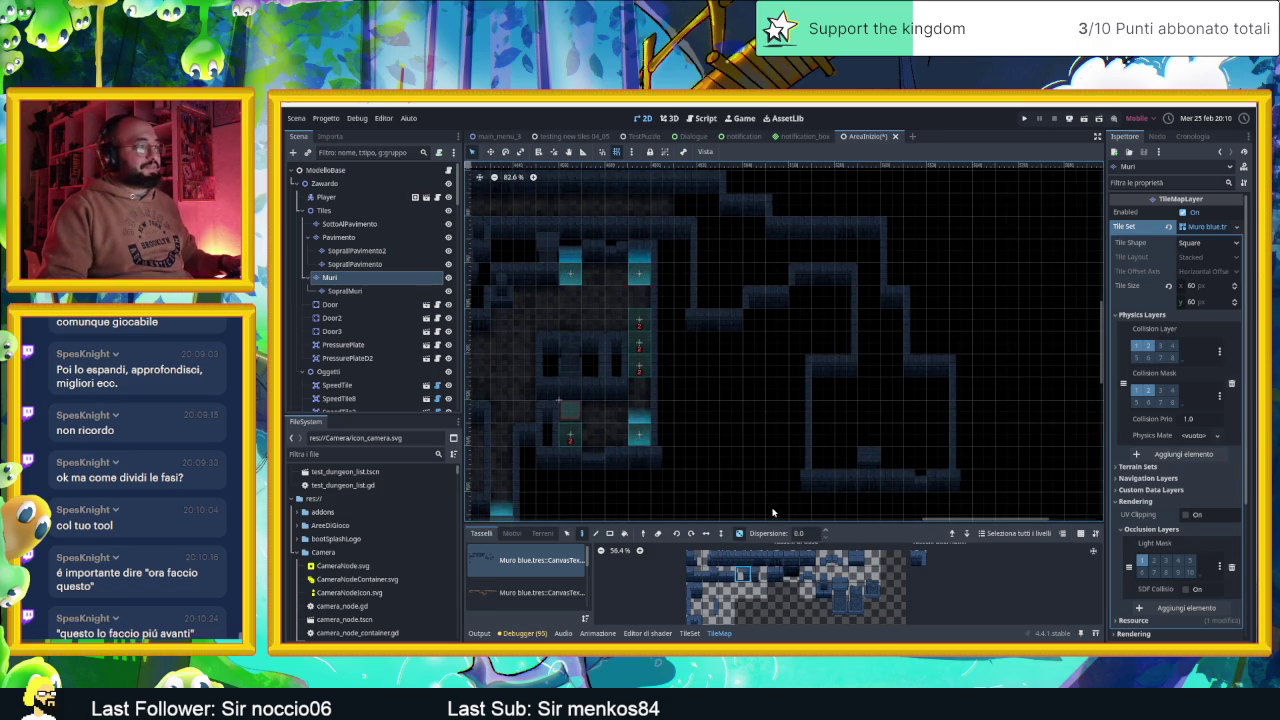
{"action": "left_click", "coordinate": [757, 577]}
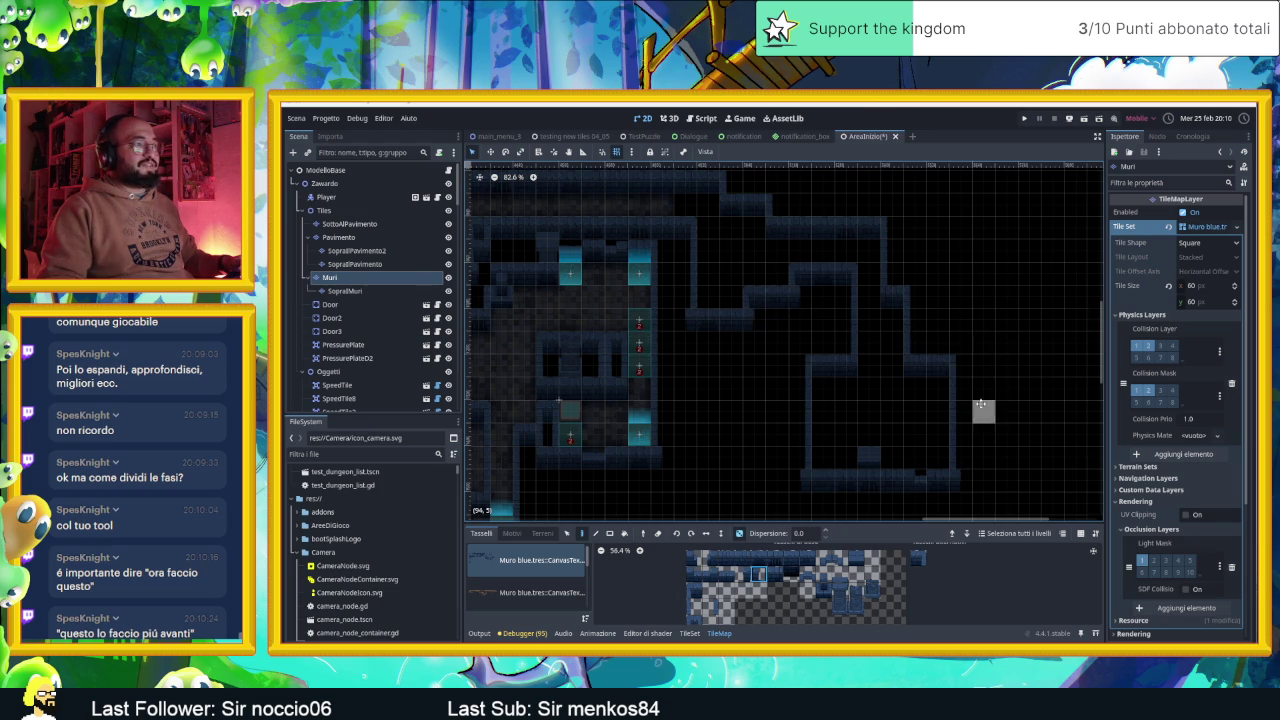
{"action": "scroll", "coordinate": [983, 409], "scroll_direction": "down", "scroll_amount": 2}
{"action": "scroll", "coordinate": [951, 425], "scroll_direction": "up", "scroll_amount": 1}
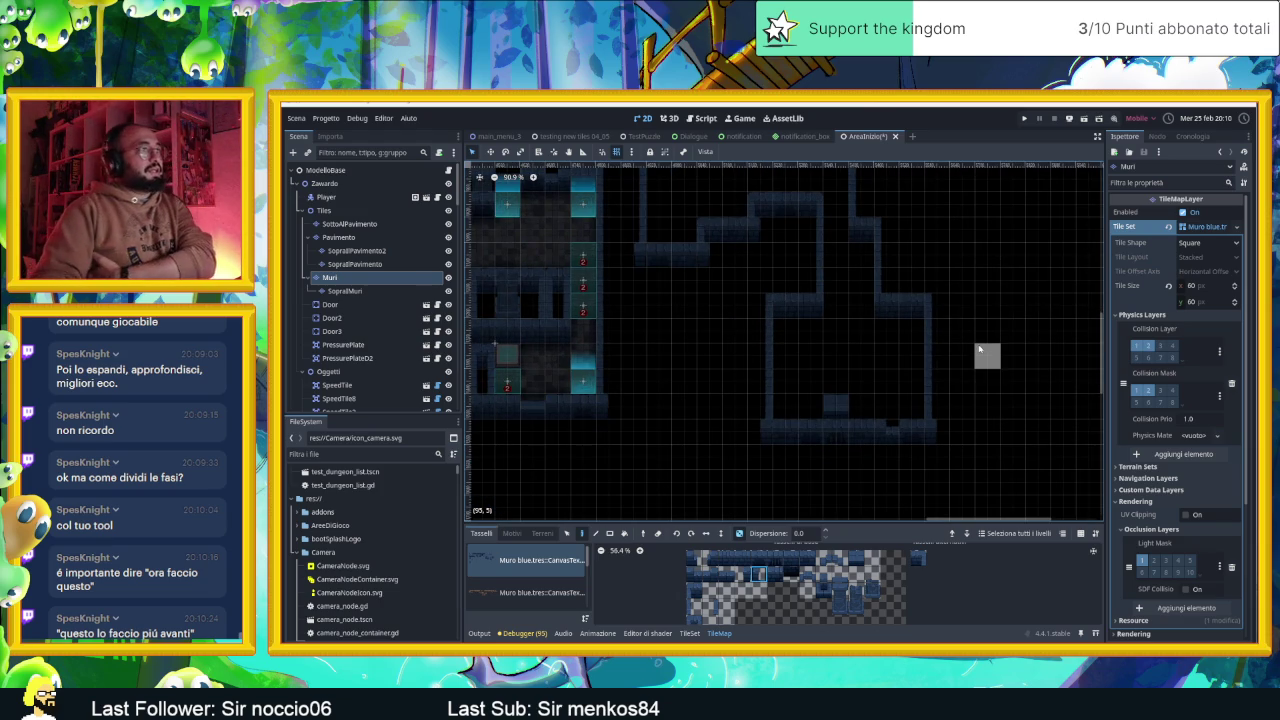
{"action": "scroll", "coordinate": [967, 359], "scroll_direction": "down", "scroll_amount": 2}
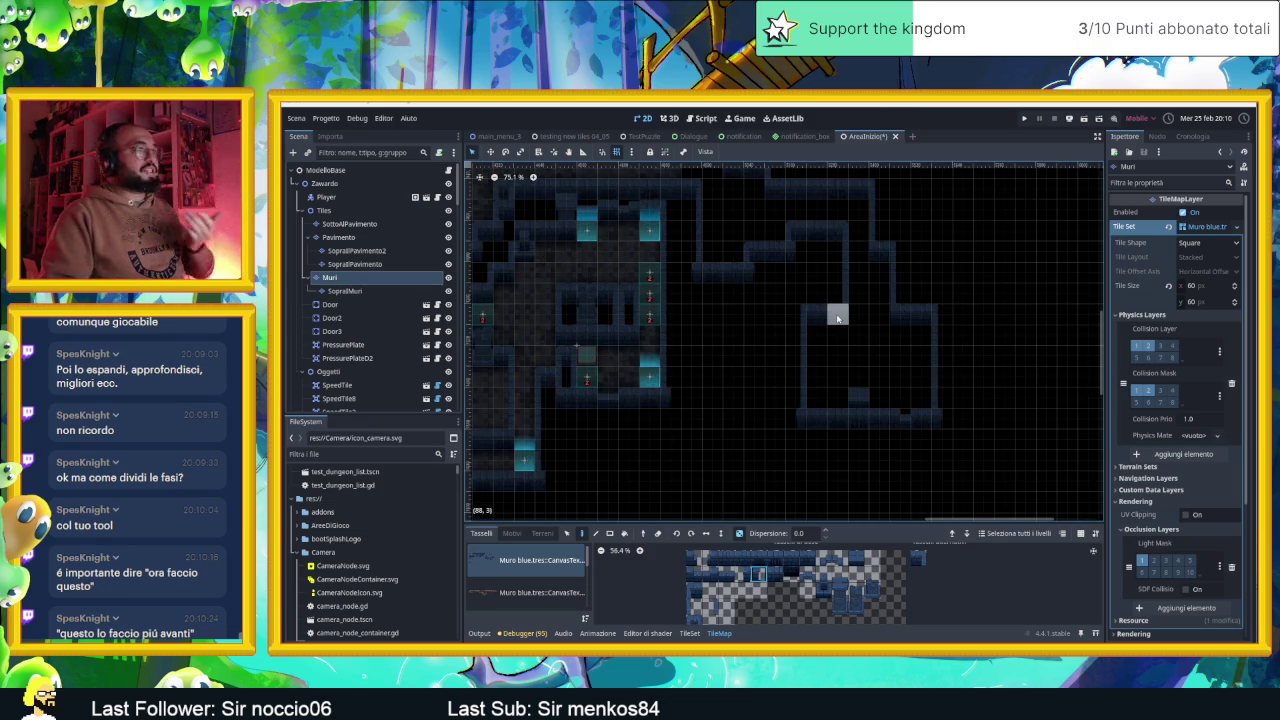
{"action": "scroll", "coordinate": [857, 375], "scroll_direction": "up", "scroll_amount": 1}
{"action": "scroll", "coordinate": [860, 397], "scroll_direction": "up", "scroll_amount": 1}
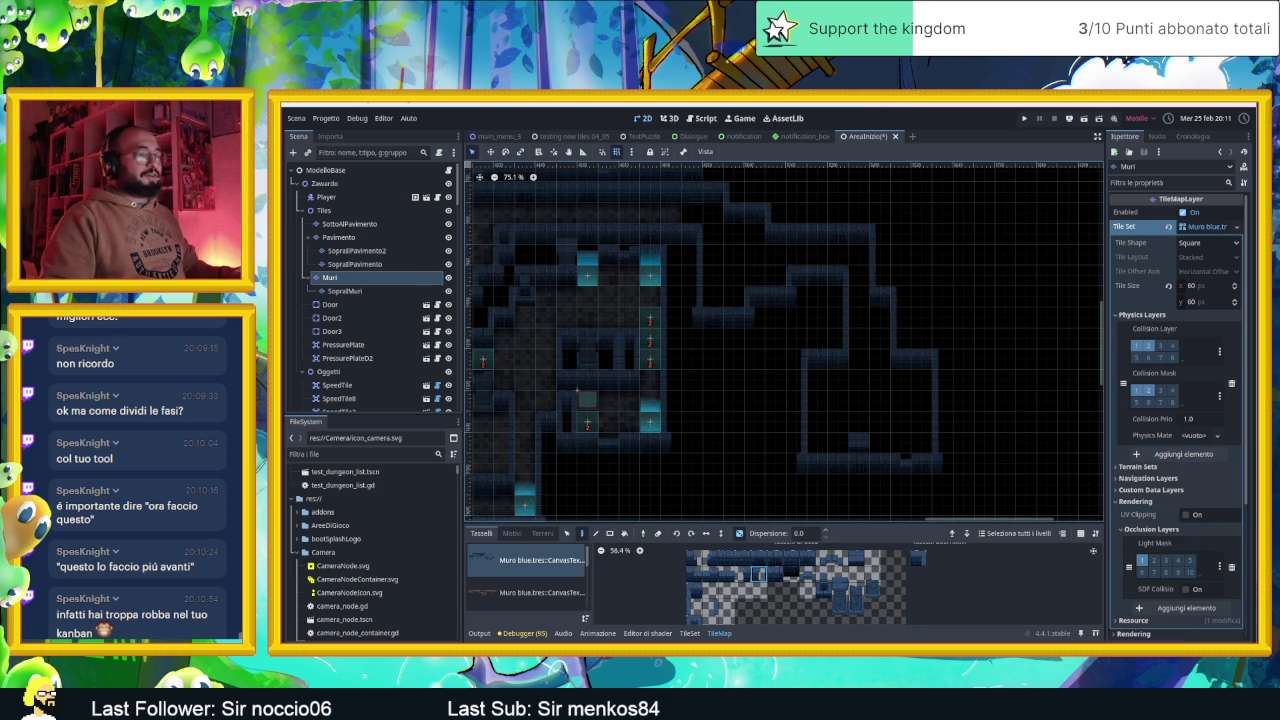
Switch to the Slide Dungeon task board and scroll back and forth through its columns
{"action": "key", "text": "alt+Tab"}
{"action": "scroll", "coordinate": [1065, 430], "scroll_direction": "left", "scroll_amount": 2}
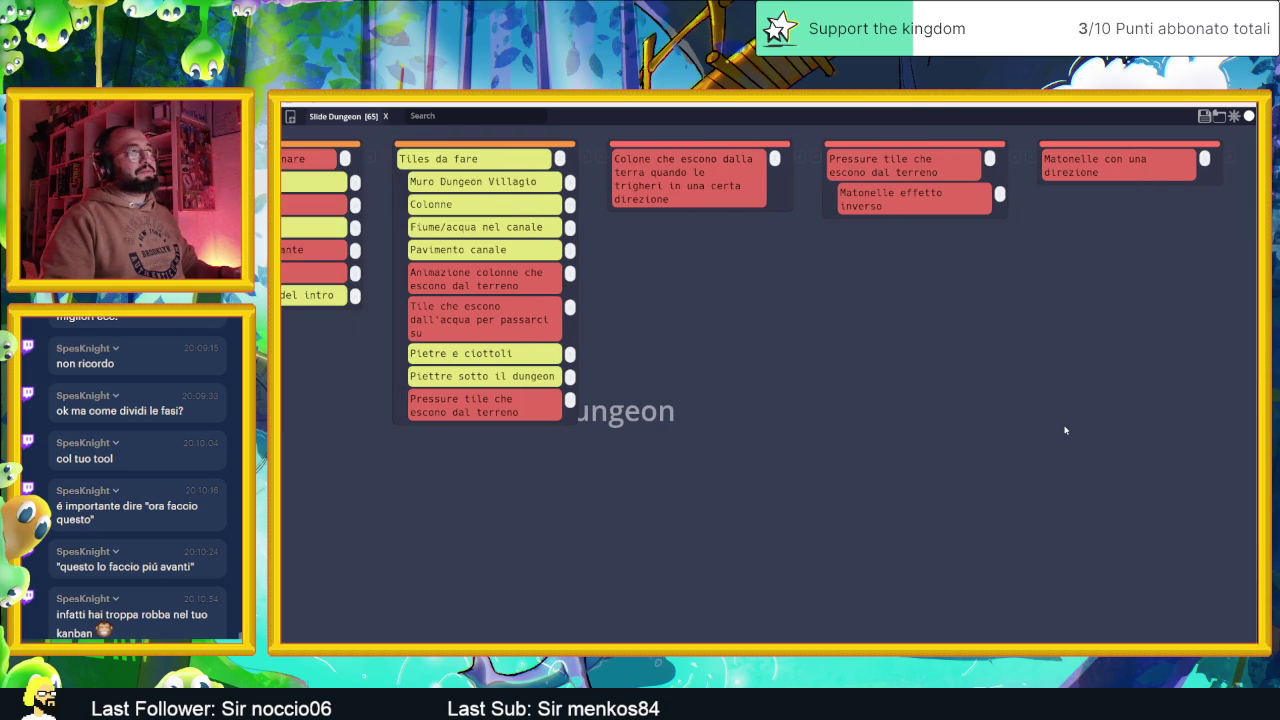
{"action": "scroll", "coordinate": [1065, 430], "scroll_direction": "left", "scroll_amount": 10}
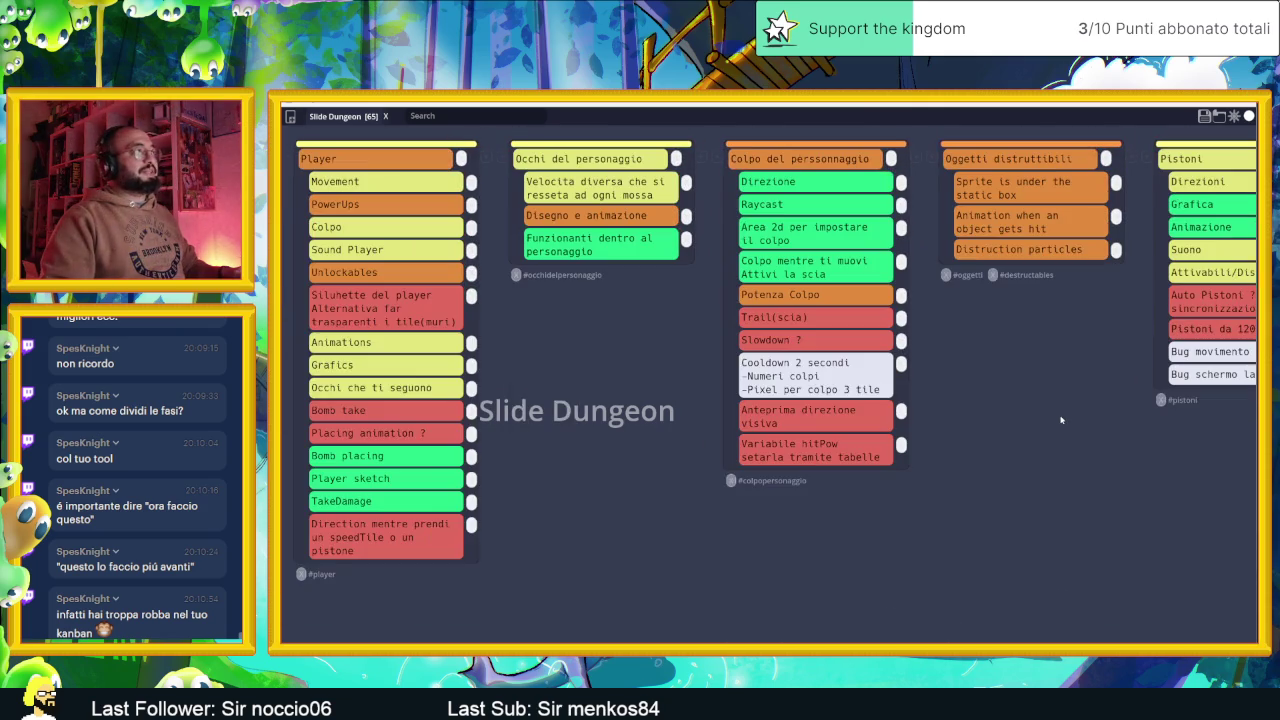
{"action": "scroll", "coordinate": [796, 416], "scroll_direction": "right", "scroll_amount": 15}
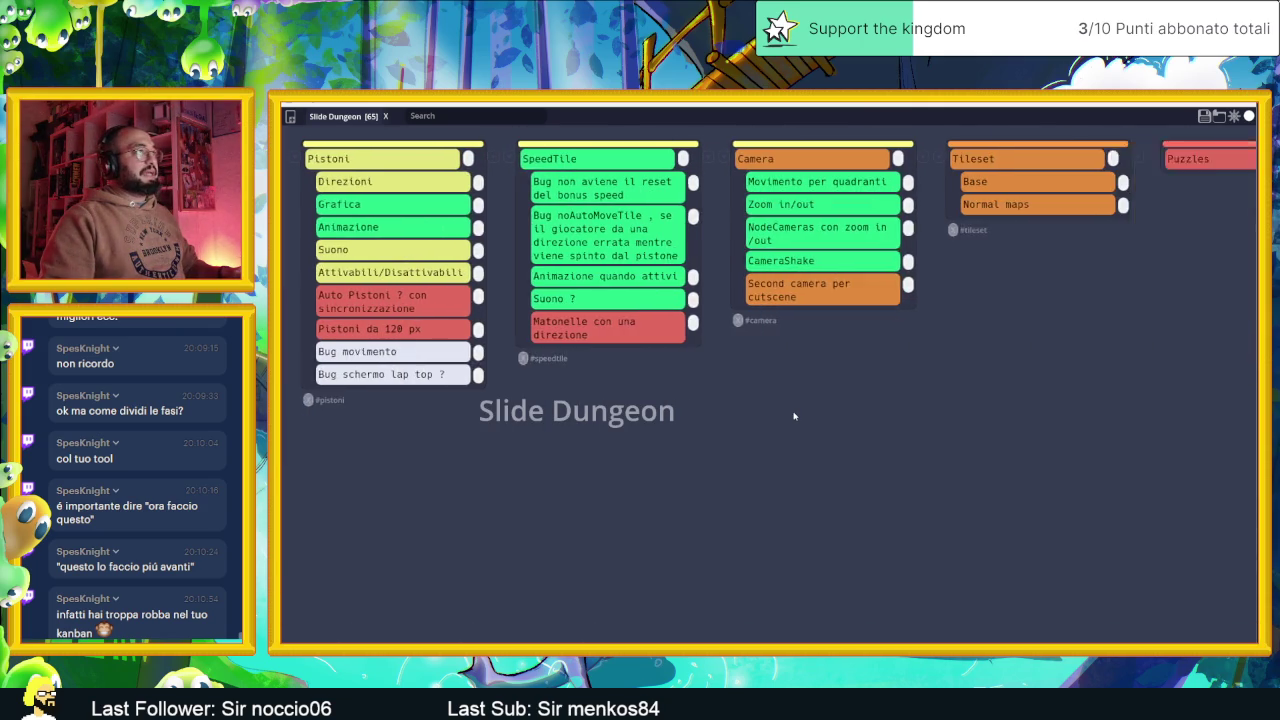
{"action": "scroll", "coordinate": [794, 416], "scroll_direction": "left", "scroll_amount": 8}
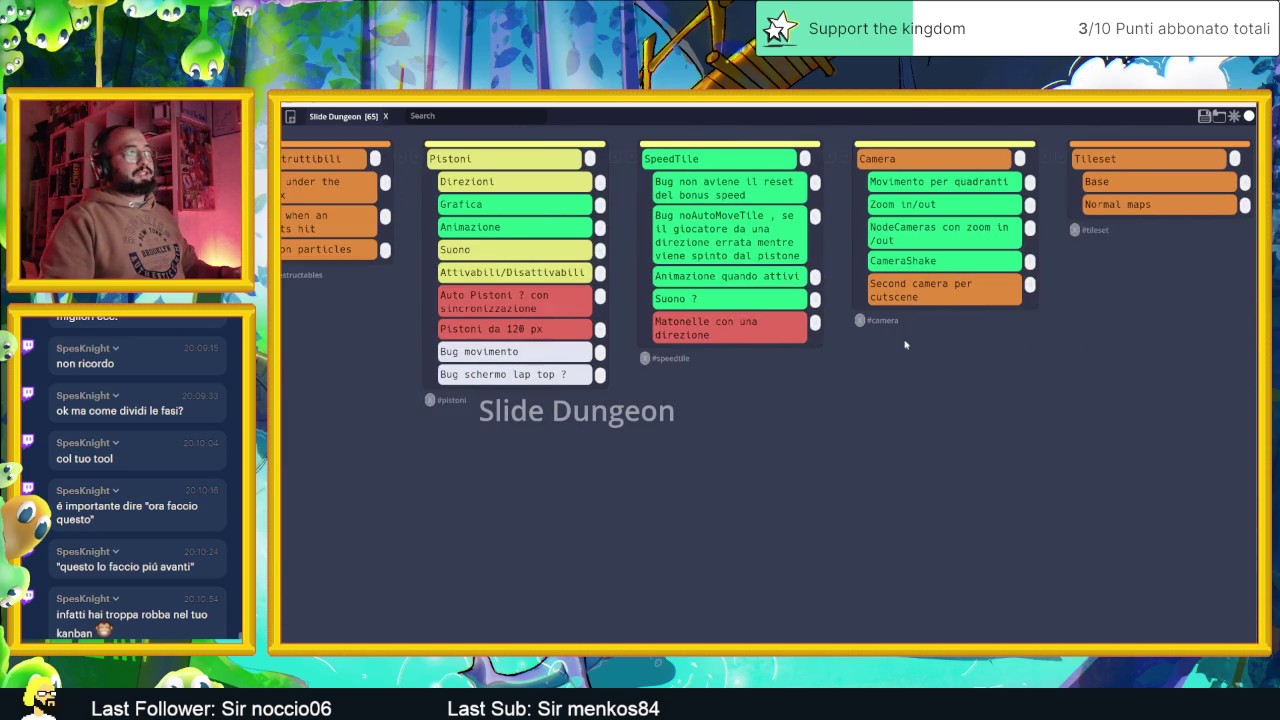
{"action": "scroll", "coordinate": [961, 356], "scroll_direction": "right", "scroll_amount": 6}
{"action": "scroll", "coordinate": [524, 249], "scroll_direction": "left", "scroll_amount": 10}
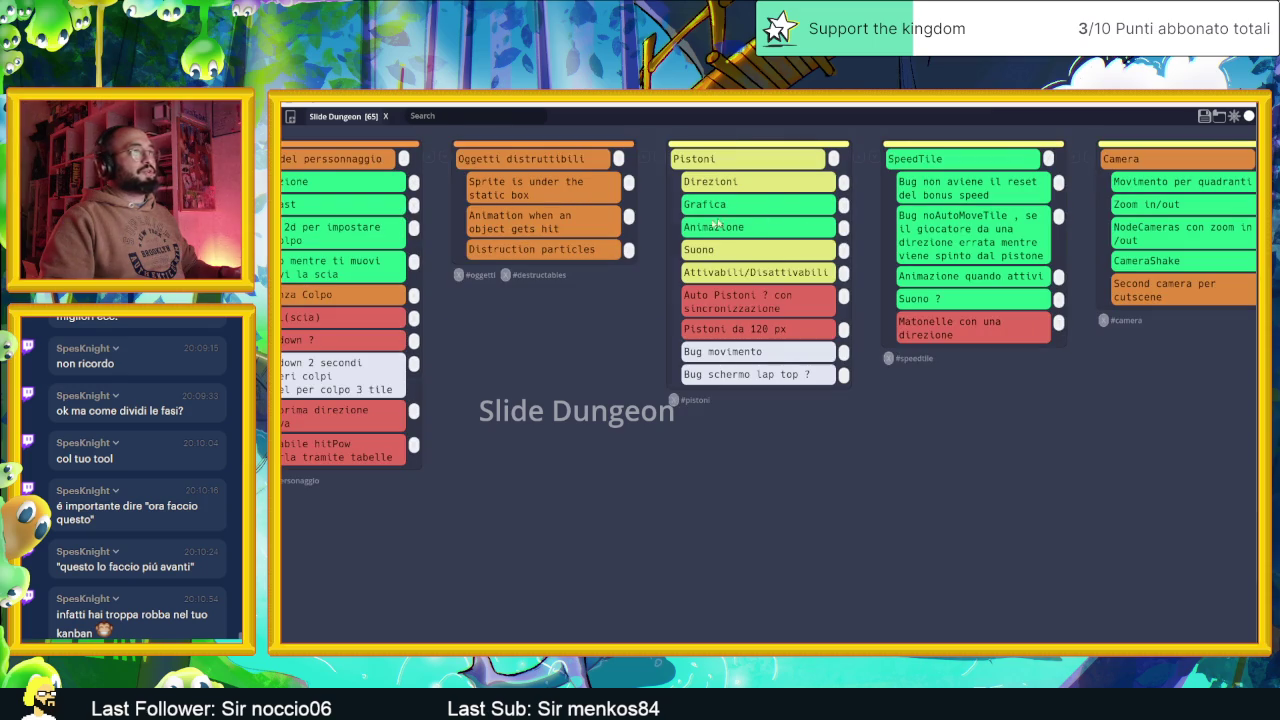
{"action": "scroll", "coordinate": [678, 282], "scroll_direction": "left", "scroll_amount": 5}
{"action": "scroll", "coordinate": [1009, 400], "scroll_direction": "right", "scroll_amount": 20}
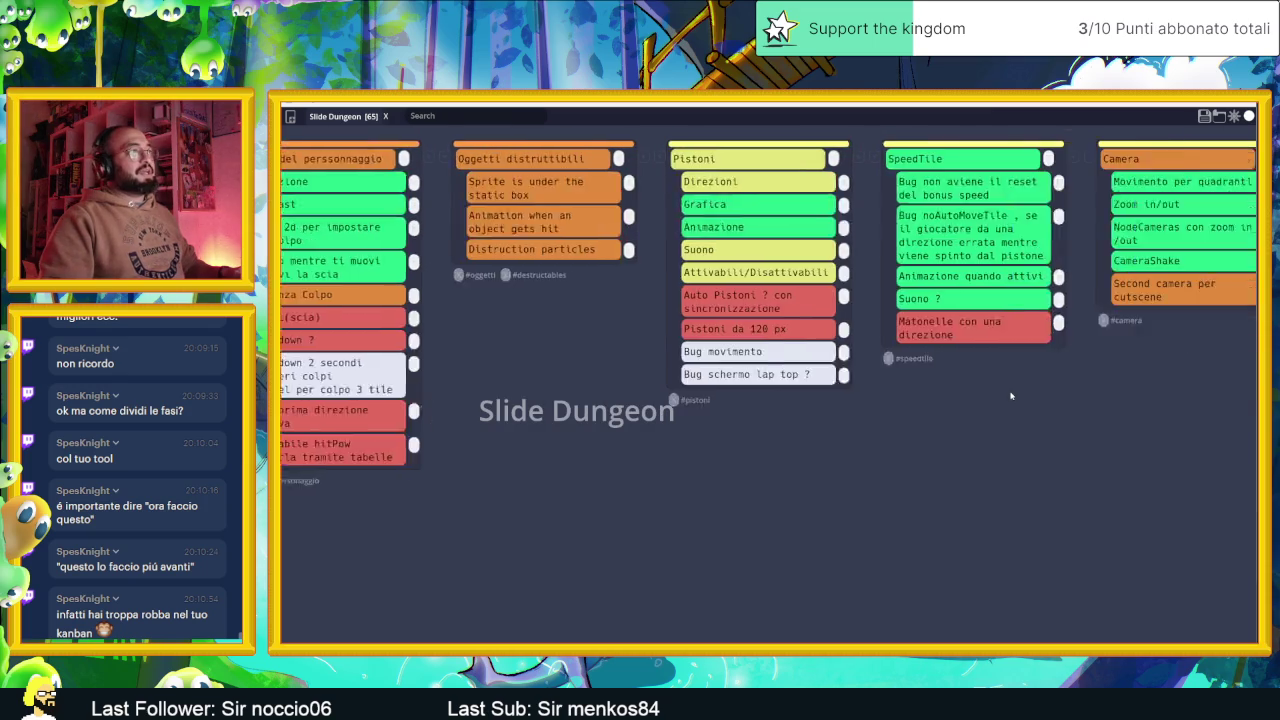
{"action": "scroll", "coordinate": [1009, 400], "scroll_direction": "right", "scroll_amount": 15}
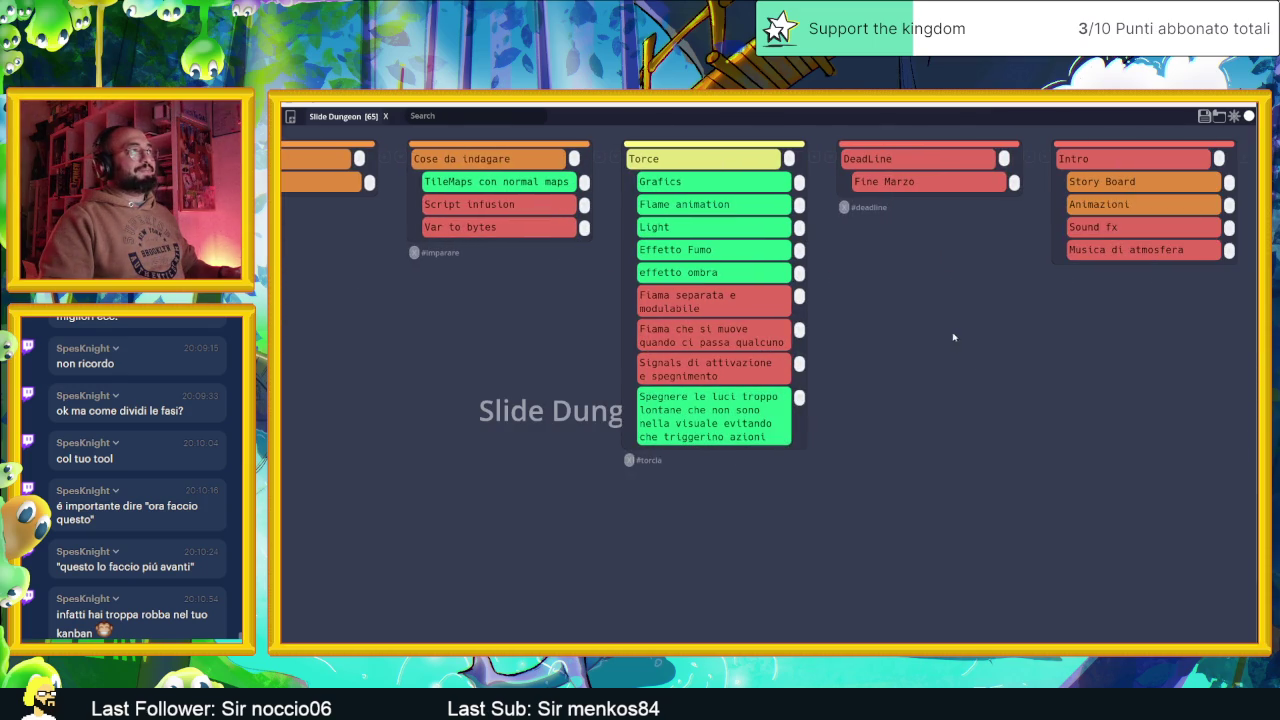
{"action": "scroll", "coordinate": [857, 280], "scroll_direction": "right", "scroll_amount": 15}
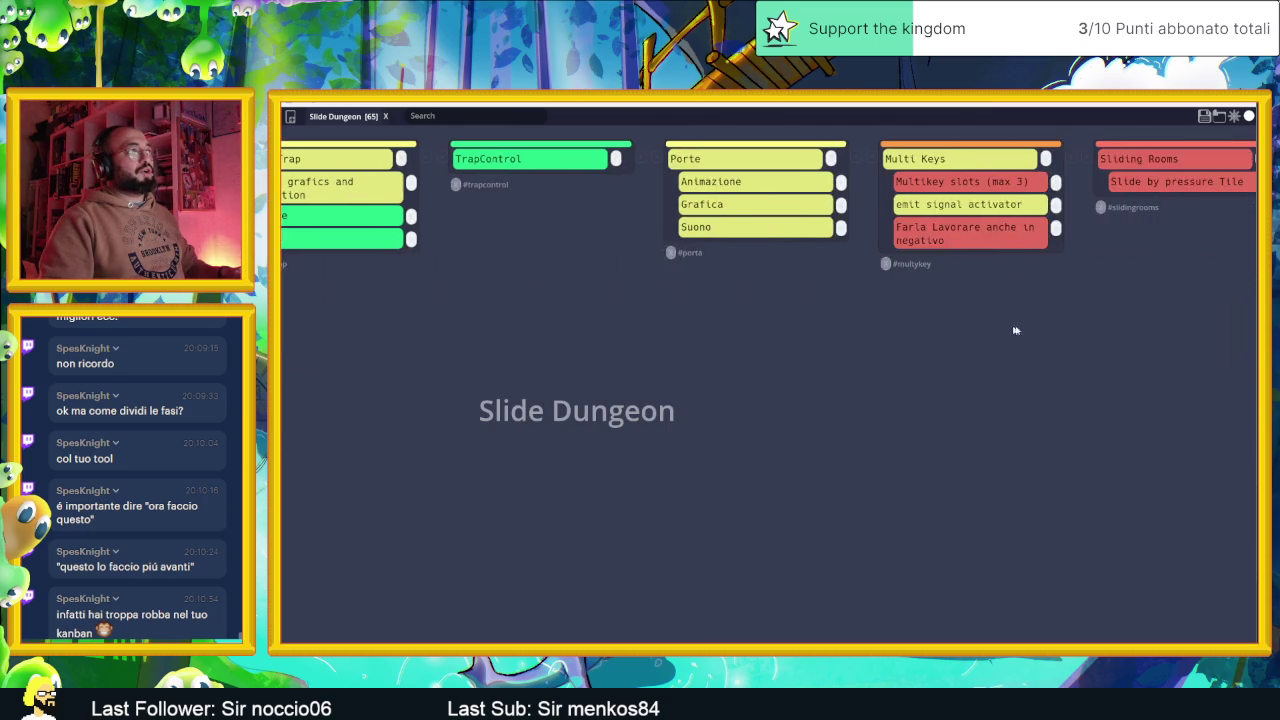
{"action": "scroll", "coordinate": [1061, 343], "scroll_direction": "right", "scroll_amount": 20}
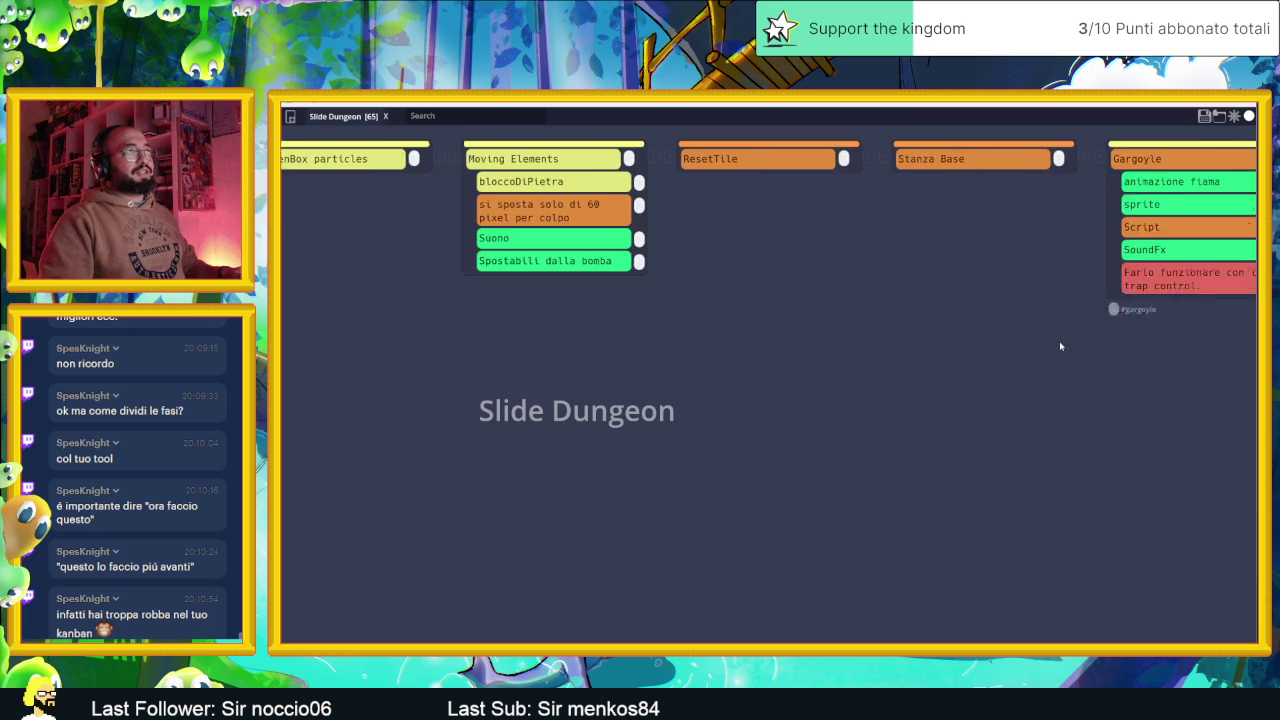
{"action": "scroll", "coordinate": [1058, 351], "scroll_direction": "right", "scroll_amount": 20}
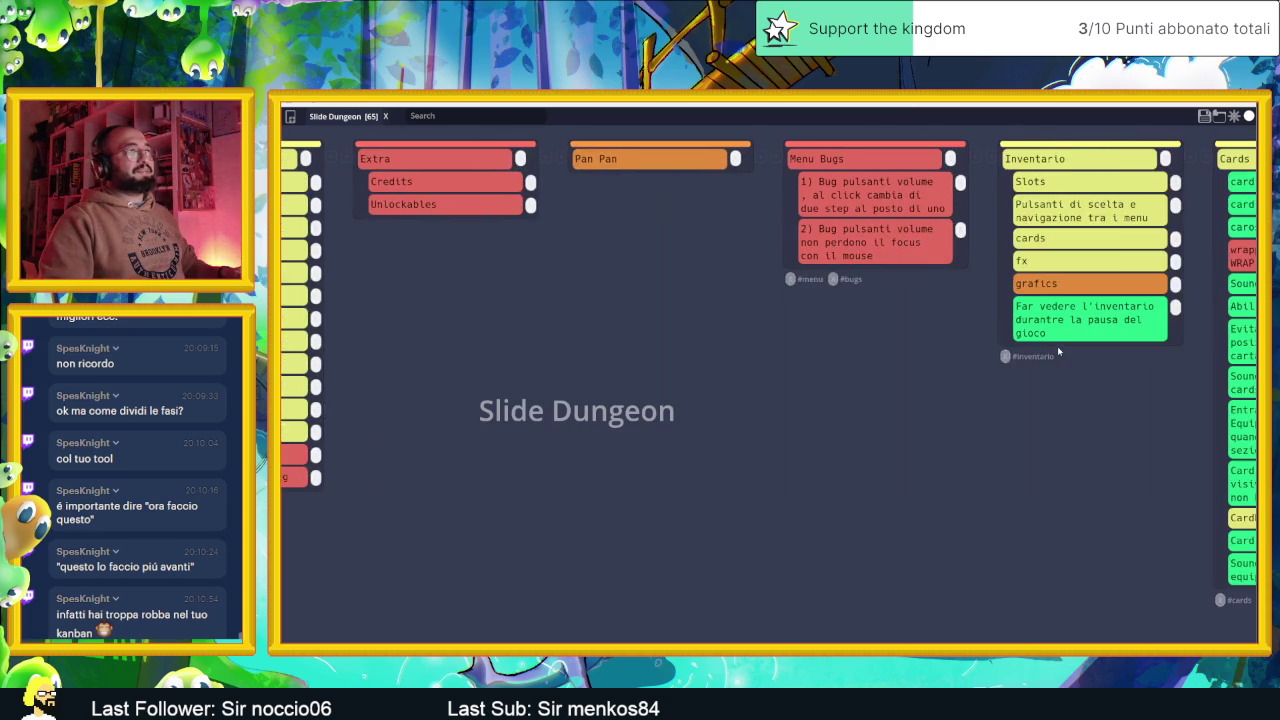
{"action": "scroll", "coordinate": [1058, 351], "scroll_direction": "right", "scroll_amount": 20}
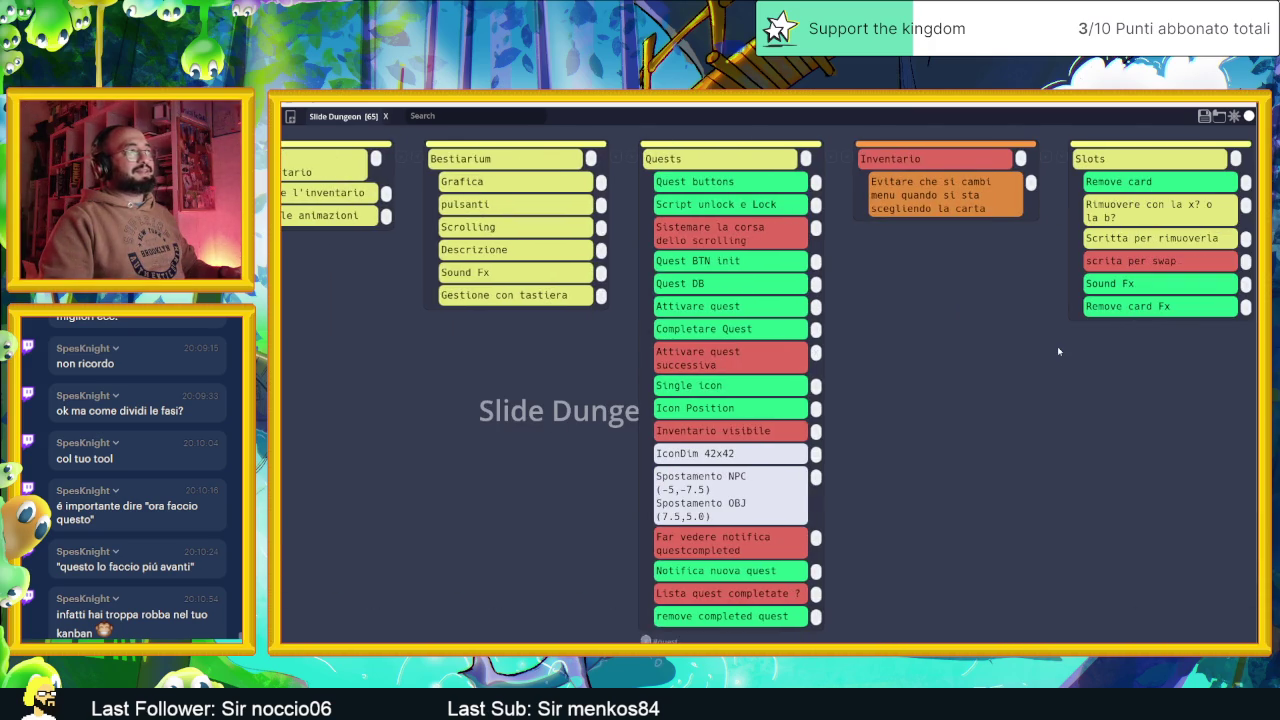
{"action": "scroll", "coordinate": [1058, 351], "scroll_direction": "right", "scroll_amount": 20}
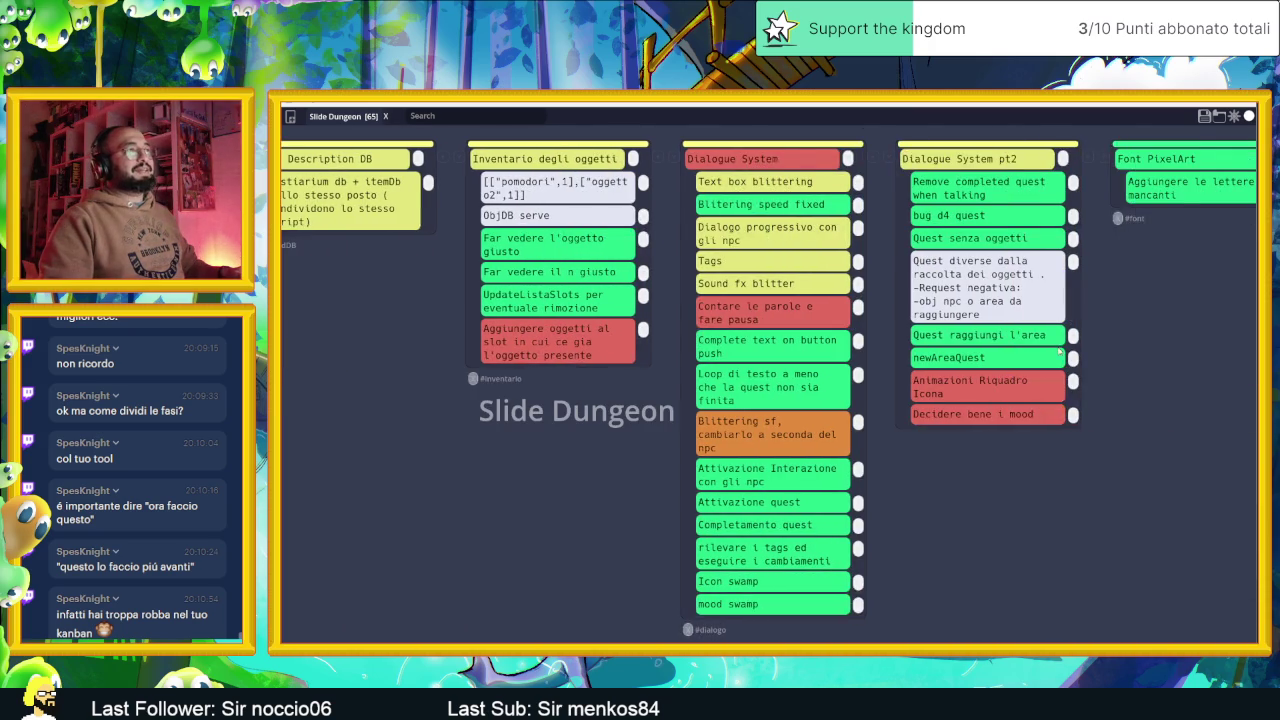
{"action": "scroll", "coordinate": [1058, 351], "scroll_direction": "right", "scroll_amount": 15}
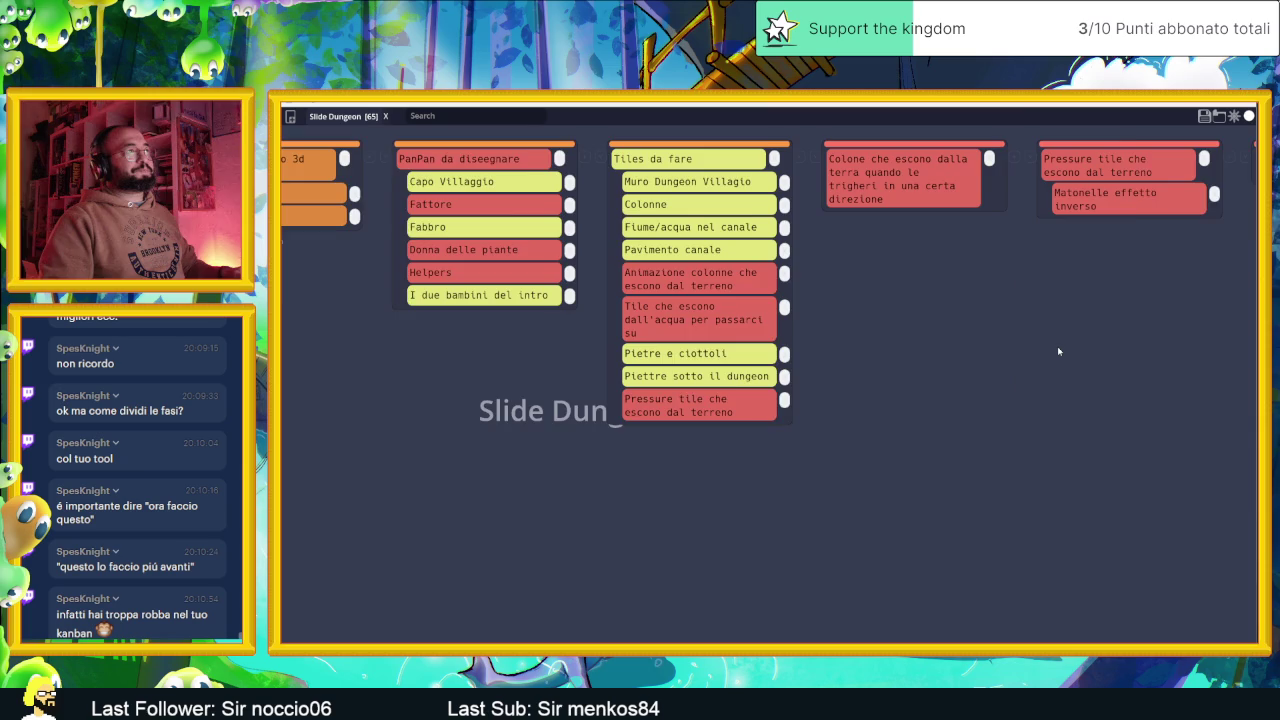
{"action": "scroll", "coordinate": [1058, 351], "scroll_direction": "left", "scroll_amount": 10}
{"action": "scroll", "coordinate": [1058, 351], "scroll_direction": "left", "scroll_amount": 5}
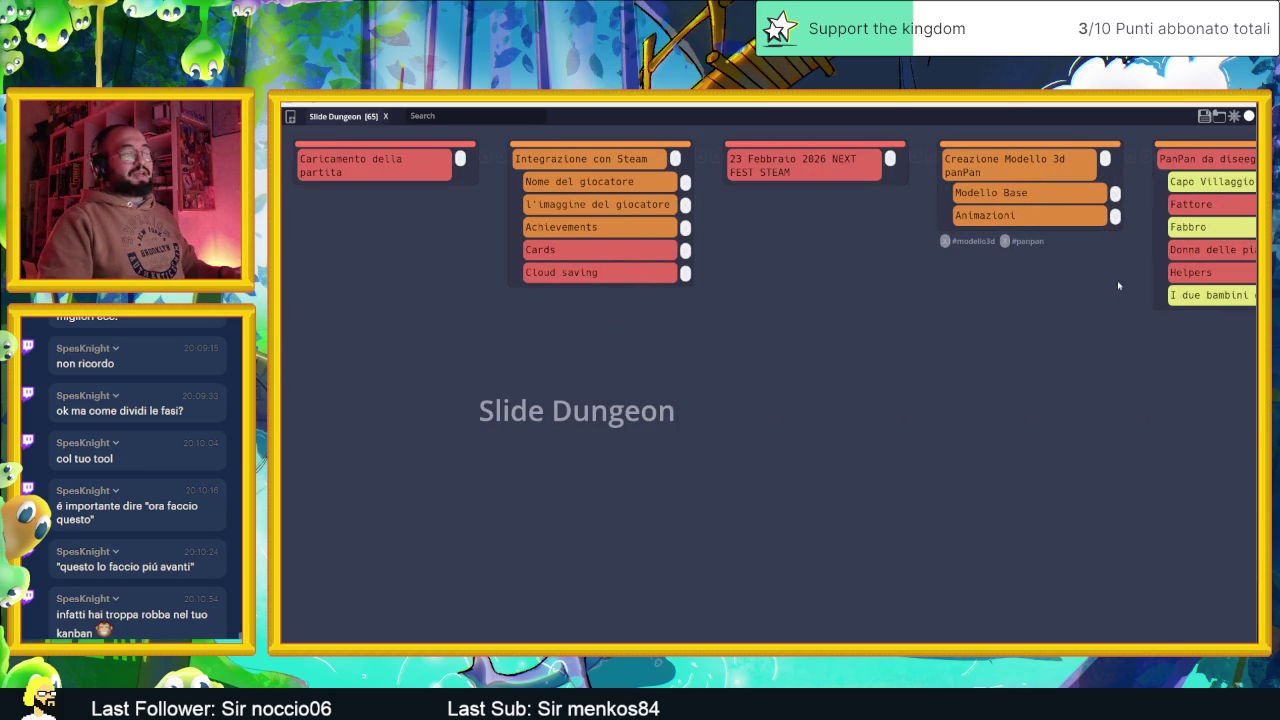
Save the board over the existing Slide Dungeon.tasks file and return to Godot
{"action": "left_click", "coordinate": [1204, 115]}
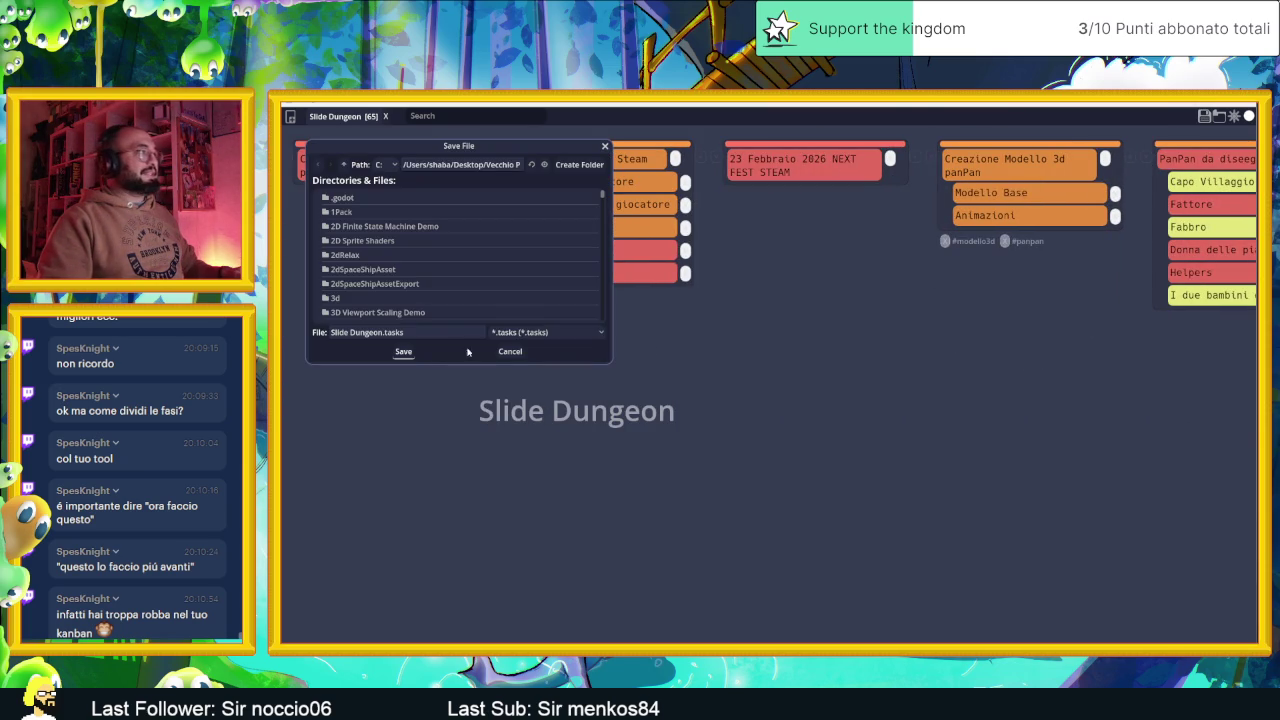
{"action": "left_click", "coordinate": [404, 352]}
{"action": "left_click", "coordinate": [699, 388]}
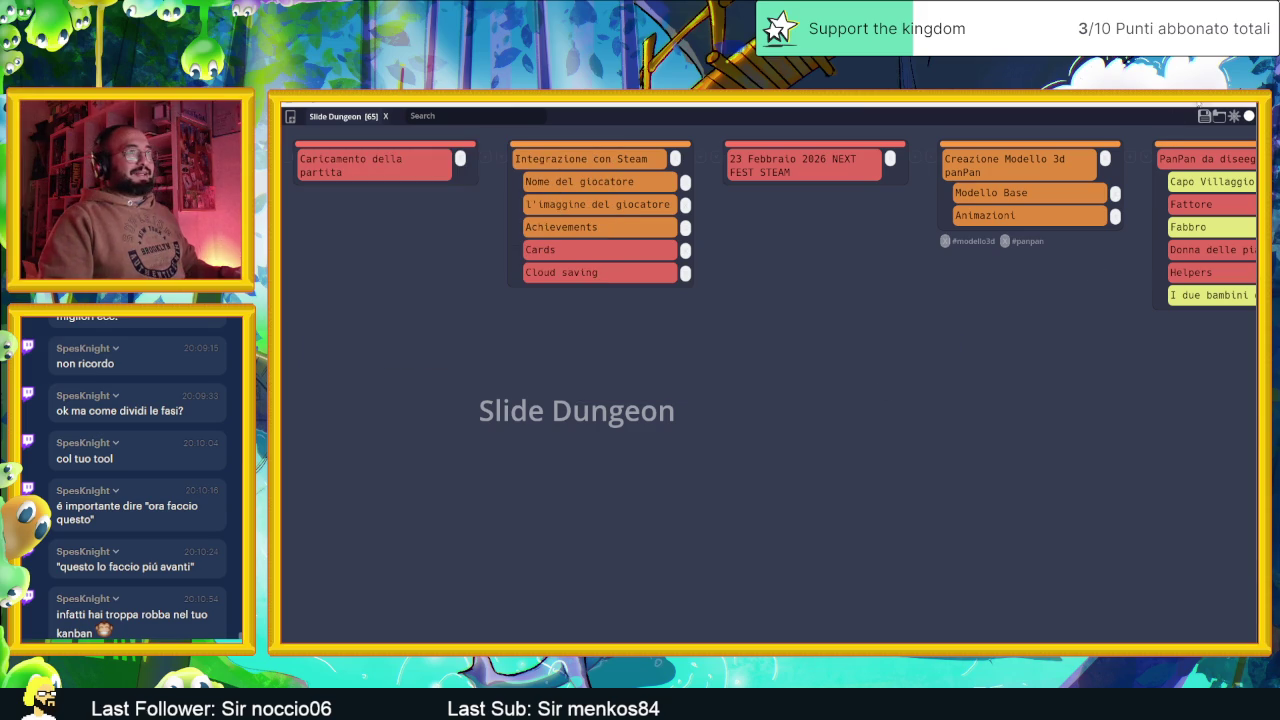
{"action": "key", "text": "alt+Tab"}
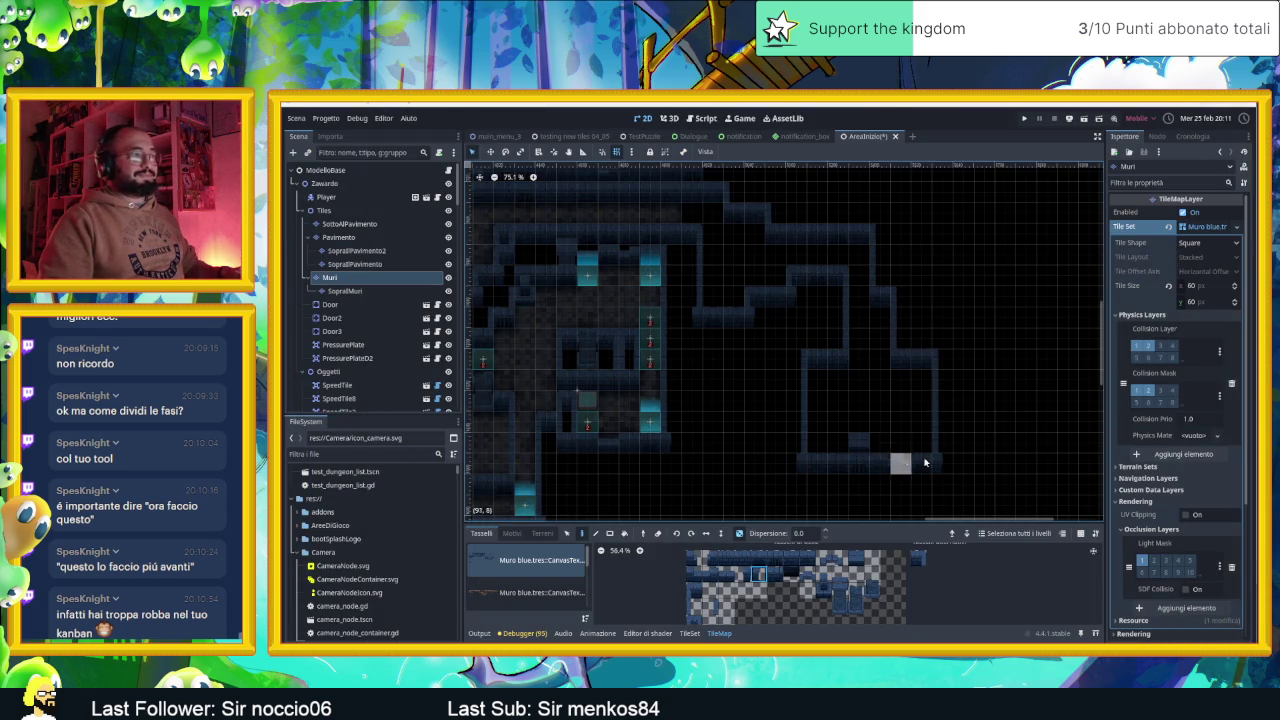
Save the AreaInizio scene with Ctrl+S
{"action": "scroll", "coordinate": [925, 462], "scroll_direction": "up", "scroll_amount": 2}
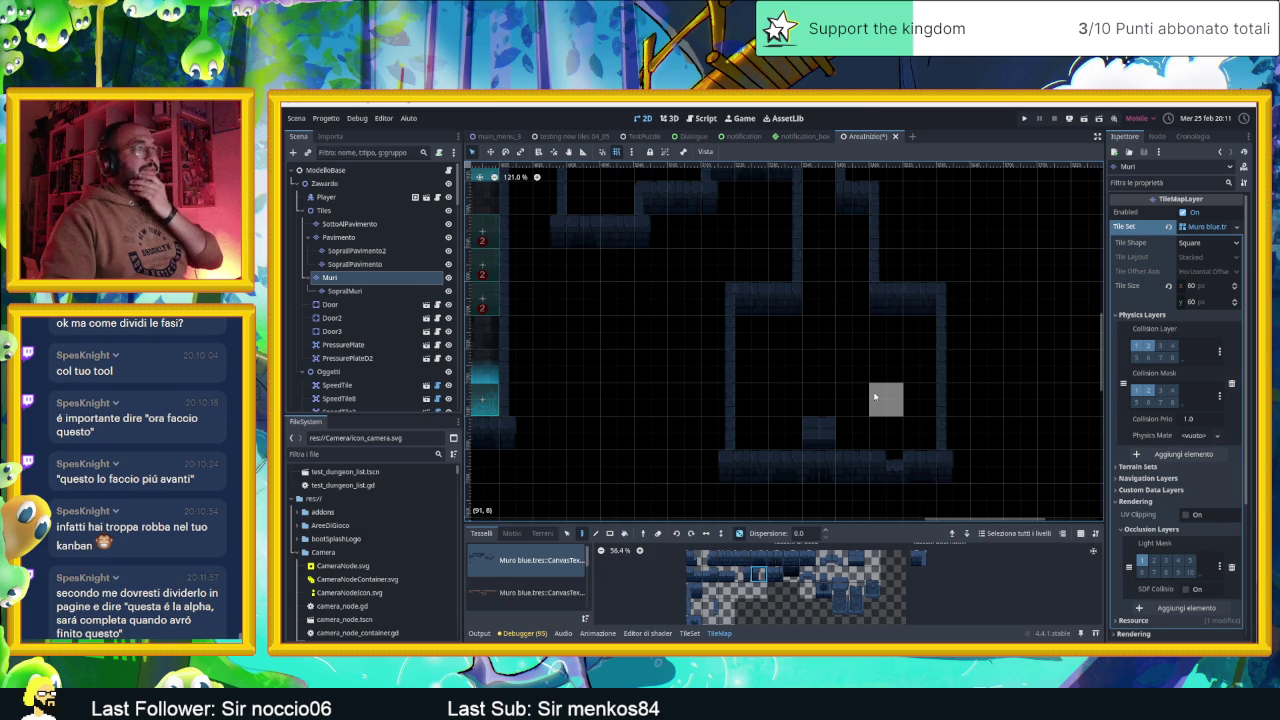
{"action": "key", "text": "ctrl+s"}
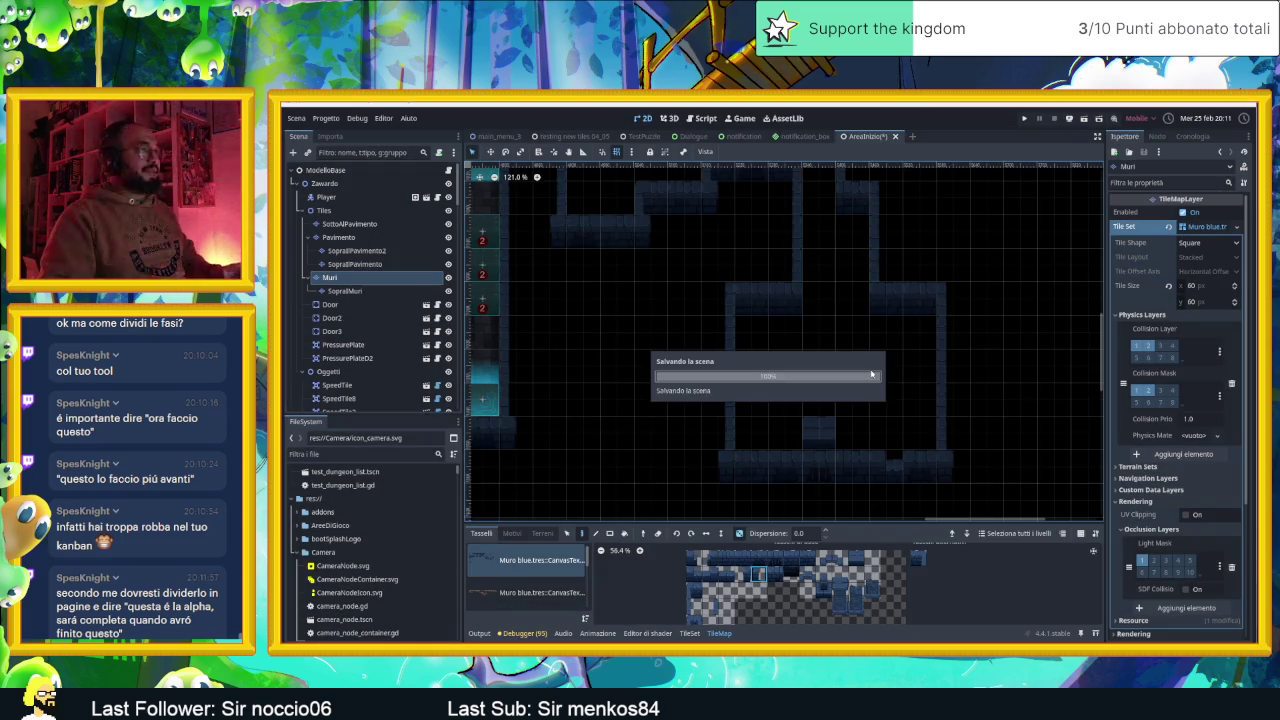
{"action": "scroll", "coordinate": [950, 360], "scroll_direction": "down", "scroll_amount": 3}
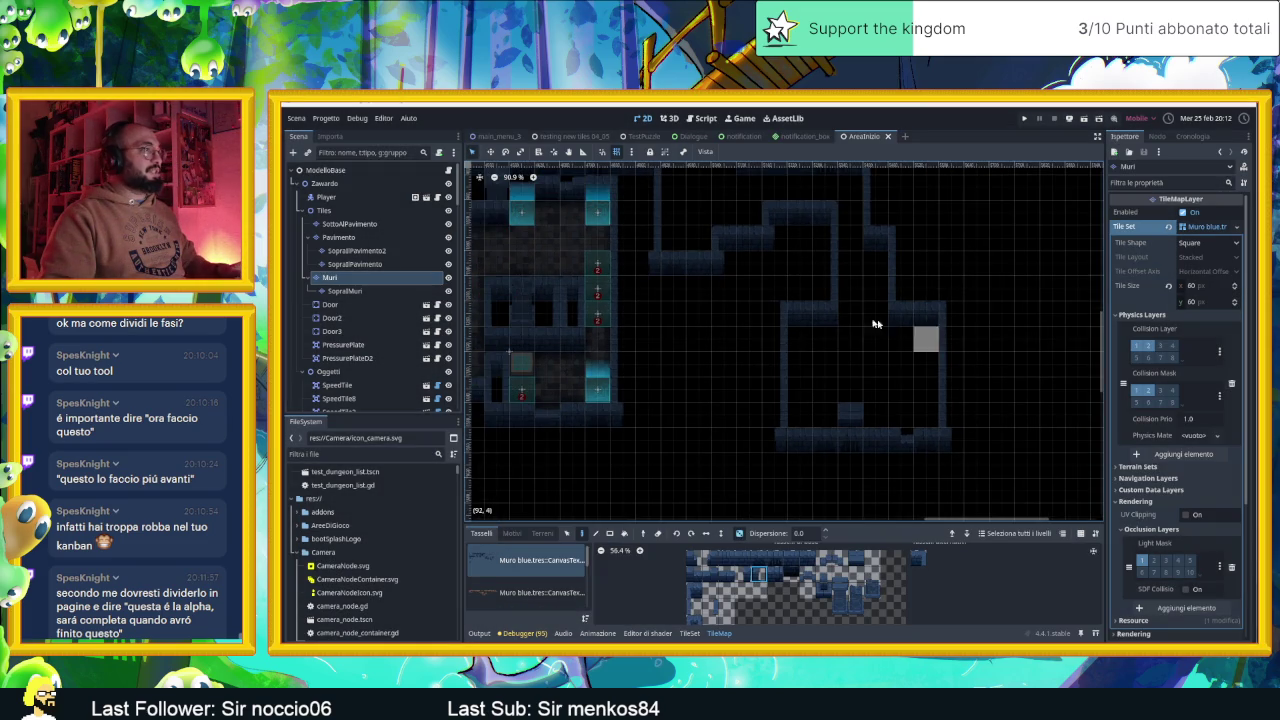
Nudge the level view and select the ModelloBase root node in the Scene tree
{"action": "left_click_drag", "start_coordinate": [890, 381], "coordinate": [940, 414]}
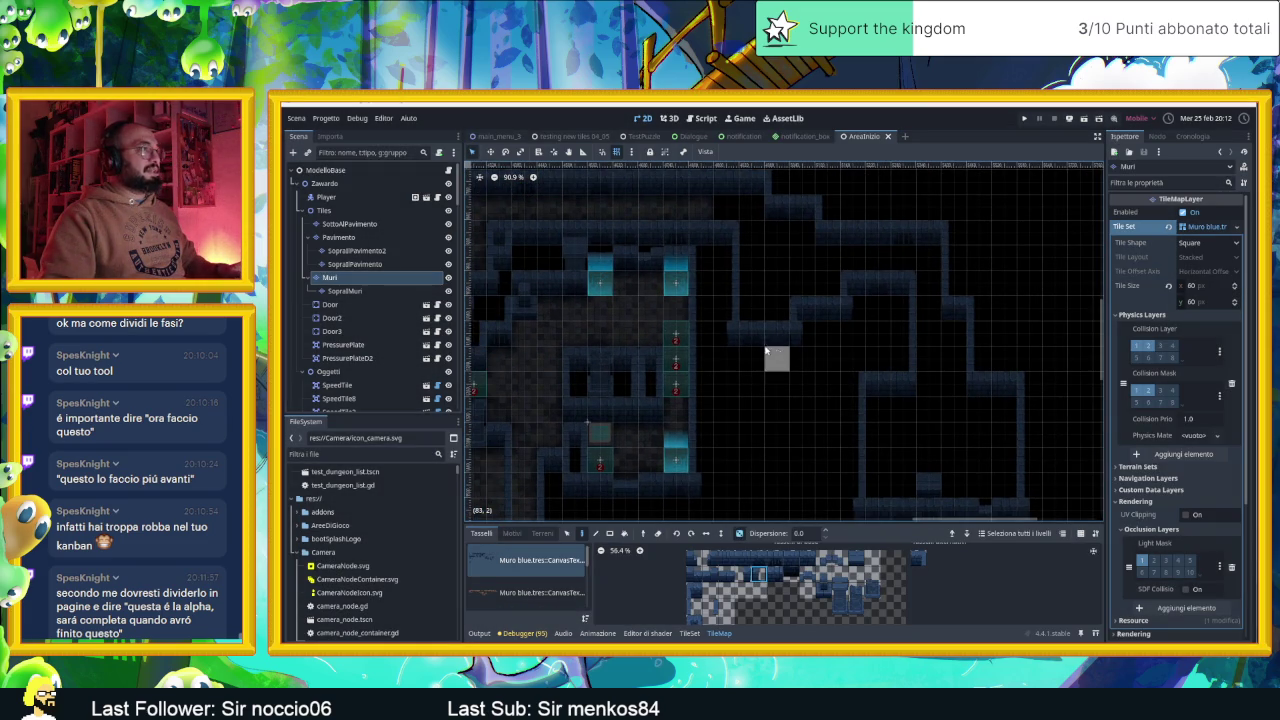
{"action": "left_click", "coordinate": [325, 170]}
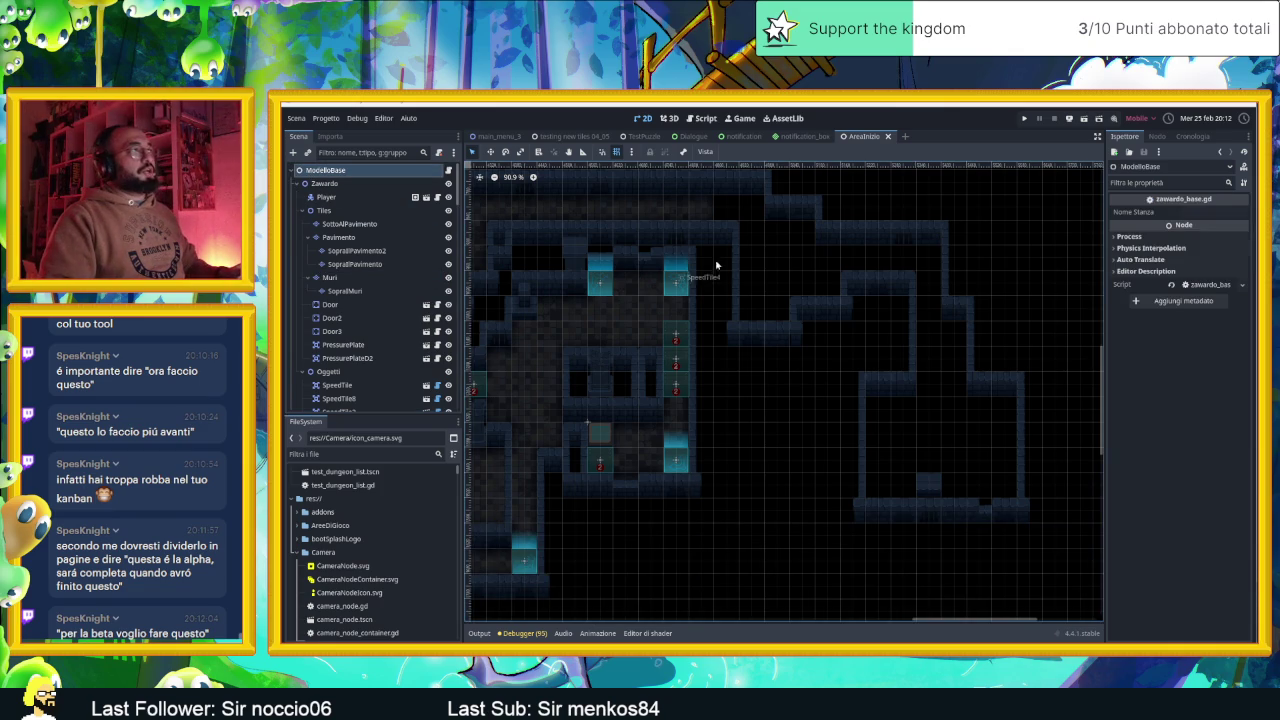
{"action": "scroll", "coordinate": [747, 270], "scroll_direction": "down", "scroll_amount": 4}
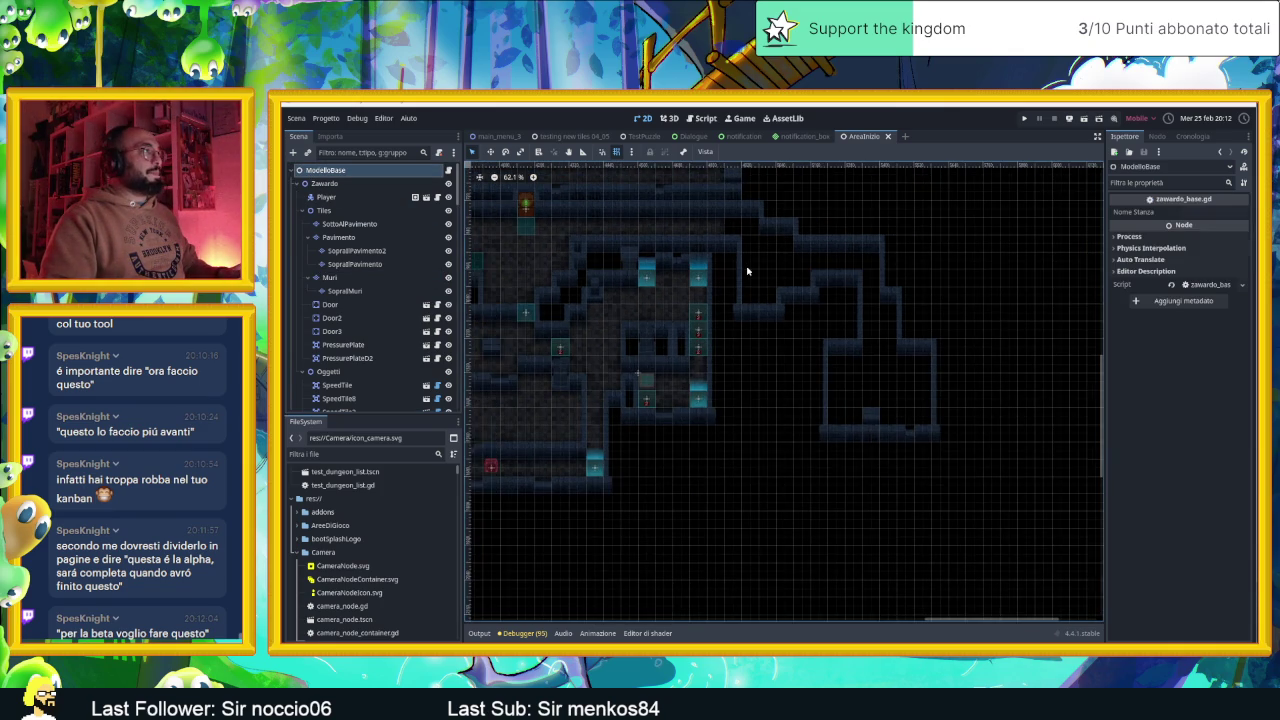
{"action": "scroll", "coordinate": [747, 270], "scroll_direction": "up", "scroll_amount": 2}
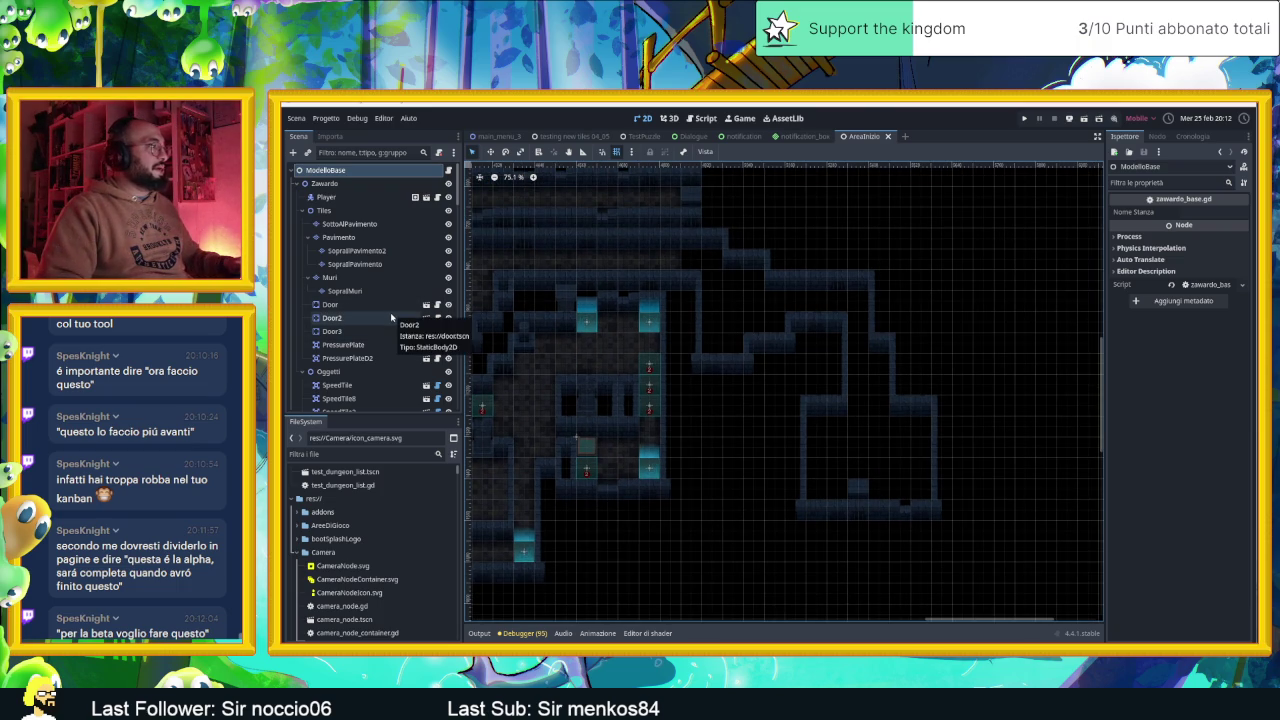
{"action": "scroll", "coordinate": [355, 510], "scroll_direction": "up", "scroll_amount": 1}
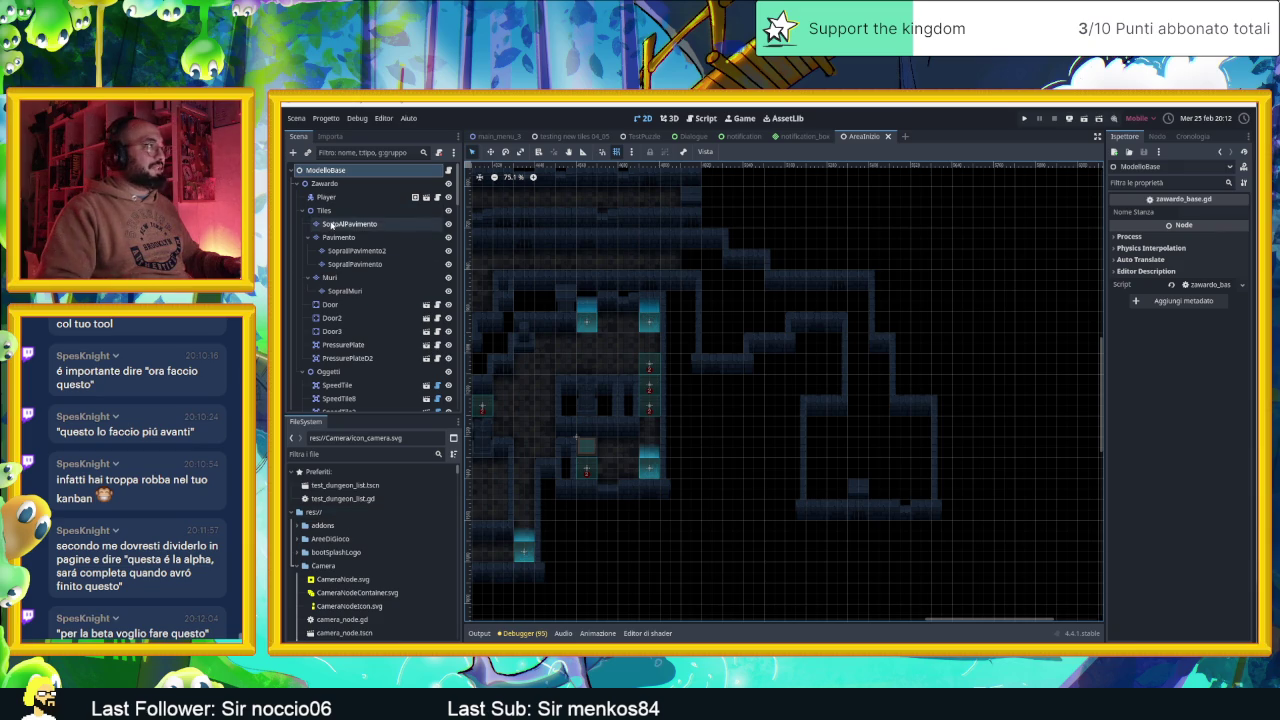
On Pavimento, paint Matonelle Full Random terrain across the right-hand and lower-right room floors
{"action": "left_click", "coordinate": [338, 237]}
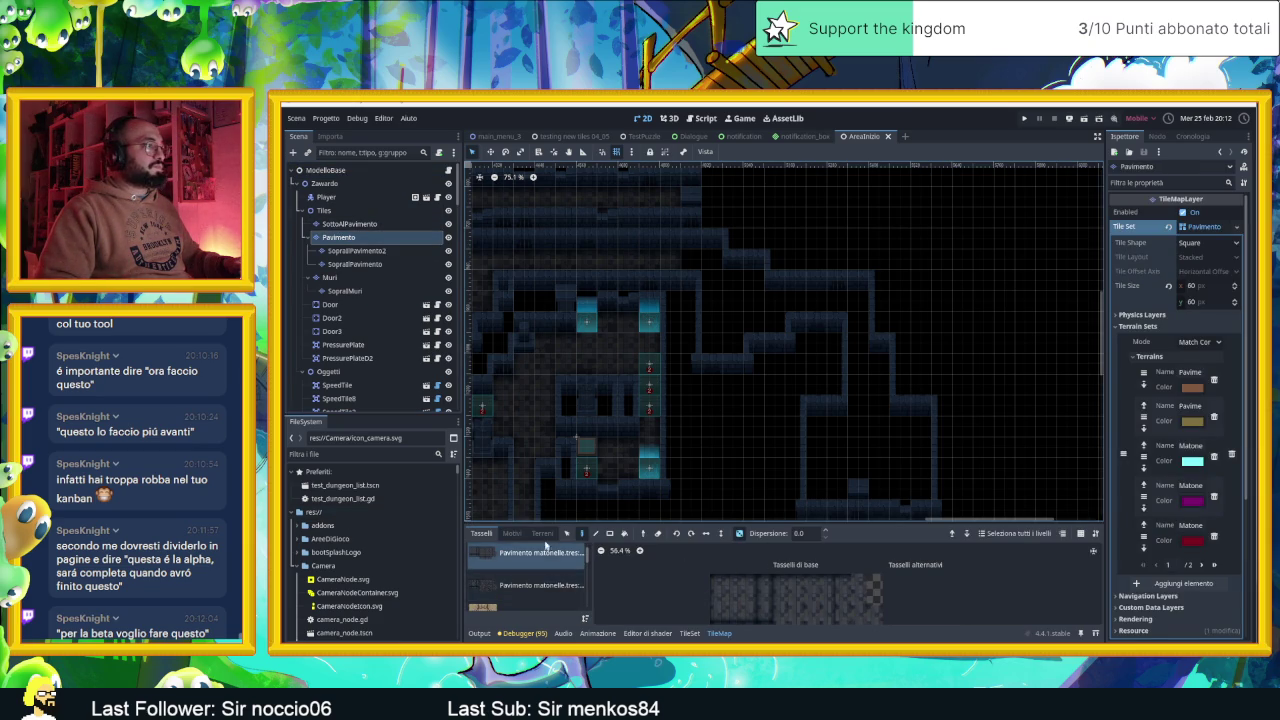
{"action": "left_click", "coordinate": [542, 533]}
{"action": "left_click", "coordinate": [532, 610]}
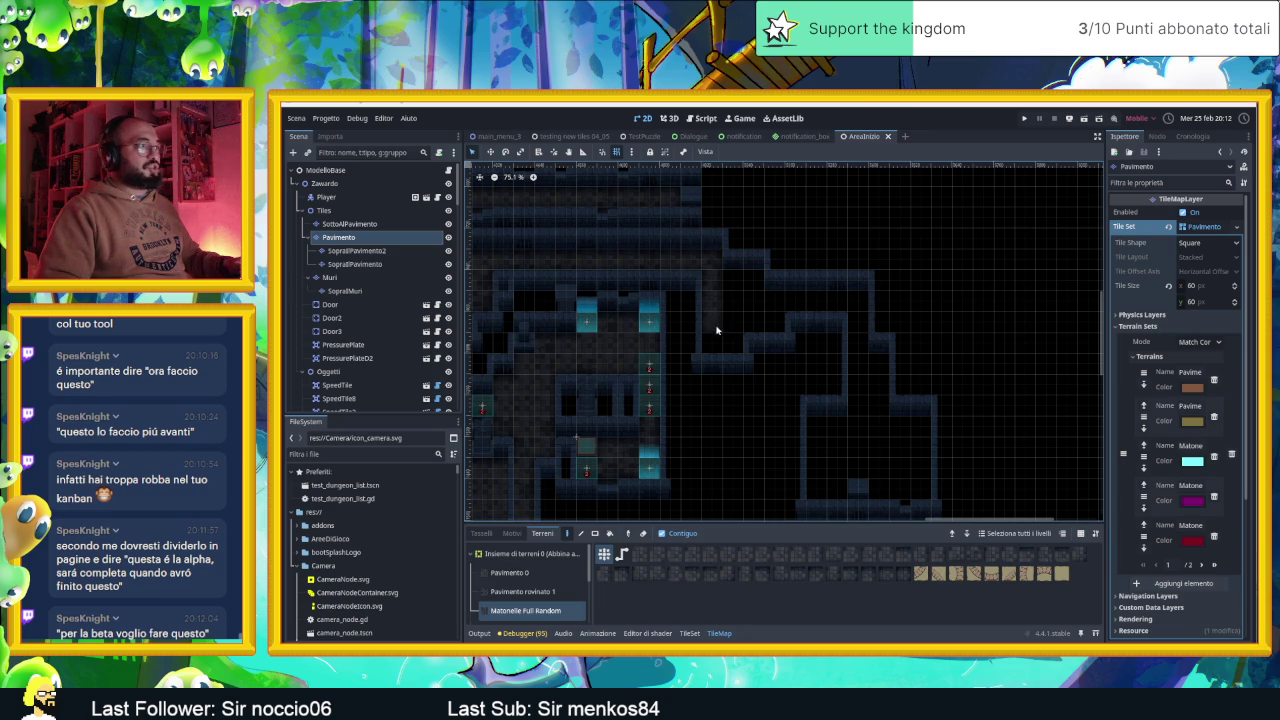
{"action": "mouse_move", "coordinate": [741, 320]}
{"action": "left_mouse_down"}
{"action": "mouse_move", "coordinate": [753, 290]}
{"action": "mouse_move", "coordinate": [825, 302]}
{"action": "mouse_move", "coordinate": [869, 368]}
{"action": "left_mouse_up"}
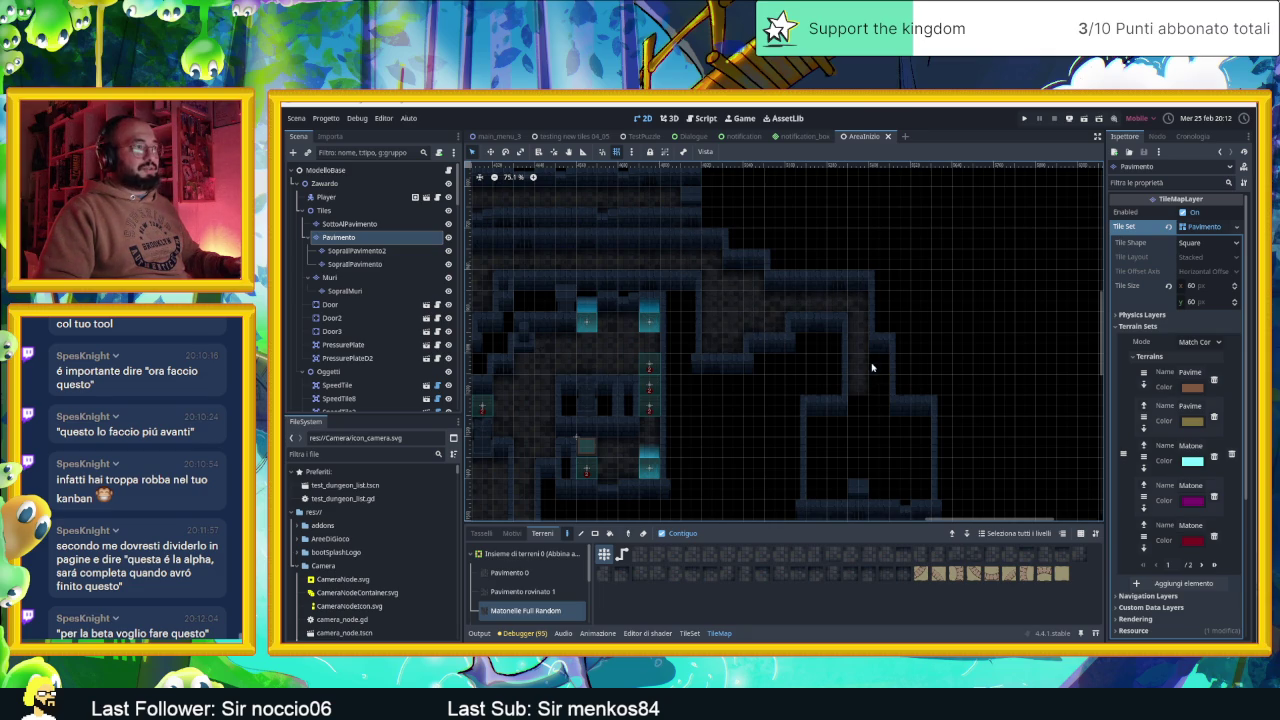
{"action": "left_click_drag", "start_coordinate": [871, 428], "coordinate": [826, 433]}
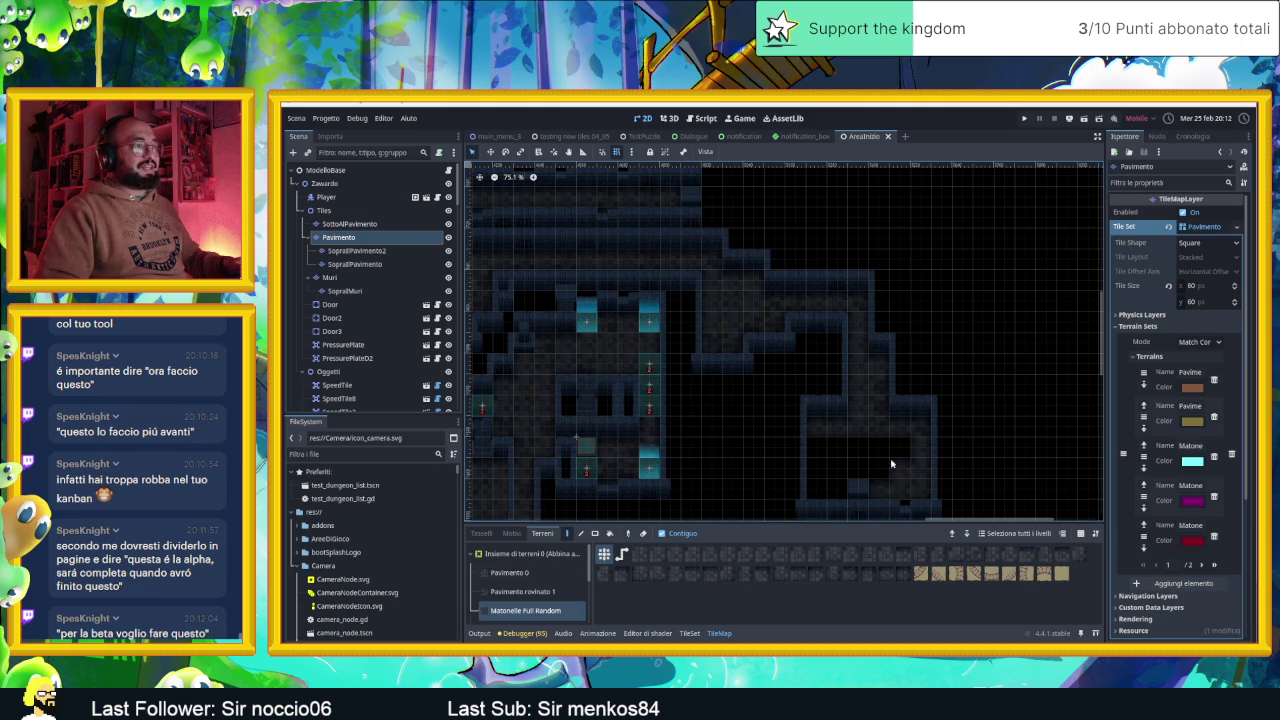
{"action": "mouse_move", "coordinate": [886, 458]}
{"action": "left_mouse_down"}
{"action": "mouse_move", "coordinate": [842, 455]}
{"action": "mouse_move", "coordinate": [835, 487]}
{"action": "left_mouse_up"}
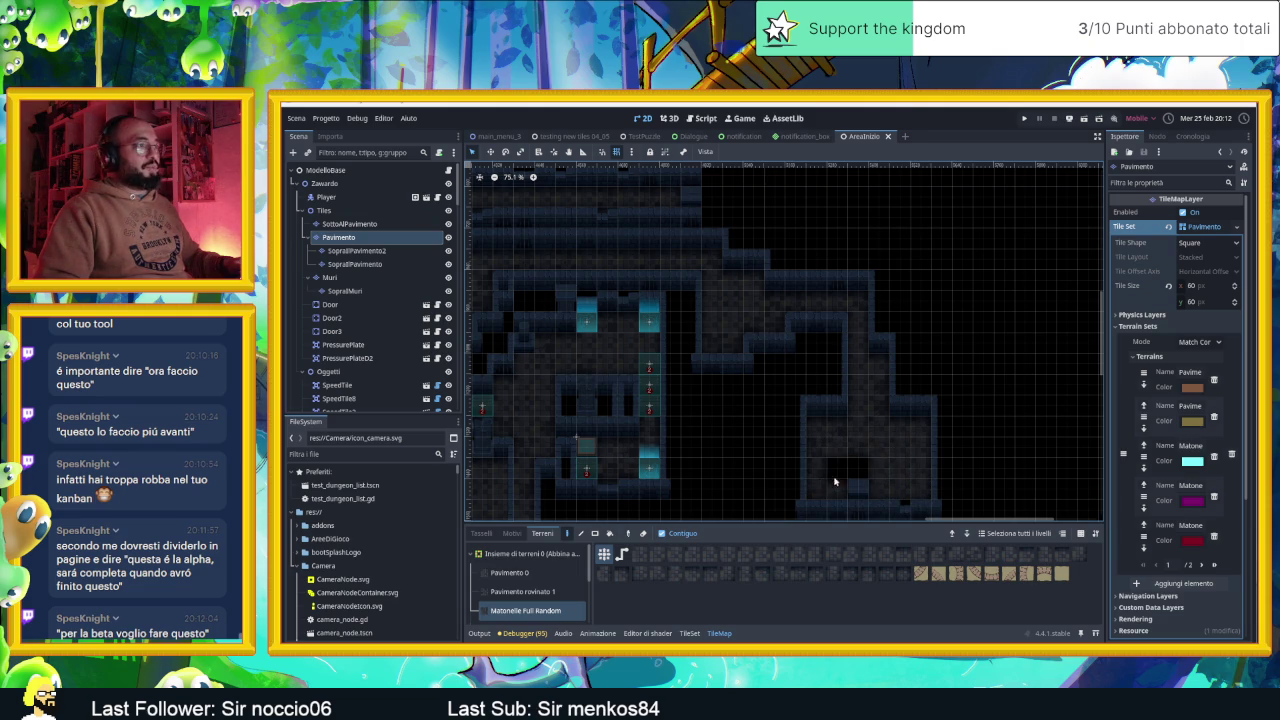
{"action": "scroll", "coordinate": [866, 472], "scroll_direction": "up", "scroll_amount": 5}
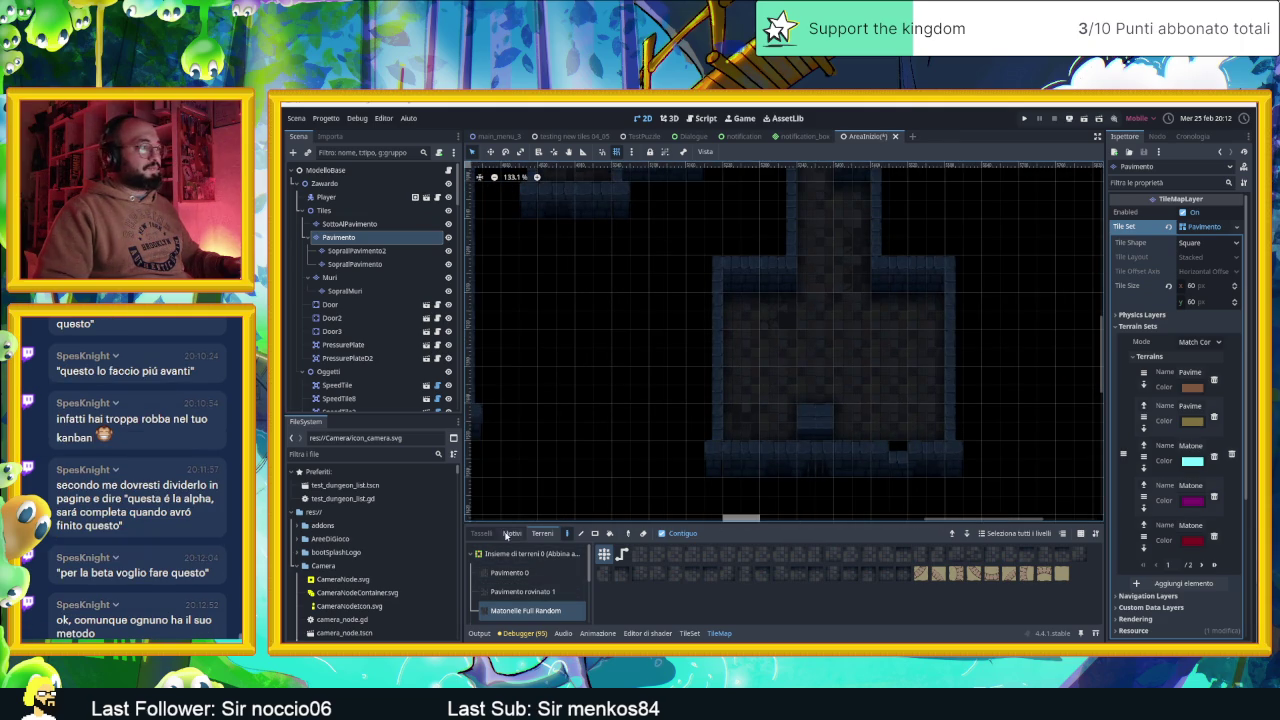
{"action": "left_click", "coordinate": [482, 533]}
{"action": "left_click", "coordinate": [738, 584]}
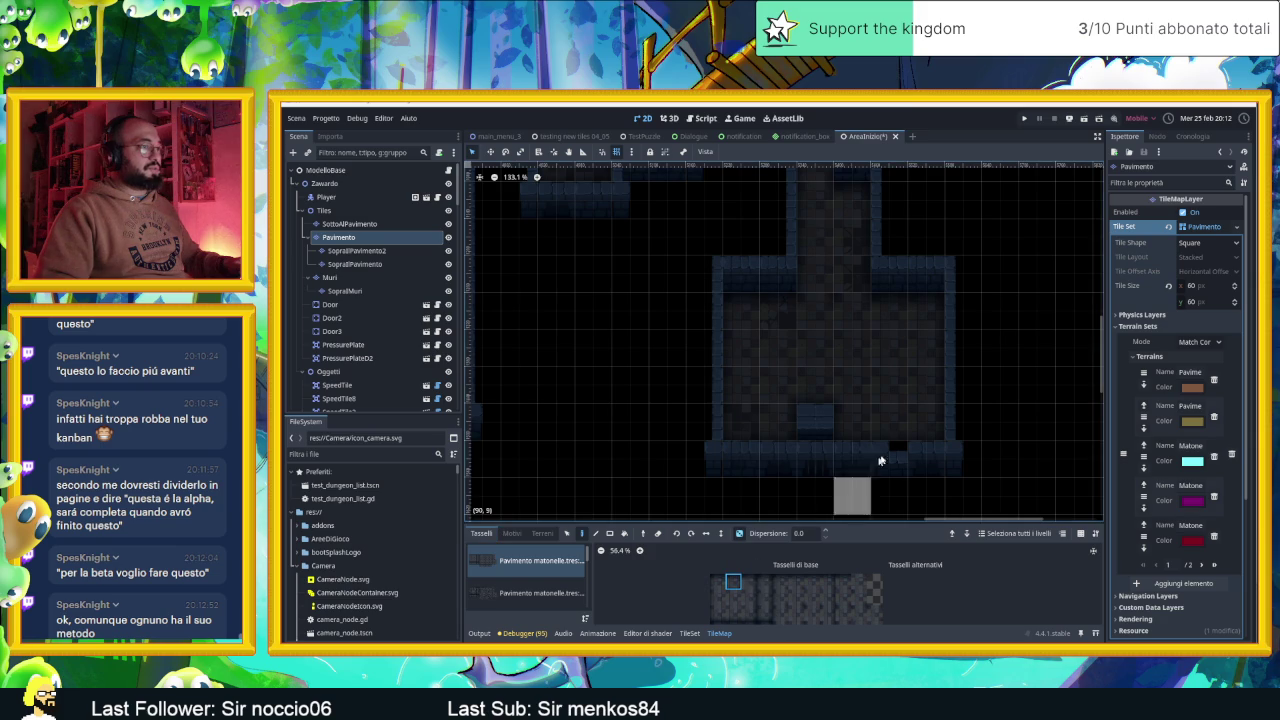
Zoom and pan over the TileMap to survey the whole AreaInizio level
{"action": "scroll", "coordinate": [962, 228], "scroll_direction": "down", "scroll_amount": 5}
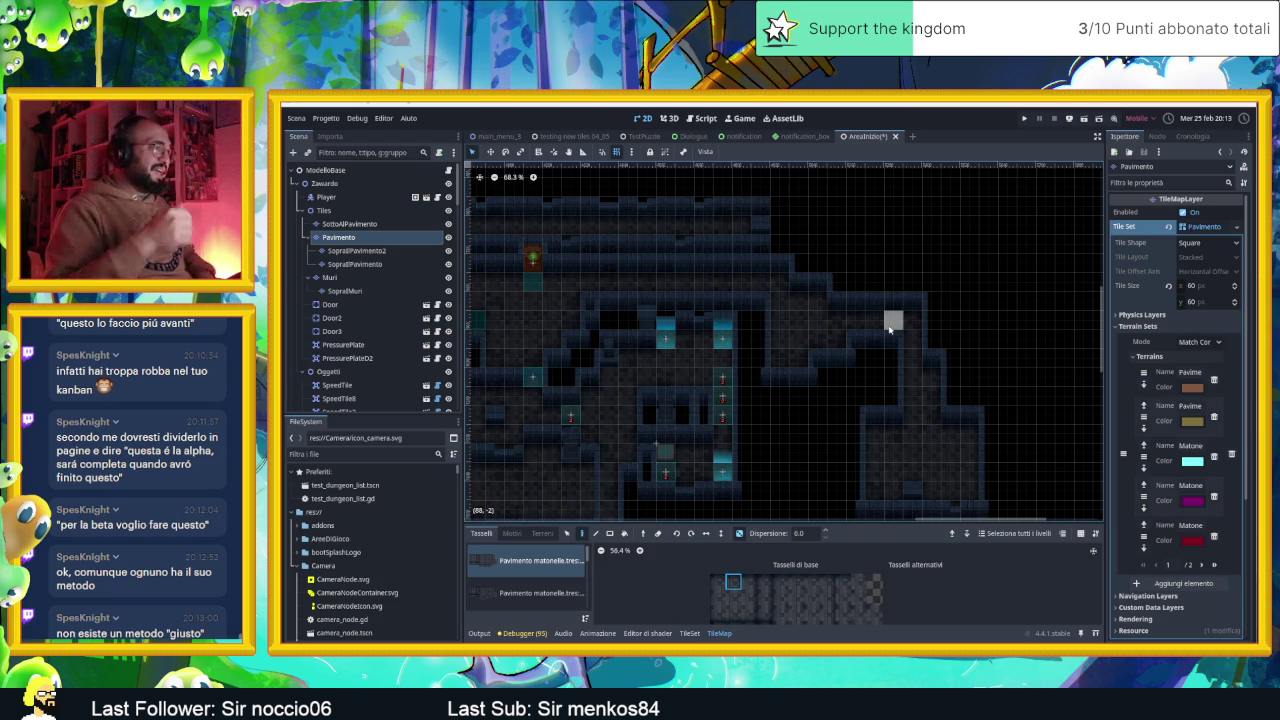
{"action": "left_click_drag", "start_coordinate": [926, 466], "coordinate": [865, 413]}
{"action": "scroll", "coordinate": [865, 413], "scroll_direction": "up", "scroll_amount": 2}
{"action": "scroll", "coordinate": [829, 414], "scroll_direction": "up", "scroll_amount": 2}
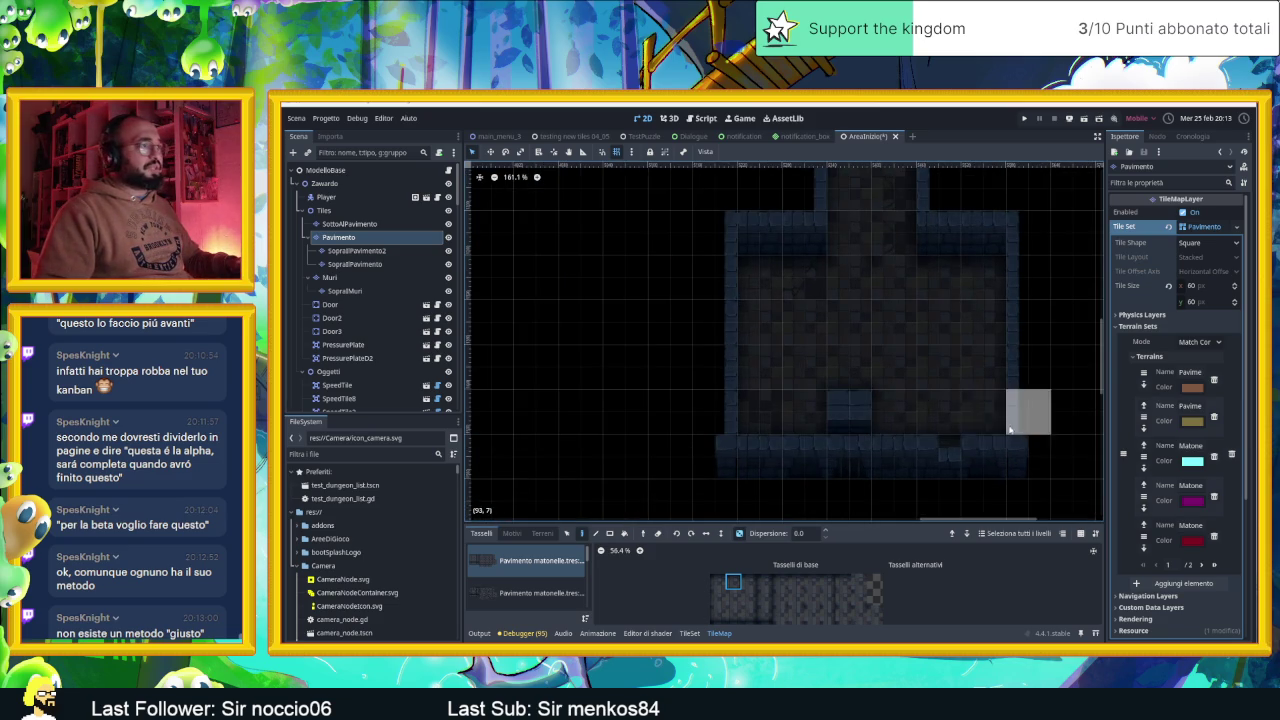
{"action": "scroll", "coordinate": [850, 420], "scroll_direction": "up", "scroll_amount": 3}
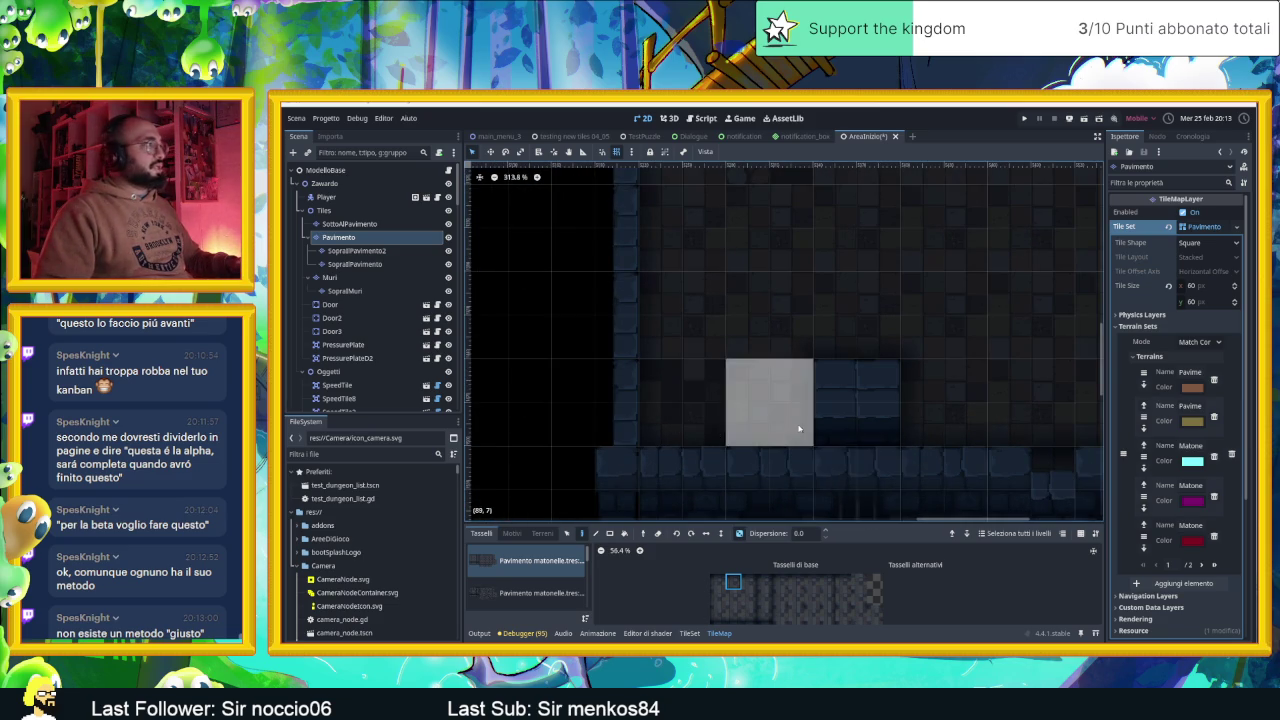
{"action": "scroll", "coordinate": [800, 432], "scroll_direction": "down", "scroll_amount": 3}
{"action": "scroll", "coordinate": [940, 405], "scroll_direction": "down", "scroll_amount": 1}
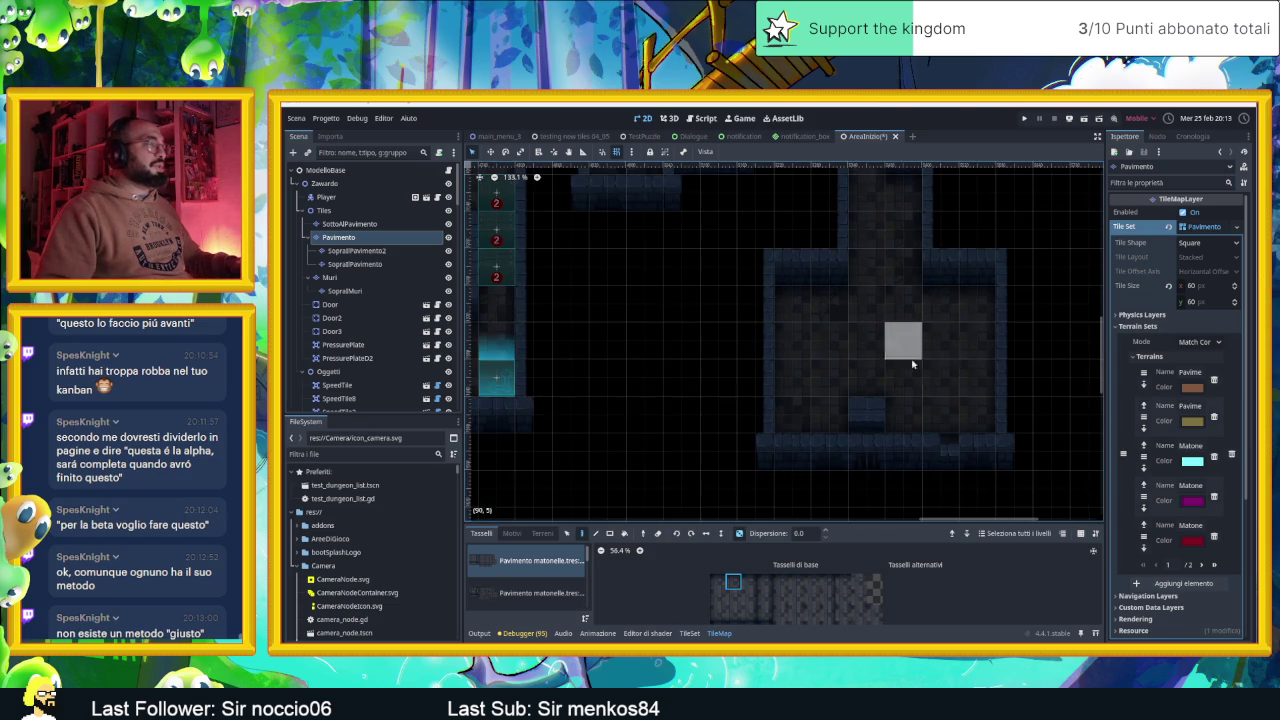
{"action": "scroll", "coordinate": [915, 363], "scroll_direction": "down", "scroll_amount": 2}
{"action": "scroll", "coordinate": [654, 371], "scroll_direction": "down", "scroll_amount": 1}
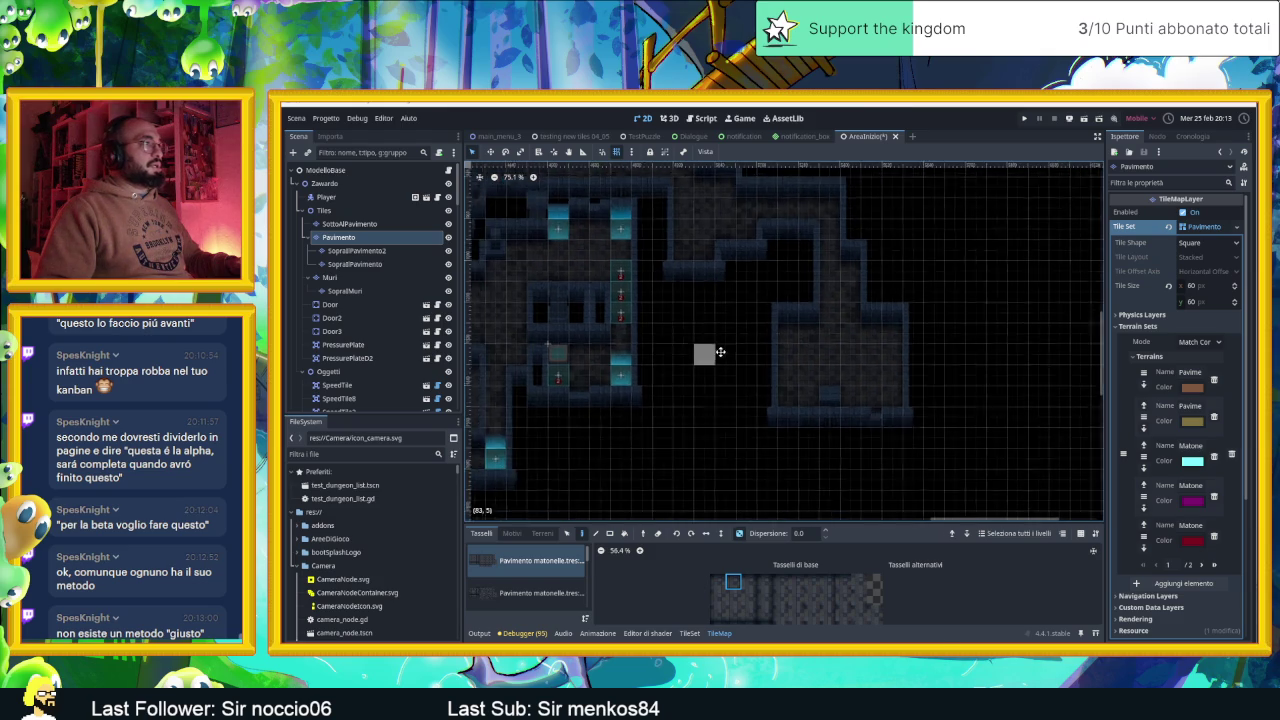
{"action": "scroll", "coordinate": [760, 360], "scroll_direction": "down", "scroll_amount": 2}
{"action": "scroll", "coordinate": [840, 378], "scroll_direction": "up", "scroll_amount": 1}
{"action": "scroll", "coordinate": [825, 370], "scroll_direction": "down", "scroll_amount": 1}
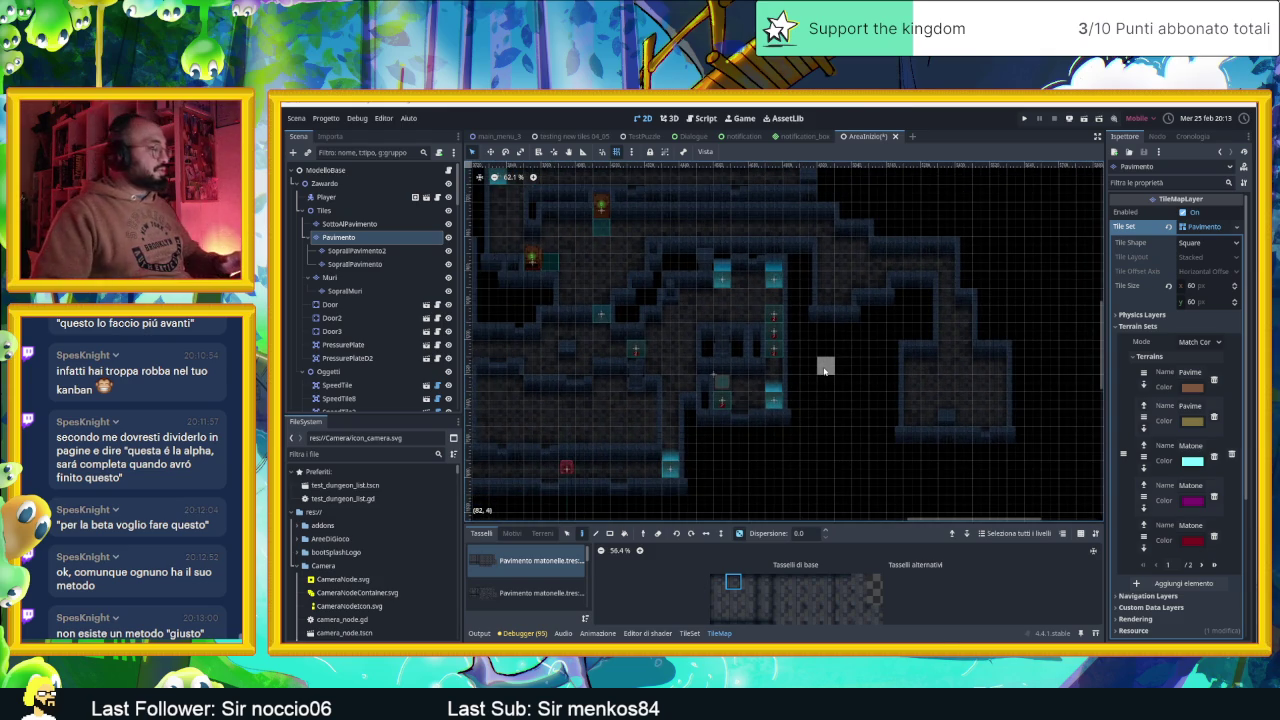
Save the AreaInizio scene and paint a single tile on the map
{"action": "key", "text": "ctrl+s"}
{"action": "scroll", "coordinate": [760, 380], "scroll_direction": "down", "scroll_amount": 3}
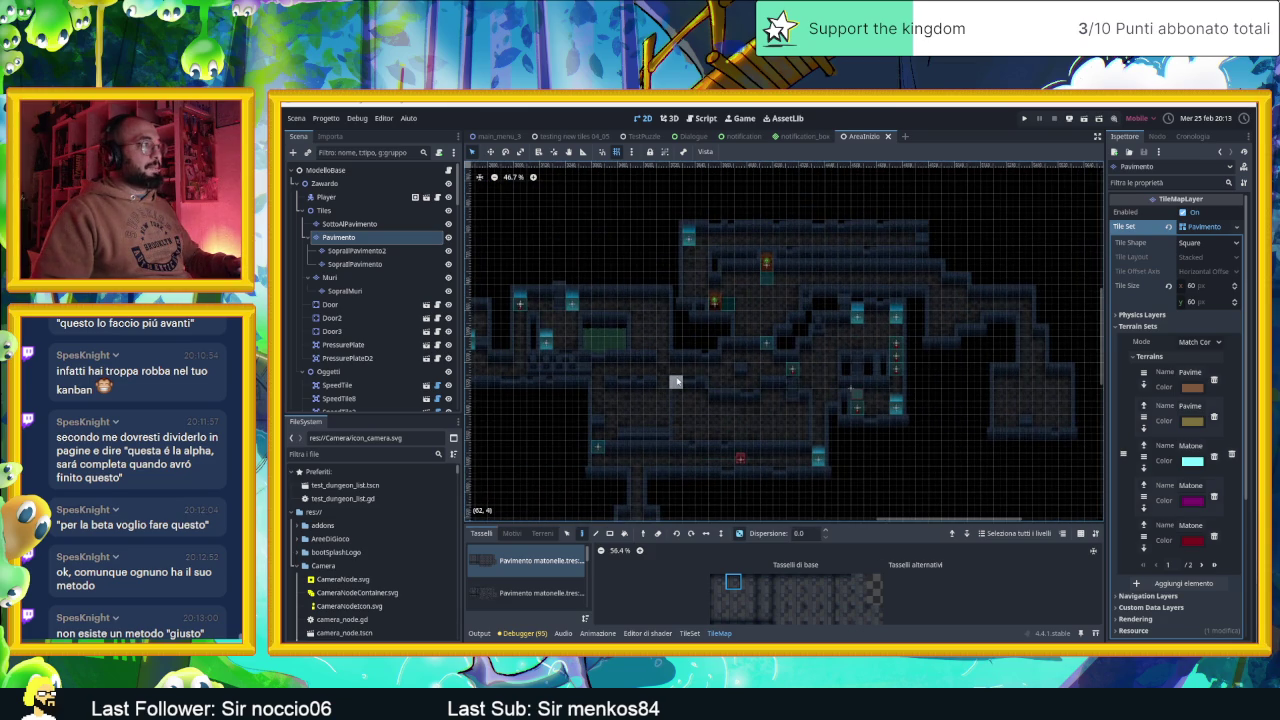
{"action": "scroll", "coordinate": [757, 380], "scroll_direction": "right", "scroll_amount": 5}
{"action": "scroll", "coordinate": [872, 323], "scroll_direction": "up", "scroll_amount": 5}
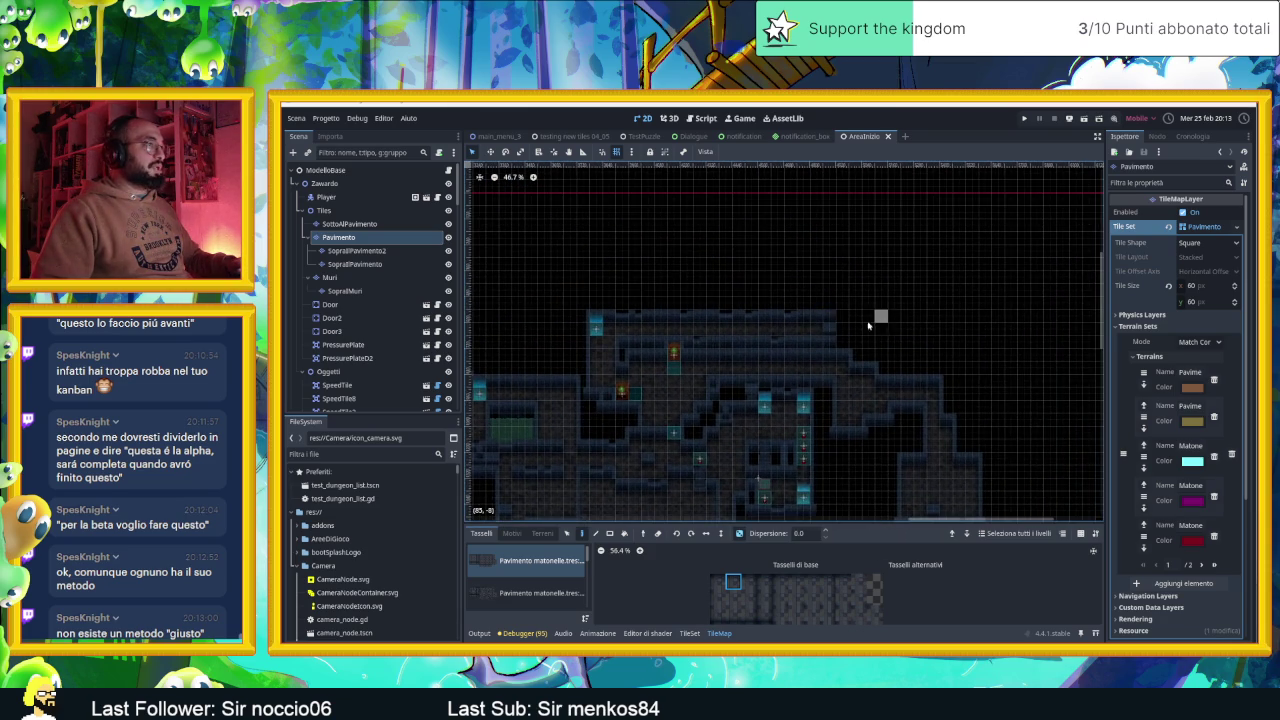
{"action": "scroll", "coordinate": [872, 323], "scroll_direction": "up", "scroll_amount": 4}
{"action": "left_click", "coordinate": [908, 336]}
{"action": "key", "text": "Page_Down"}
{"action": "key", "text": "Page_Down"}
{"action": "key", "text": "Page_Down"}
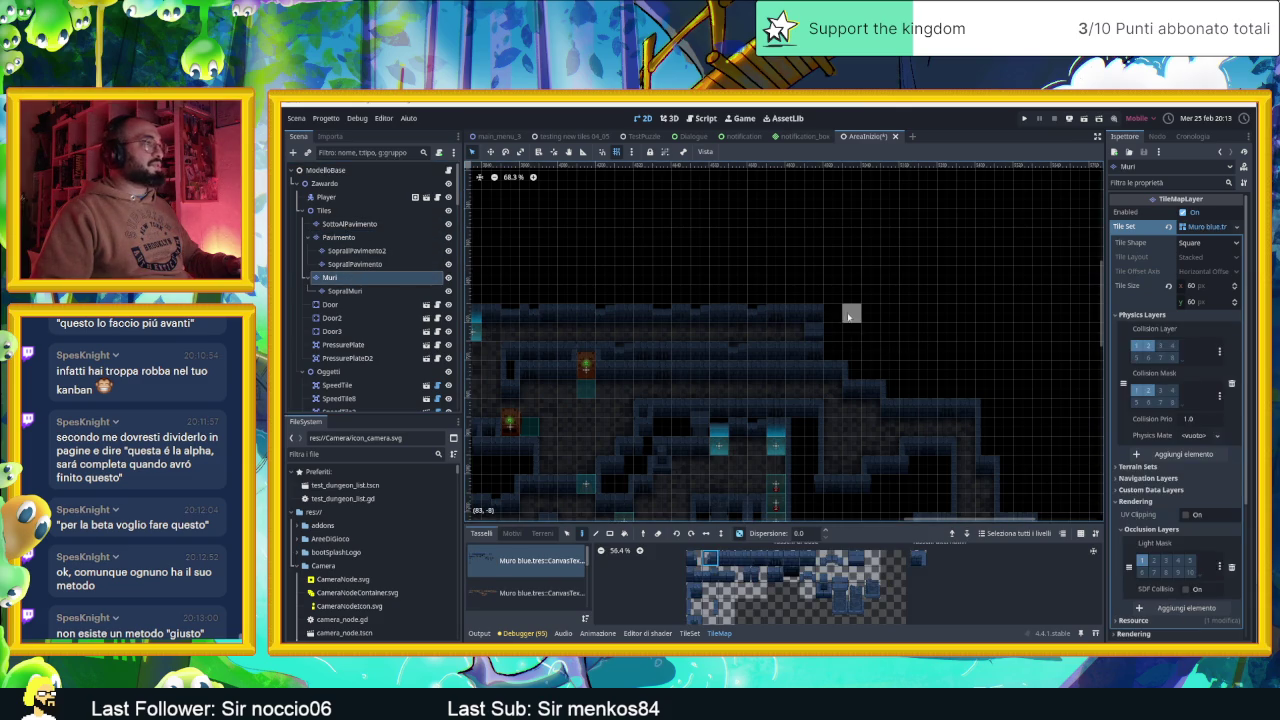
{"action": "left_click_drag", "start_coordinate": [960, 331], "coordinate": [808, 345]}
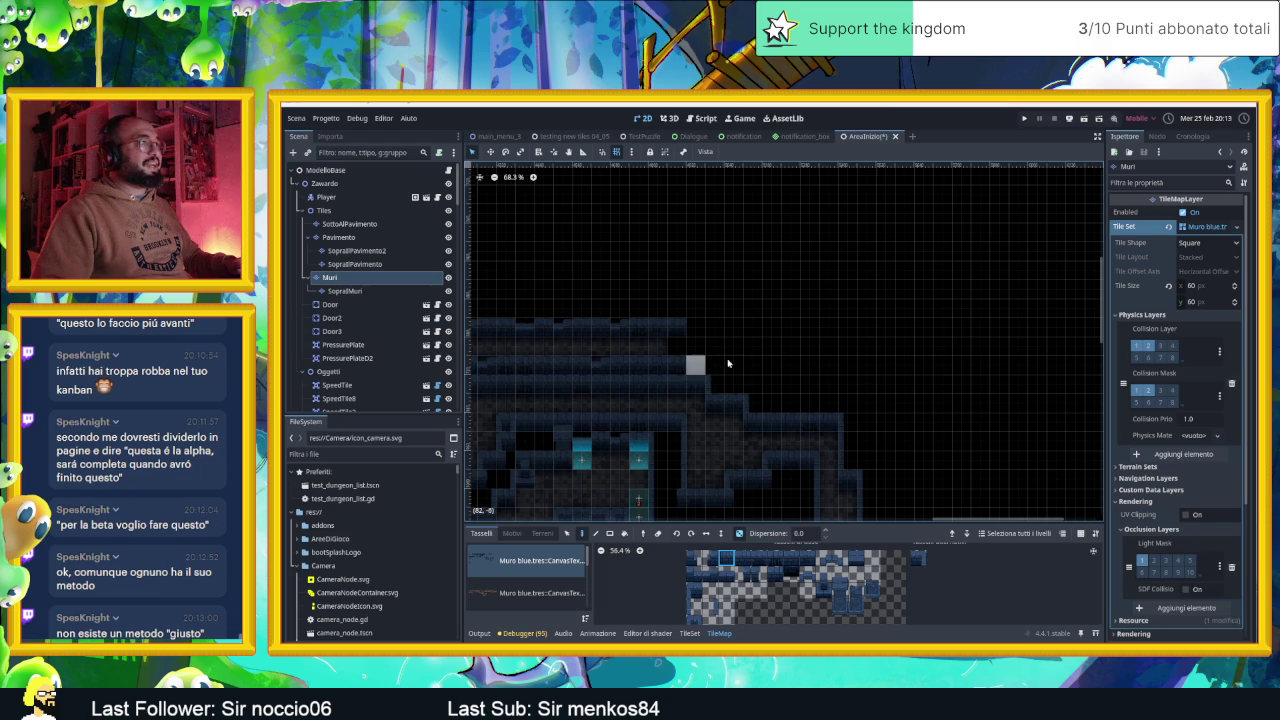
{"action": "scroll", "coordinate": [731, 350], "scroll_direction": "up", "scroll_amount": 3}
{"action": "left_click", "coordinate": [694, 607]}
{"action": "left_click_drag", "start_coordinate": [733, 466], "coordinate": [724, 334]}
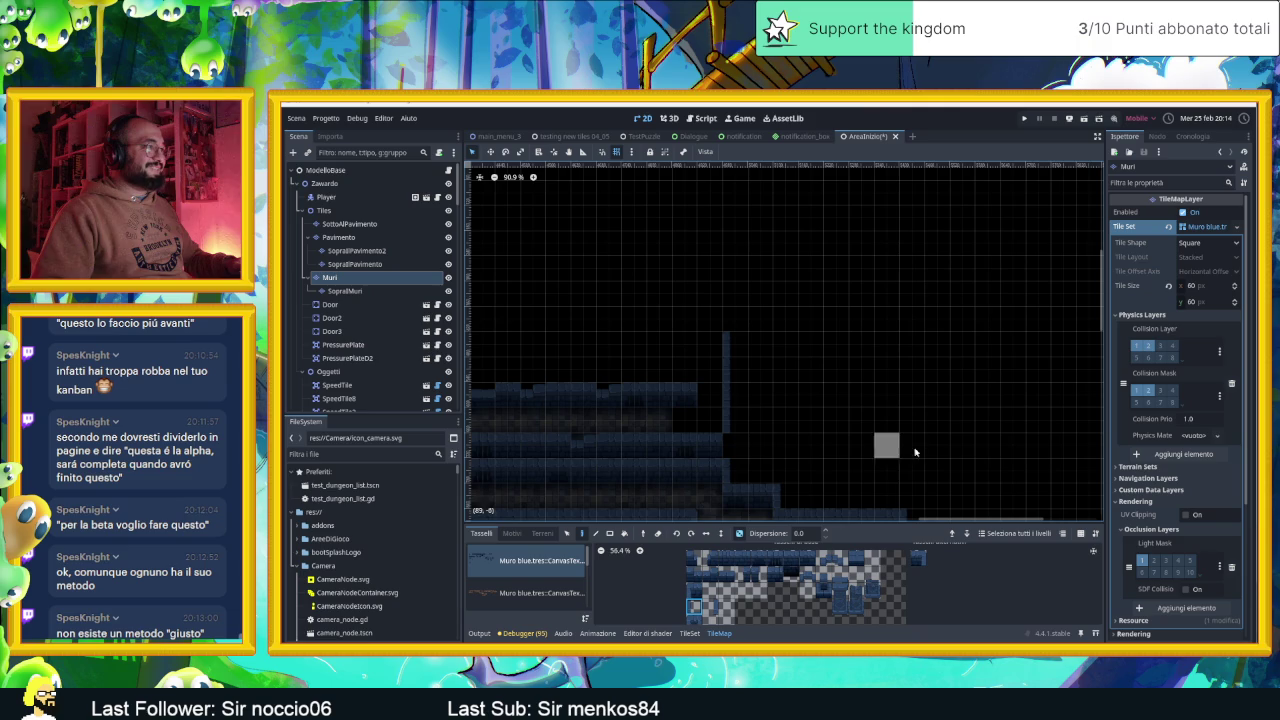
{"action": "scroll", "coordinate": [795, 343], "scroll_direction": "up", "scroll_amount": 1}
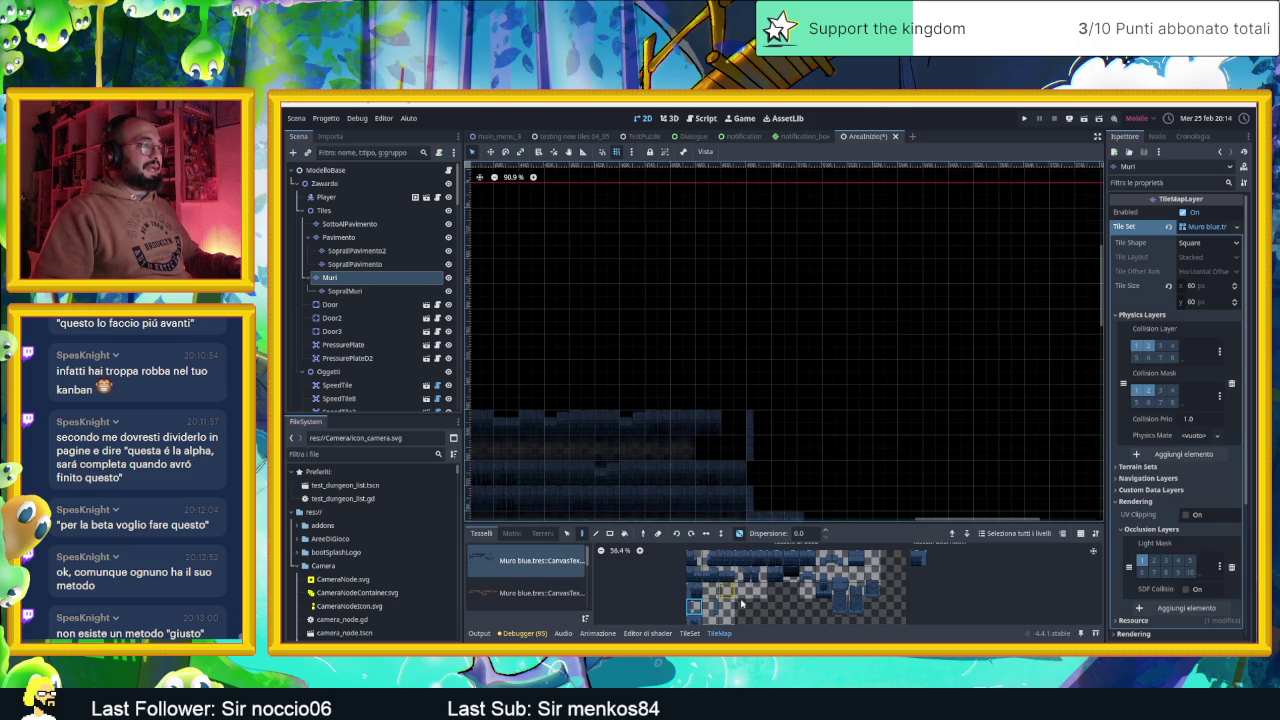
{"action": "left_click", "coordinate": [708, 607]}
{"action": "left_click_drag", "start_coordinate": [709, 397], "coordinate": [708, 371]}
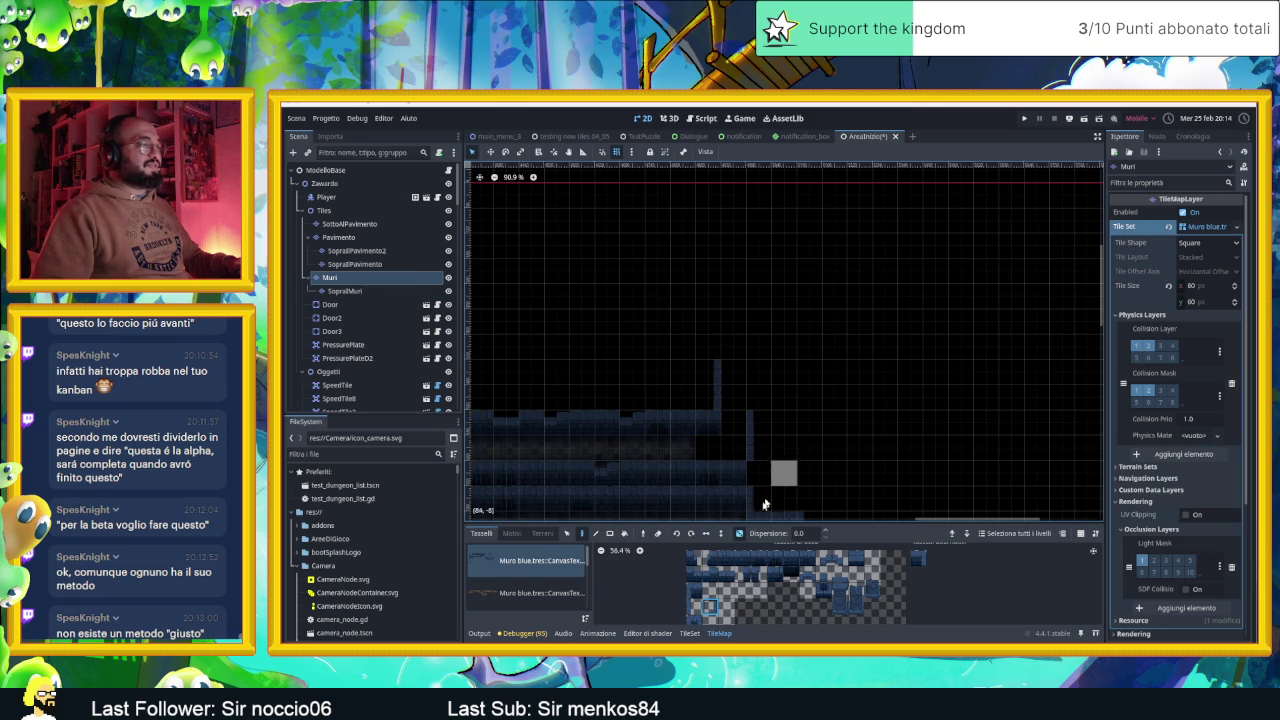
{"action": "left_click_drag", "start_coordinate": [791, 556], "coordinate": [792, 557]}
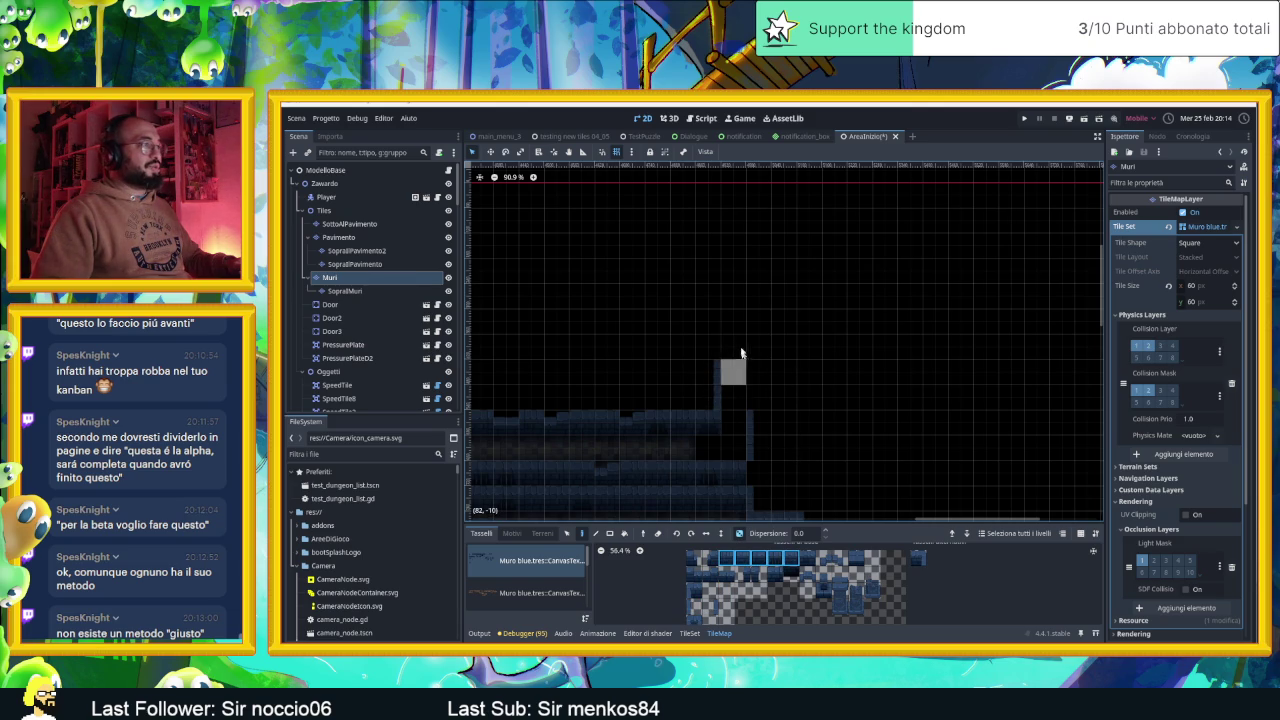
{"action": "left_click_drag", "start_coordinate": [731, 369], "coordinate": [840, 372]}
{"action": "left_click_drag", "start_coordinate": [896, 417], "coordinate": [800, 409]}
{"action": "left_click_drag", "start_coordinate": [662, 412], "coordinate": [784, 419]}
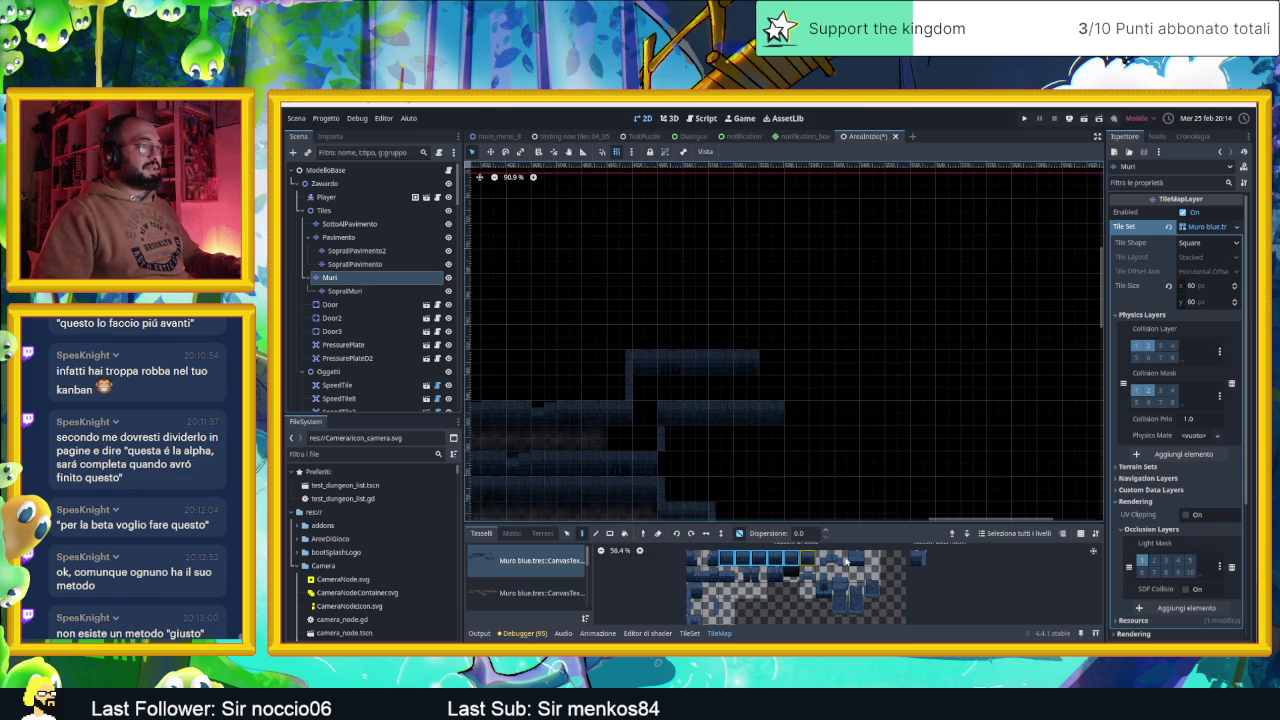
{"action": "left_click", "coordinate": [690, 593]}
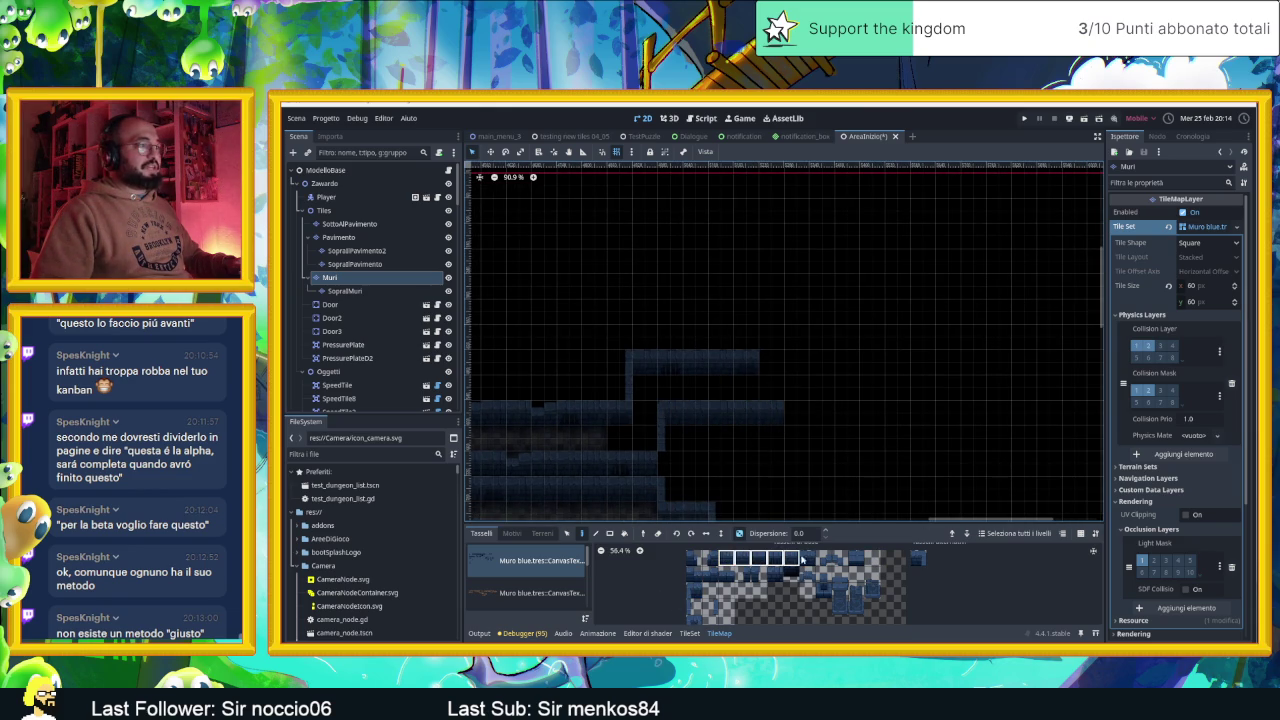
{"action": "left_click_drag", "start_coordinate": [815, 560], "coordinate": [813, 561]}
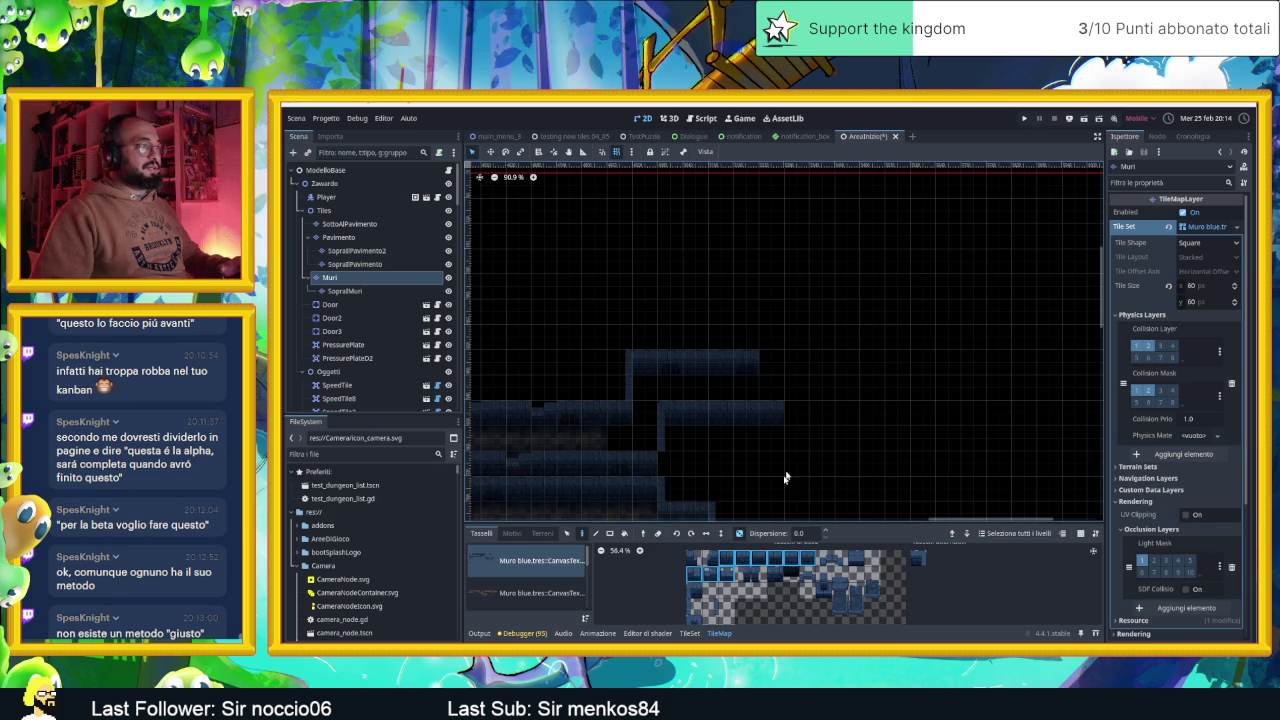
{"action": "left_click_drag", "start_coordinate": [722, 413], "coordinate": [905, 413]}
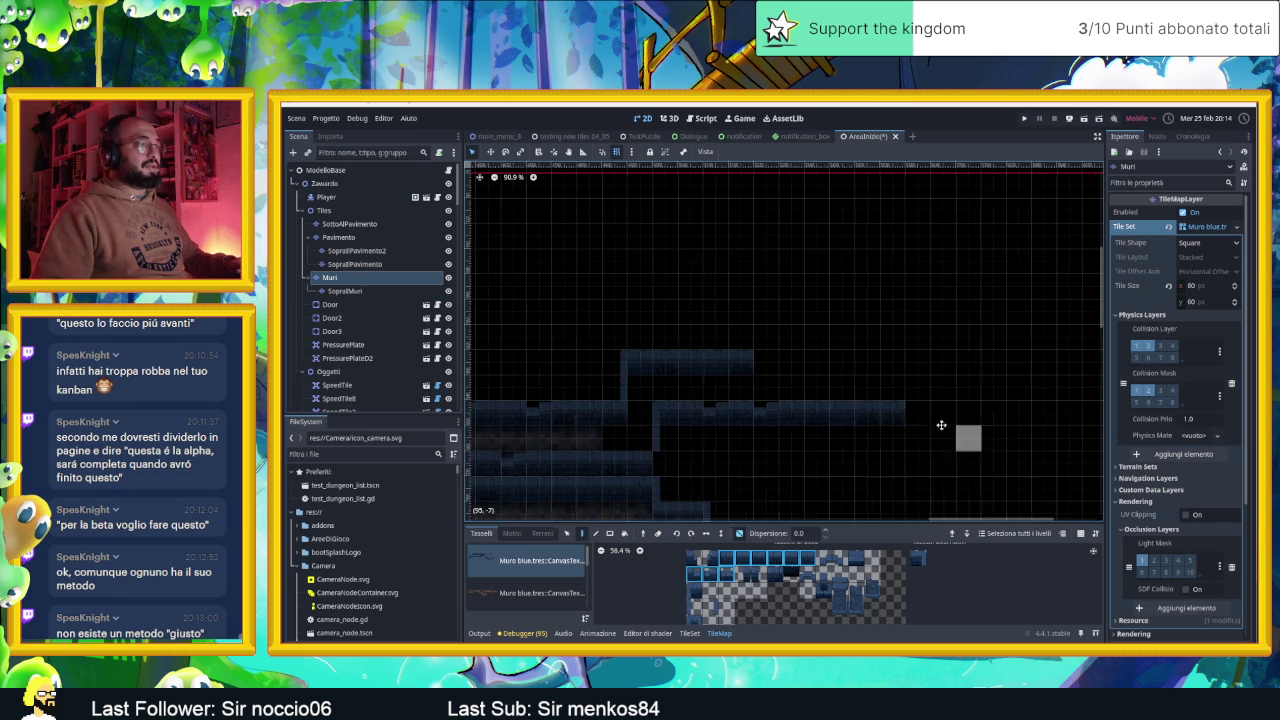
{"action": "left_click_drag", "start_coordinate": [663, 349], "coordinate": [814, 350]}
{"action": "scroll", "coordinate": [847, 375], "scroll_direction": "down", "scroll_amount": 4}
{"action": "scroll", "coordinate": [856, 381], "scroll_direction": "down", "scroll_amount": 2}
{"action": "scroll", "coordinate": [800, 355], "scroll_direction": "up", "scroll_amount": 1}
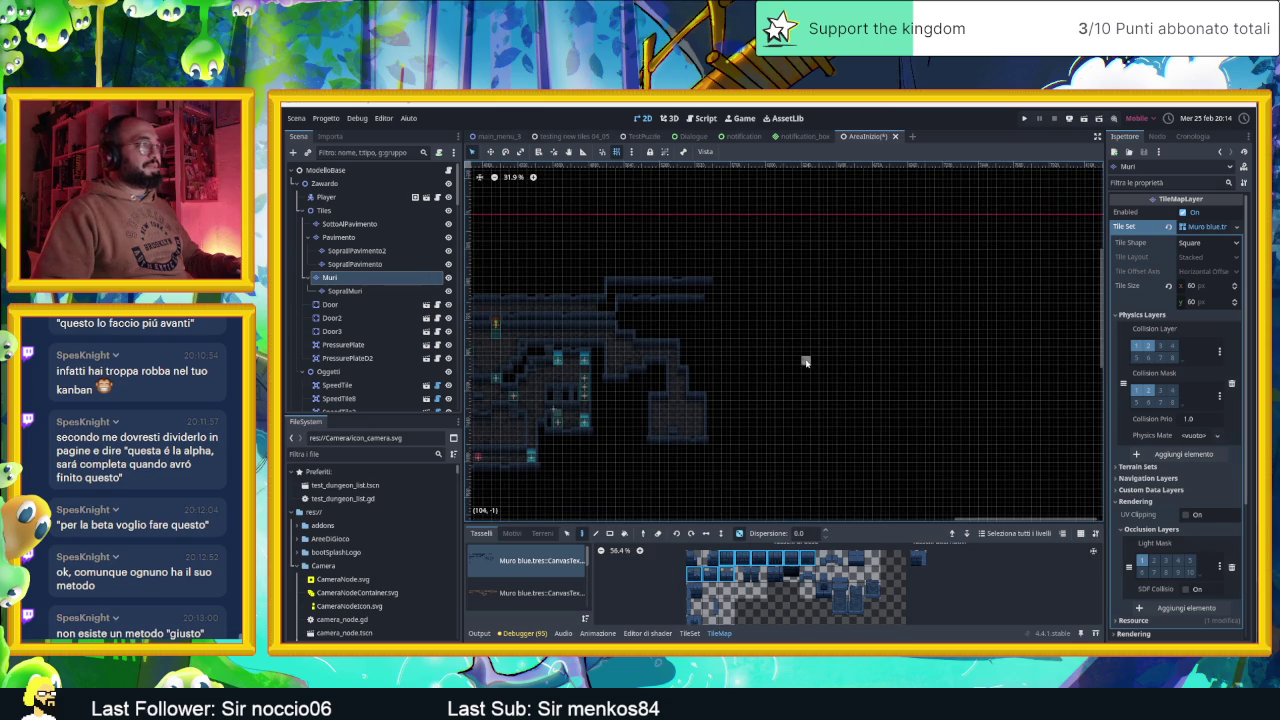
{"action": "scroll", "coordinate": [833, 365], "scroll_direction": "down", "scroll_amount": 1}
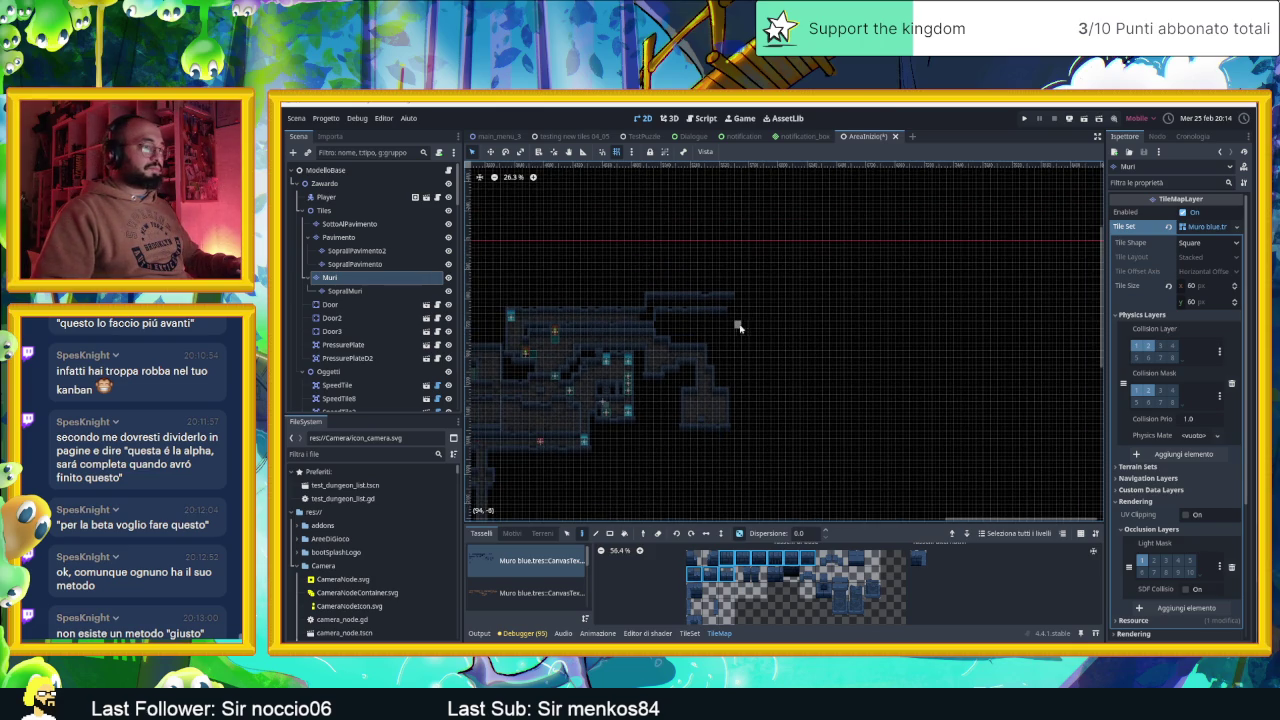
{"action": "scroll", "coordinate": [738, 327], "scroll_direction": "up", "scroll_amount": 6}
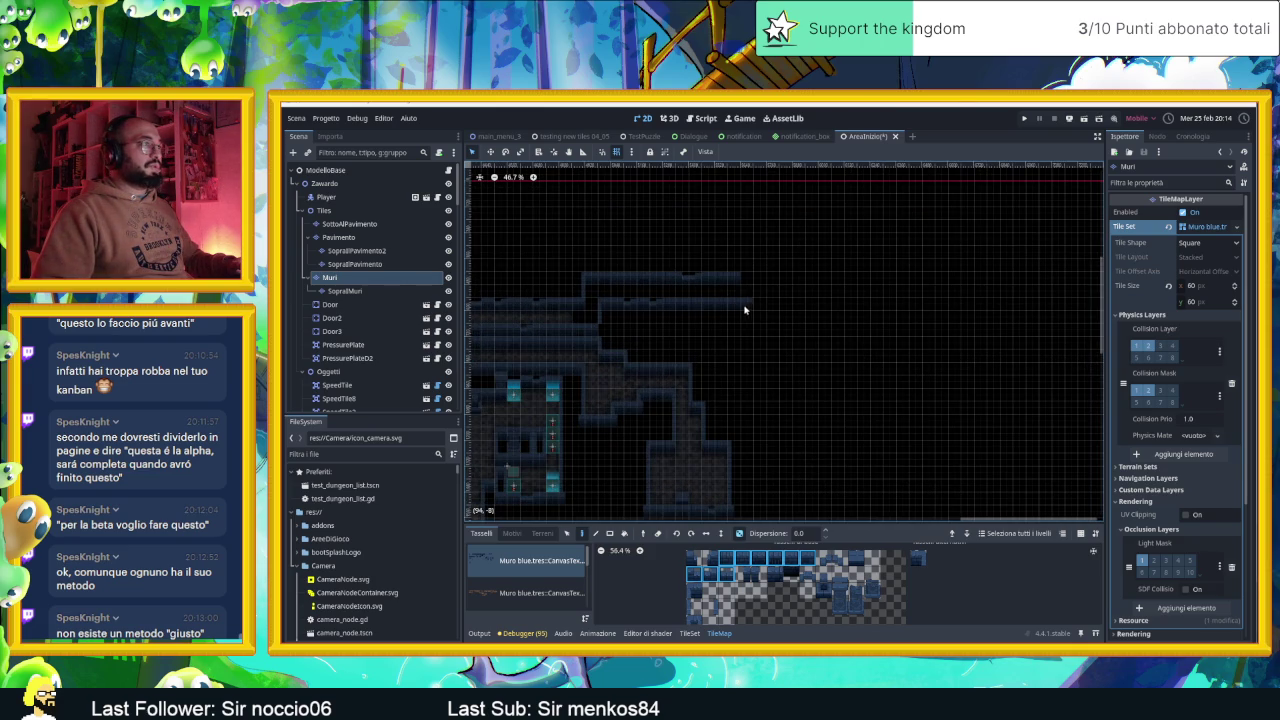
{"action": "scroll", "coordinate": [790, 310], "scroll_direction": "up", "scroll_amount": 3}
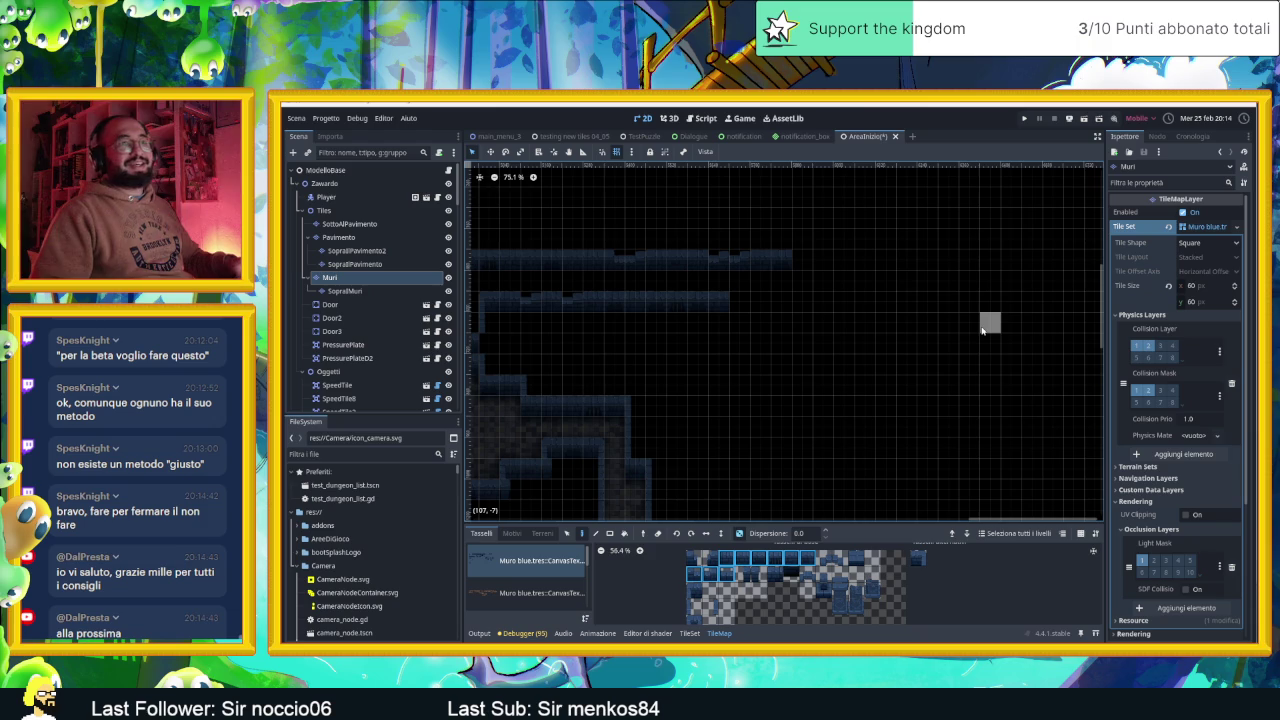
{"action": "scroll", "coordinate": [785, 243], "scroll_direction": "up", "scroll_amount": 1}
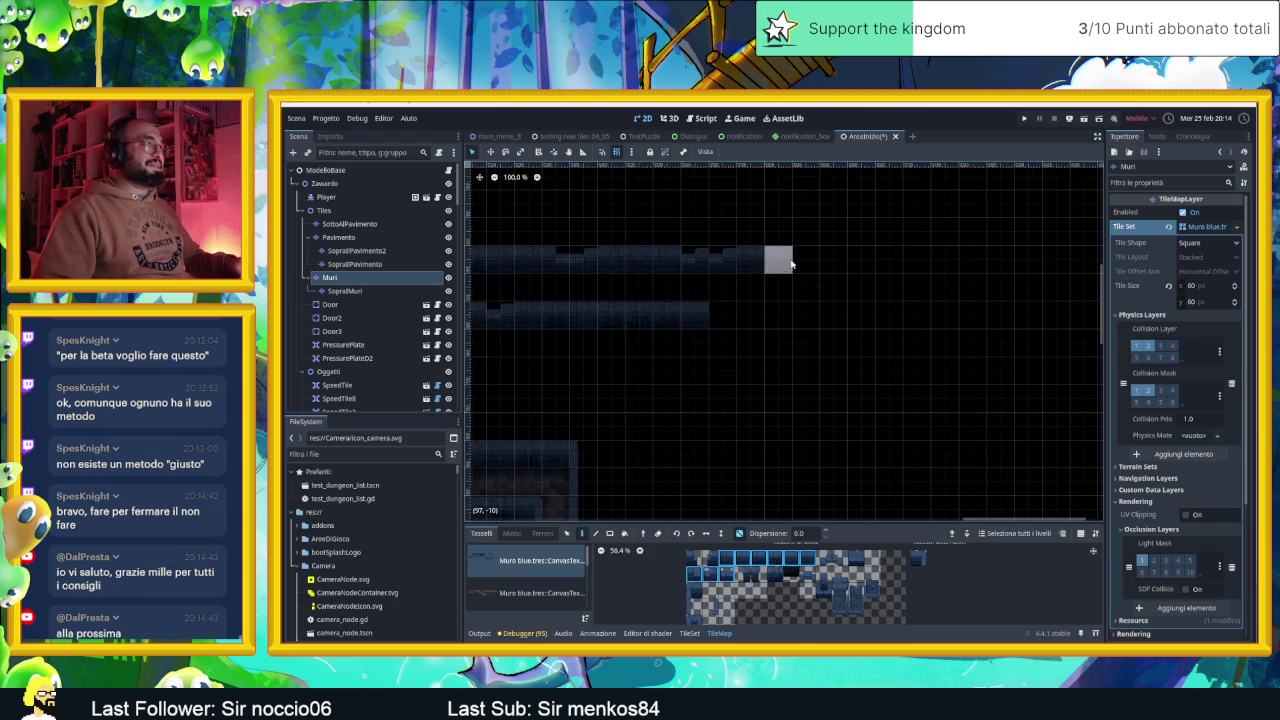
{"action": "left_click", "coordinate": [806, 259]}
{"action": "left_click", "coordinate": [839, 265]}
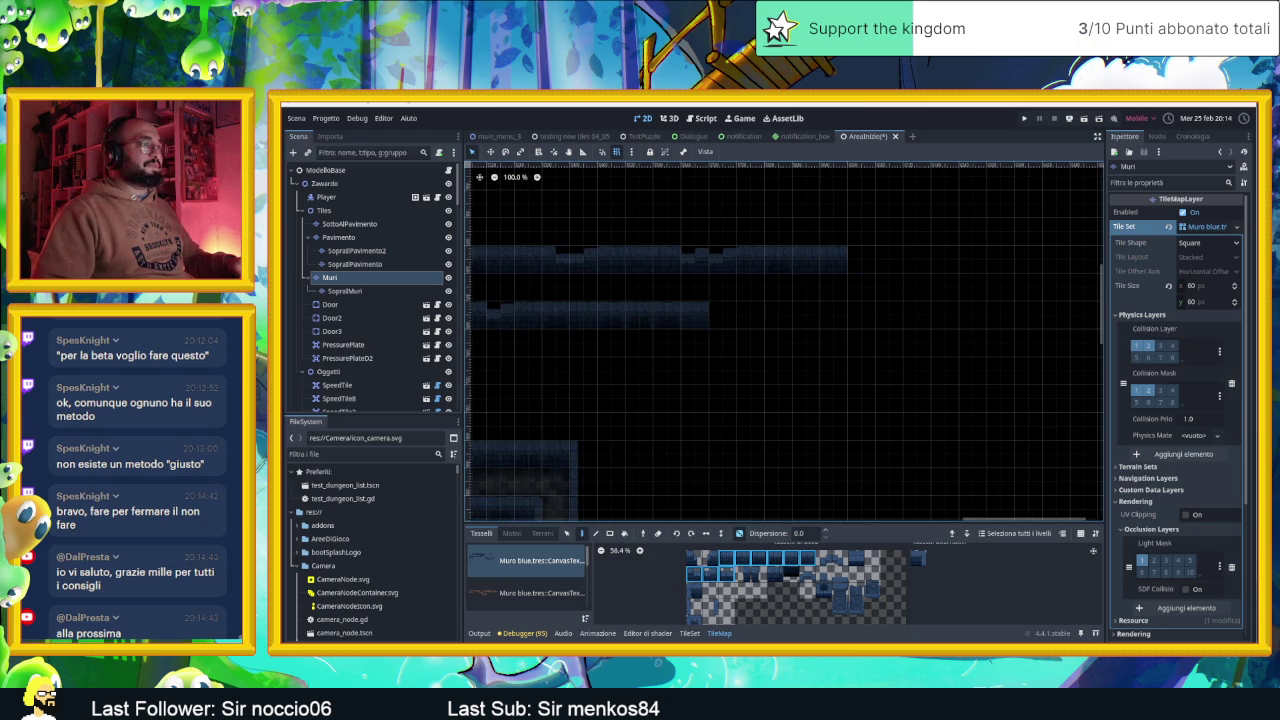
{"action": "left_click", "coordinate": [695, 607]}
{"action": "left_click_drag", "start_coordinate": [860, 258], "coordinate": [857, 297]}
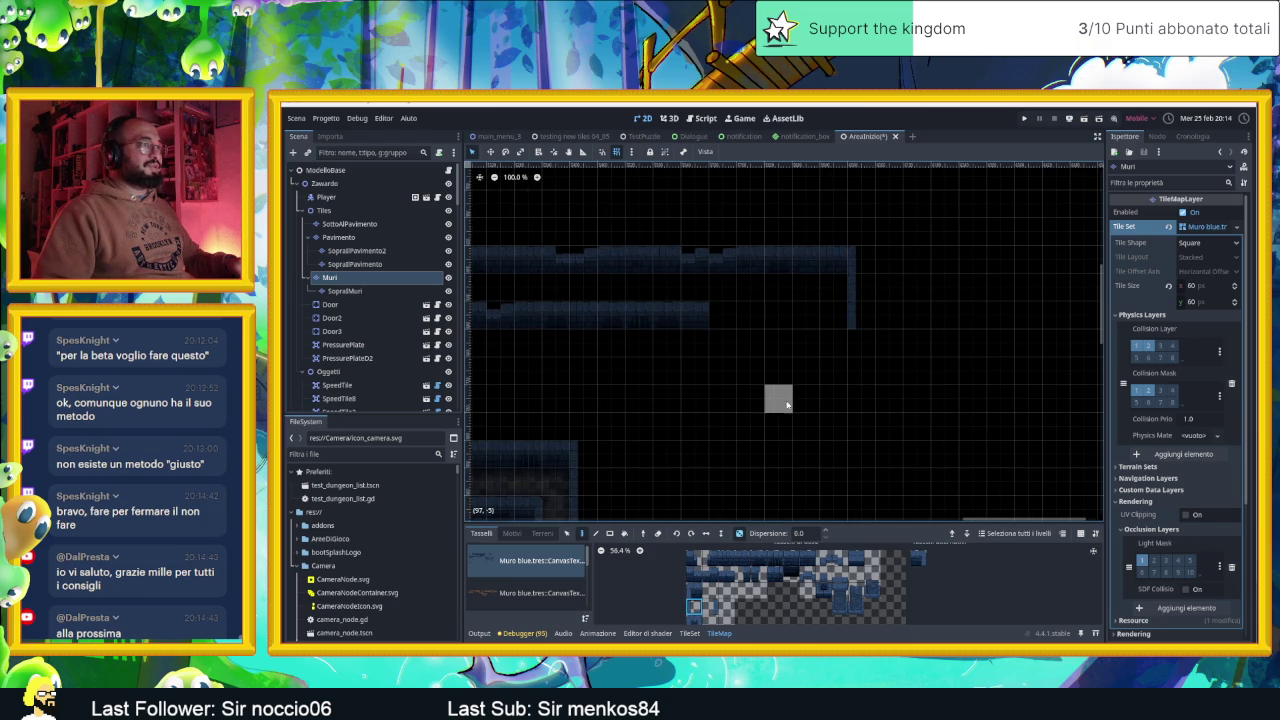
{"action": "scroll", "coordinate": [790, 390], "scroll_direction": "left", "scroll_amount": 3}
{"action": "scroll", "coordinate": [797, 414], "scroll_direction": "up", "scroll_amount": 5}
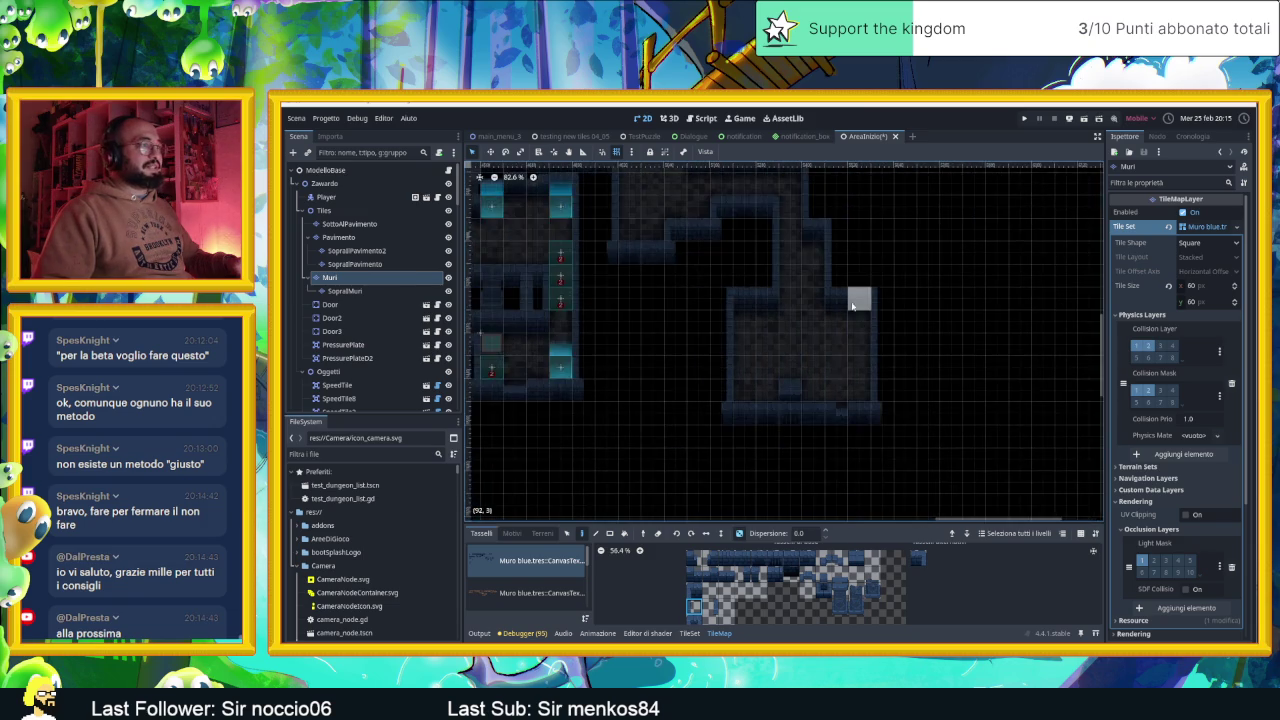
{"action": "scroll", "coordinate": [835, 381], "scroll_direction": "up", "scroll_amount": 1}
{"action": "scroll", "coordinate": [845, 381], "scroll_direction": "up", "scroll_amount": 2}
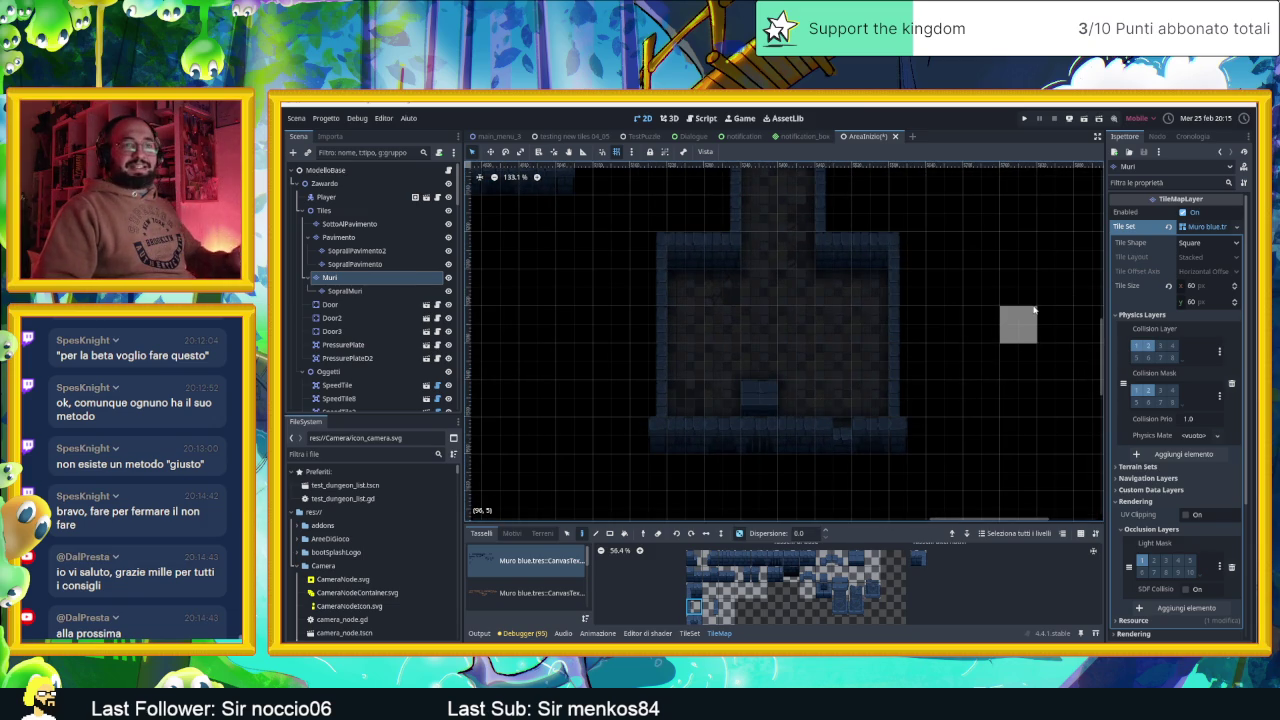
{"action": "scroll", "coordinate": [1033, 313], "scroll_direction": "up", "scroll_amount": 10}
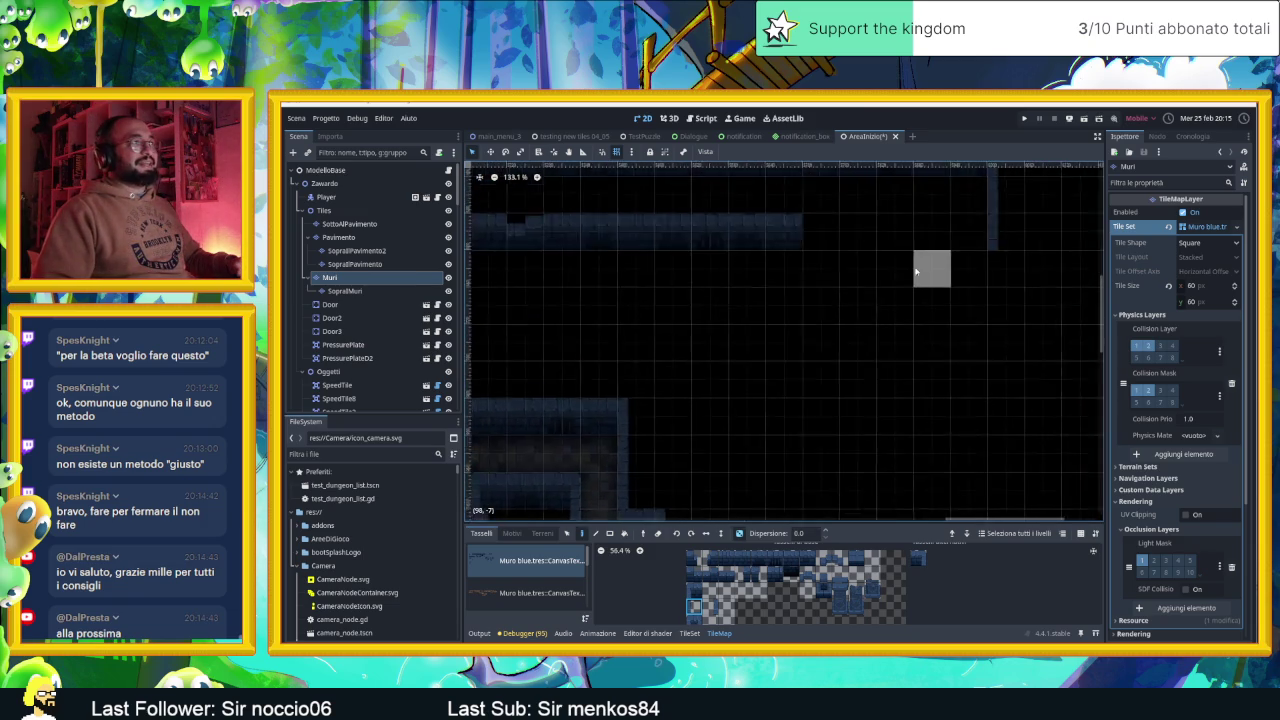
{"action": "scroll", "coordinate": [916, 271], "scroll_direction": "down", "scroll_amount": 4}
{"action": "scroll", "coordinate": [920, 271], "scroll_direction": "up", "scroll_amount": 2}
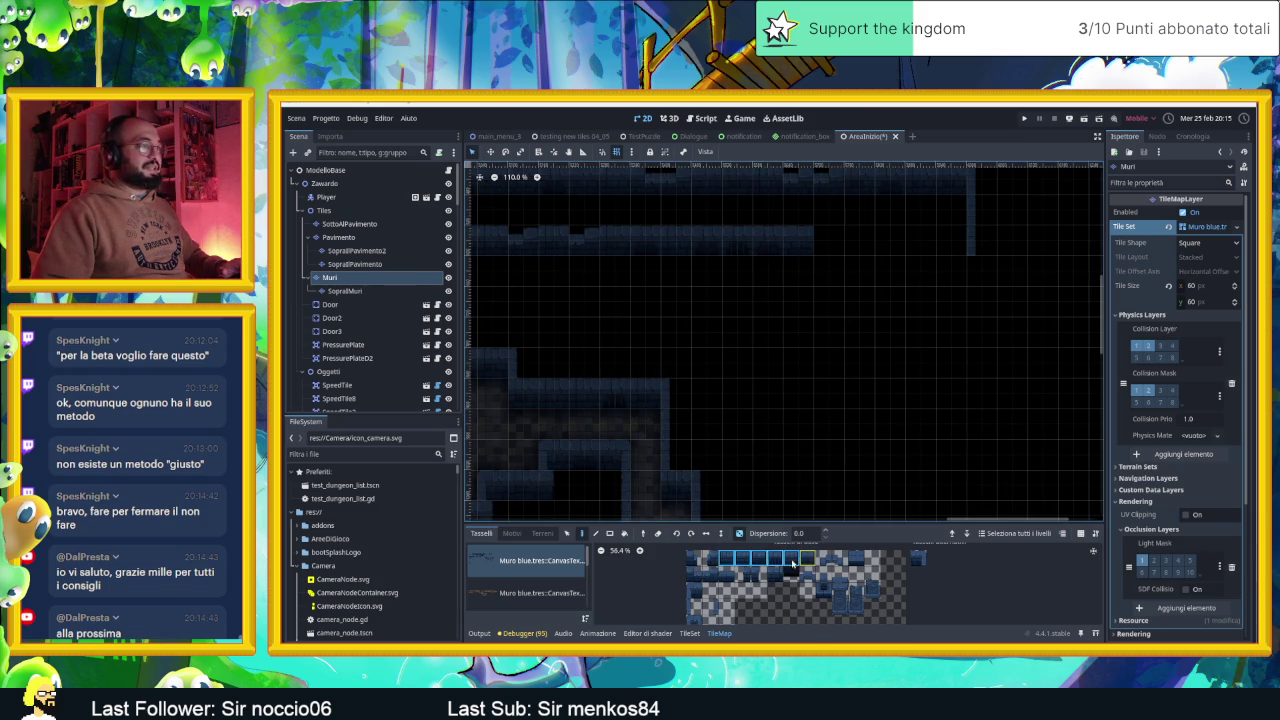
{"action": "left_click", "coordinate": [690, 575]}
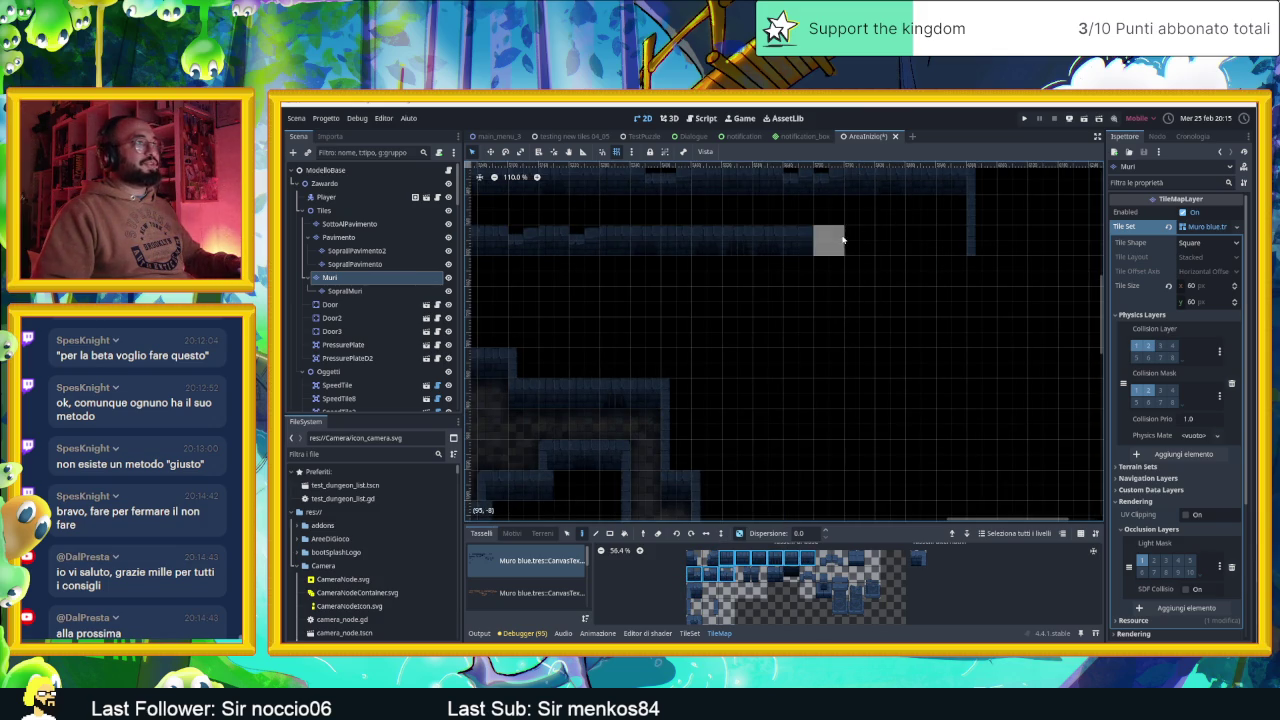
{"action": "scroll", "coordinate": [940, 272], "scroll_direction": "up", "scroll_amount": 4}
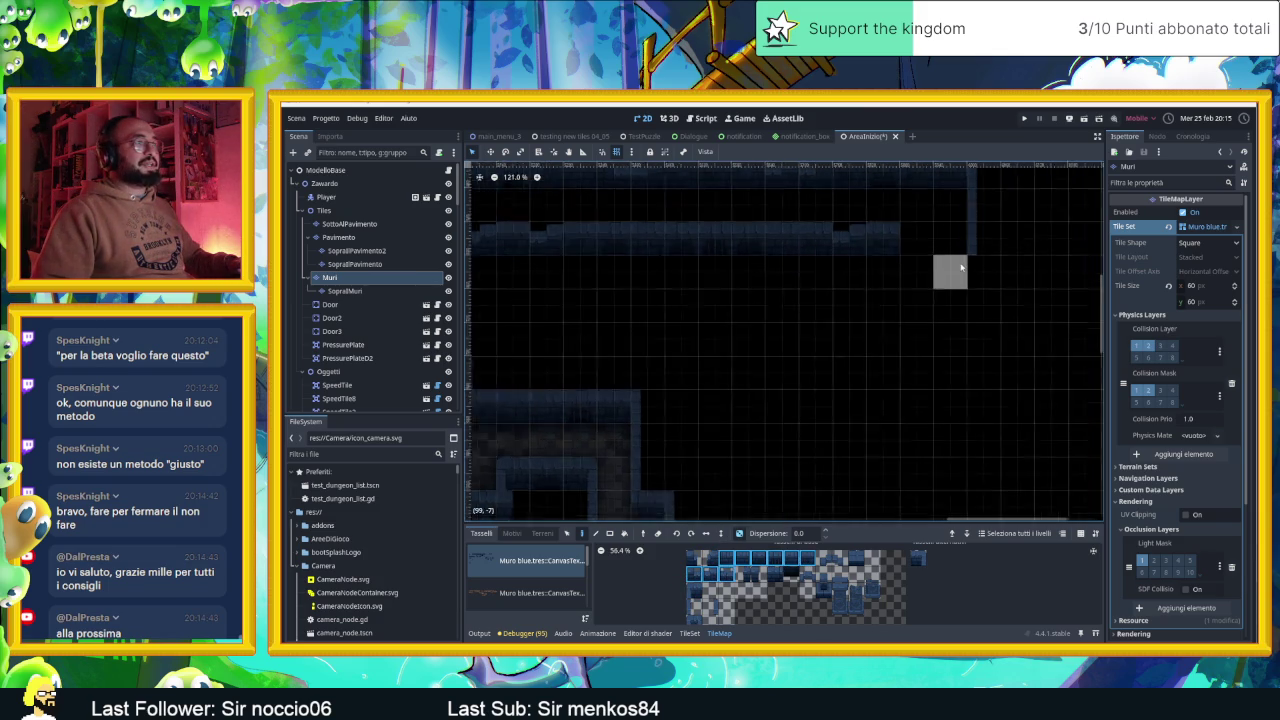
{"action": "left_click", "coordinate": [860, 228]}
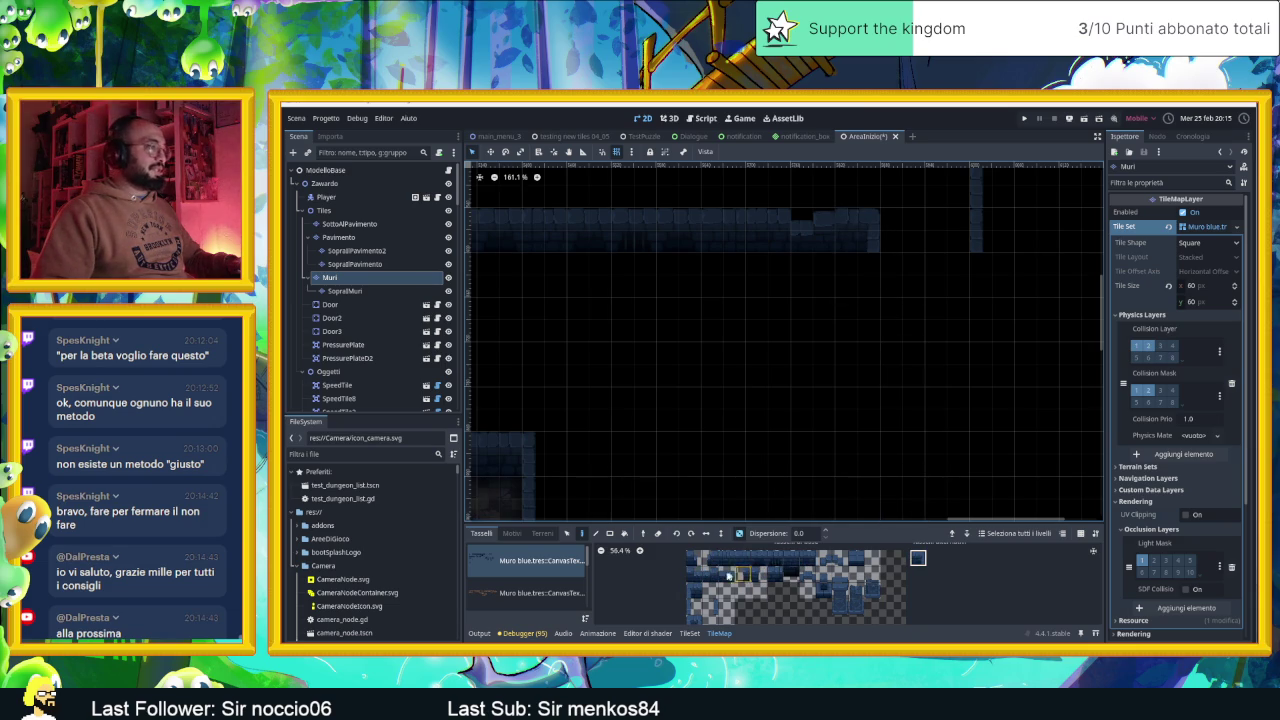
{"action": "left_click", "coordinate": [694, 600]}
{"action": "left_click", "coordinate": [990, 274]}
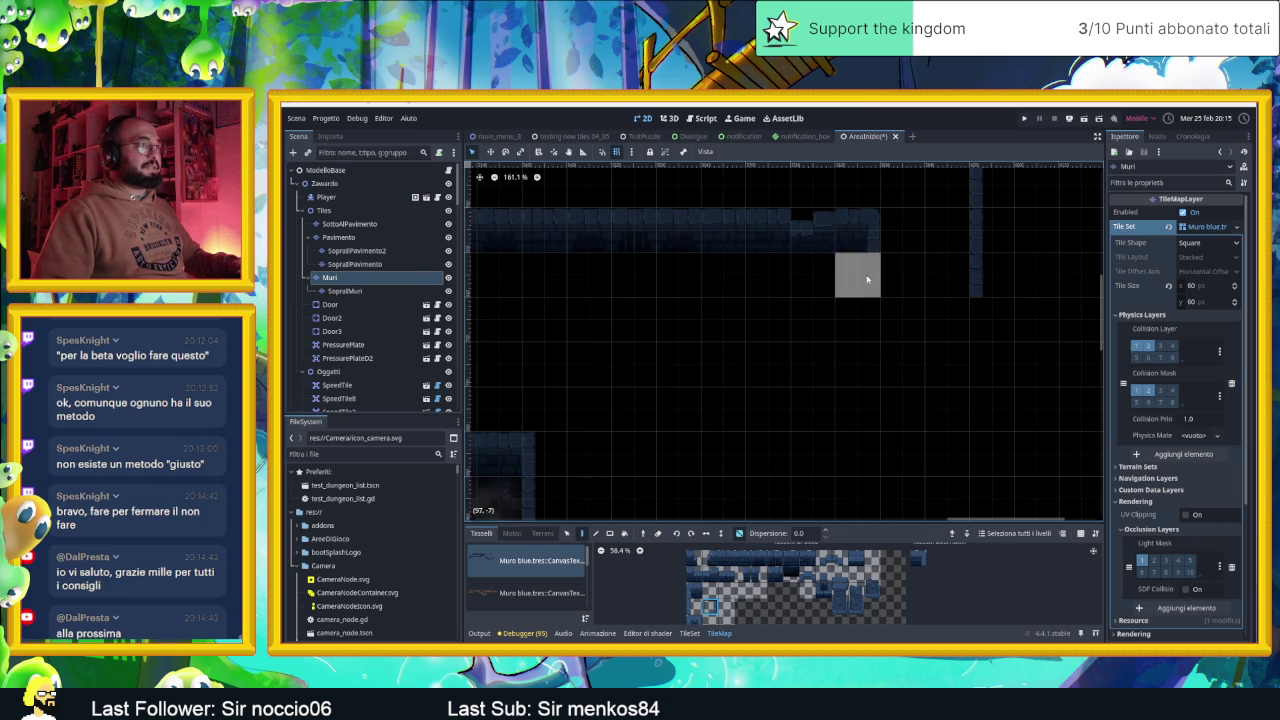
{"action": "scroll", "coordinate": [1020, 389], "scroll_direction": "down", "scroll_amount": 4}
{"action": "scroll", "coordinate": [880, 360], "scroll_direction": "down", "scroll_amount": 3}
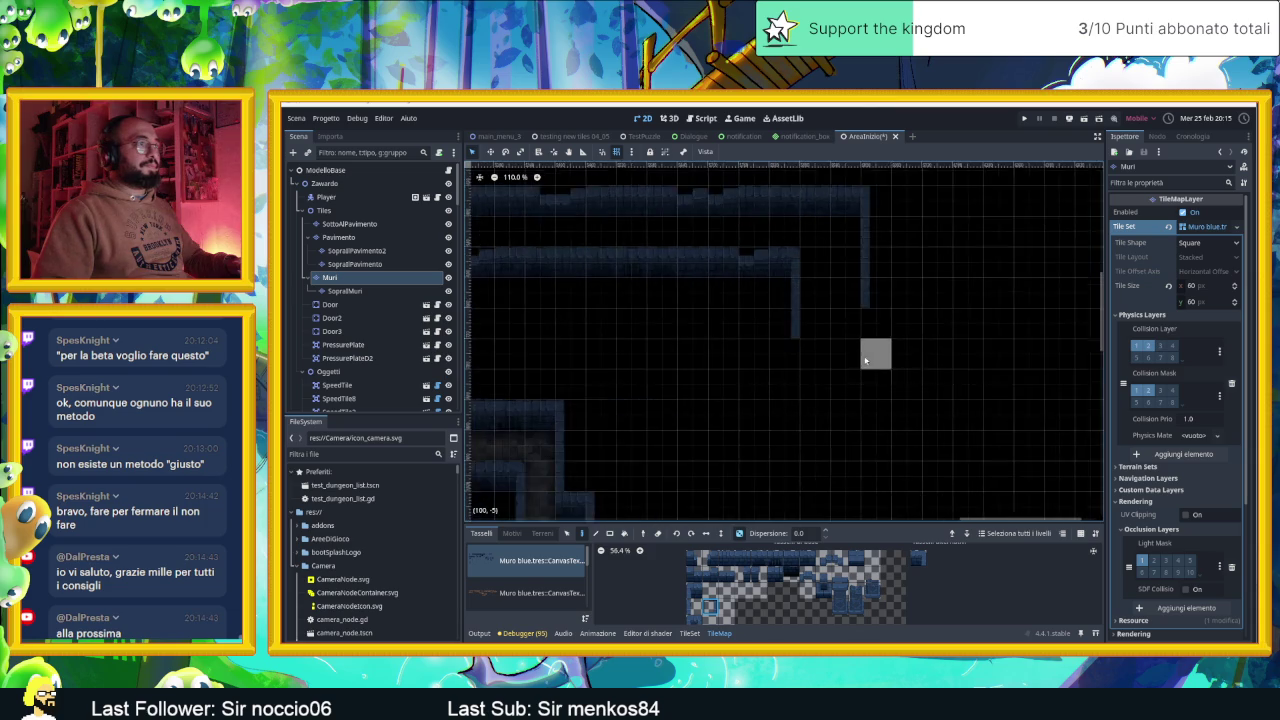
{"action": "scroll", "coordinate": [830, 420], "scroll_direction": "down", "scroll_amount": 3}
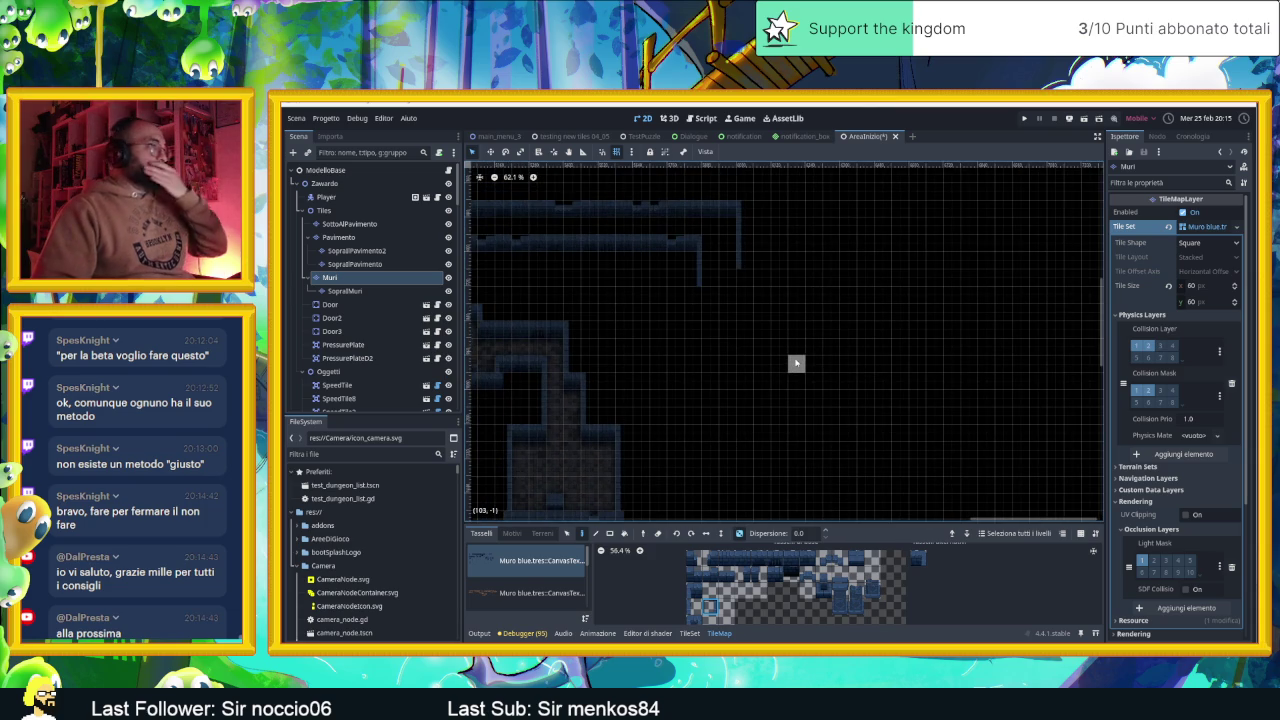
{"action": "scroll", "coordinate": [884, 355], "scroll_direction": "down", "scroll_amount": 9}
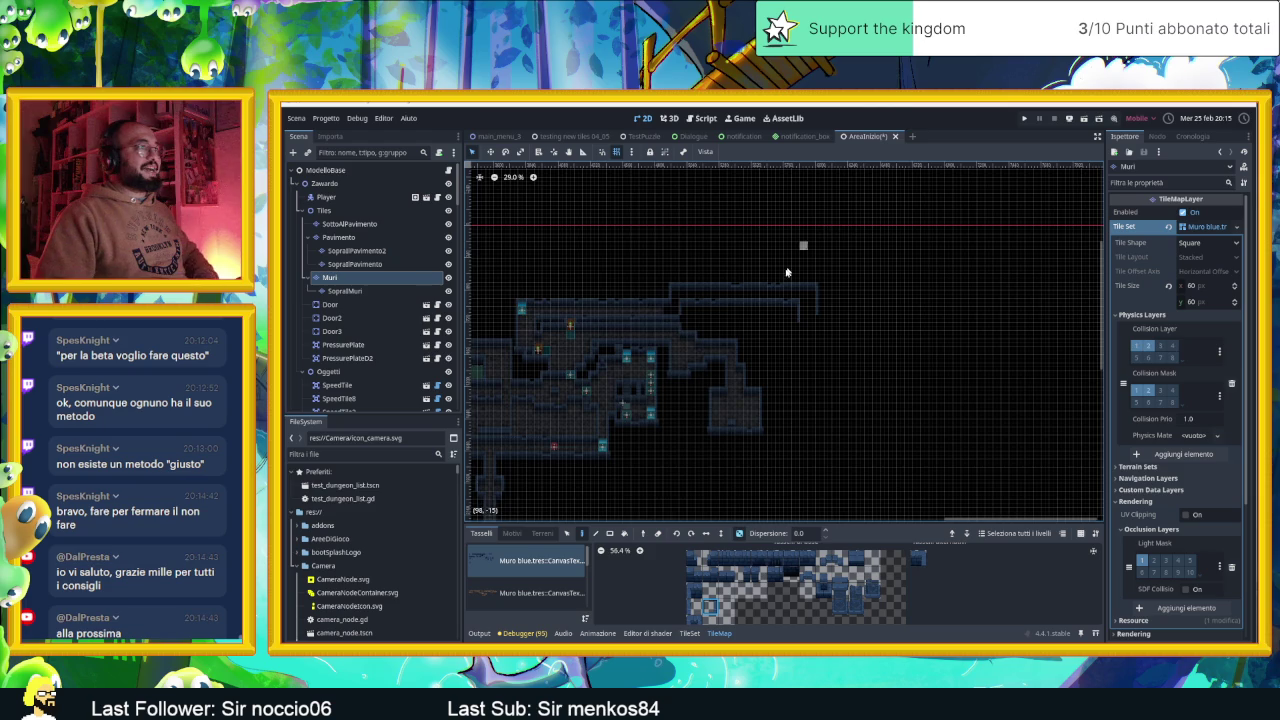
{"action": "scroll", "coordinate": [750, 268], "scroll_direction": "up", "scroll_amount": 15}
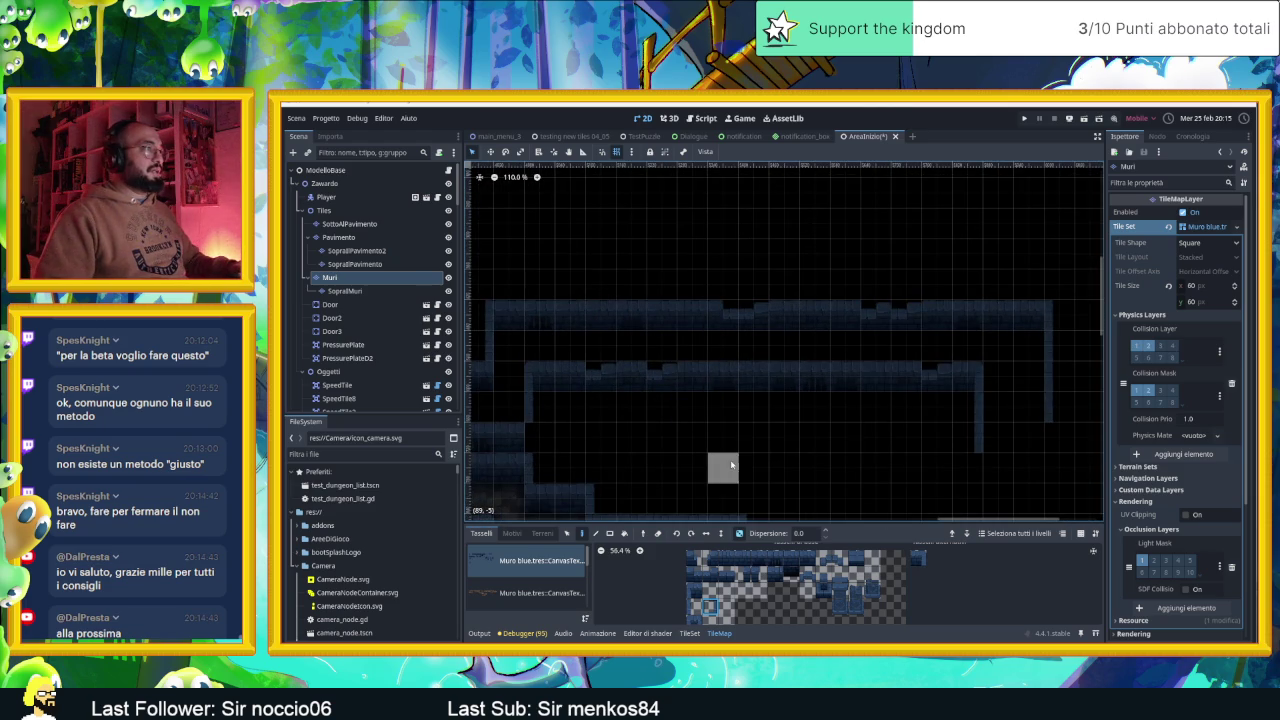
Erase the top and middle wall rows, repainting the top one higher and the middle one lower
{"action": "right_click", "coordinate": [735, 316]}
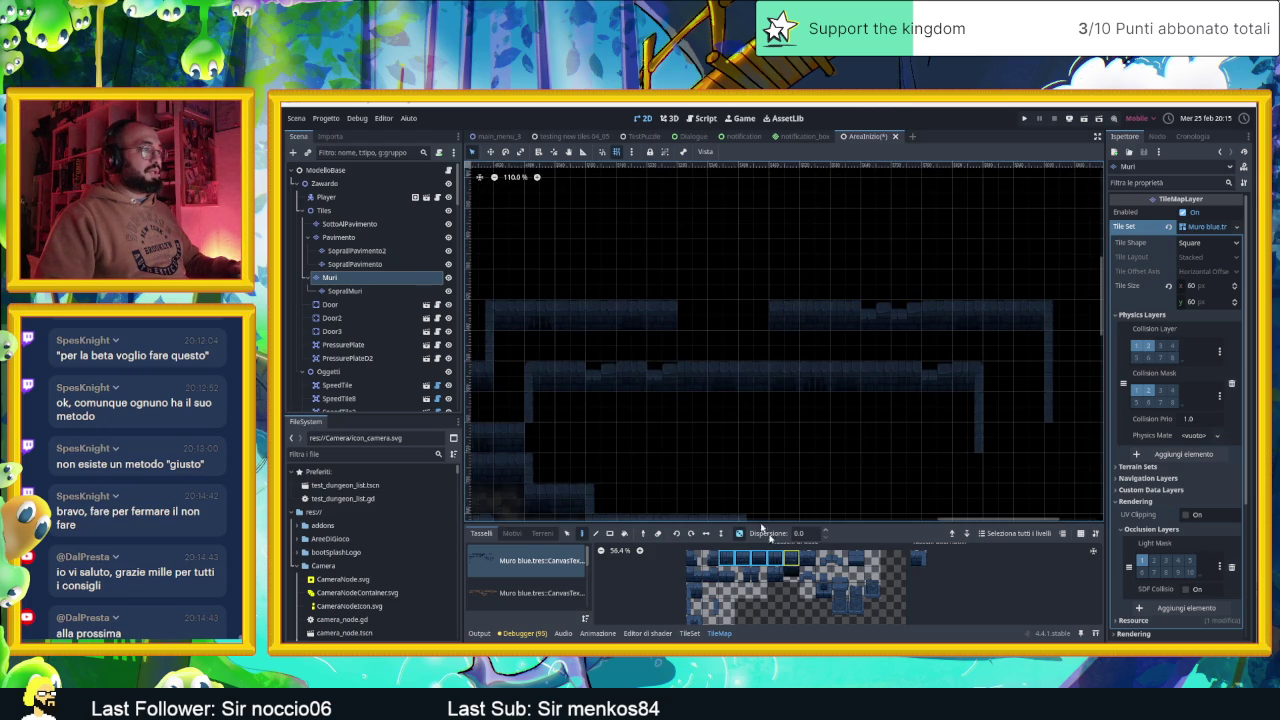
{"action": "left_click_drag", "start_coordinate": [692, 281], "coordinate": [752, 281]}
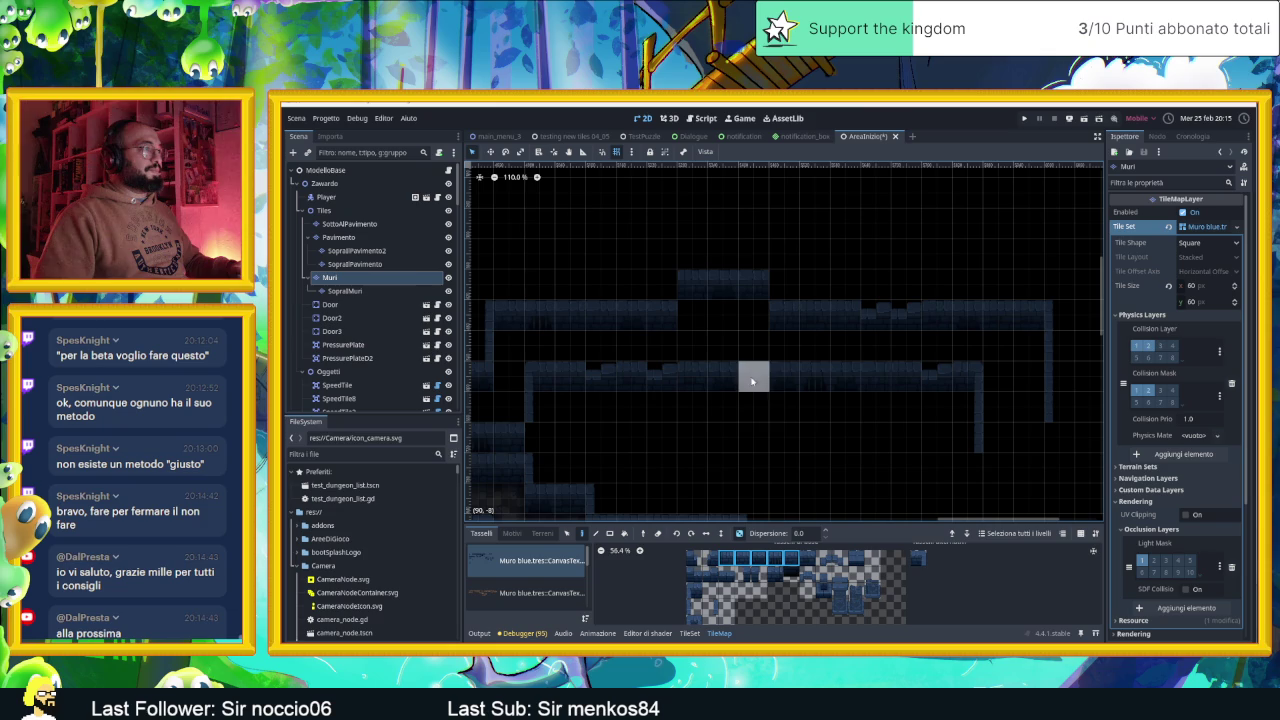
{"action": "right_click", "coordinate": [727, 388]}
{"action": "left_click_drag", "start_coordinate": [745, 407], "coordinate": [801, 405]}
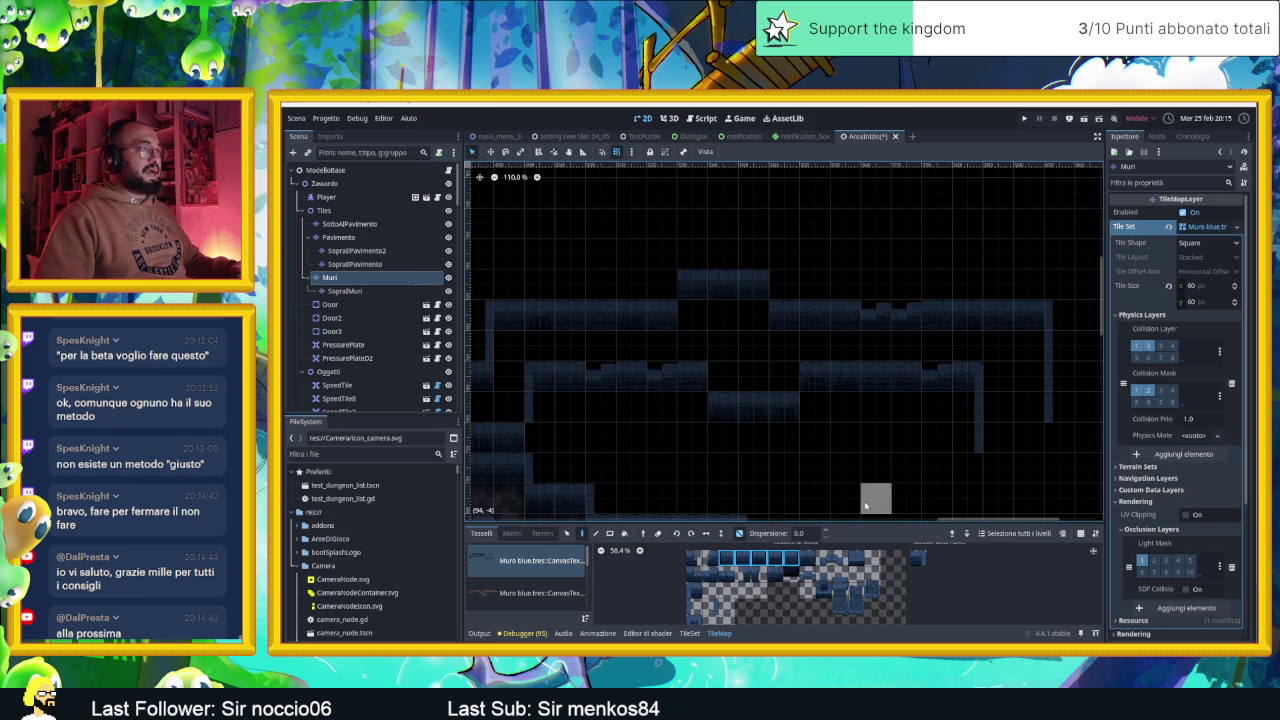
Place single wall tiles at the right end of the top wall and the lower wall's end
{"action": "left_click", "coordinate": [694, 590]}
{"action": "left_click", "coordinate": [918, 557]}
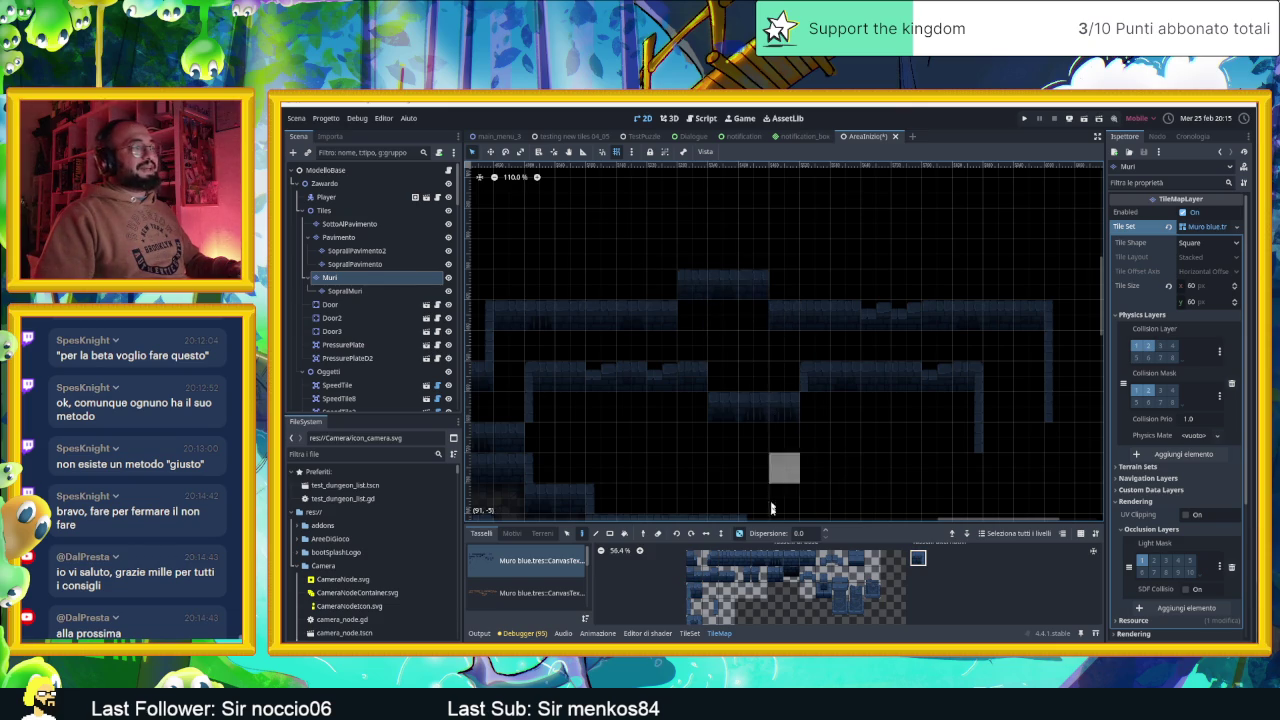
{"action": "left_click", "coordinate": [785, 285]}
{"action": "left_click", "coordinate": [710, 606]}
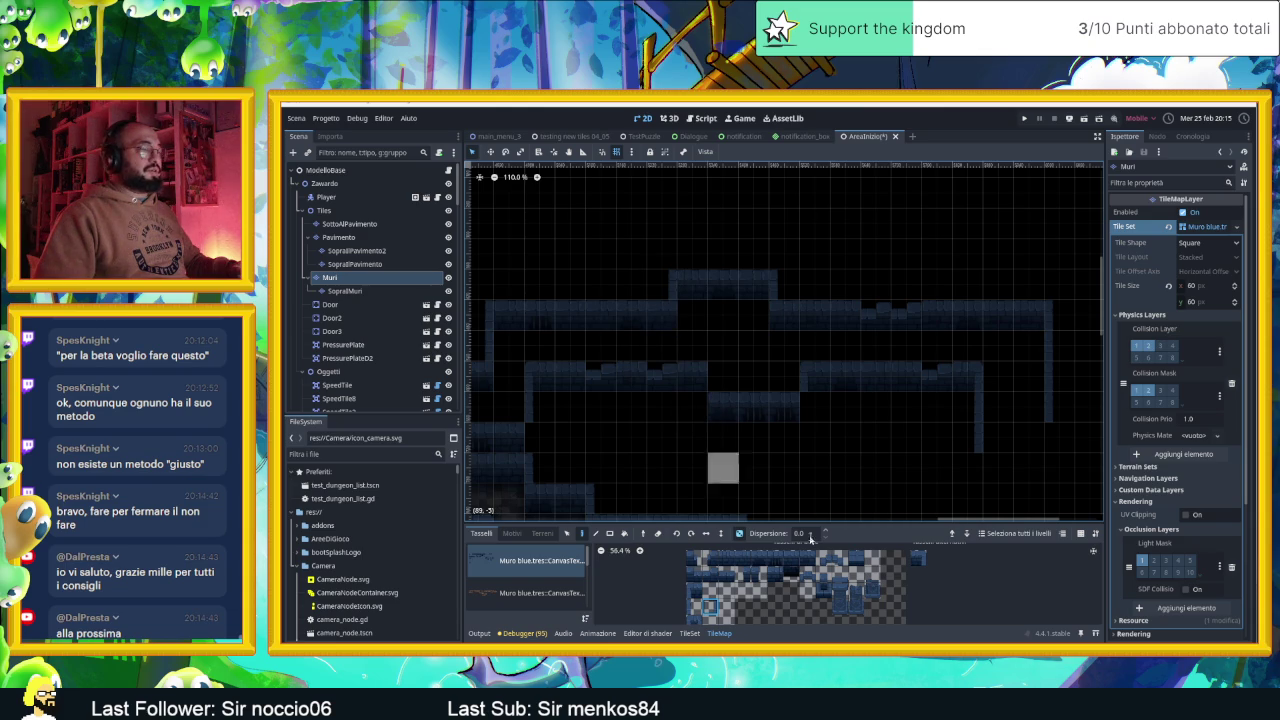
{"action": "left_click", "coordinate": [918, 558]}
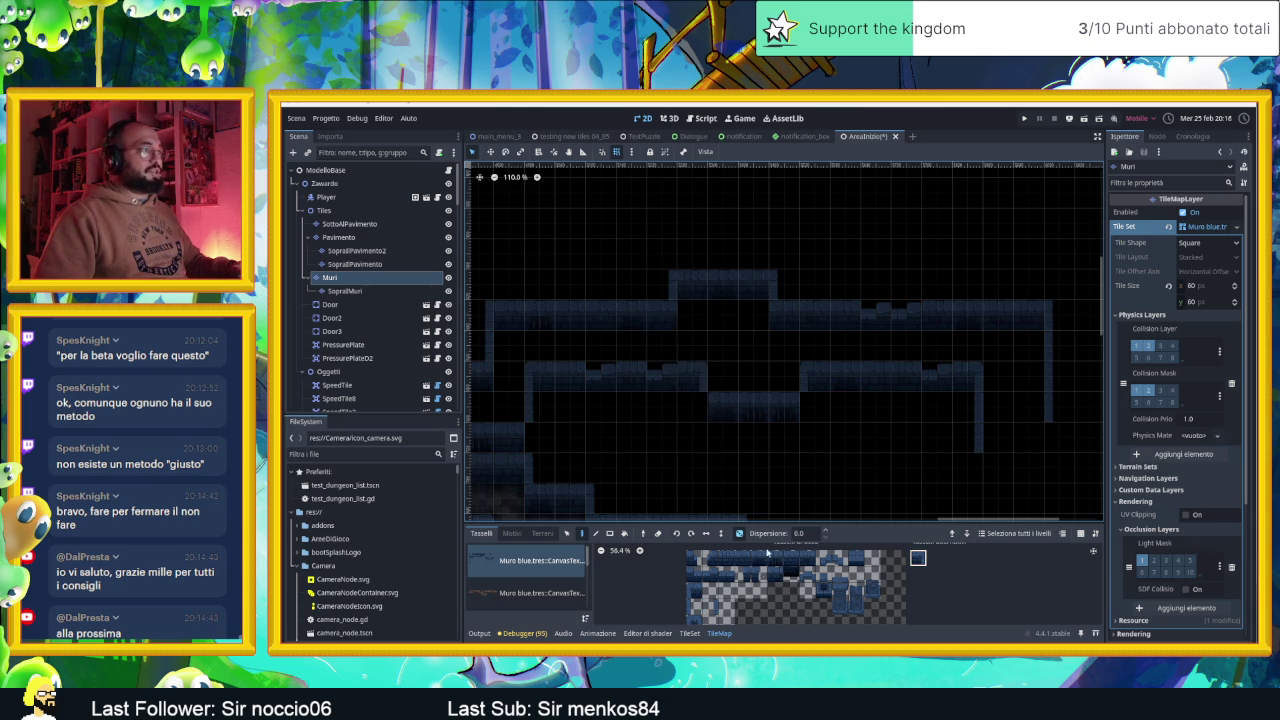
{"action": "left_click", "coordinate": [710, 606]}
{"action": "left_click", "coordinate": [698, 411]}
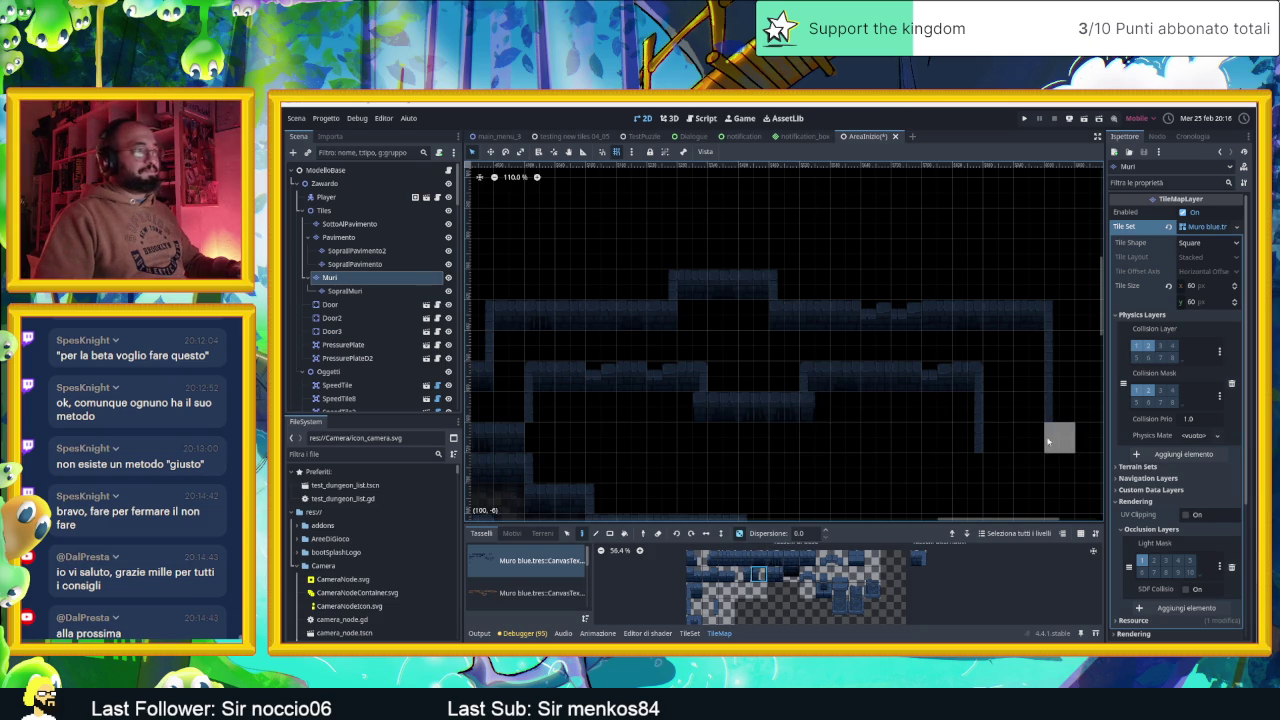
{"action": "scroll", "coordinate": [1057, 434], "scroll_direction": "right", "scroll_amount": 2}
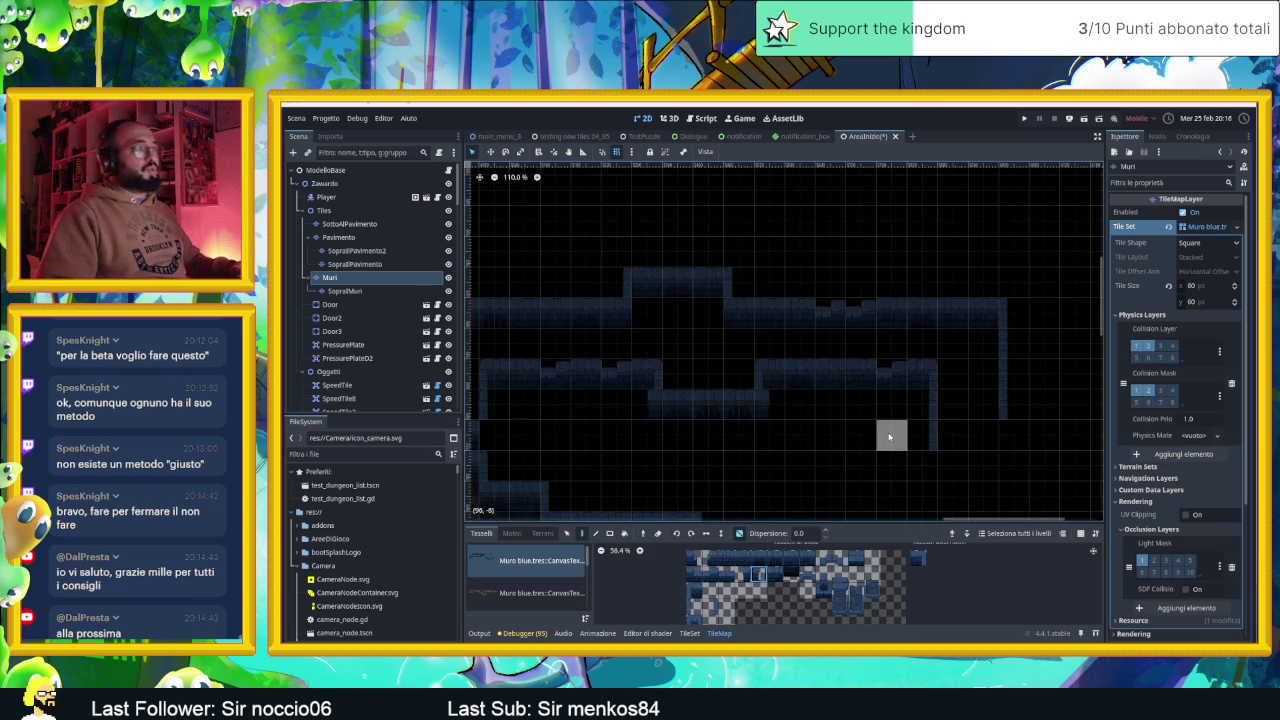
{"action": "scroll", "coordinate": [822, 434], "scroll_direction": "down", "scroll_amount": 5}
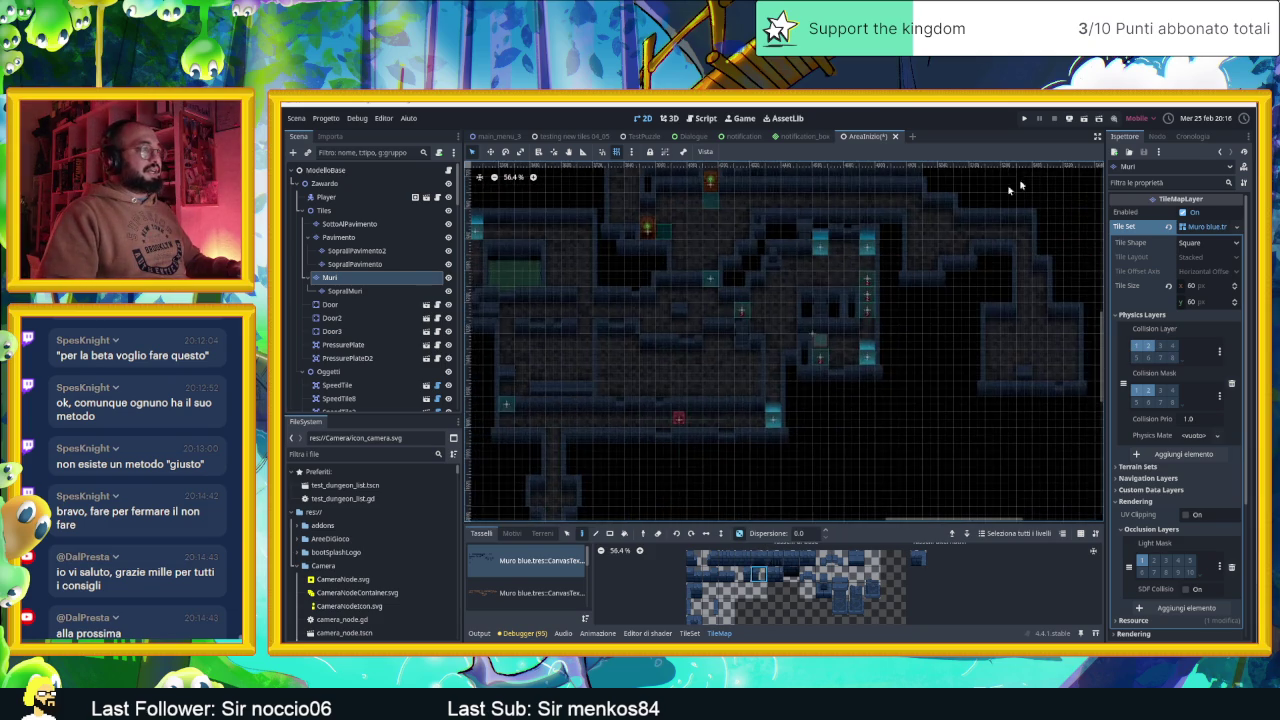
Save the AreaInizio scene and pan the map toward the lower corridor
{"action": "scroll", "coordinate": [952, 410], "scroll_direction": "down", "scroll_amount": 3}
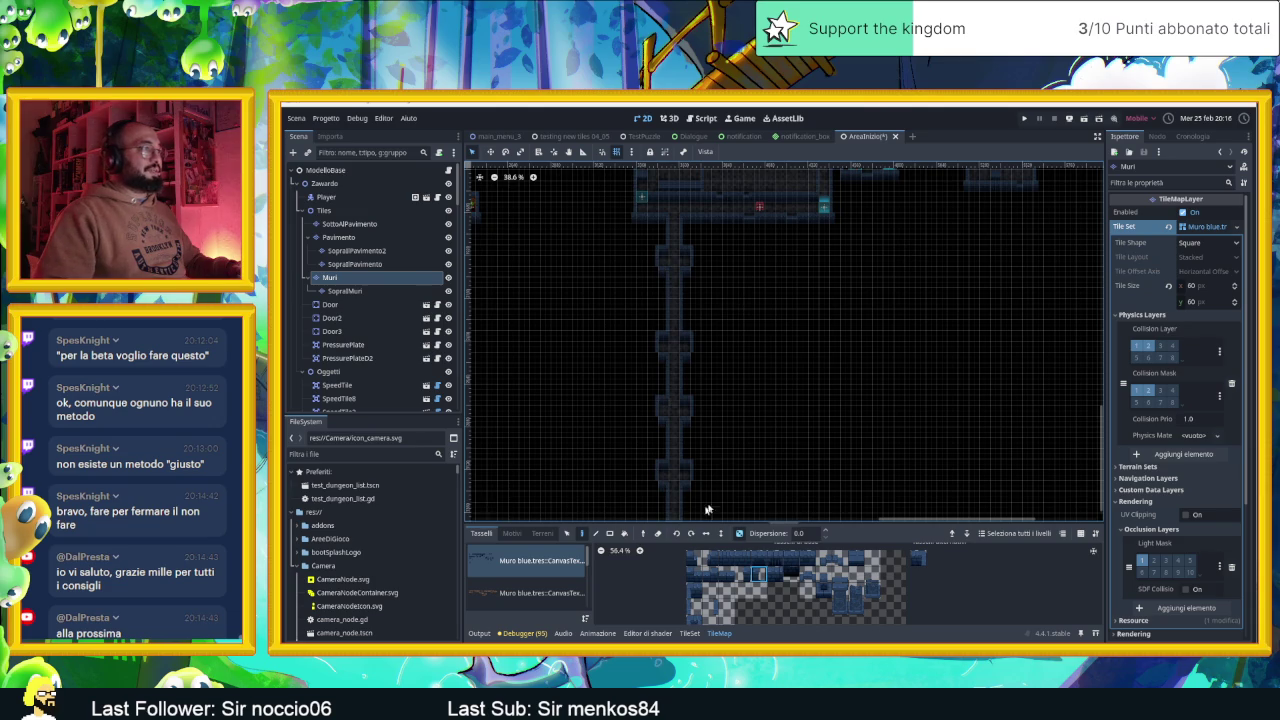
{"action": "key", "text": "ctrl+s"}
{"action": "mouse_move", "coordinate": [729, 283]}
{"action": "left_mouse_down"}
{"action": "mouse_move", "coordinate": [870, 411]}
{"action": "mouse_move", "coordinate": [783, 495]}
{"action": "left_mouse_up"}
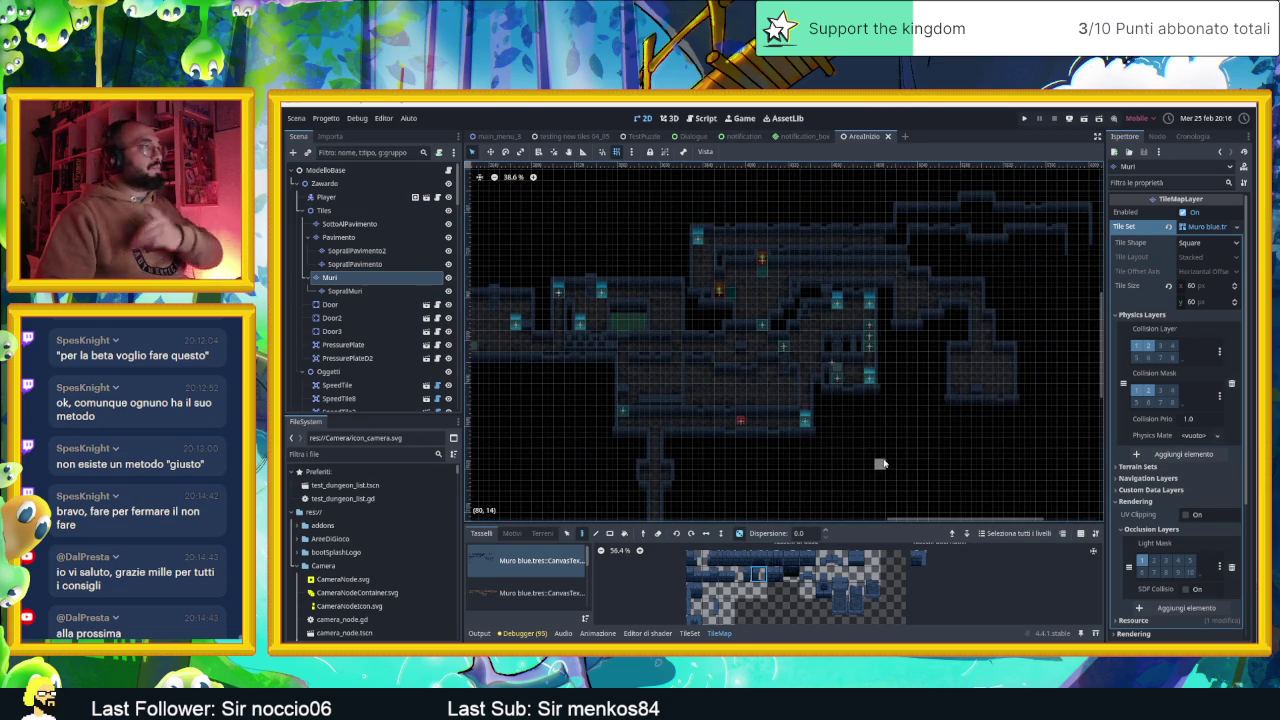
{"action": "scroll", "coordinate": [918, 444], "scroll_direction": "up", "scroll_amount": 4}
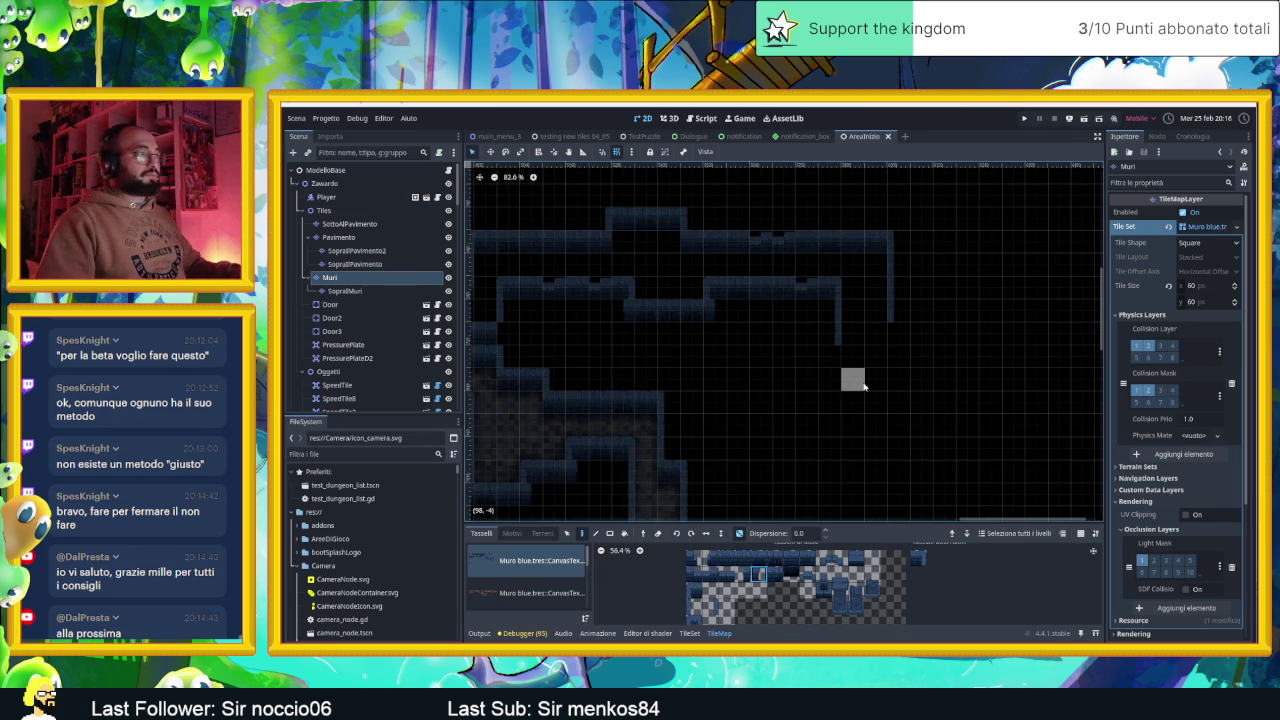
{"action": "left_click_drag", "start_coordinate": [874, 331], "coordinate": [852, 398]}
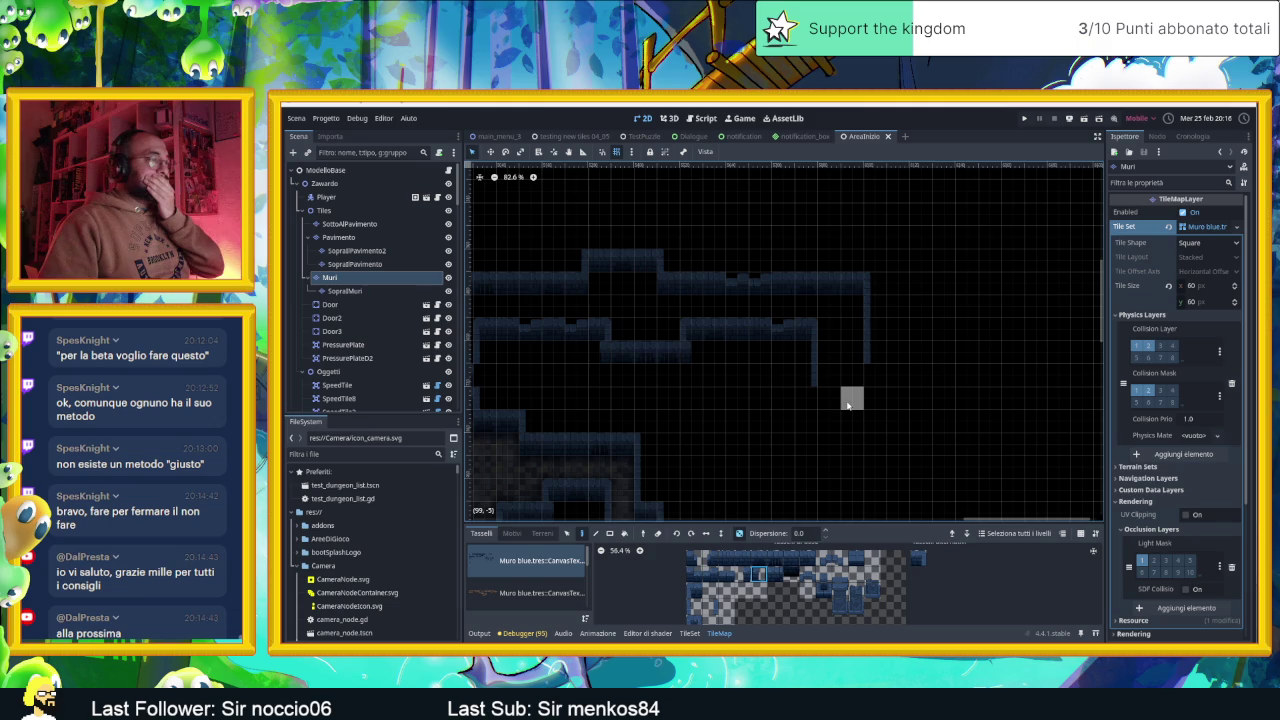
{"action": "left_click_drag", "start_coordinate": [897, 394], "coordinate": [824, 388]}
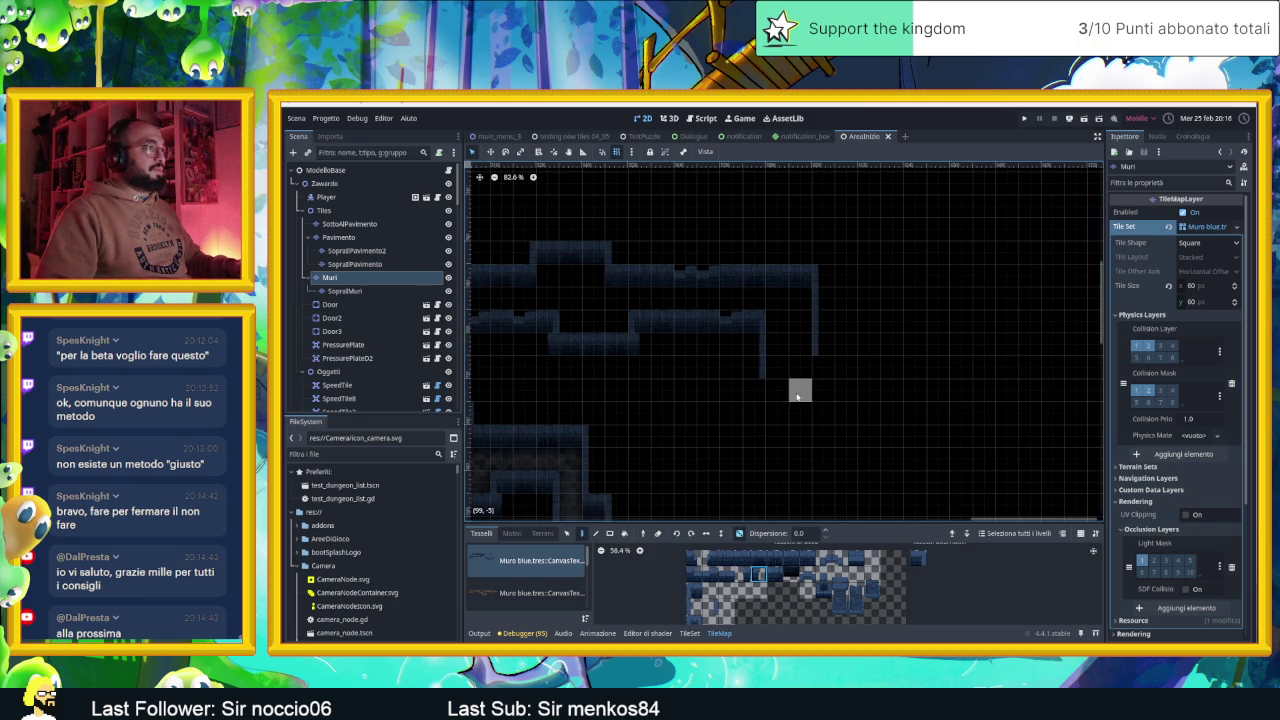
Paint the top row of wall tiles along the lower wall, its left end, and a new row
{"action": "left_click_drag", "start_coordinate": [808, 558], "coordinate": [722, 560]}
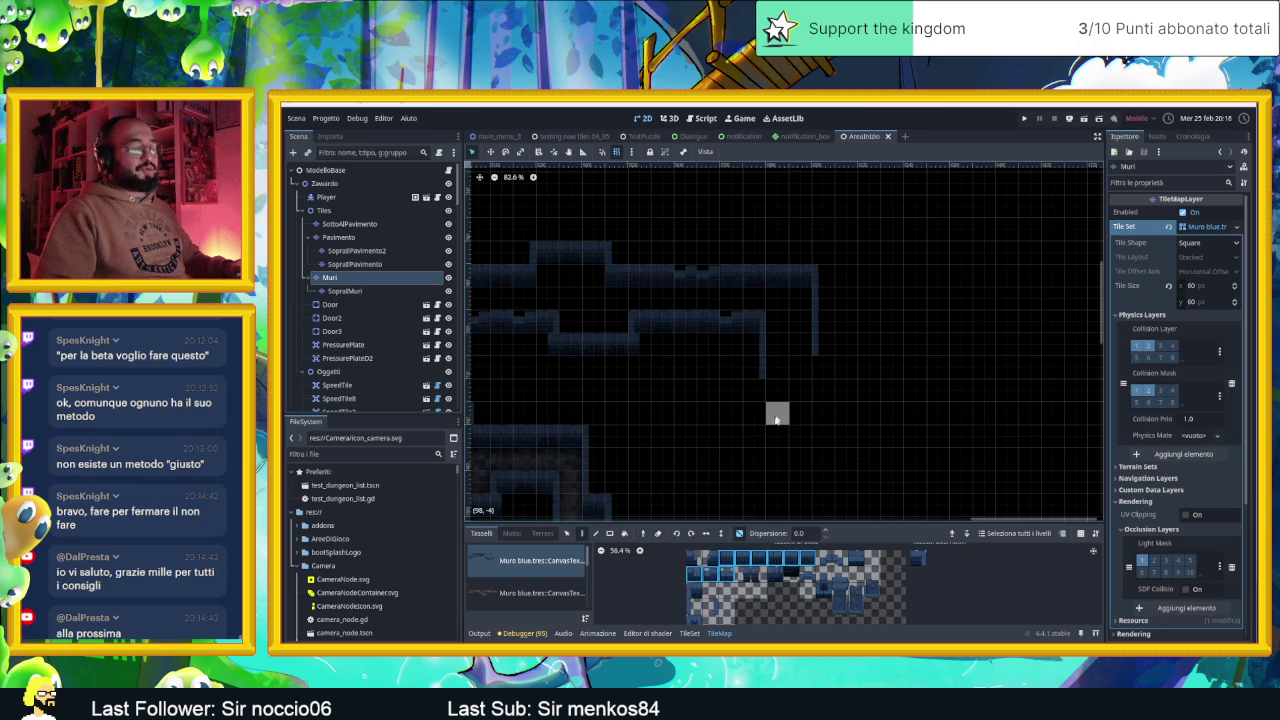
{"action": "mouse_move", "coordinate": [752, 436]}
{"action": "left_mouse_down"}
{"action": "mouse_move", "coordinate": [846, 436]}
{"action": "mouse_move", "coordinate": [740, 436]}
{"action": "left_mouse_up"}
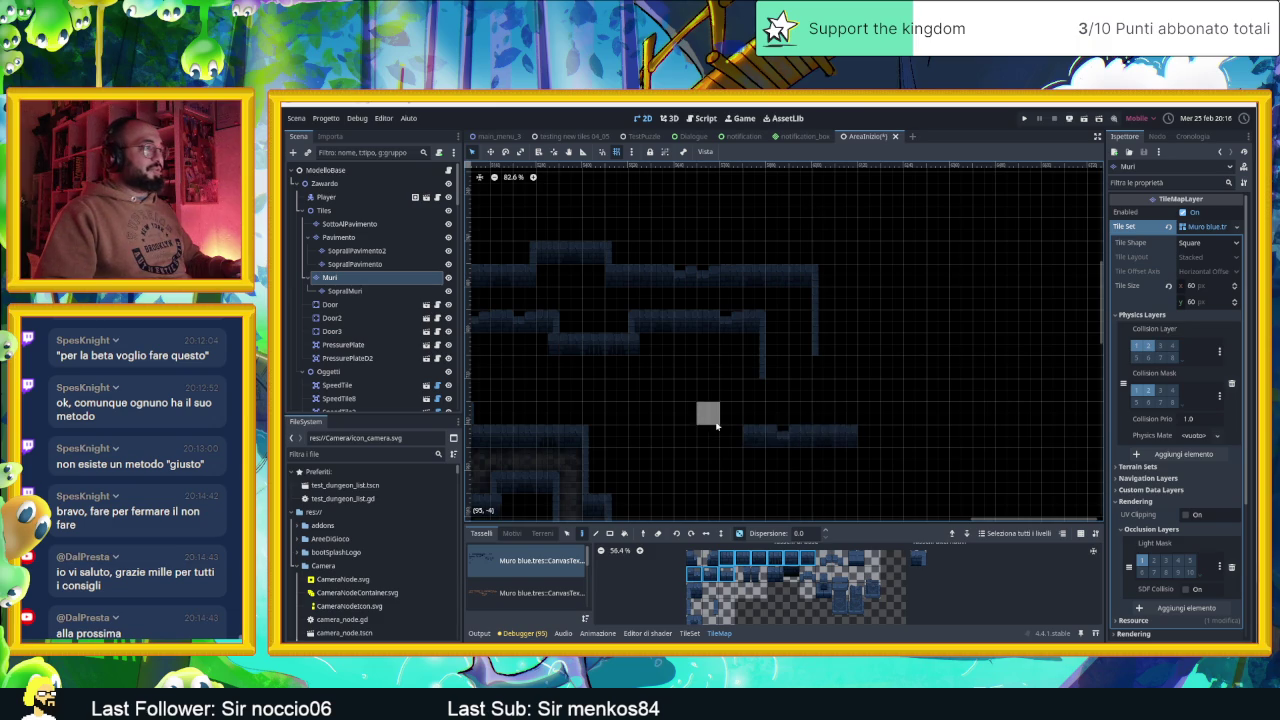
{"action": "left_click", "coordinate": [730, 436]}
{"action": "left_click_drag", "start_coordinate": [754, 366], "coordinate": [734, 375]}
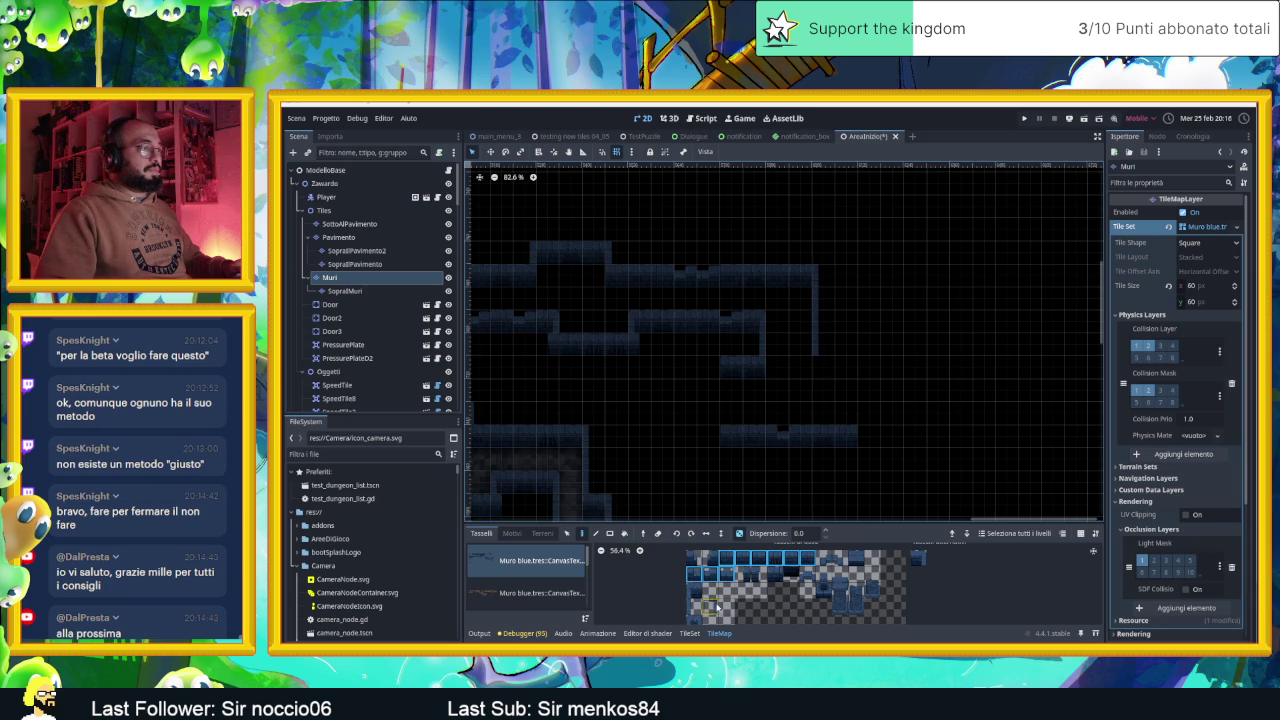
{"action": "scroll", "coordinate": [820, 477], "scroll_direction": "down", "scroll_amount": 1}
{"action": "scroll", "coordinate": [820, 477], "scroll_direction": "right", "scroll_amount": 1}
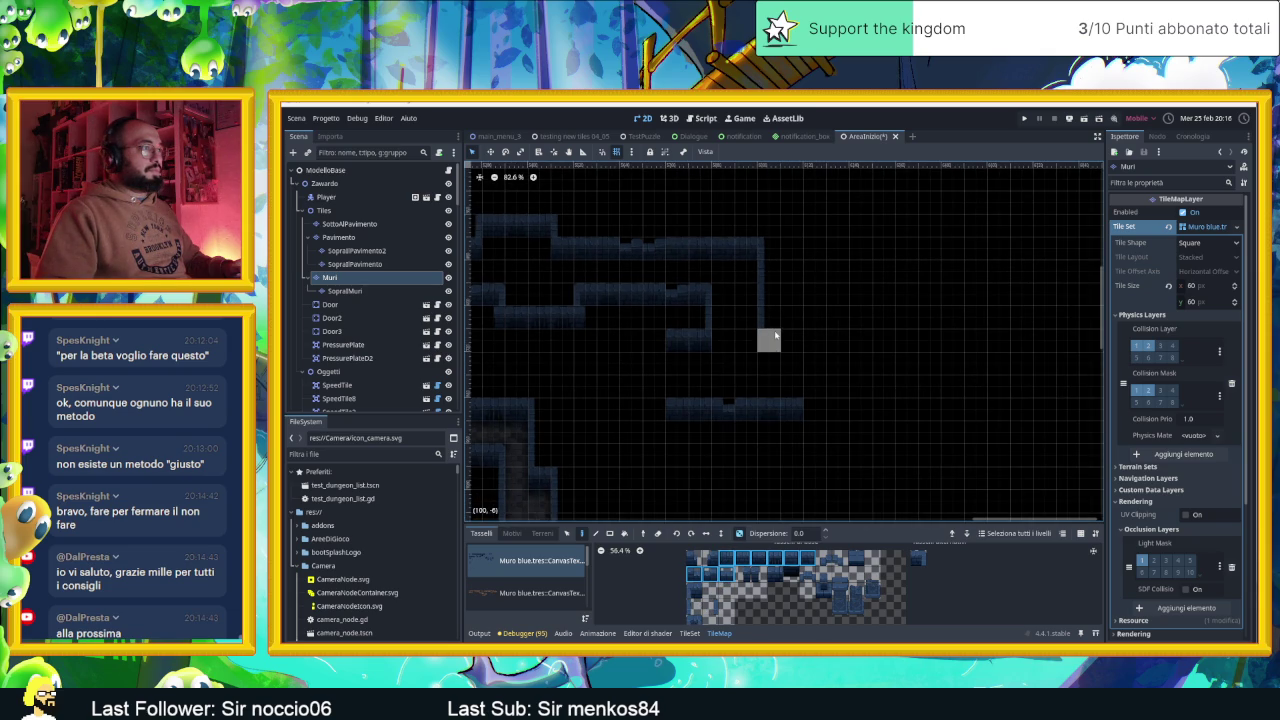
{"action": "left_click_drag", "start_coordinate": [774, 338], "coordinate": [840, 337]}
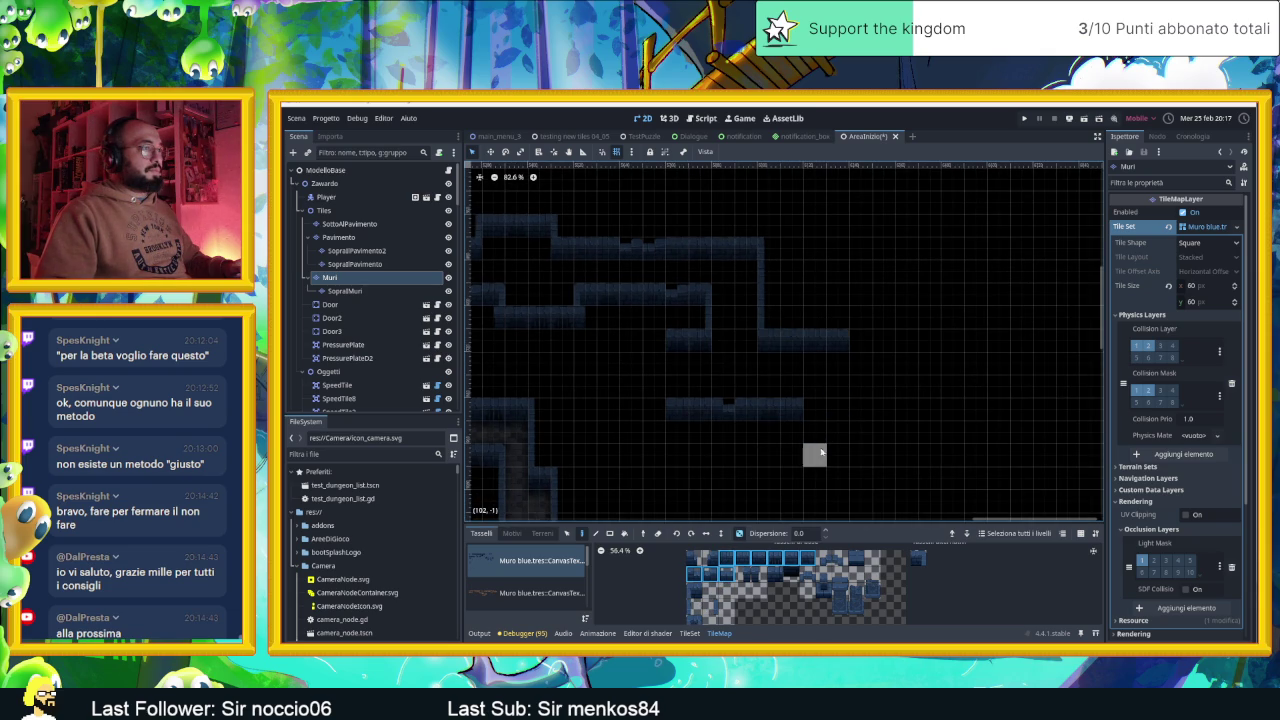
Place a block of wall tiles and a bottom-left wall tile on the map
{"action": "scroll", "coordinate": [791, 451], "scroll_direction": "down", "scroll_amount": 2}
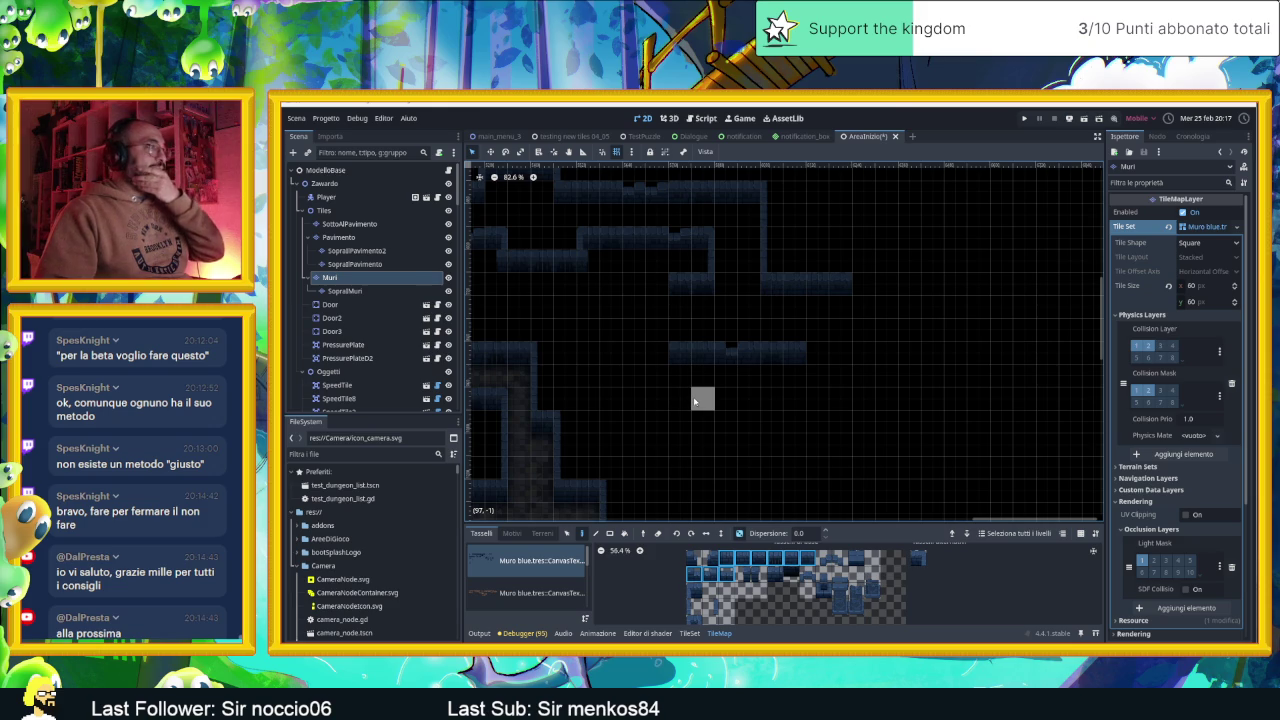
{"action": "scroll", "coordinate": [657, 398], "scroll_direction": "left", "scroll_amount": 2}
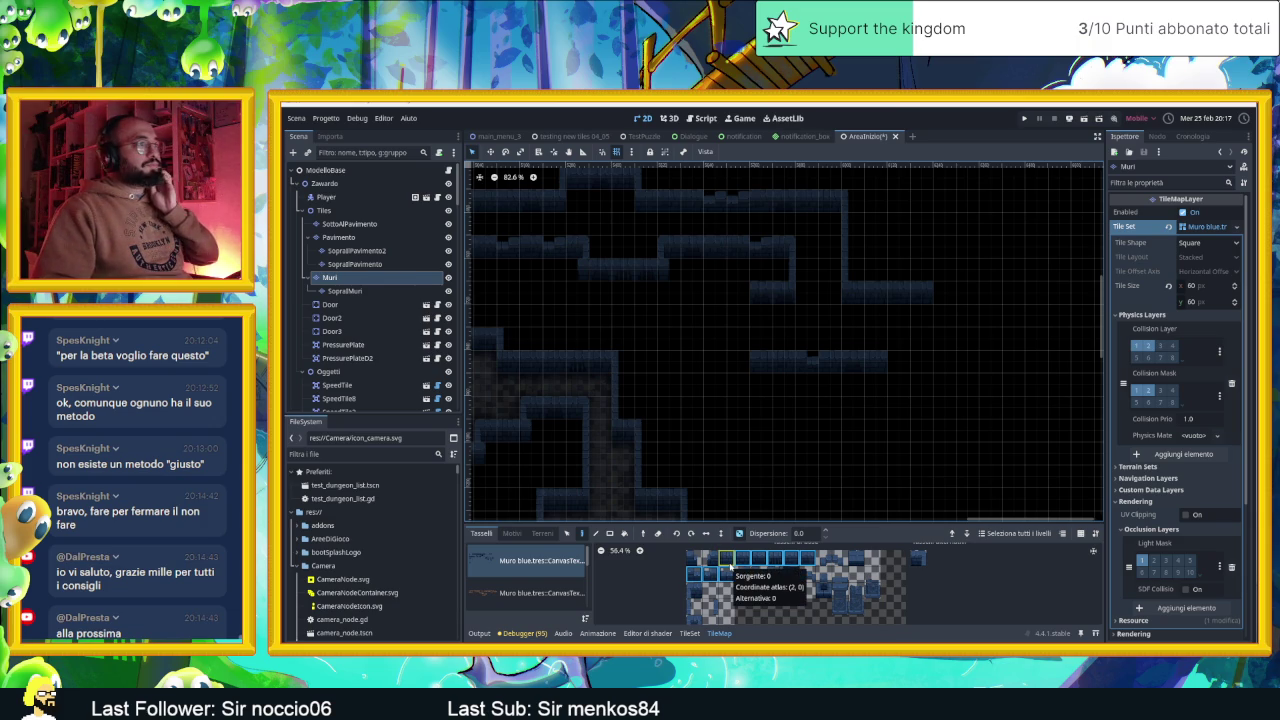
{"action": "left_click_drag", "start_coordinate": [731, 565], "coordinate": [806, 577]}
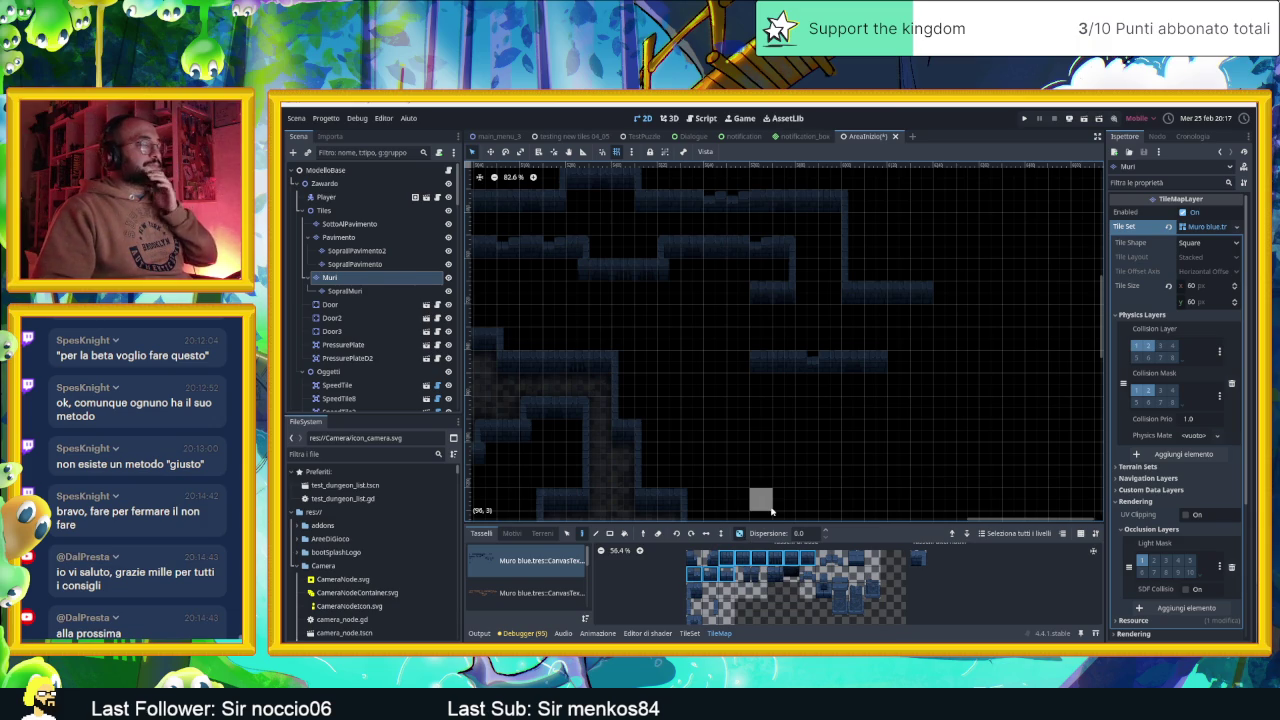
{"action": "left_click", "coordinate": [738, 314]}
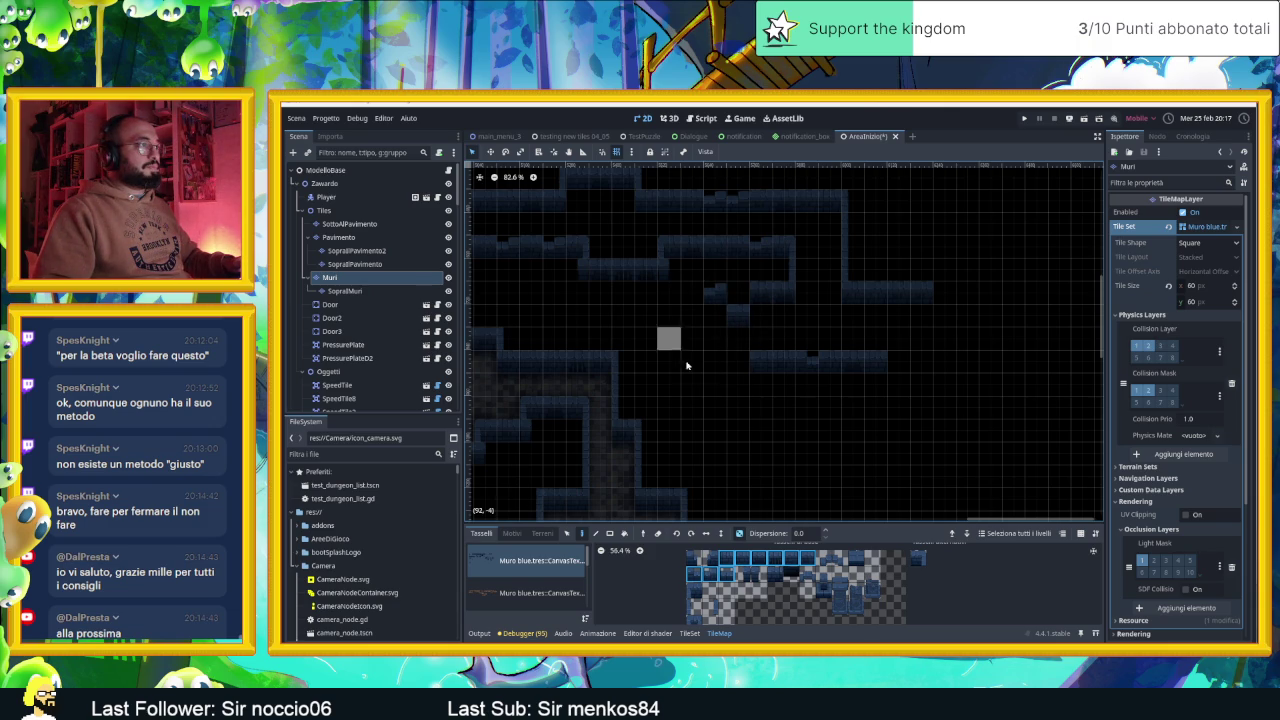
{"action": "scroll", "coordinate": [737, 337], "scroll_direction": "up", "scroll_amount": 3}
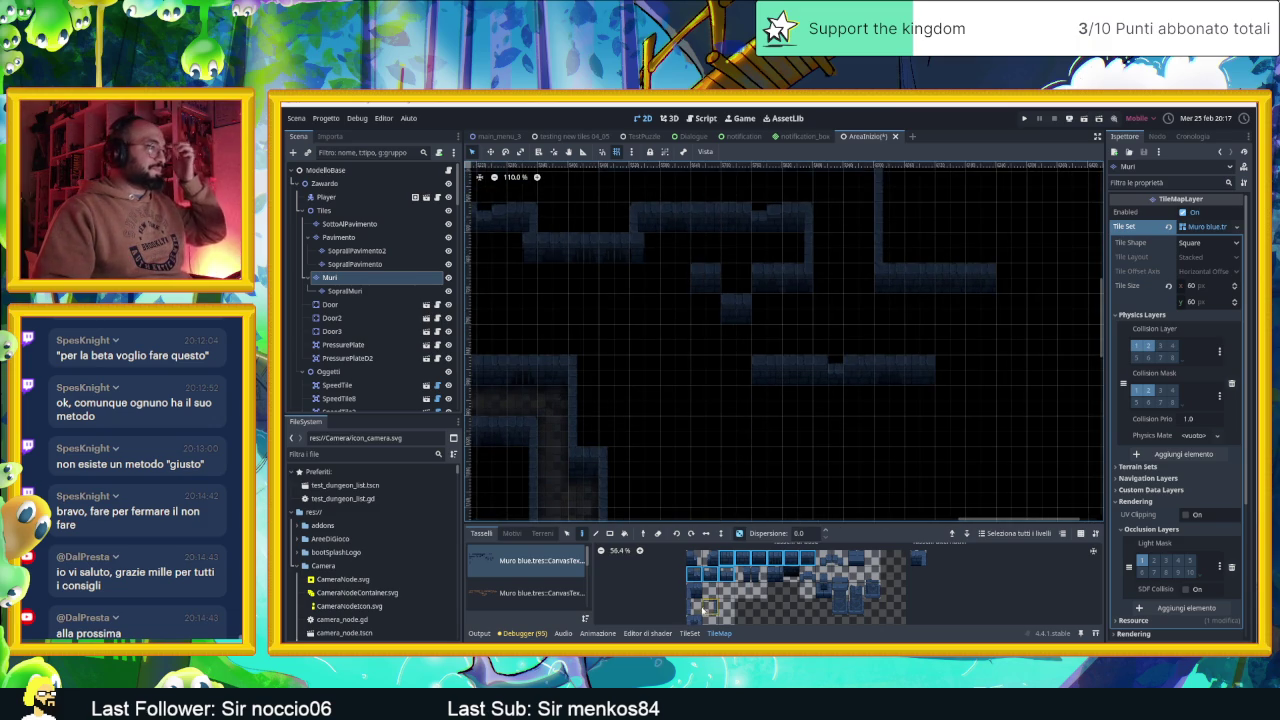
{"action": "left_click", "coordinate": [708, 607]}
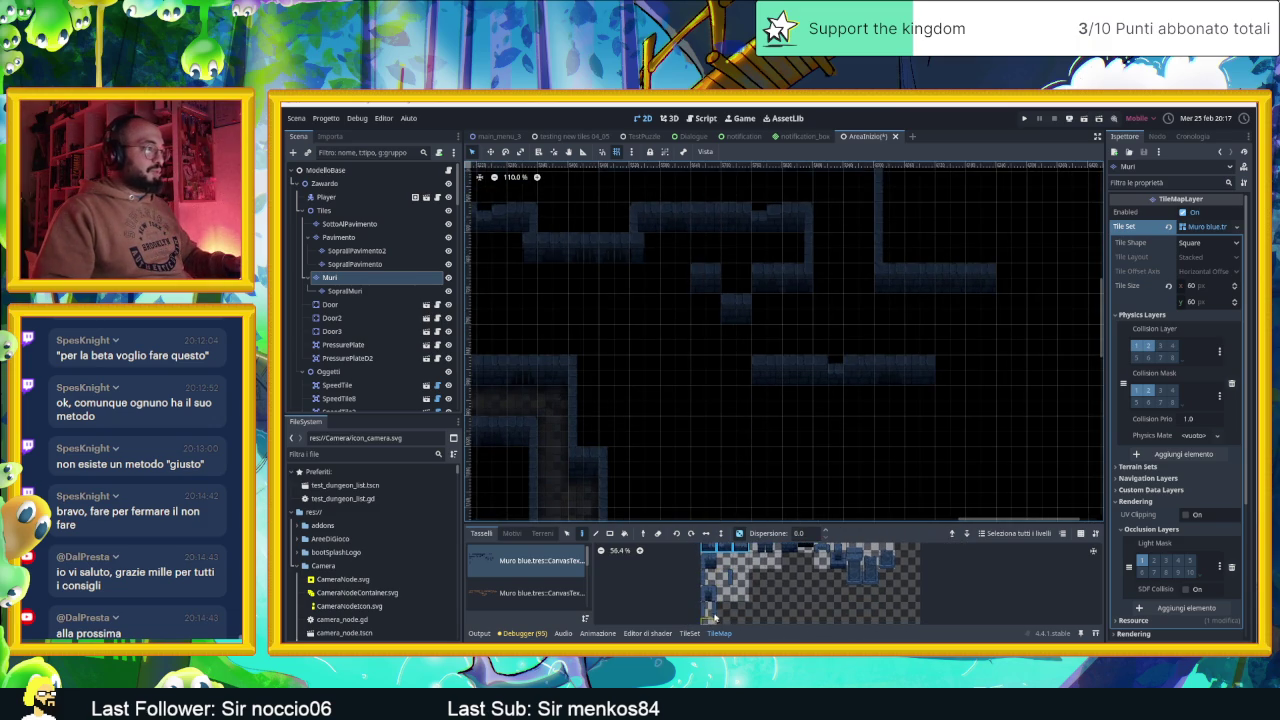
{"action": "left_click", "coordinate": [740, 292]}
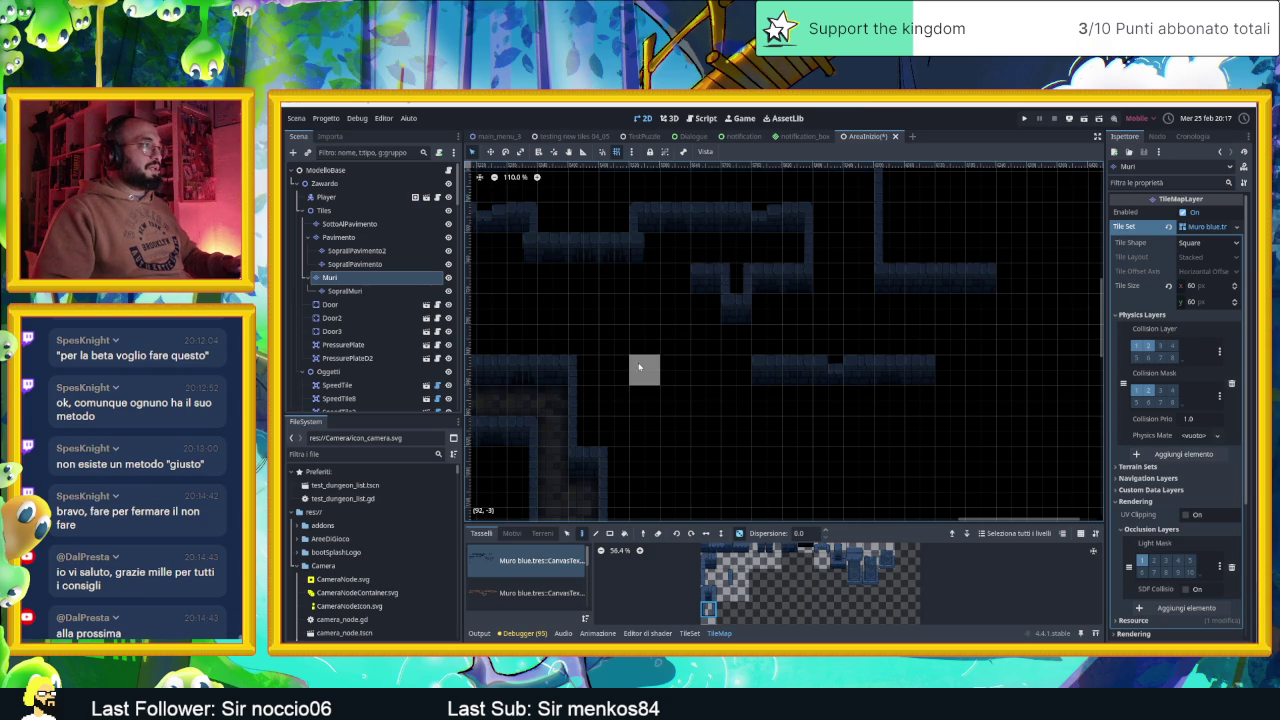
Paint a four-tile wall strip into the wall row
{"action": "scroll", "coordinate": [740, 590], "scroll_direction": "up", "scroll_amount": 2}
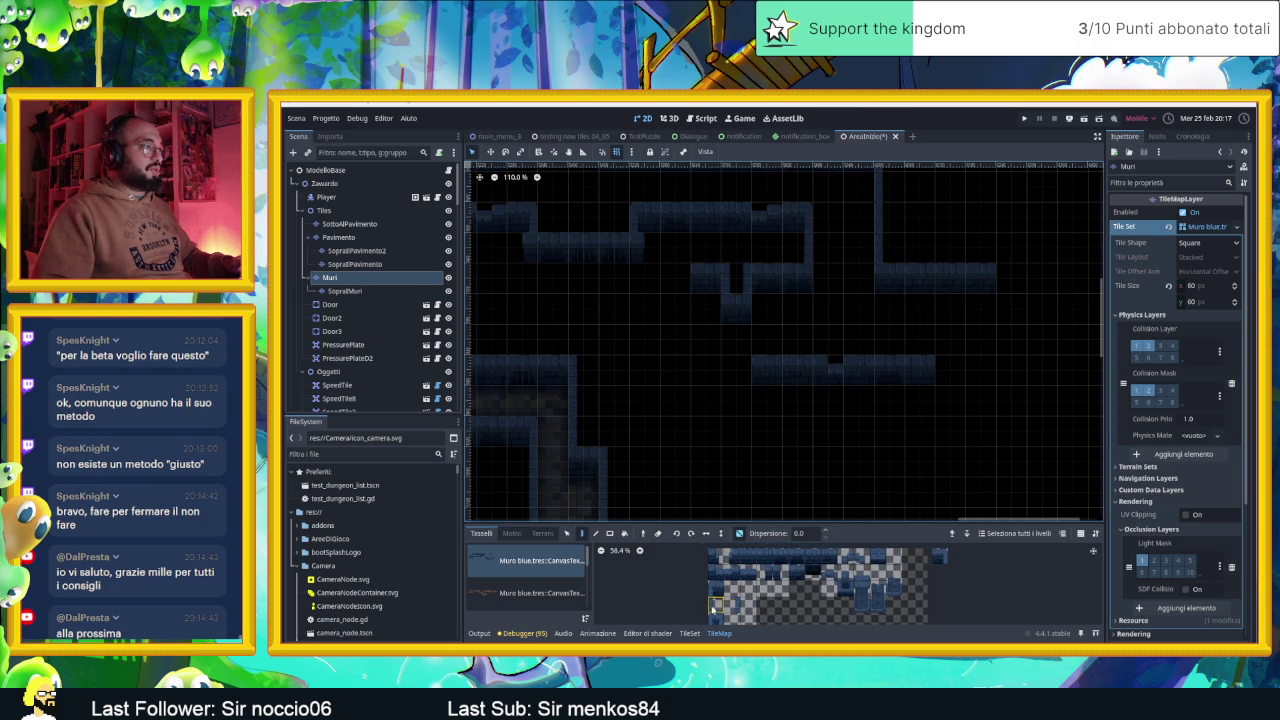
{"action": "left_click", "coordinate": [731, 606]}
{"action": "left_click", "coordinate": [676, 278]}
{"action": "left_click_drag", "start_coordinate": [746, 557], "coordinate": [798, 557]}
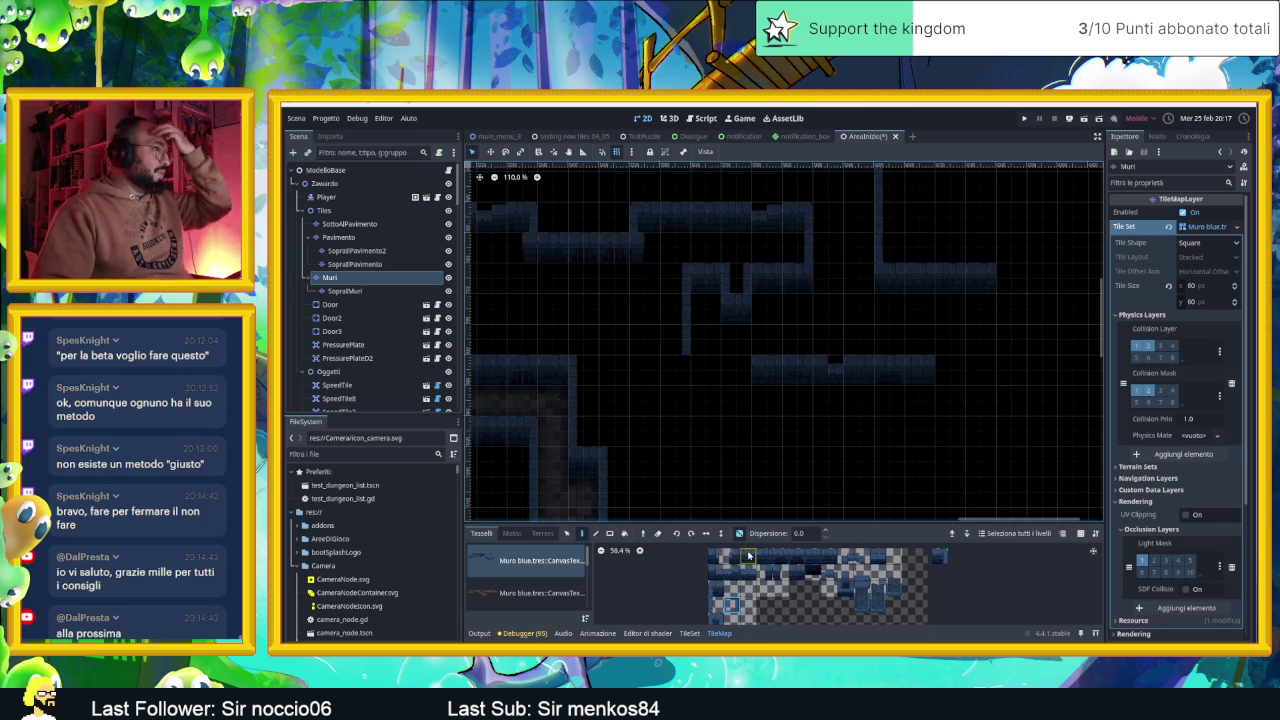
{"action": "left_click", "coordinate": [736, 370]}
Pan to another part of the level and save the AreaInizio scene
{"action": "scroll", "coordinate": [943, 309], "scroll_direction": "up", "scroll_amount": 2}
{"action": "scroll", "coordinate": [943, 309], "scroll_direction": "right", "scroll_amount": 2}
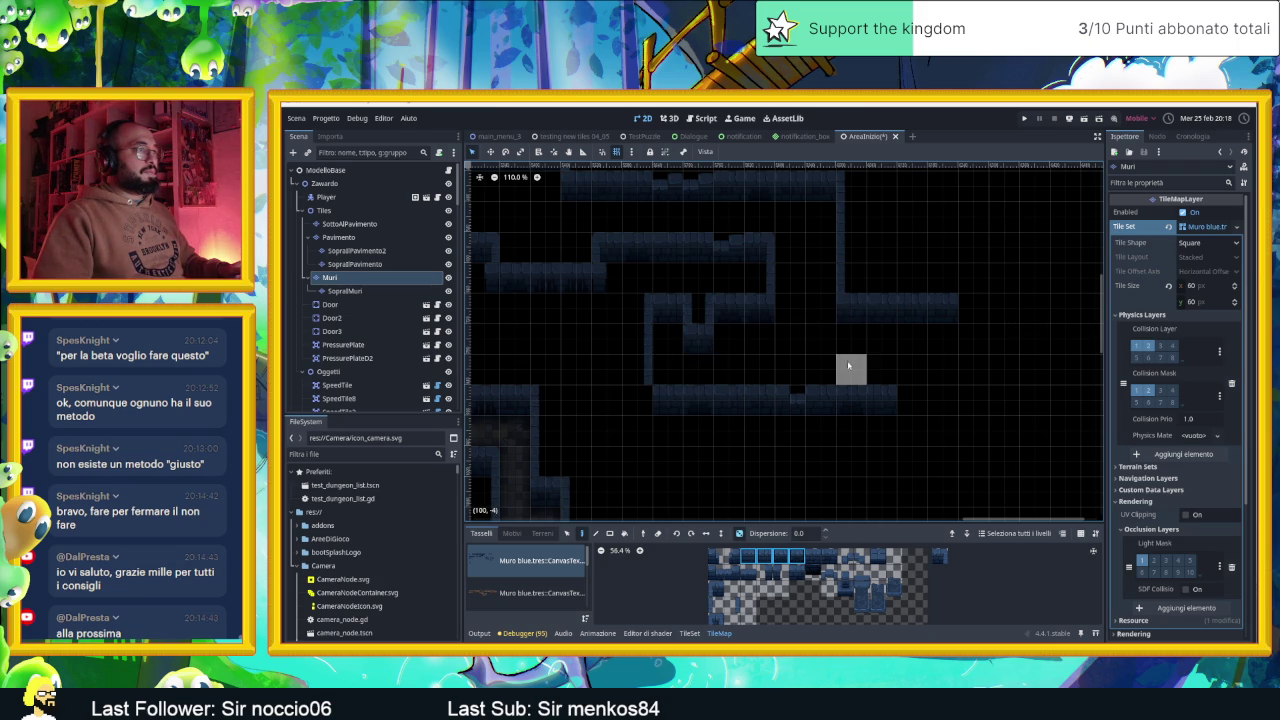
{"action": "left_click_drag", "start_coordinate": [851, 366], "coordinate": [795, 390]}
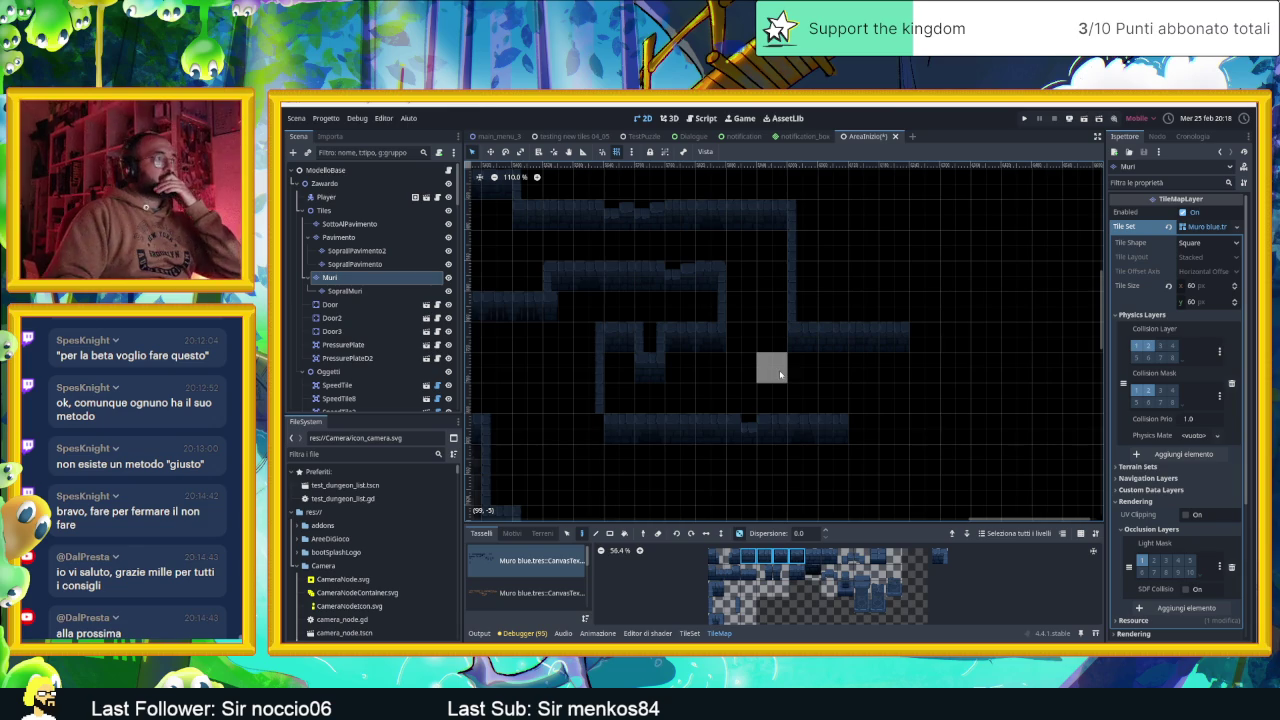
{"action": "scroll", "coordinate": [780, 374], "scroll_direction": "down", "scroll_amount": 5}
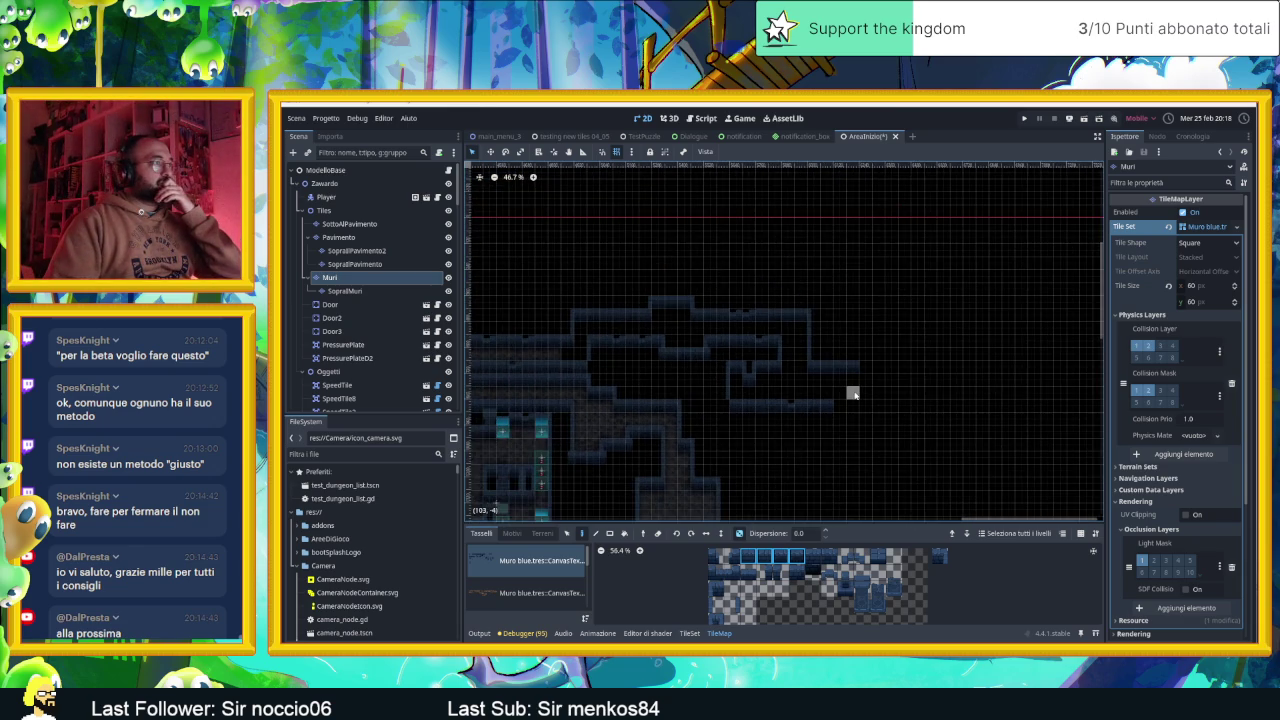
{"action": "scroll", "coordinate": [852, 395], "scroll_direction": "down", "scroll_amount": 1}
{"action": "key", "text": "ctrl+s"}
{"action": "scroll", "coordinate": [795, 390], "scroll_direction": "up", "scroll_amount": 4}
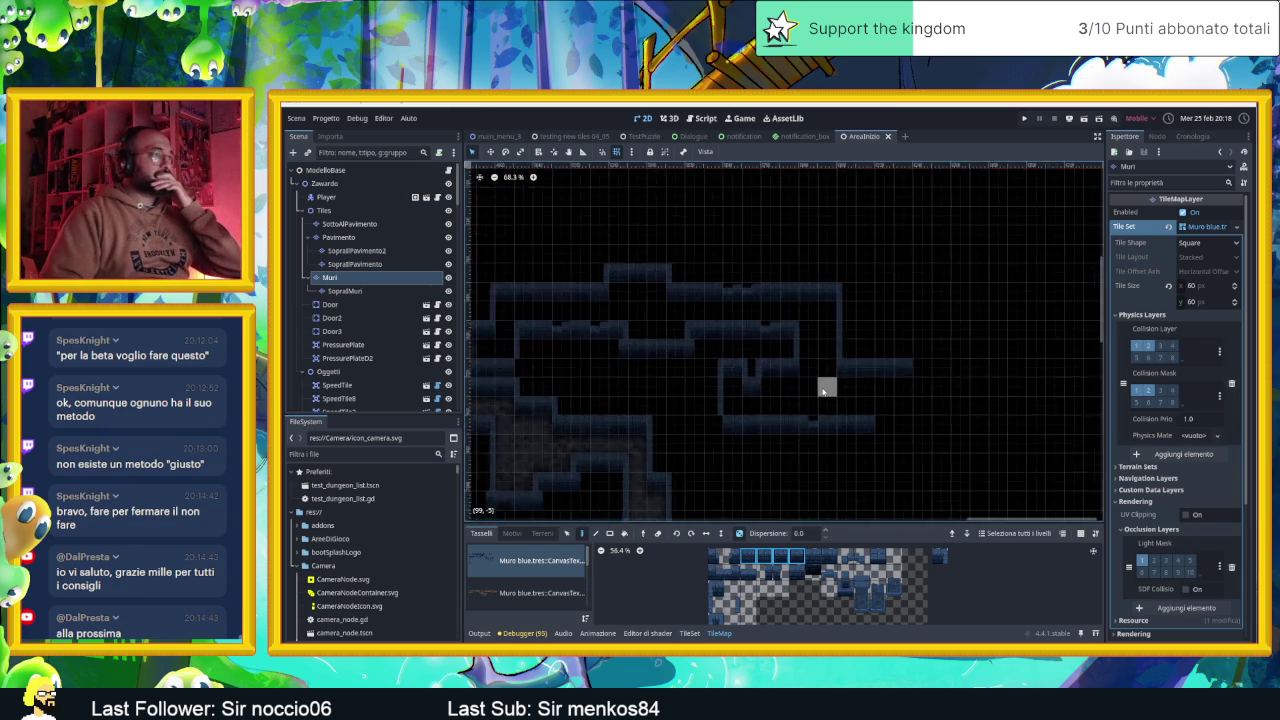
{"action": "scroll", "coordinate": [823, 391], "scroll_direction": "up", "scroll_amount": 2}
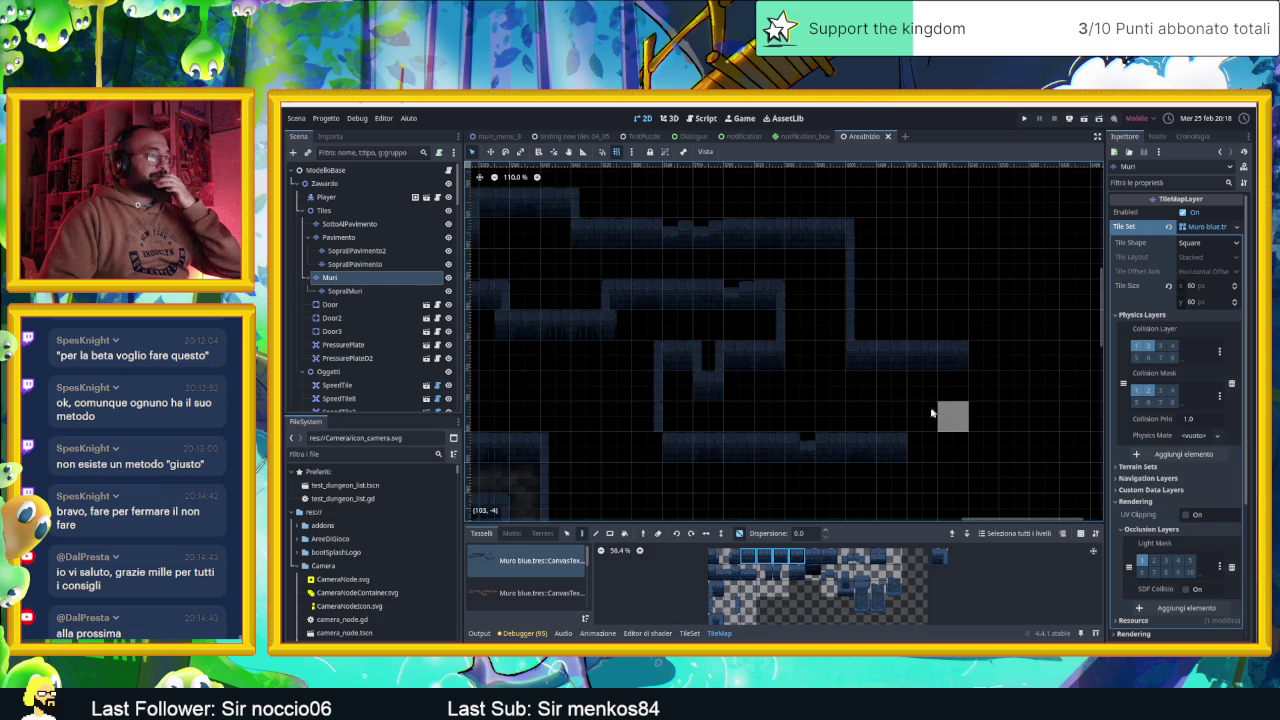
{"action": "scroll", "coordinate": [880, 418], "scroll_direction": "right", "scroll_amount": 2}
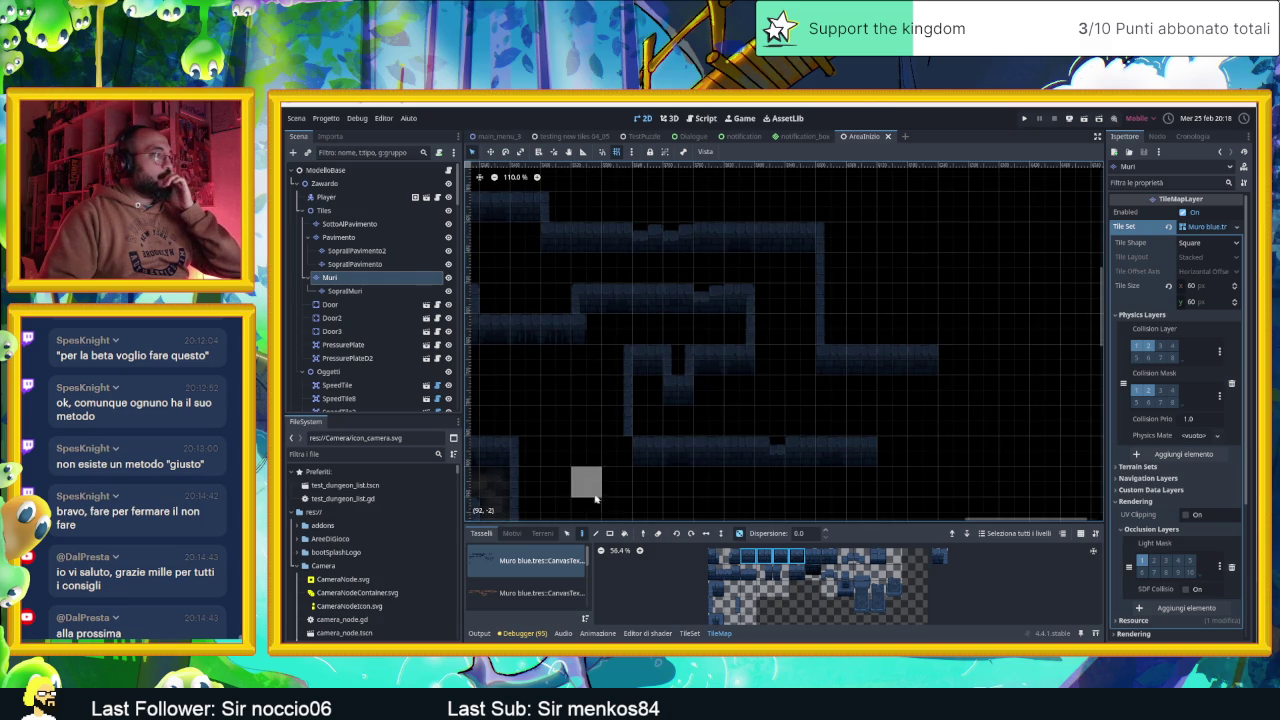
Filter the FileSystem for 'stone' and select stone_block.tscn
{"action": "left_click", "coordinate": [354, 454]}
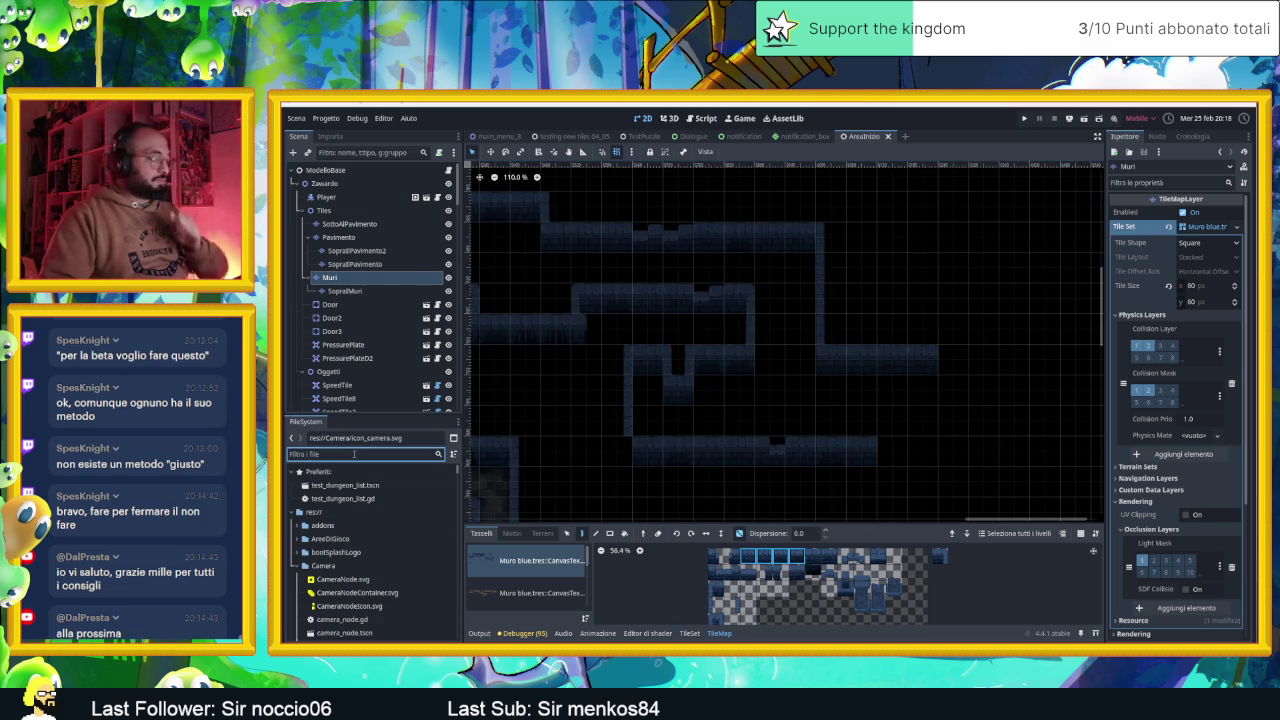
{"action": "type", "text": "stone"}
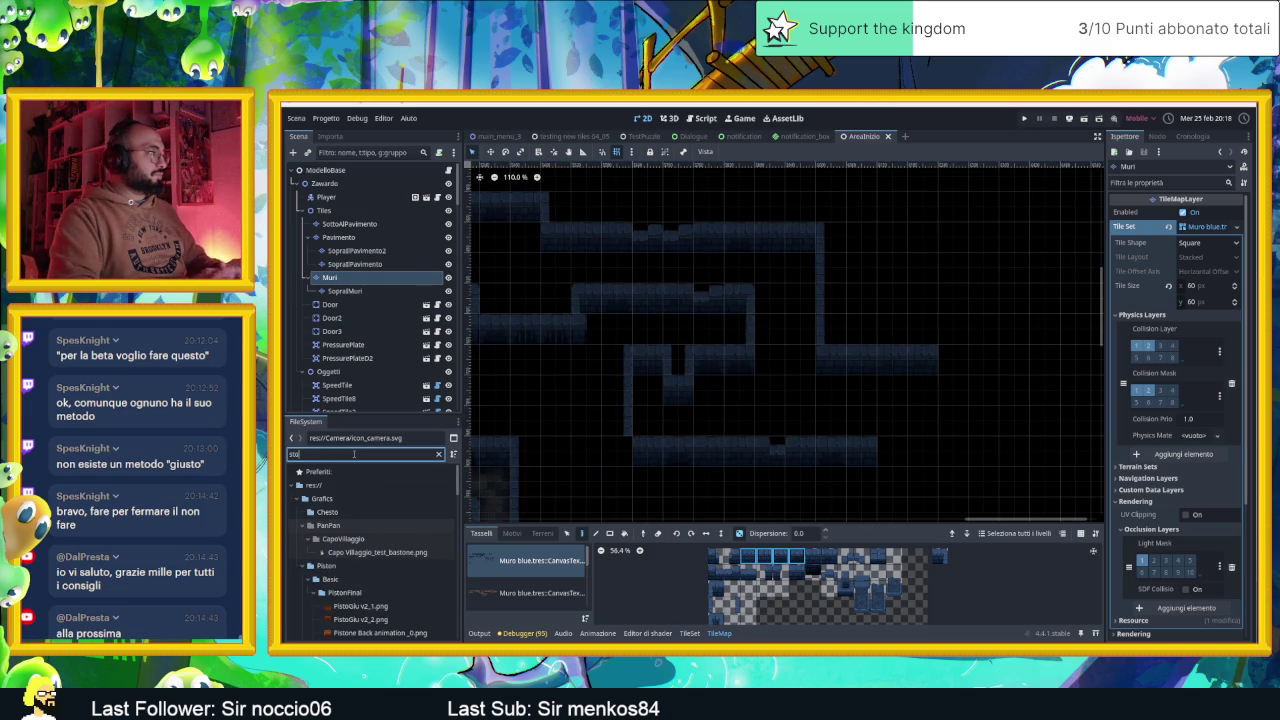
{"action": "scroll", "coordinate": [391, 580], "scroll_direction": "down", "scroll_amount": 10}
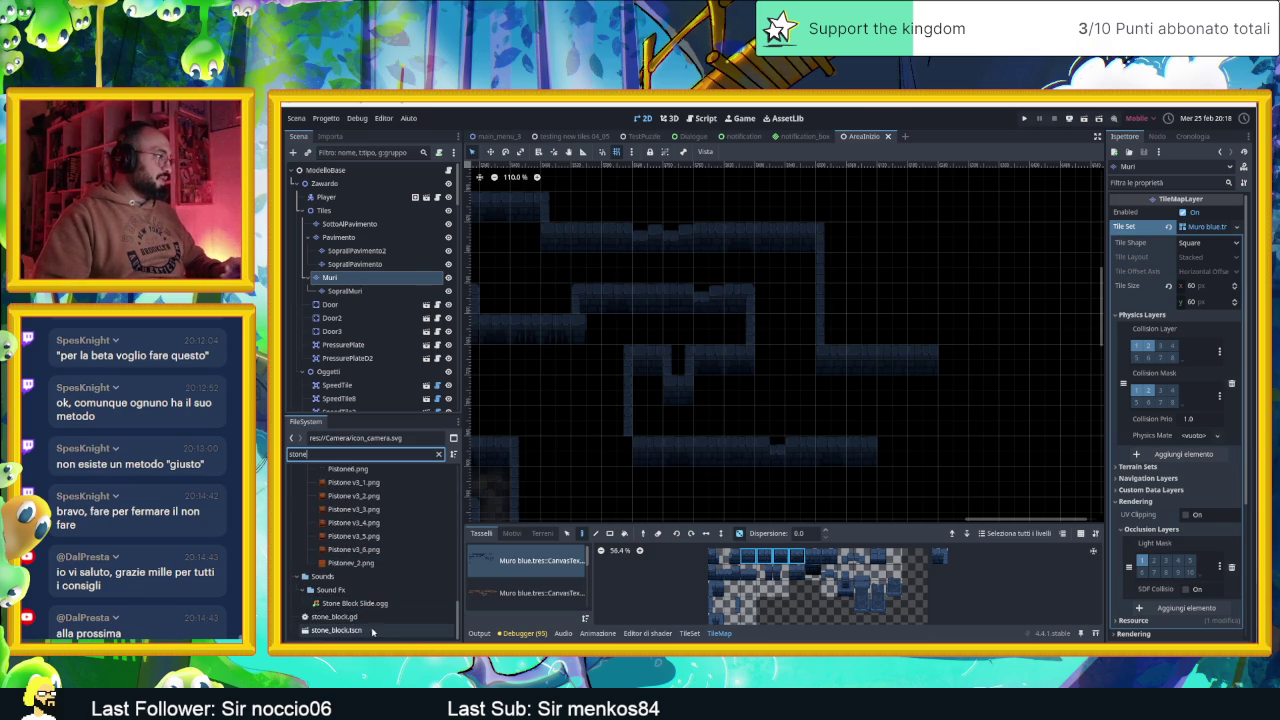
{"action": "left_click", "coordinate": [371, 632]}
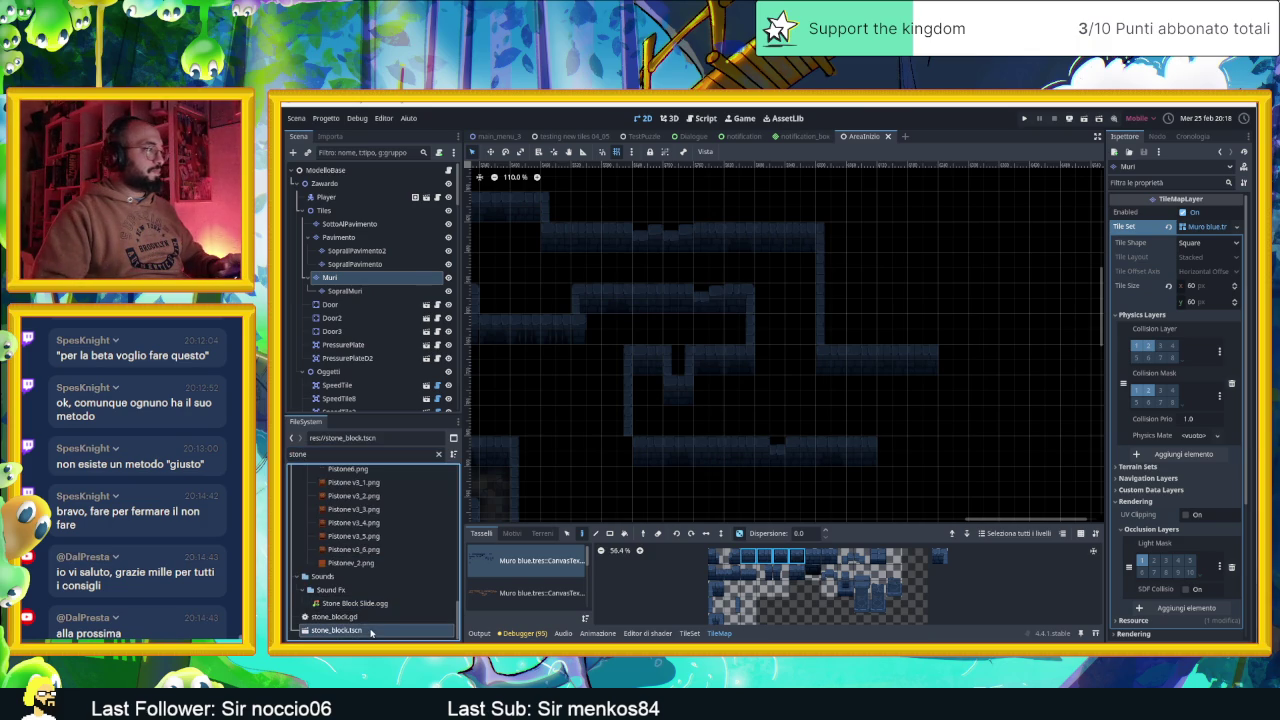
Instance a StoneBlock under Oggetti in the corridor and nudge it up 30 px
{"action": "scroll", "coordinate": [349, 366], "scroll_direction": "down", "scroll_amount": 2}
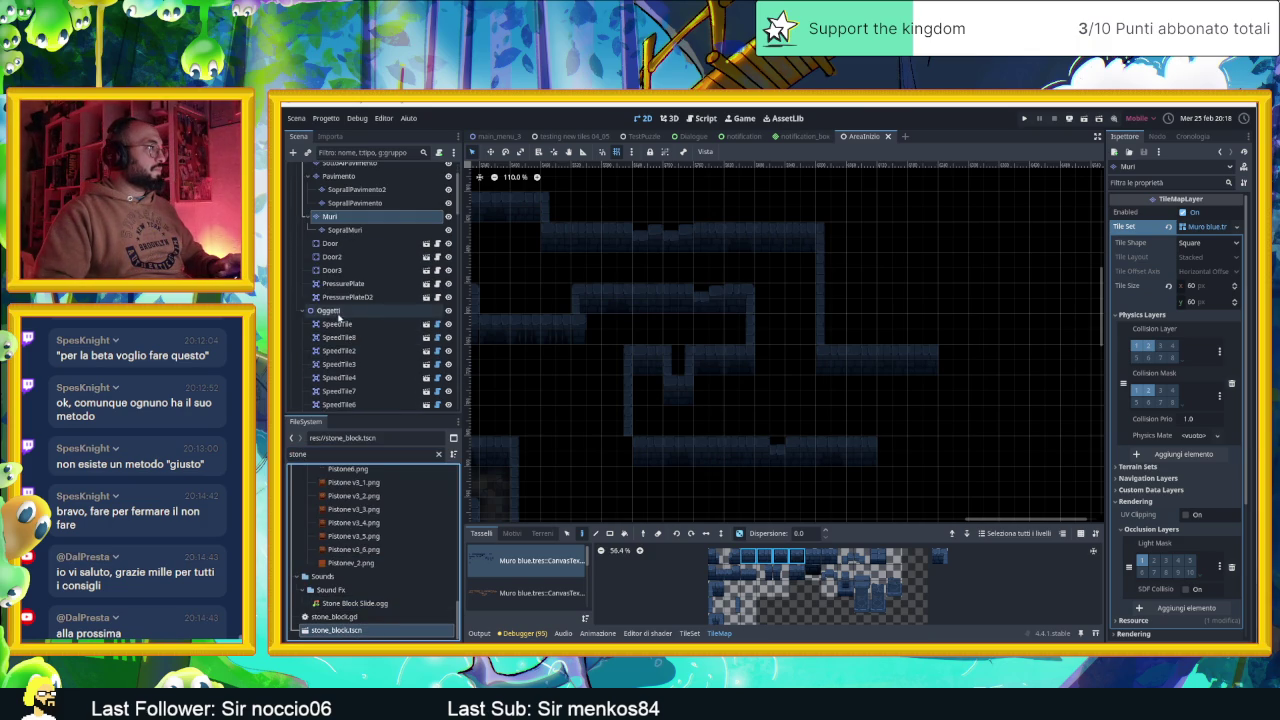
{"action": "left_click", "coordinate": [330, 311]}
{"action": "left_click_drag", "start_coordinate": [338, 630], "coordinate": [832, 396]}
{"action": "scroll", "coordinate": [833, 398], "scroll_direction": "up", "scroll_amount": 4}
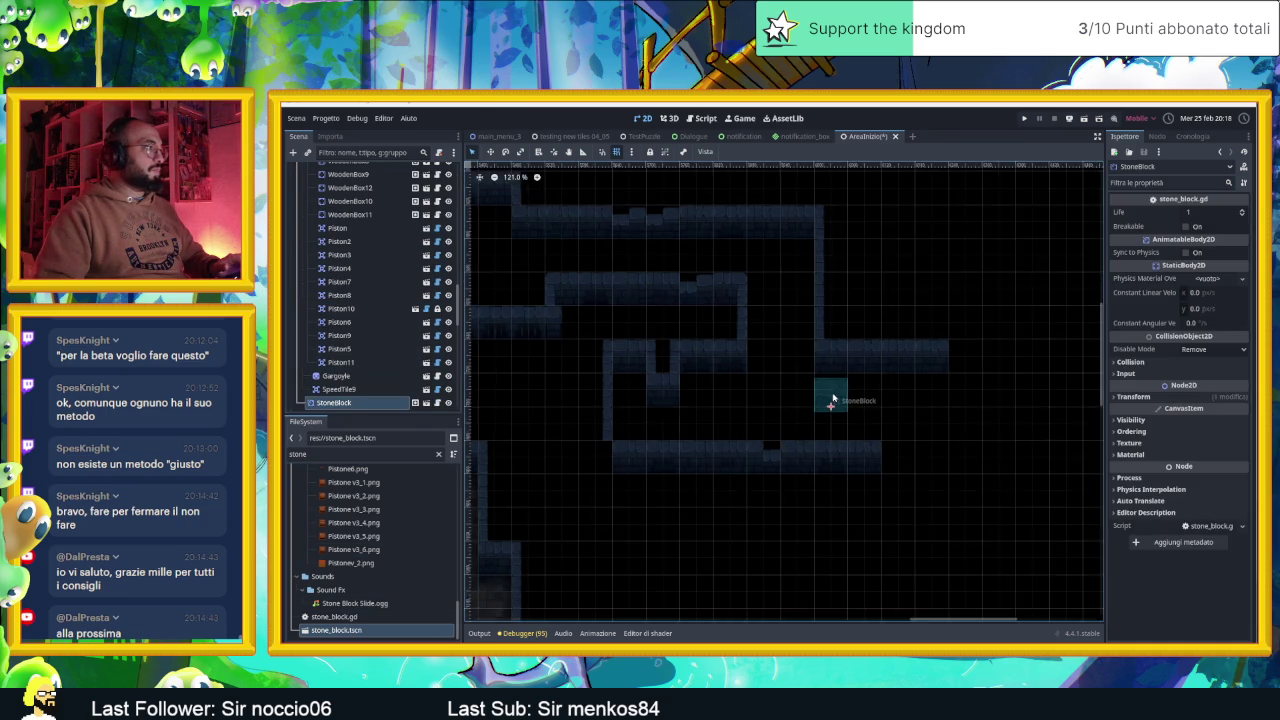
{"action": "scroll", "coordinate": [833, 398], "scroll_direction": "up", "scroll_amount": 6}
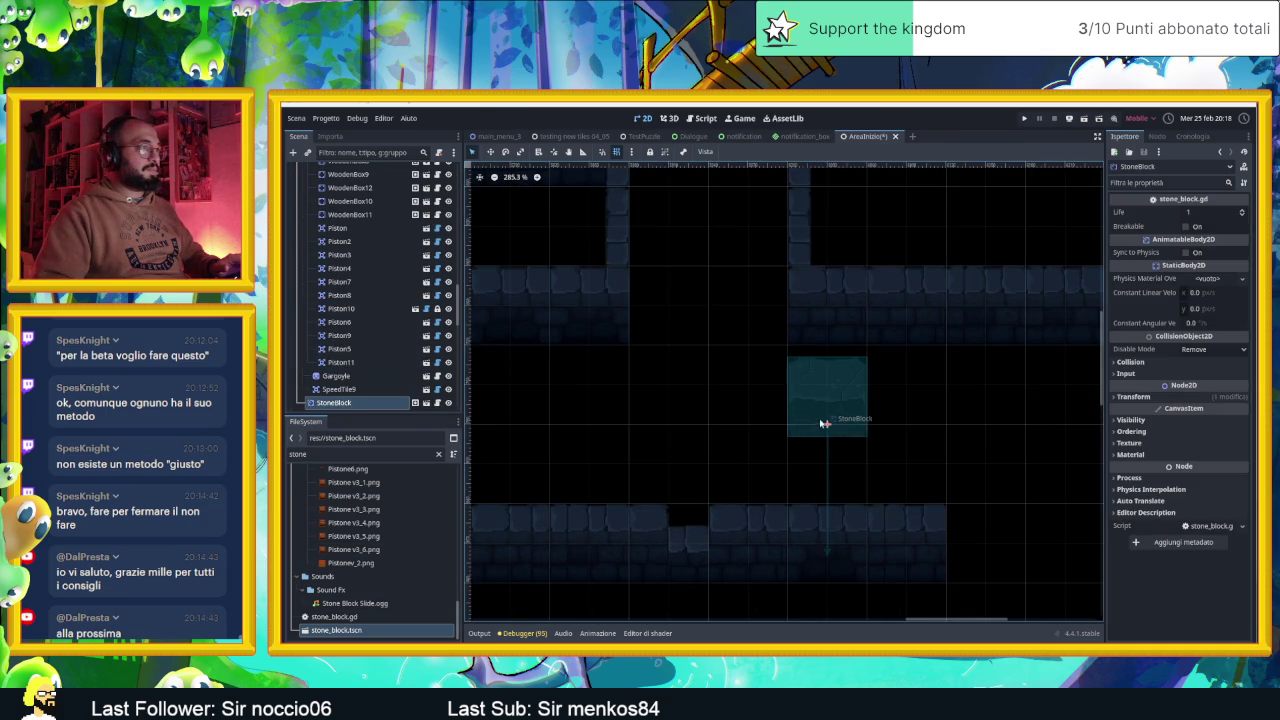
{"action": "left_click_drag", "start_coordinate": [825, 404], "coordinate": [828, 392]}
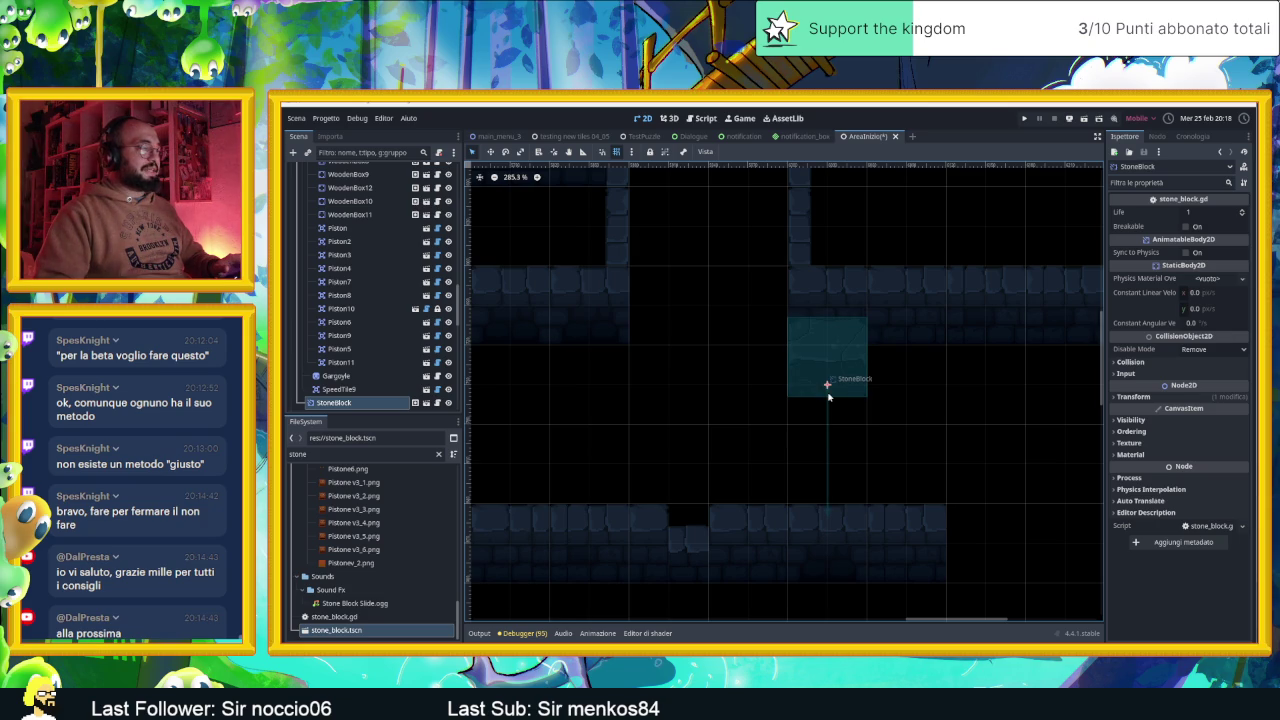
{"action": "left_click", "coordinate": [562, 140]}
In TestPuzzle, select the StoneBlock, undo a stray move, and open stone_block.gd
{"action": "left_click", "coordinate": [641, 137]}
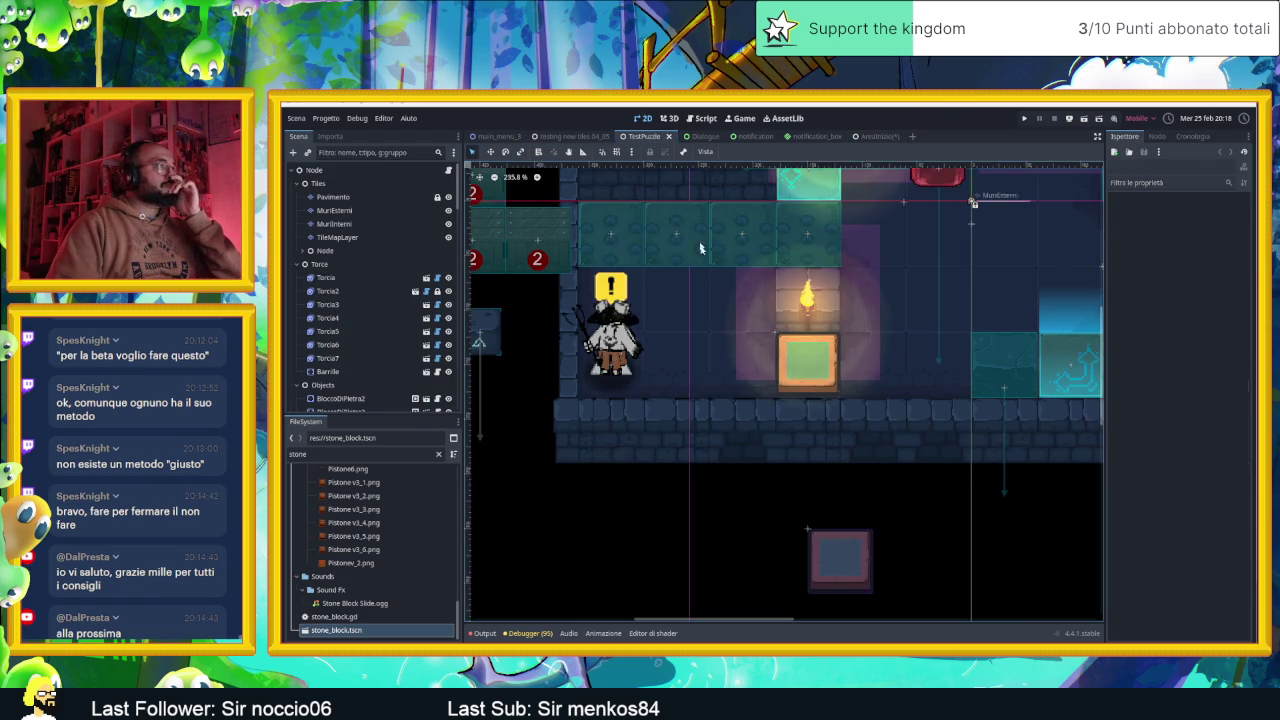
{"action": "left_click", "coordinate": [1000, 373]}
{"action": "mouse_move", "coordinate": [960, 401]}
{"action": "left_mouse_down"}
{"action": "mouse_move", "coordinate": [823, 451]}
{"action": "mouse_move", "coordinate": [843, 430]}
{"action": "left_mouse_up"}
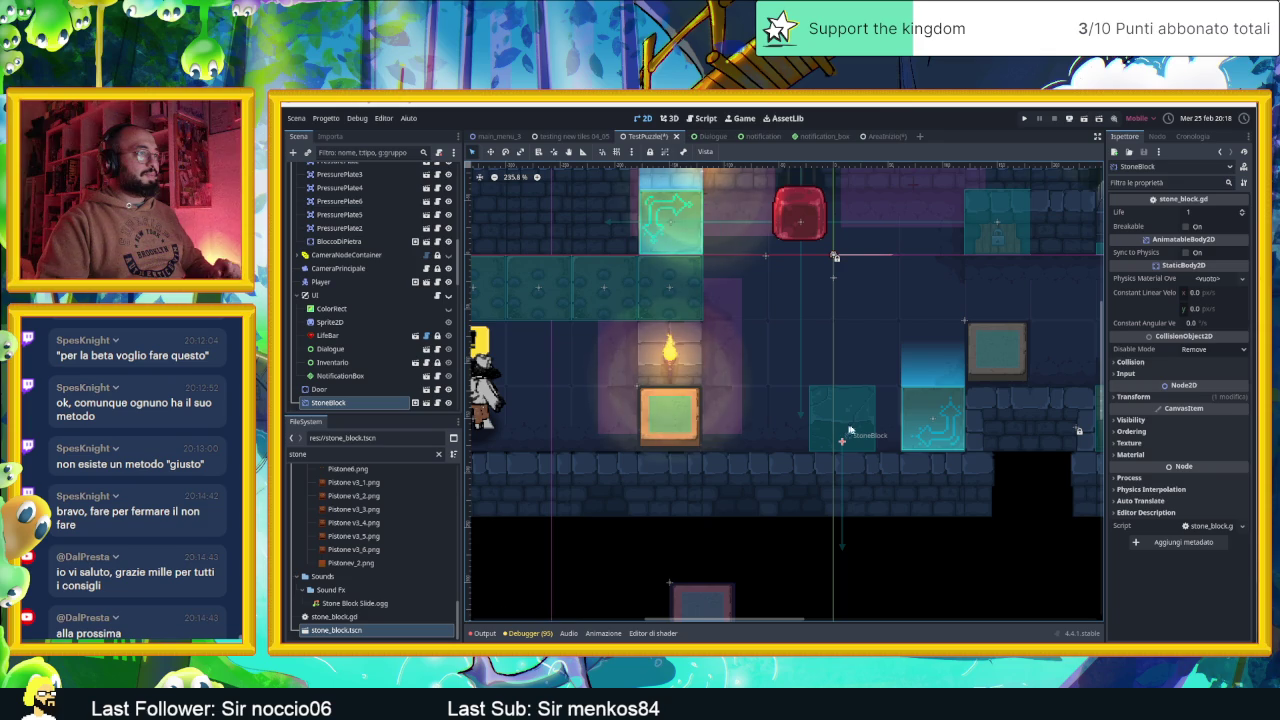
{"action": "key", "text": "ctrl+z"}
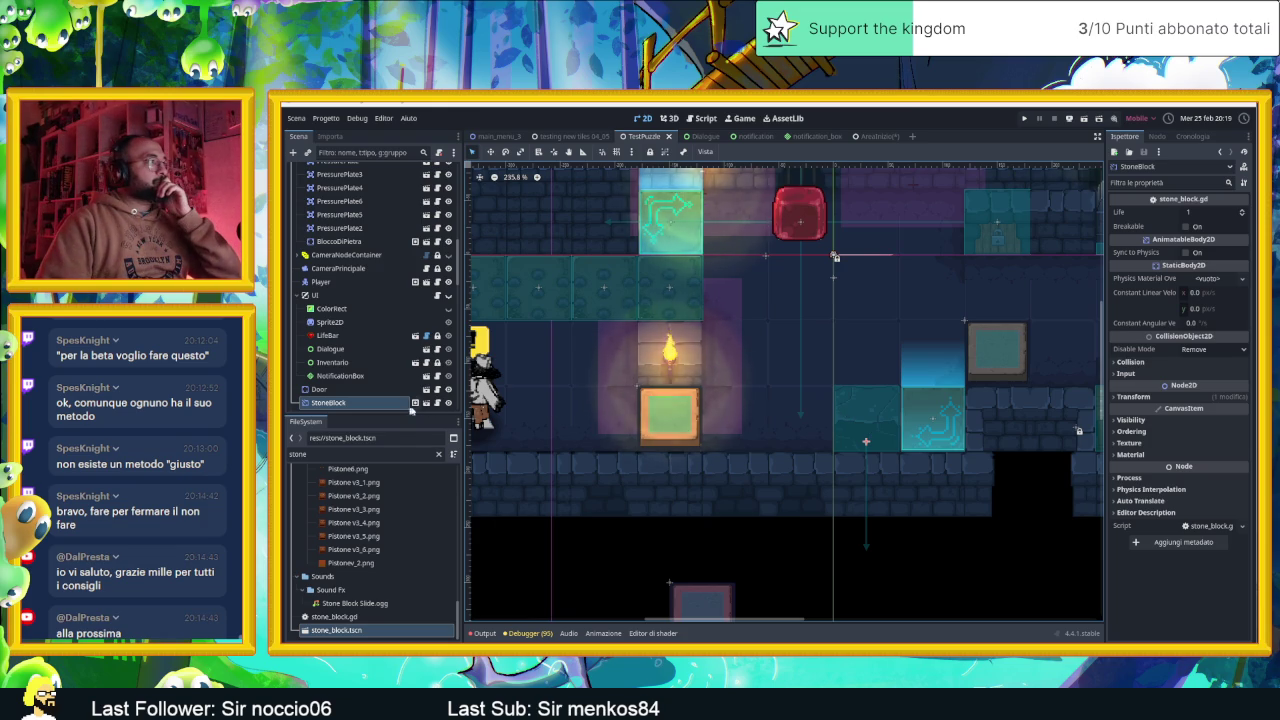
{"action": "left_click", "coordinate": [448, 403]}
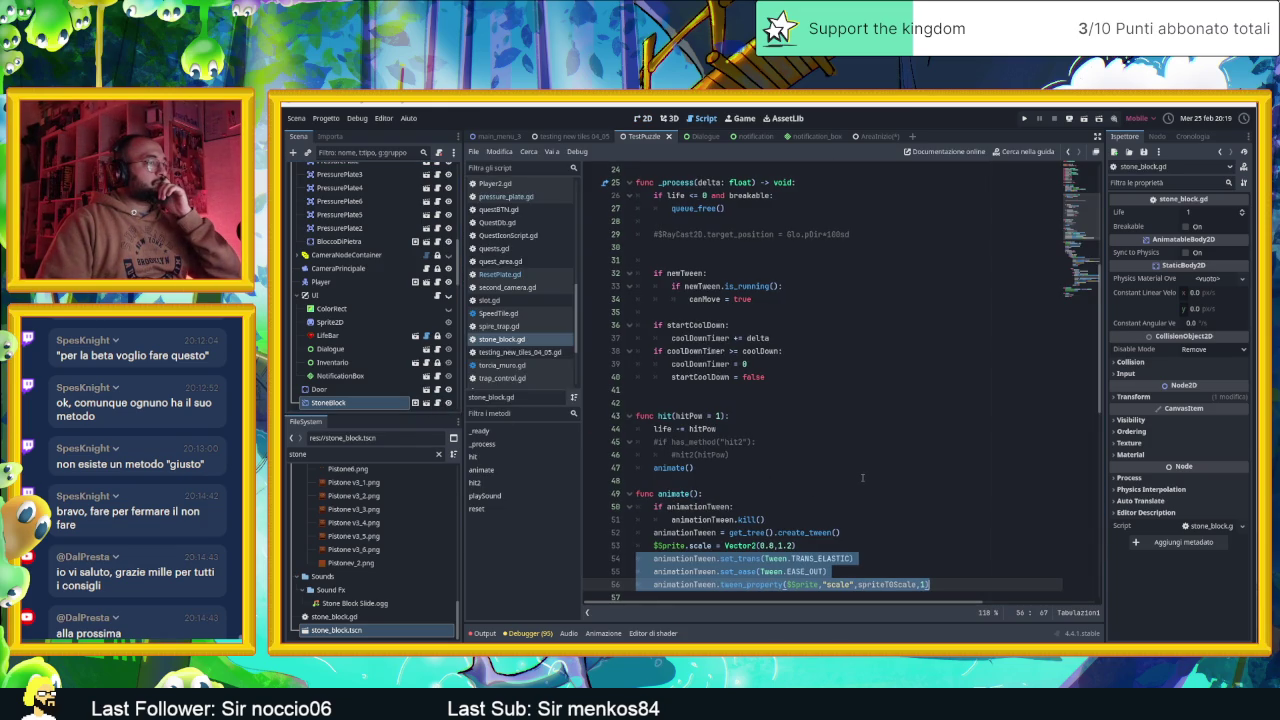
Open stone_block.tscn from the StoneBlock's editor icon and select its StoneBlock root node
{"action": "scroll", "coordinate": [899, 494], "scroll_direction": "down", "scroll_amount": 1}
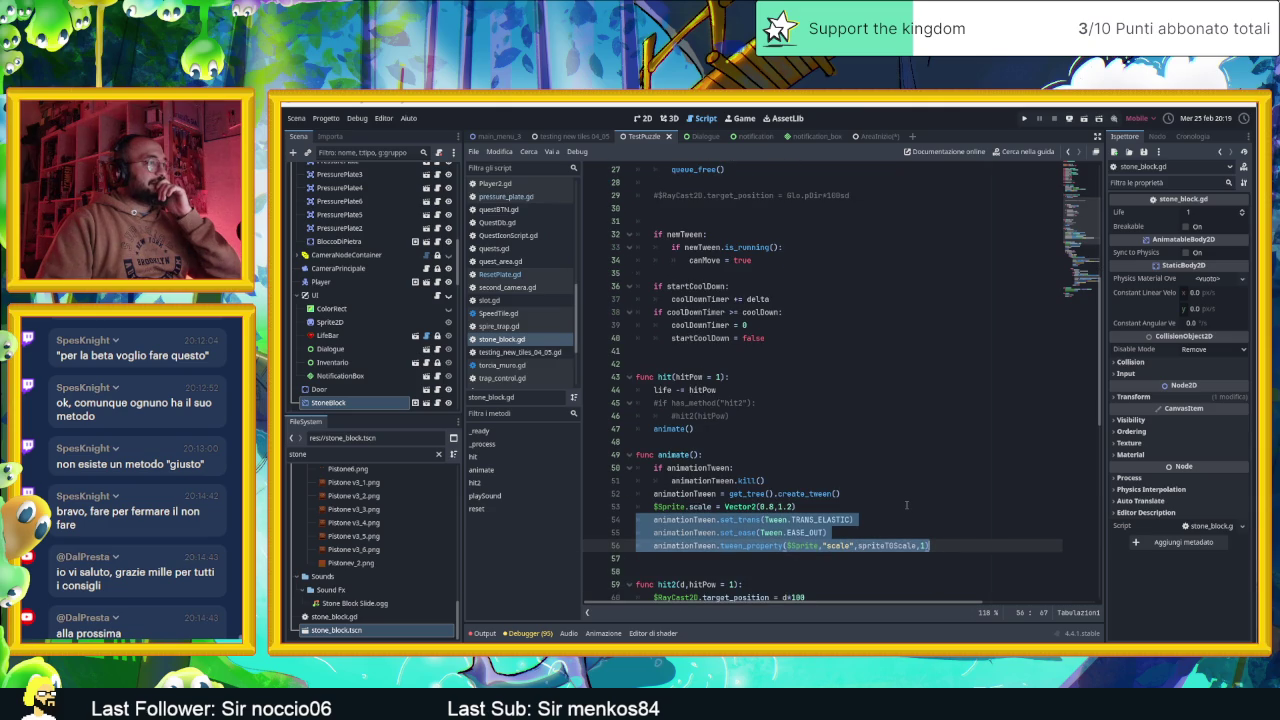
{"action": "scroll", "coordinate": [906, 505], "scroll_direction": "down", "scroll_amount": 2}
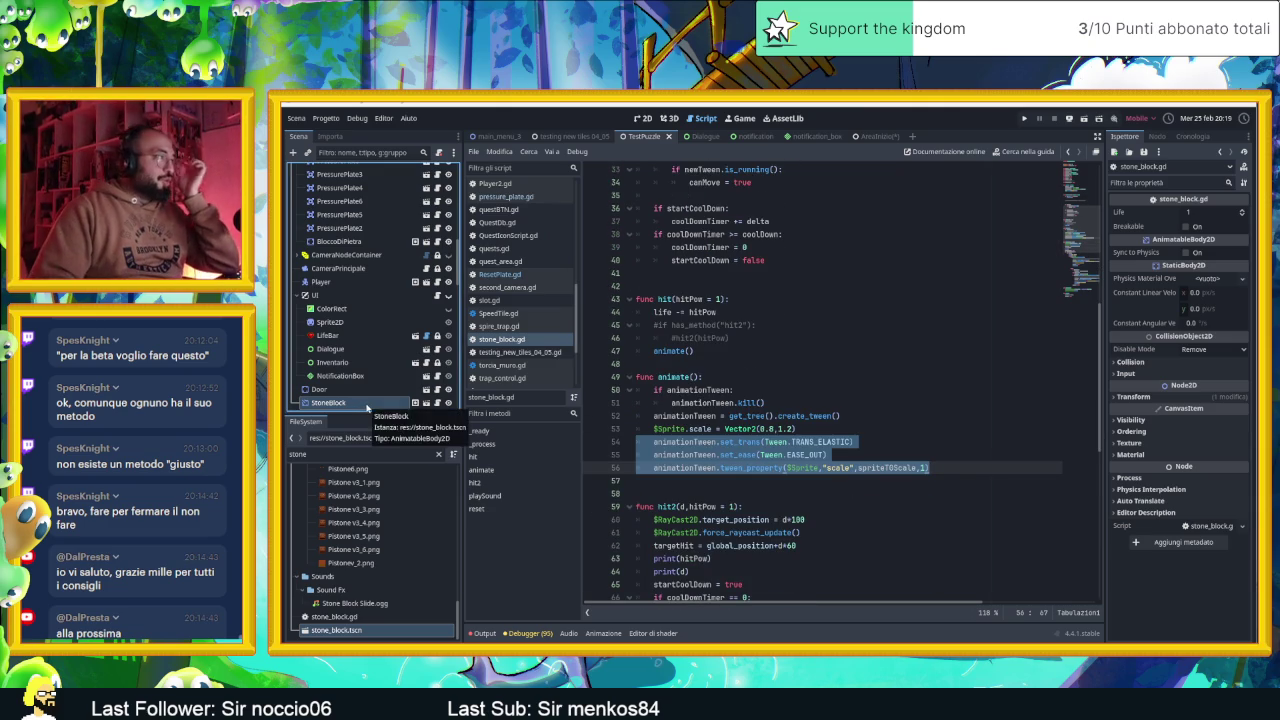
{"action": "left_click", "coordinate": [415, 402]}
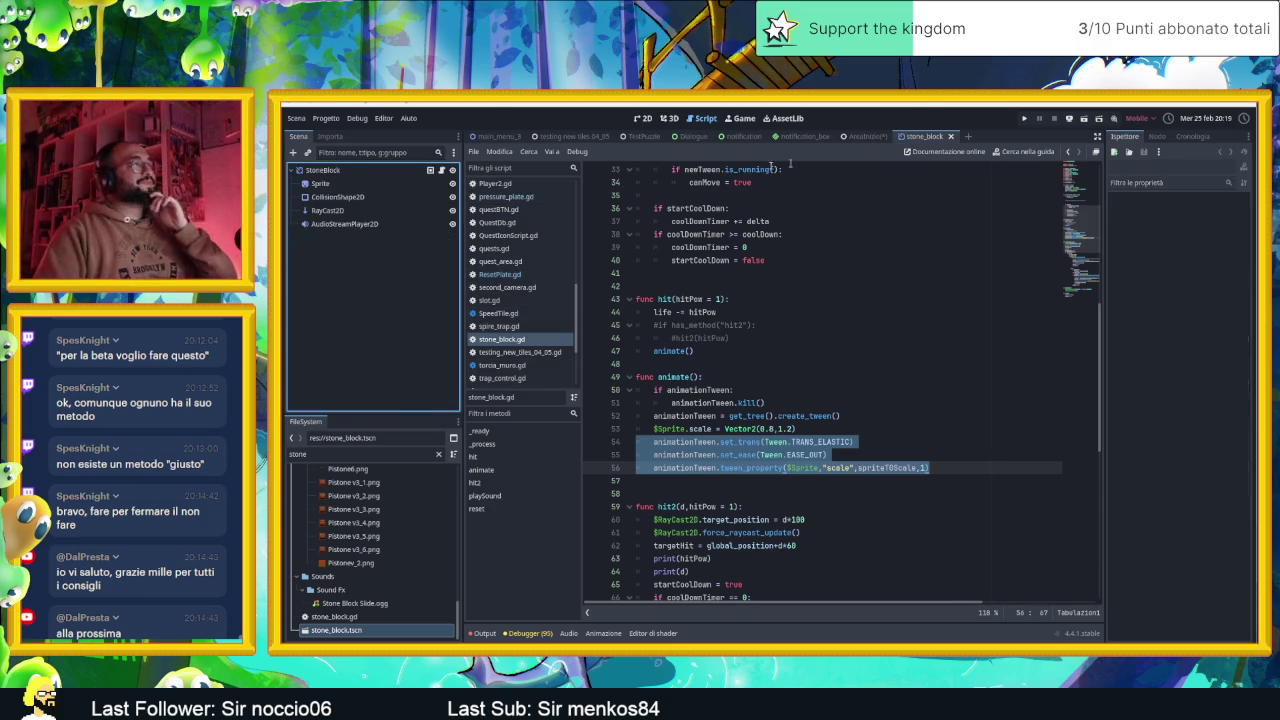
{"action": "left_click", "coordinate": [318, 170]}
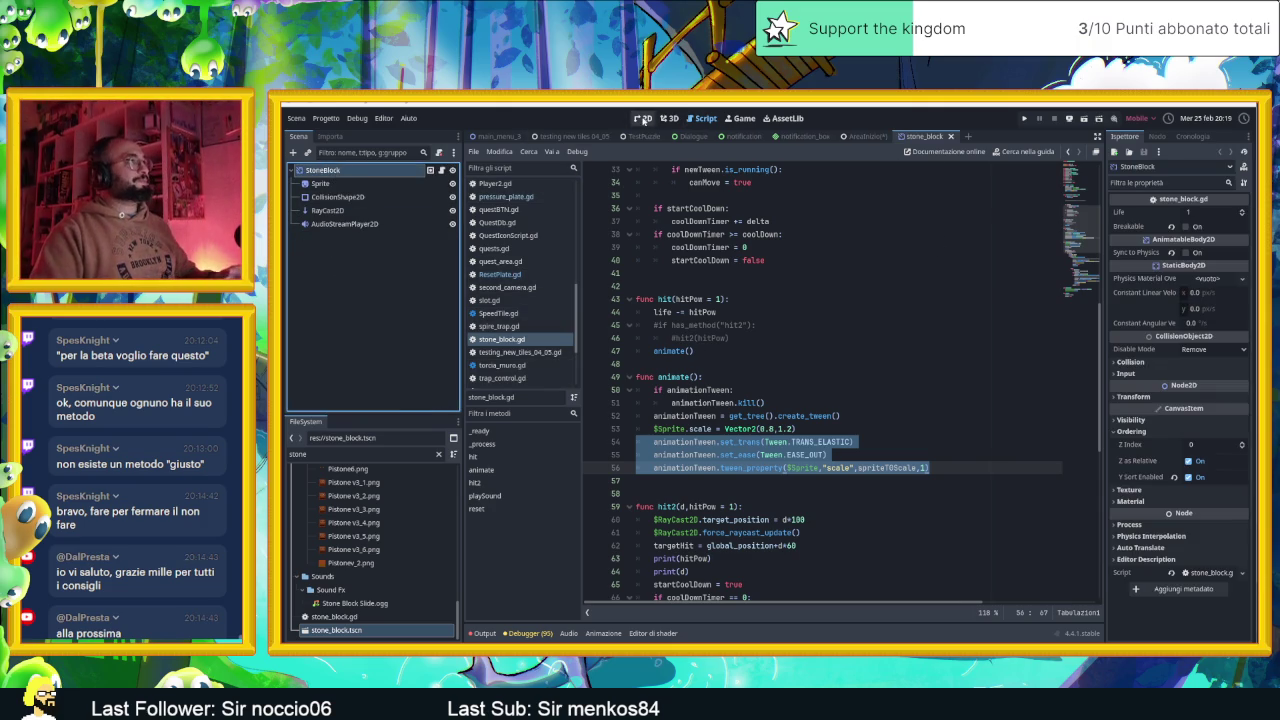
Show the stone block in the 2D view and inspect its Visibility and Transform properties
{"action": "left_click", "coordinate": [643, 118]}
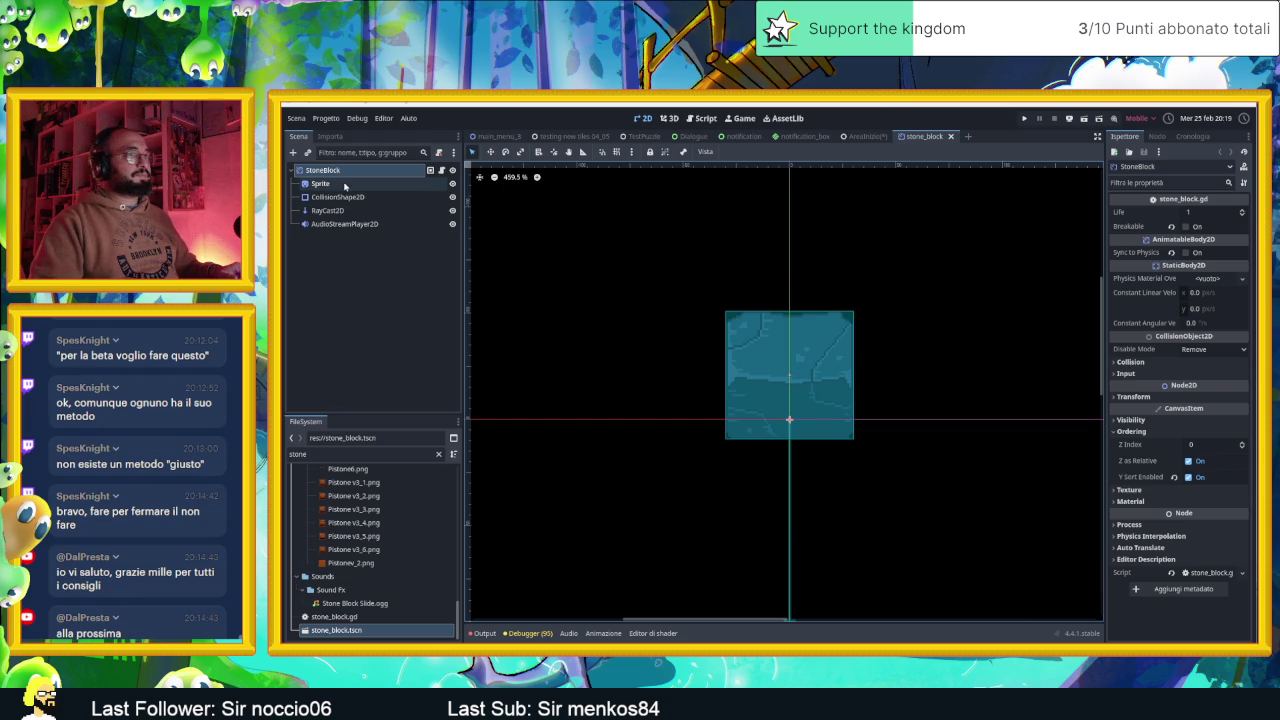
{"action": "left_click", "coordinate": [1142, 418]}
{"action": "left_click", "coordinate": [1141, 418]}
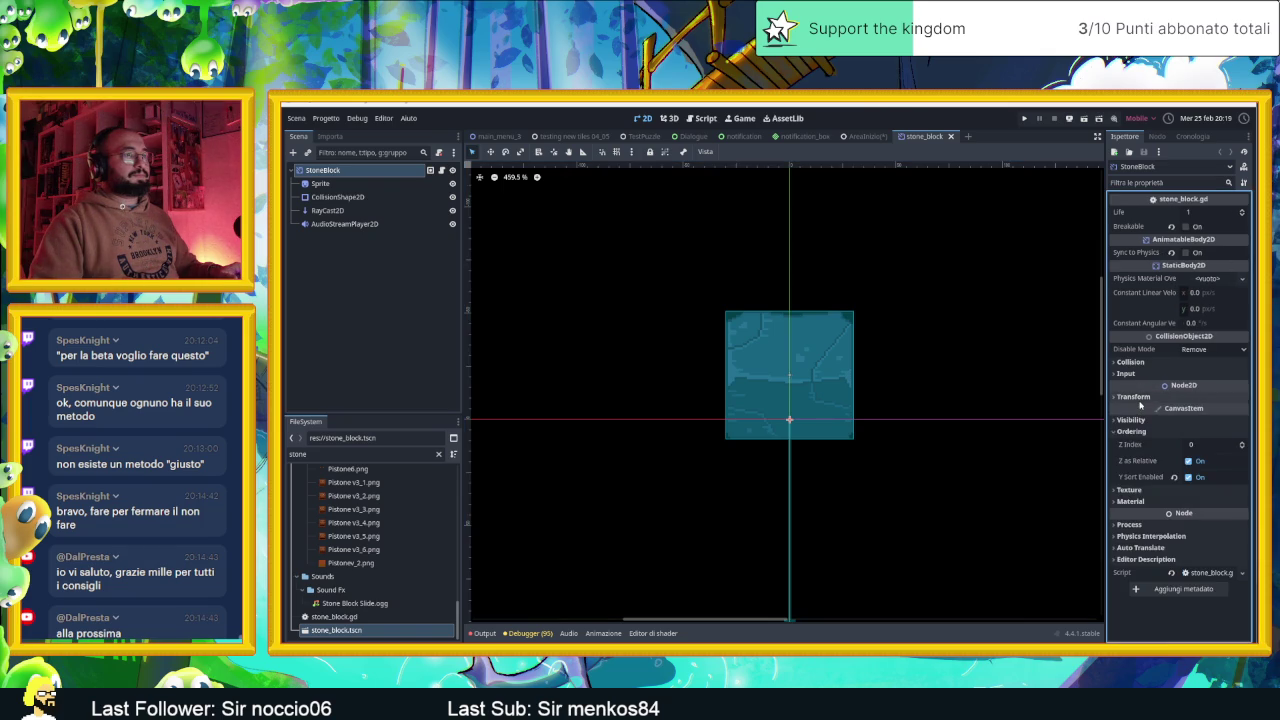
{"action": "left_click", "coordinate": [1138, 397]}
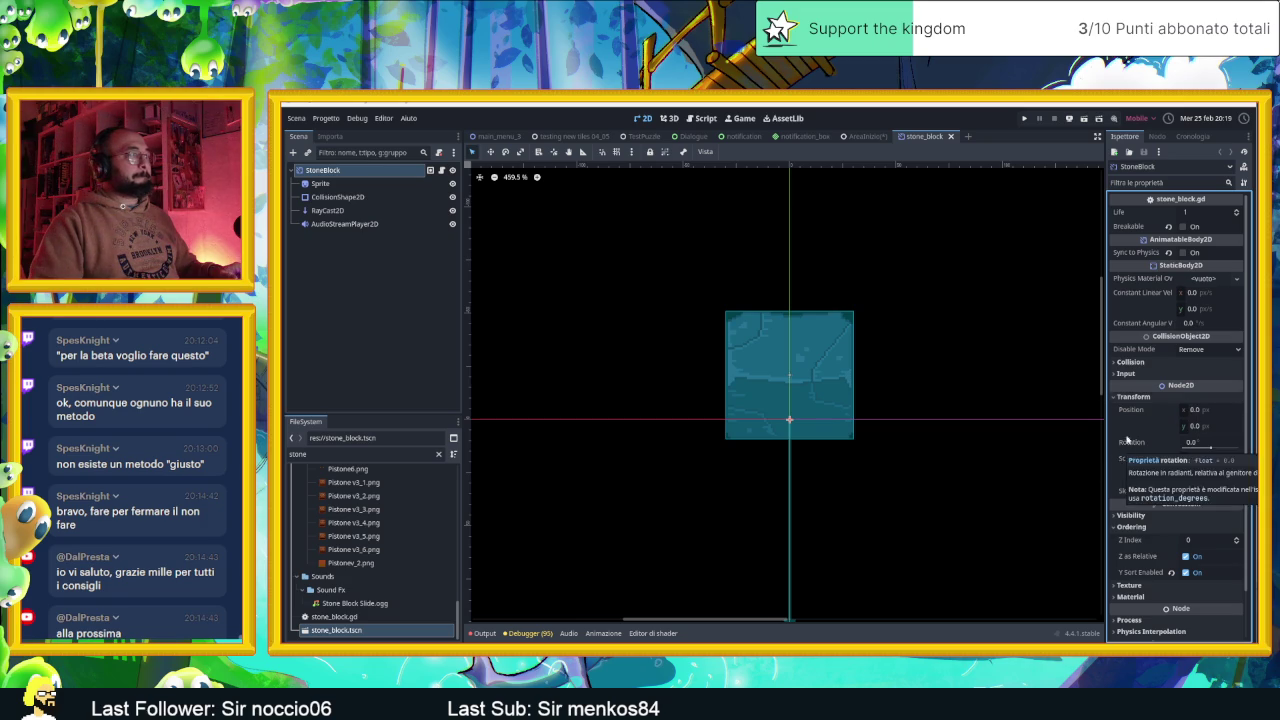
{"action": "left_click", "coordinate": [1129, 401]}
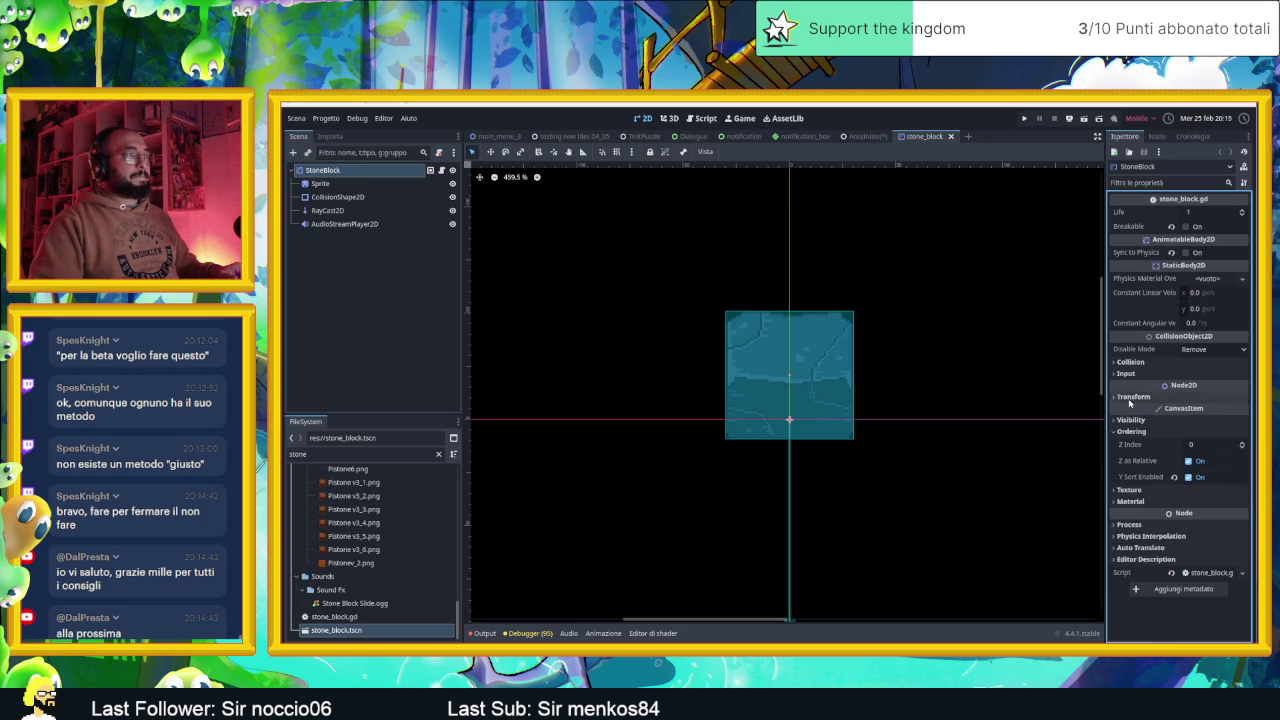
Move the block's Sprite and CollisionShape2D down 20 px and save stone_block.tscn
{"action": "left_click", "coordinate": [320, 183]}
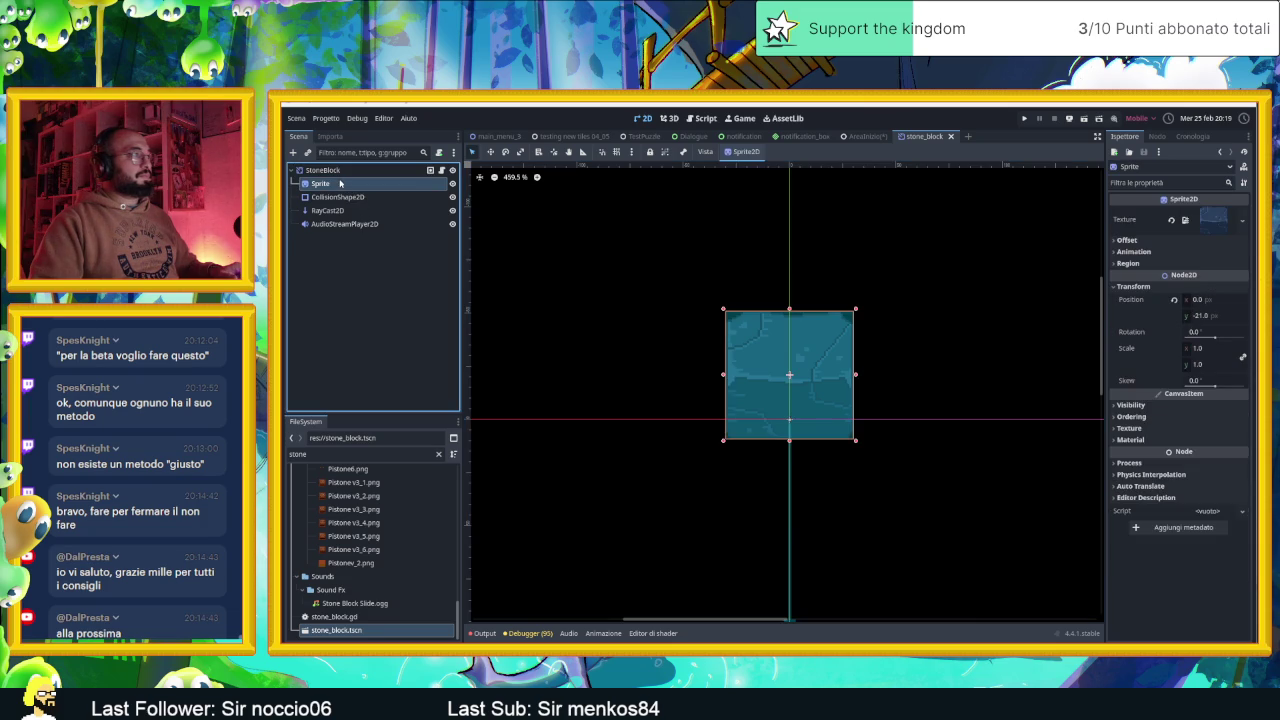
{"action": "left_click", "coordinate": [345, 223], "text": "shift"}
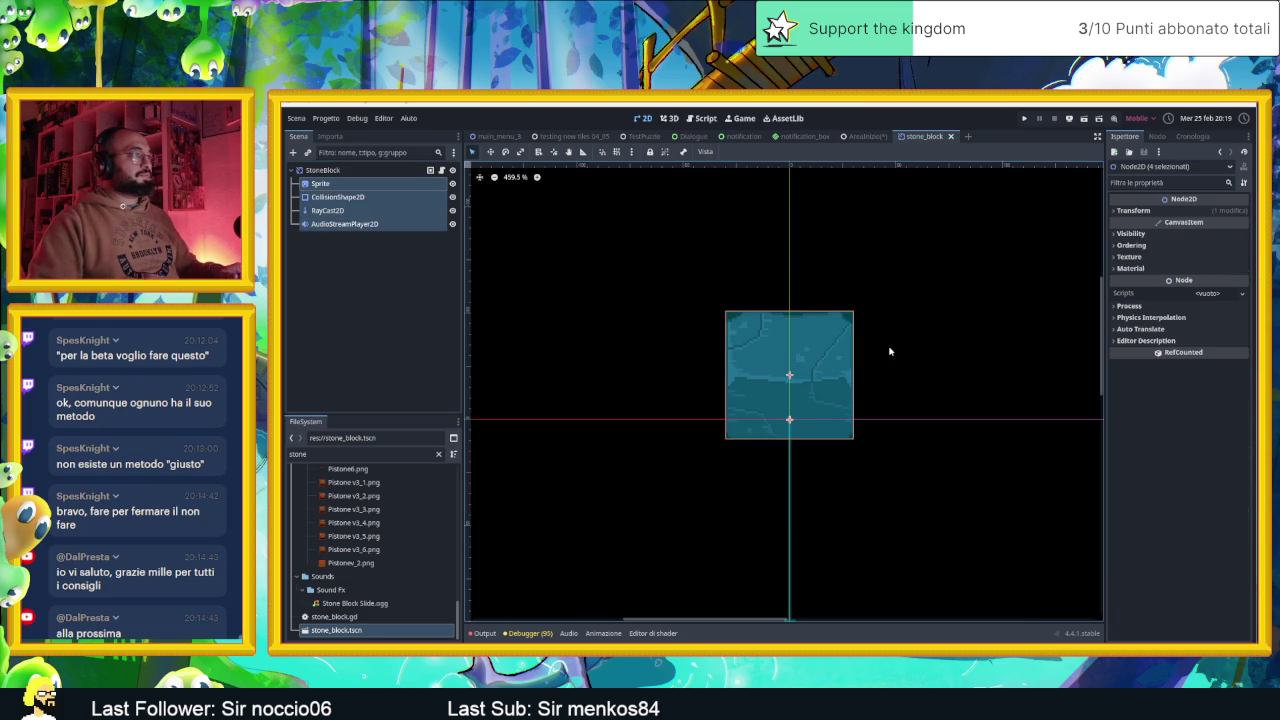
{"action": "left_click", "coordinate": [490, 151]}
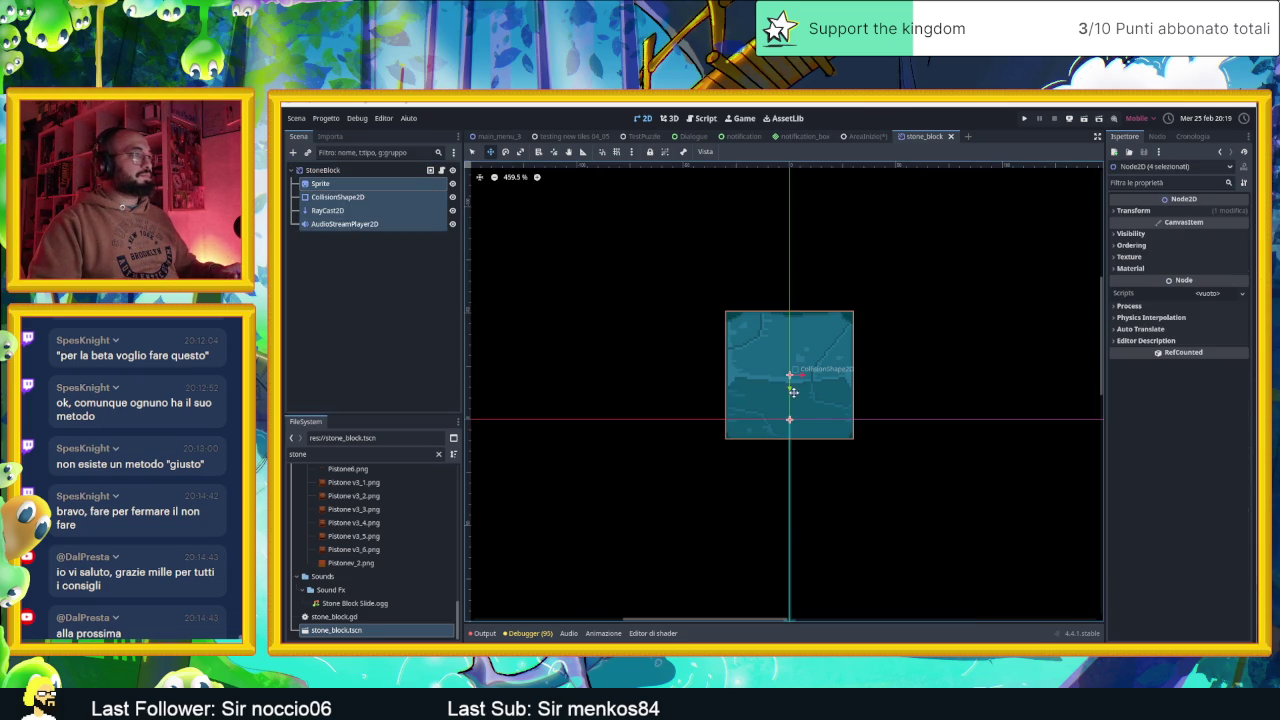
{"action": "left_click_drag", "start_coordinate": [790, 388], "coordinate": [791, 433]}
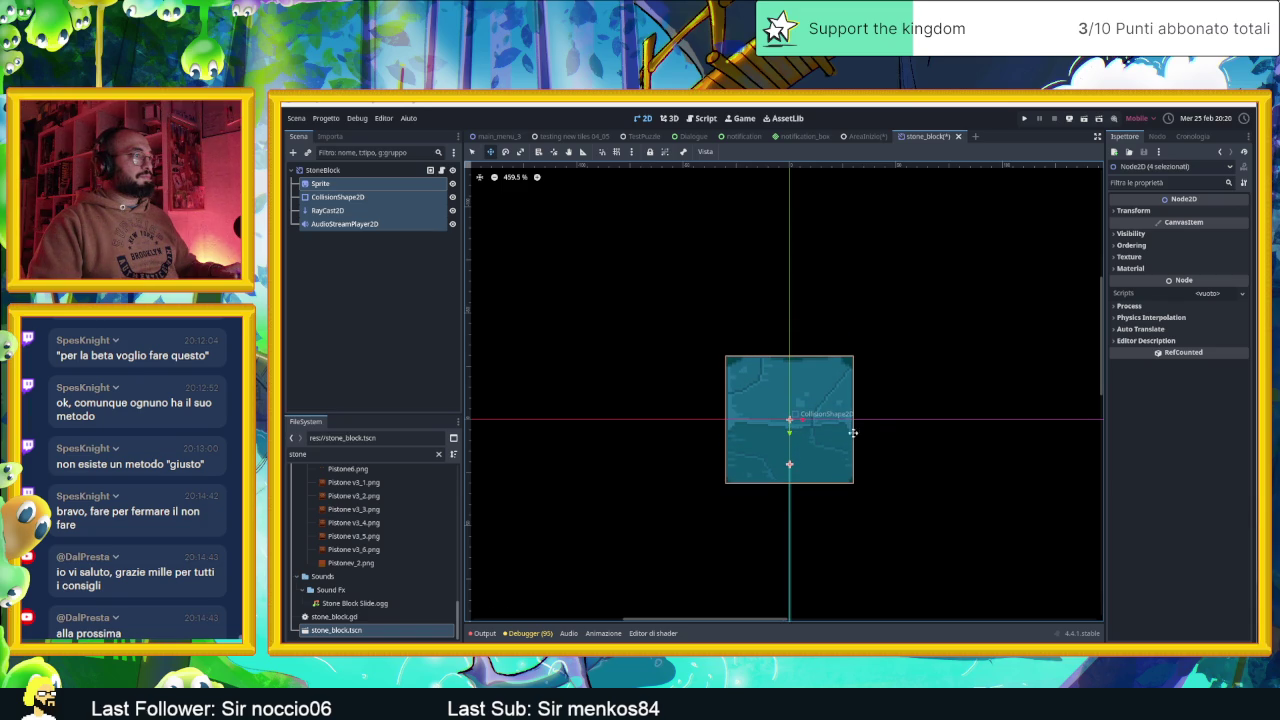
{"action": "left_click", "coordinate": [350, 273]}
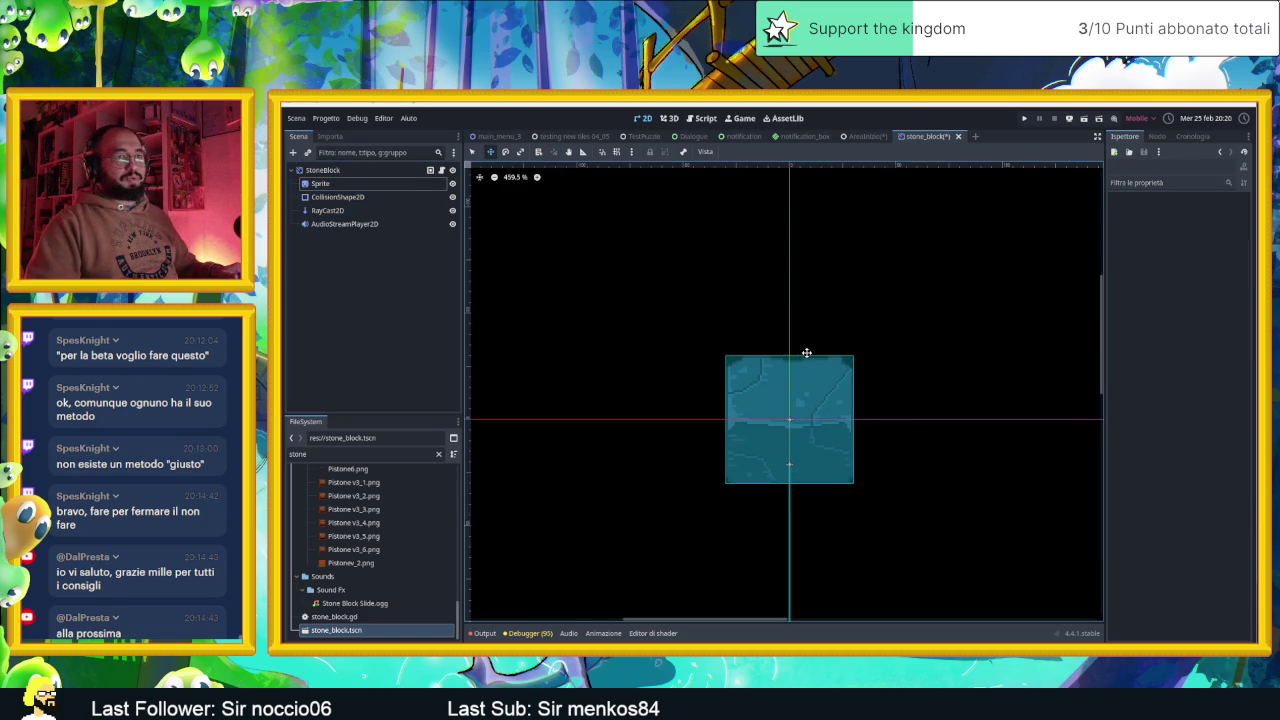
{"action": "key", "text": "ctrl+s"}
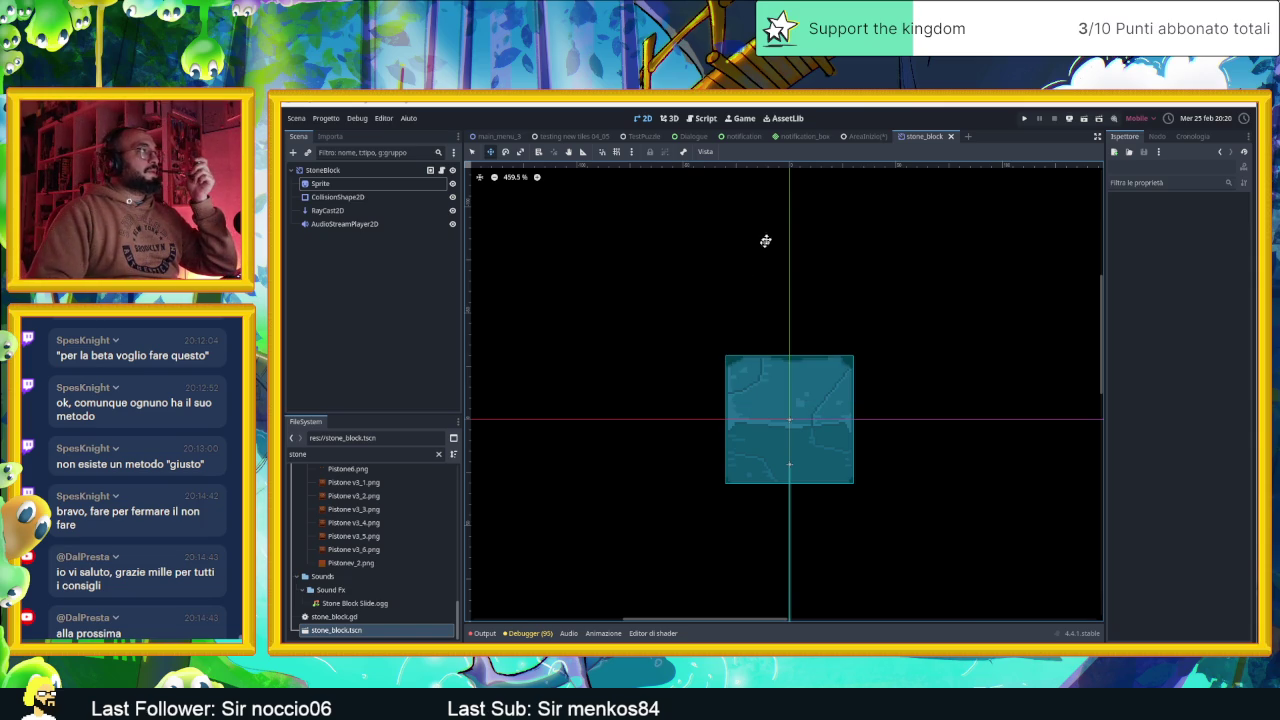
In AreaInizio, duplicate StoneBlock one cell below as StoneBlock2 and delete the extra StoneBlock3
{"action": "left_click", "coordinate": [856, 140]}
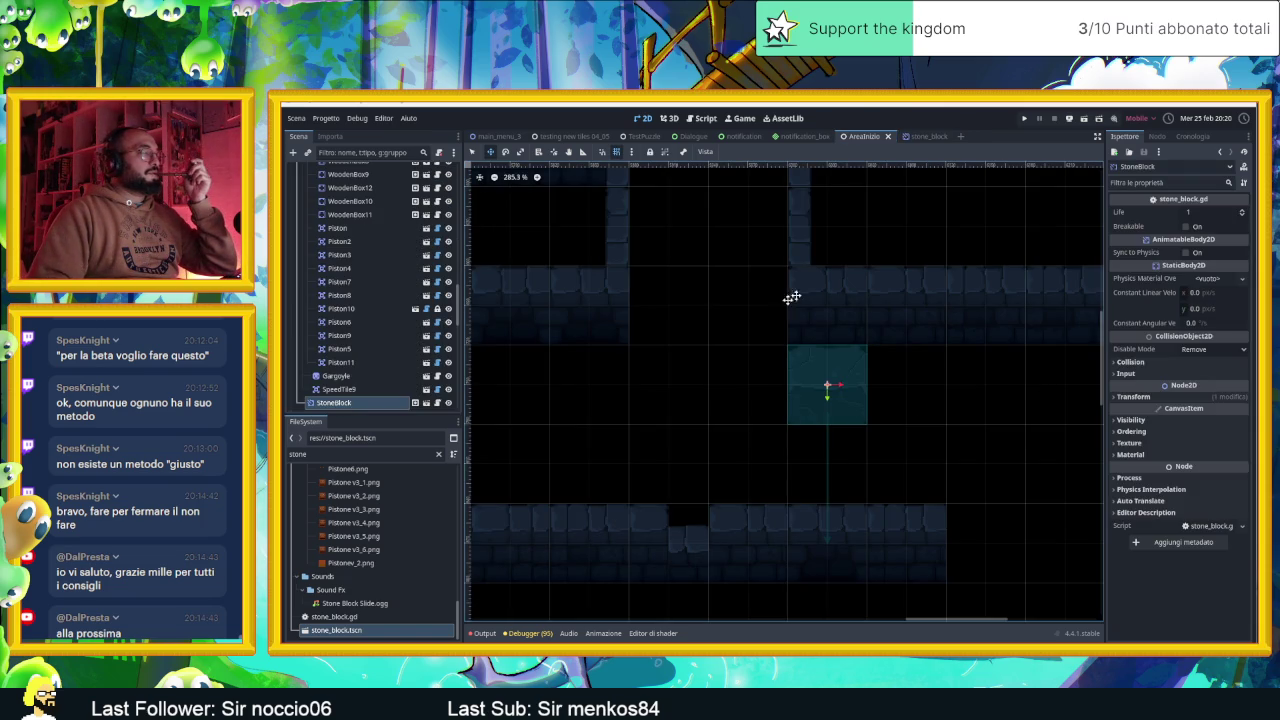
{"action": "mouse_move", "coordinate": [867, 386]}
{"action": "left_mouse_down"}
{"action": "mouse_move", "coordinate": [908, 386]}
{"action": "mouse_move", "coordinate": [826, 386]}
{"action": "left_mouse_up"}
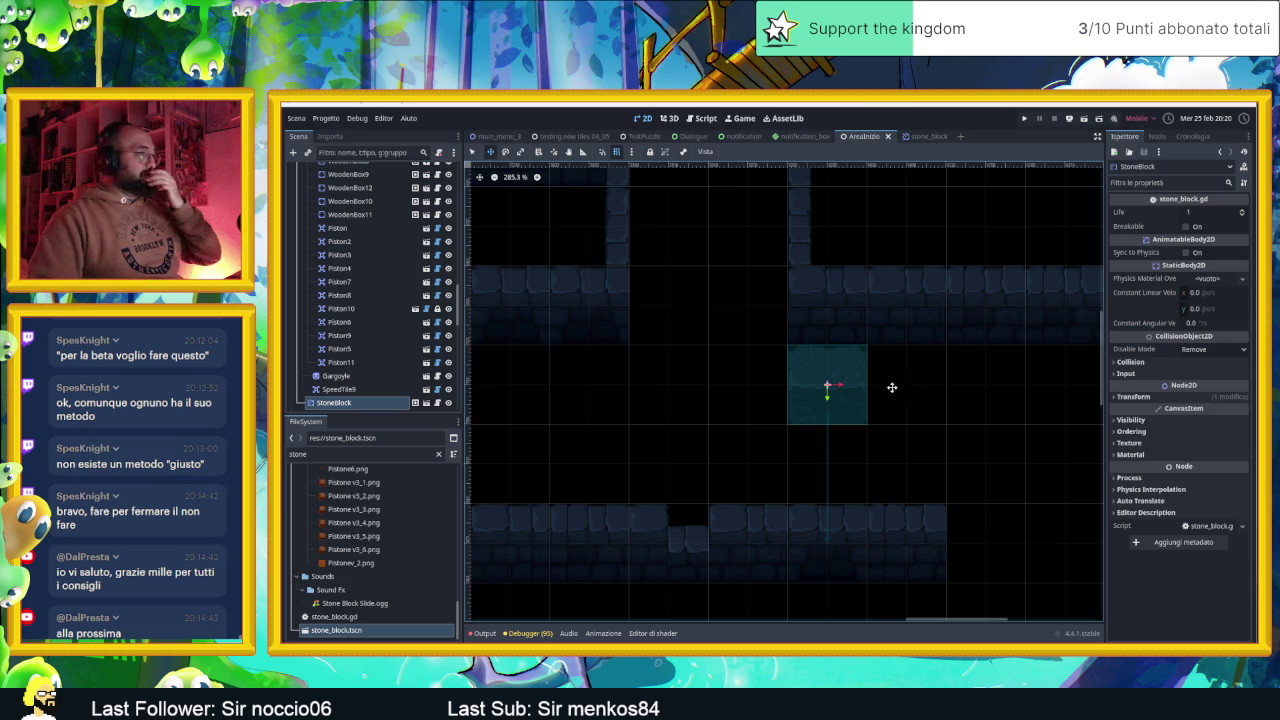
{"action": "scroll", "coordinate": [900, 398], "scroll_direction": "right", "scroll_amount": 2}
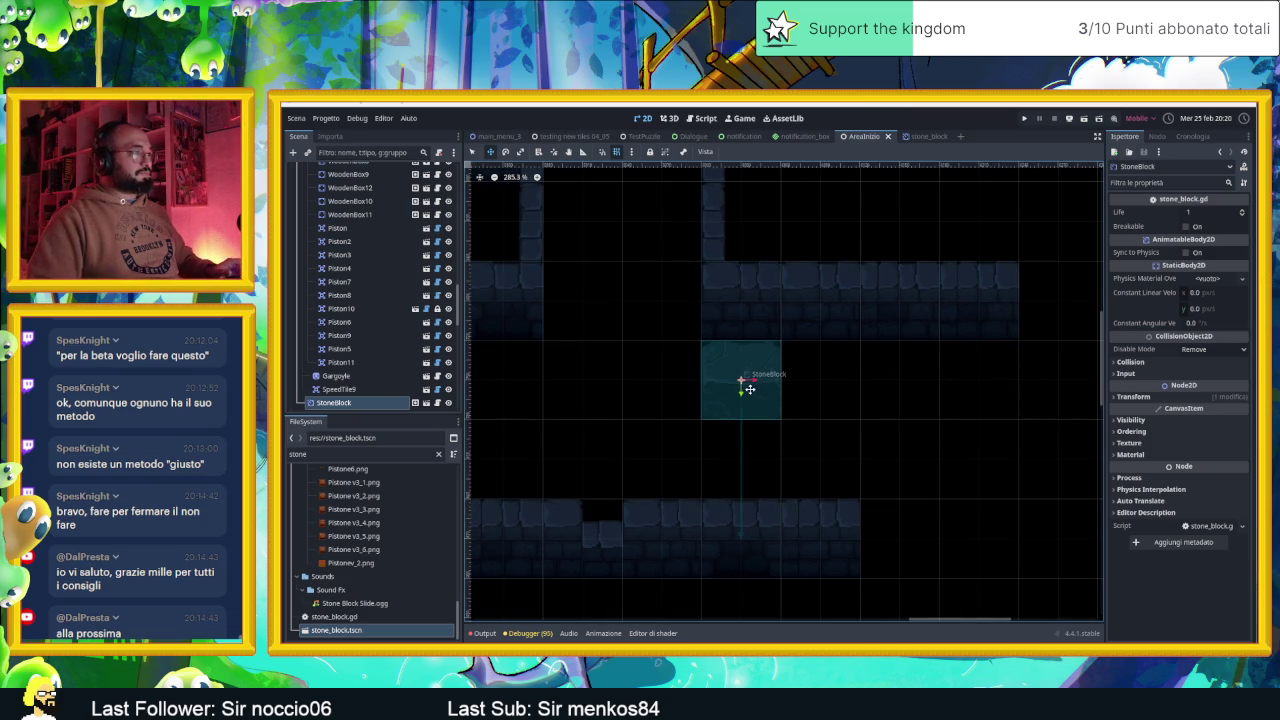
{"action": "key", "text": "ctrl+d"}
{"action": "mouse_move", "coordinate": [743, 389]}
{"action": "left_mouse_down"}
{"action": "mouse_move", "coordinate": [744, 447]}
{"action": "mouse_move", "coordinate": [849, 443]}
{"action": "left_mouse_up"}
{"action": "key", "text": "ctrl+d"}
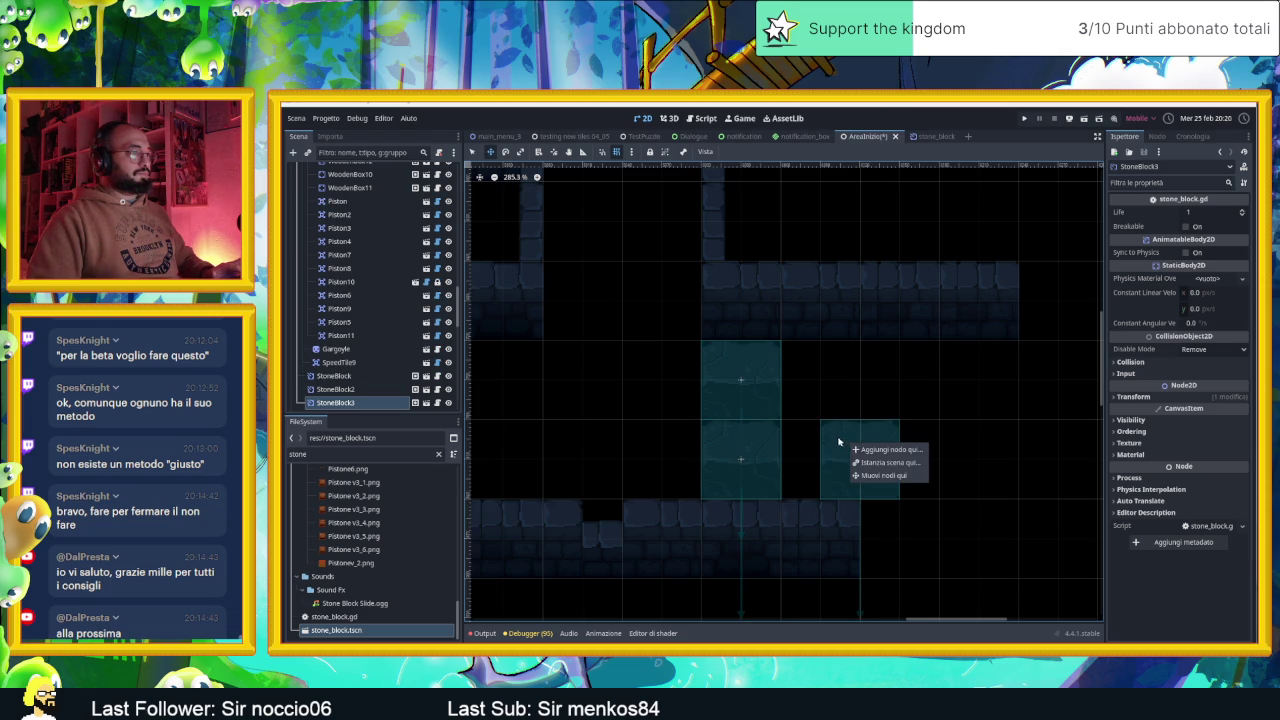
{"action": "key", "text": "Delete"}
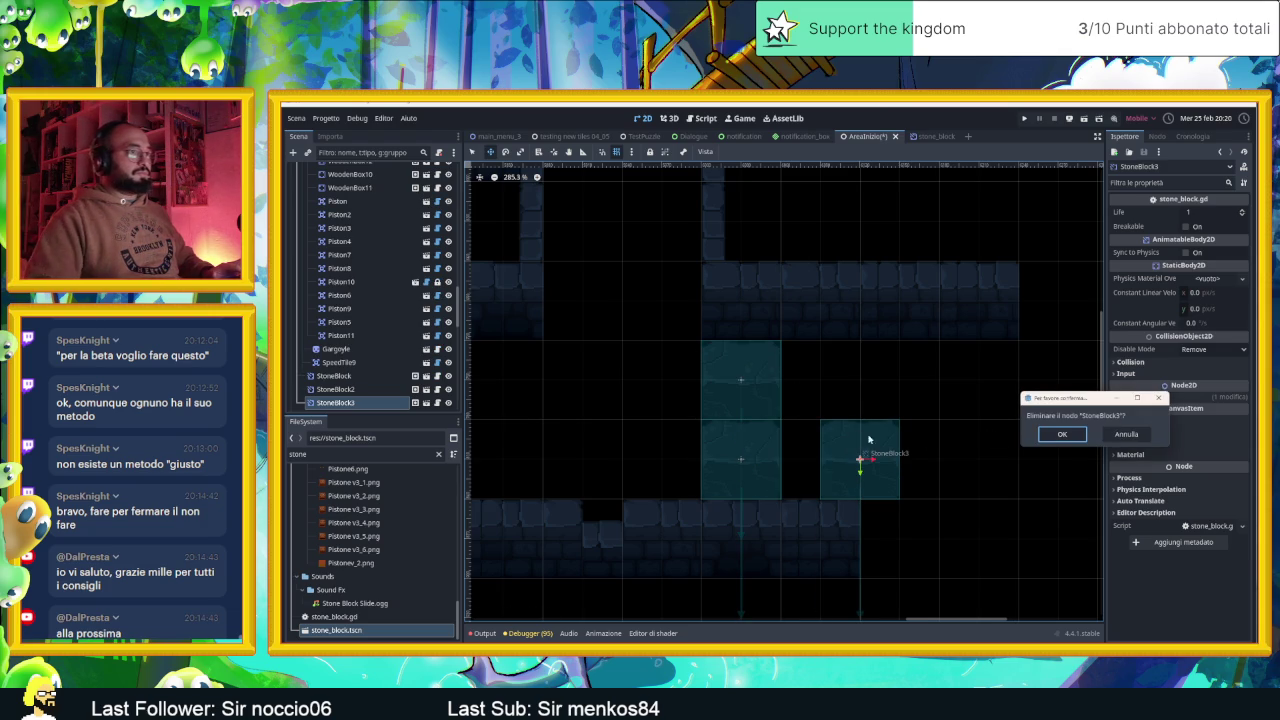
{"action": "left_click", "coordinate": [1050, 433]}
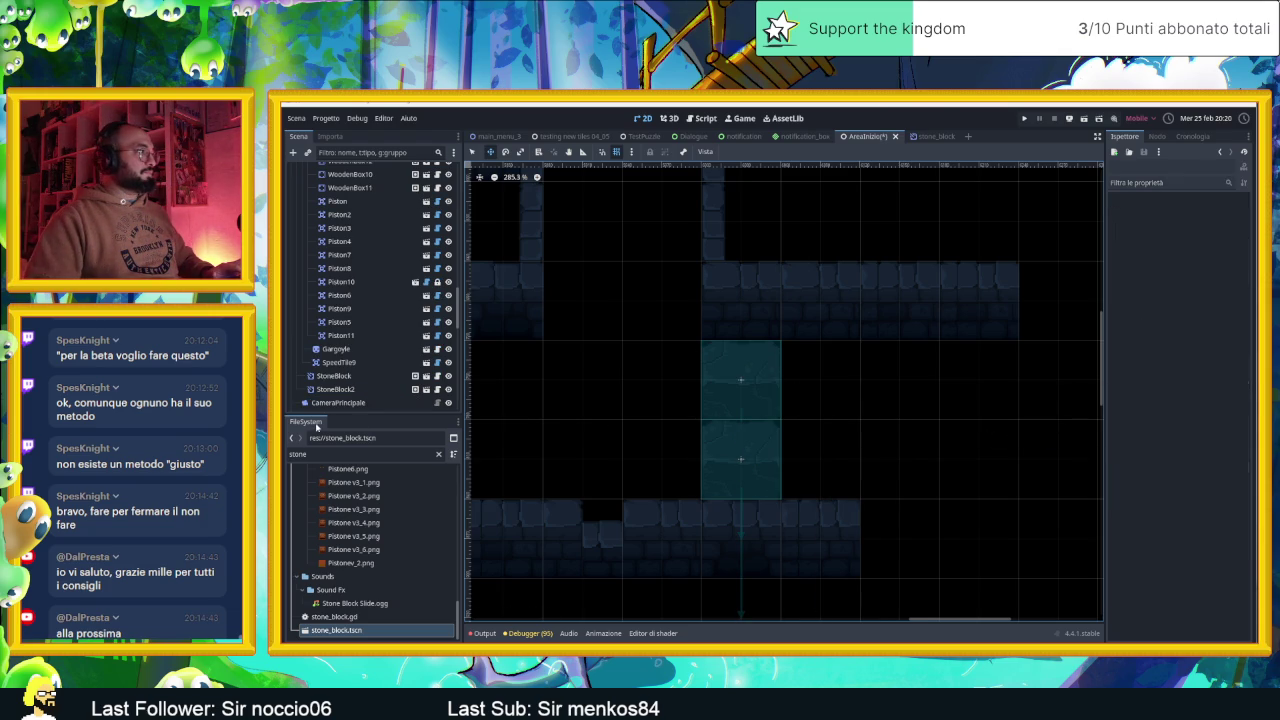
Review the scene tree, checking CameraNodeContainer, and select StoneBlock and StoneBlock2 in the level
{"action": "scroll", "coordinate": [340, 400], "scroll_direction": "up", "scroll_amount": 6}
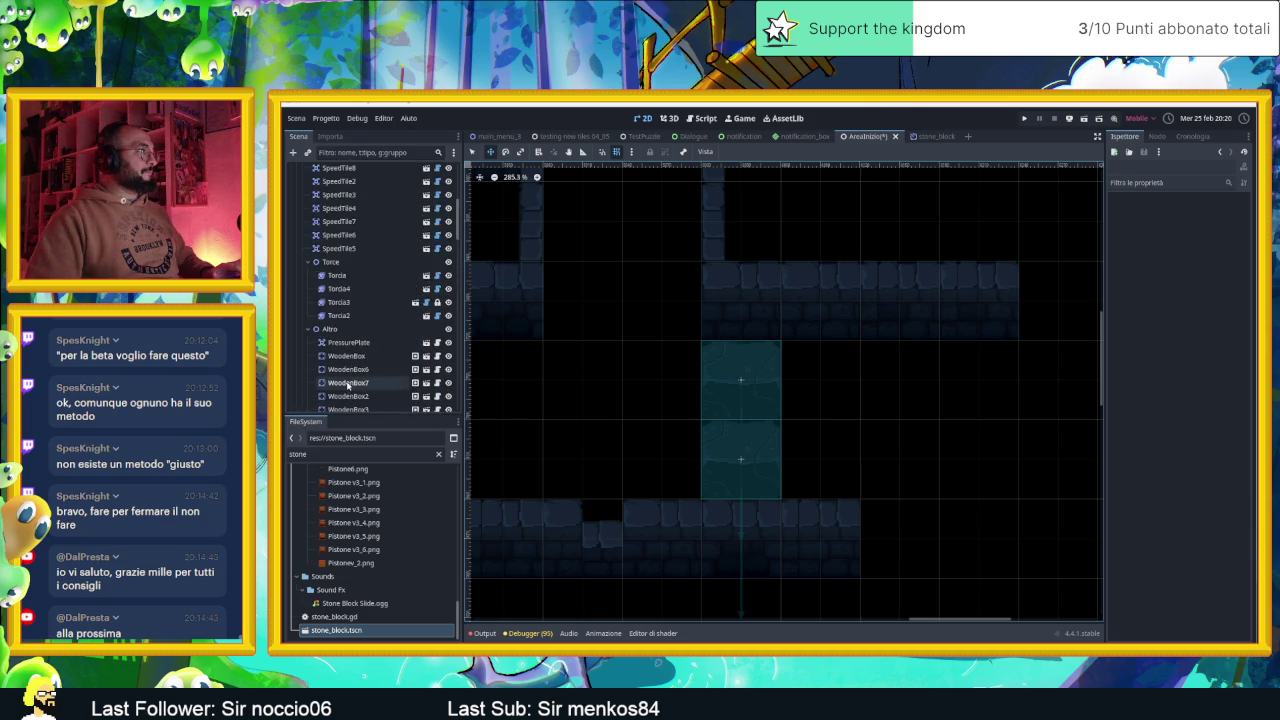
{"action": "scroll", "coordinate": [349, 383], "scroll_direction": "up", "scroll_amount": 1}
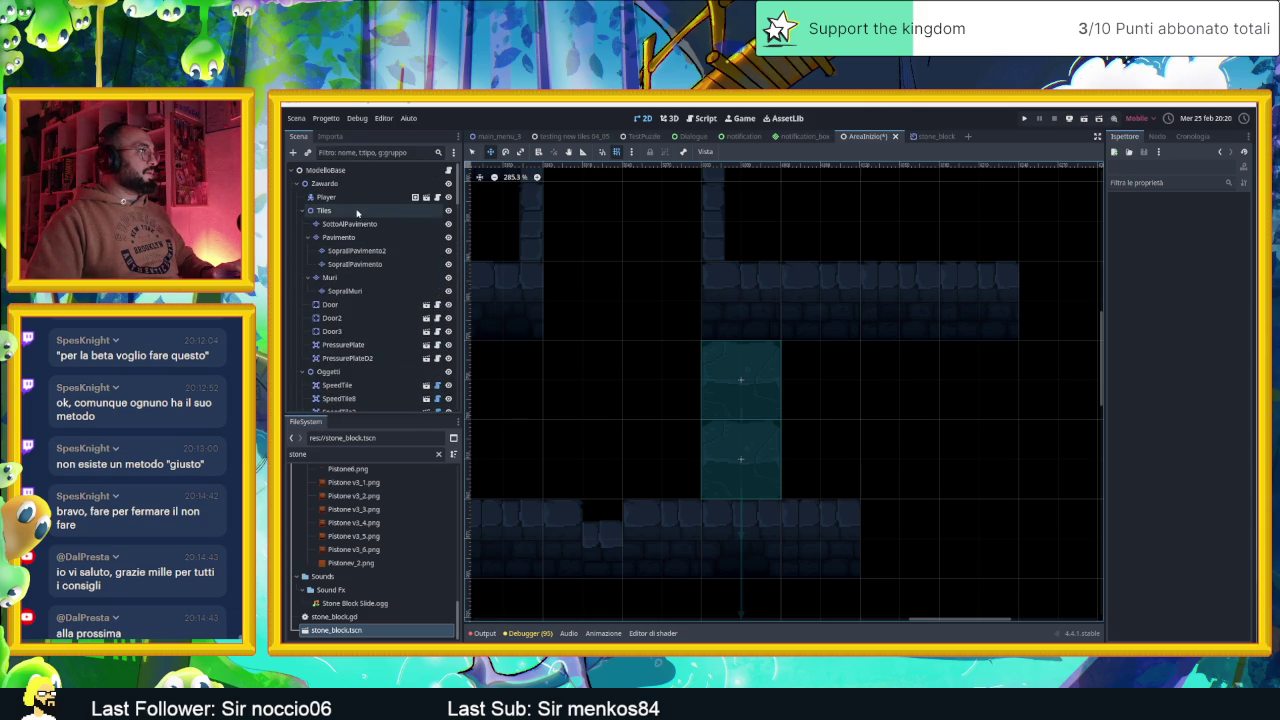
{"action": "scroll", "coordinate": [343, 236], "scroll_direction": "down", "scroll_amount": 10}
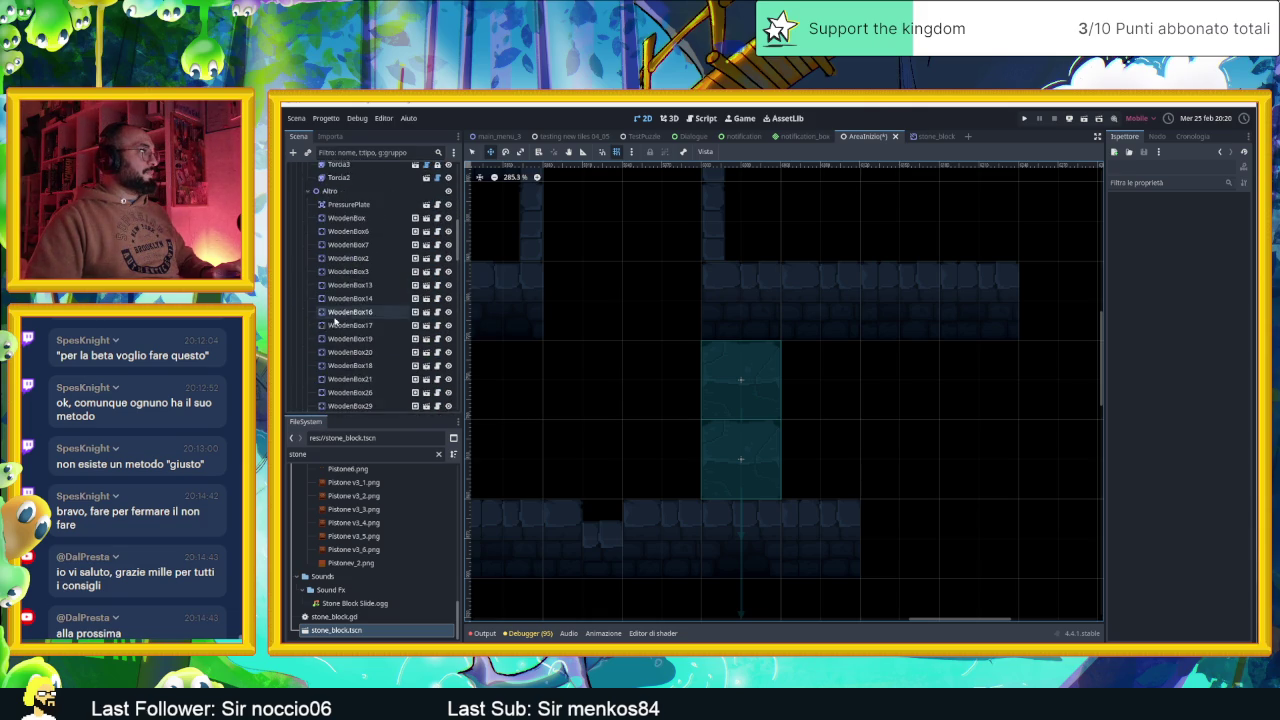
{"action": "scroll", "coordinate": [343, 337], "scroll_direction": "down", "scroll_amount": 10}
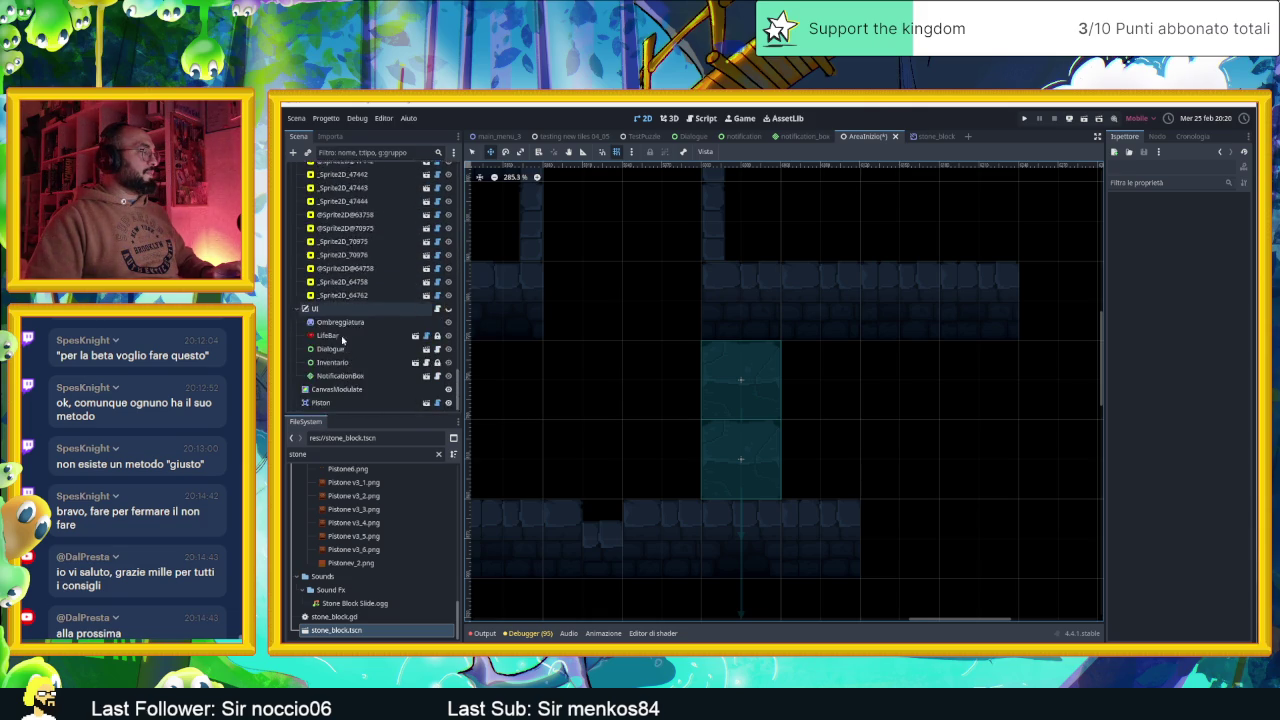
{"action": "scroll", "coordinate": [343, 340], "scroll_direction": "down", "scroll_amount": 10}
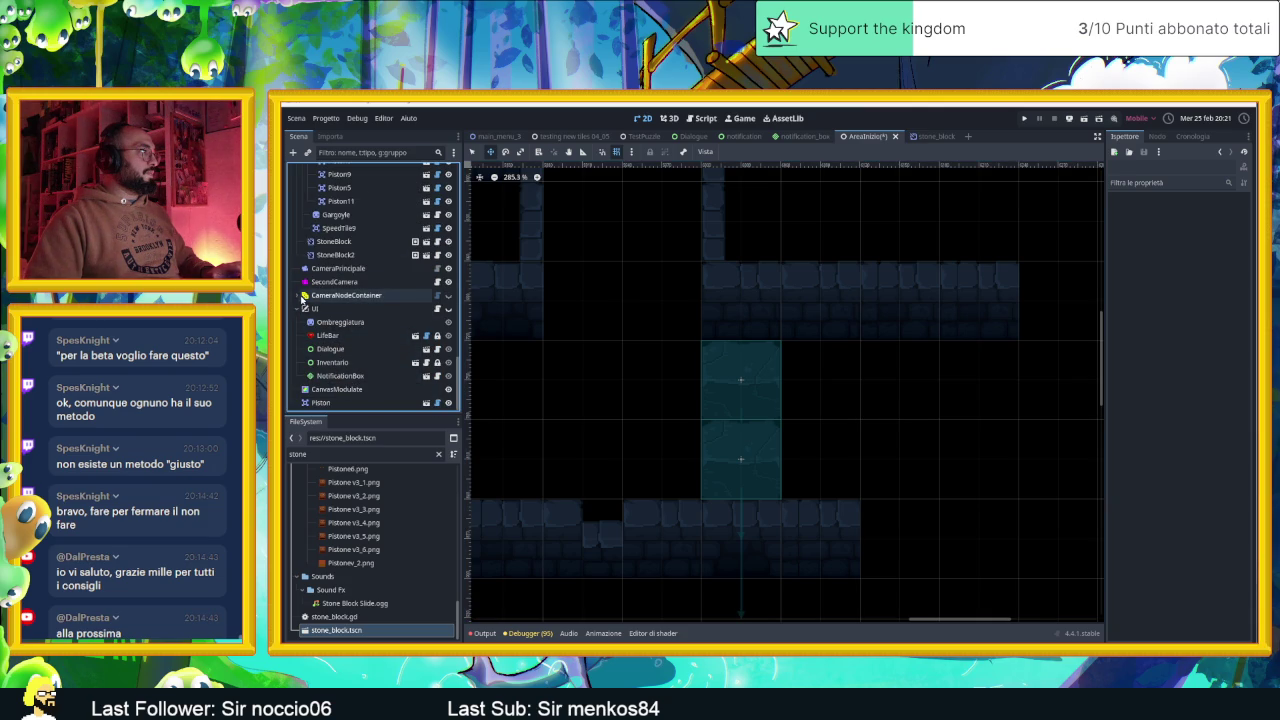
{"action": "left_click", "coordinate": [299, 298]}
{"action": "scroll", "coordinate": [340, 330], "scroll_direction": "down", "scroll_amount": 5}
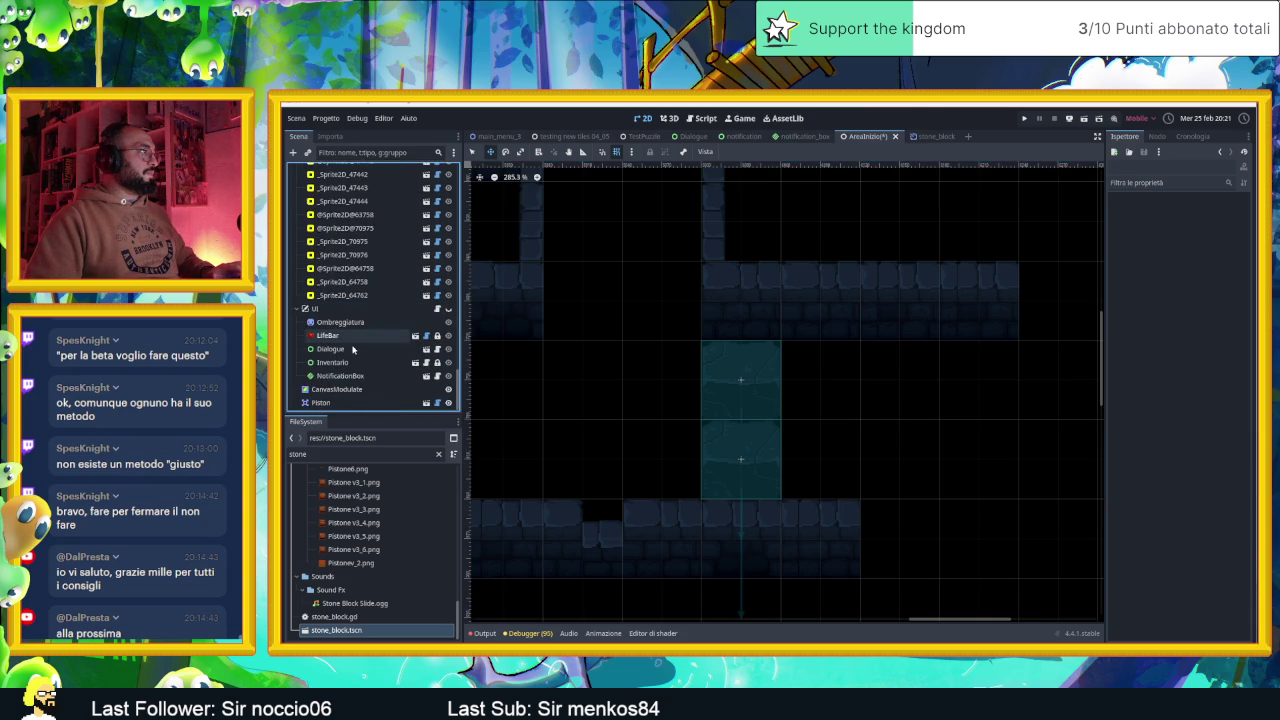
{"action": "scroll", "coordinate": [352, 348], "scroll_direction": "up", "scroll_amount": 6}
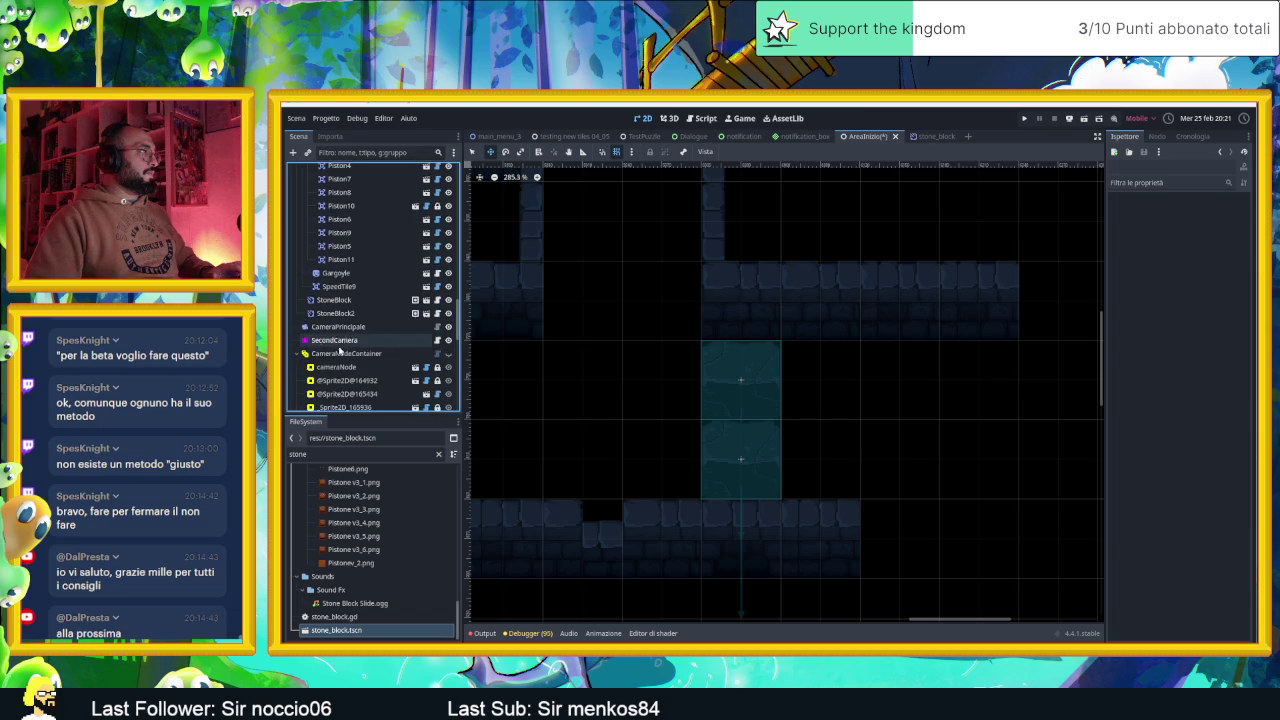
{"action": "left_click", "coordinate": [300, 353]}
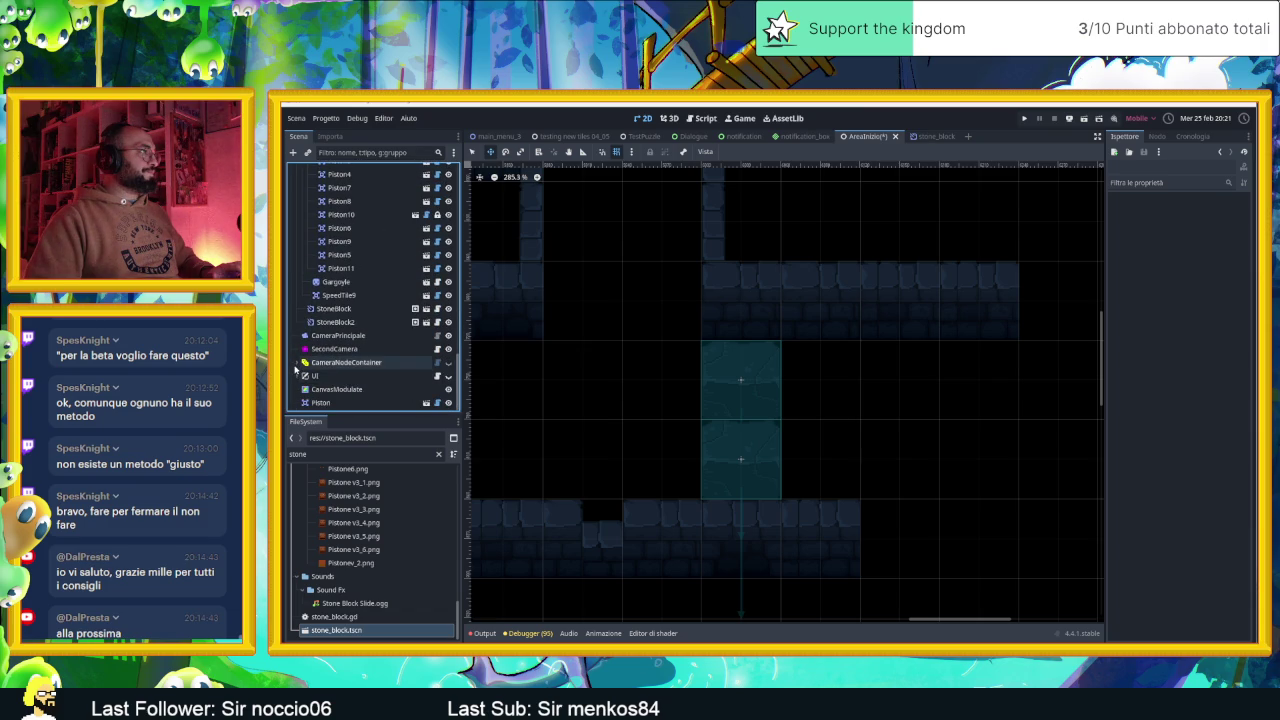
{"action": "scroll", "coordinate": [360, 360], "scroll_direction": "up", "scroll_amount": 1}
{"action": "left_click", "coordinate": [351, 344]}
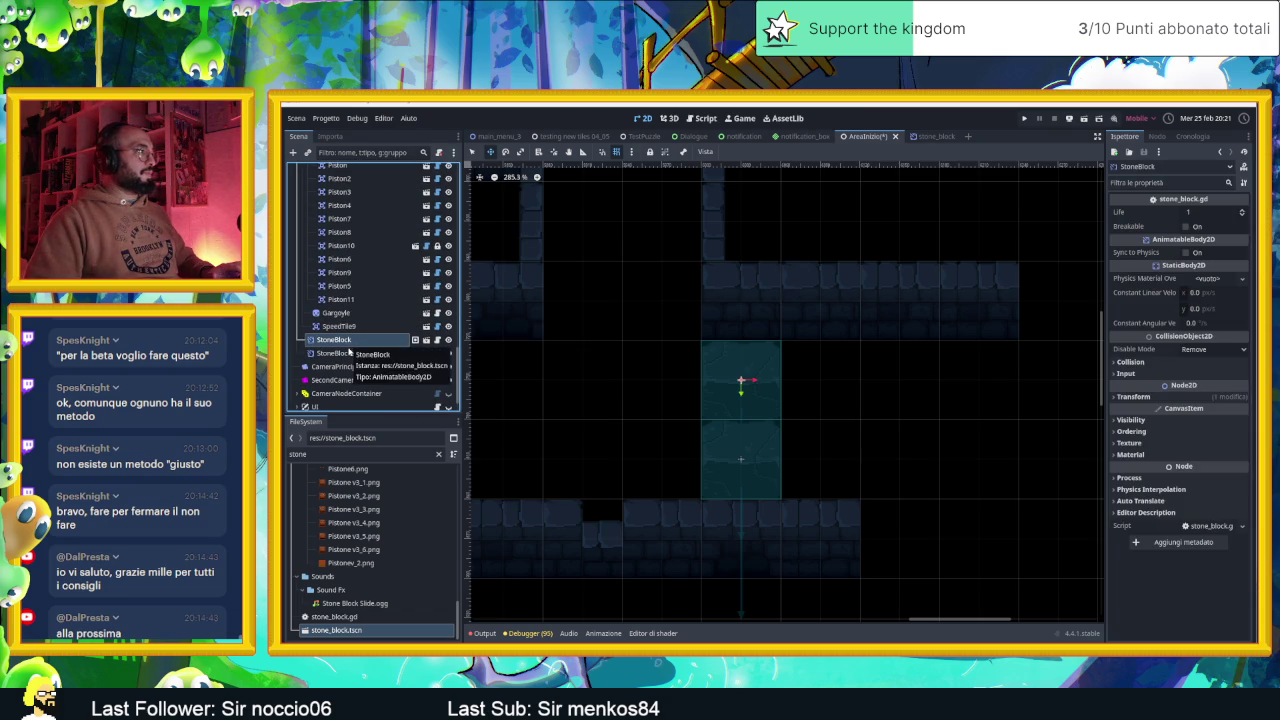
{"action": "left_click", "coordinate": [360, 353]}
{"action": "left_click_drag", "start_coordinate": [663, 371], "coordinate": [908, 389]}
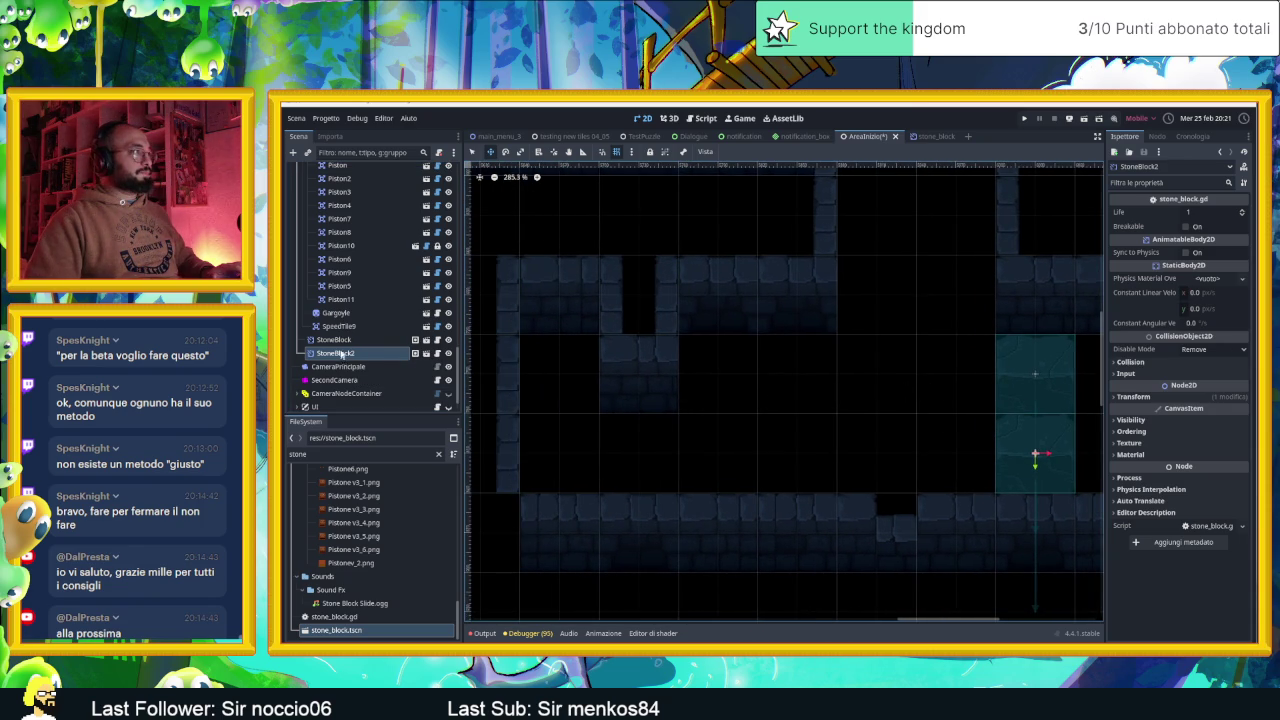
{"action": "scroll", "coordinate": [342, 357], "scroll_direction": "down", "scroll_amount": 2}
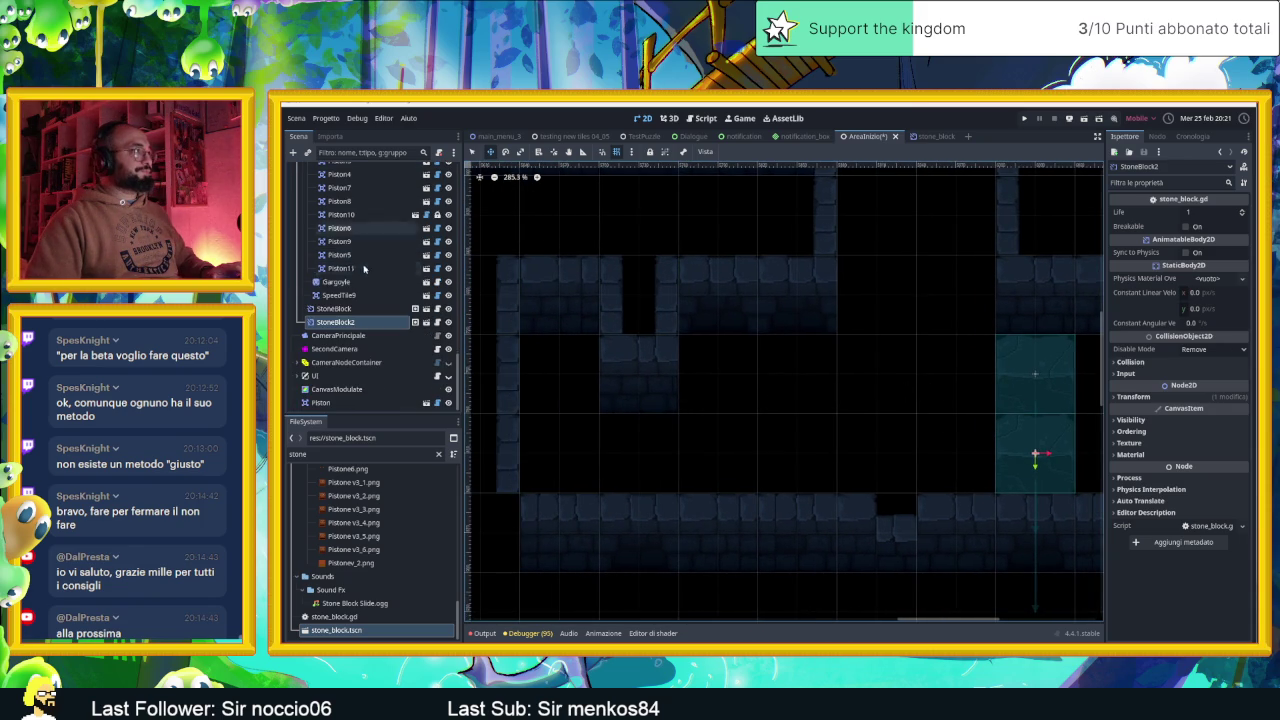
{"action": "left_click", "coordinate": [349, 454]}
Filter files for 'speed', instance speed_tile.tscn into the level, and set its Tile Direction to 3
{"action": "key", "text": "BackSpace"}
{"action": "key", "text": "BackSpace"}
{"action": "key", "text": "BackSpace"}
{"action": "key", "text": "BackSpace"}
{"action": "type", "text": "speed"}
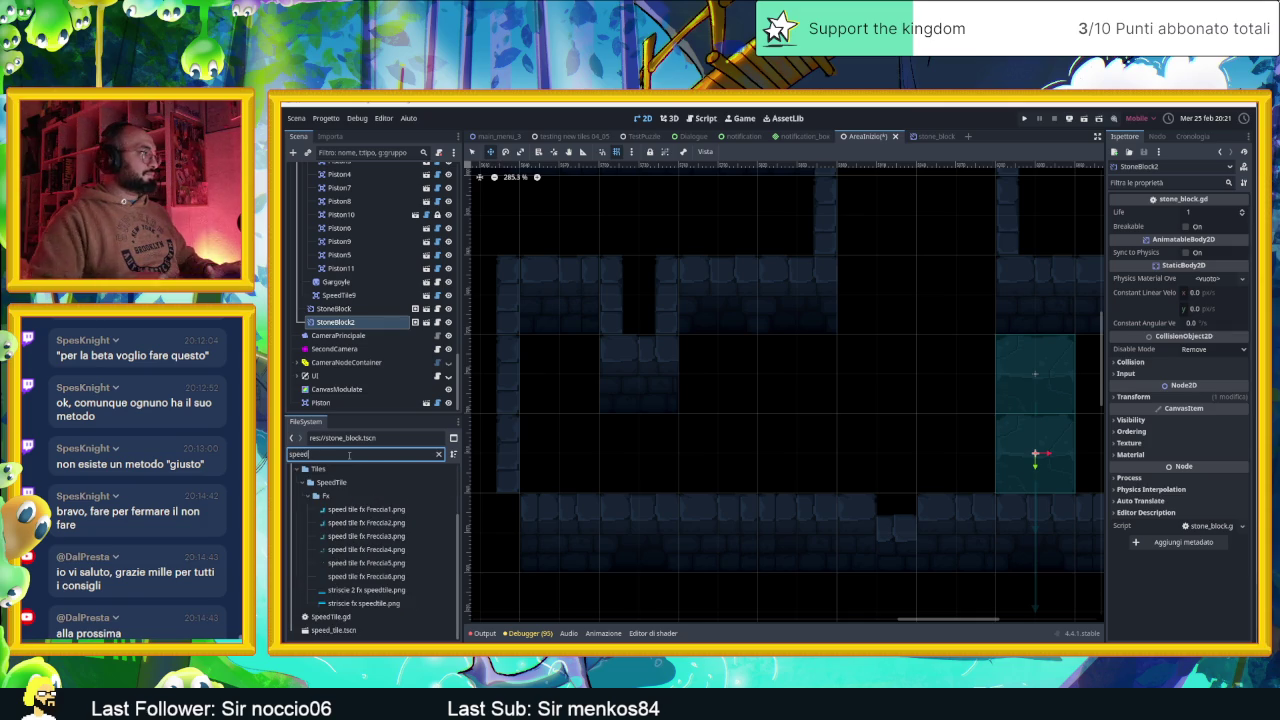
{"action": "left_click", "coordinate": [330, 630]}
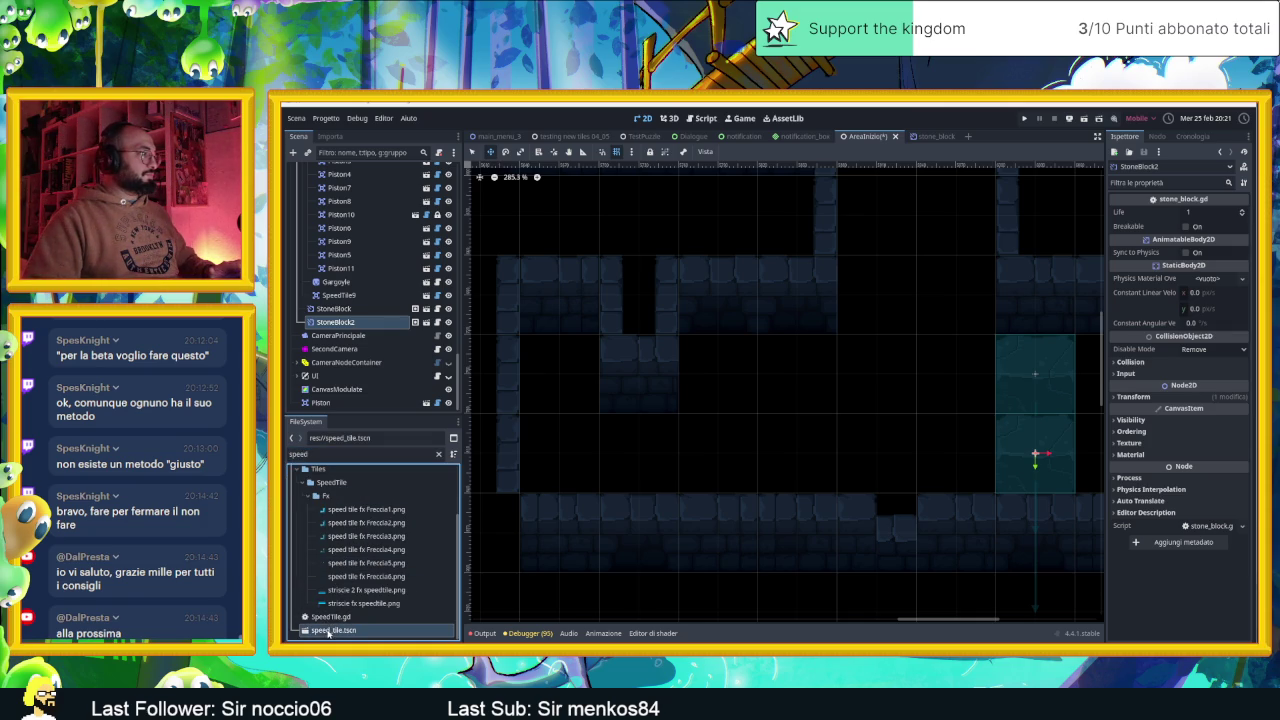
{"action": "mouse_move", "coordinate": [336, 634]}
{"action": "left_mouse_down"}
{"action": "mouse_move", "coordinate": [400, 630]}
{"action": "mouse_move", "coordinate": [590, 518]}
{"action": "mouse_move", "coordinate": [553, 412]}
{"action": "mouse_move", "coordinate": [551, 431]}
{"action": "left_mouse_up"}
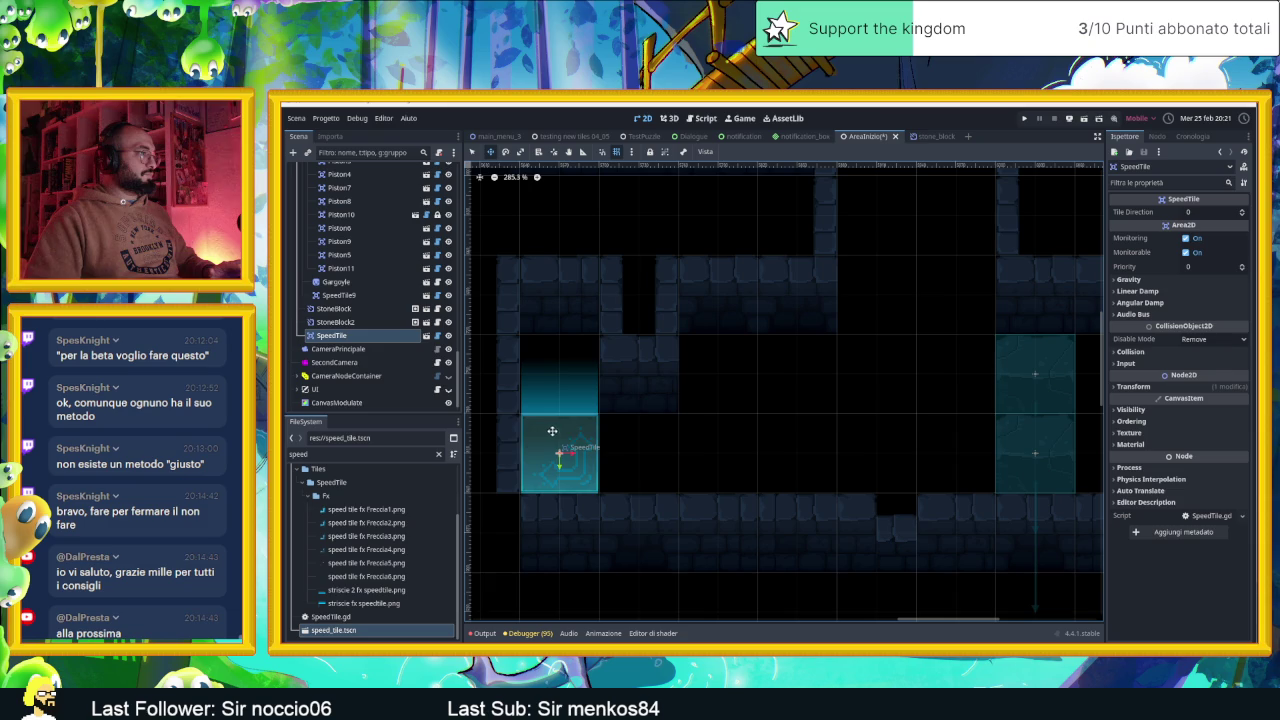
{"action": "left_click", "coordinate": [1243, 212]}
{"action": "left_click", "coordinate": [1243, 212]}
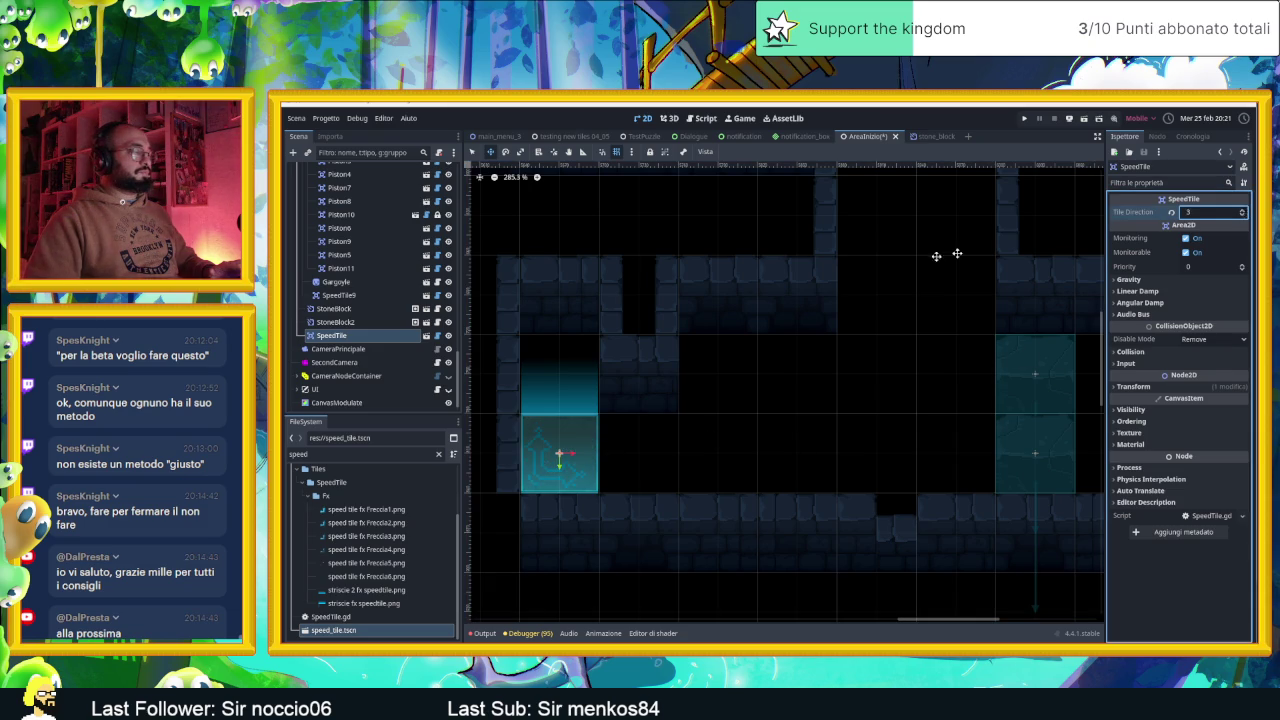
Zoom out and pan across the level to review the SpeedTile's placement
{"action": "scroll", "coordinate": [857, 286], "scroll_direction": "down", "scroll_amount": 6}
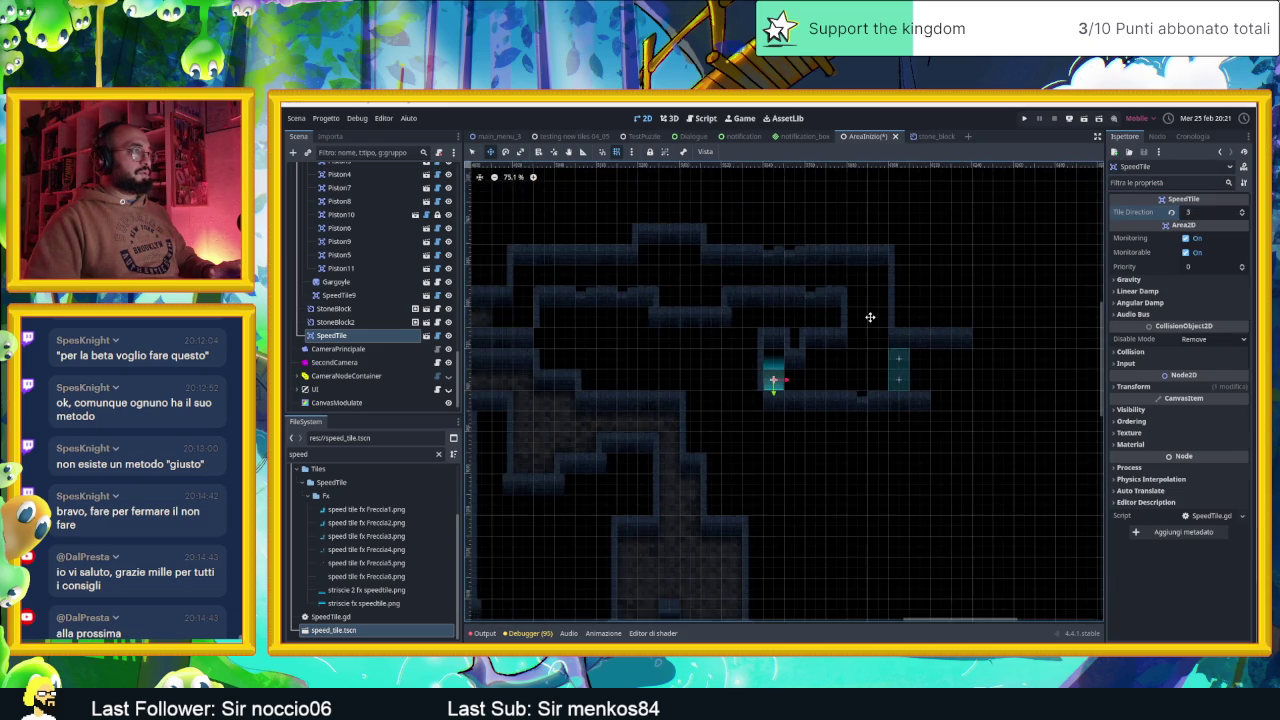
{"action": "scroll", "coordinate": [869, 318], "scroll_direction": "down", "scroll_amount": 2}
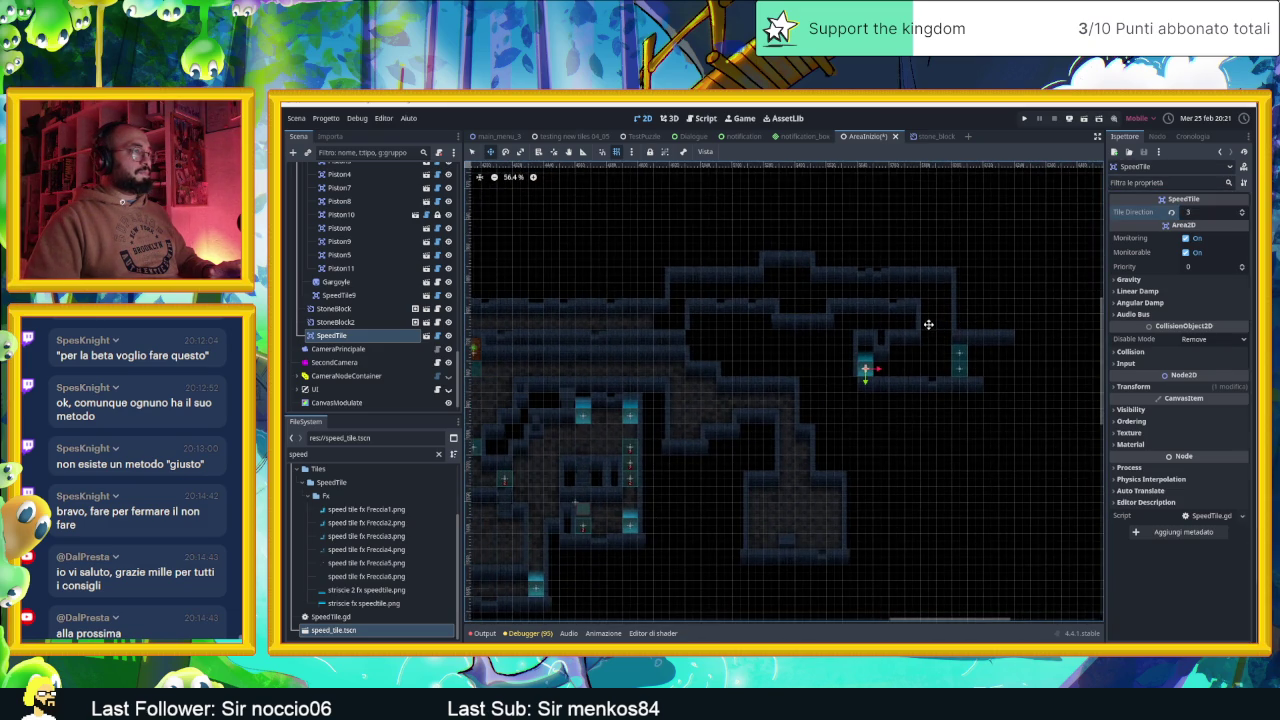
{"action": "scroll", "coordinate": [940, 325], "scroll_direction": "down", "scroll_amount": 1}
{"action": "left_click_drag", "start_coordinate": [964, 329], "coordinate": [820, 342]}
{"action": "left_click_drag", "start_coordinate": [739, 331], "coordinate": [840, 334]}
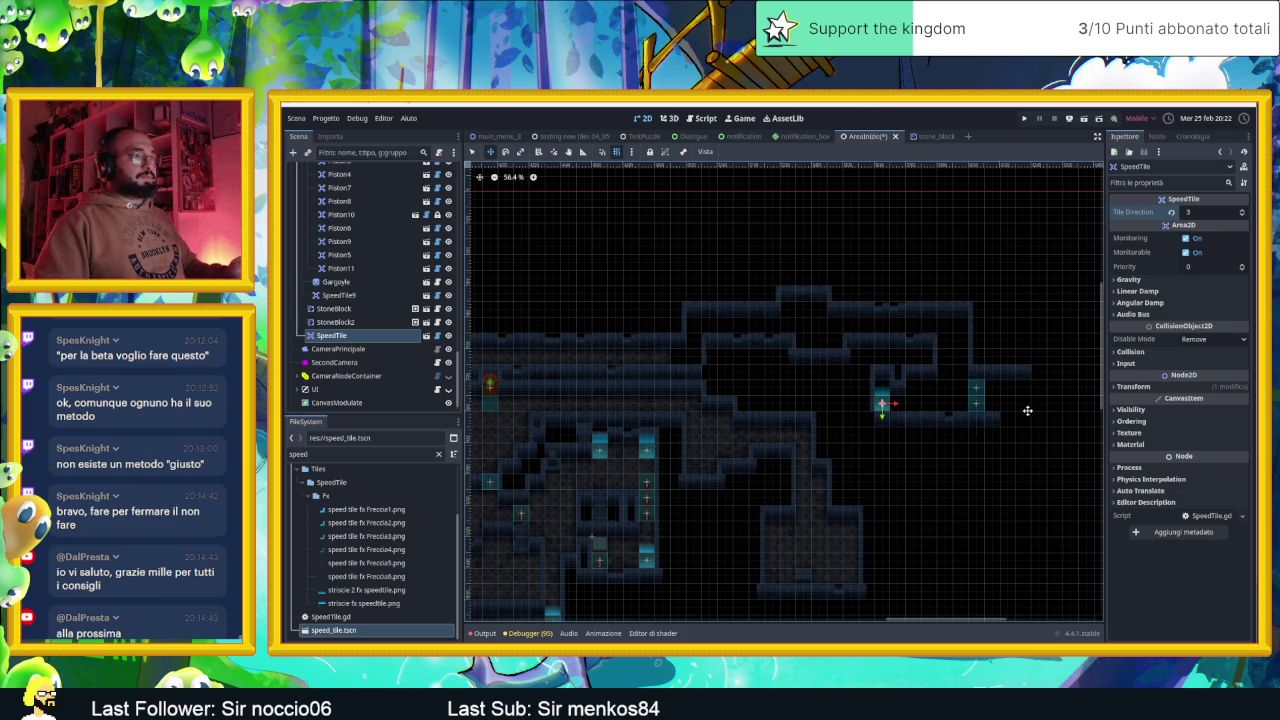
{"action": "scroll", "coordinate": [1025, 410], "scroll_direction": "up", "scroll_amount": 3}
{"action": "scroll", "coordinate": [1018, 392], "scroll_direction": "up", "scroll_amount": 2}
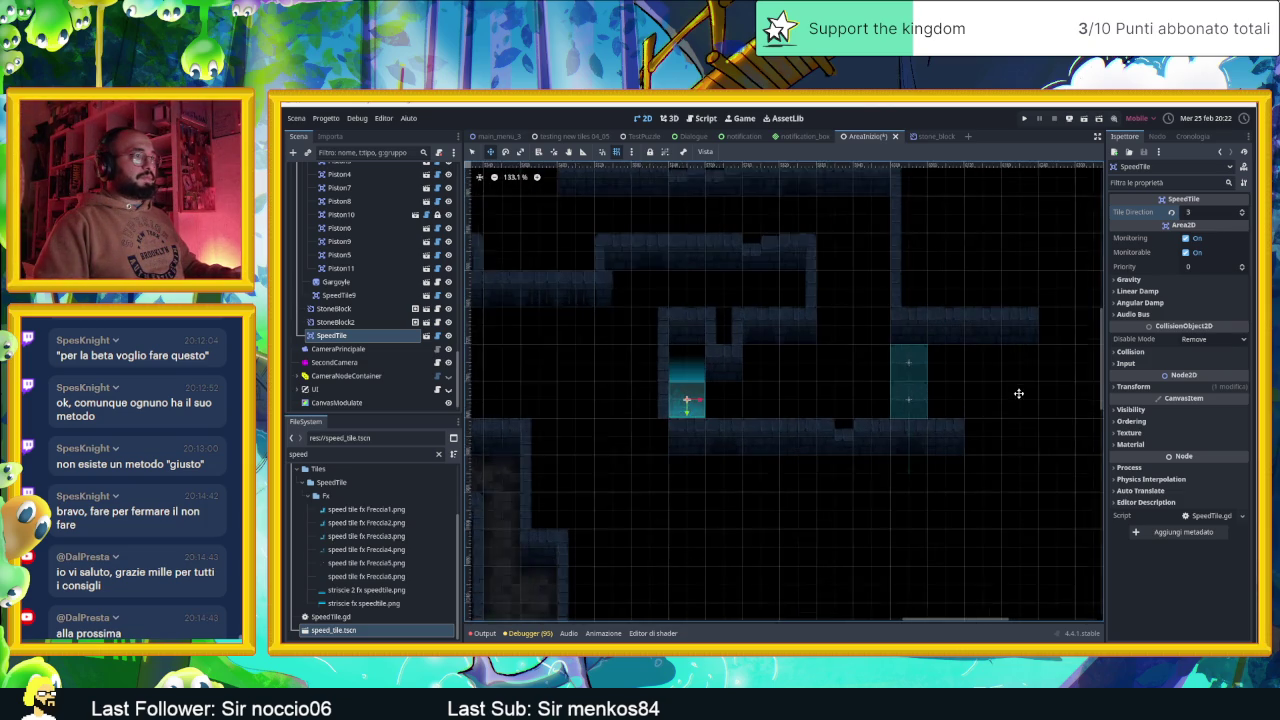
{"action": "scroll", "coordinate": [1040, 394], "scroll_direction": "up", "scroll_amount": 2}
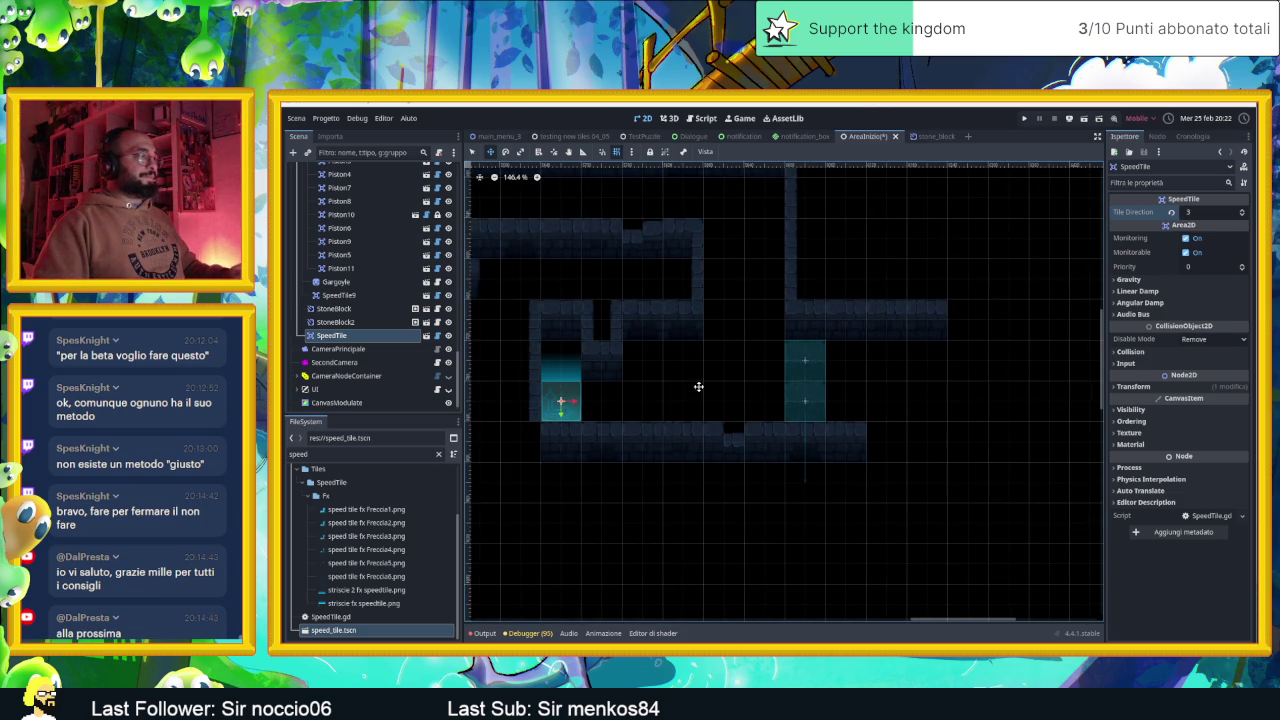
{"action": "scroll", "coordinate": [390, 349], "scroll_direction": "up", "scroll_amount": 10}
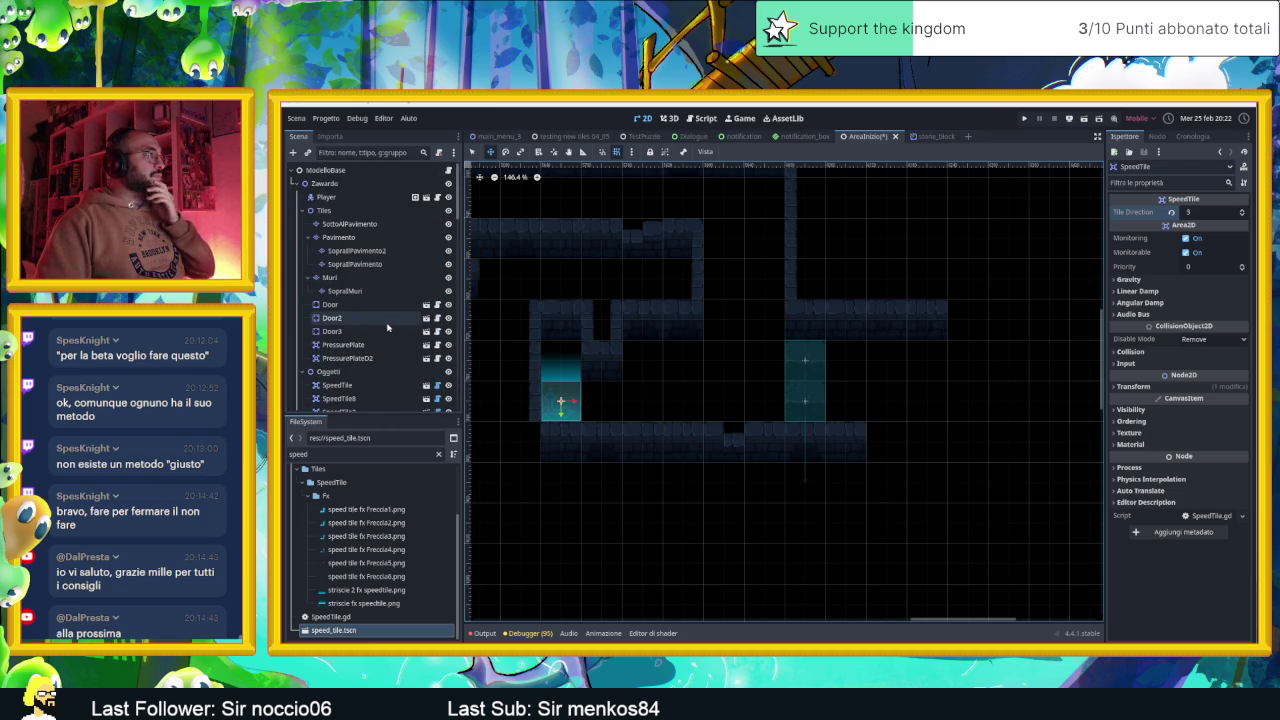
On the Muri layer, paint a two-tile wall column at the lower corridor's right end
{"action": "left_click", "coordinate": [352, 281]}
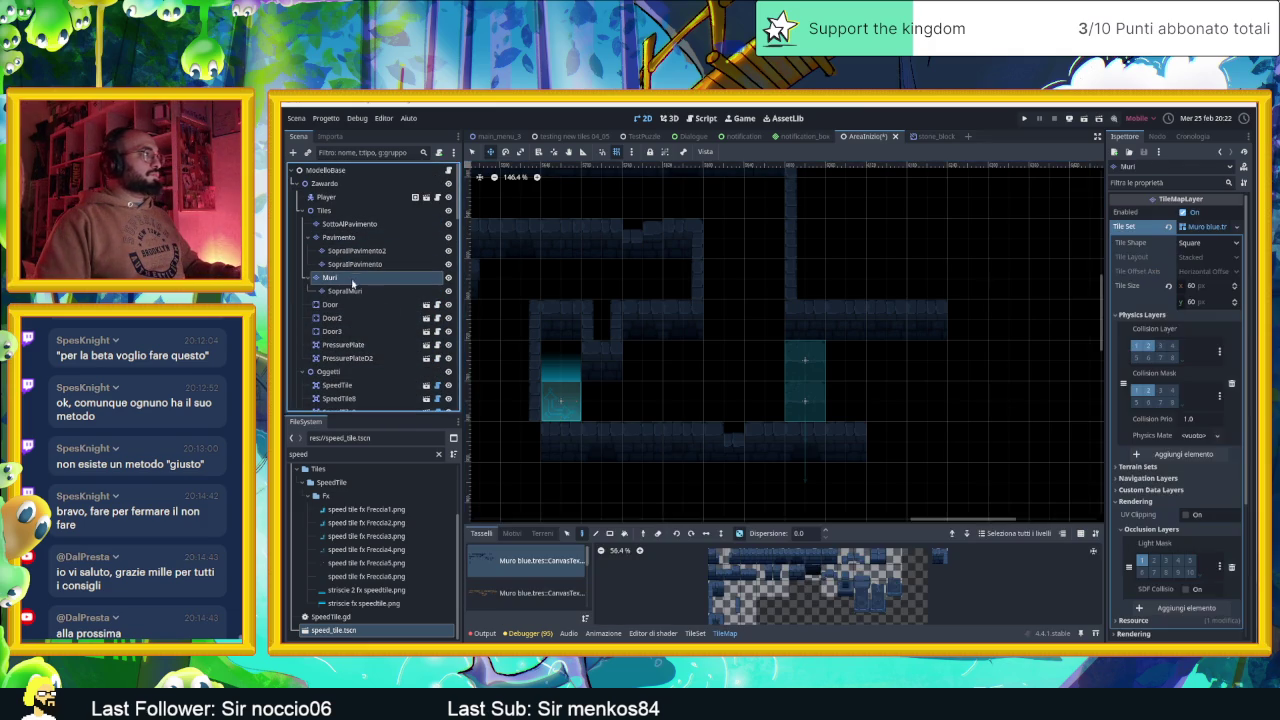
{"action": "left_click", "coordinate": [764, 557]}
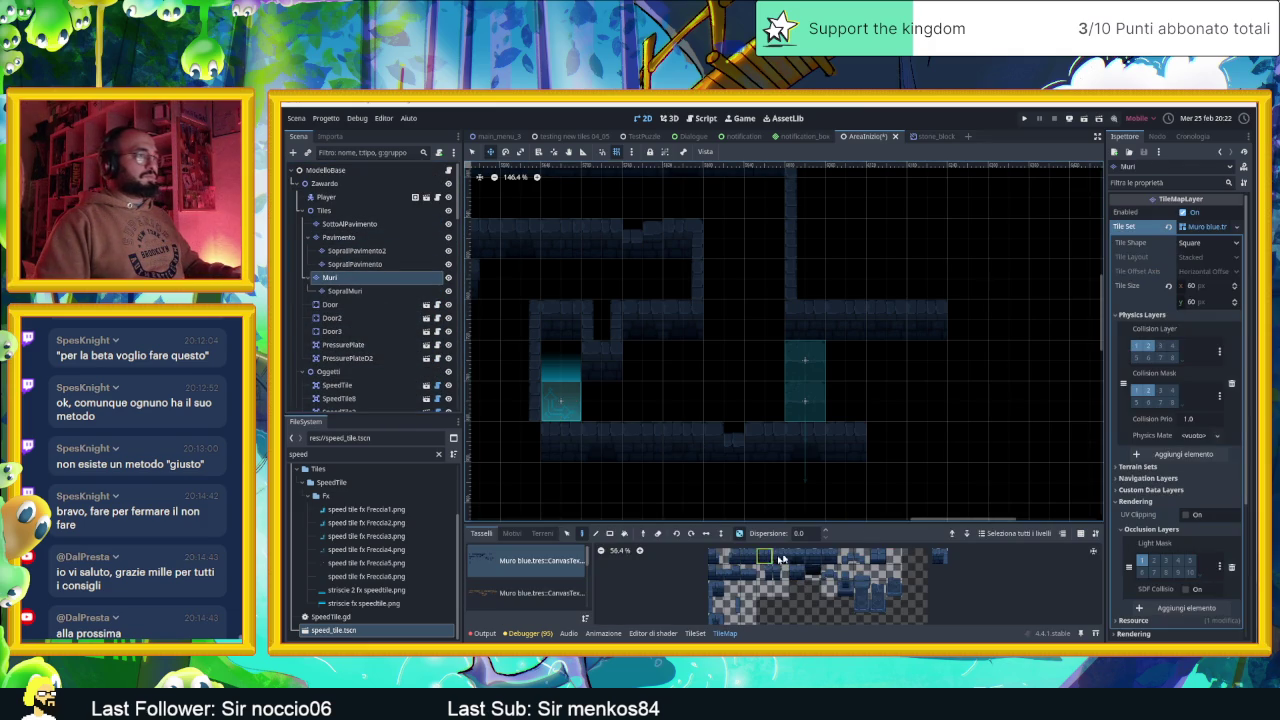
{"action": "left_click", "coordinate": [886, 440]}
{"action": "right_click", "coordinate": [905, 449]}
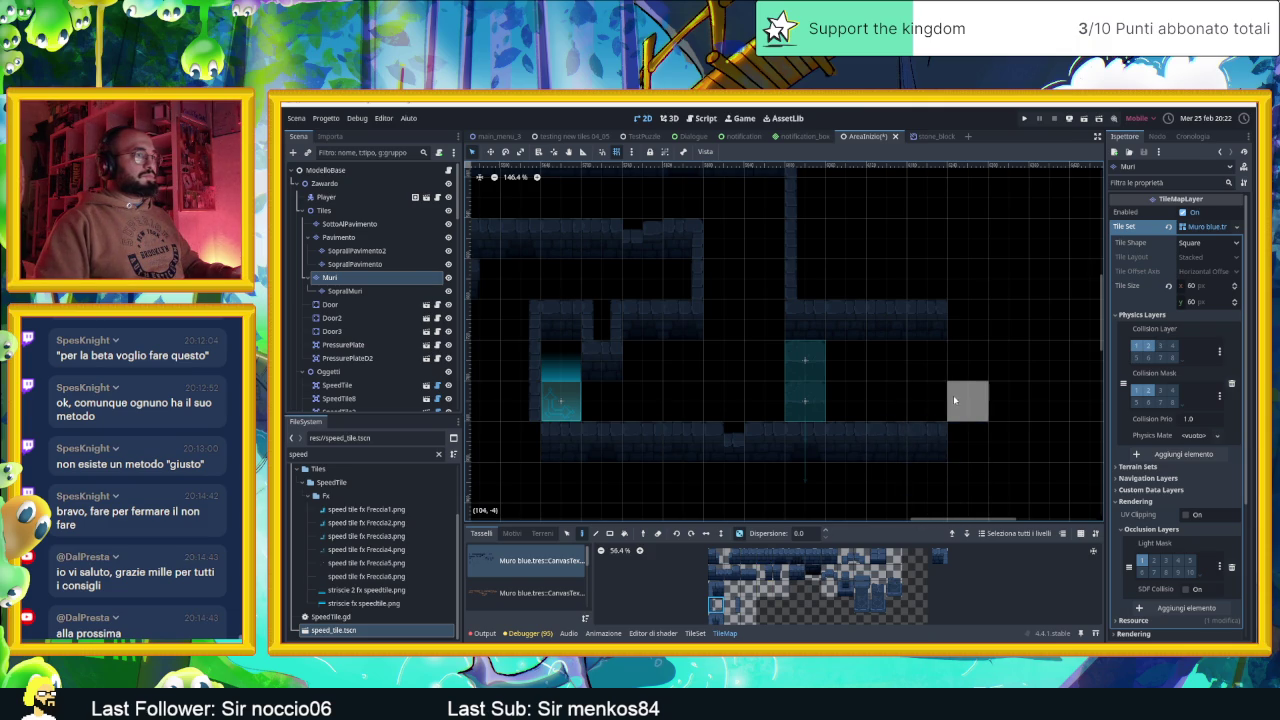
{"action": "left_click_drag", "start_coordinate": [954, 395], "coordinate": [954, 440]}
{"action": "scroll", "coordinate": [970, 425], "scroll_direction": "right", "scroll_amount": 3}
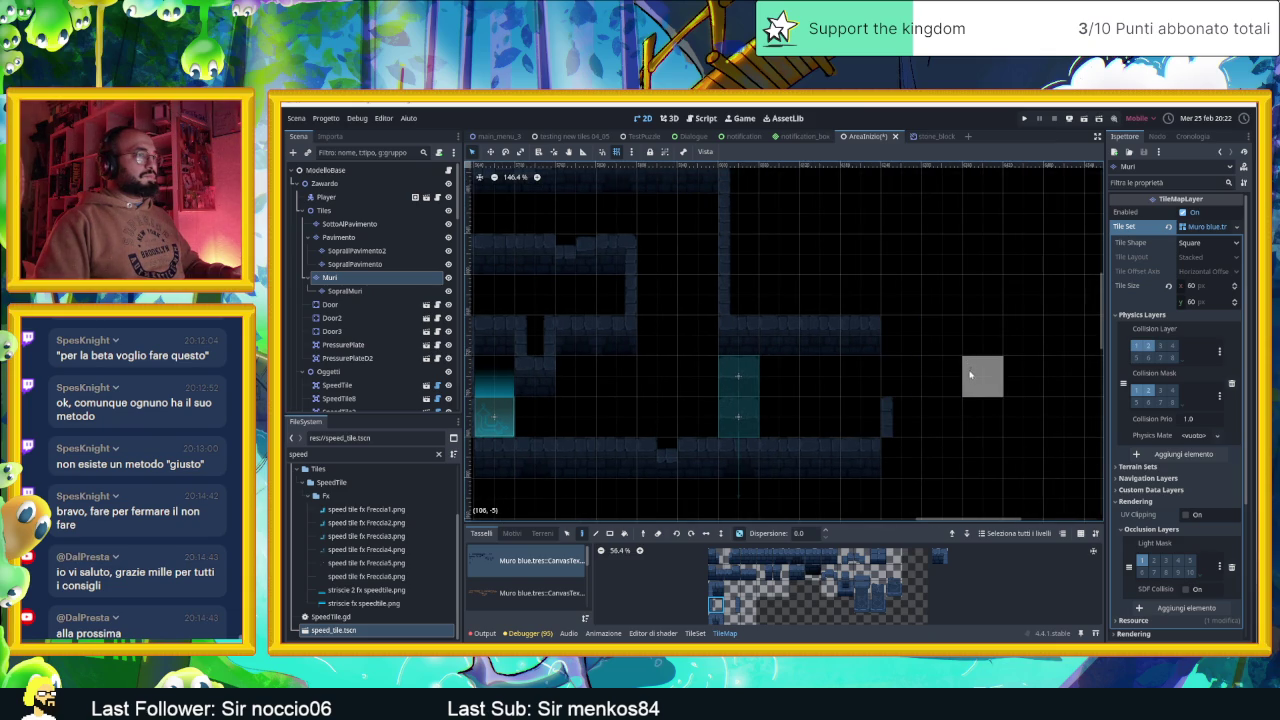
Pick a different wall piece from the atlas and extend the column down one tile
{"action": "left_click", "coordinate": [715, 588]}
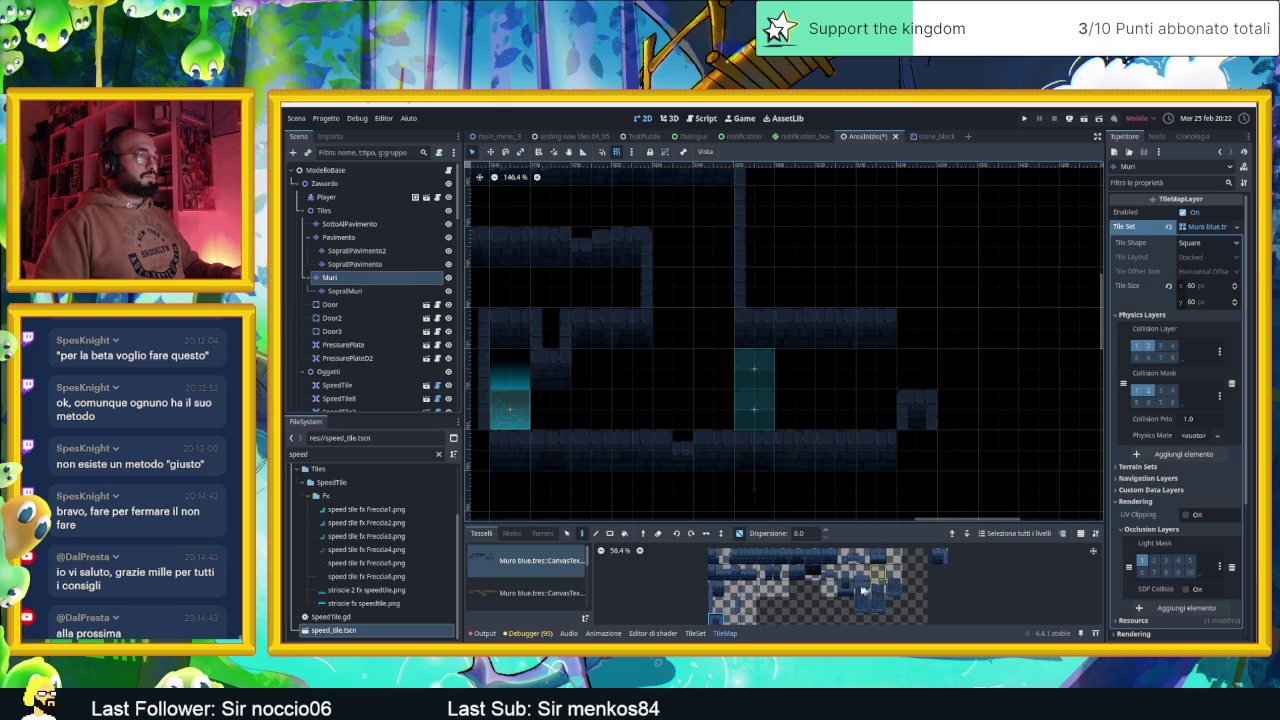
{"action": "scroll", "coordinate": [950, 465], "scroll_direction": "right", "scroll_amount": 2}
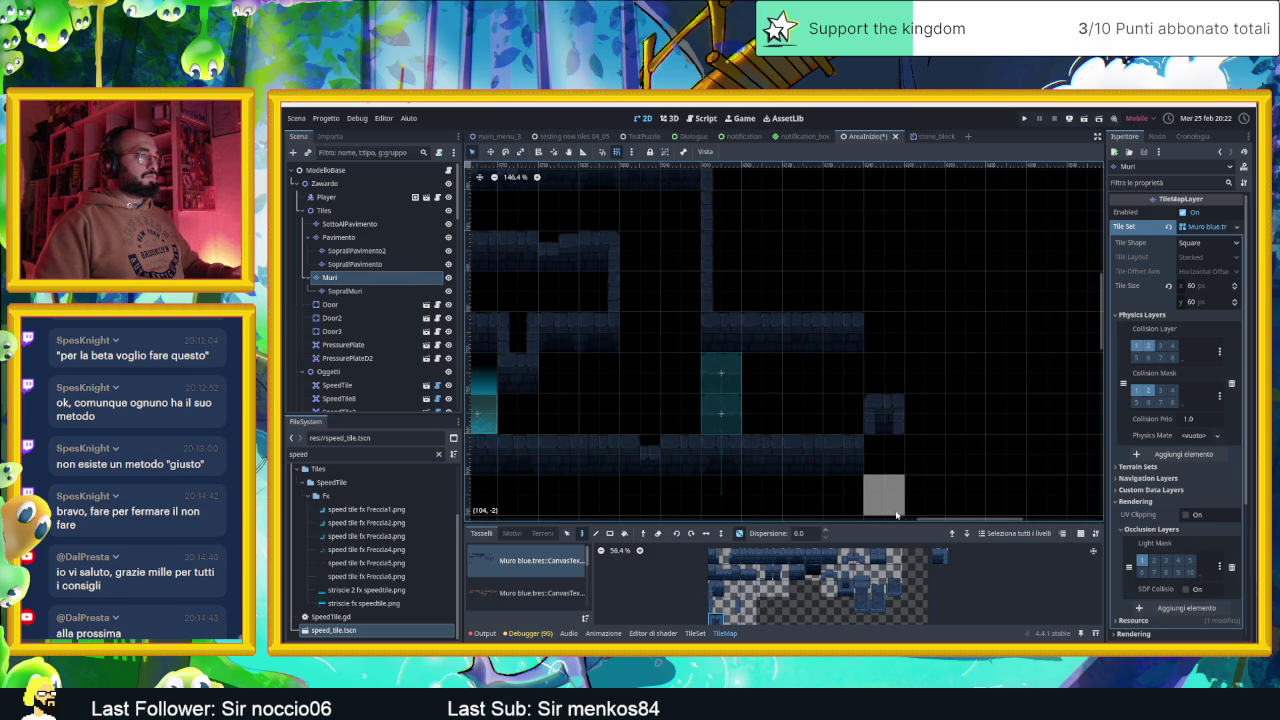
{"action": "scroll", "coordinate": [790, 458], "scroll_direction": "left", "scroll_amount": 2}
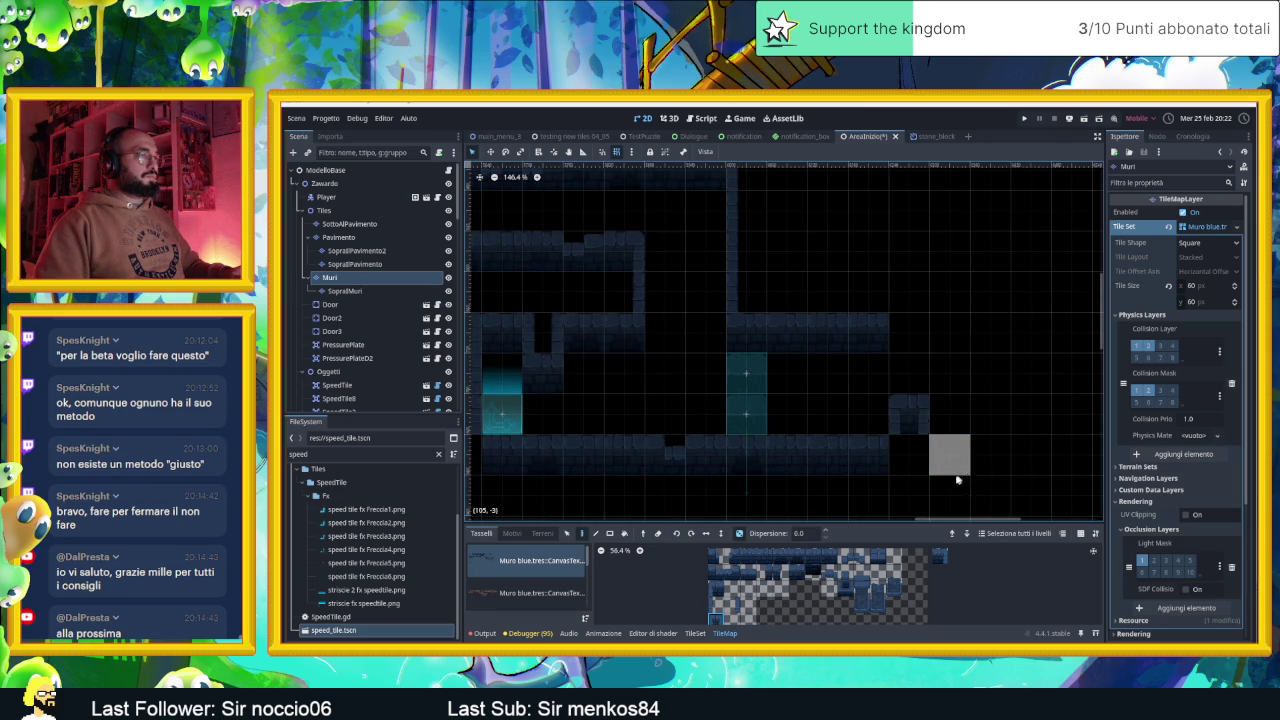
{"action": "scroll", "coordinate": [950, 462], "scroll_direction": "down", "scroll_amount": 2}
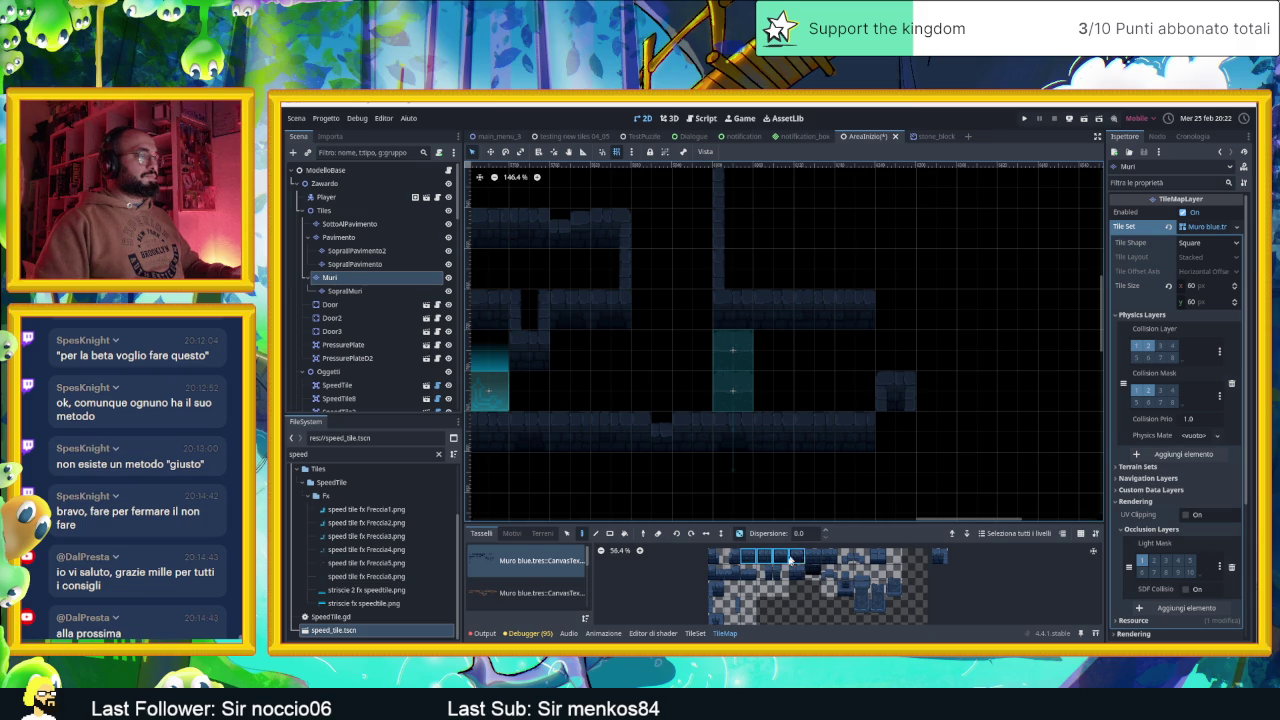
{"action": "left_click", "coordinate": [714, 608]}
{"action": "left_click", "coordinate": [732, 605]}
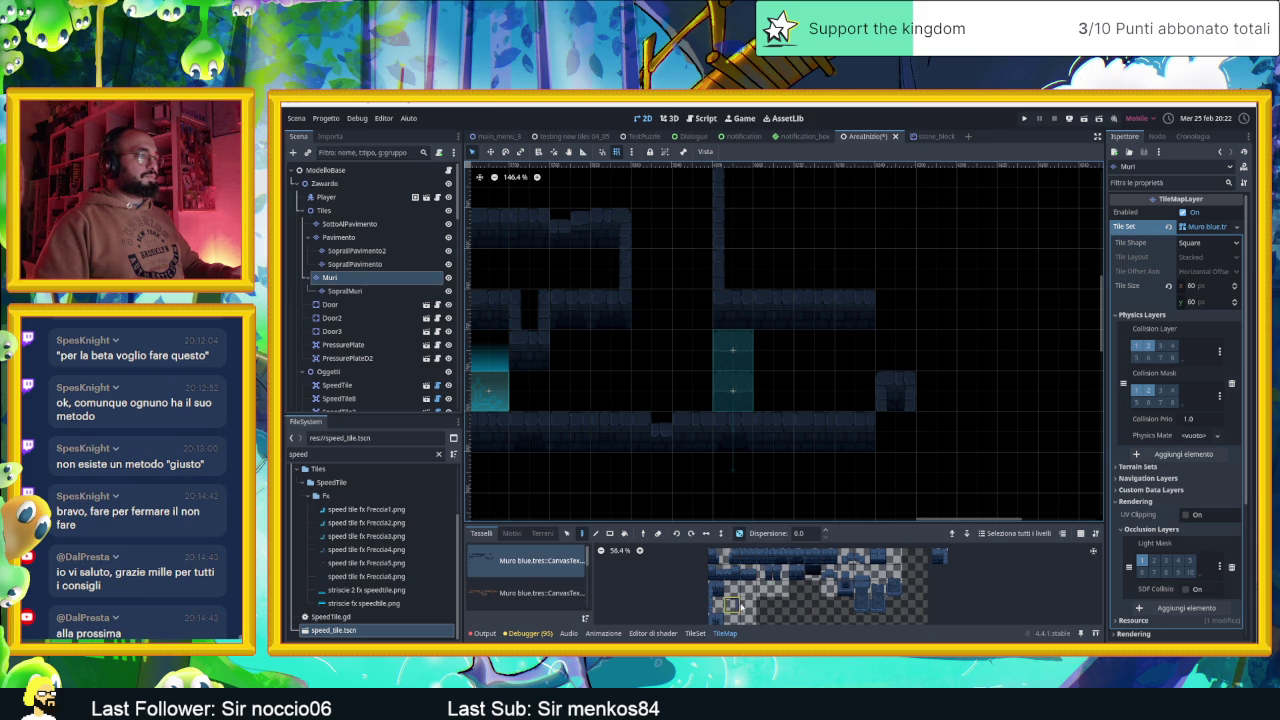
{"action": "left_click", "coordinate": [906, 440]}
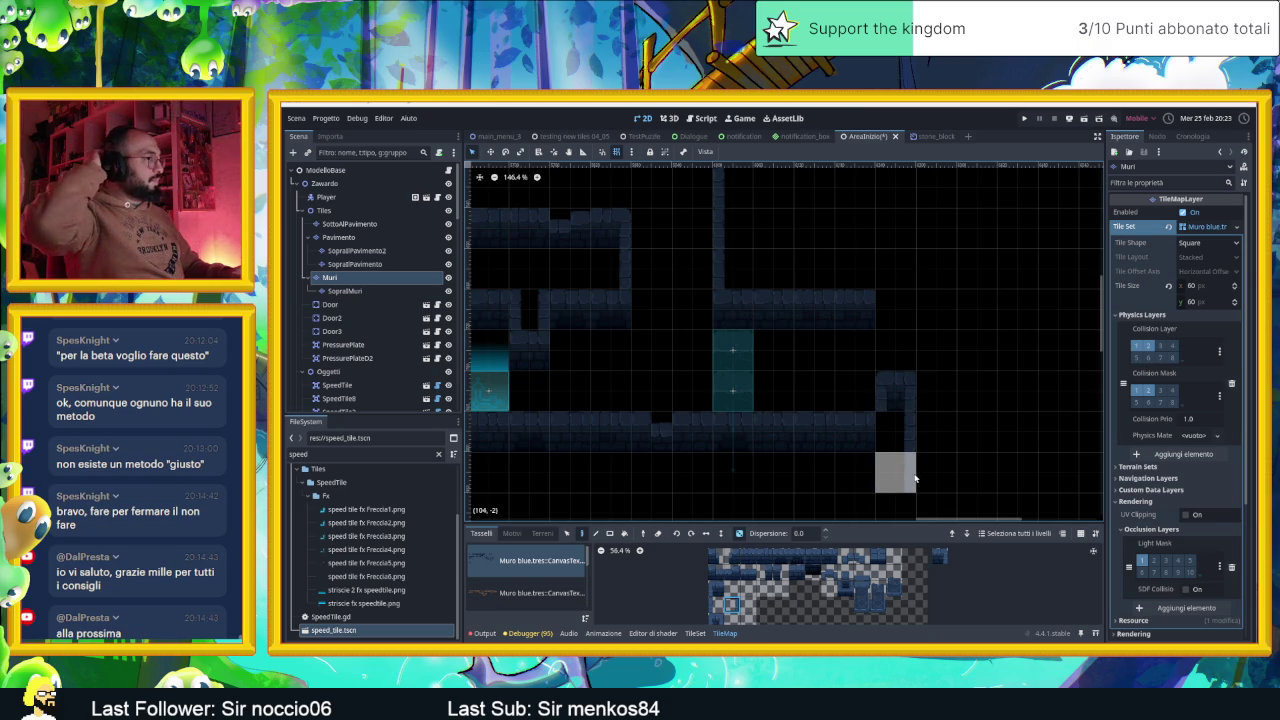
Paint a vertical blue wall strip on the right of the Muri layer, then select SopraIMuri
{"action": "left_click_drag", "start_coordinate": [975, 478], "coordinate": [845, 437]}
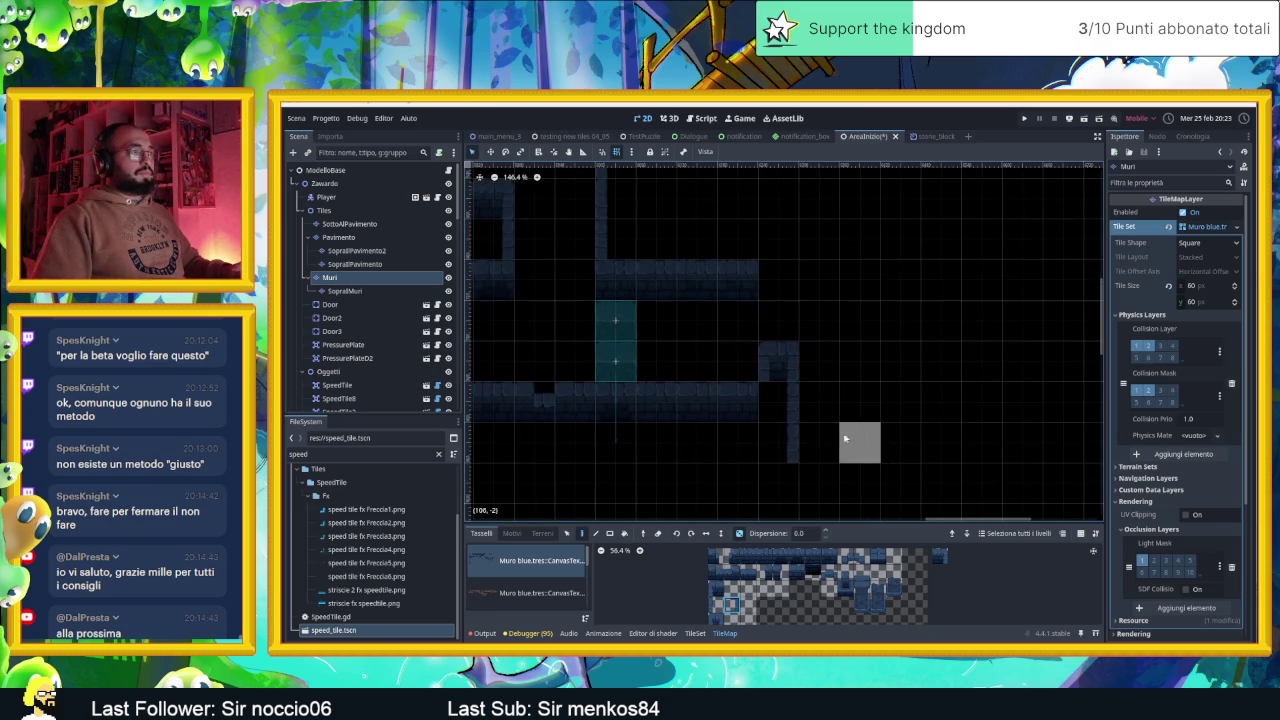
{"action": "left_click", "coordinate": [716, 604]}
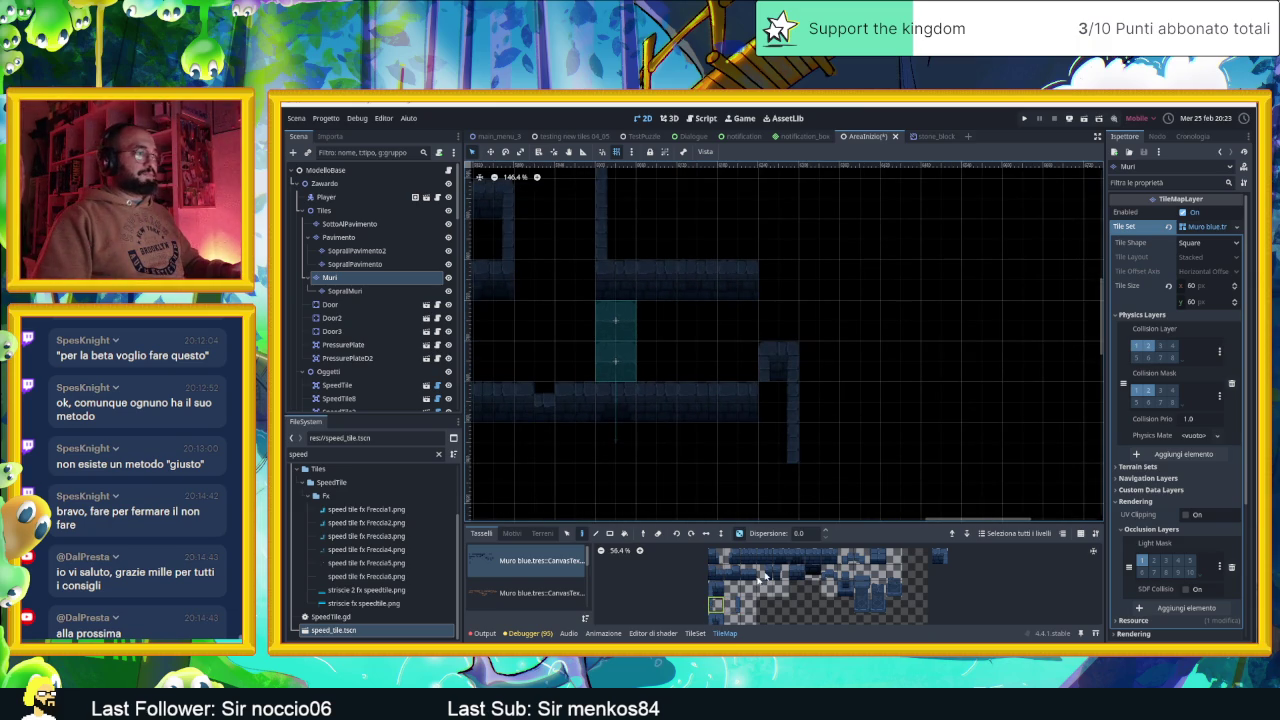
{"action": "left_click_drag", "start_coordinate": [856, 343], "coordinate": [855, 279]}
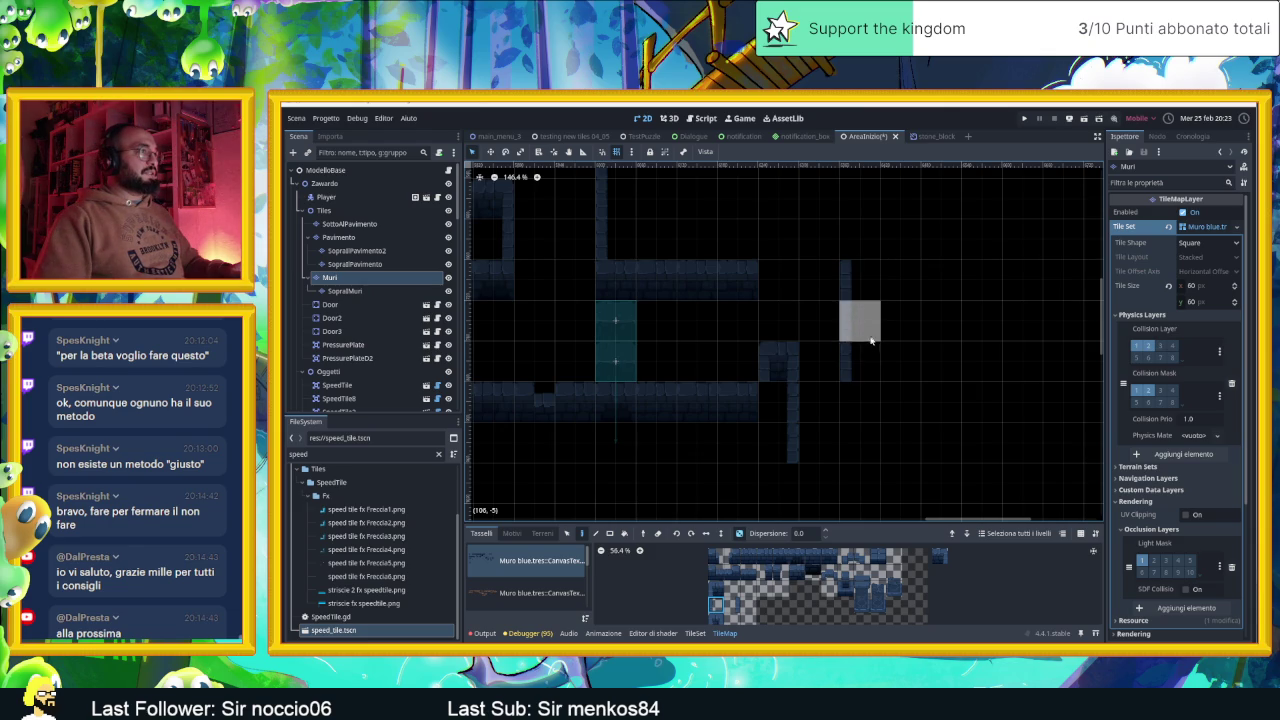
{"action": "left_click_drag", "start_coordinate": [757, 557], "coordinate": [818, 556]}
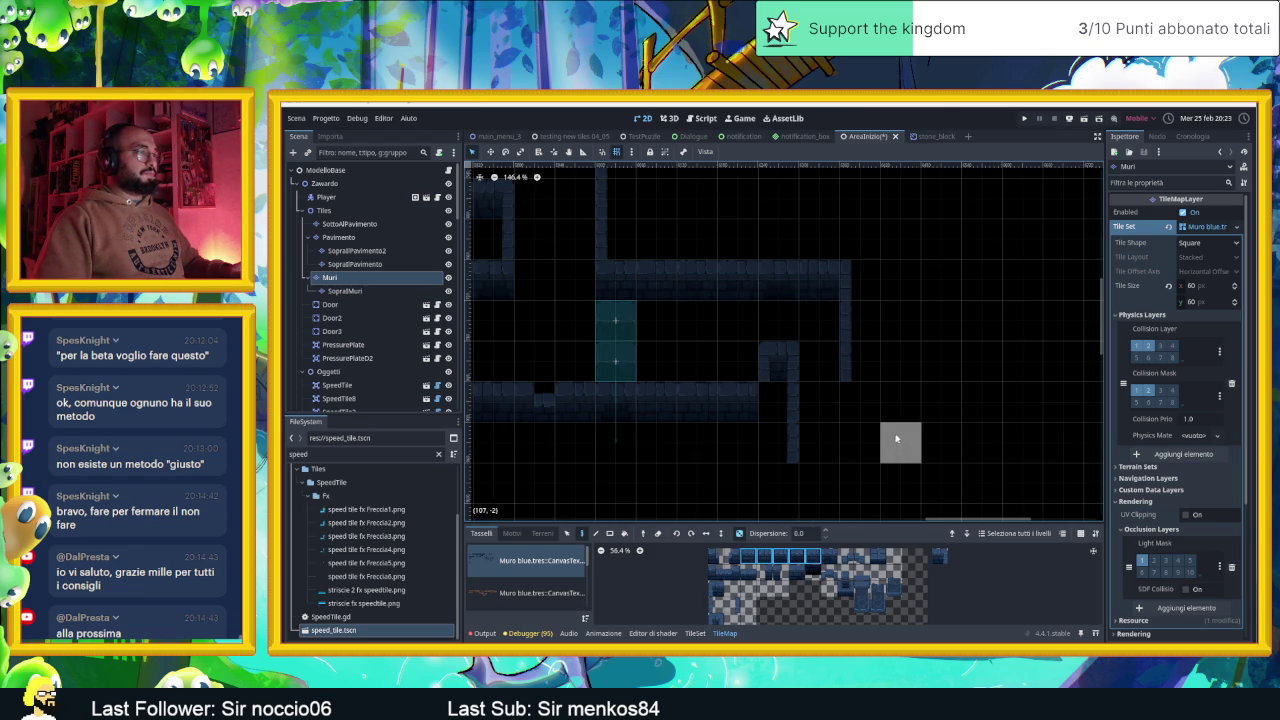
{"action": "left_click_drag", "start_coordinate": [897, 440], "coordinate": [980, 414]}
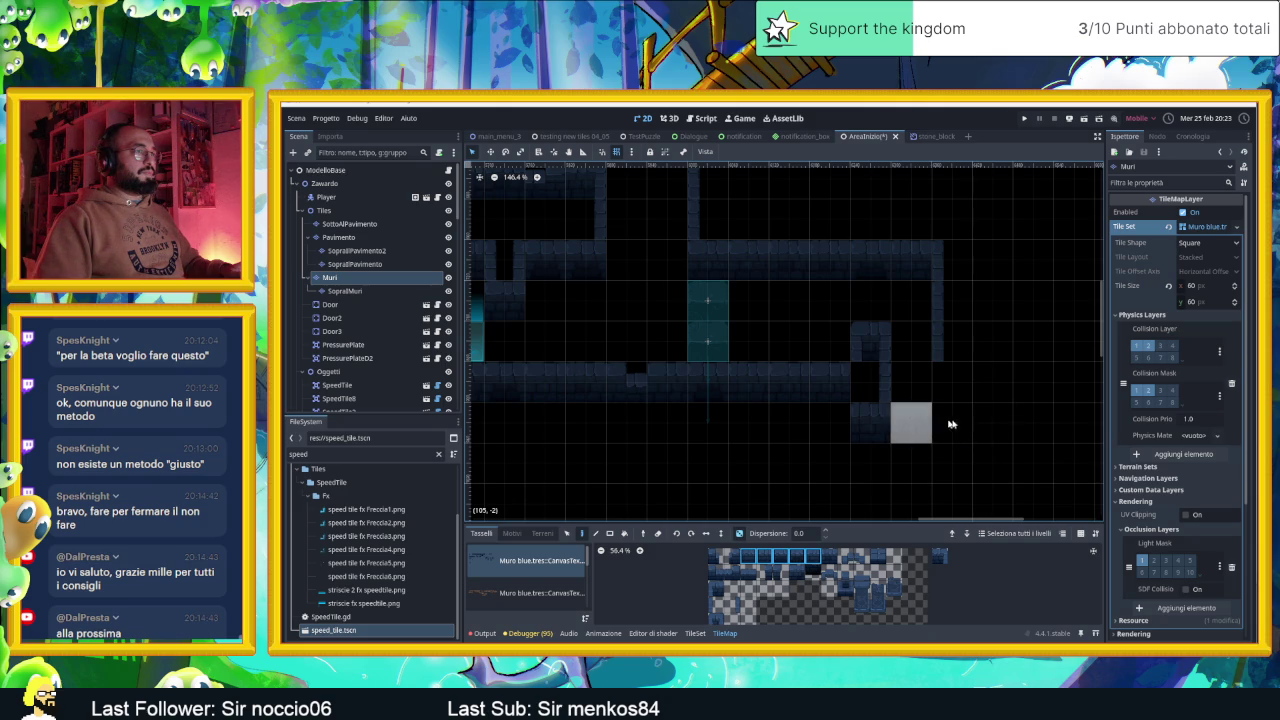
{"action": "left_click_drag", "start_coordinate": [992, 384], "coordinate": [964, 440]}
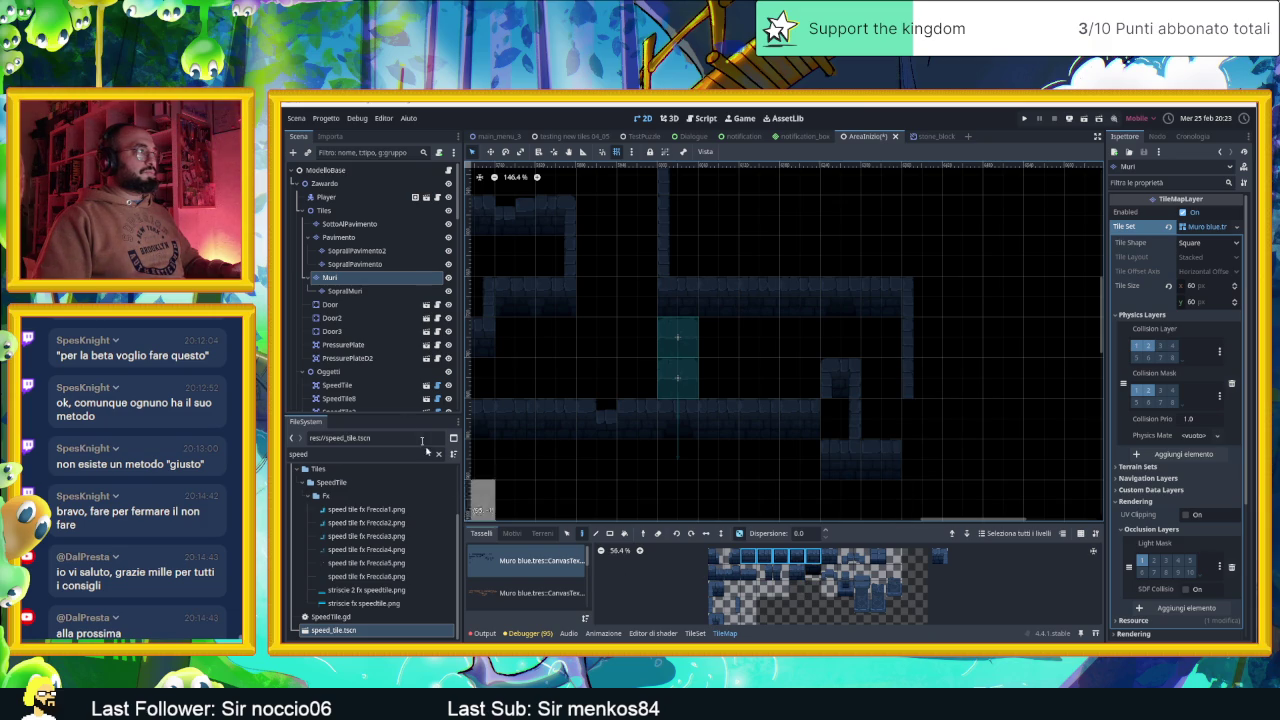
{"action": "left_click", "coordinate": [372, 291]}
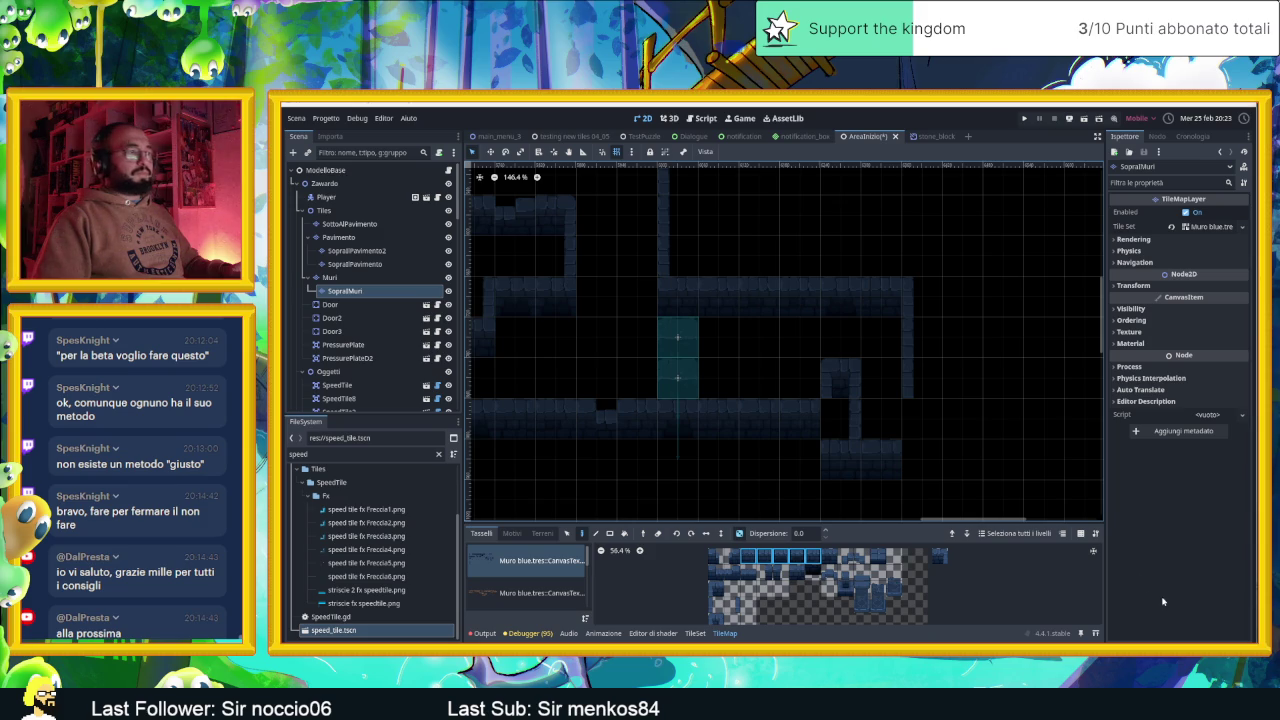
Fill the gap in the SopraIMuri wall with a single wall tile
{"action": "left_click", "coordinate": [764, 576]}
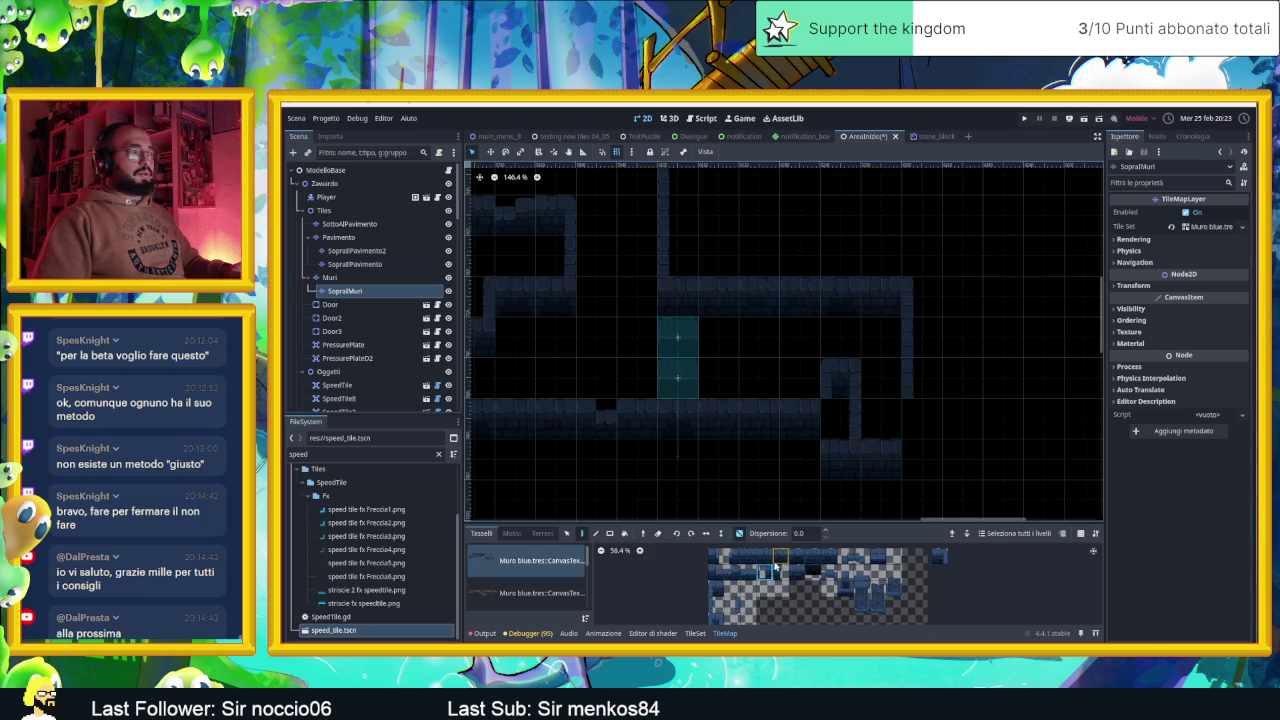
{"action": "left_click", "coordinate": [841, 419]}
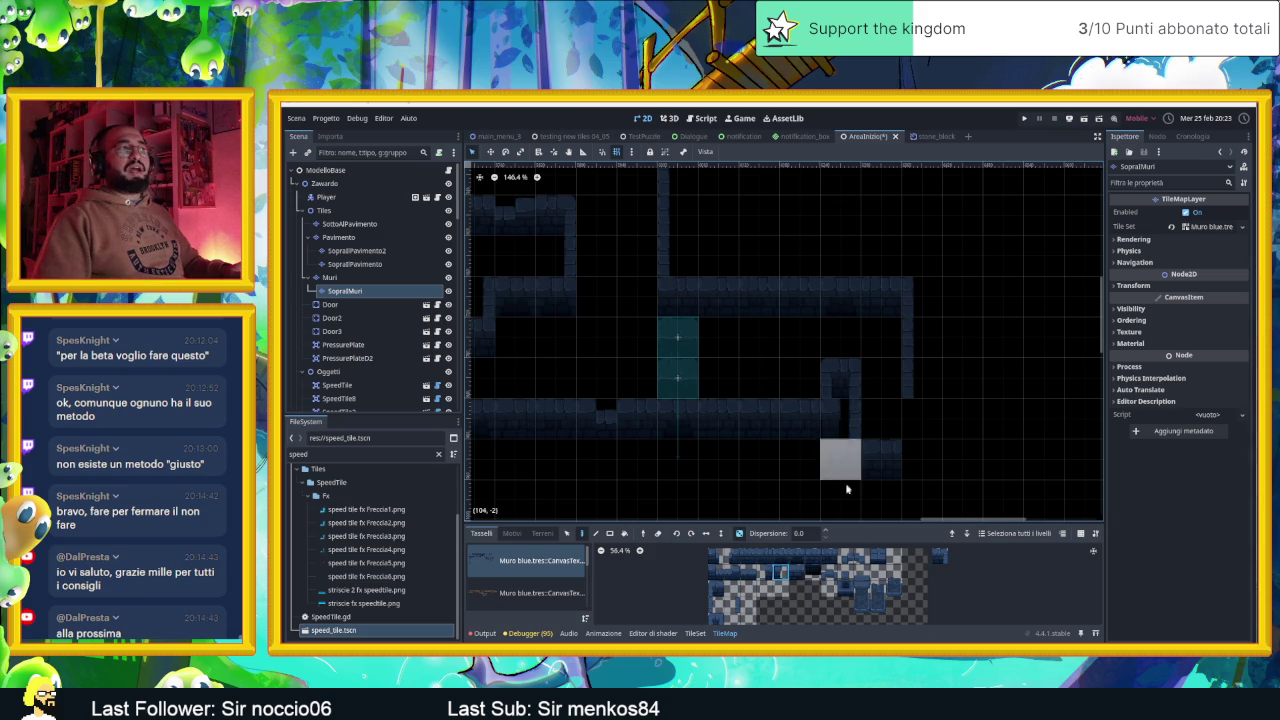
{"action": "left_click", "coordinate": [780, 574]}
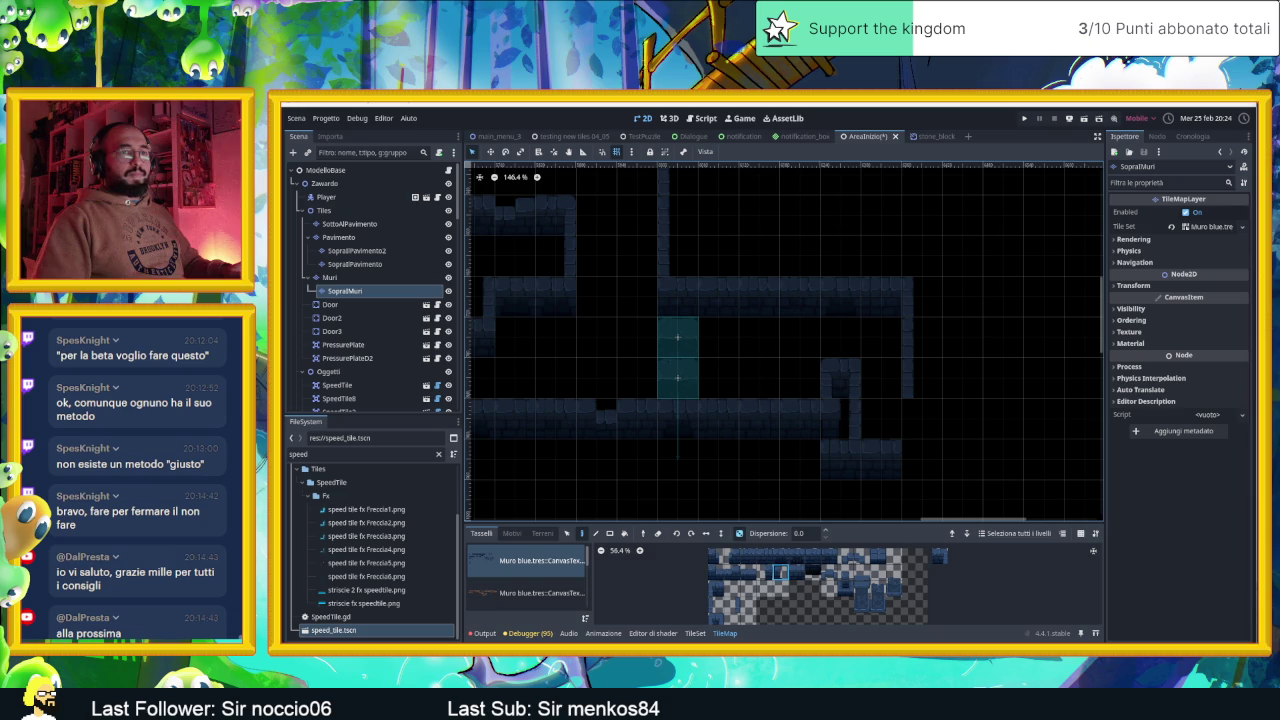
Paint two pairs of top-row wall tiles on the right, then zoom out to review
{"action": "left_click_drag", "start_coordinate": [748, 557], "coordinate": [836, 557]}
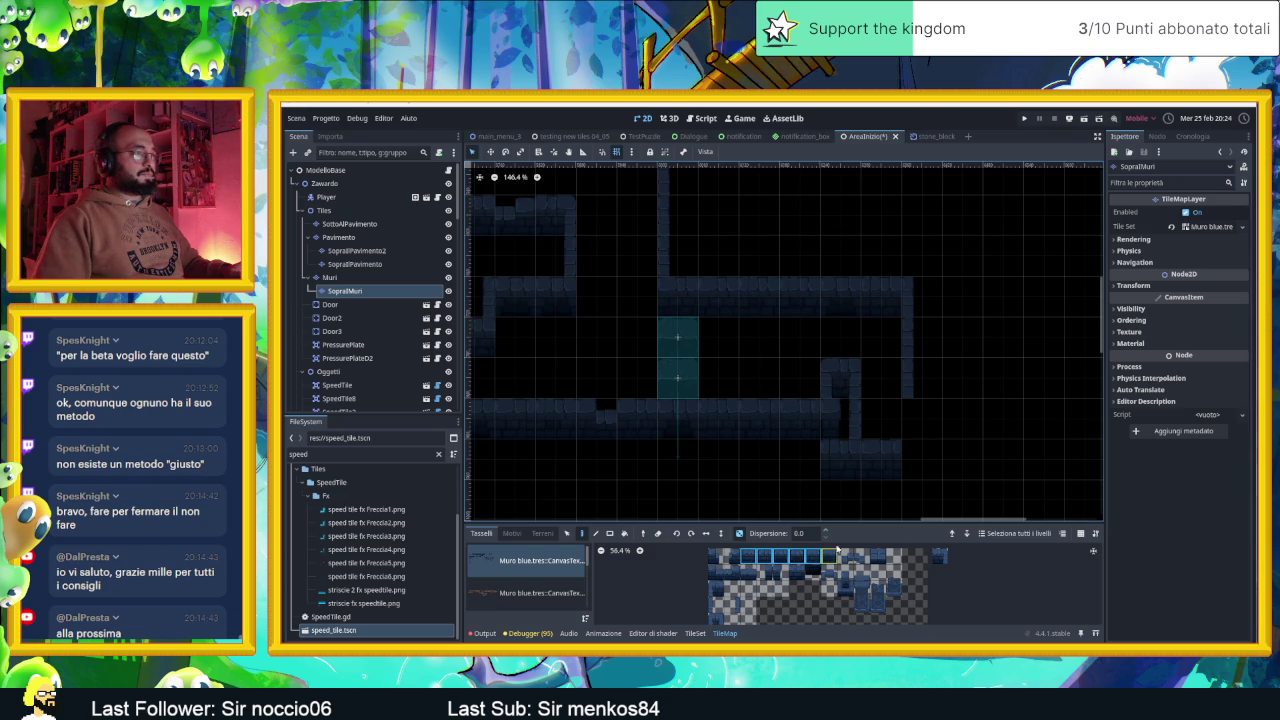
{"action": "left_click_drag", "start_coordinate": [921, 378], "coordinate": [963, 378]}
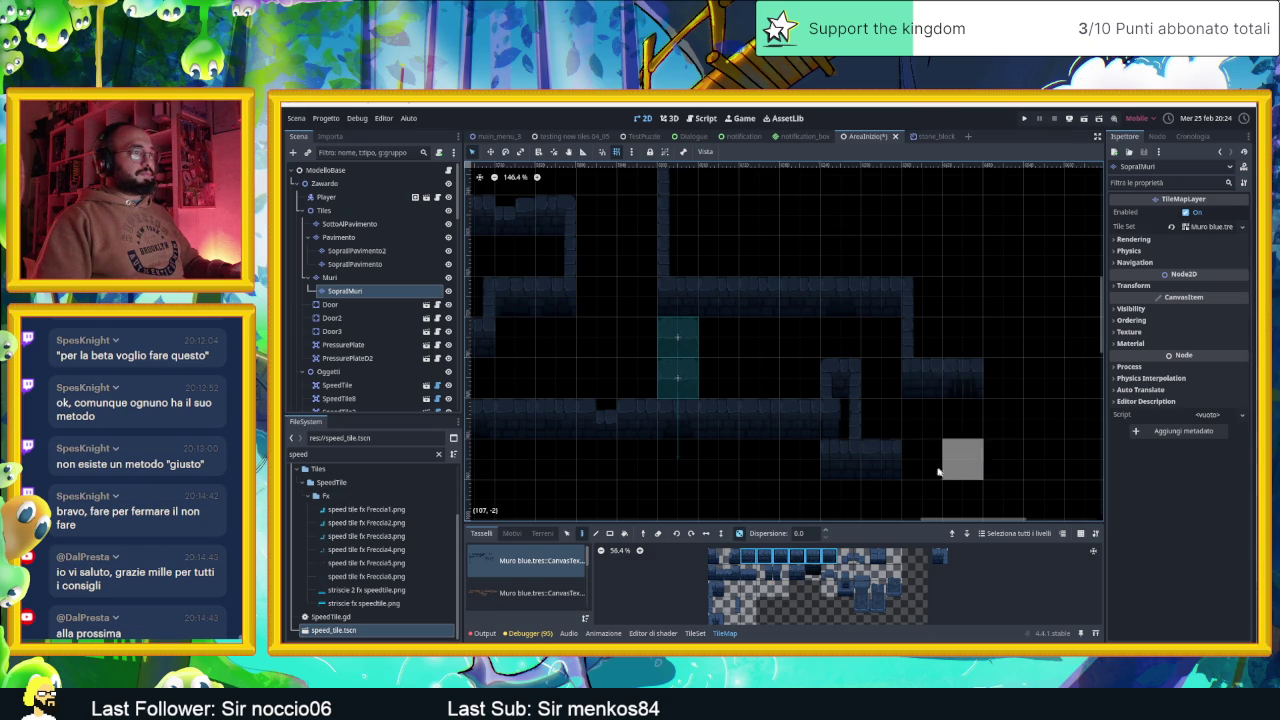
{"action": "left_click_drag", "start_coordinate": [921, 460], "coordinate": [963, 460]}
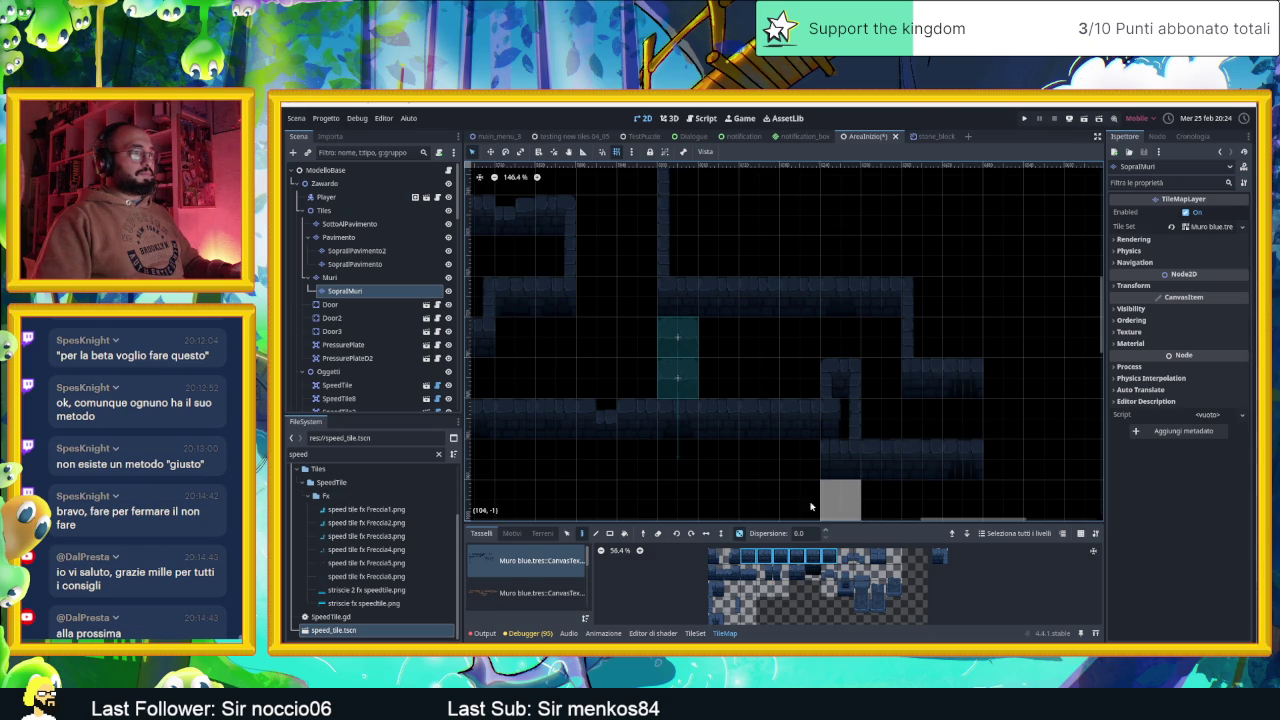
{"action": "scroll", "coordinate": [905, 470], "scroll_direction": "right", "scroll_amount": 2}
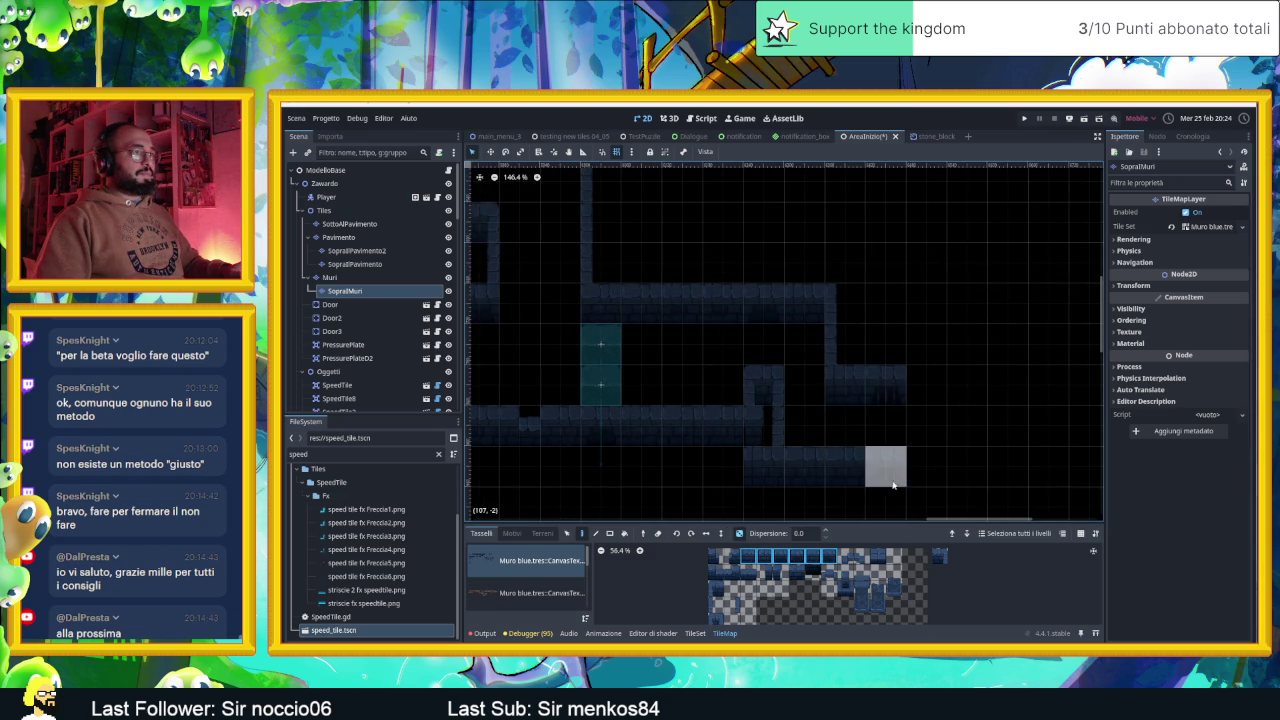
{"action": "scroll", "coordinate": [887, 470], "scroll_direction": "down", "scroll_amount": 1}
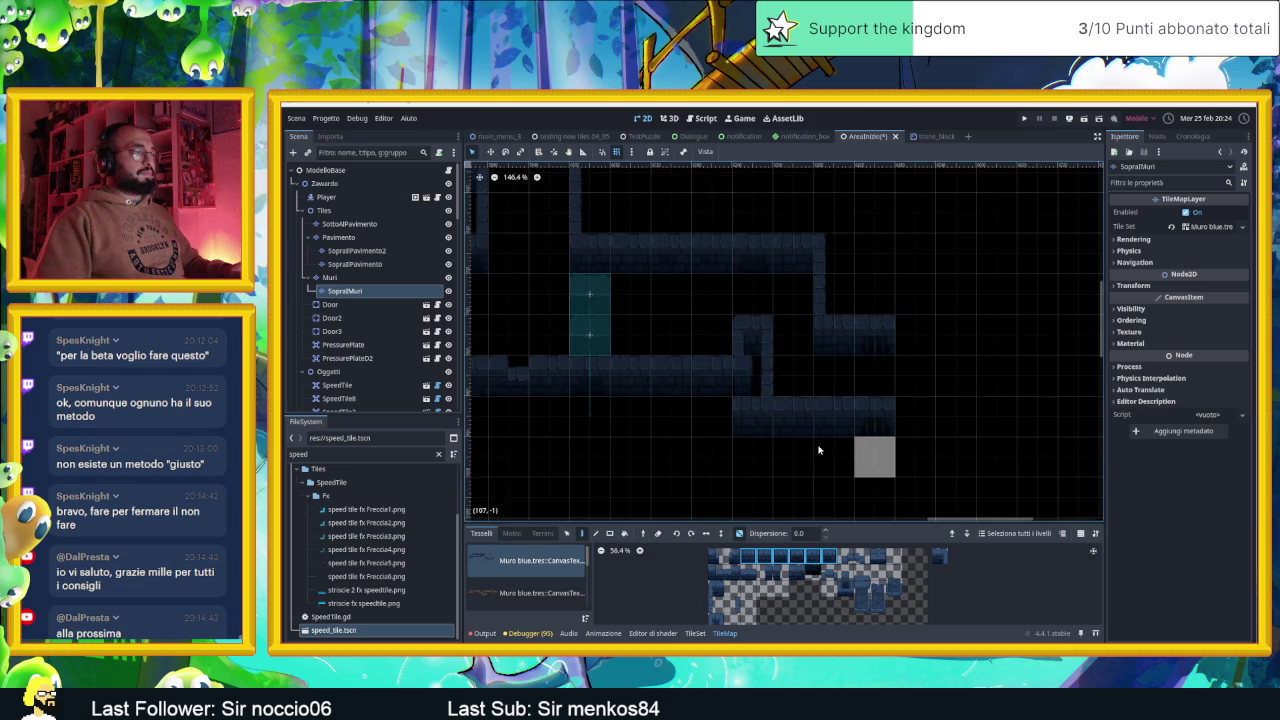
{"action": "scroll", "coordinate": [726, 463], "scroll_direction": "down", "scroll_amount": 3}
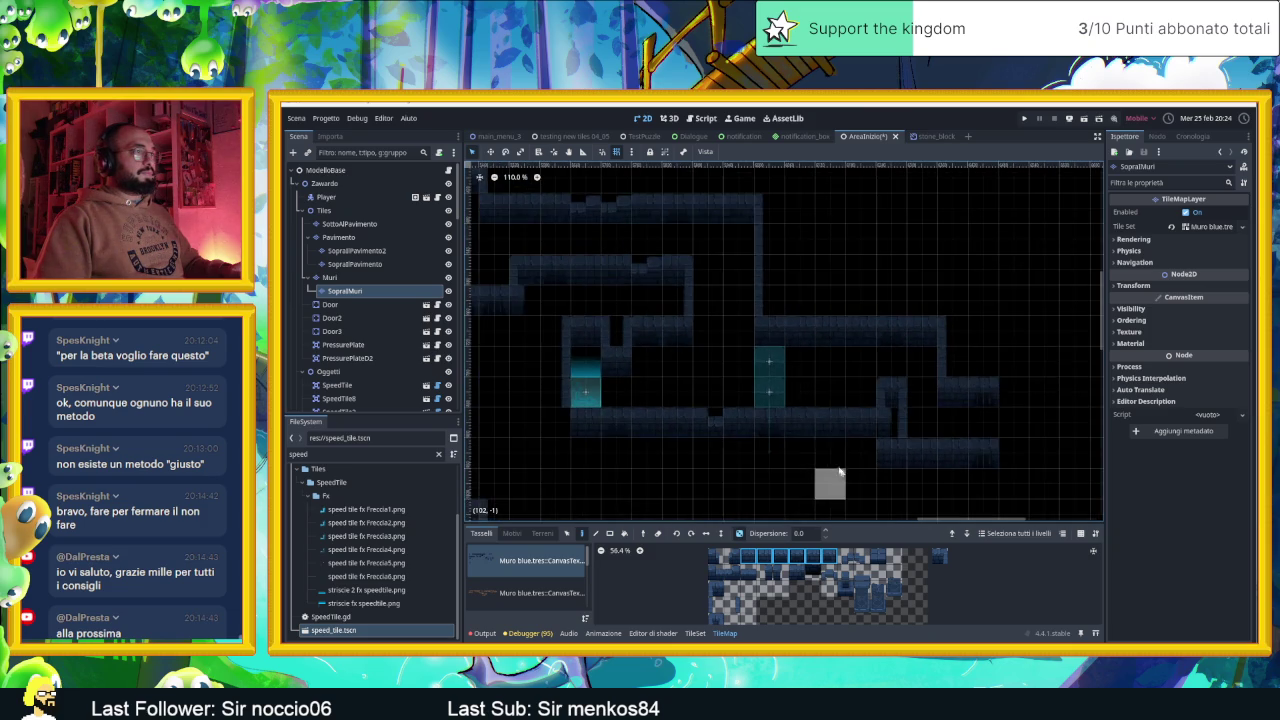
{"action": "left_click_drag", "start_coordinate": [775, 396], "coordinate": [876, 446]}
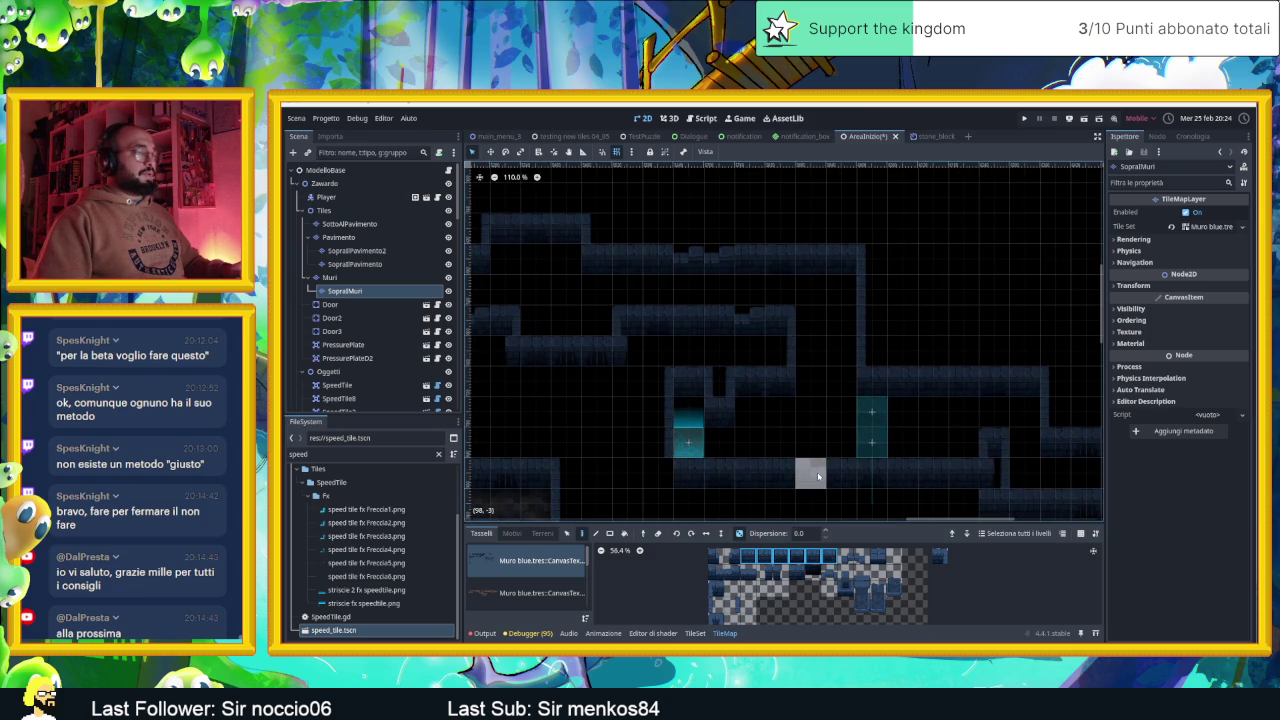